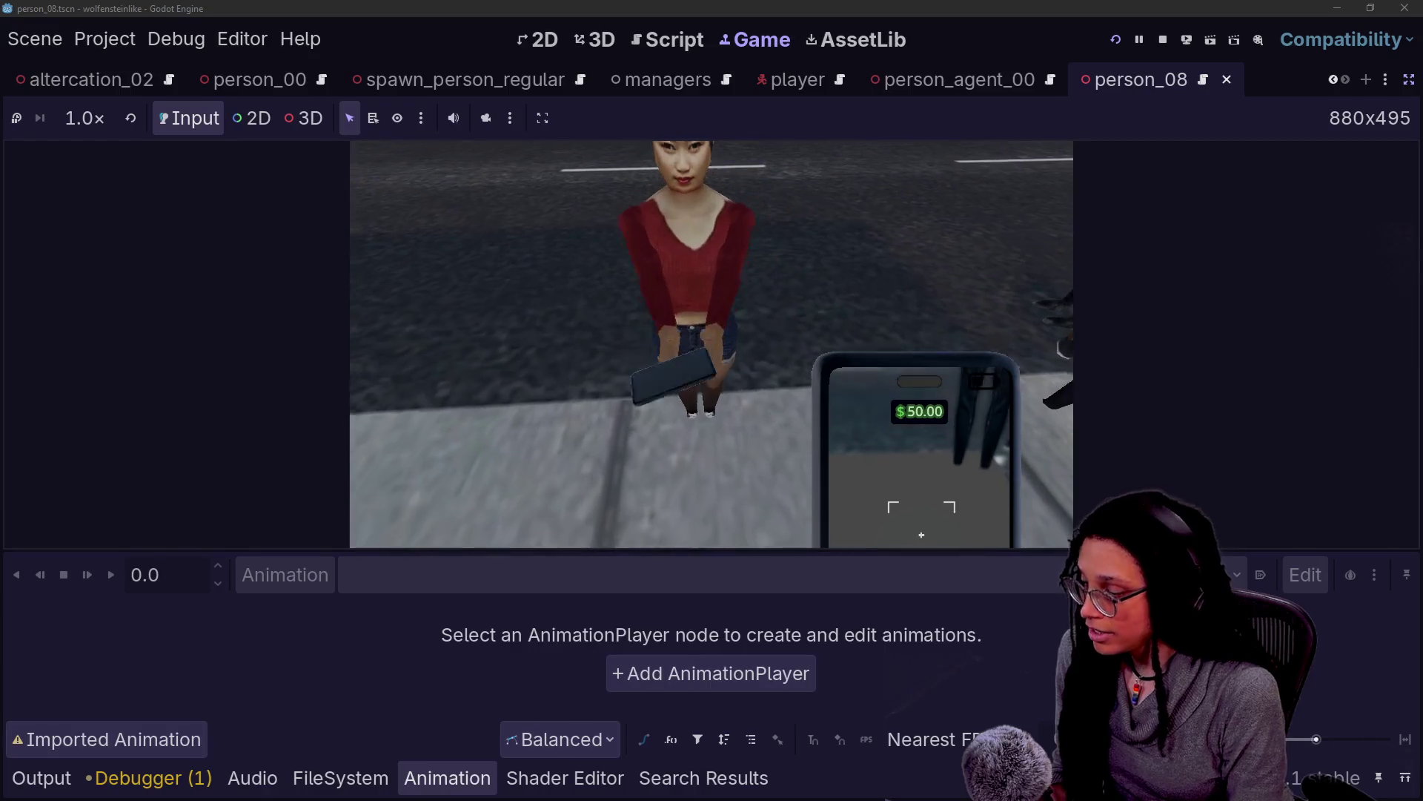
Exit distraction-free mode and browse the Remote scene tree listing player, phone cameras and city grid
{"action": "left_click", "coordinate": [1410, 79]}
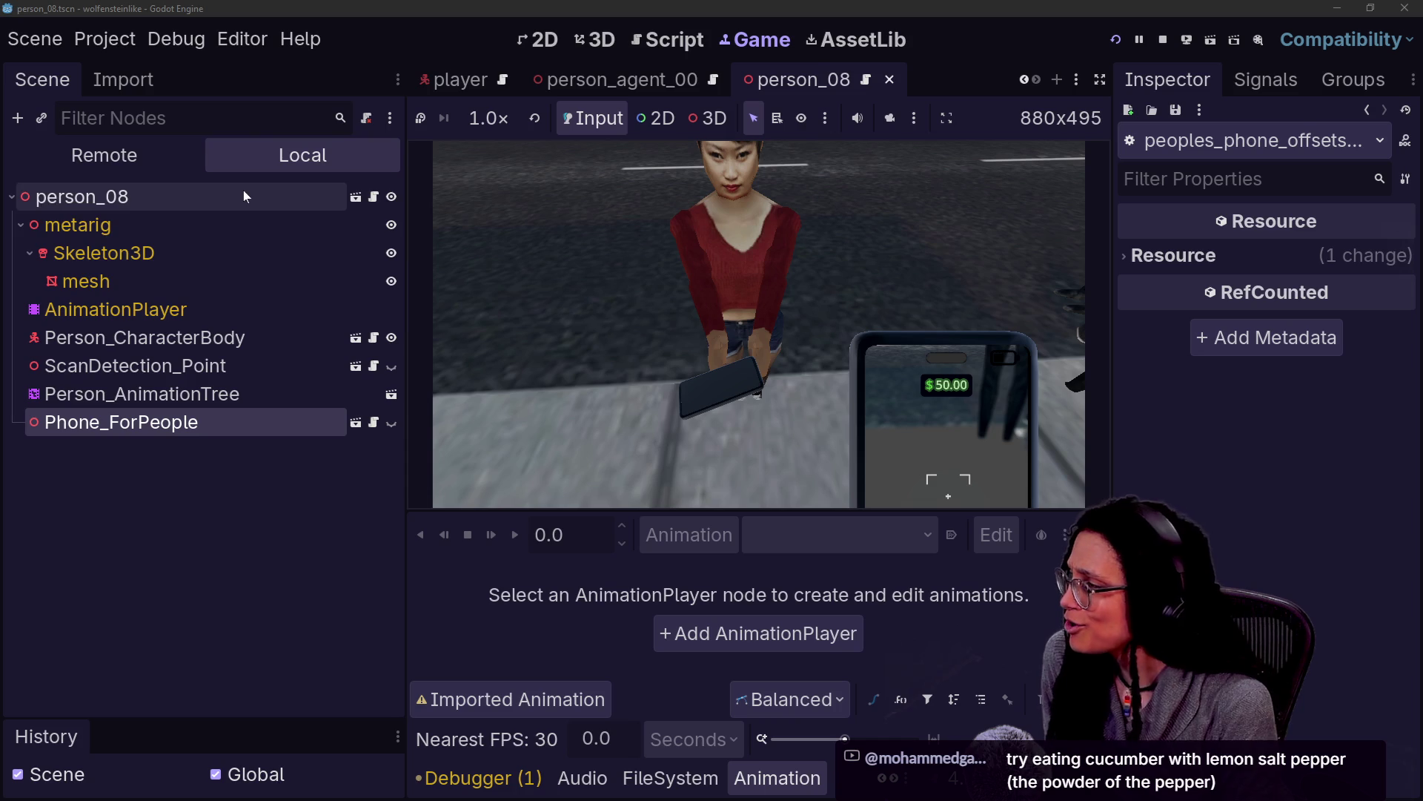
{"action": "left_click", "coordinate": [63, 138]}
{"action": "scroll", "coordinate": [243, 479], "scroll_direction": "down", "scroll_amount": 3}
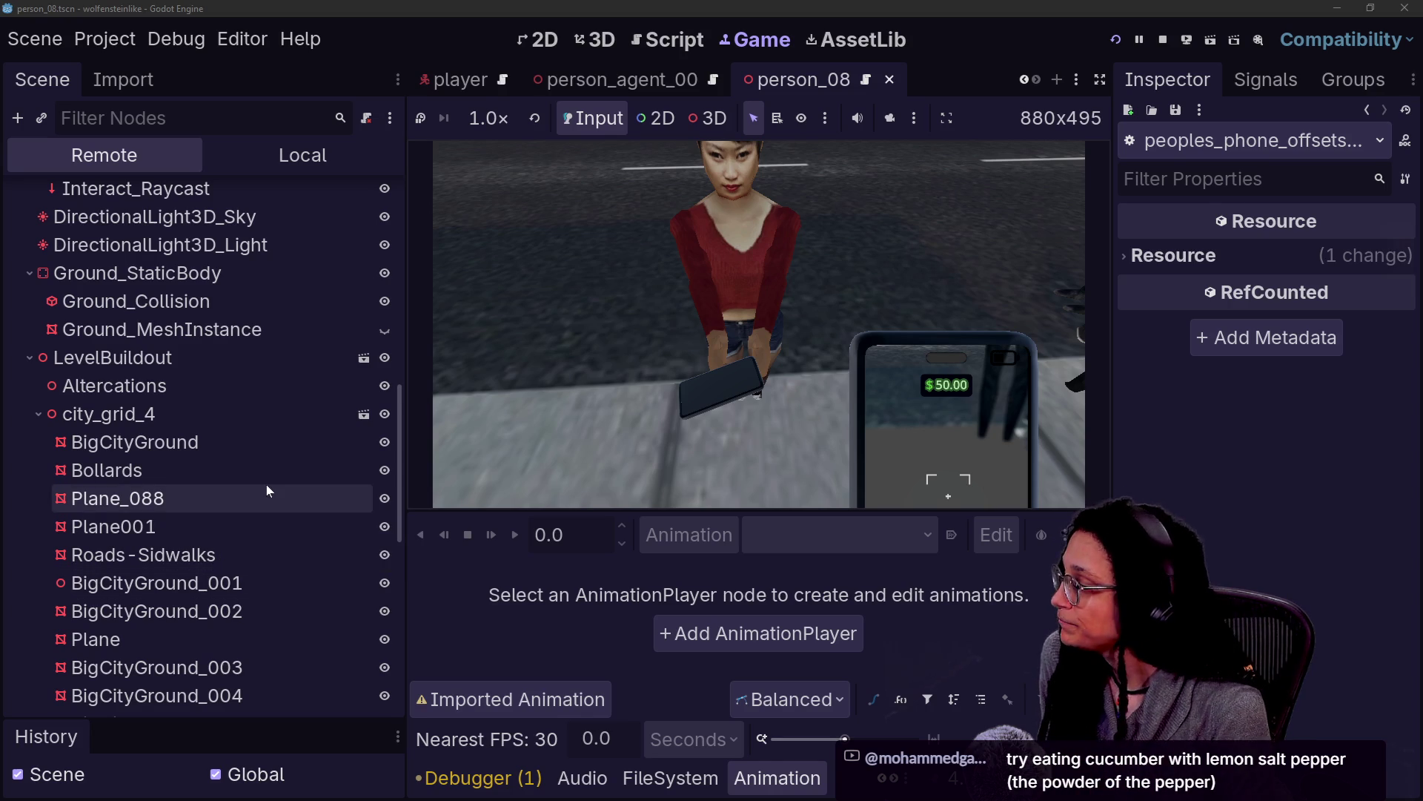
{"action": "scroll", "coordinate": [266, 484], "scroll_direction": "down", "scroll_amount": 1}
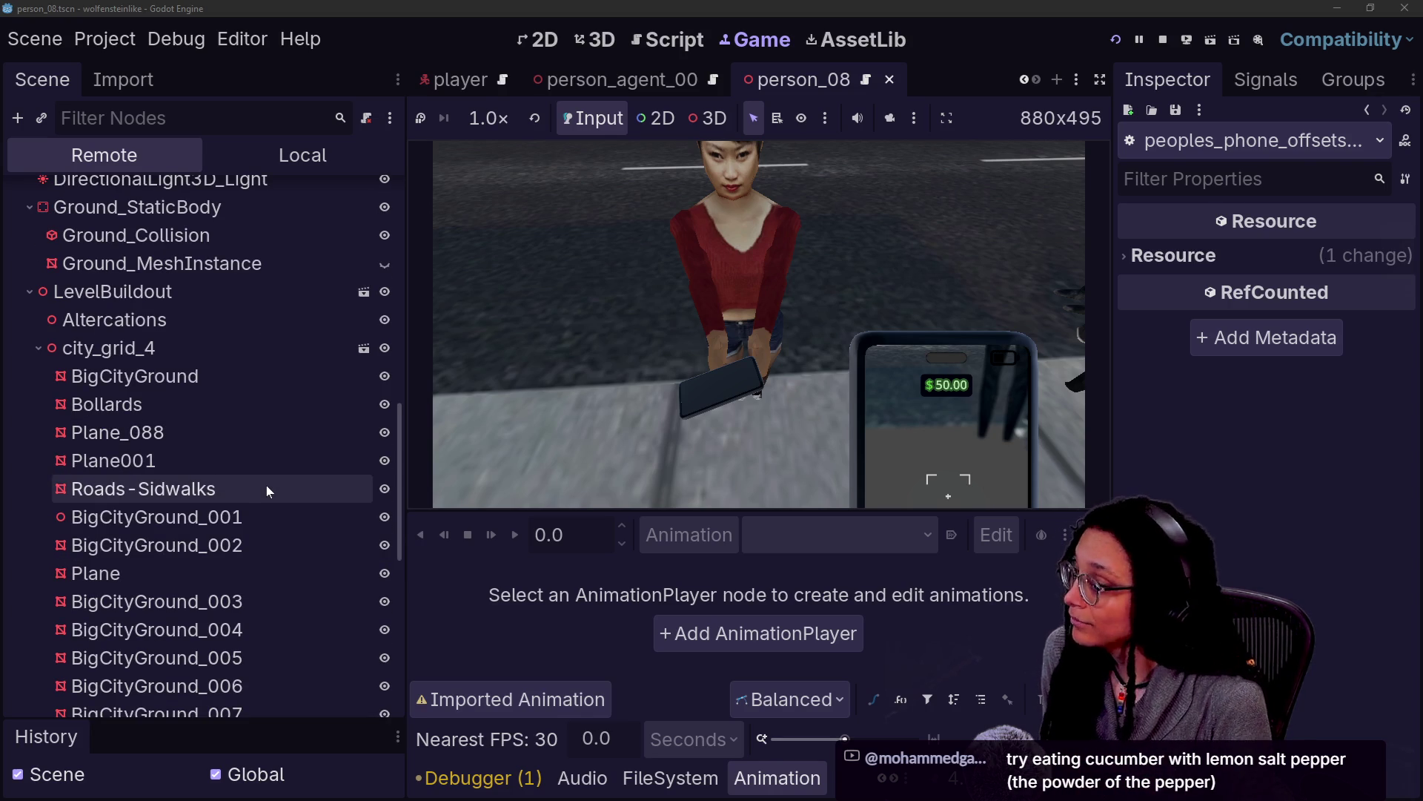
{"action": "scroll", "coordinate": [393, 419], "scroll_direction": "up", "scroll_amount": 2}
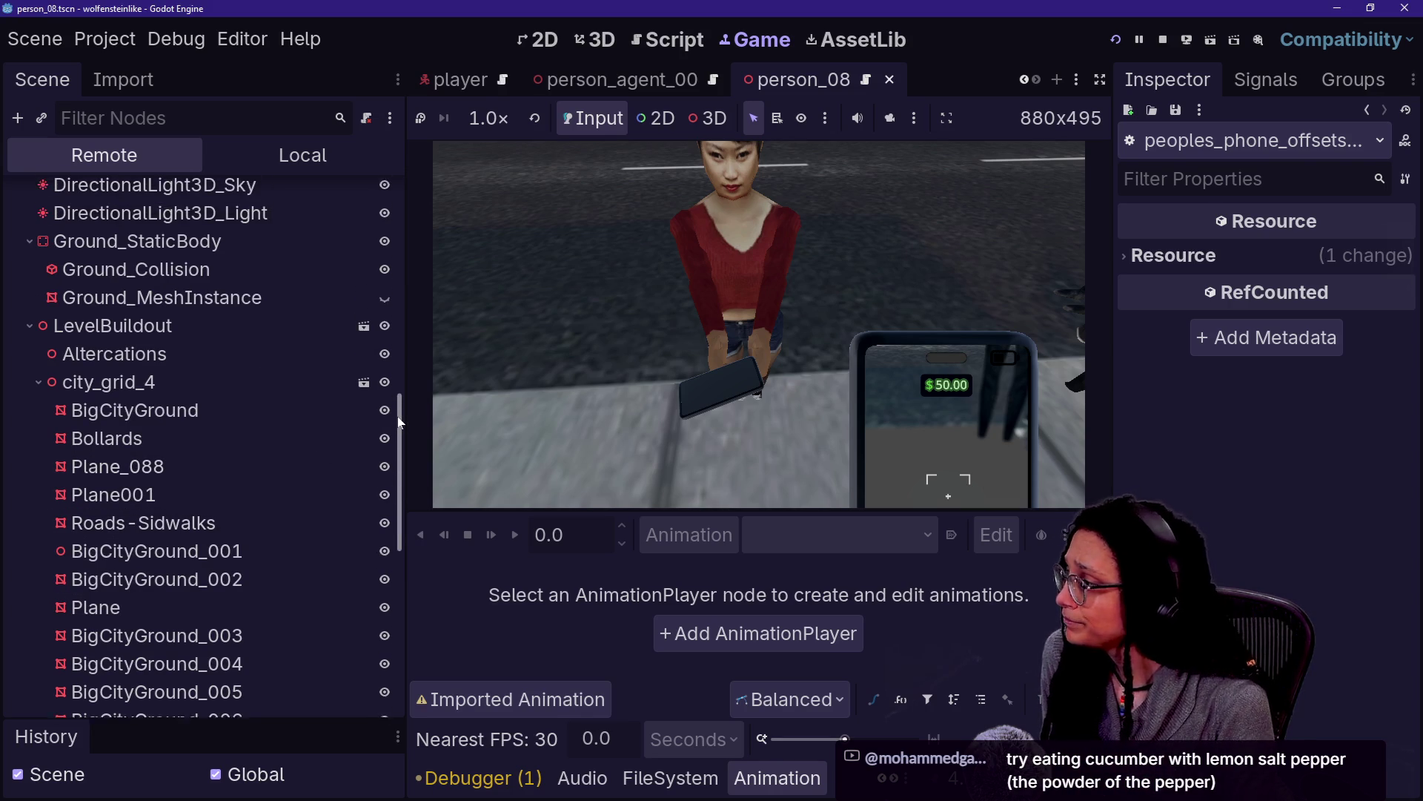
{"action": "left_click_drag", "start_coordinate": [400, 400], "coordinate": [384, 344]}
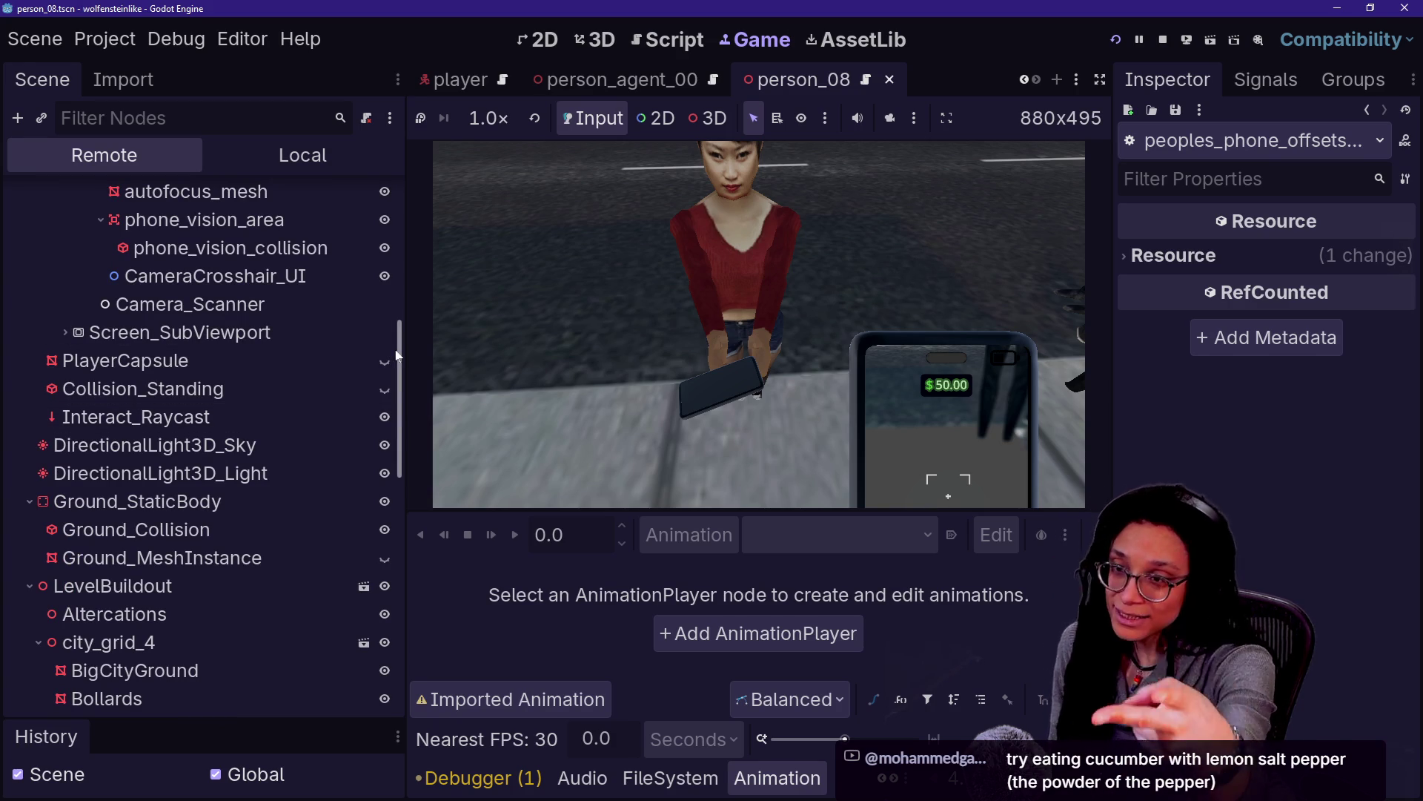
{"action": "mouse_move", "coordinate": [398, 358]}
{"action": "left_mouse_down"}
{"action": "mouse_move", "coordinate": [402, 379]}
{"action": "mouse_move", "coordinate": [387, 218]}
{"action": "mouse_move", "coordinate": [323, 456]}
{"action": "left_mouse_up"}
{"action": "scroll", "coordinate": [333, 430], "scroll_direction": "up", "scroll_amount": 6}
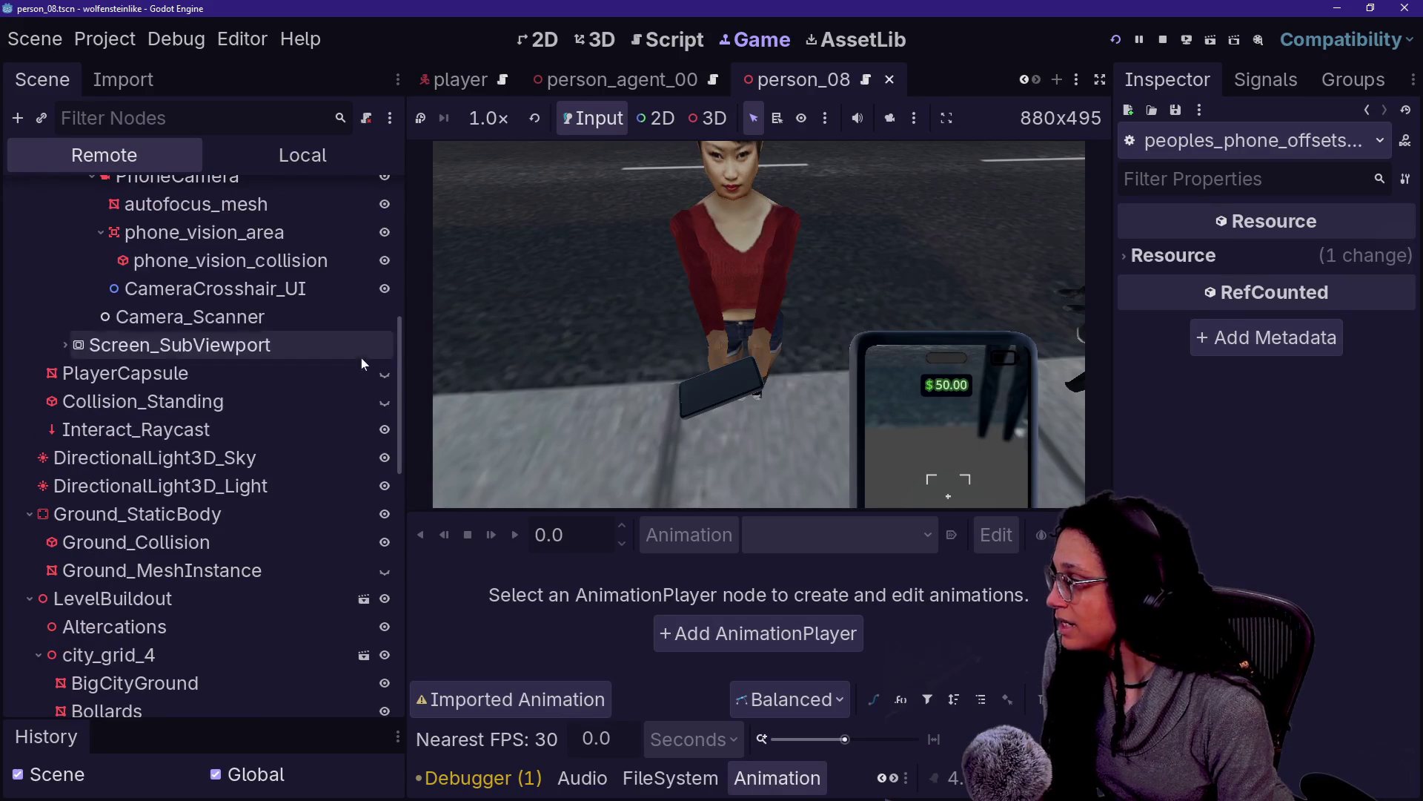
Enable 3D picking in the Game toolbar and pick the NPC's phone in the running game
{"action": "left_click", "coordinate": [708, 118]}
{"action": "left_click", "coordinate": [619, 145]}
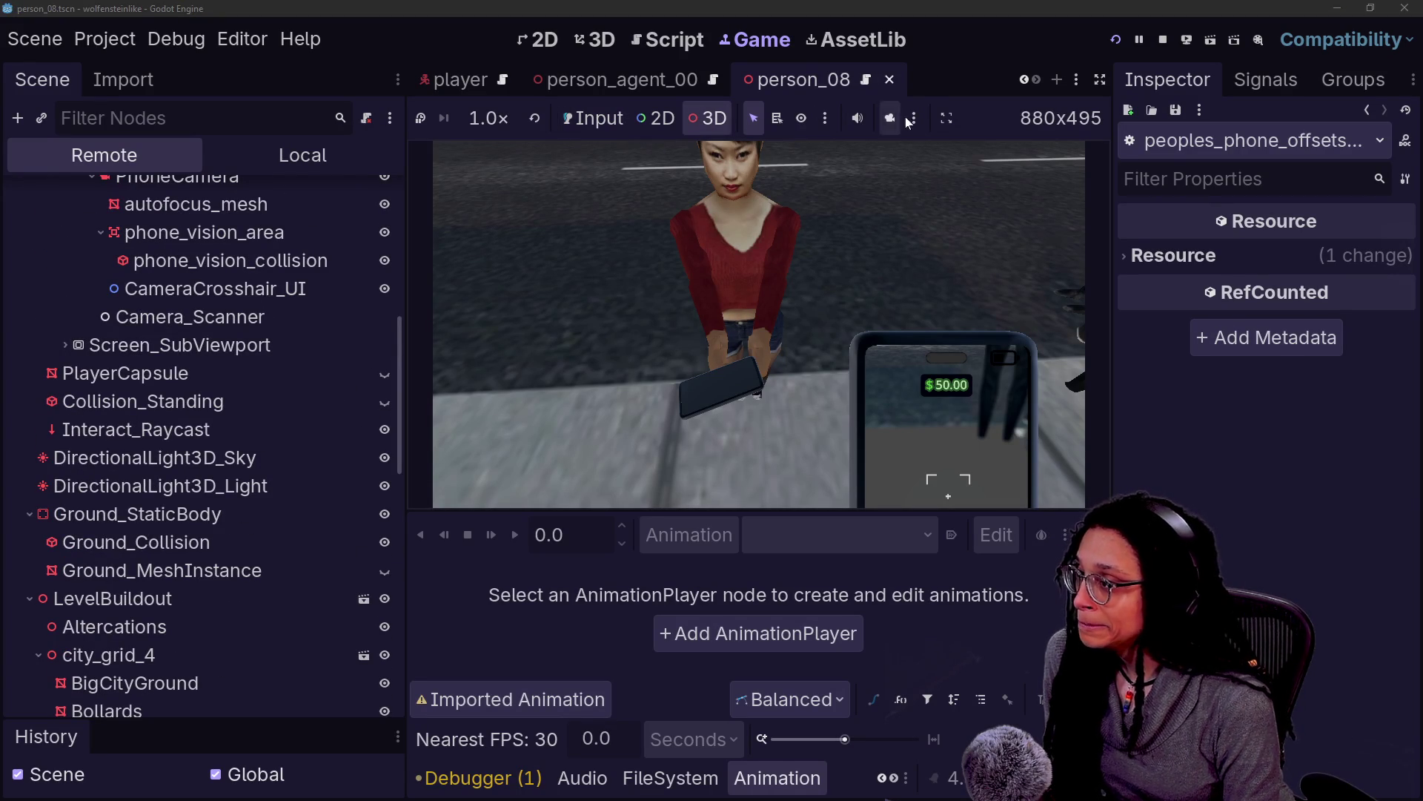
{"action": "left_click", "coordinate": [710, 393]}
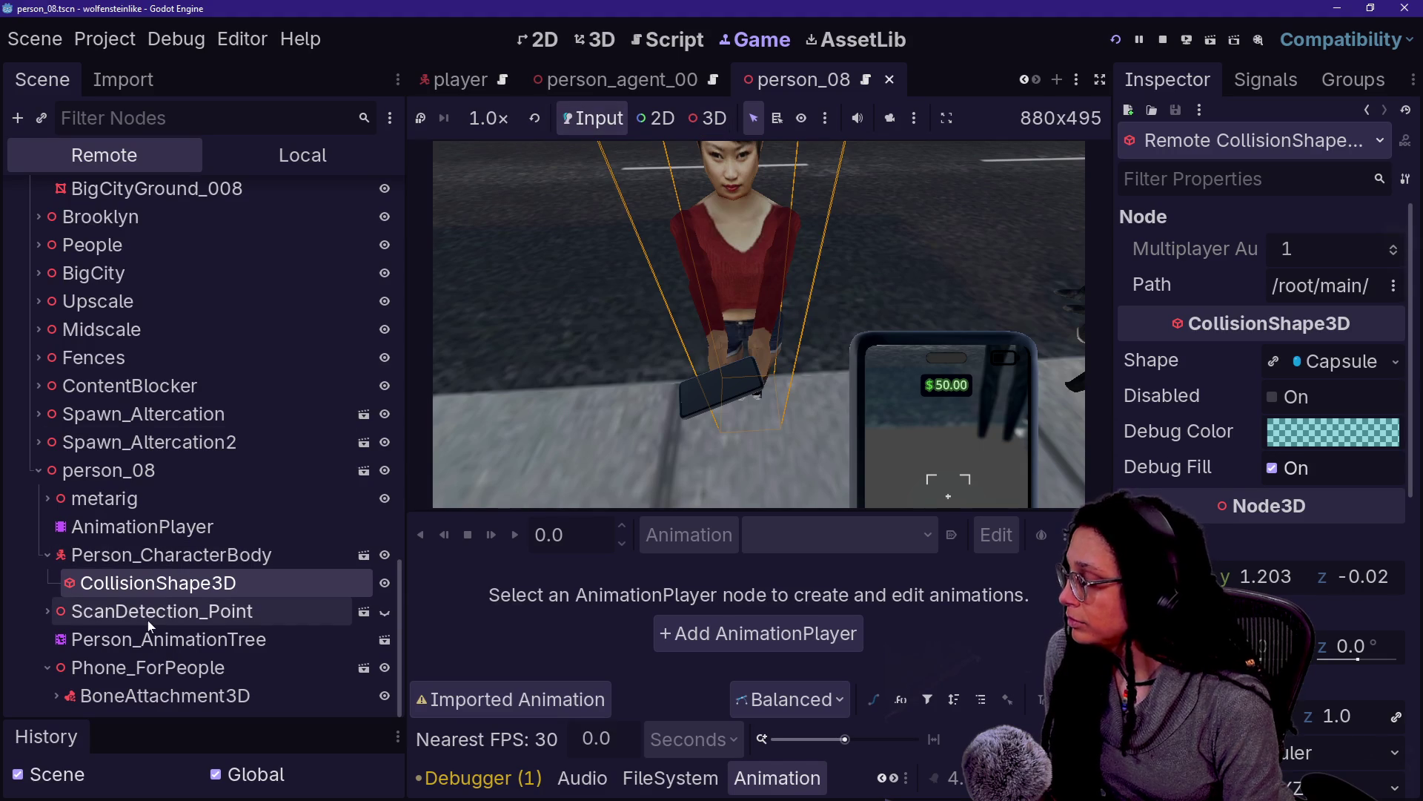
Select person_08's Phone_ForPeople node to show its transform, undoing a trial Y rotation
{"action": "left_click", "coordinate": [191, 667]}
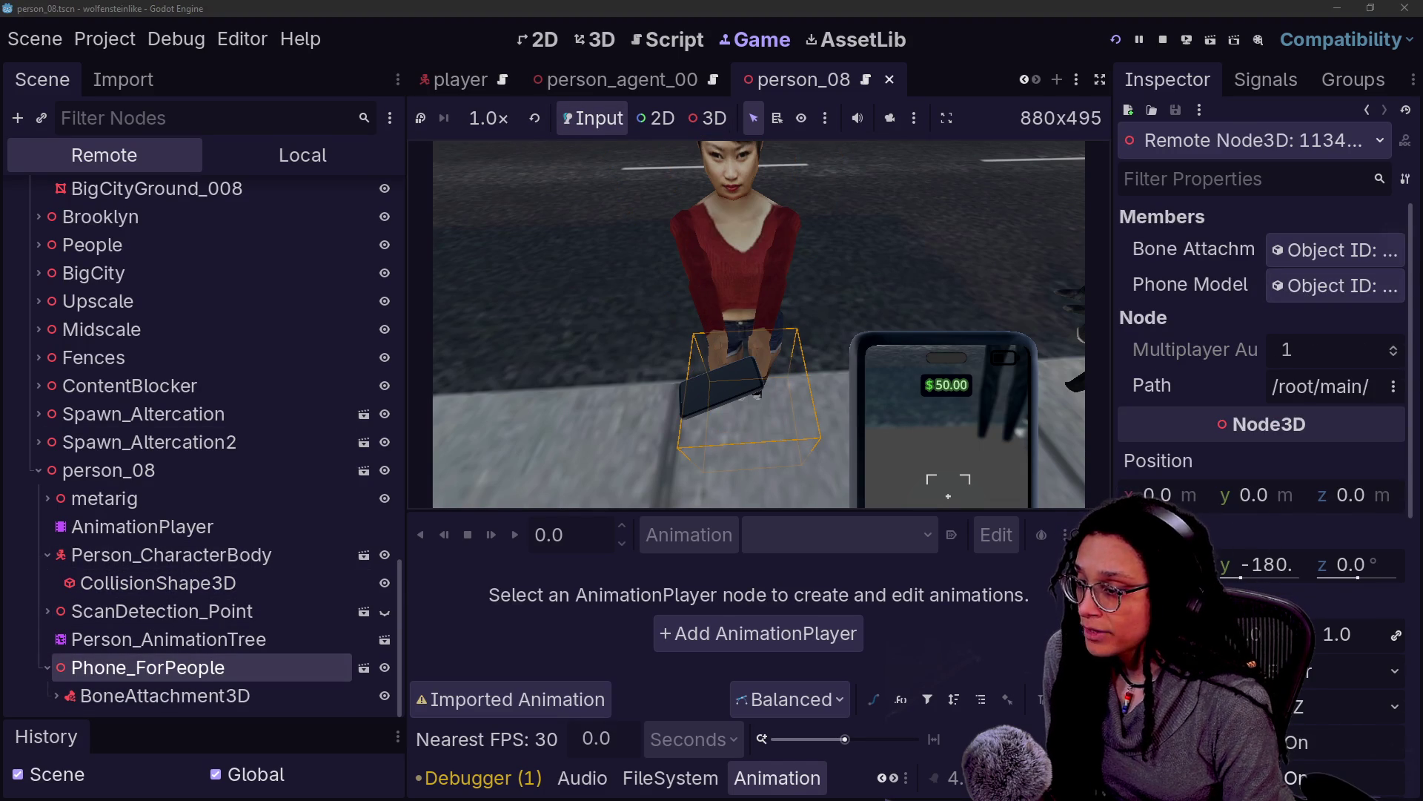
{"action": "left_click_drag", "start_coordinate": [1242, 577], "coordinate": [1368, 577]}
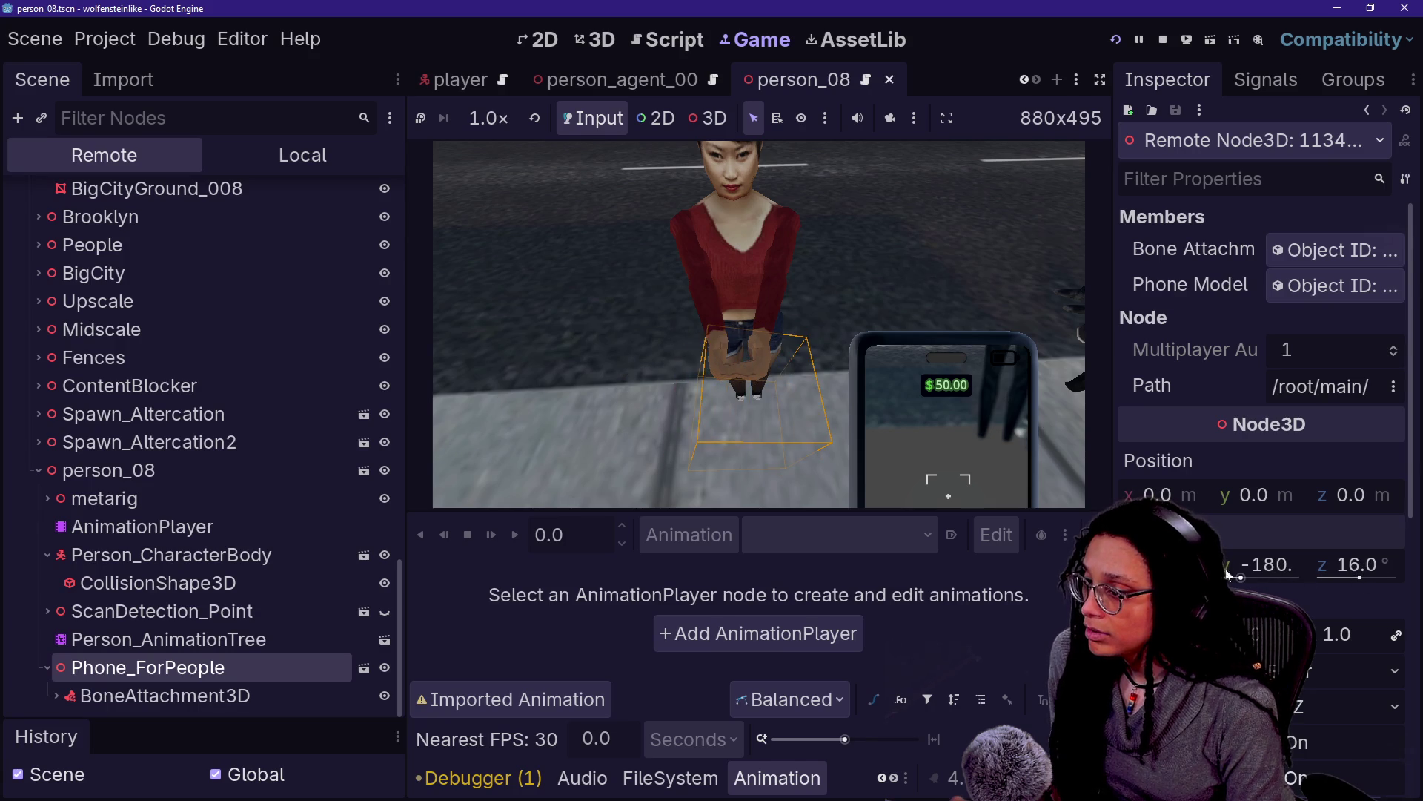
{"action": "key", "text": "ctrl+z"}
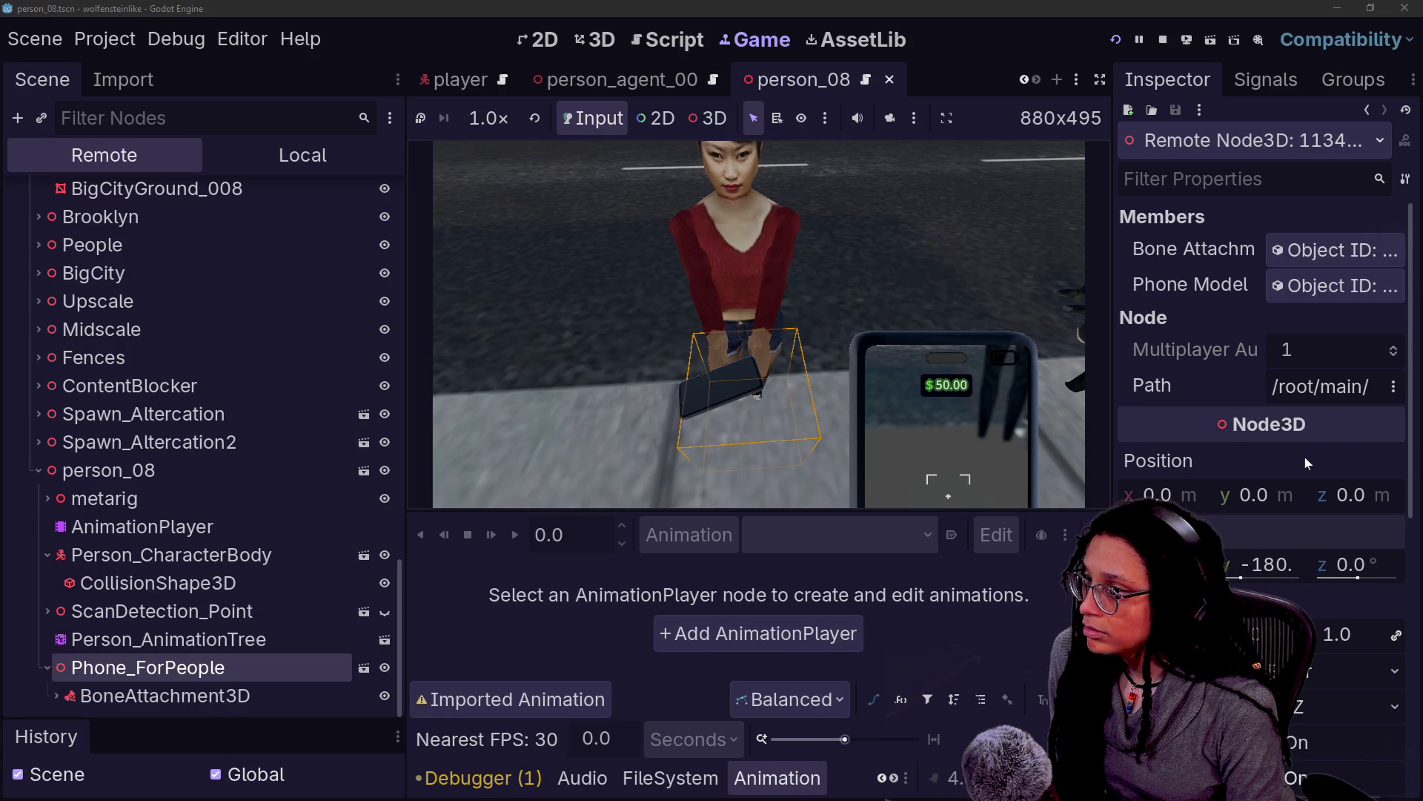
{"action": "scroll", "coordinate": [1305, 456], "scroll_direction": "down", "scroll_amount": 2}
Raise, tilt and shift person_08's phone right, turning it to about 54° on Z
{"action": "mouse_move", "coordinate": [1168, 421]}
{"action": "left_mouse_down"}
{"action": "mouse_move", "coordinate": [1193, 421]}
{"action": "mouse_move", "coordinate": [1164, 421]}
{"action": "left_mouse_up"}
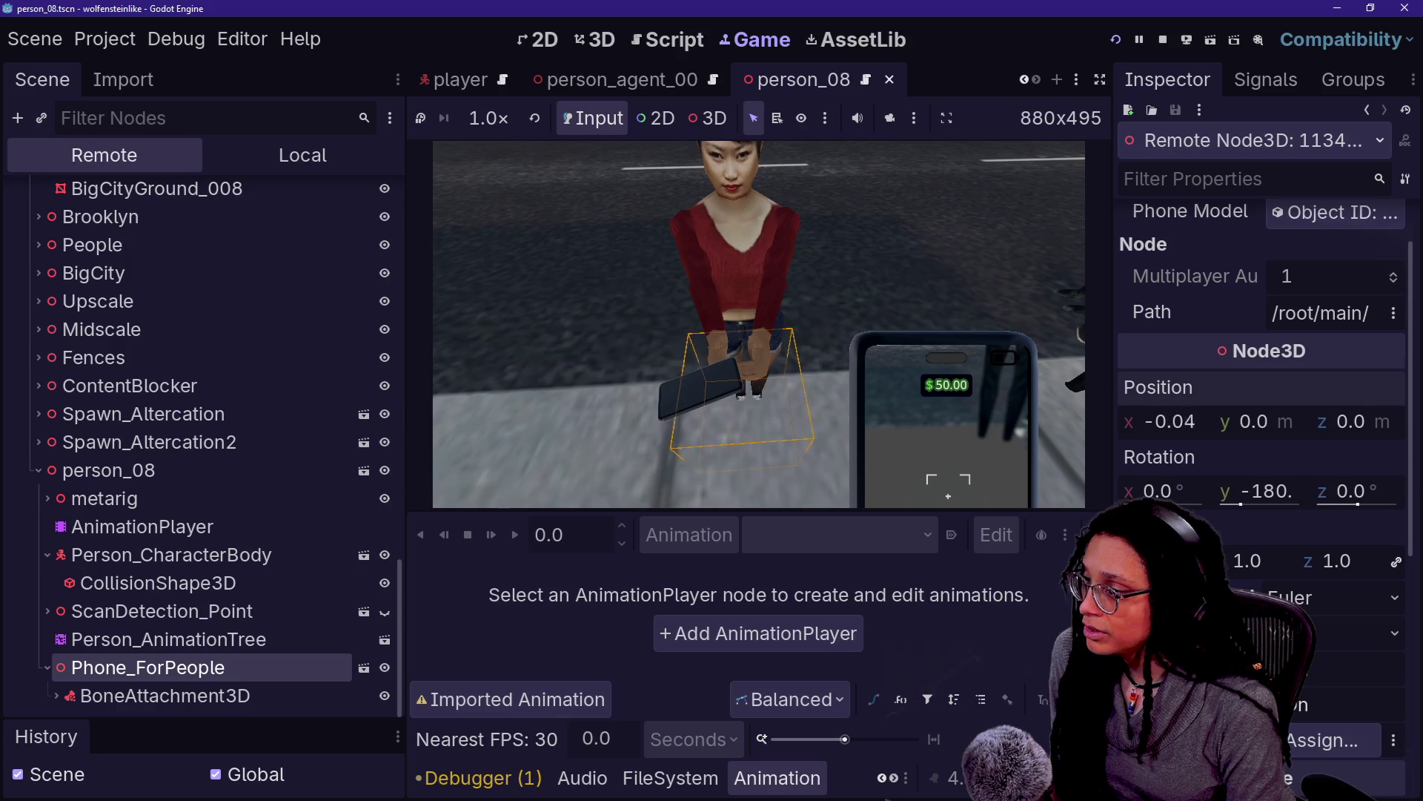
{"action": "left_click_drag", "start_coordinate": [1260, 422], "coordinate": [1275, 422]}
{"action": "mouse_move", "coordinate": [1180, 489]}
{"action": "left_mouse_down"}
{"action": "mouse_move", "coordinate": [1245, 489]}
{"action": "mouse_move", "coordinate": [1229, 489]}
{"action": "left_mouse_up"}
{"action": "mouse_move", "coordinate": [1358, 489]}
{"action": "left_mouse_down"}
{"action": "mouse_move", "coordinate": [1320, 490]}
{"action": "mouse_move", "coordinate": [1364, 489]}
{"action": "left_mouse_up"}
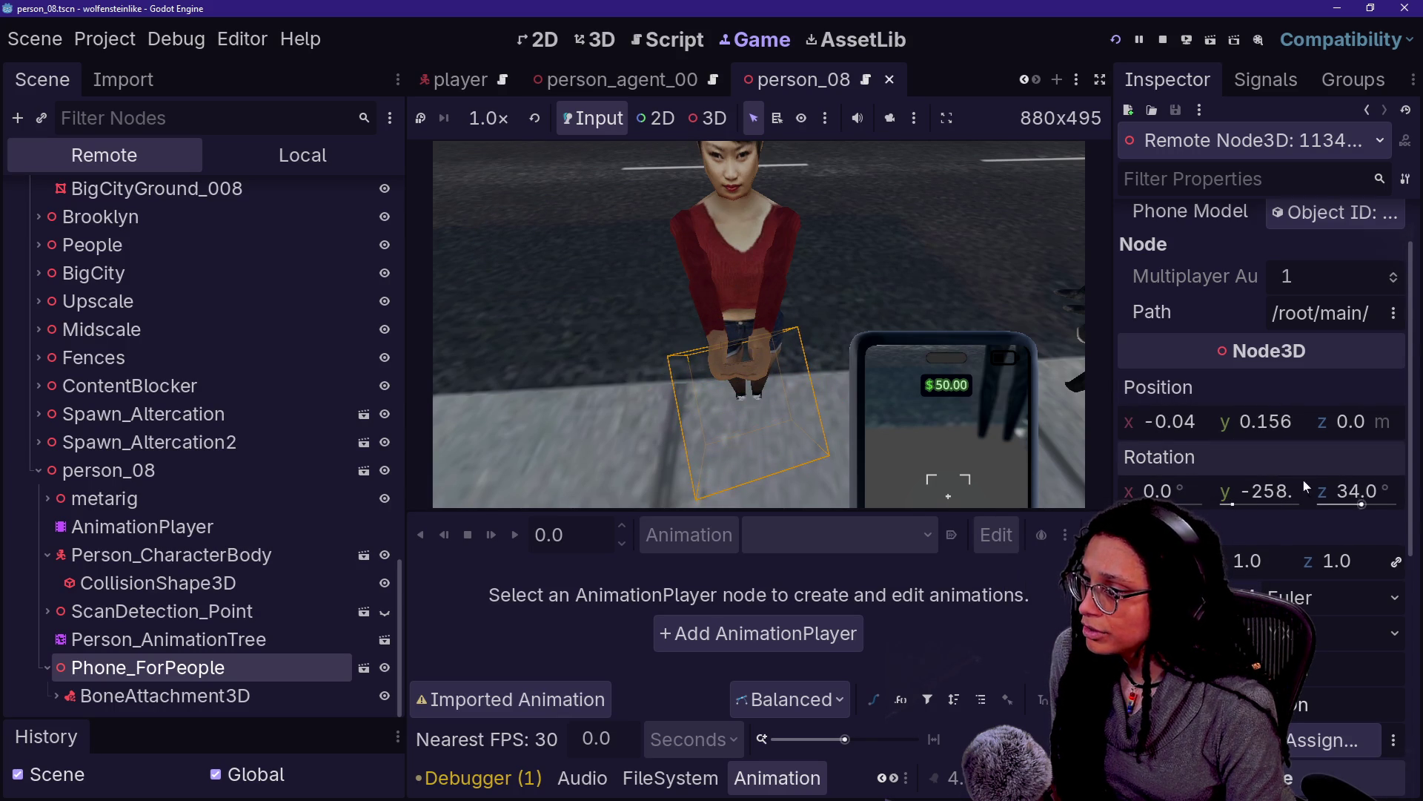
{"action": "left_click_drag", "start_coordinate": [1187, 430], "coordinate": [1376, 421]}
{"action": "mouse_move", "coordinate": [1360, 491]}
{"action": "left_mouse_down"}
{"action": "mouse_move", "coordinate": [1379, 491]}
{"action": "mouse_move", "coordinate": [1346, 491]}
{"action": "left_mouse_up"}
{"action": "mouse_move", "coordinate": [1186, 421]}
{"action": "left_mouse_down"}
{"action": "mouse_move", "coordinate": [1142, 421]}
{"action": "mouse_move", "coordinate": [1168, 421]}
{"action": "left_mouse_up"}
Fine-tune the phone to position 0.364, 0.74, -1.00 with 16° X and 62° Z rotation
{"action": "left_click_drag", "start_coordinate": [1364, 435], "coordinate": [1371, 435]}
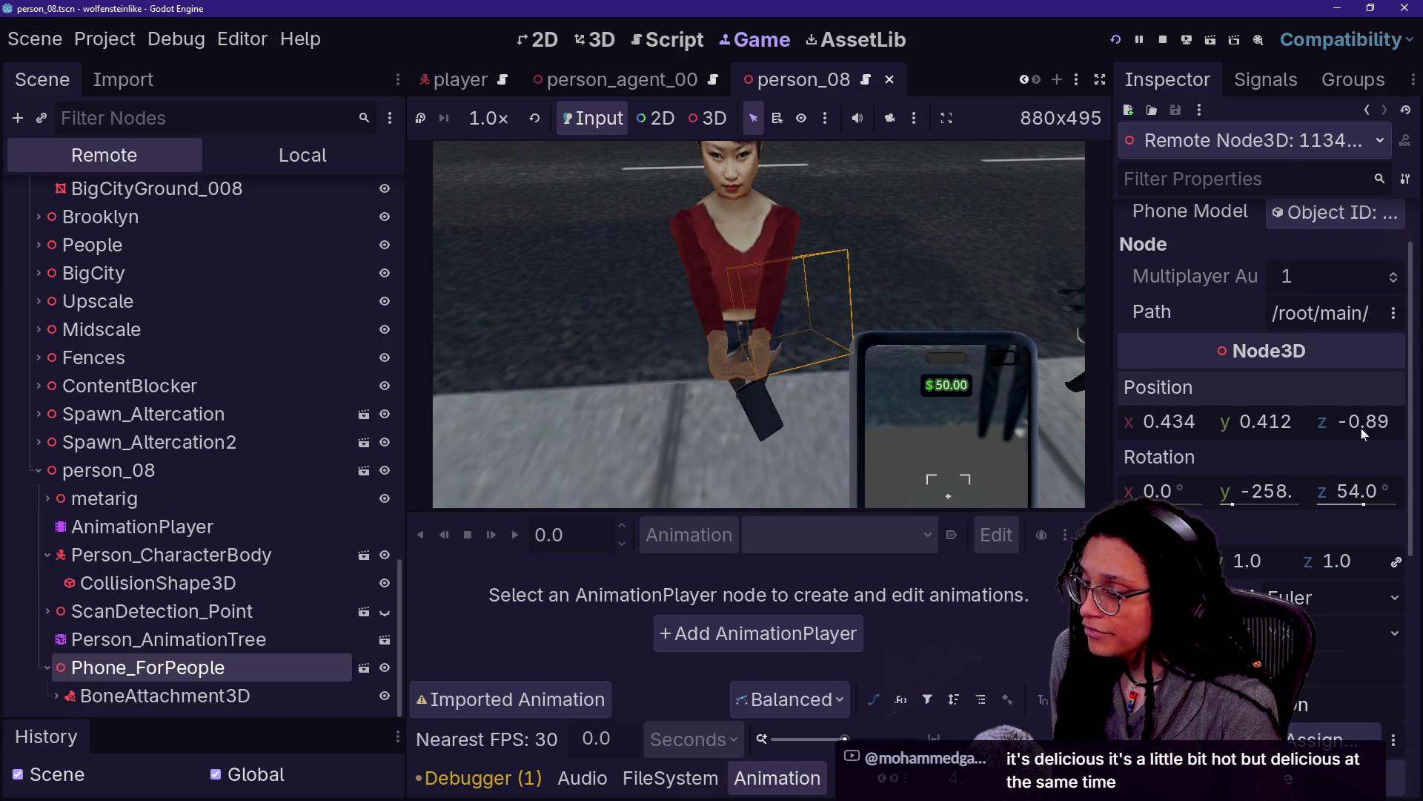
{"action": "left_click_drag", "start_coordinate": [1276, 428], "coordinate": [1305, 428]}
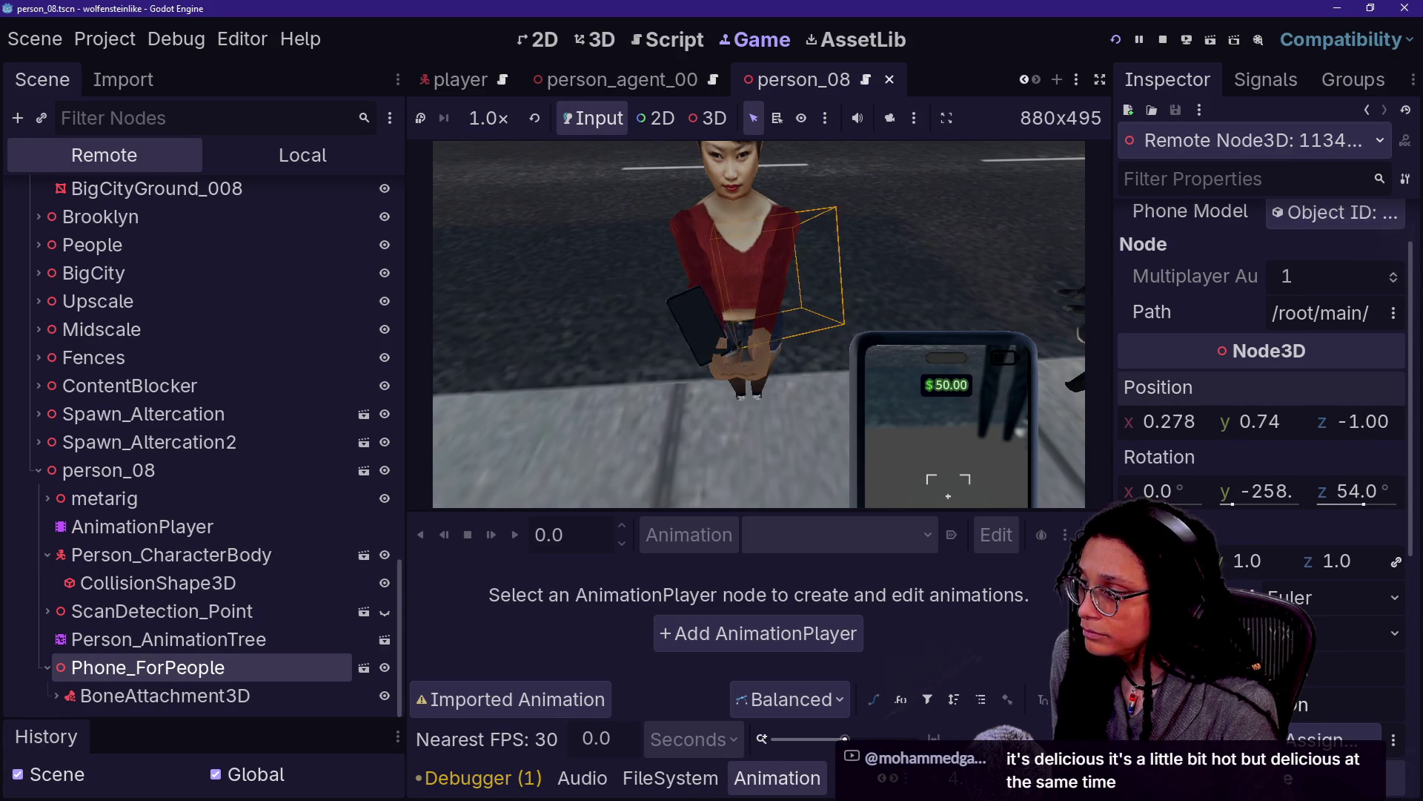
{"action": "left_click_drag", "start_coordinate": [1167, 491], "coordinate": [1141, 490]}
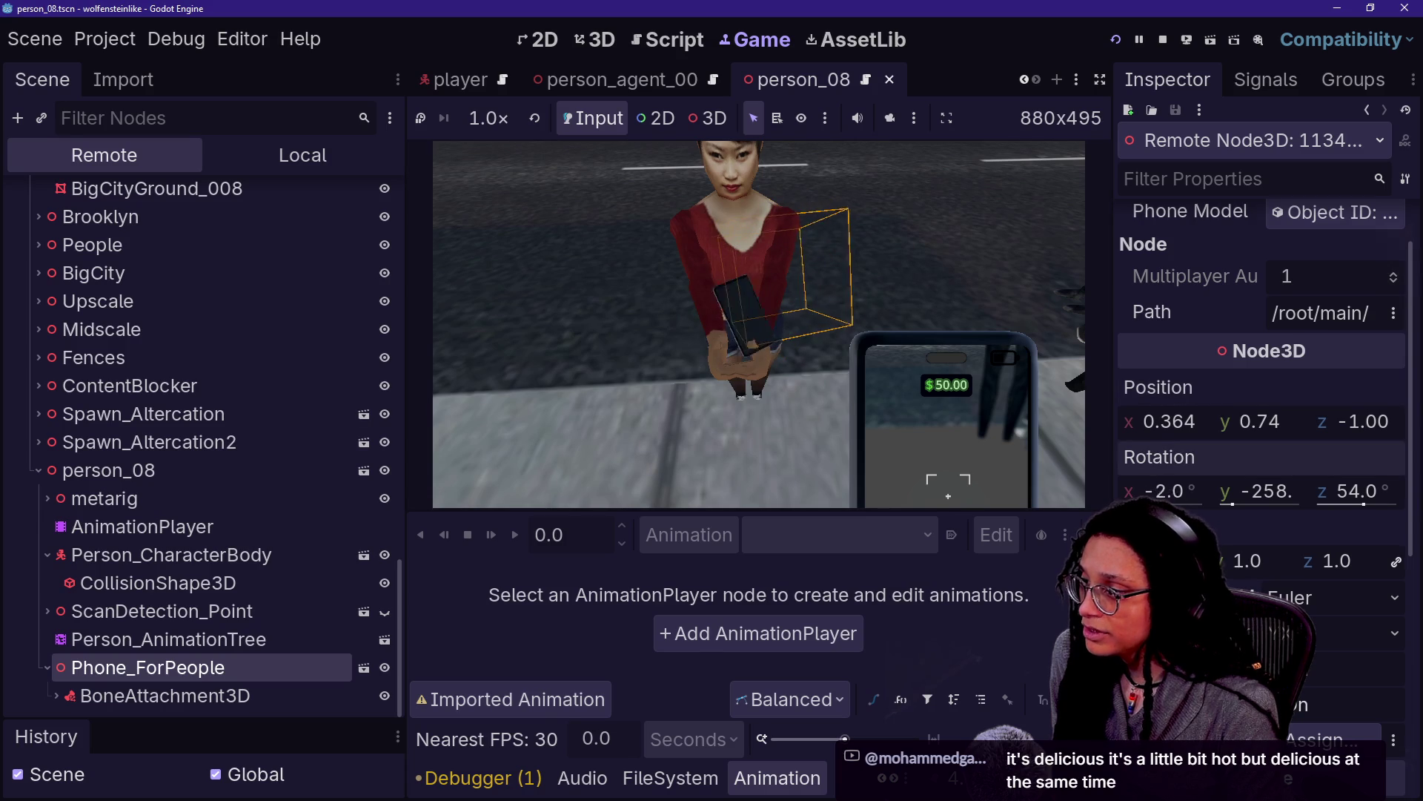
{"action": "mouse_move", "coordinate": [1357, 491]}
{"action": "left_mouse_down"}
{"action": "mouse_move", "coordinate": [1320, 491]}
{"action": "mouse_move", "coordinate": [1305, 517]}
{"action": "mouse_move", "coordinate": [1192, 497]}
{"action": "mouse_move", "coordinate": [1235, 497]}
{"action": "left_mouse_up"}
{"action": "mouse_move", "coordinate": [1368, 499]}
{"action": "left_mouse_down"}
{"action": "mouse_move", "coordinate": [1332, 499]}
{"action": "mouse_move", "coordinate": [1381, 499]}
{"action": "mouse_move", "coordinate": [1359, 499]}
{"action": "left_mouse_up"}
{"action": "mouse_move", "coordinate": [1185, 504]}
{"action": "left_mouse_down"}
{"action": "mouse_move", "coordinate": [1264, 491]}
{"action": "mouse_move", "coordinate": [1247, 490]}
{"action": "left_mouse_up"}
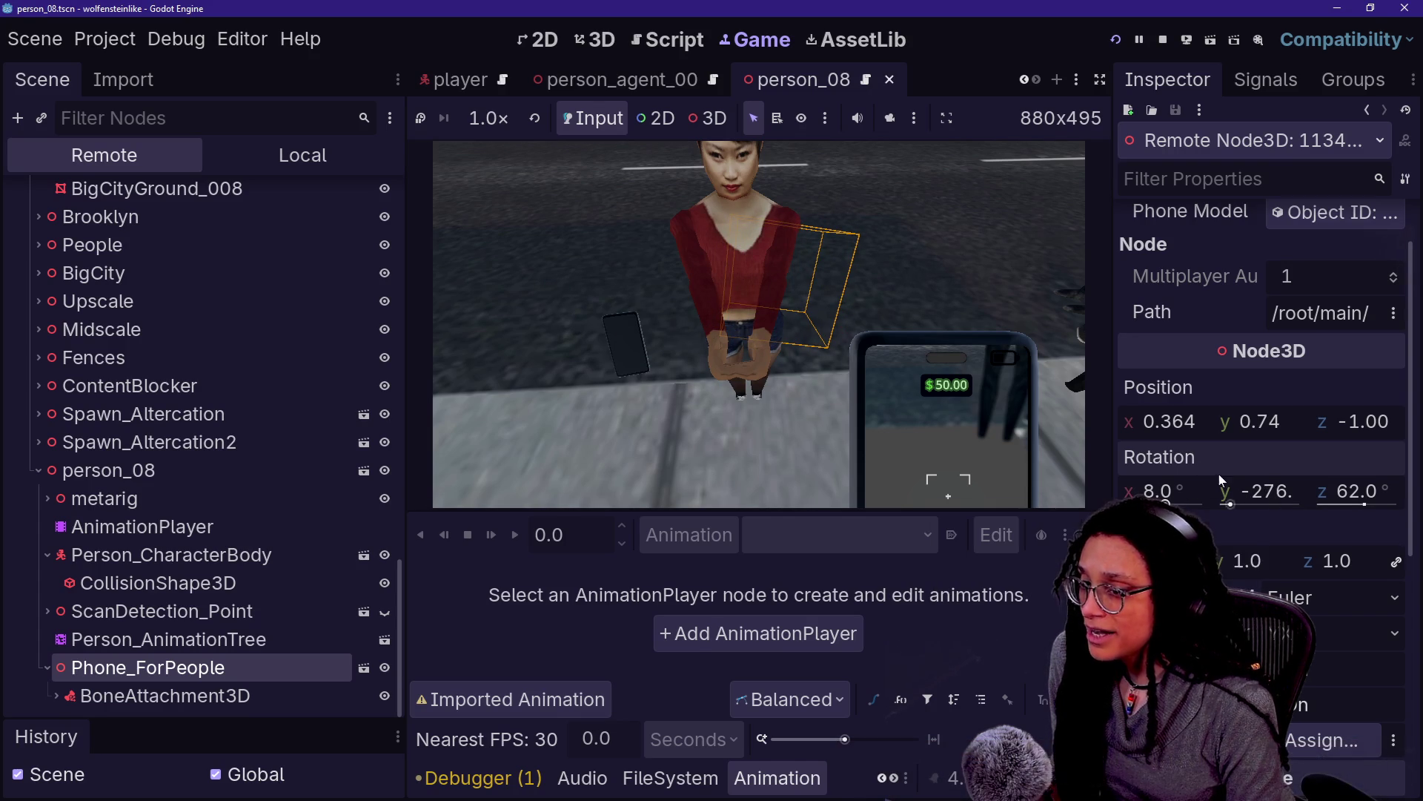
{"action": "left_click_drag", "start_coordinate": [1169, 491], "coordinate": [1163, 490]}
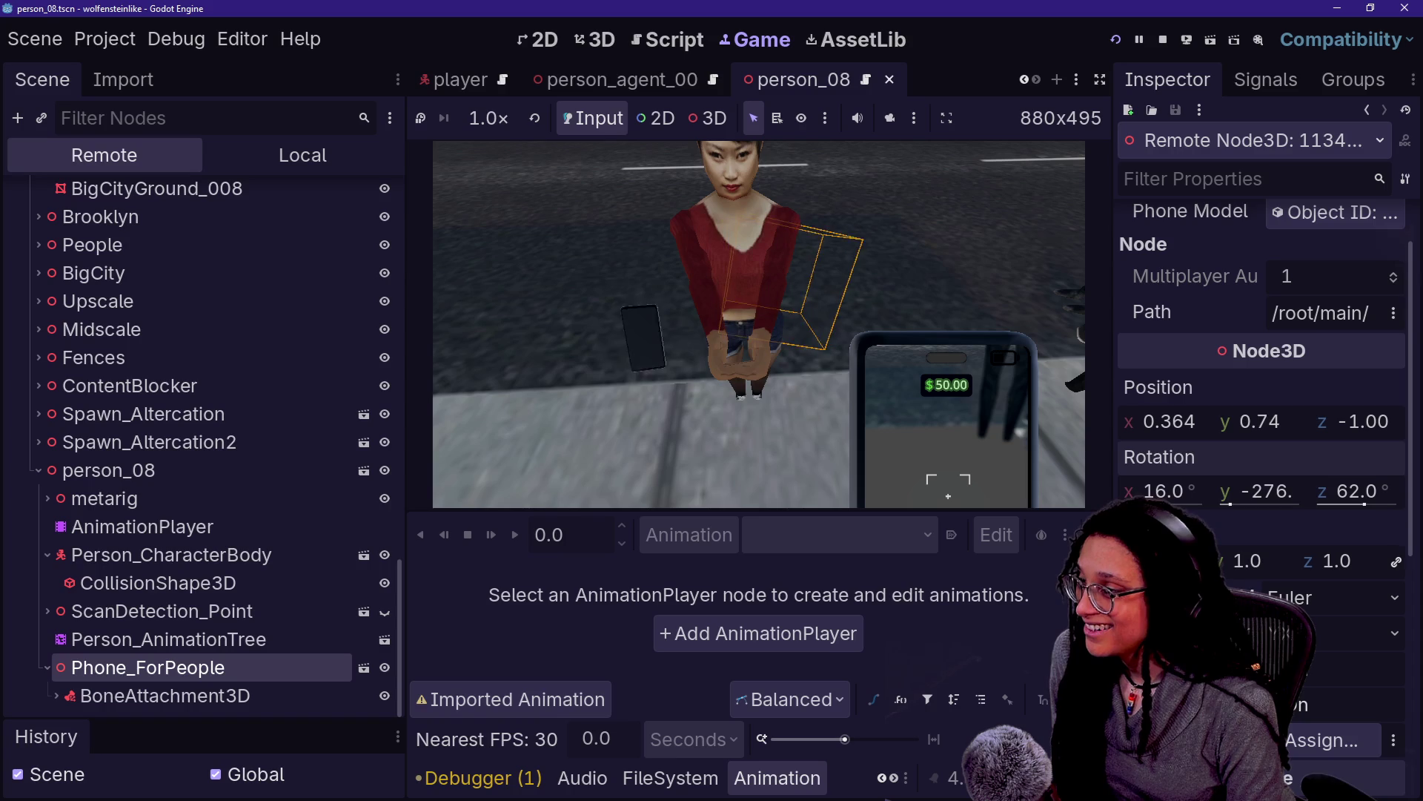
Move the phone right and up, rotating it to about 70° on Z and 12.4° X tilt
{"action": "left_click_drag", "start_coordinate": [1169, 422], "coordinate": [1187, 421]}
{"action": "left_click_drag", "start_coordinate": [1347, 498], "coordinate": [1369, 509]}
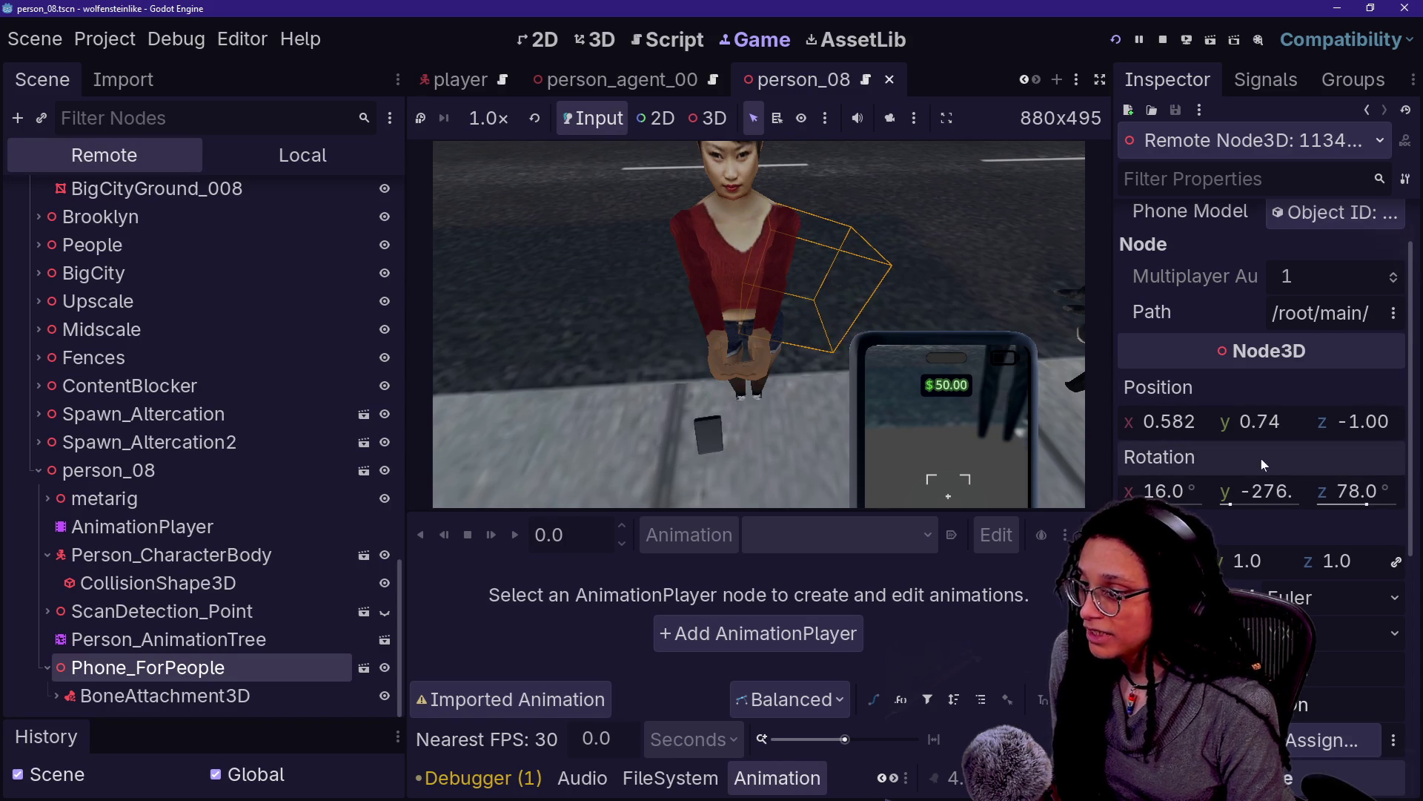
{"action": "mouse_move", "coordinate": [1260, 421]}
{"action": "left_mouse_down"}
{"action": "mouse_move", "coordinate": [1287, 421]}
{"action": "mouse_move", "coordinate": [1269, 421]}
{"action": "left_mouse_up"}
{"action": "mouse_move", "coordinate": [1260, 491]}
{"action": "left_mouse_down"}
{"action": "mouse_move", "coordinate": [1240, 491]}
{"action": "mouse_move", "coordinate": [1257, 491]}
{"action": "left_mouse_up"}
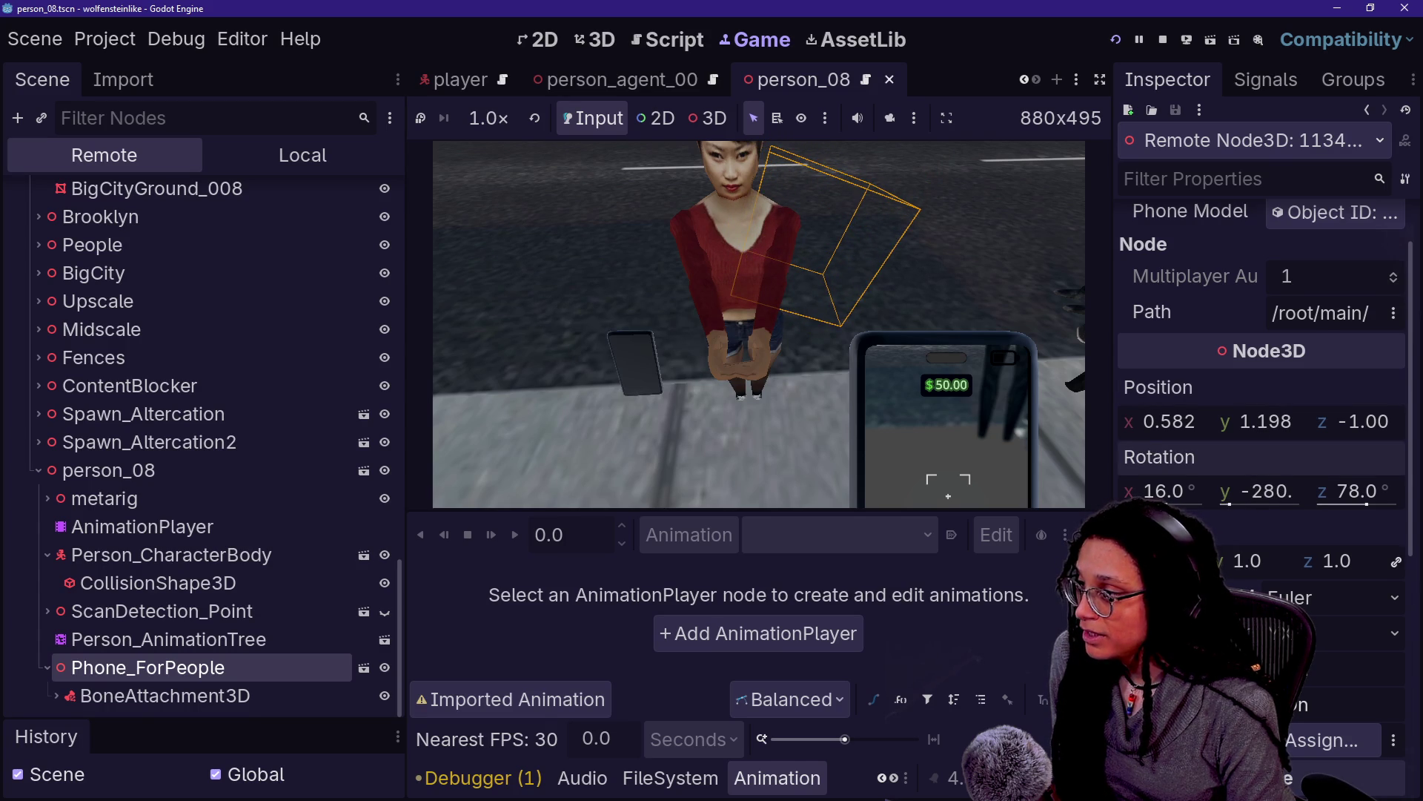
{"action": "left_click_drag", "start_coordinate": [1171, 421], "coordinate": [1192, 421]}
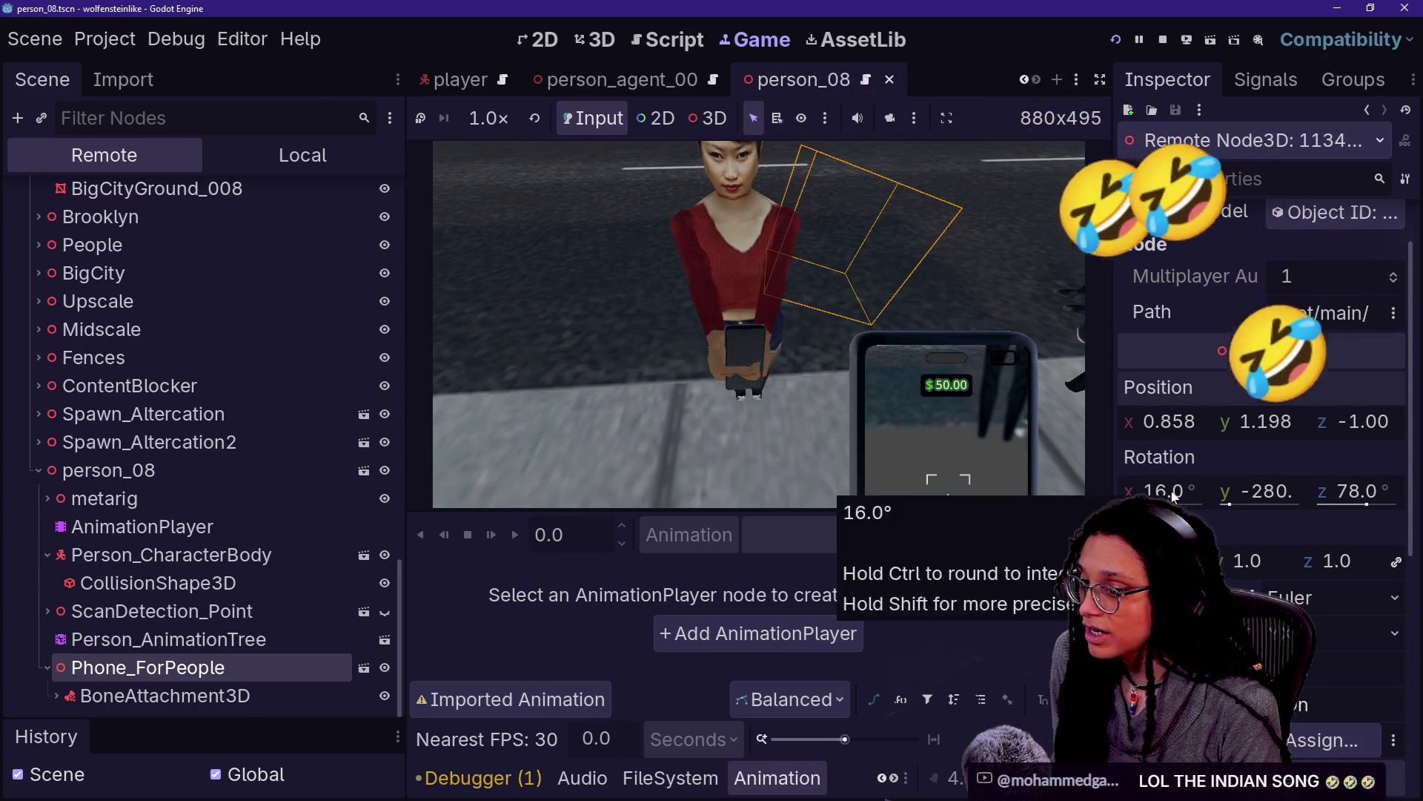
{"action": "left_click_drag", "start_coordinate": [1170, 490], "coordinate": [1167, 491]}
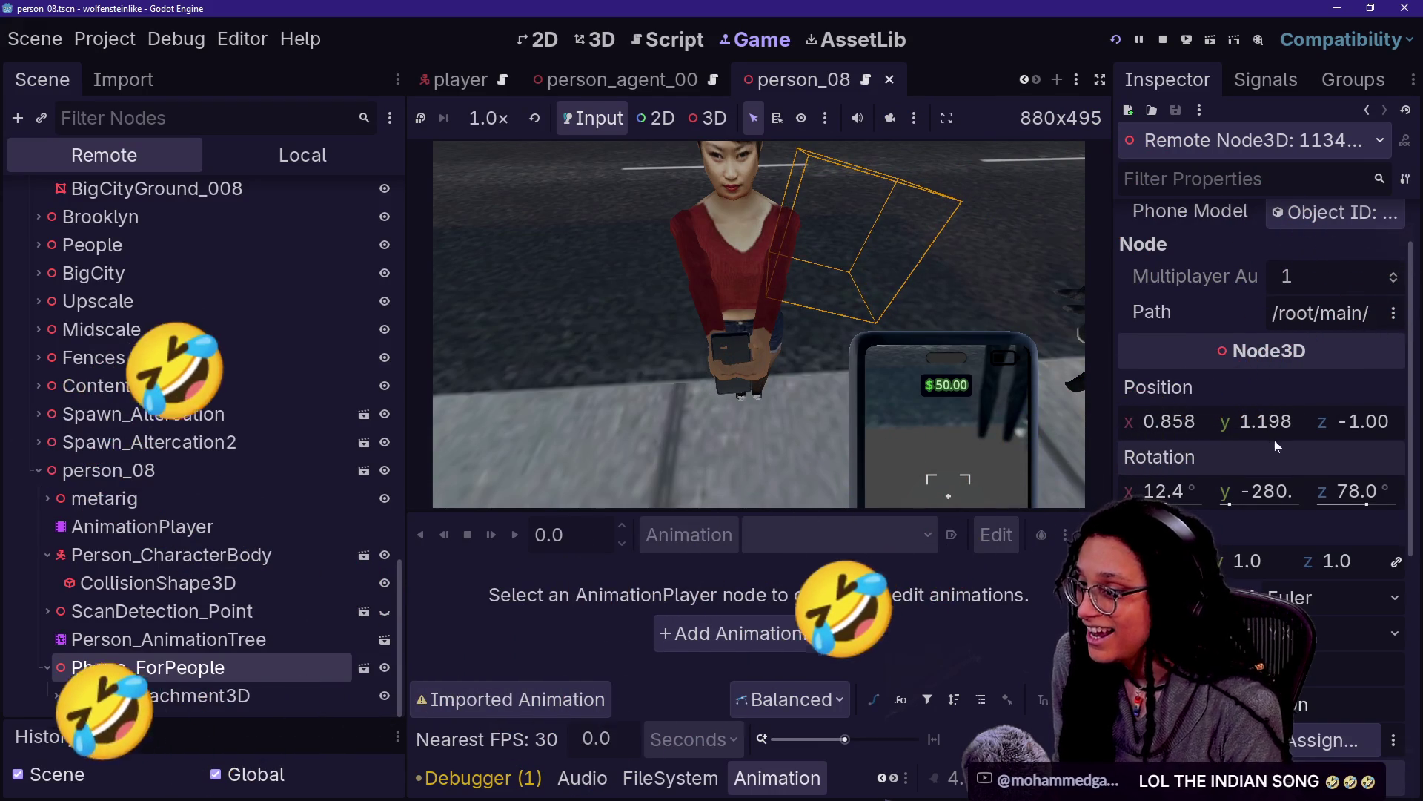
{"action": "left_click_drag", "start_coordinate": [1266, 421], "coordinate": [1272, 421]}
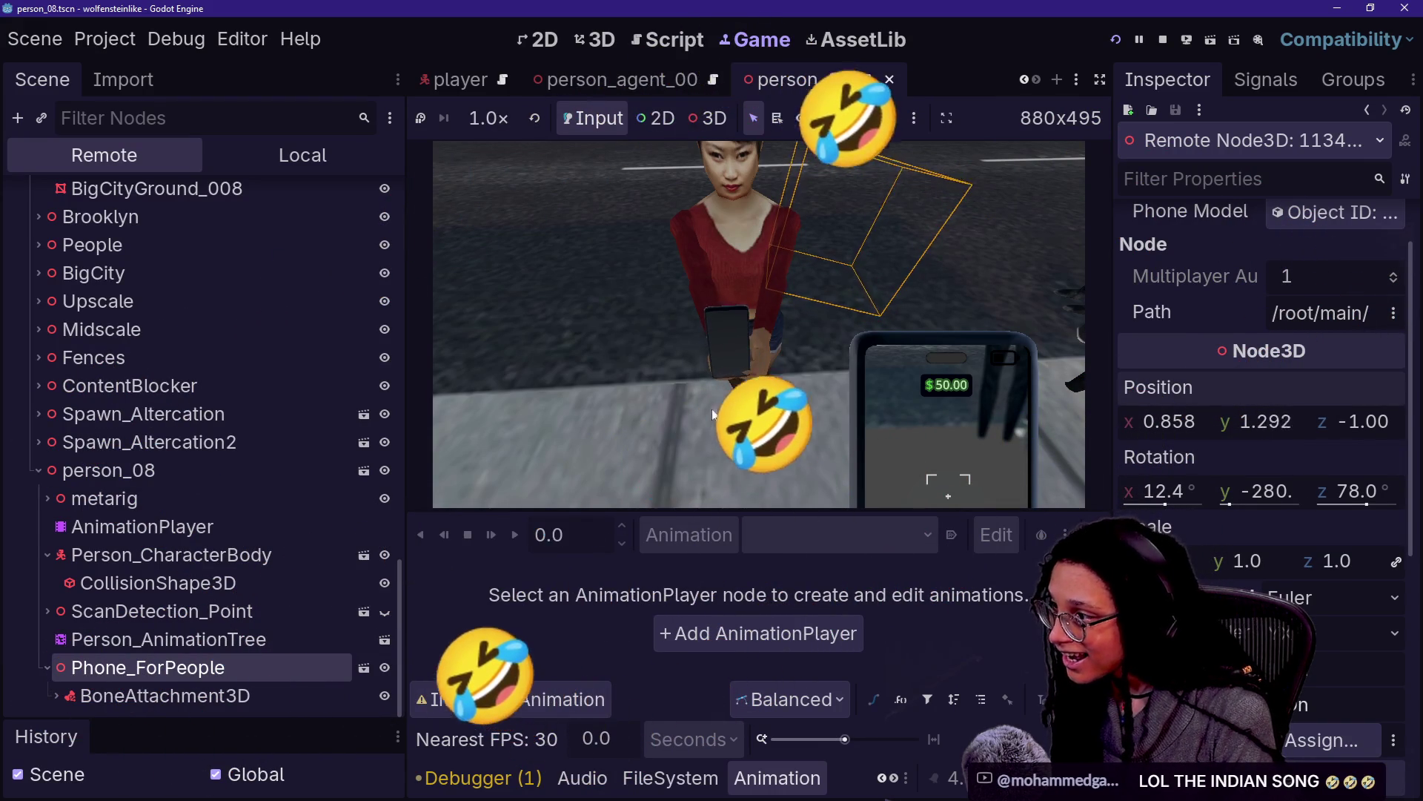
{"action": "left_click_drag", "start_coordinate": [1165, 491], "coordinate": [1163, 491]}
Fine-tune the phone to 0.971, 1.331, -0.99 with rotation 10.4°, -282°, 78°
{"action": "left_click_drag", "start_coordinate": [1170, 421], "coordinate": [1182, 421]}
{"action": "left_click_drag", "start_coordinate": [1293, 501], "coordinate": [1286, 501]}
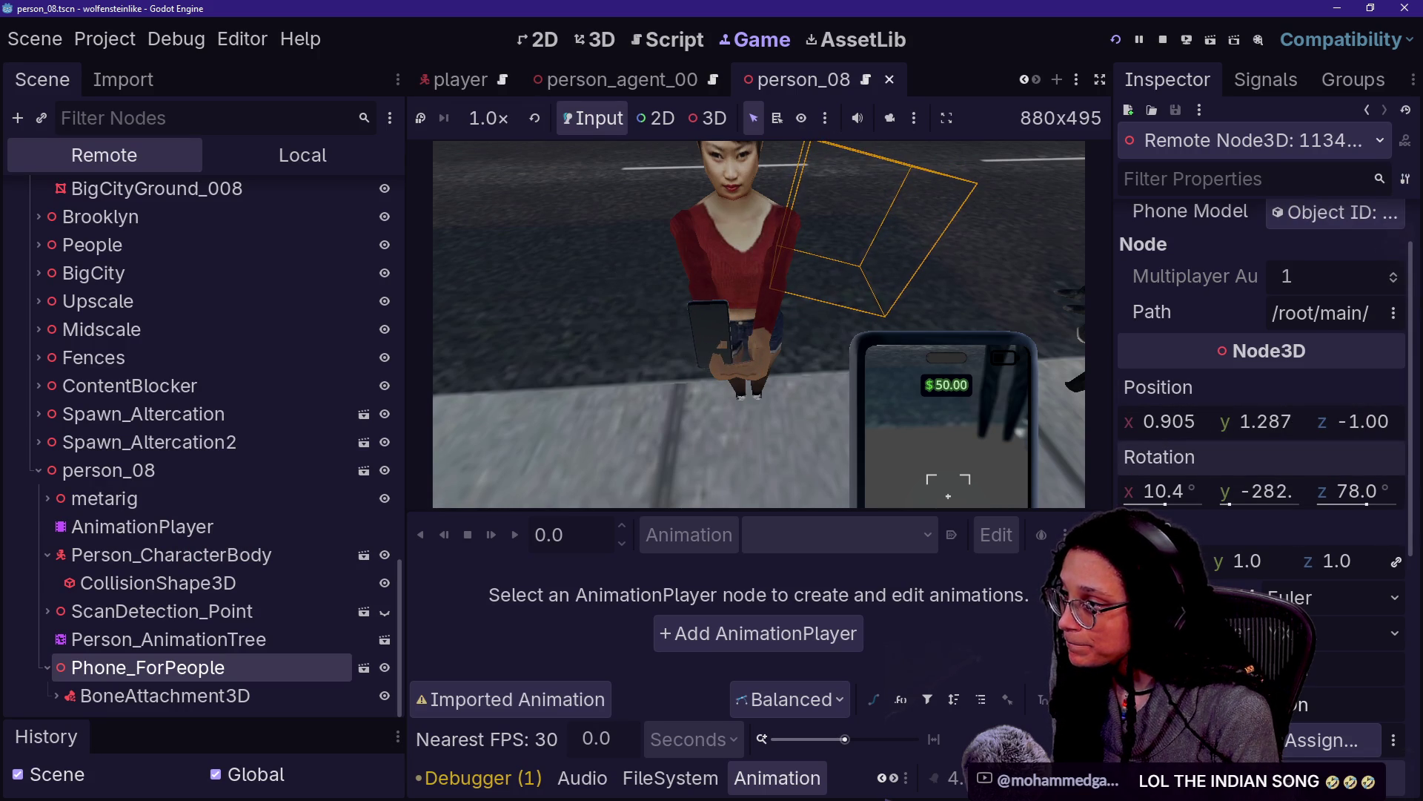
{"action": "left_click_drag", "start_coordinate": [1170, 421], "coordinate": [1179, 421]}
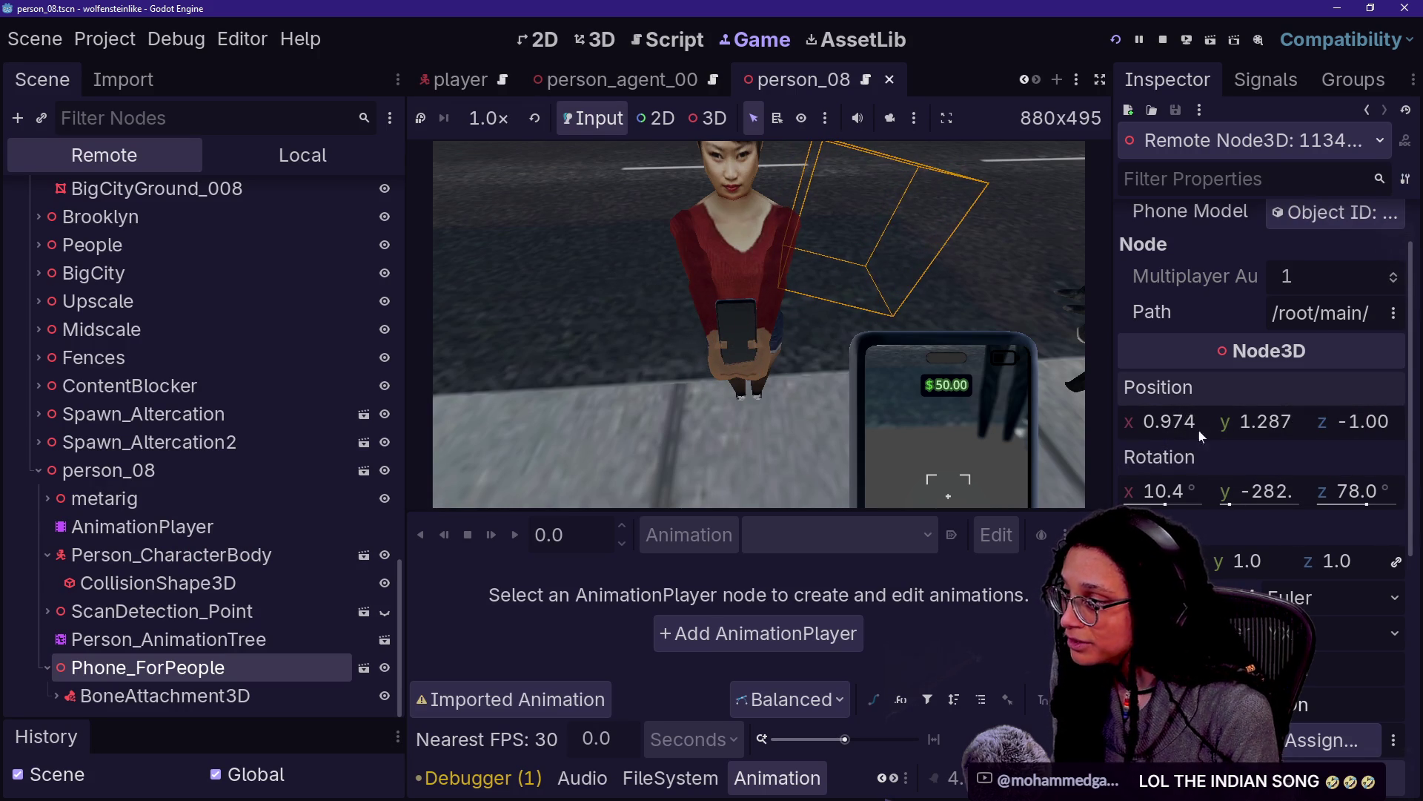
{"action": "left_click_drag", "start_coordinate": [1275, 495], "coordinate": [1275, 495]}
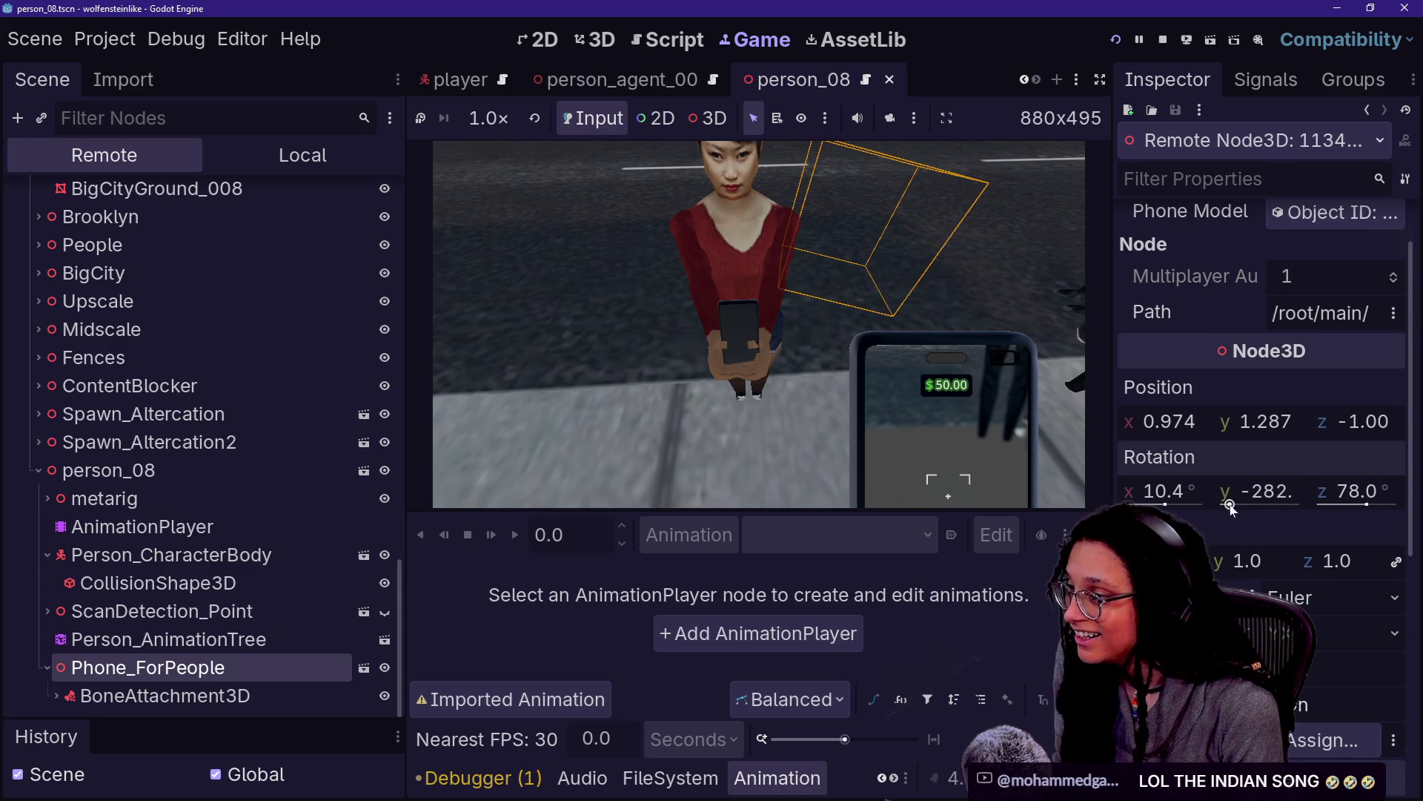
{"action": "left_click_drag", "start_coordinate": [1364, 434], "coordinate": [1369, 434]}
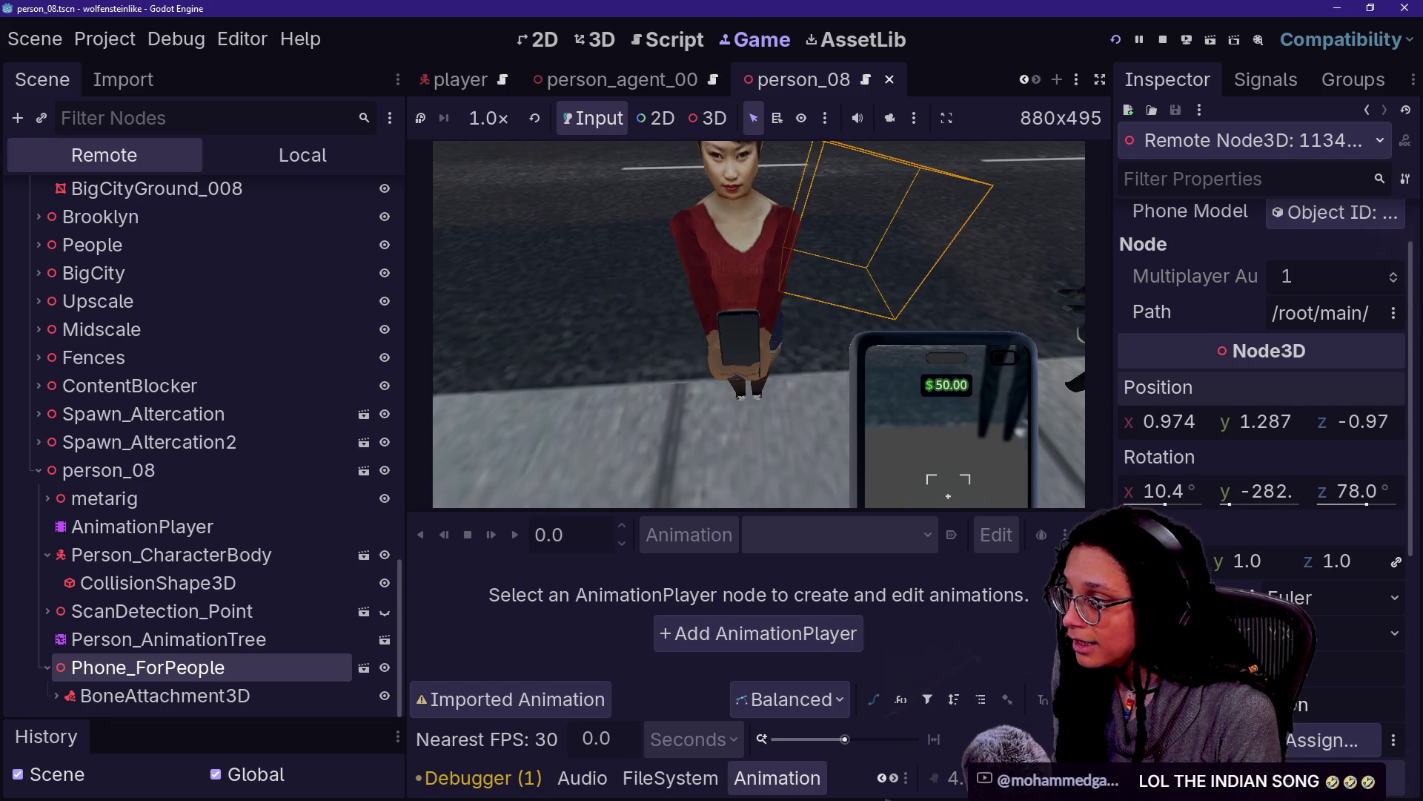
{"action": "left_click_drag", "start_coordinate": [1182, 429], "coordinate": [1183, 428]}
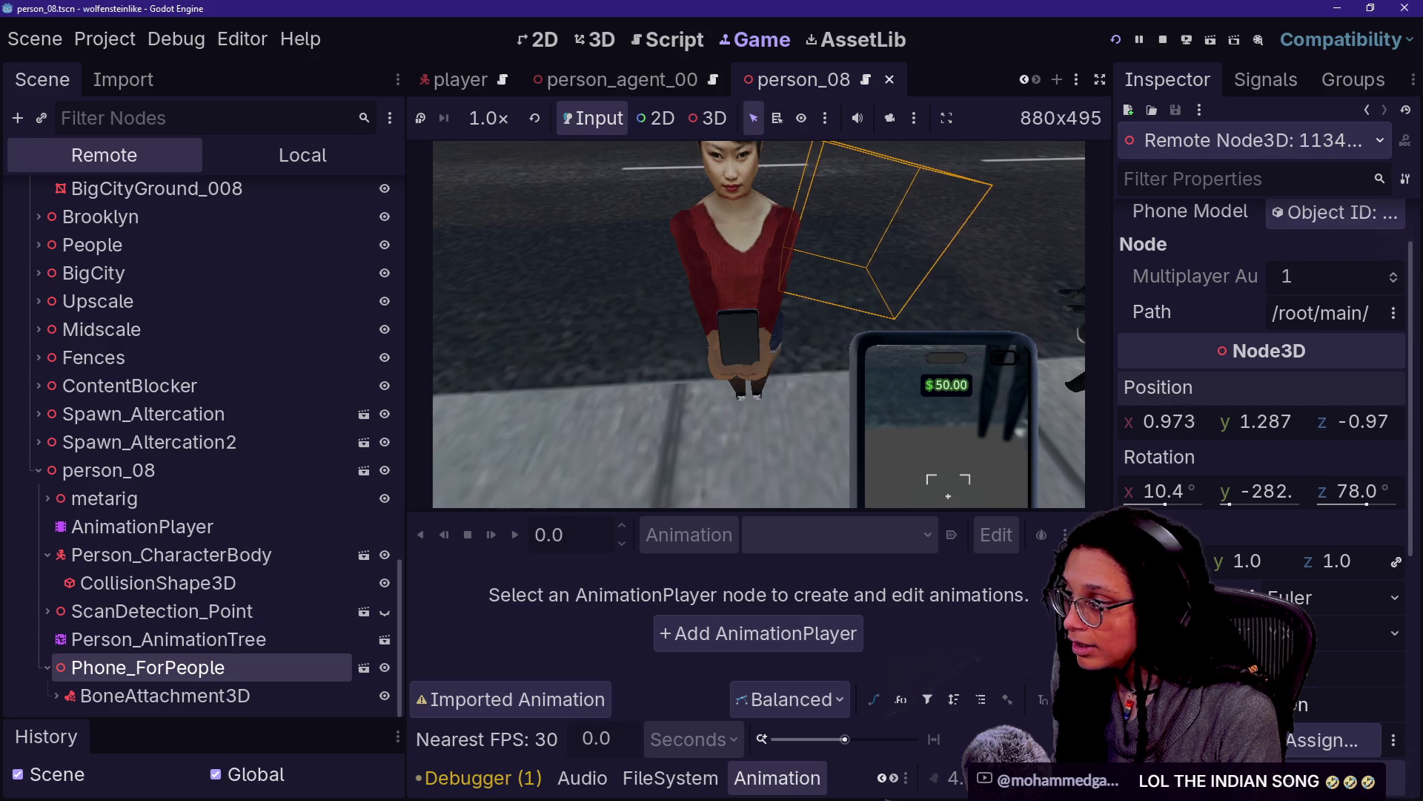
{"action": "left_click_drag", "start_coordinate": [1293, 433], "coordinate": [1287, 421]}
{"action": "left_click_drag", "start_coordinate": [1372, 424], "coordinate": [1371, 424]}
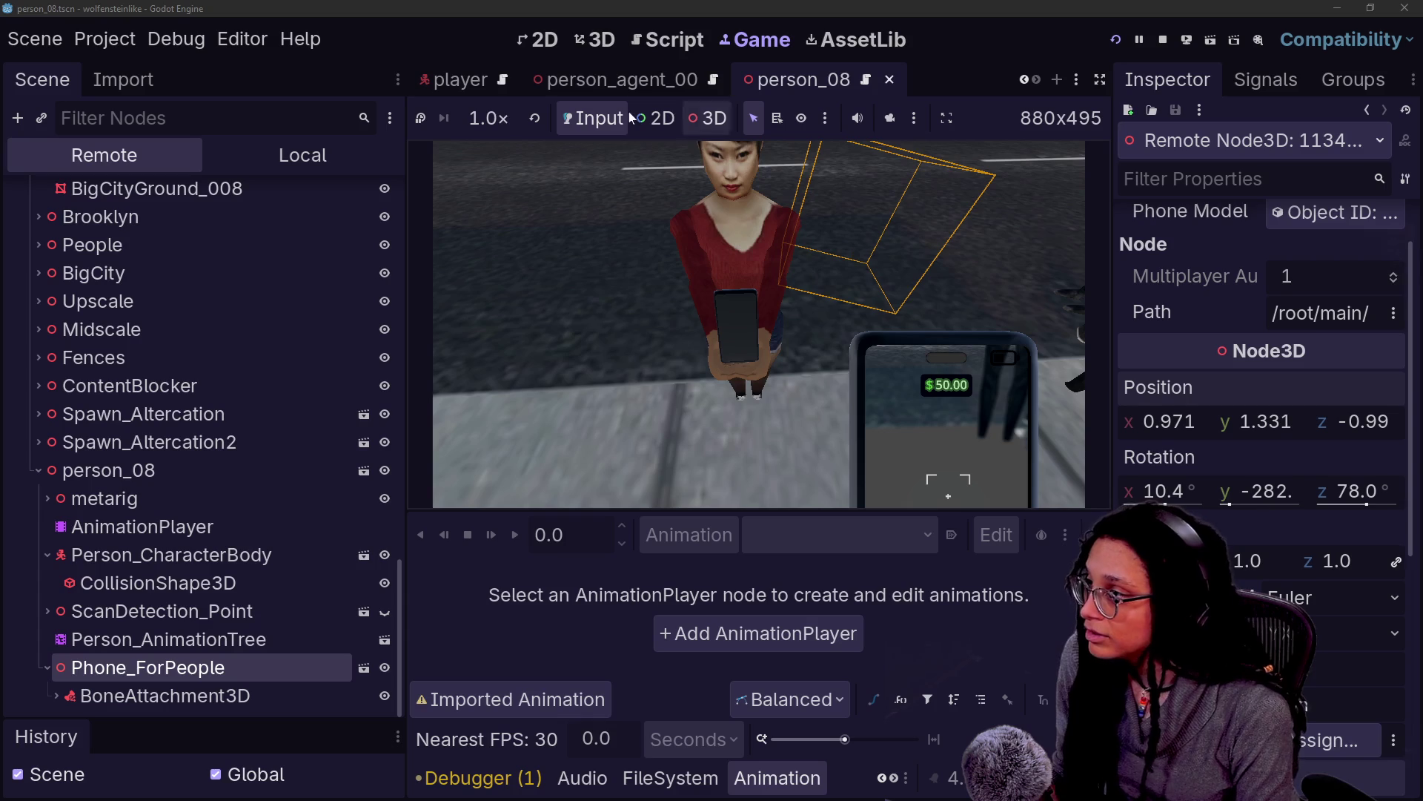
Enable 3D mode and camera override in the Game view, pulling the camera back to see the woman
{"action": "left_click", "coordinate": [708, 119]}
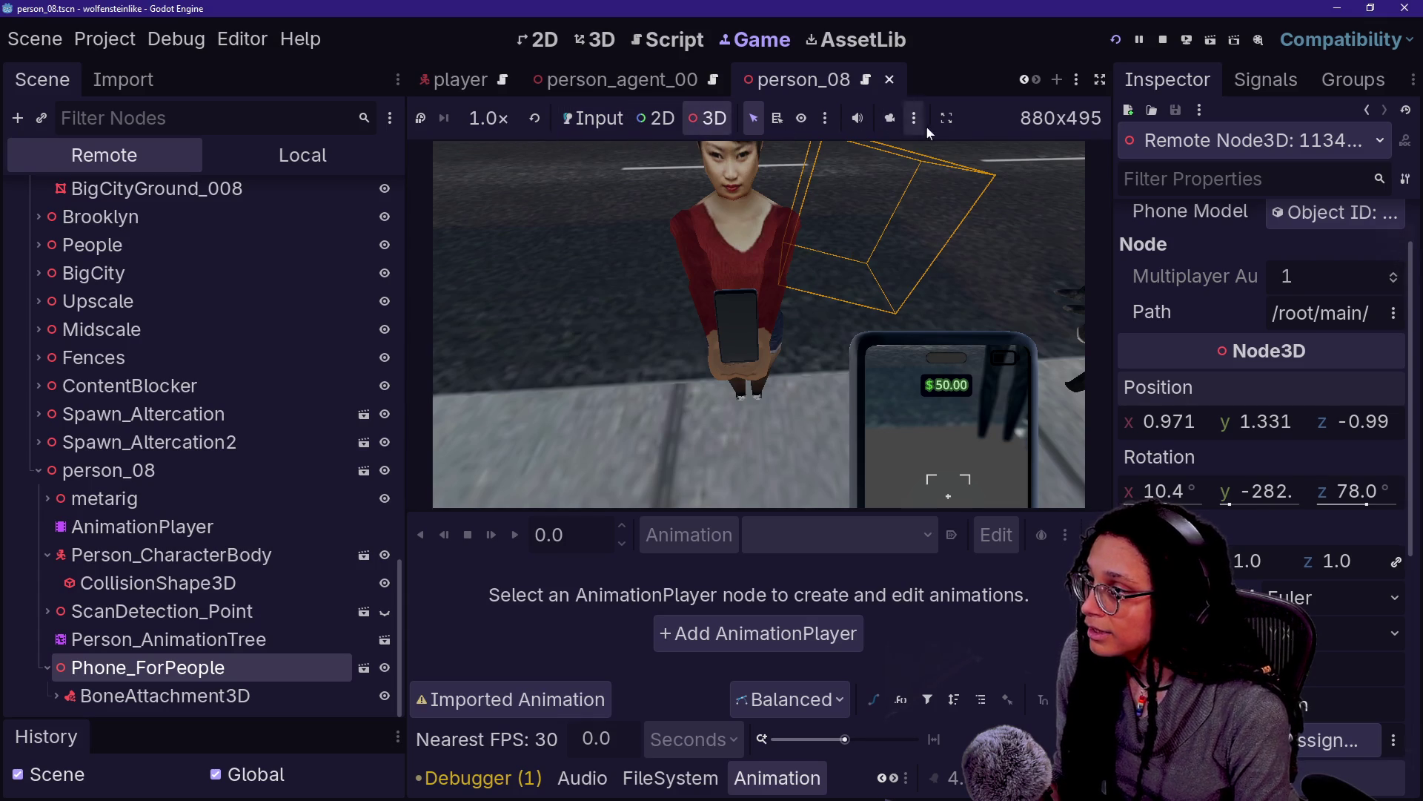
{"action": "left_click", "coordinate": [892, 119]}
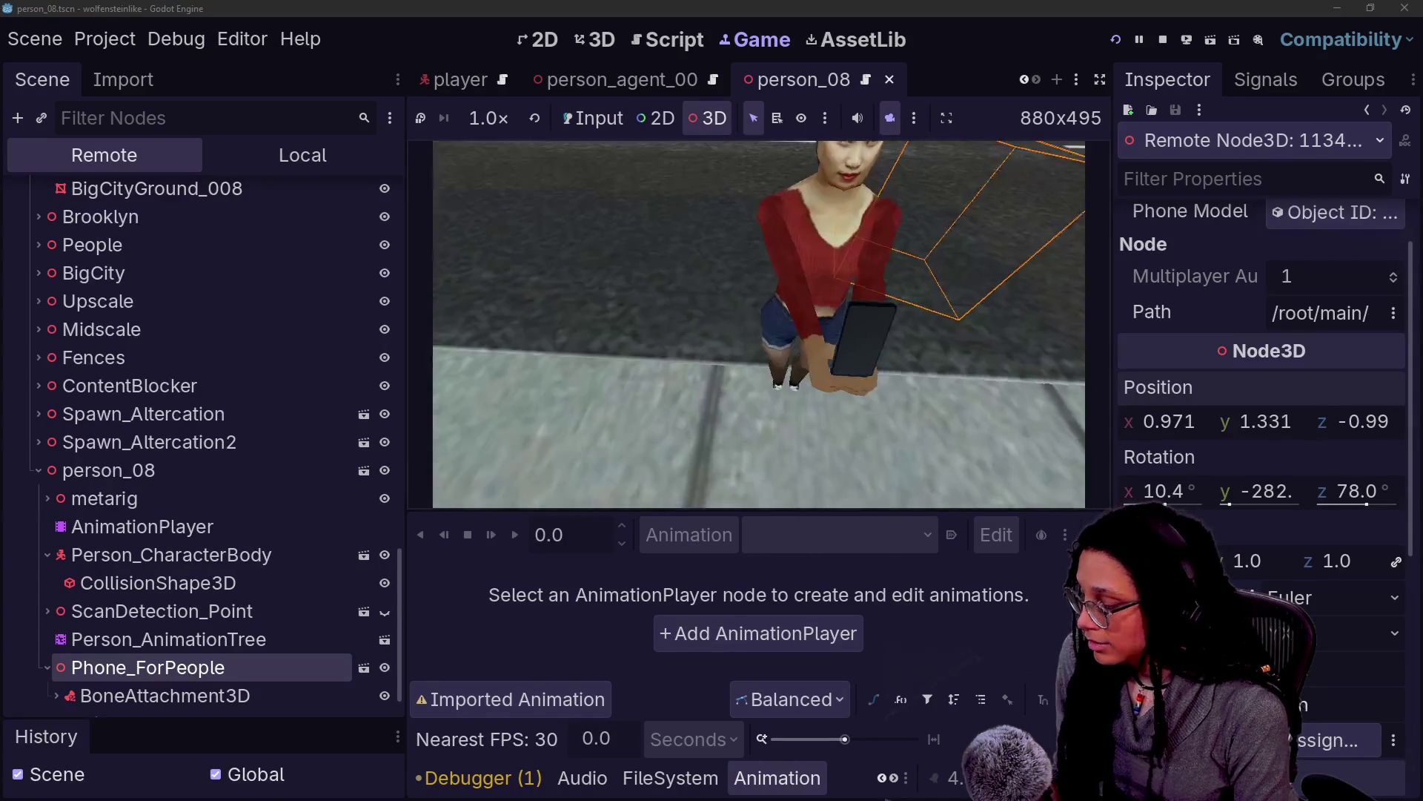
{"action": "left_click_drag", "start_coordinate": [705, 386], "coordinate": [705, 327]}
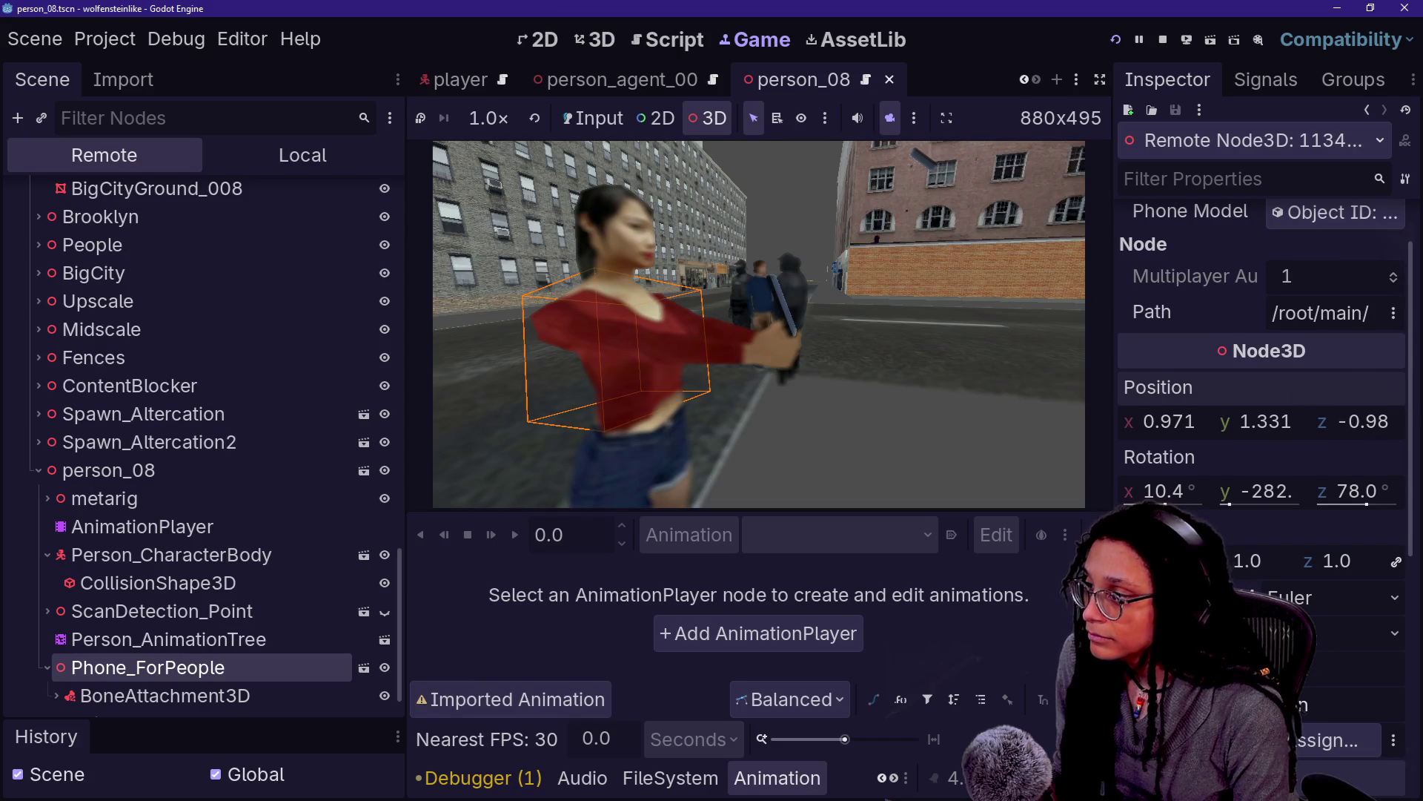
Lower the phone's Z rotation to 60.8 and raise it to about 1.9, discarding trial rotations
{"action": "left_click_drag", "start_coordinate": [1367, 505], "coordinate": [1370, 510]}
{"action": "key", "text": "ctrl+z"}
{"action": "left_click_drag", "start_coordinate": [1168, 504], "coordinate": [1175, 504]}
{"action": "key", "text": "ctrl+z"}
{"action": "left_click_drag", "start_coordinate": [1273, 499], "coordinate": [1266, 500]}
{"action": "key", "text": "ctrl+z"}
{"action": "left_click_drag", "start_coordinate": [1358, 505], "coordinate": [1369, 505]}
{"action": "mouse_move", "coordinate": [1265, 421]}
{"action": "left_mouse_down"}
{"action": "mouse_move", "coordinate": [1307, 421]}
{"action": "mouse_move", "coordinate": [1220, 442]}
{"action": "mouse_move", "coordinate": [1181, 421]}
{"action": "left_mouse_up"}
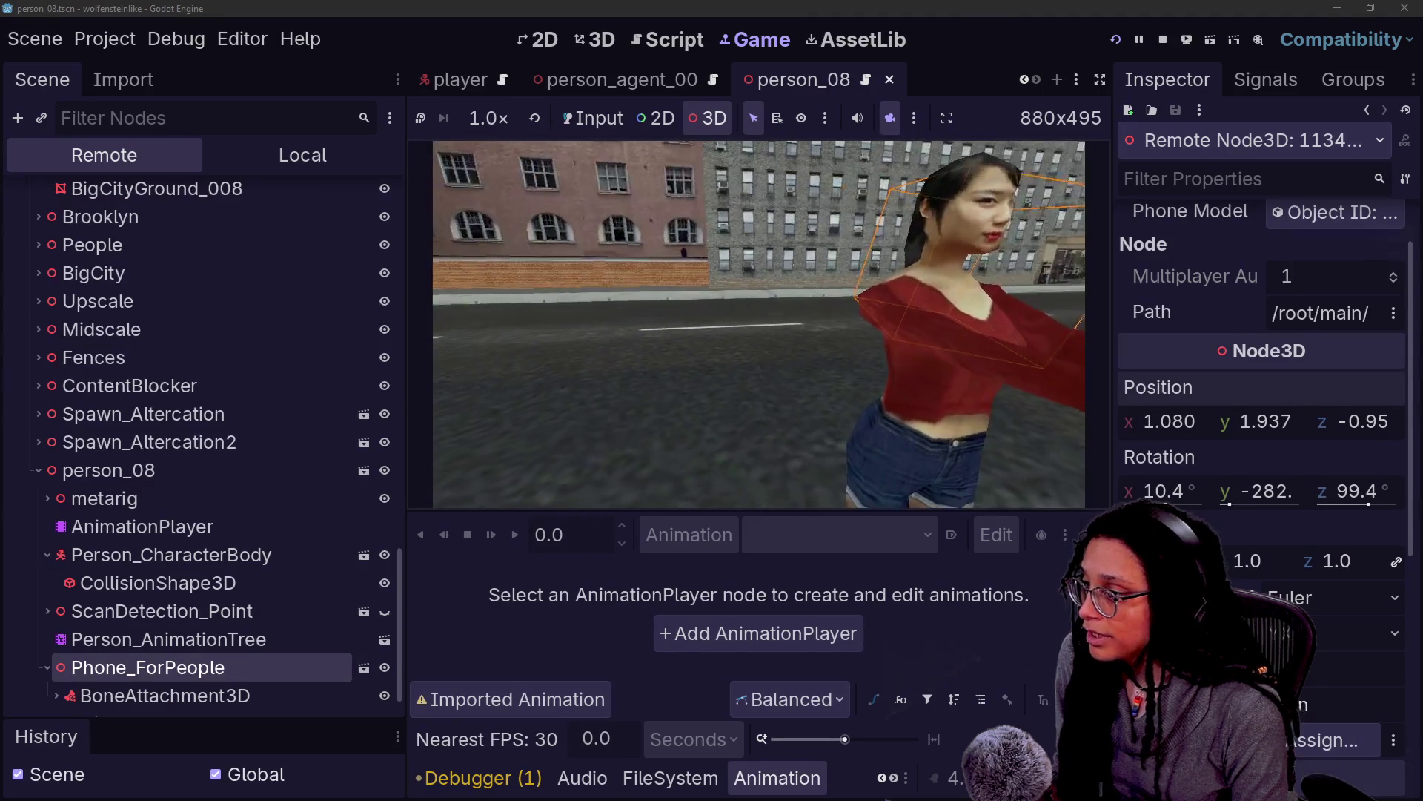
View her from the front and settle the phone at 0.968, 1.924, -1.05, rotation 14.4°, -278°, 99.4°
{"action": "left_click", "coordinate": [764, 308]}
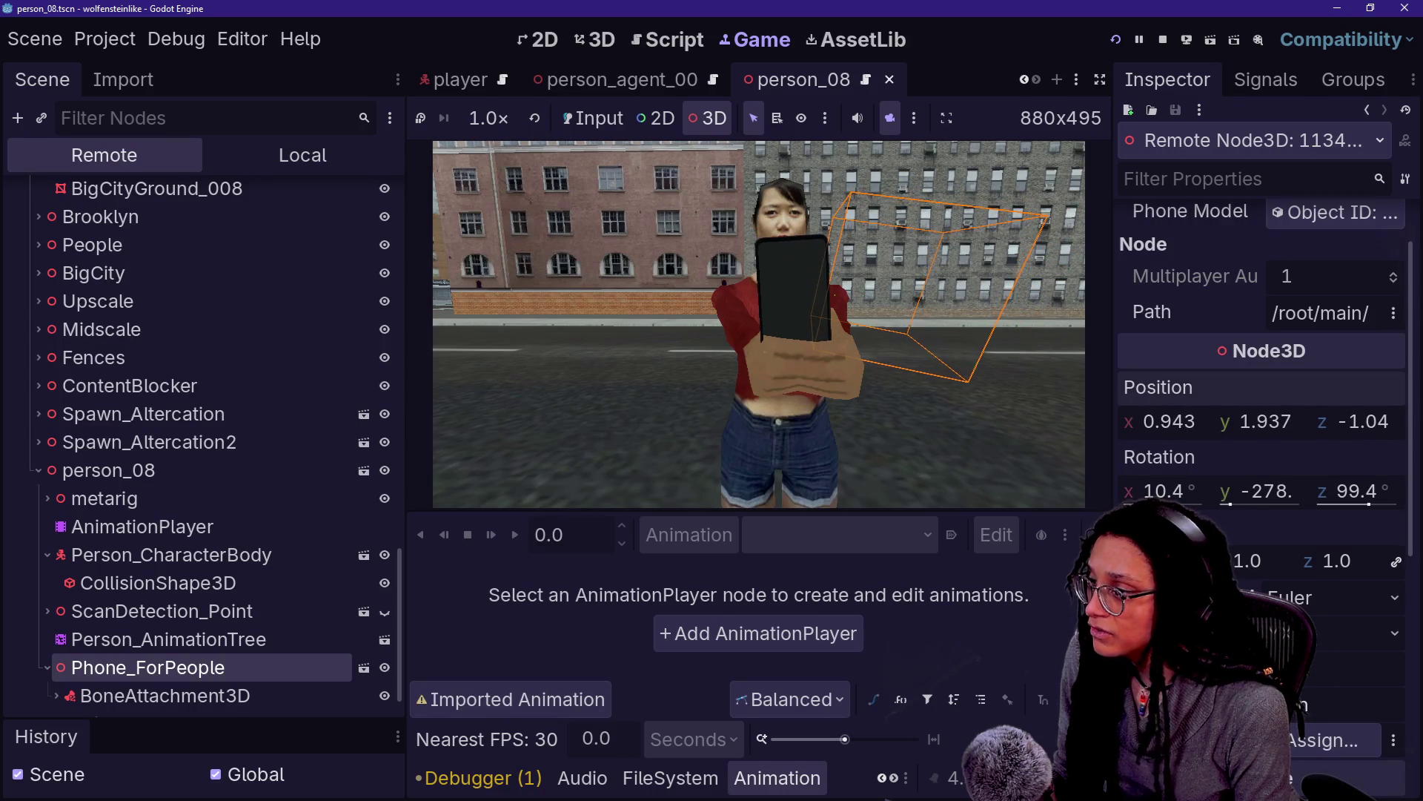
{"action": "mouse_move", "coordinate": [1169, 491]}
{"action": "left_mouse_down"}
{"action": "mouse_move", "coordinate": [1216, 491]}
{"action": "mouse_move", "coordinate": [1183, 491]}
{"action": "left_mouse_up"}
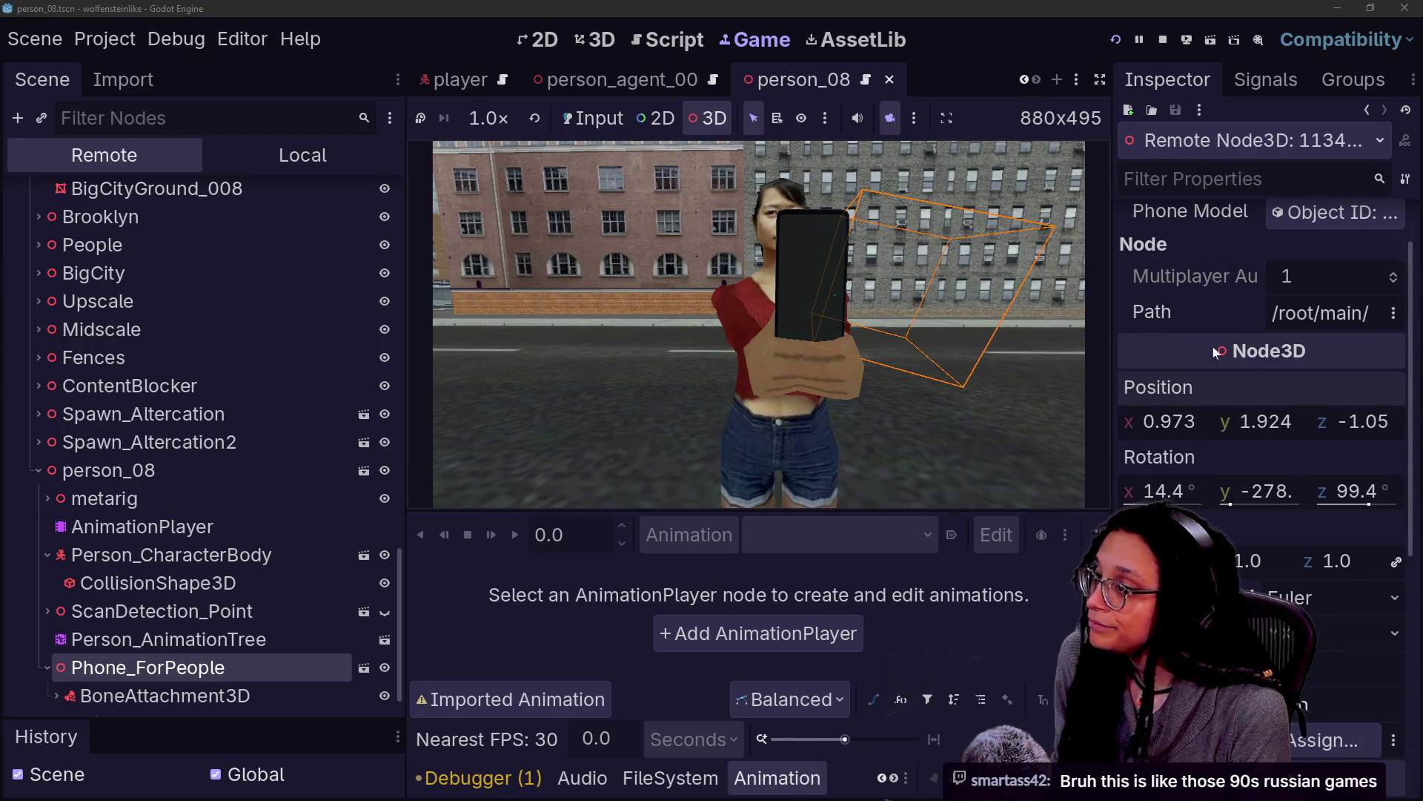
{"action": "left_click", "coordinate": [965, 318]}
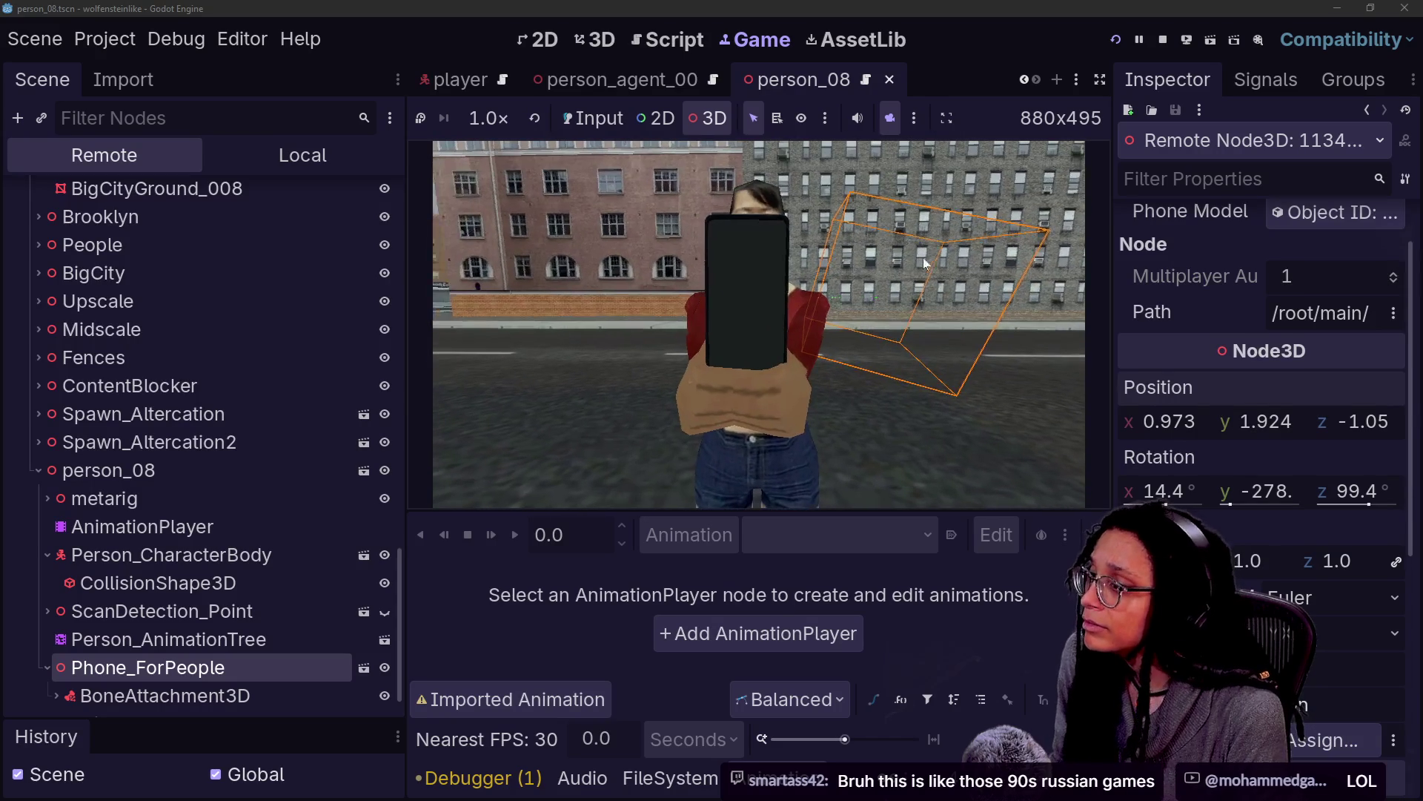
{"action": "left_click_drag", "start_coordinate": [1199, 421], "coordinate": [1195, 421]}
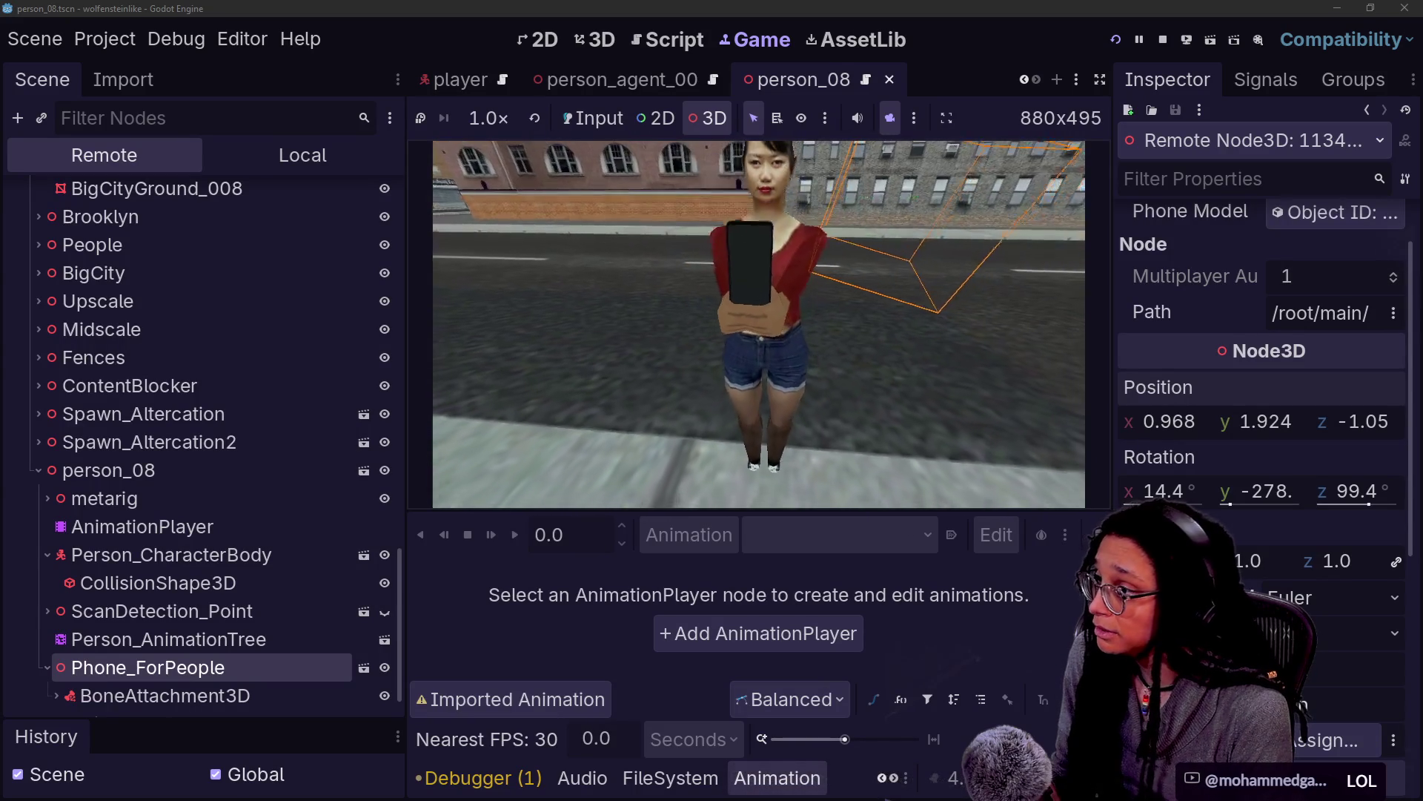
In the offsets script, change person_08's position x value to .968
{"action": "left_click", "coordinate": [671, 40]}
{"action": "right_click", "coordinate": [865, 412]}
{"action": "left_click", "coordinate": [919, 455]}
{"action": "left_click", "coordinate": [799, 412]}
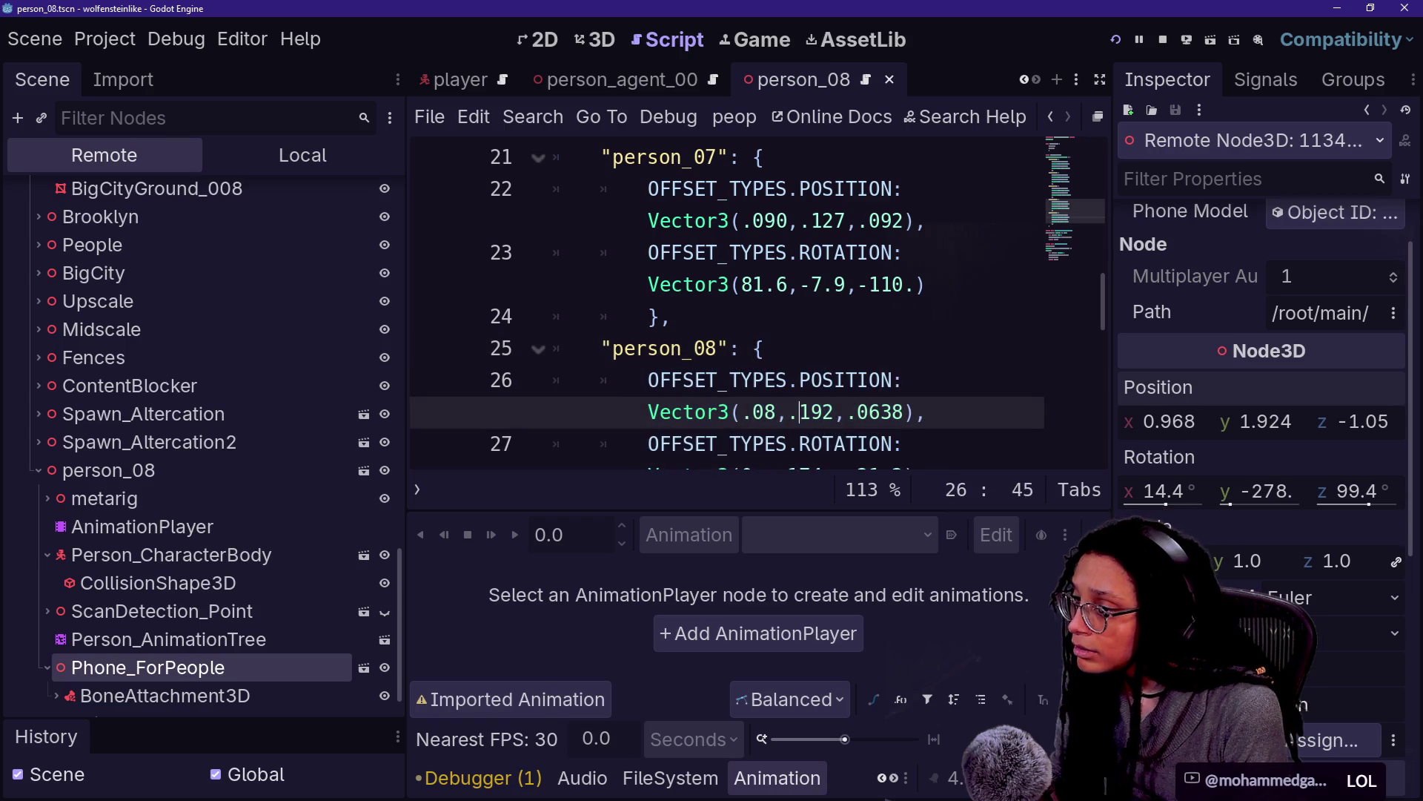
{"action": "key", "text": "BackSpace"}
{"action": "key", "text": "BackSpace"}
{"action": "type", "text": "968"}
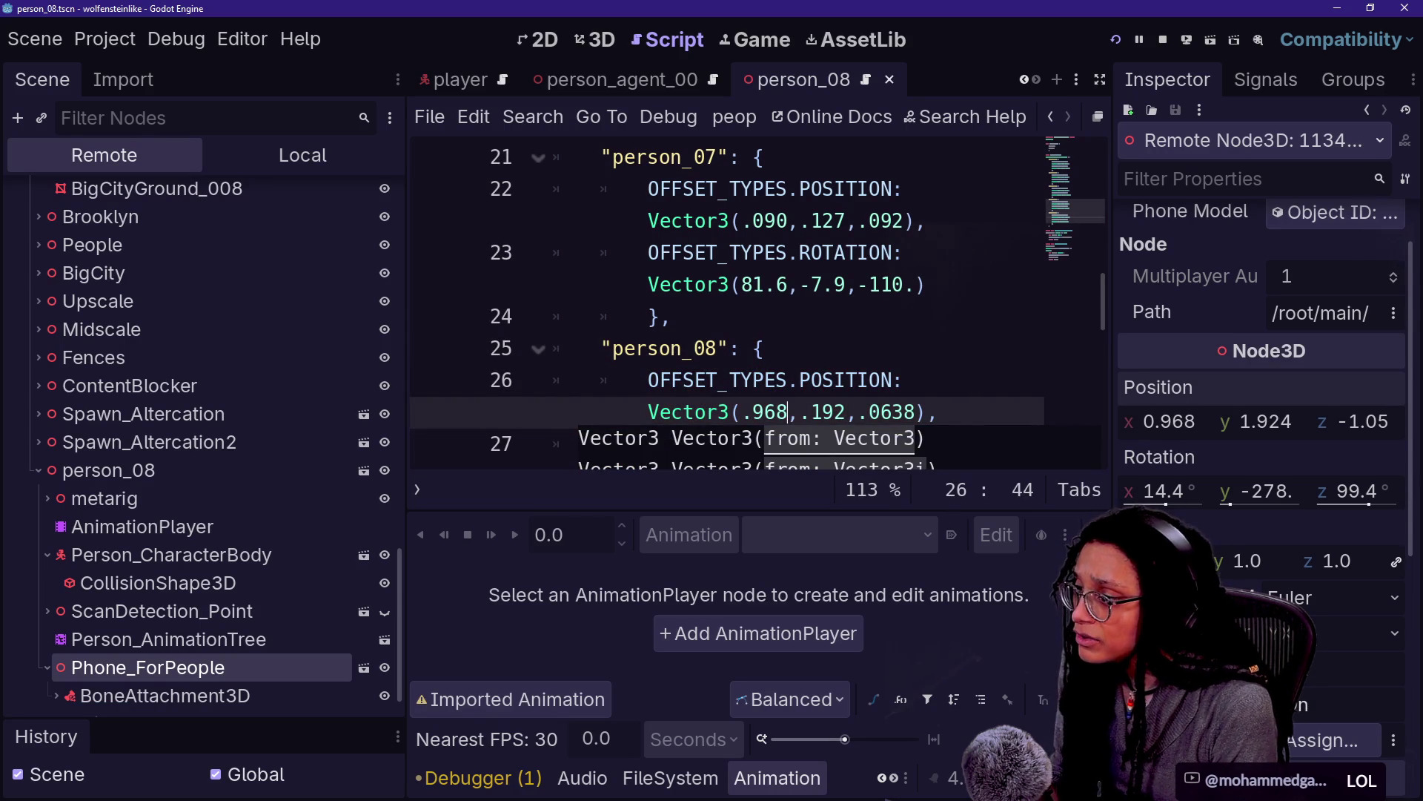
Set person_08's position y to 1.924 and make the z value negative
{"action": "left_click", "coordinate": [845, 412]}
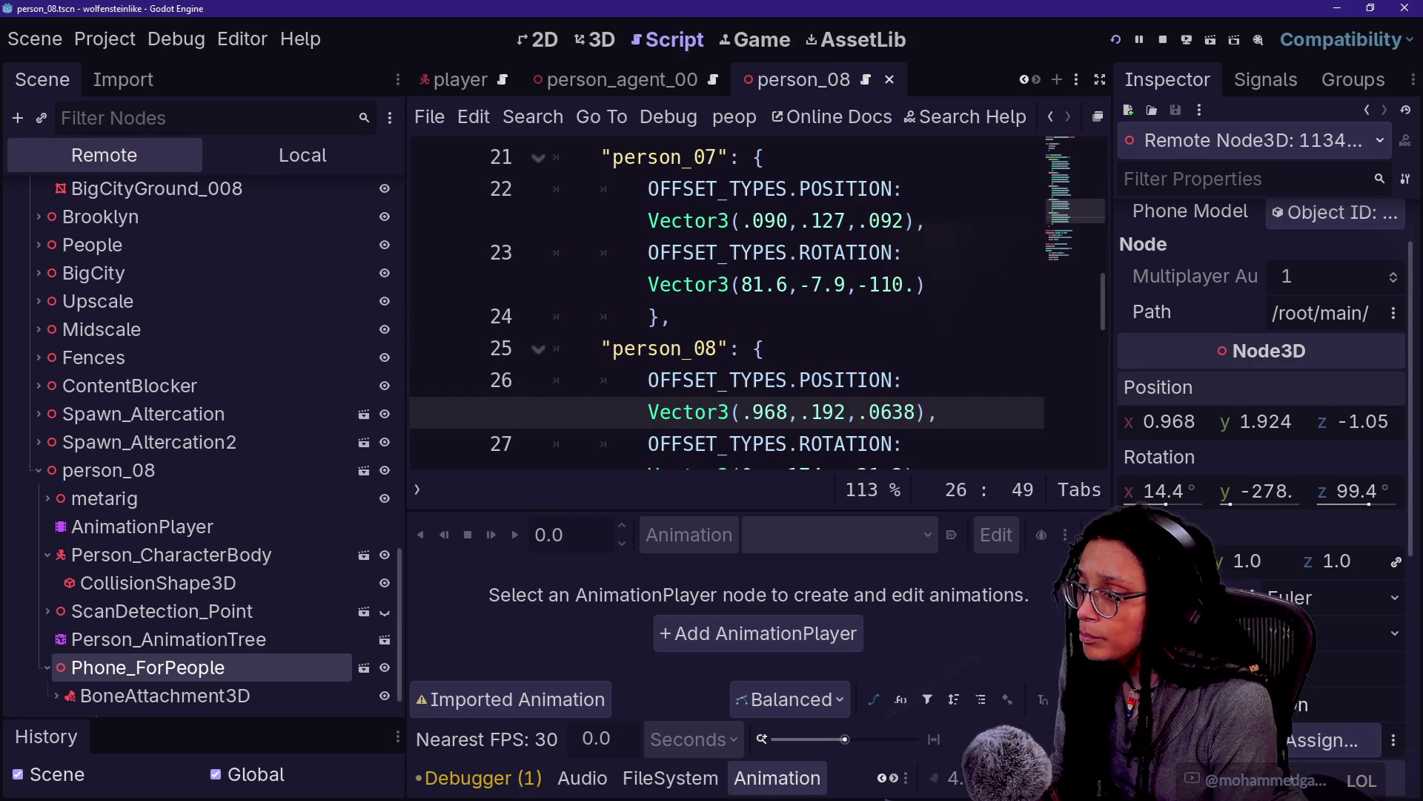
{"action": "type", "text": "1"}
{"action": "key", "text": "Right"}
{"action": "key", "text": "Right"}
{"action": "key", "text": "Right"}
{"action": "type", "text": "4"}
{"action": "key", "text": "Left"}
{"action": "key", "text": "Left"}
{"action": "key", "text": "BackSpace"}
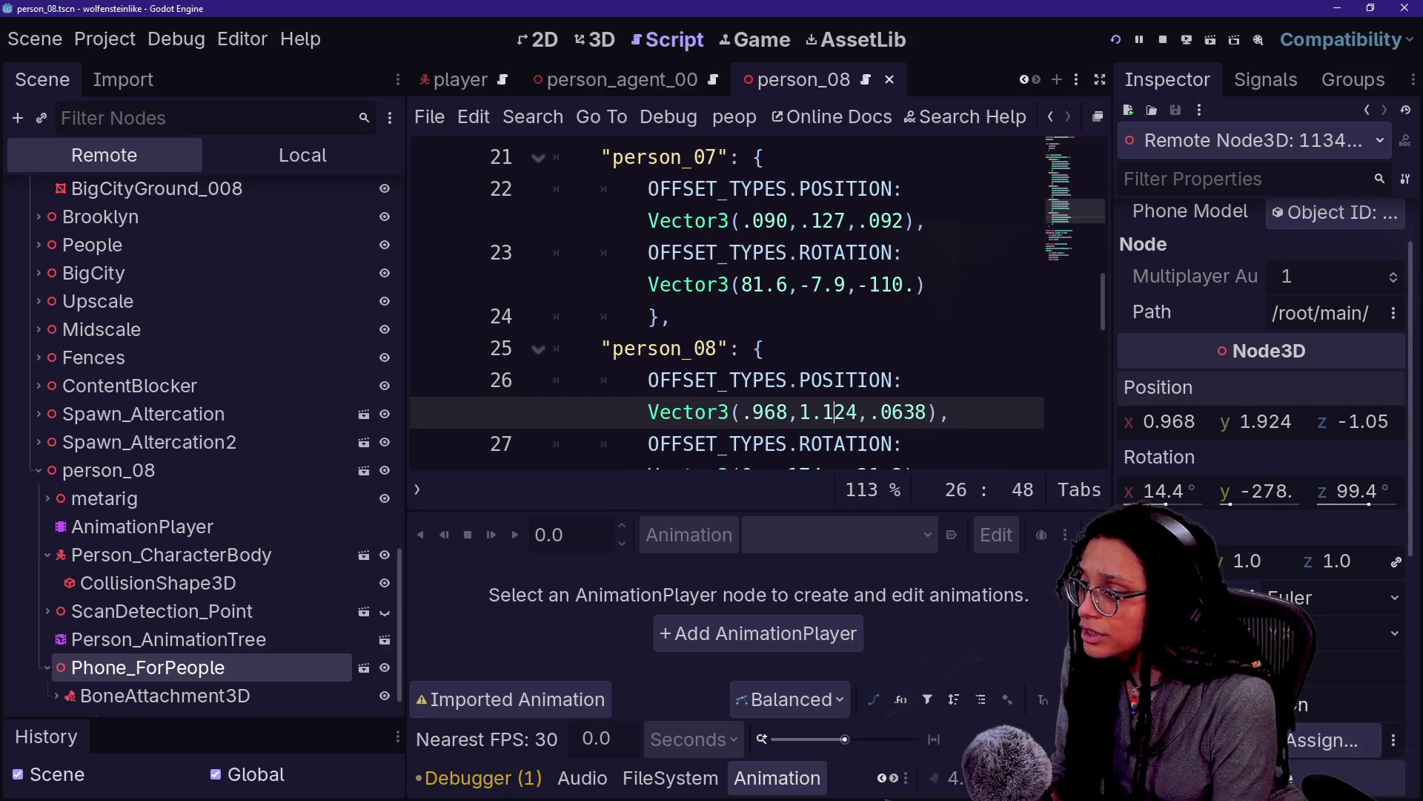
{"action": "key", "text": "BackSpace"}
{"action": "type", "text": "9"}
{"action": "key", "text": "Right"}
{"action": "key", "text": "Right"}
{"action": "key", "text": "Right"}
{"action": "key", "text": "shift+Right"}
{"action": "key", "text": "Left"}
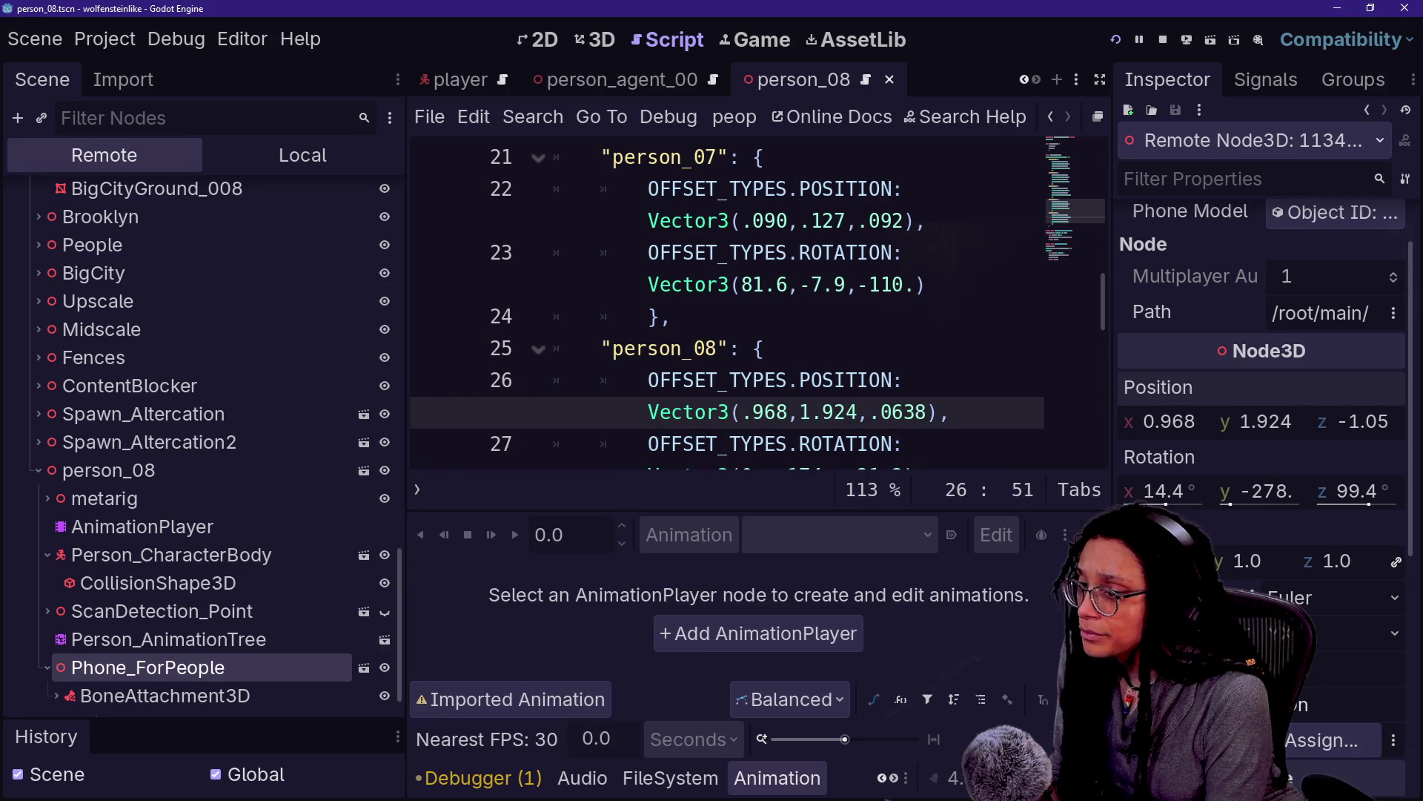
{"action": "type", "text": "-"}
{"action": "key", "text": "Right"}
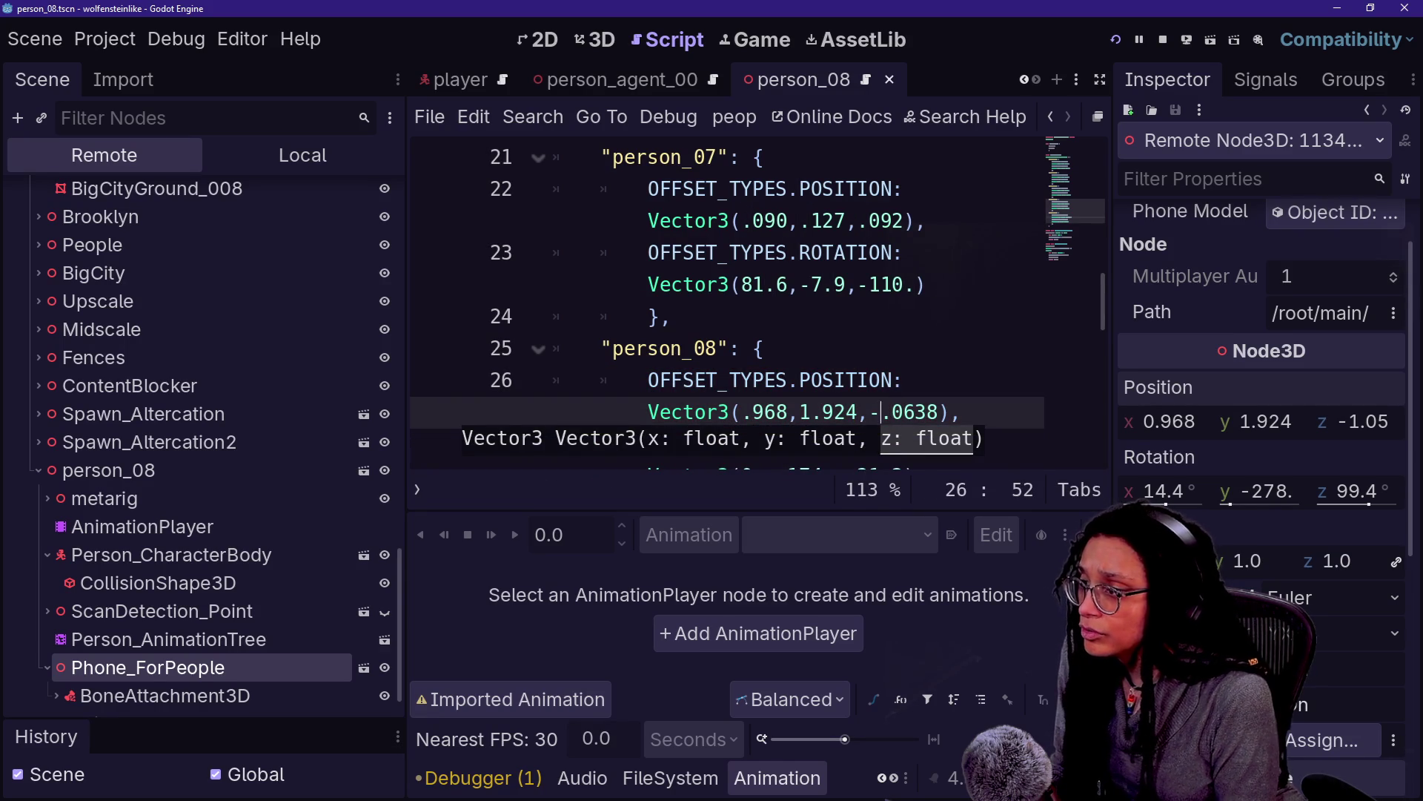
{"action": "key", "text": "Right"}
Check earlier person entries for reference, then trim the z position to -1.05
{"action": "scroll", "coordinate": [756, 297], "scroll_direction": "up", "scroll_amount": 3}
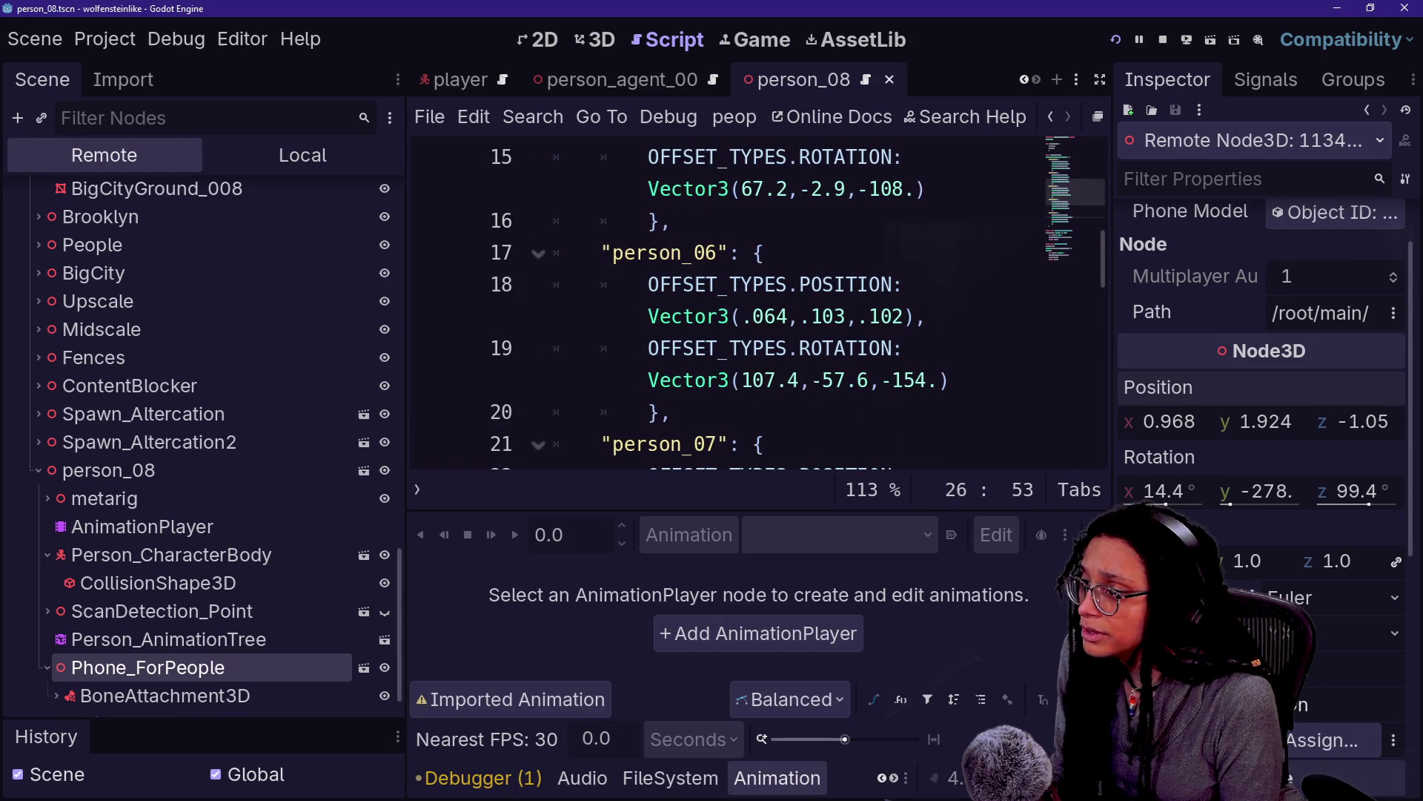
{"action": "scroll", "coordinate": [756, 296], "scroll_direction": "up", "scroll_amount": 1}
{"action": "left_click", "coordinate": [763, 348]}
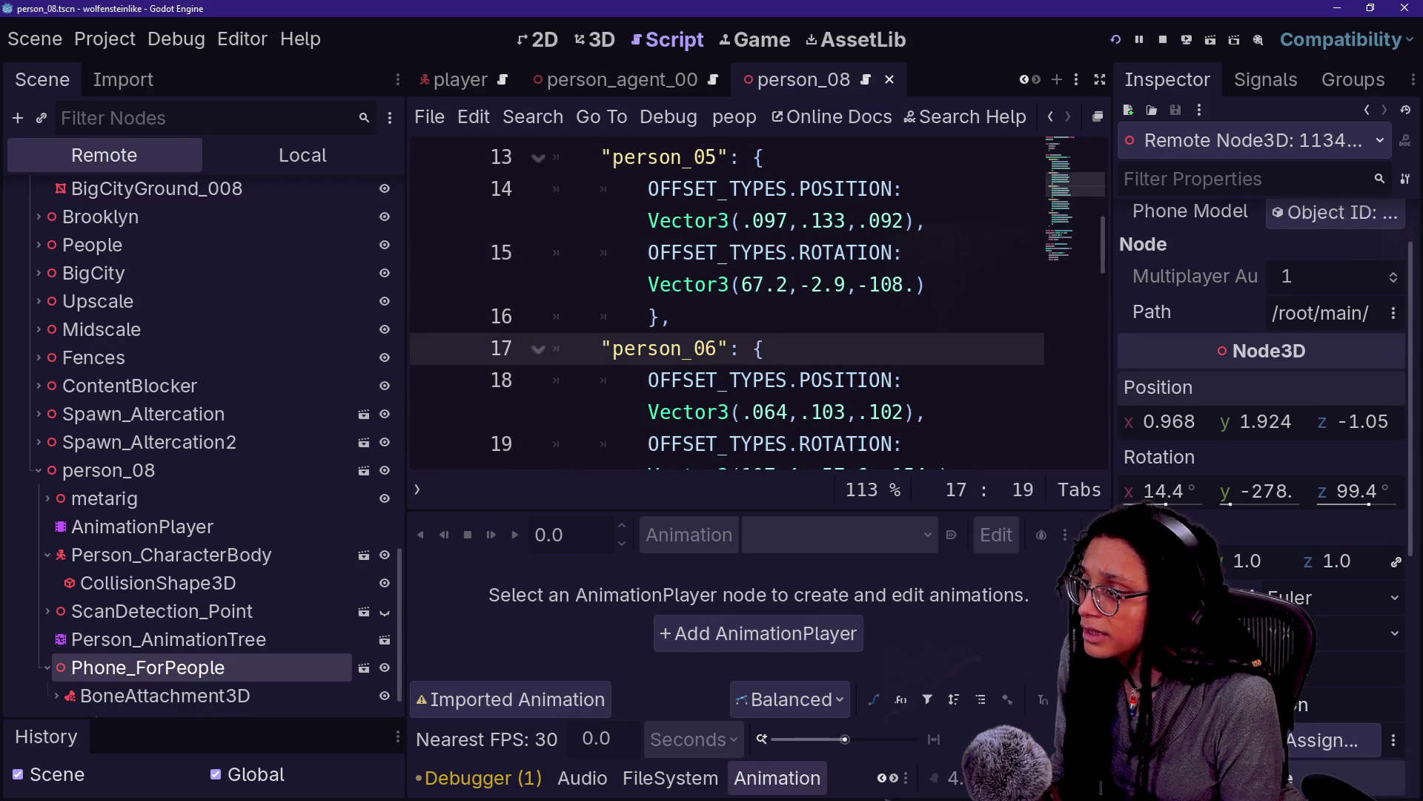
{"action": "scroll", "coordinate": [756, 297], "scroll_direction": "up", "scroll_amount": 2}
{"action": "left_click", "coordinate": [920, 220]}
{"action": "scroll", "coordinate": [756, 297], "scroll_direction": "down", "scroll_amount": 4}
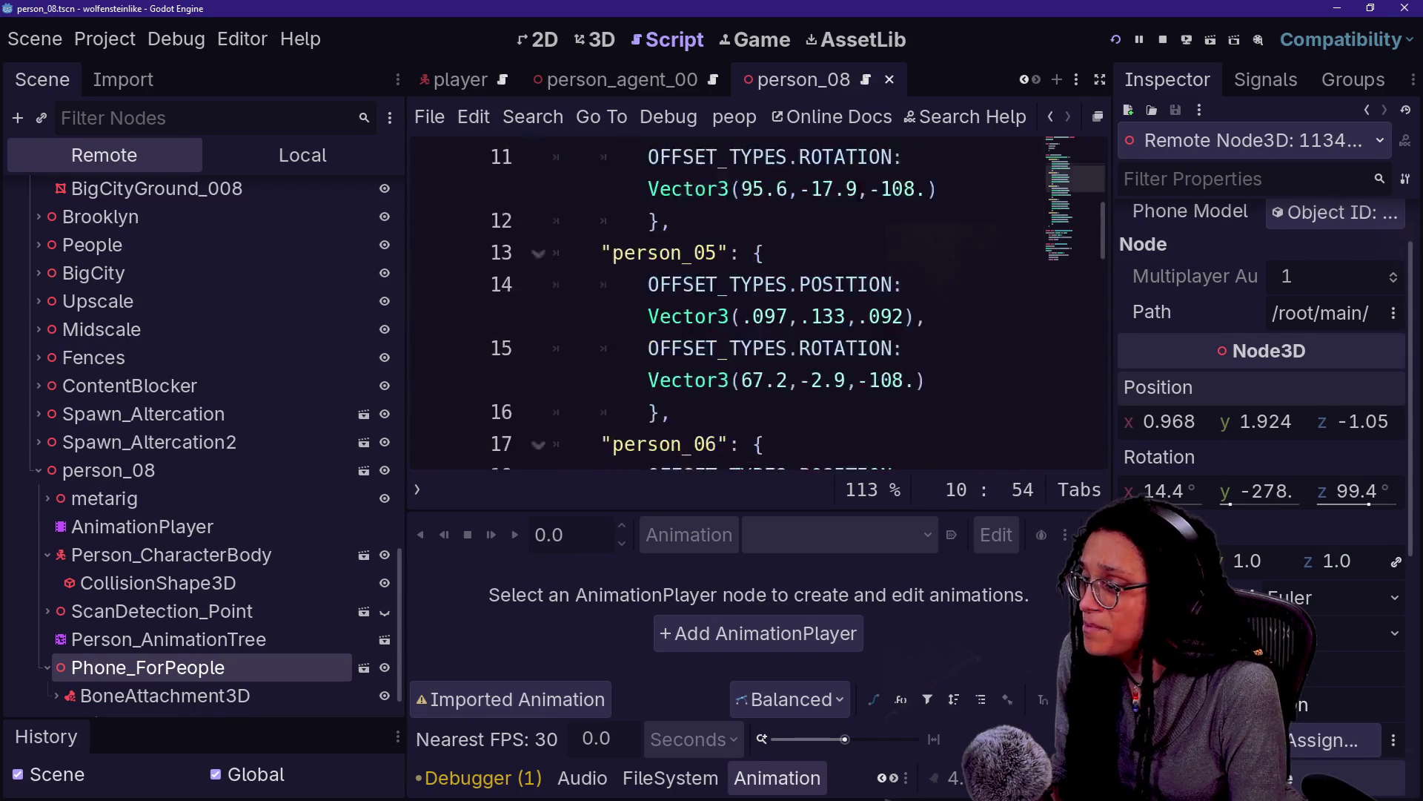
{"action": "scroll", "coordinate": [756, 297], "scroll_direction": "down", "scroll_amount": 2}
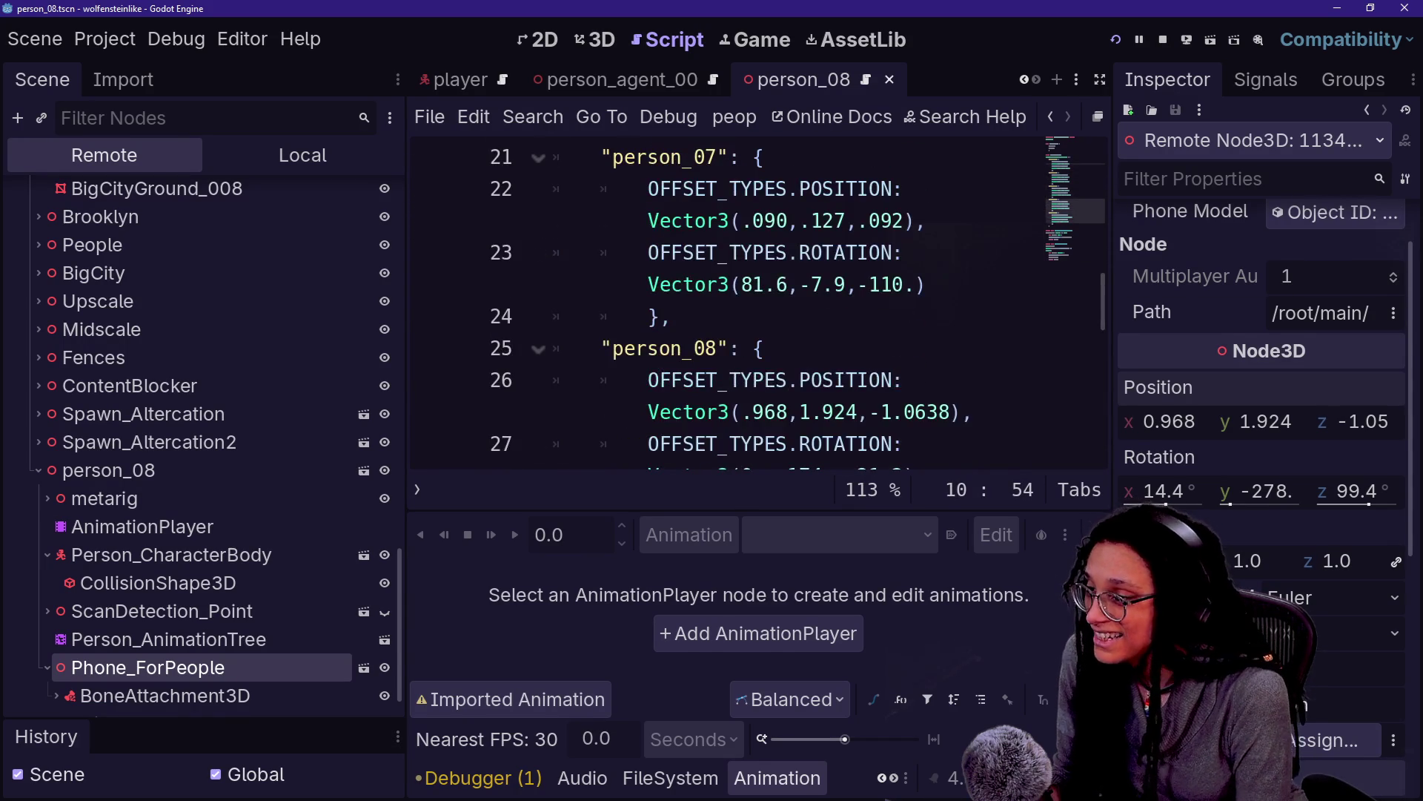
{"action": "scroll", "coordinate": [756, 297], "scroll_direction": "down", "scroll_amount": 2}
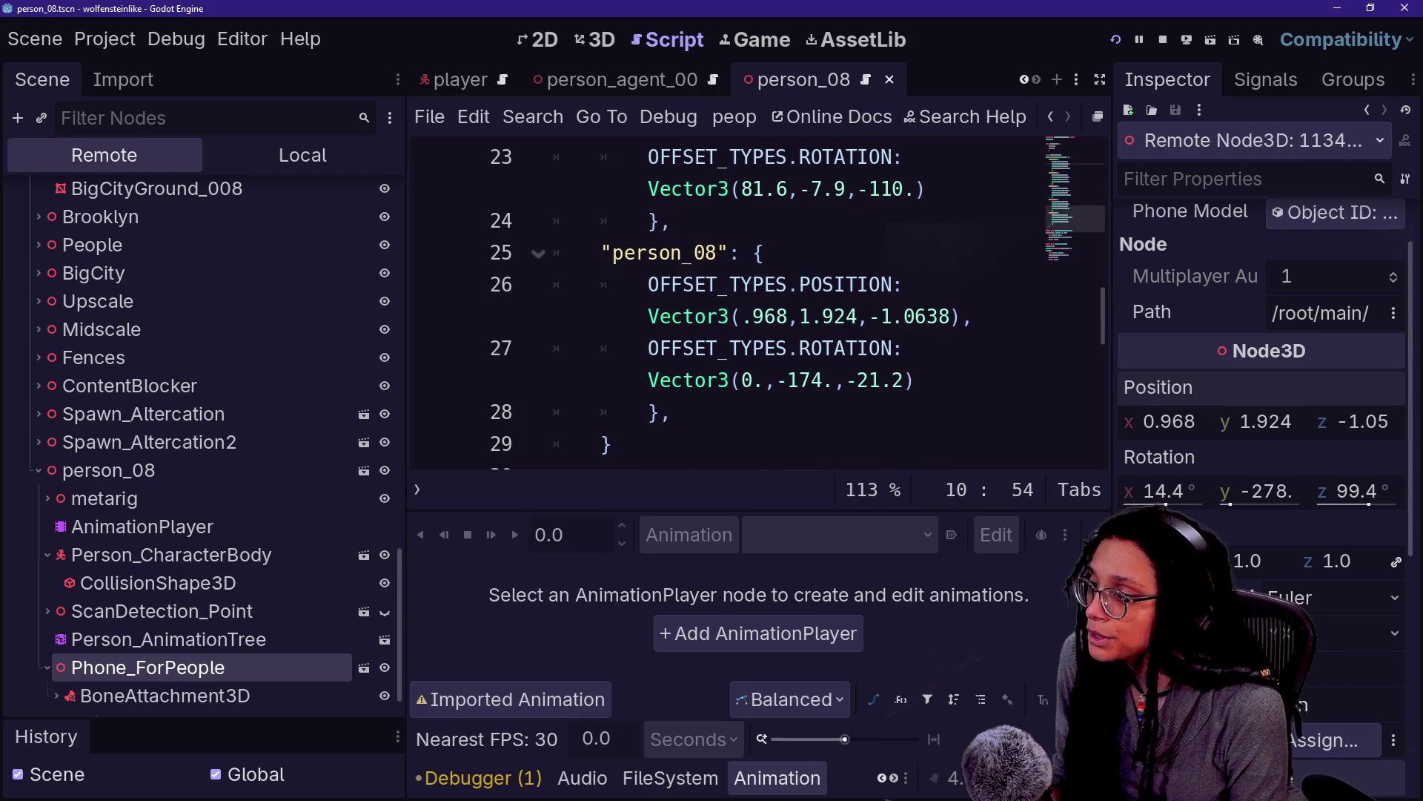
{"action": "left_click", "coordinate": [926, 317]}
{"action": "type", "text": "5"}
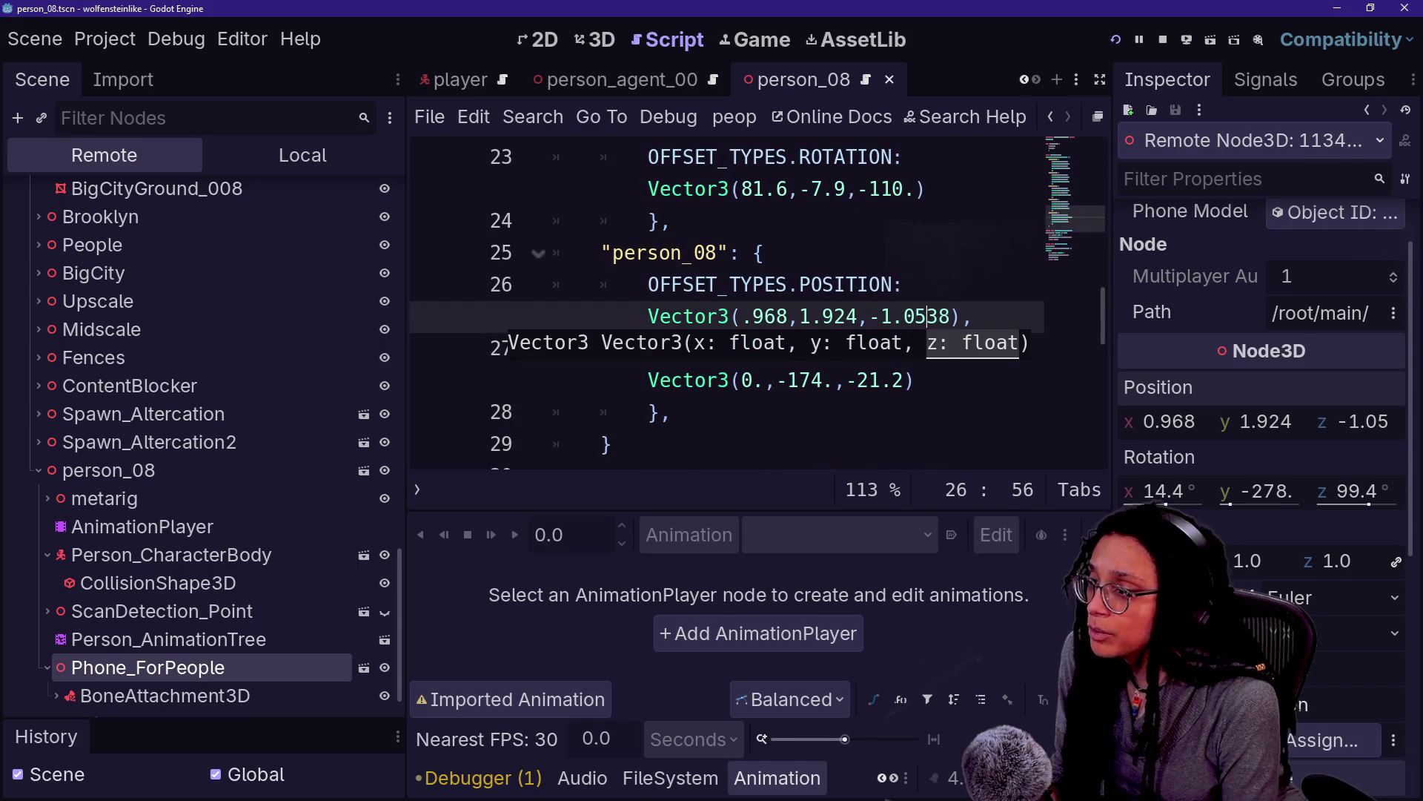
{"action": "key", "text": "Delete"}
{"action": "key", "text": "Delete"}
Remove the stray characters after the person_08 entry's closing brace
{"action": "left_click_drag", "start_coordinate": [648, 284], "coordinate": [881, 316]}
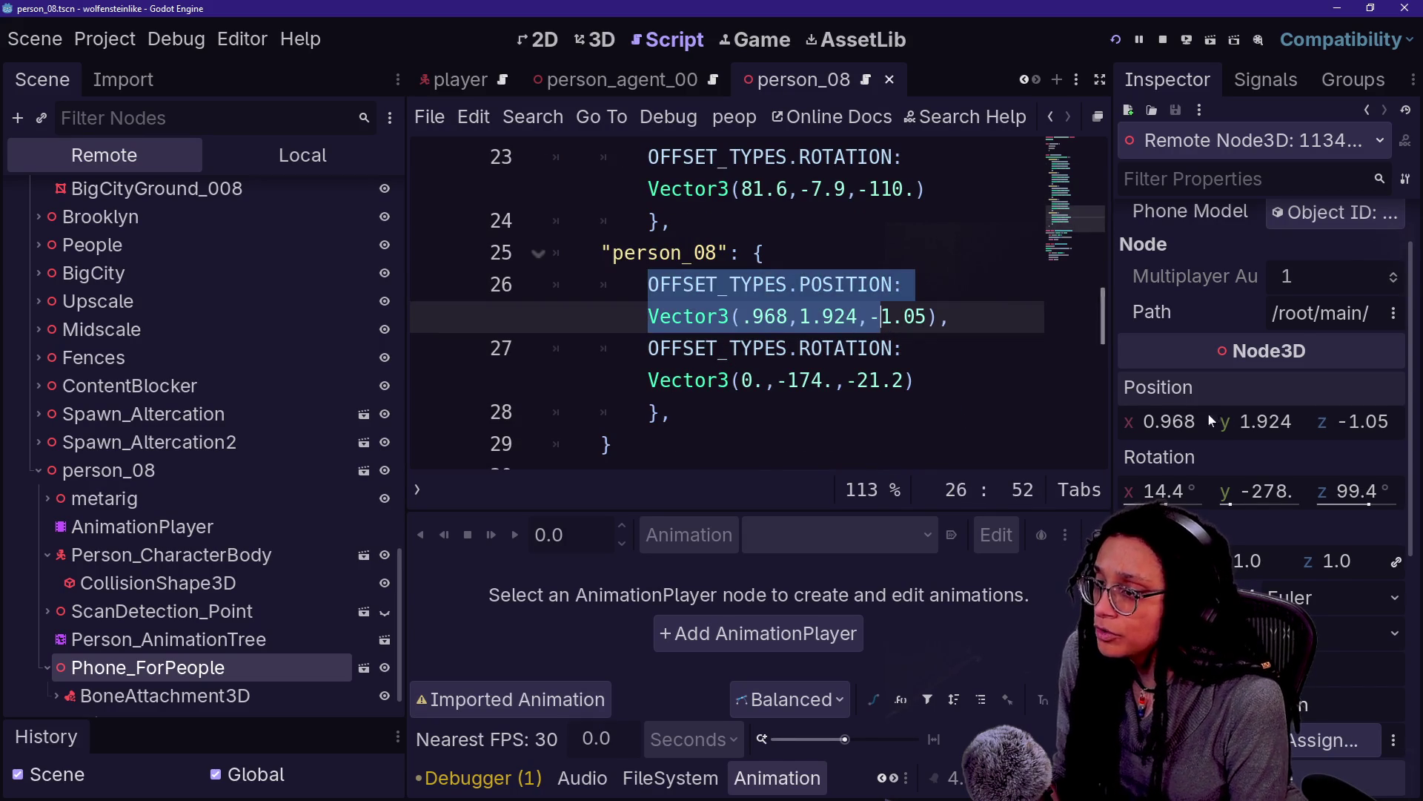
{"action": "right_click", "coordinate": [1199, 386]}
{"action": "left_click", "coordinate": [1151, 489]}
{"action": "left_click", "coordinate": [645, 444]}
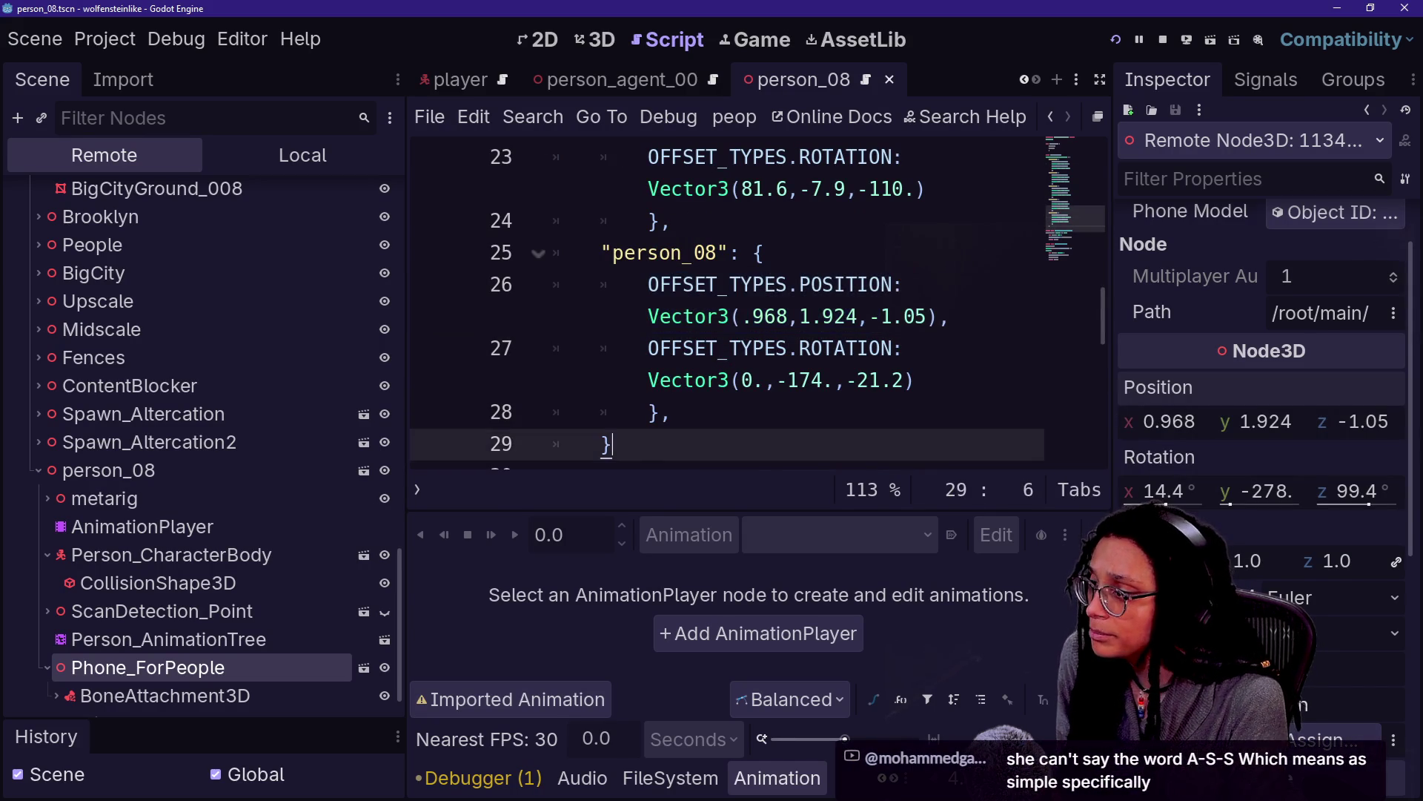
{"action": "key", "text": "BackSpace"}
{"action": "key", "text": "BackSpace"}
{"action": "key", "text": "BackSpace"}
{"action": "right_click", "coordinate": [1165, 391]}
{"action": "left_click", "coordinate": [1174, 394]}
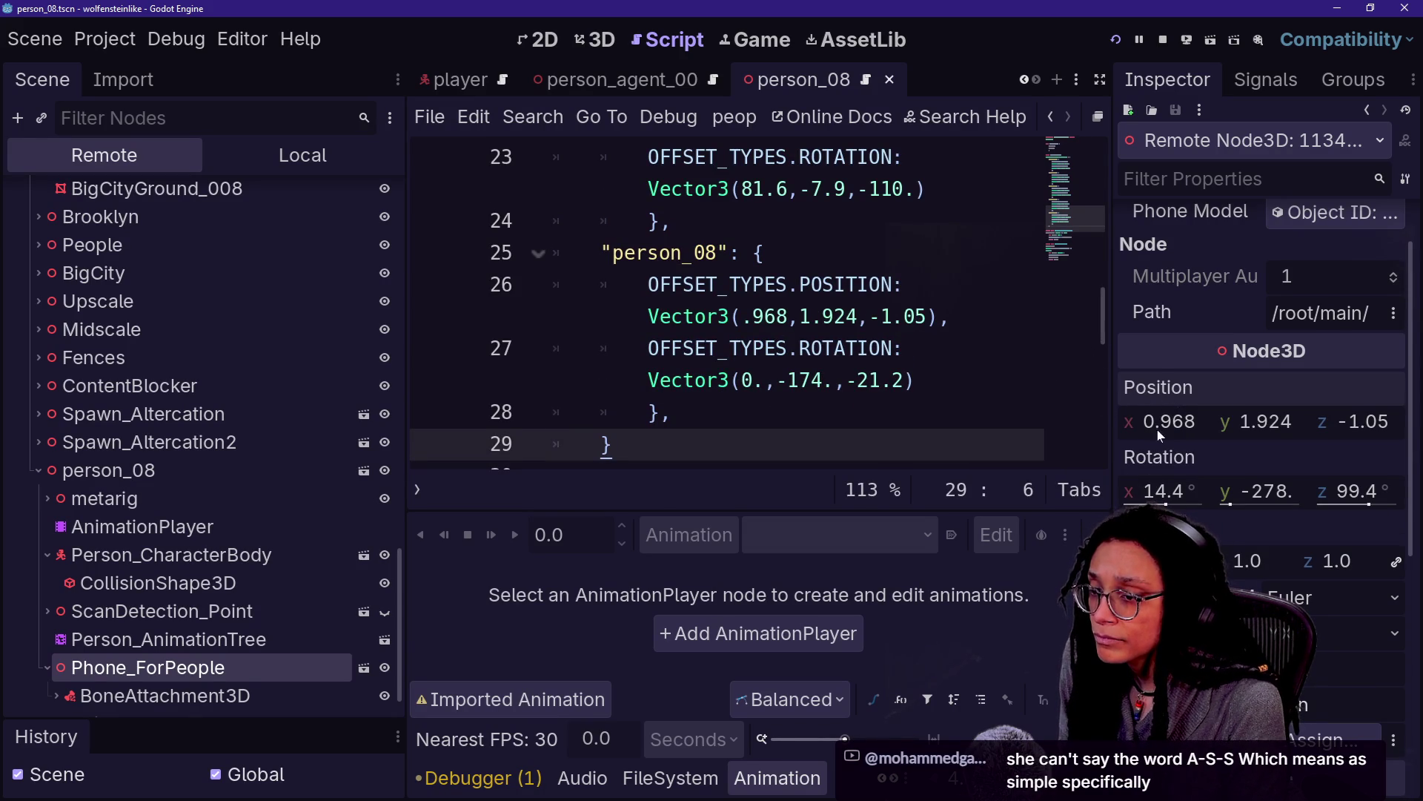
Snip the phone's live position values for reference and return to the script
{"action": "key", "text": "super+shift+s"}
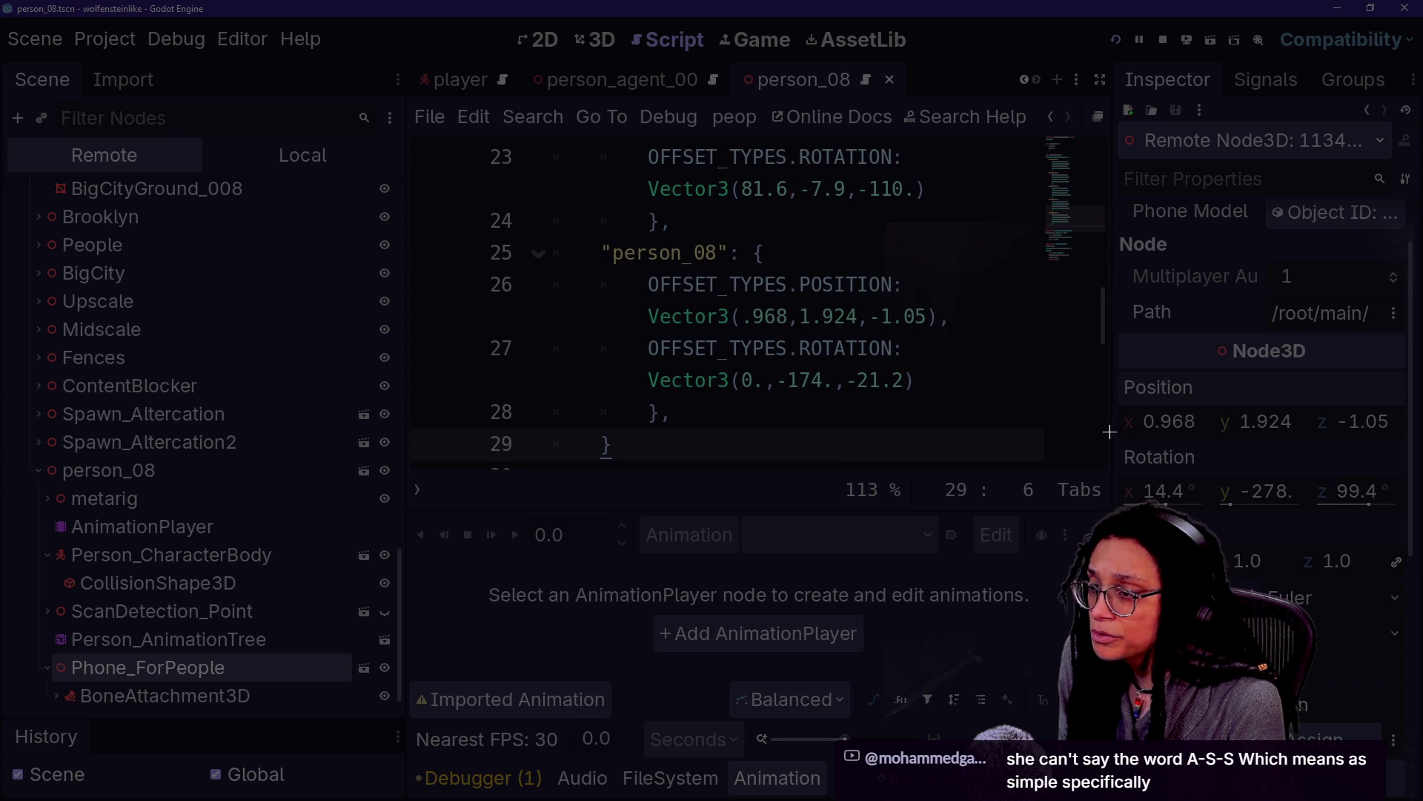
{"action": "left_click_drag", "start_coordinate": [1122, 378], "coordinate": [1419, 459]}
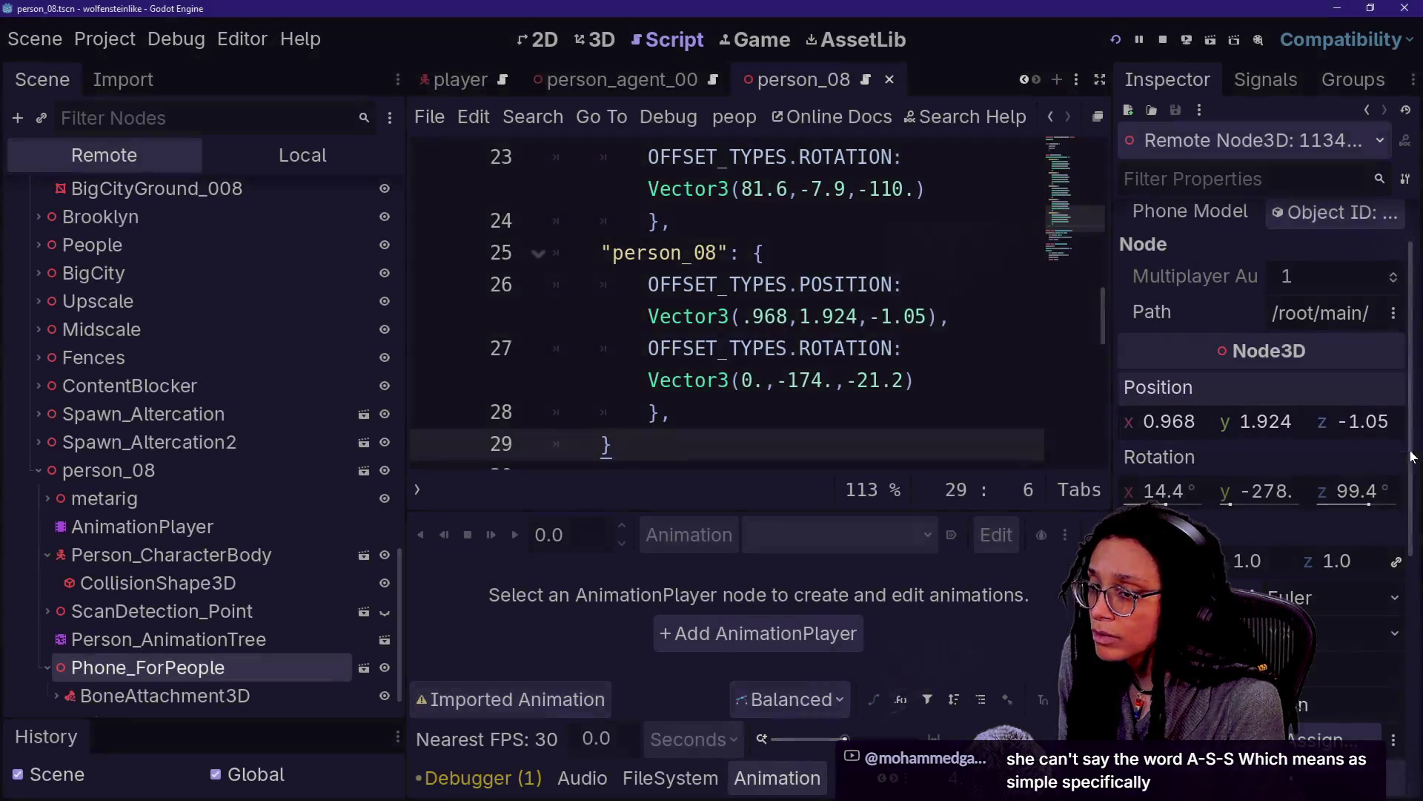
{"action": "left_click", "coordinate": [904, 349]}
{"action": "left_click", "coordinate": [878, 317]}
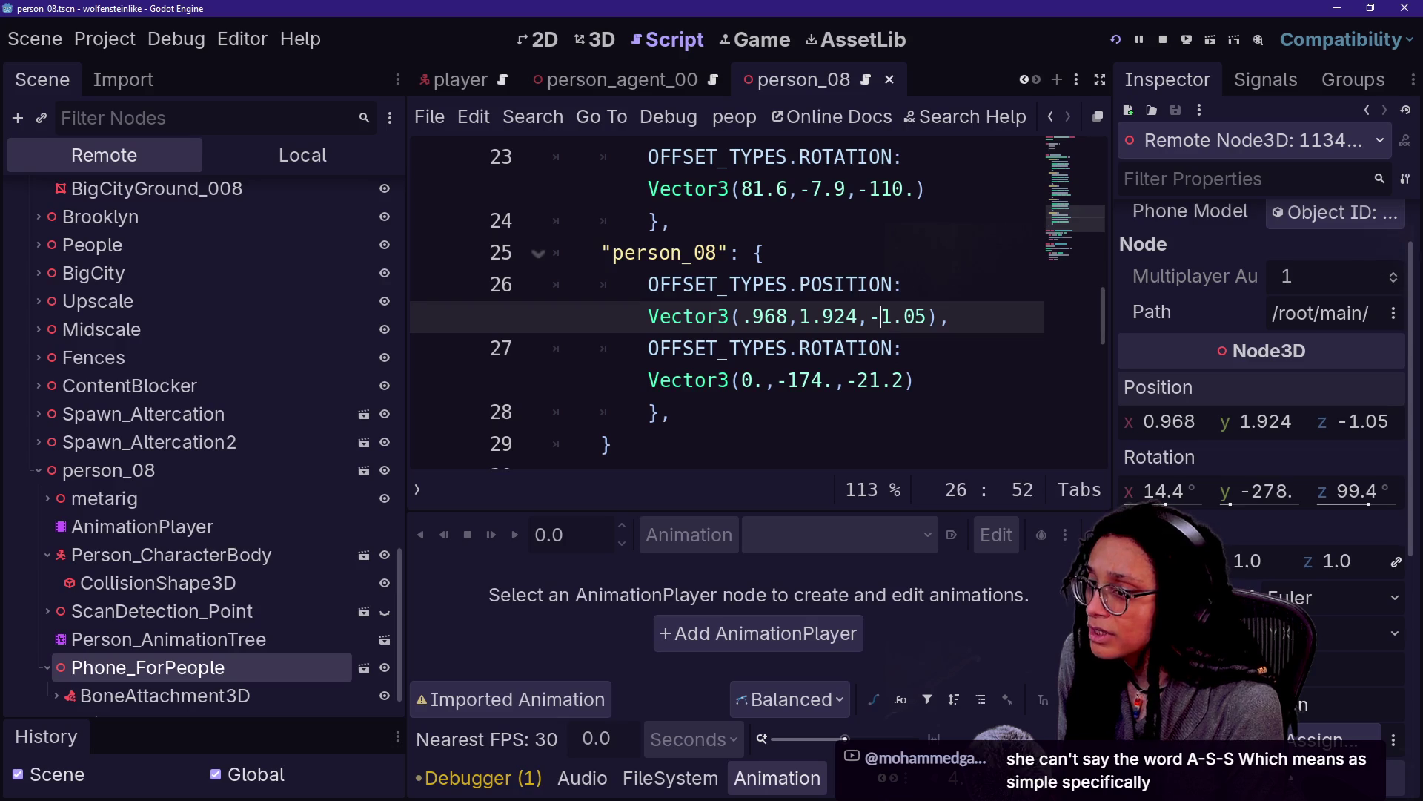
Change person_08's rotation x to 14.4 and y to -278
{"action": "left_click", "coordinate": [749, 381]}
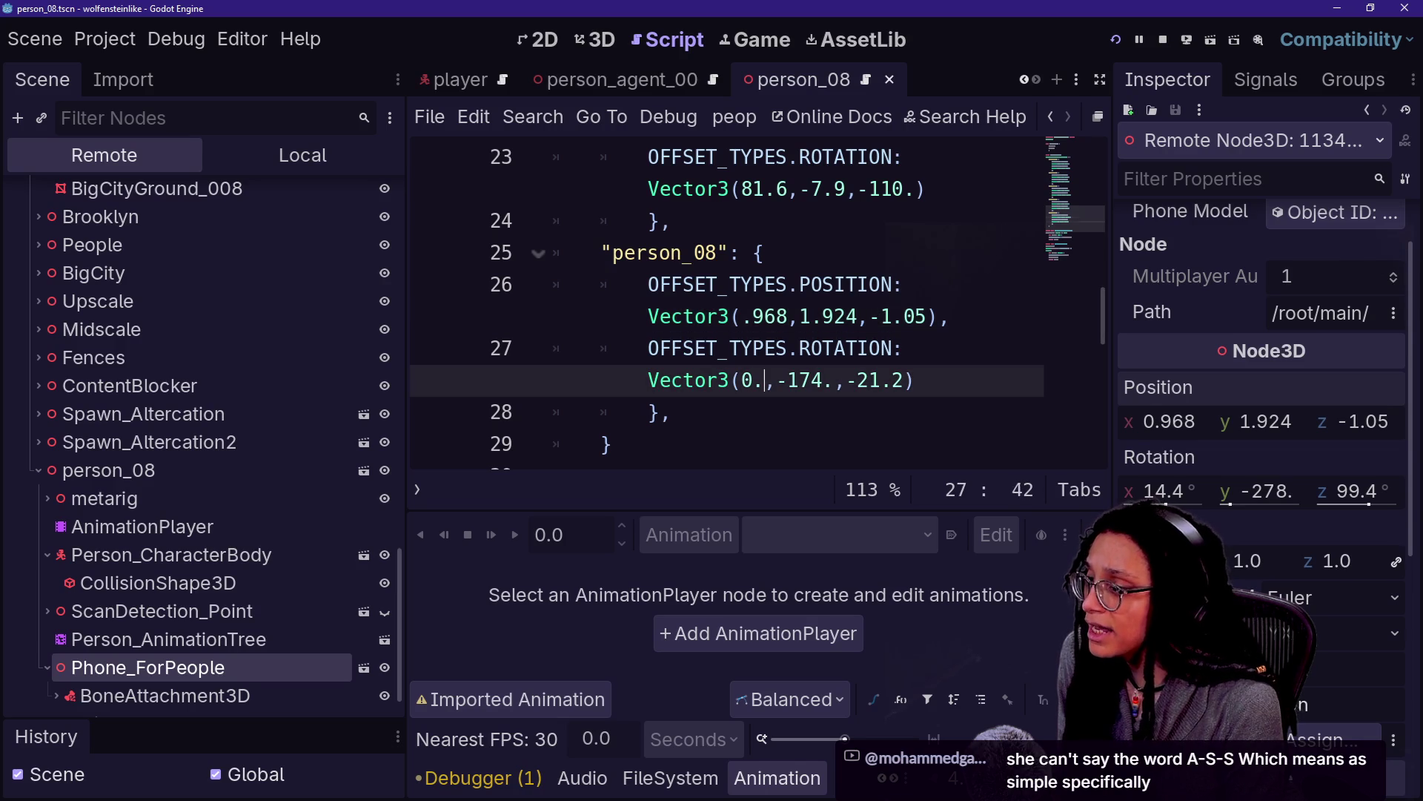
{"action": "key", "text": "BackSpace"}
{"action": "type", "text": "14"}
{"action": "key", "text": "Right"}
{"action": "type", "text": "4"}
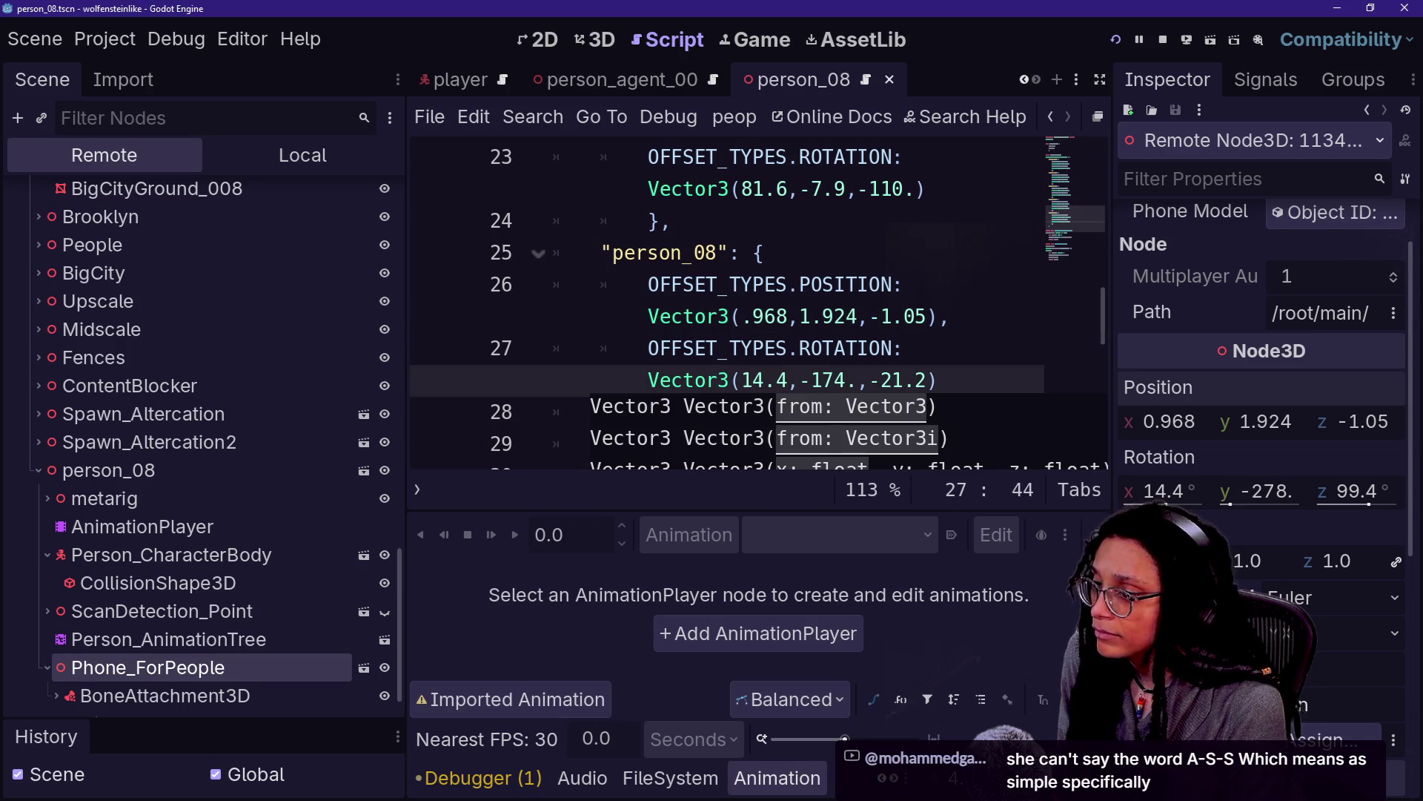
{"action": "left_click", "coordinate": [835, 316]}
{"action": "left_click", "coordinate": [846, 380]}
{"action": "key", "text": "BackSpace"}
{"action": "key", "text": "BackSpace"}
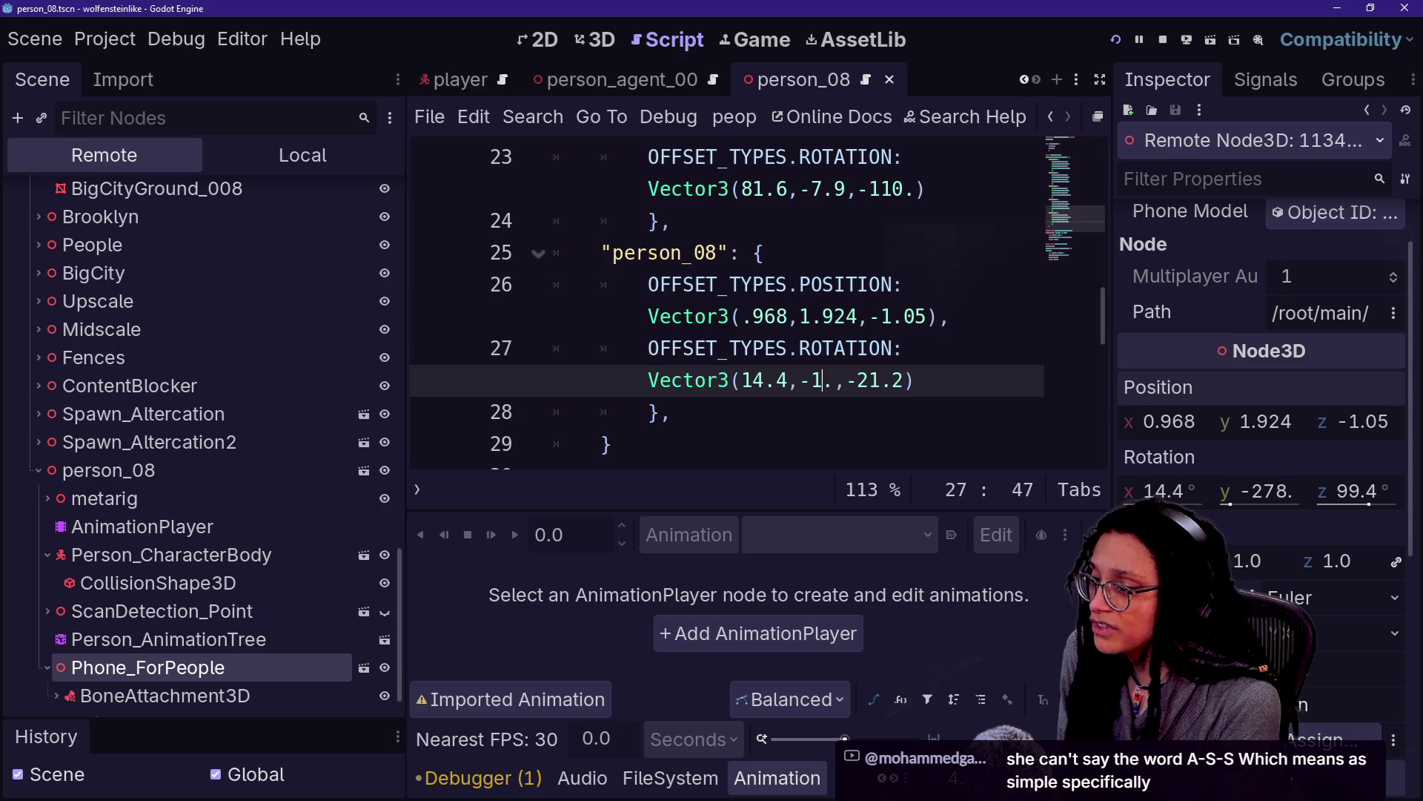
{"action": "type", "text": "2"}
{"action": "key", "text": "Left"}
{"action": "key", "text": "BackSpace"}
{"action": "key", "text": "Right"}
{"action": "type", "text": "78"}
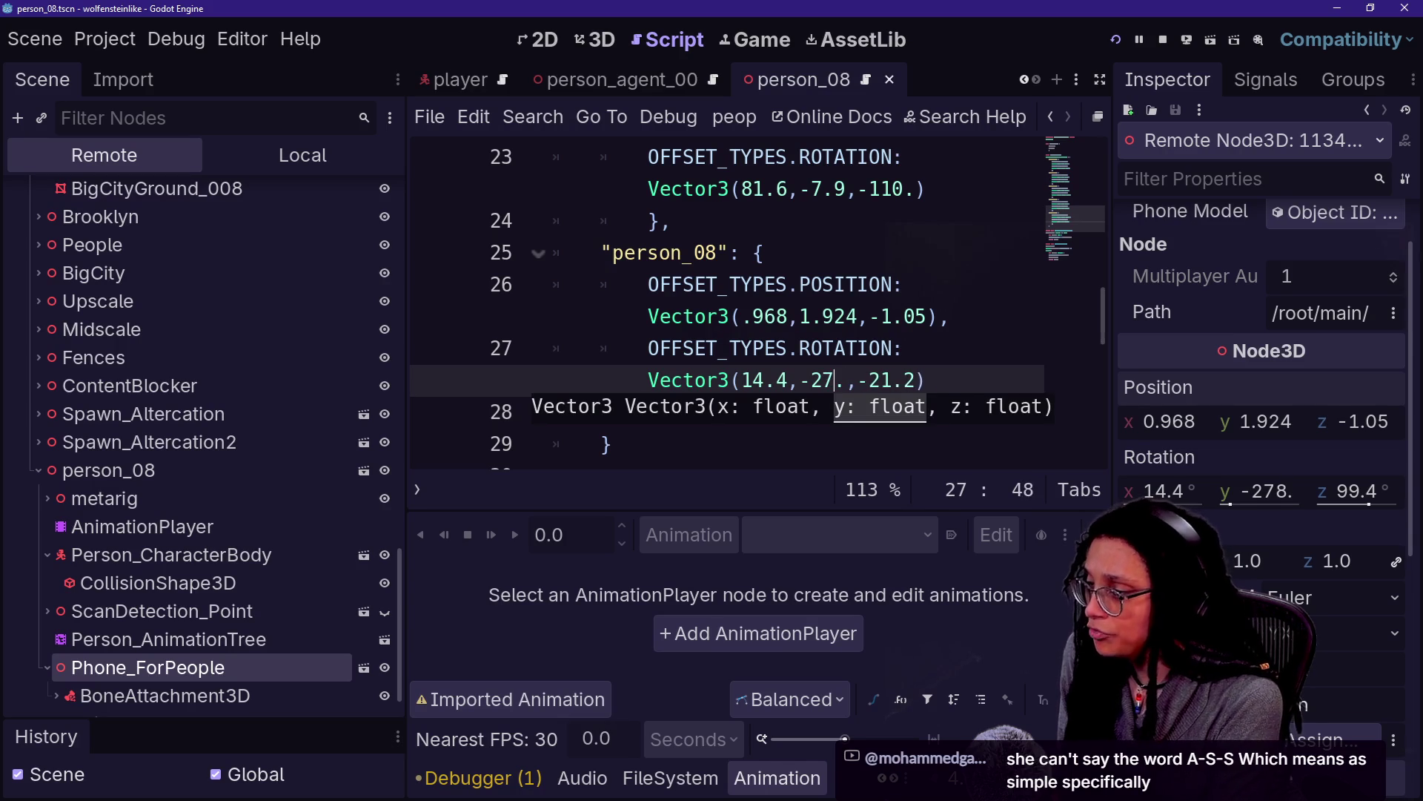
Set person_08's rotation z value to -99.4
{"action": "left_click", "coordinate": [904, 348]}
{"action": "key", "text": "Down"}
{"action": "key", "text": "BackSpace"}
{"action": "key", "text": "BackSpace"}
{"action": "type", "text": "99"}
{"action": "key", "text": "Right"}
{"action": "key", "text": "Delete"}
{"action": "type", "text": "4"}
Review the edited person_08 position and rotation offset lines
{"action": "left_click", "coordinate": [764, 253]}
{"action": "key", "text": "Down"}
{"action": "key", "text": "Down"}
{"action": "key", "text": "Down"}
{"action": "key", "text": "Up"}
{"action": "key", "text": "Up"}
{"action": "key", "text": "Up"}
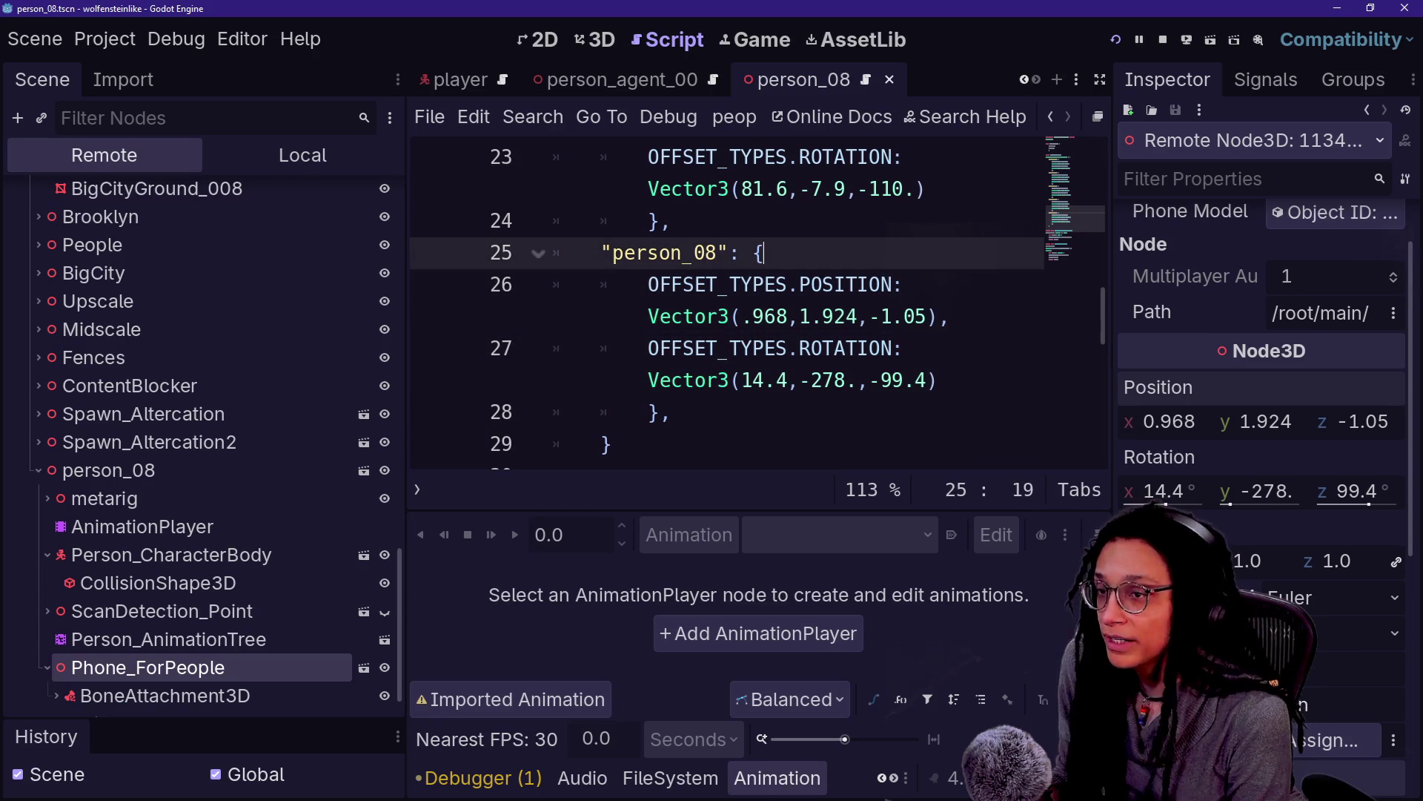
{"action": "key", "text": "Down"}
{"action": "key", "text": "Down"}
{"action": "key", "text": "Down"}
{"action": "key", "text": "Down"}
{"action": "key", "text": "Up"}
{"action": "key", "text": "Down"}
{"action": "key", "text": "Down"}
{"action": "double_click", "coordinate": [792, 317]}
{"action": "left_click", "coordinate": [672, 412]}
{"action": "key", "text": "Up"}
{"action": "key", "text": "Down"}
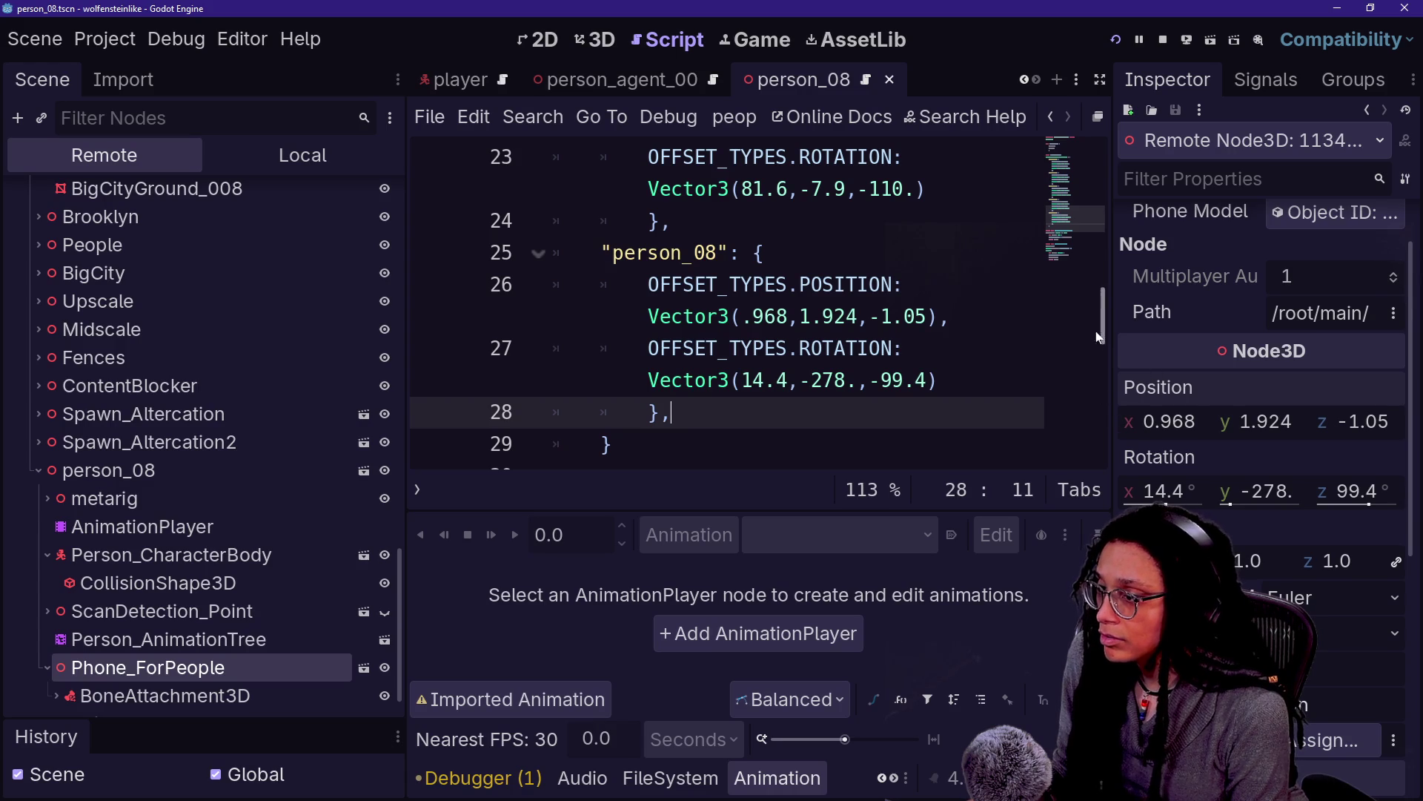
Cancel a screen capture of the phone values and save the scene with Ctrl+S
{"action": "key", "text": "Print"}
{"action": "mouse_move", "coordinate": [1104, 351]}
{"action": "left_mouse_down"}
{"action": "mouse_move", "coordinate": [1394, 445]}
{"action": "mouse_move", "coordinate": [1404, 563]}
{"action": "mouse_move", "coordinate": [1401, 534]}
{"action": "left_mouse_up"}
{"action": "right_click", "coordinate": [1140, 360]}
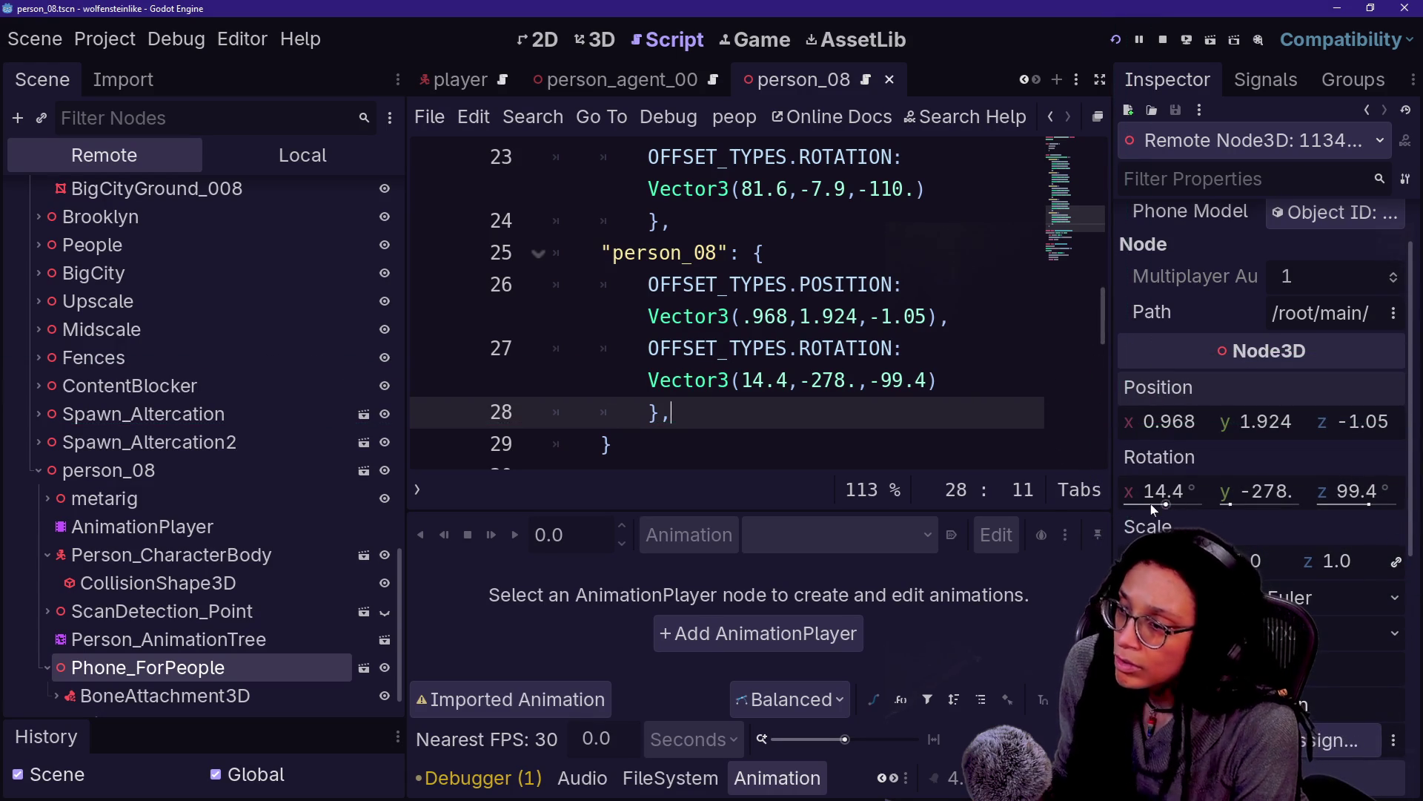
{"action": "left_click", "coordinate": [613, 444]}
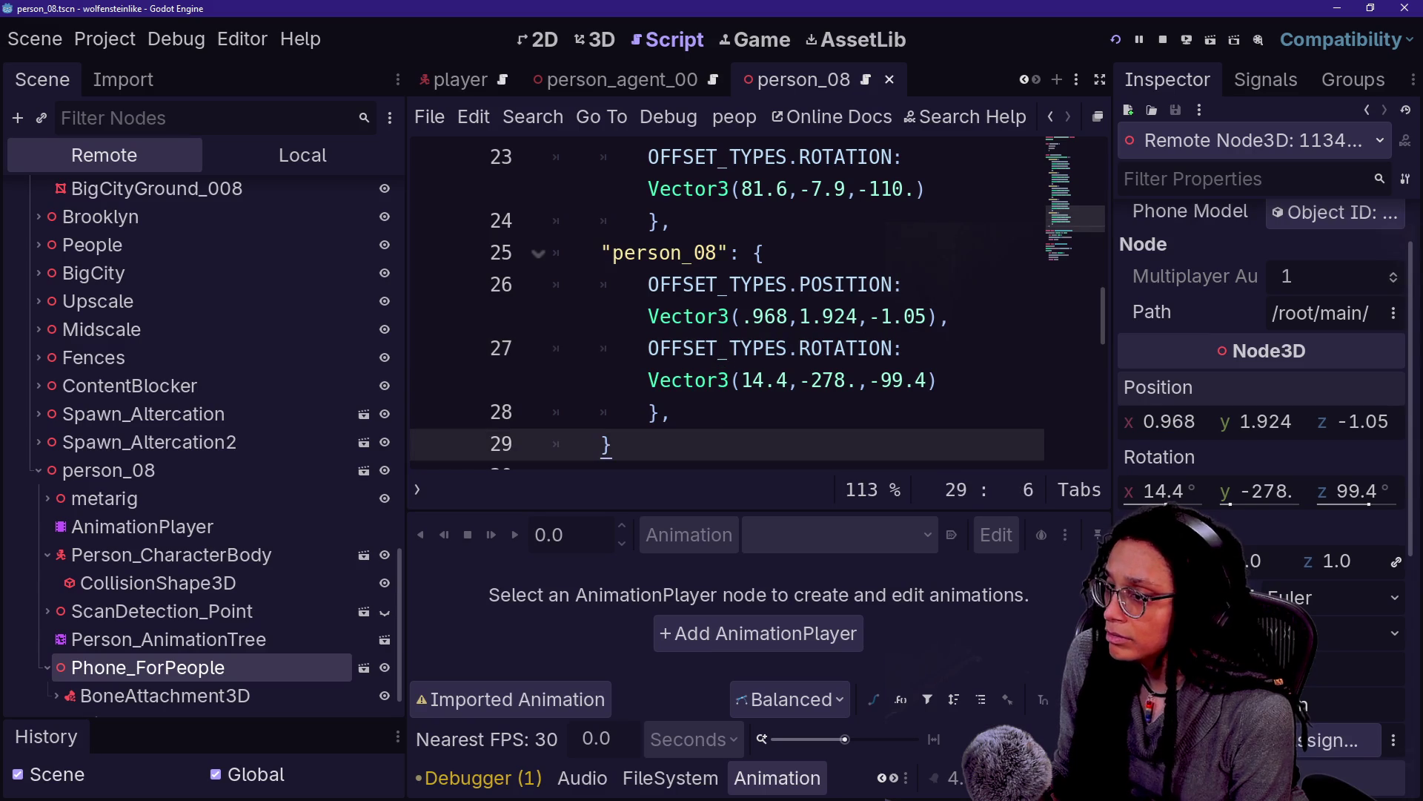
{"action": "key", "text": "ctrl+s"}
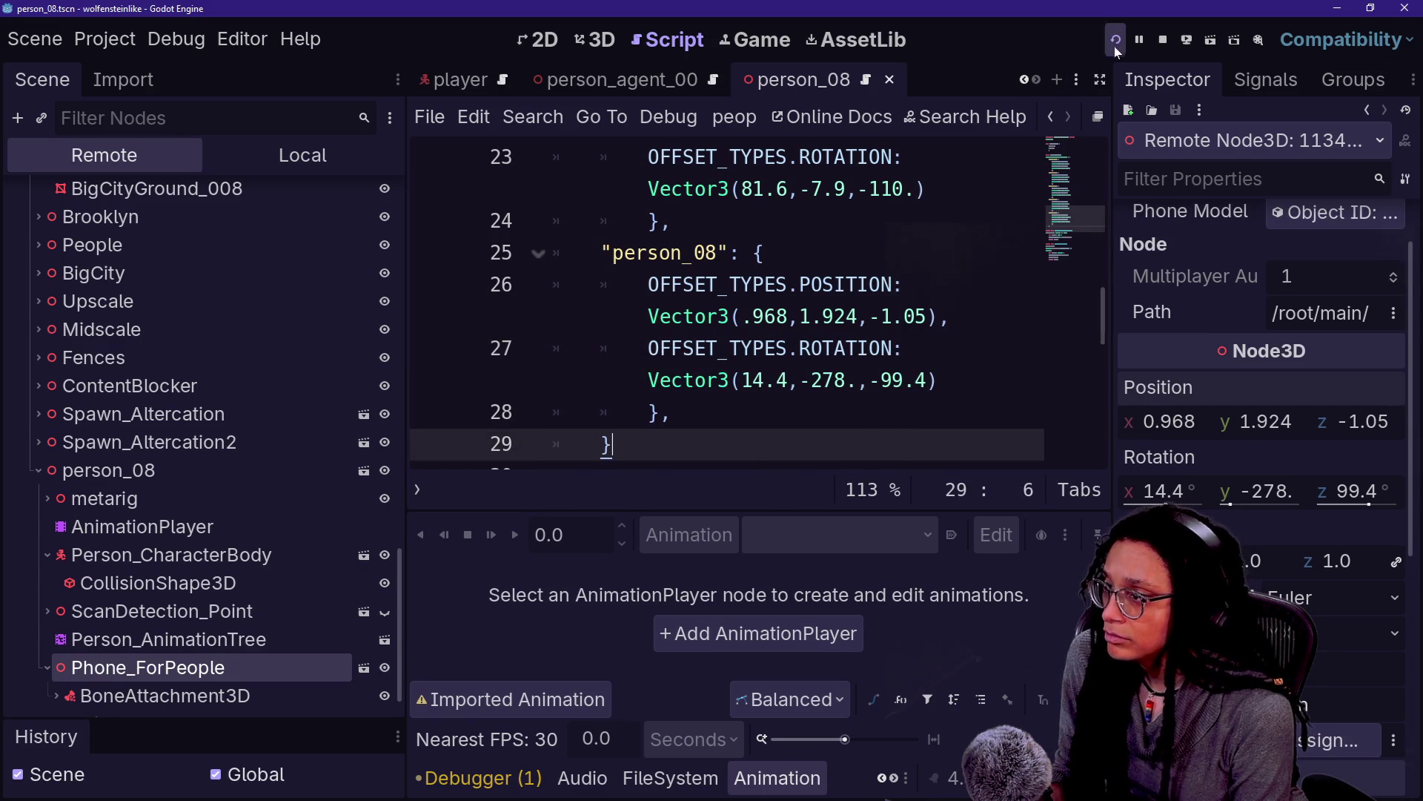
Run the game, walk toward the woman in red with W/S, and check her phone pose
{"action": "left_click", "coordinate": [1114, 45]}
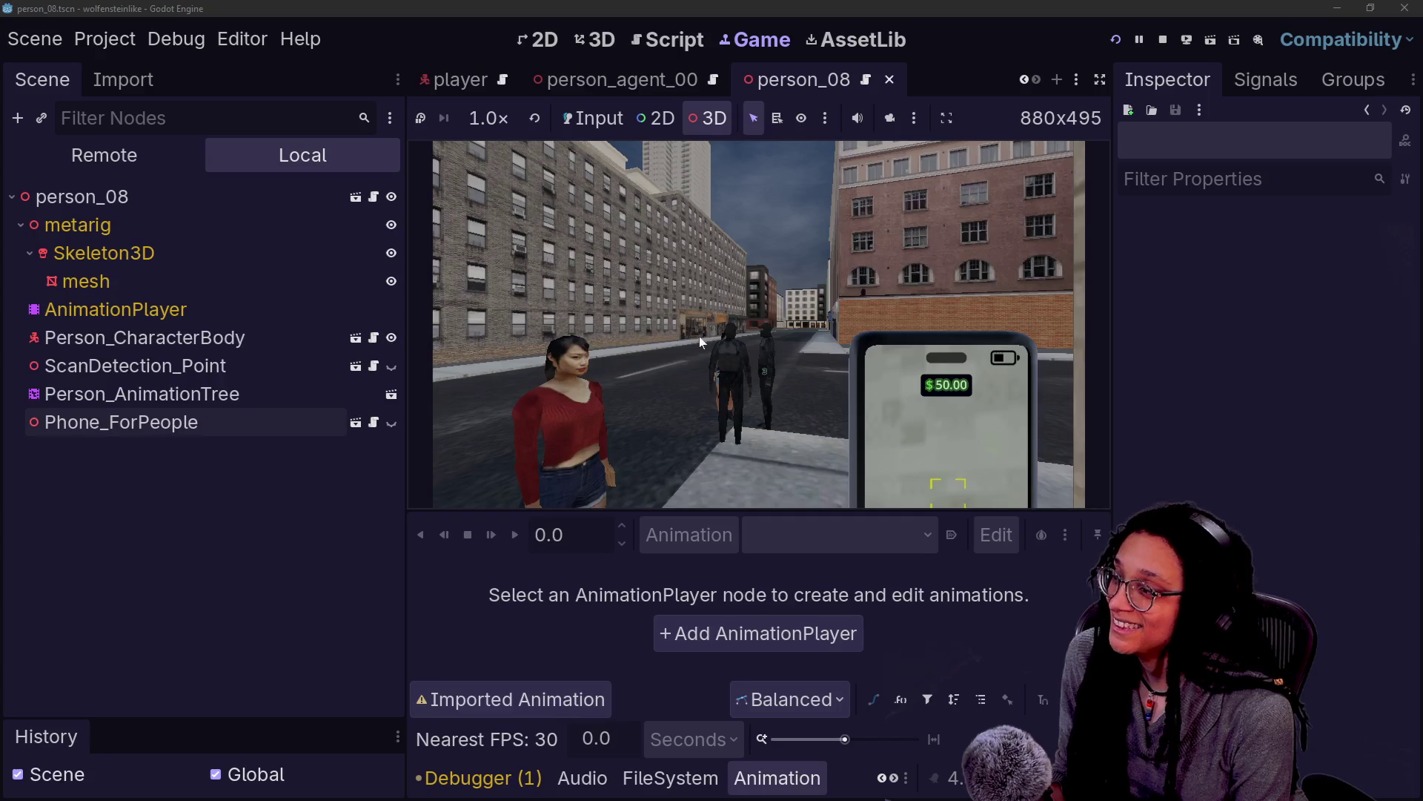
{"action": "left_click", "coordinate": [694, 367]}
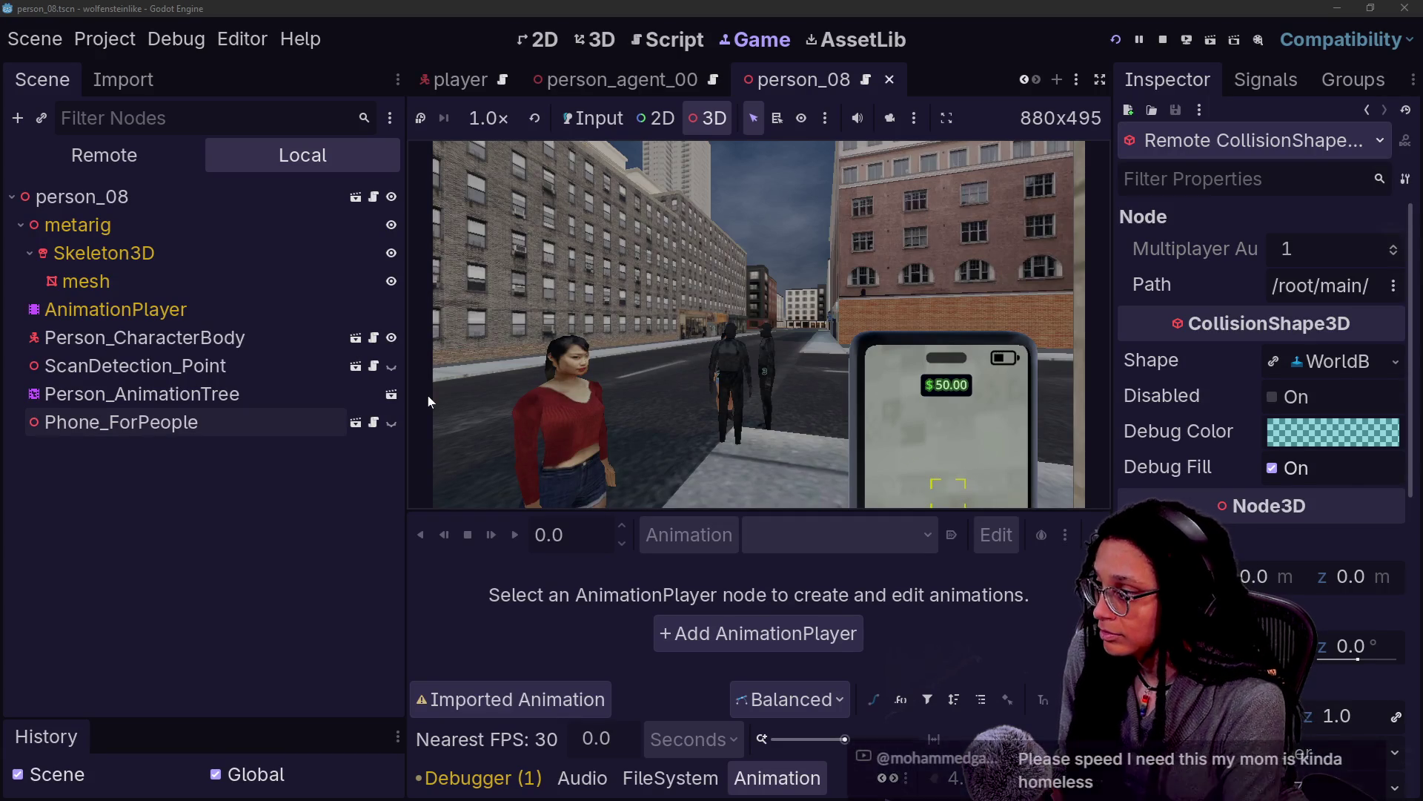
{"action": "left_click", "coordinate": [957, 252]}
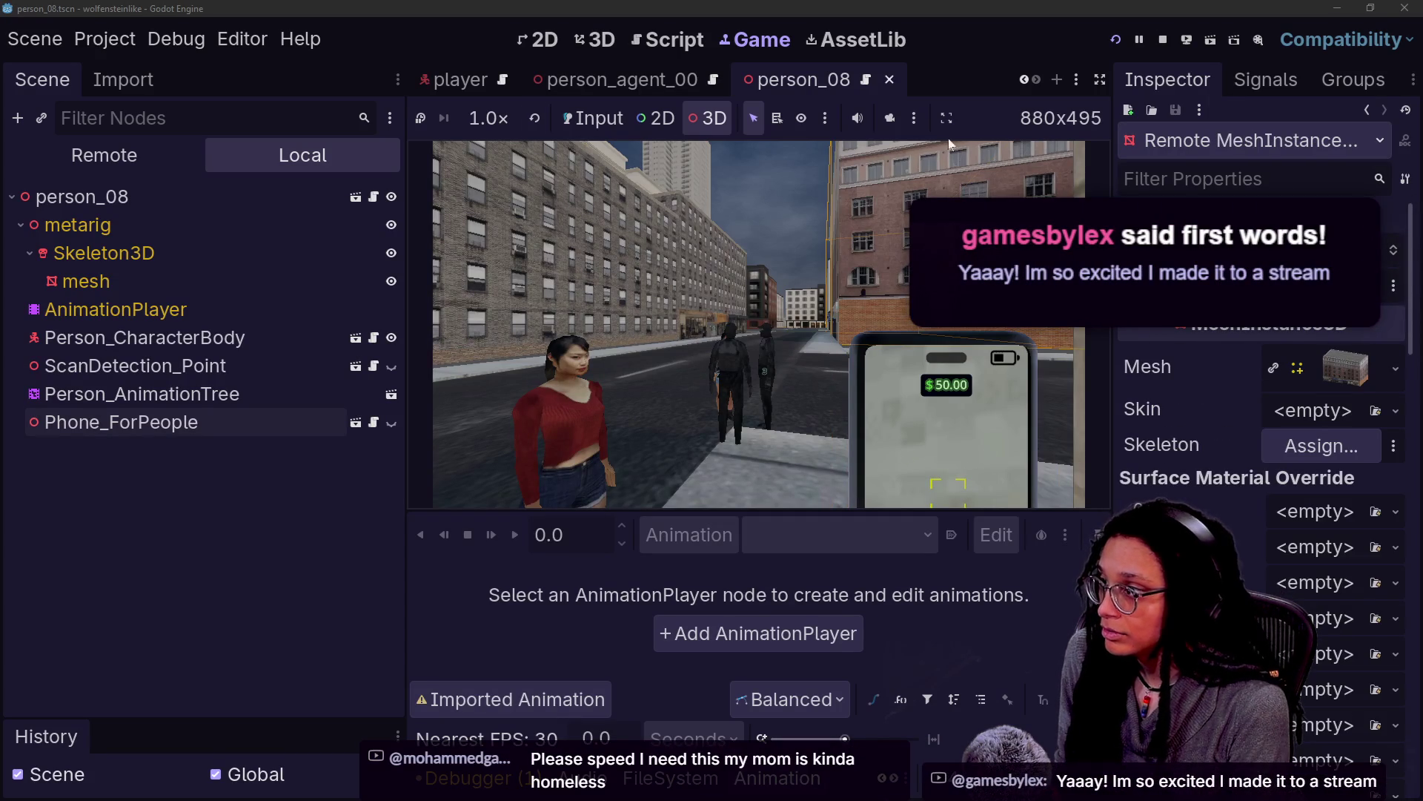
{"action": "left_click", "coordinate": [593, 118]}
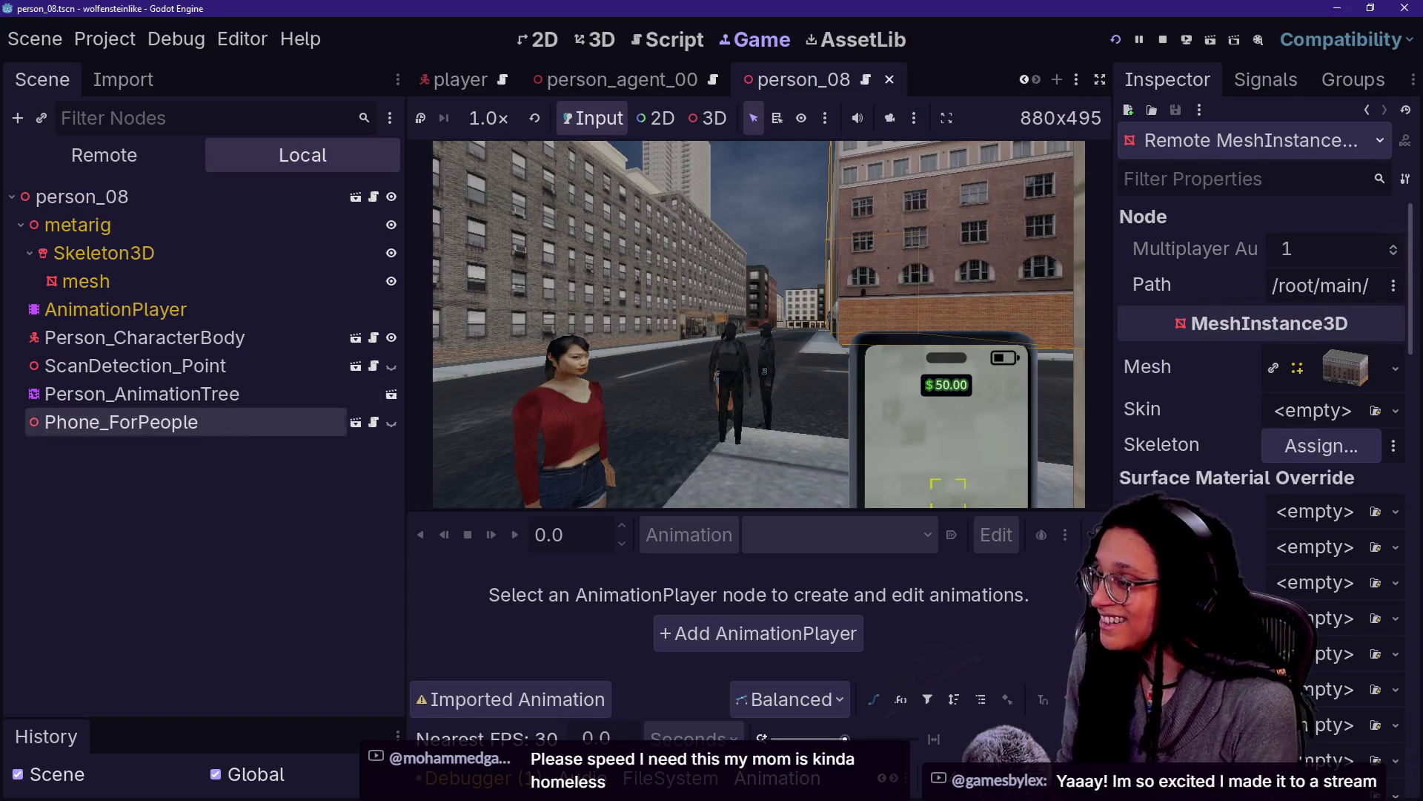
{"action": "key", "text": "w"}
{"action": "key", "text": "s"}
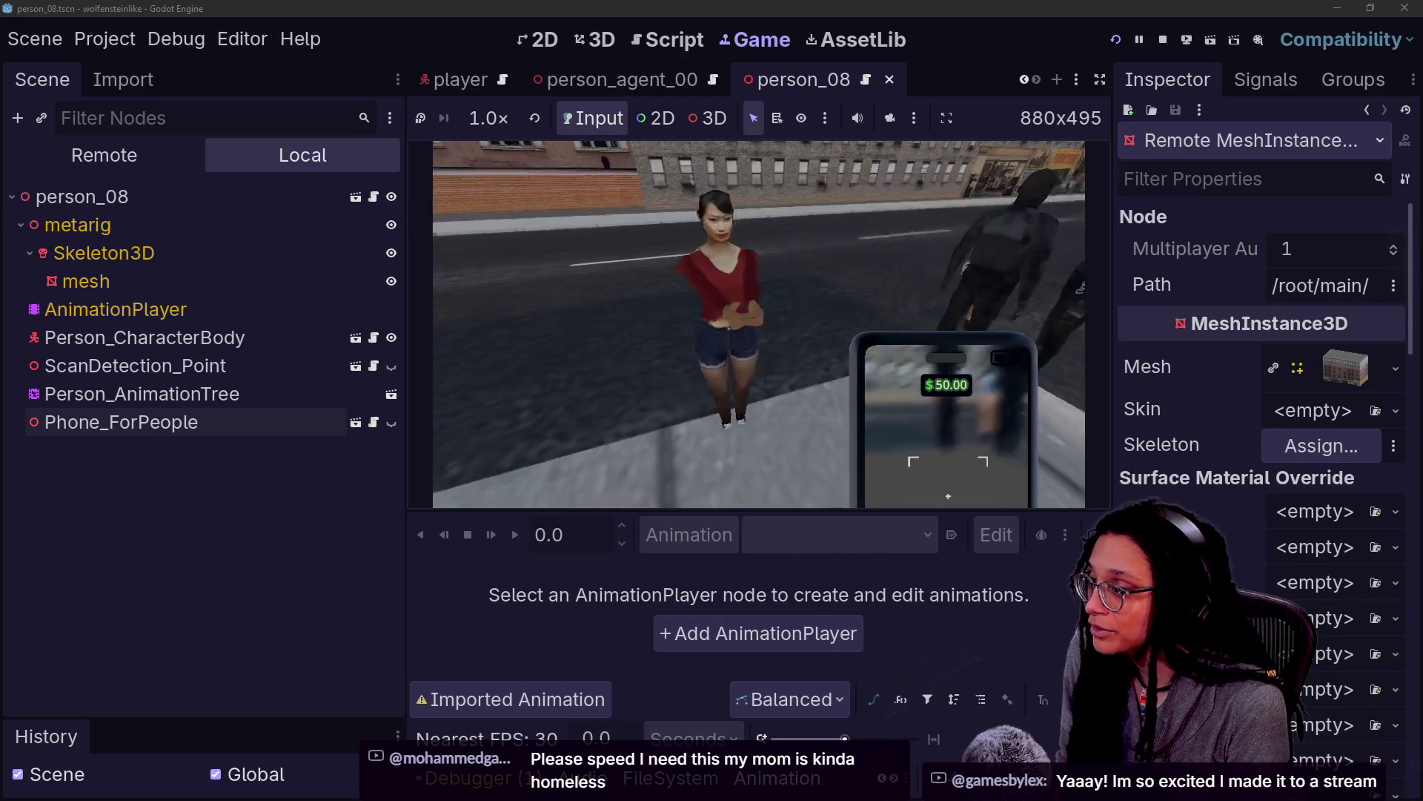
{"action": "left_click", "coordinate": [666, 41]}
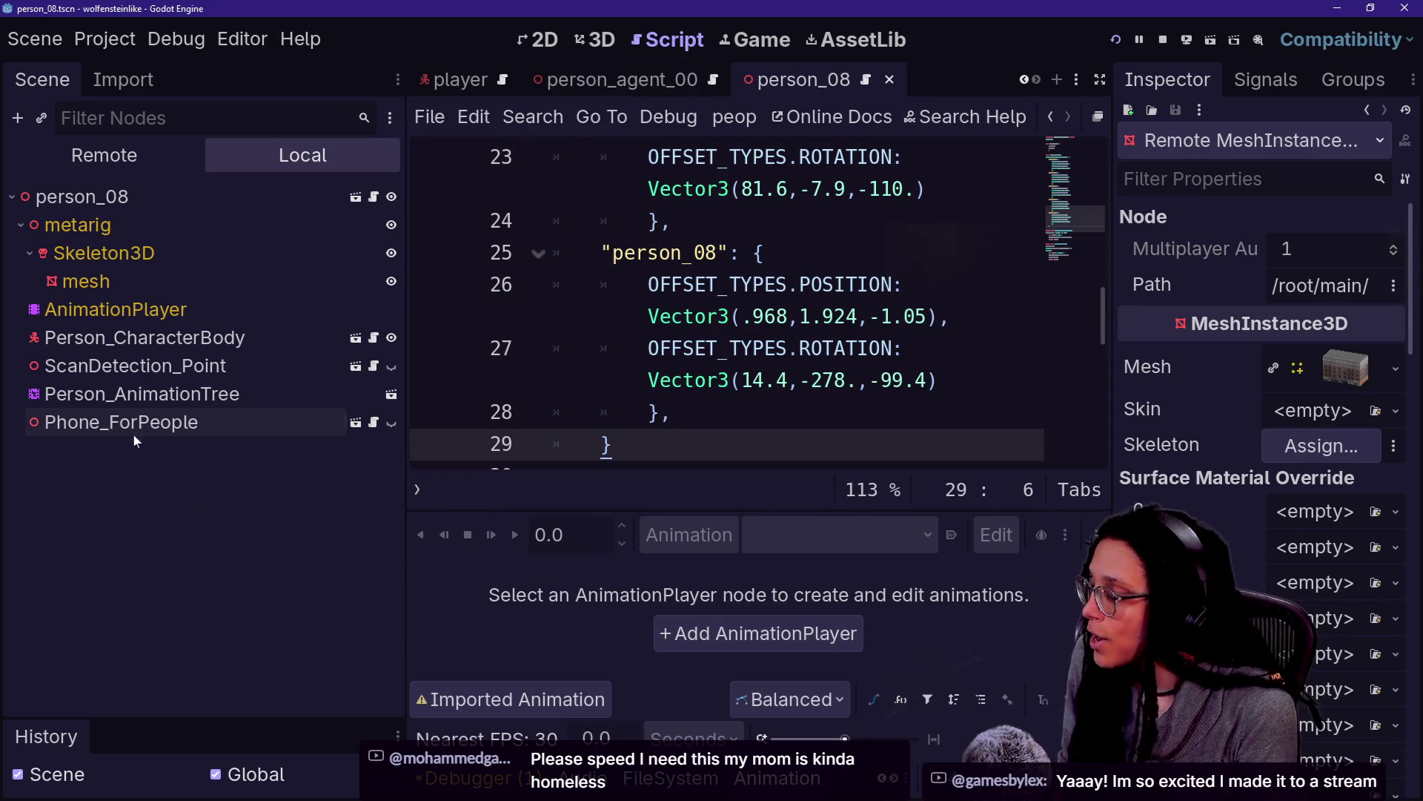
From person_08's Phone_ForPeople node, open person_04.tscn via the FileSystem dock
{"action": "left_click", "coordinate": [223, 437]}
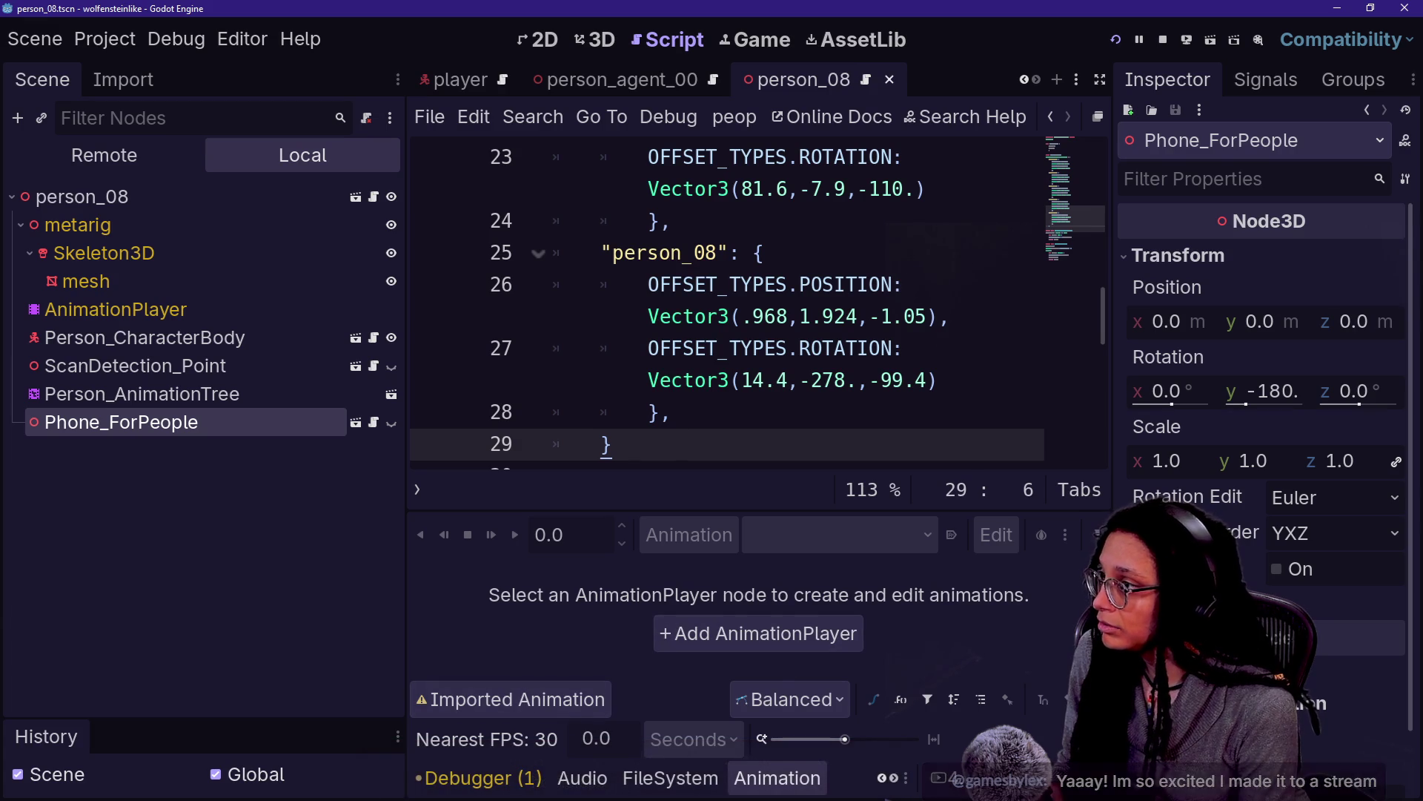
{"action": "left_click", "coordinate": [1077, 79]}
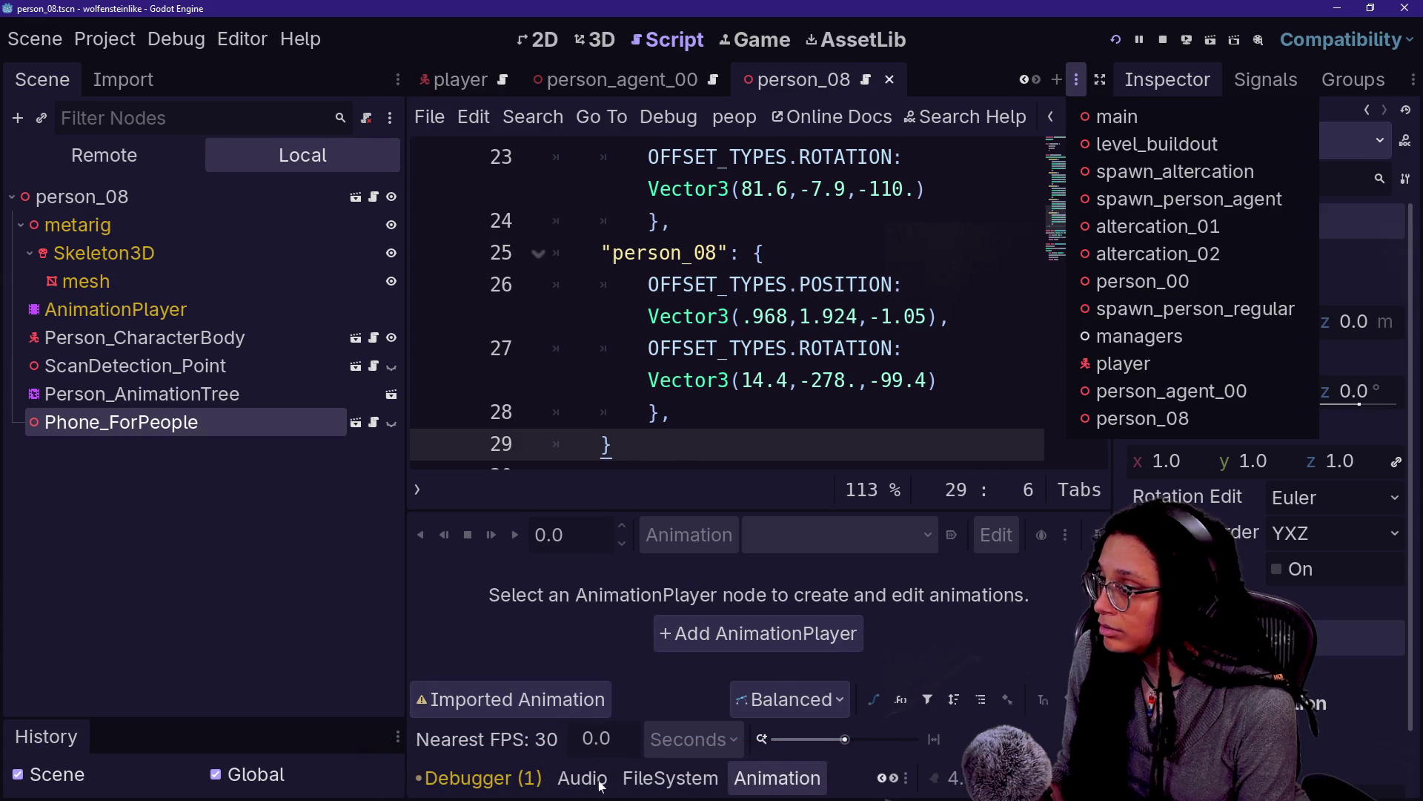
{"action": "left_click", "coordinate": [659, 779]}
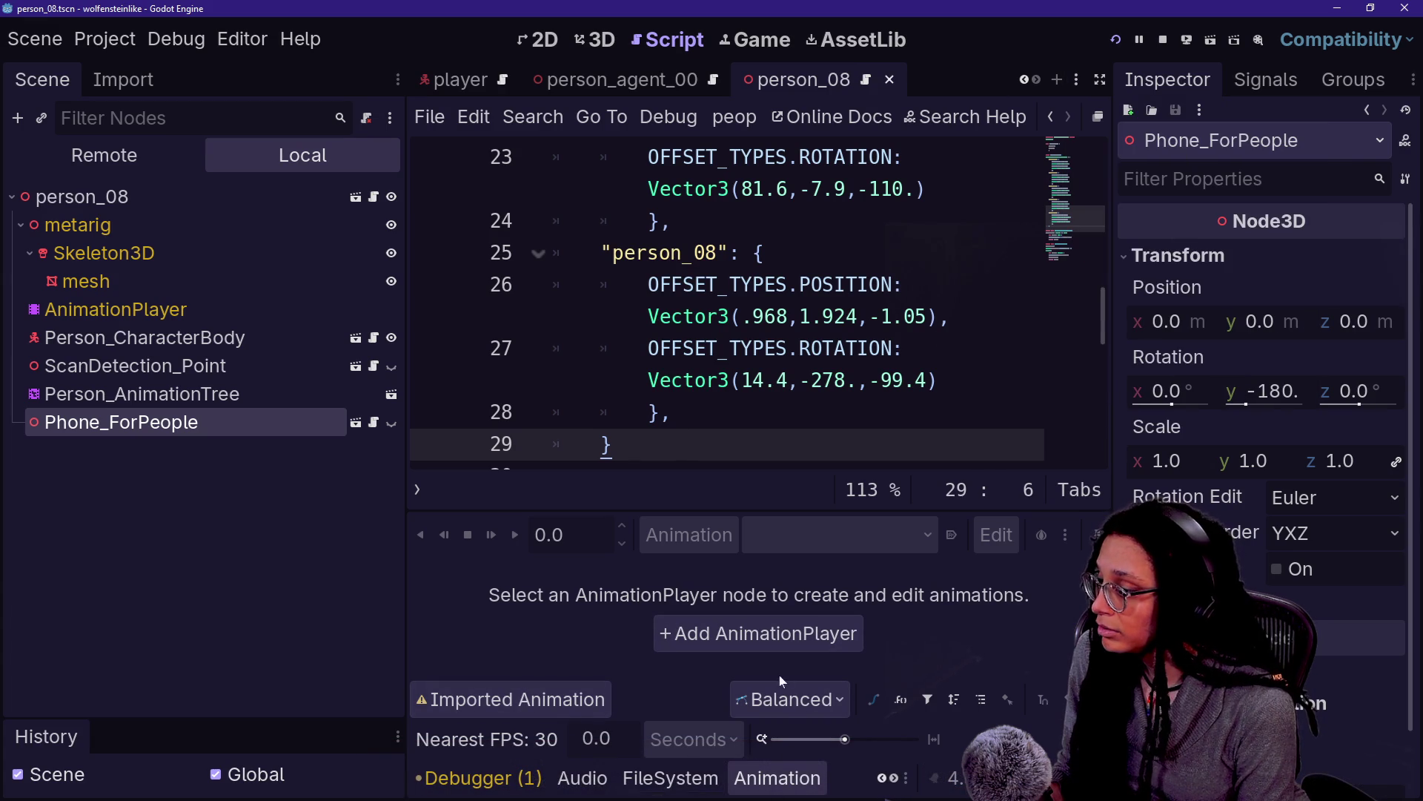
{"action": "left_click", "coordinate": [653, 788]}
{"action": "double_click", "coordinate": [911, 689]}
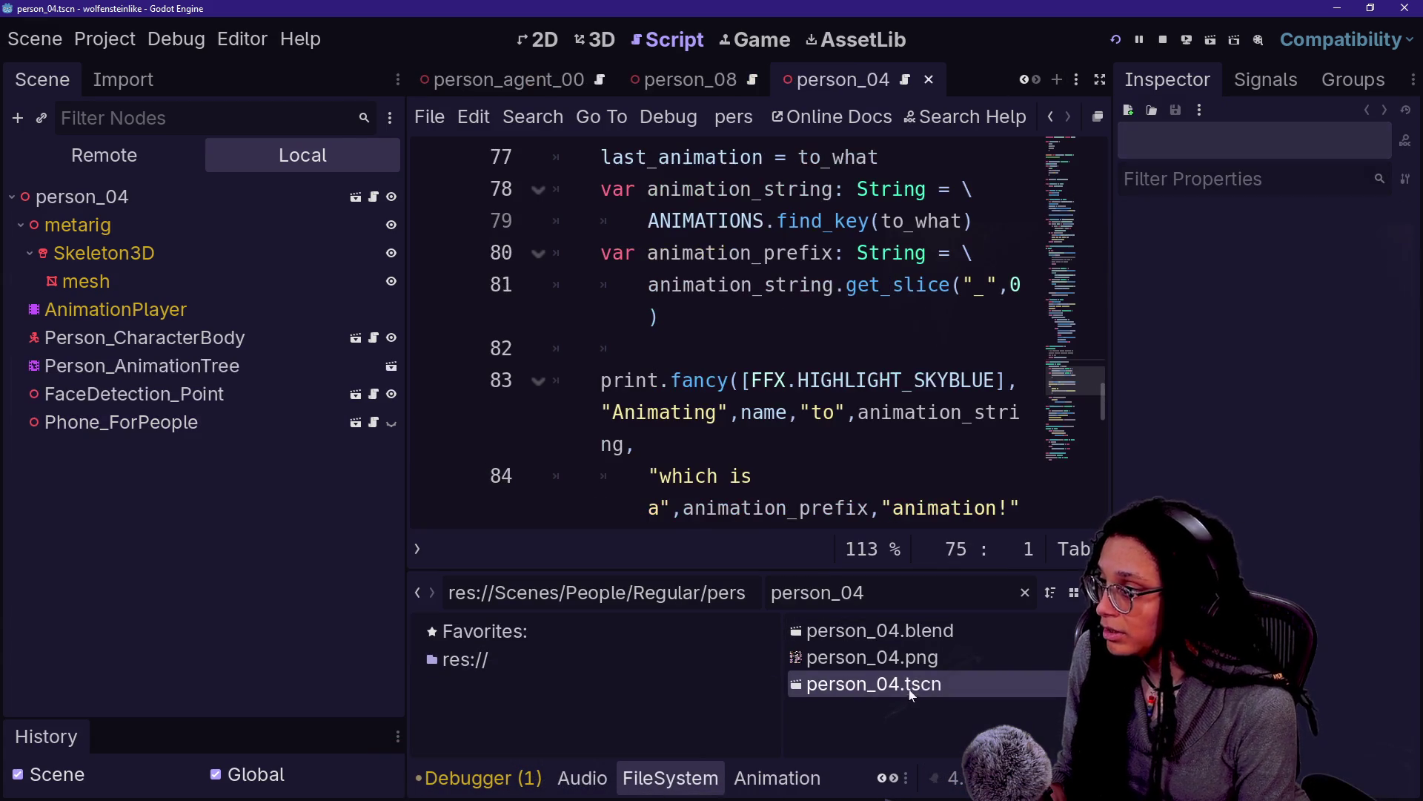
In the 3D view, select person_04's Phone_ForPeople and review its Transform in the Inspector
{"action": "left_click", "coordinate": [595, 39]}
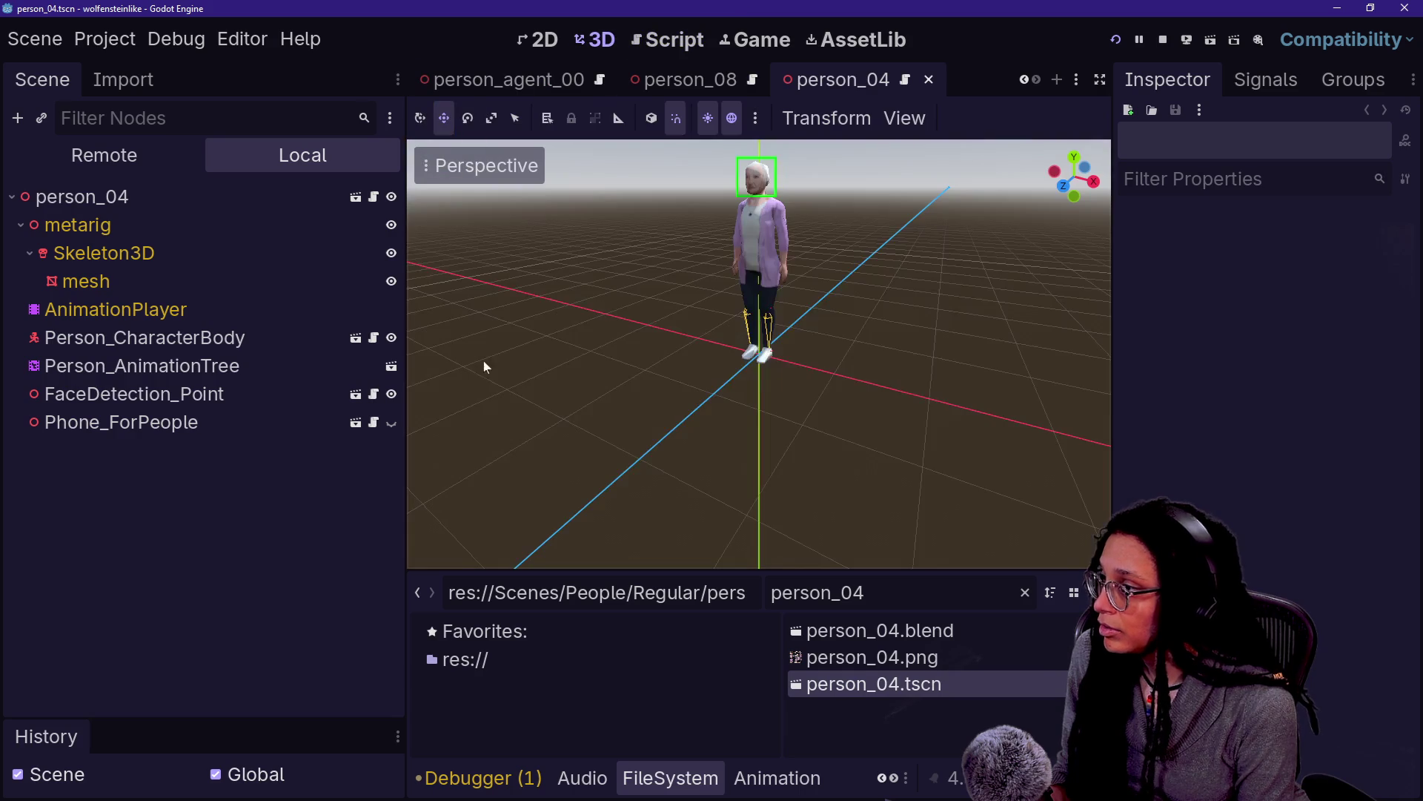
{"action": "left_click", "coordinate": [111, 428]}
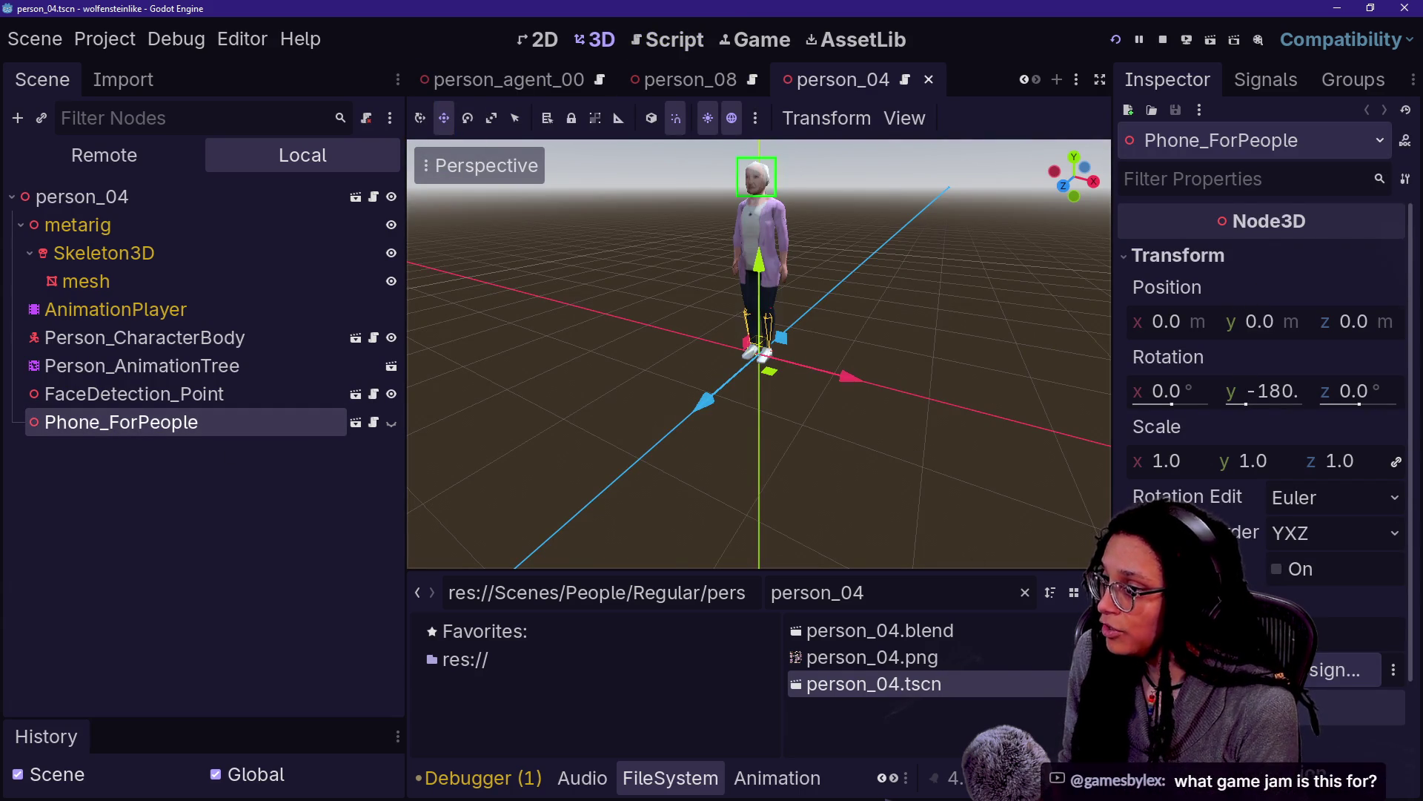
{"action": "scroll", "coordinate": [1260, 445], "scroll_direction": "down", "scroll_amount": 2}
{"action": "scroll", "coordinate": [1260, 445], "scroll_direction": "up", "scroll_amount": 2}
{"action": "mouse_move", "coordinate": [1215, 531]}
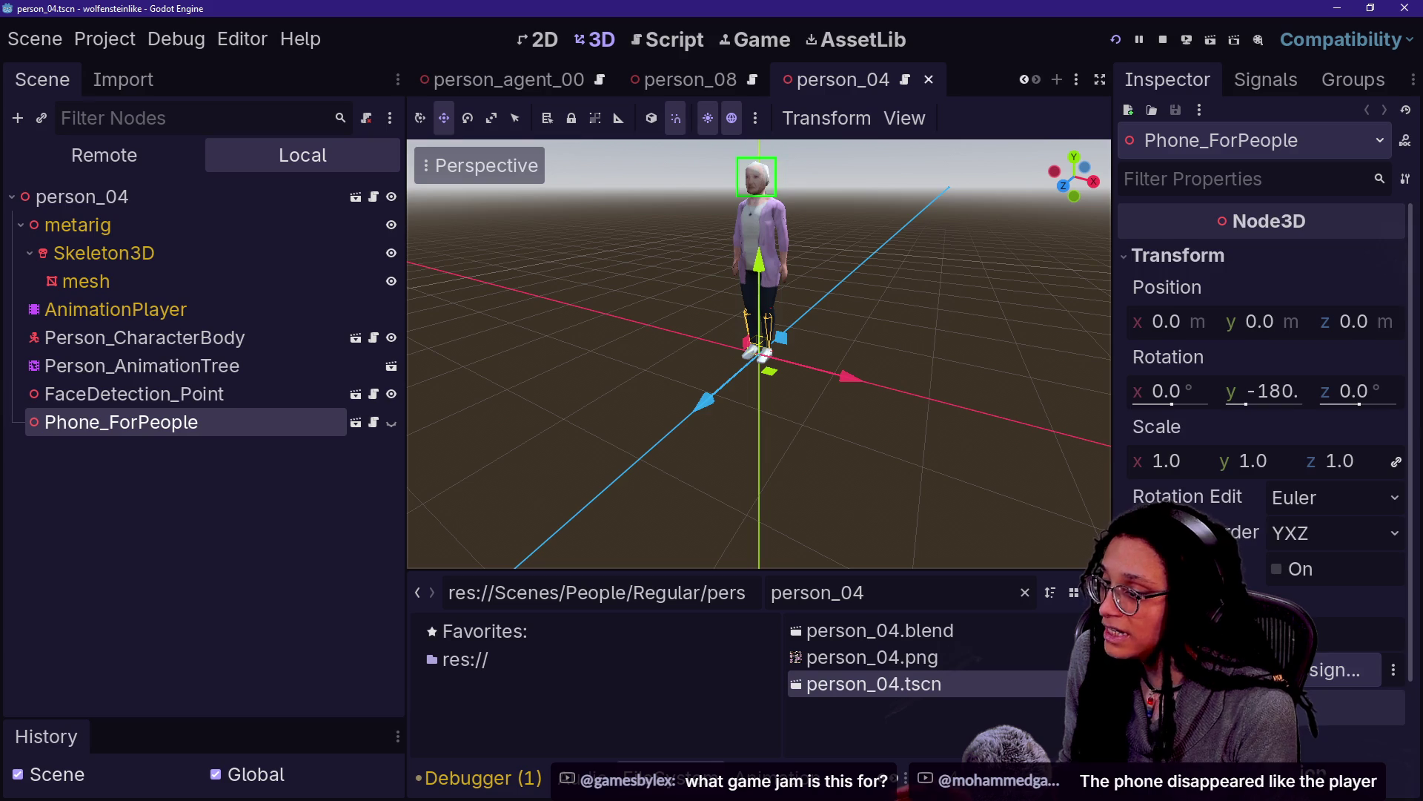
{"action": "scroll", "coordinate": [1261, 371], "scroll_direction": "down", "scroll_amount": 3}
{"action": "scroll", "coordinate": [1145, 465], "scroll_direction": "up", "scroll_amount": 3}
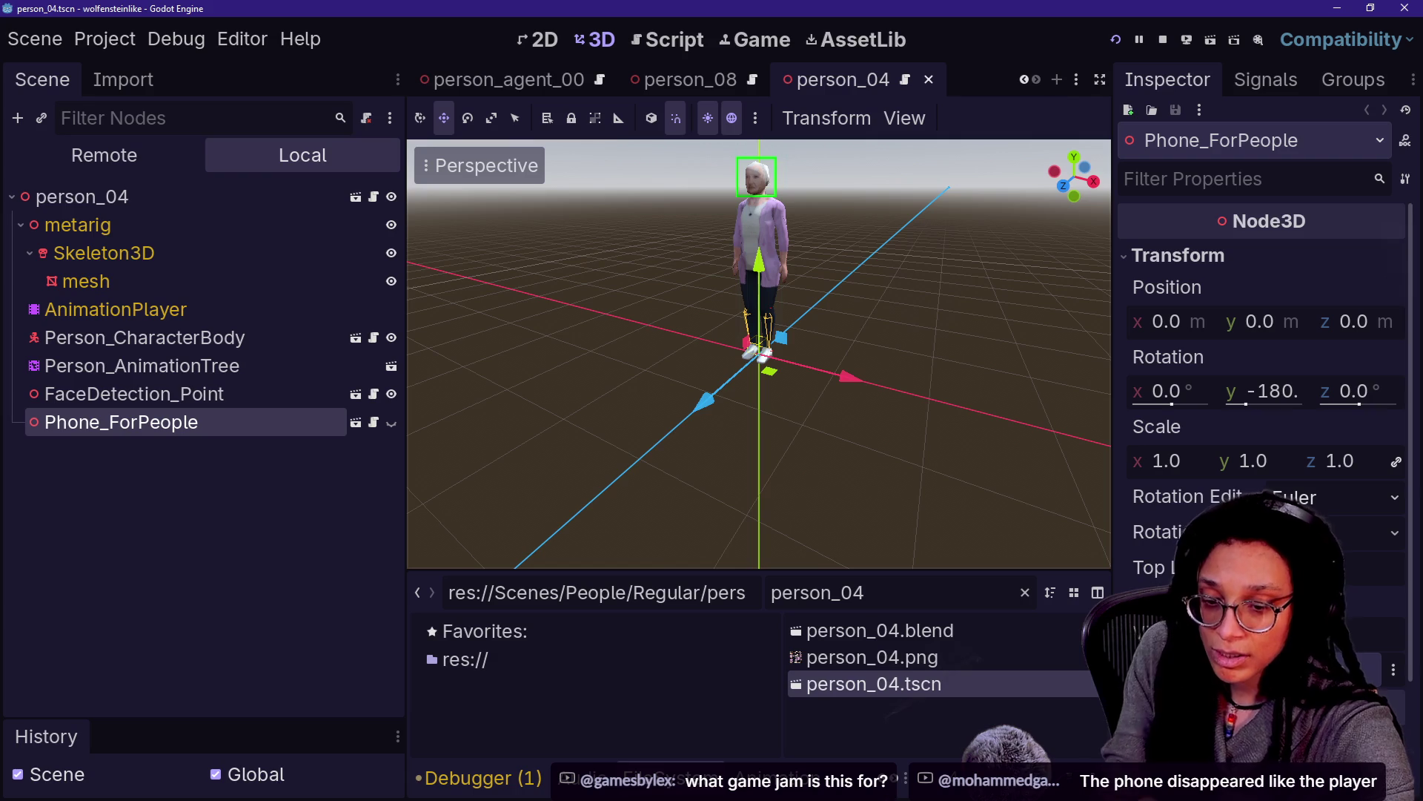
Return to the person_08 scene tab and move over to the browser
{"action": "left_click", "coordinate": [696, 493]}
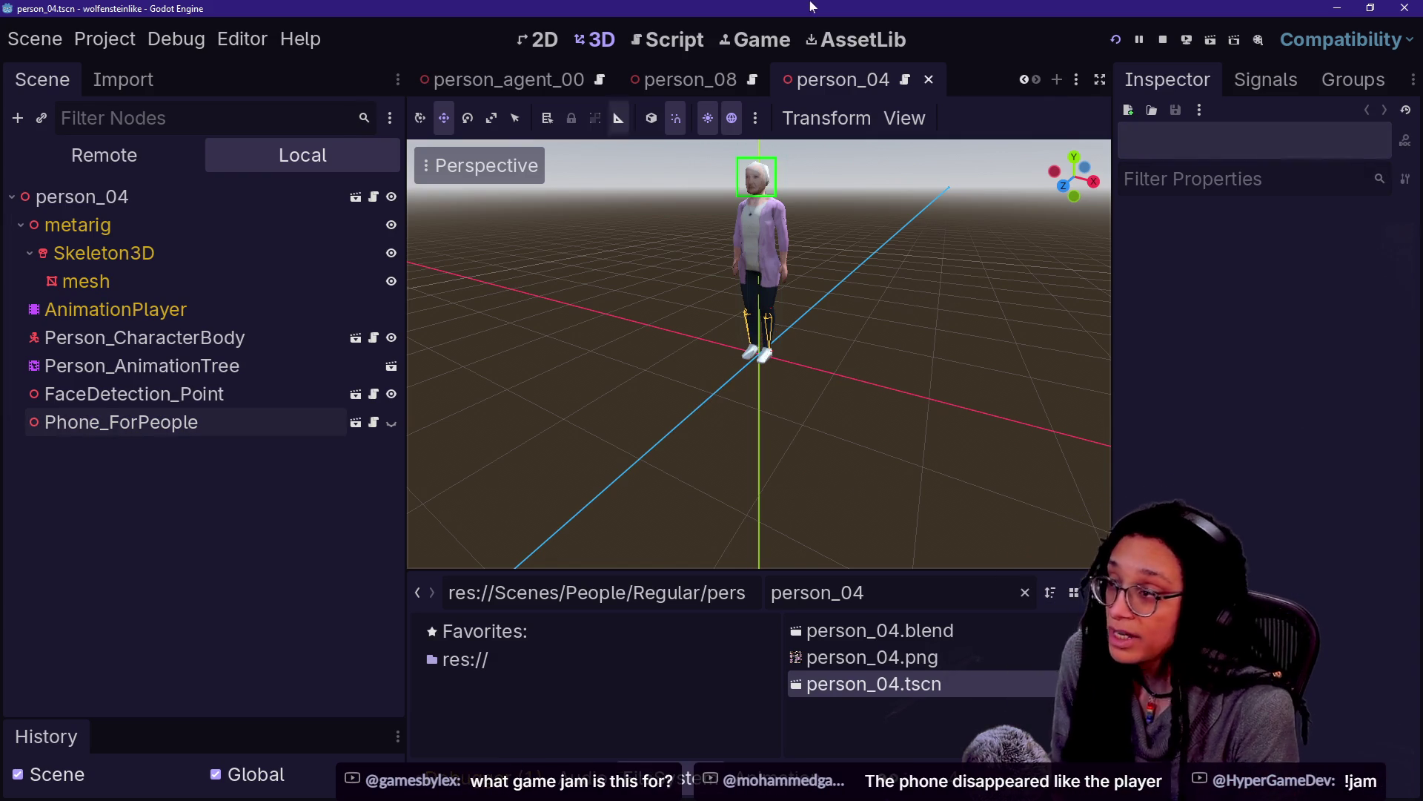
{"action": "left_click", "coordinate": [771, 77]}
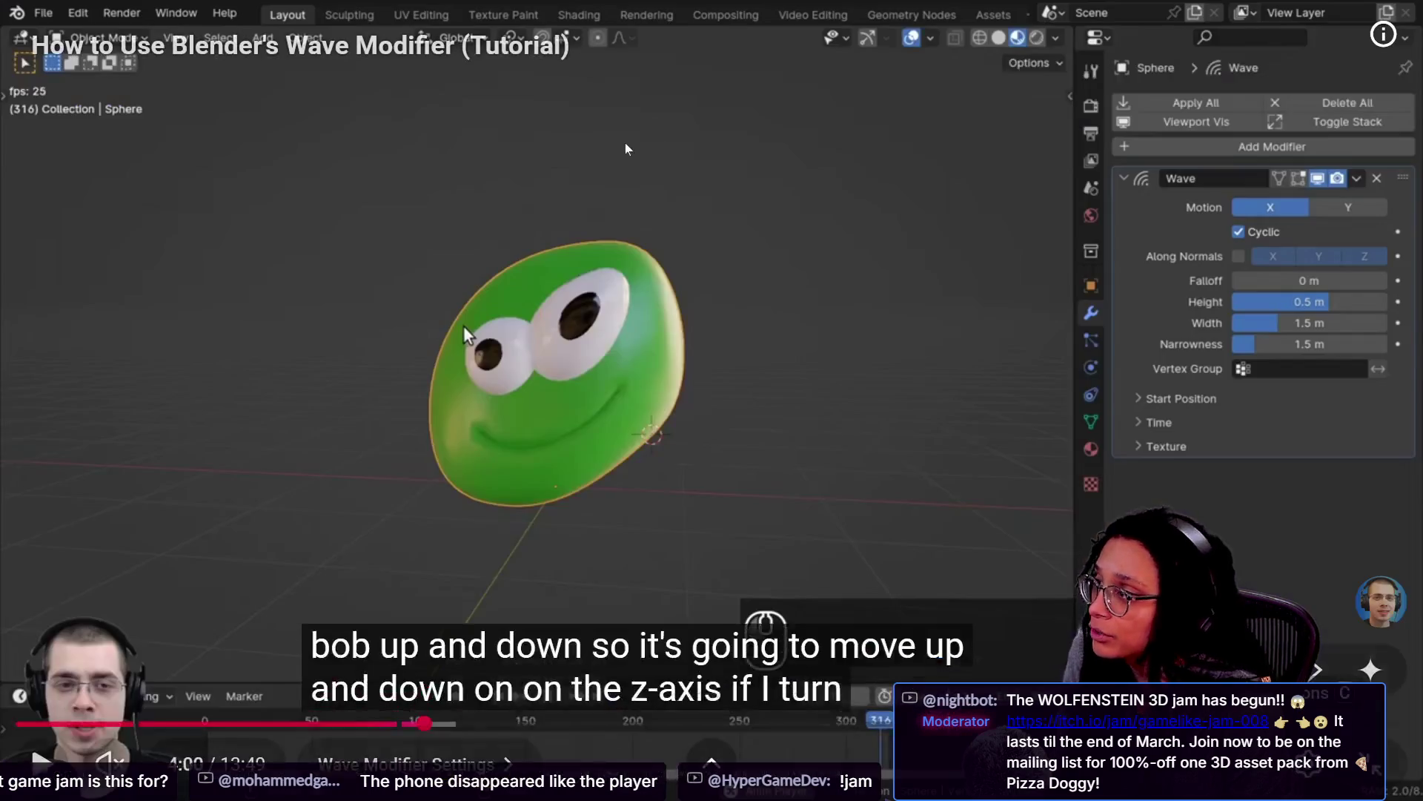
{"action": "key", "text": "Escape"}
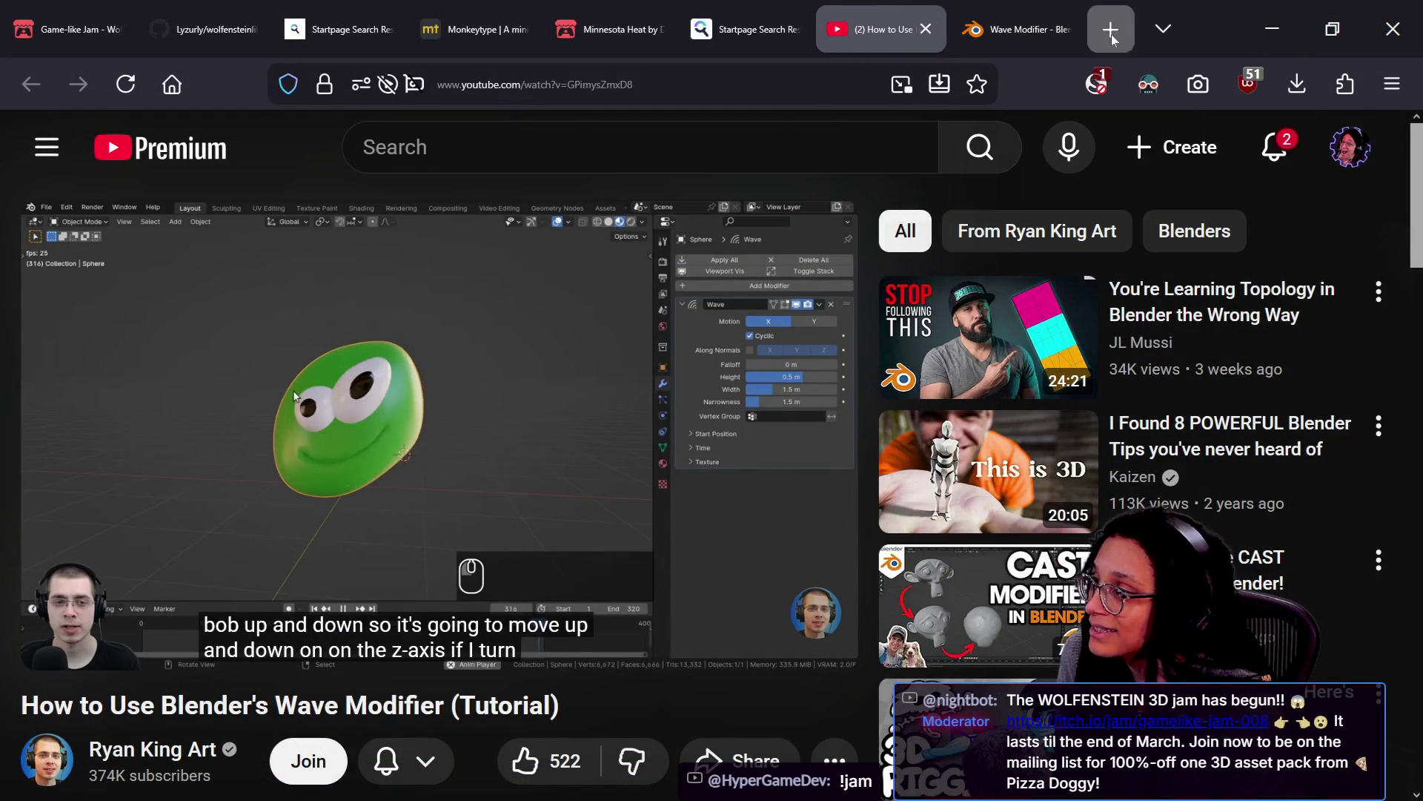
Open the Mar 11 replay from the YT > live vids bookmark as a watch page in a new tab
{"action": "left_click", "coordinate": [1111, 35]}
{"action": "left_click", "coordinate": [437, 130]}
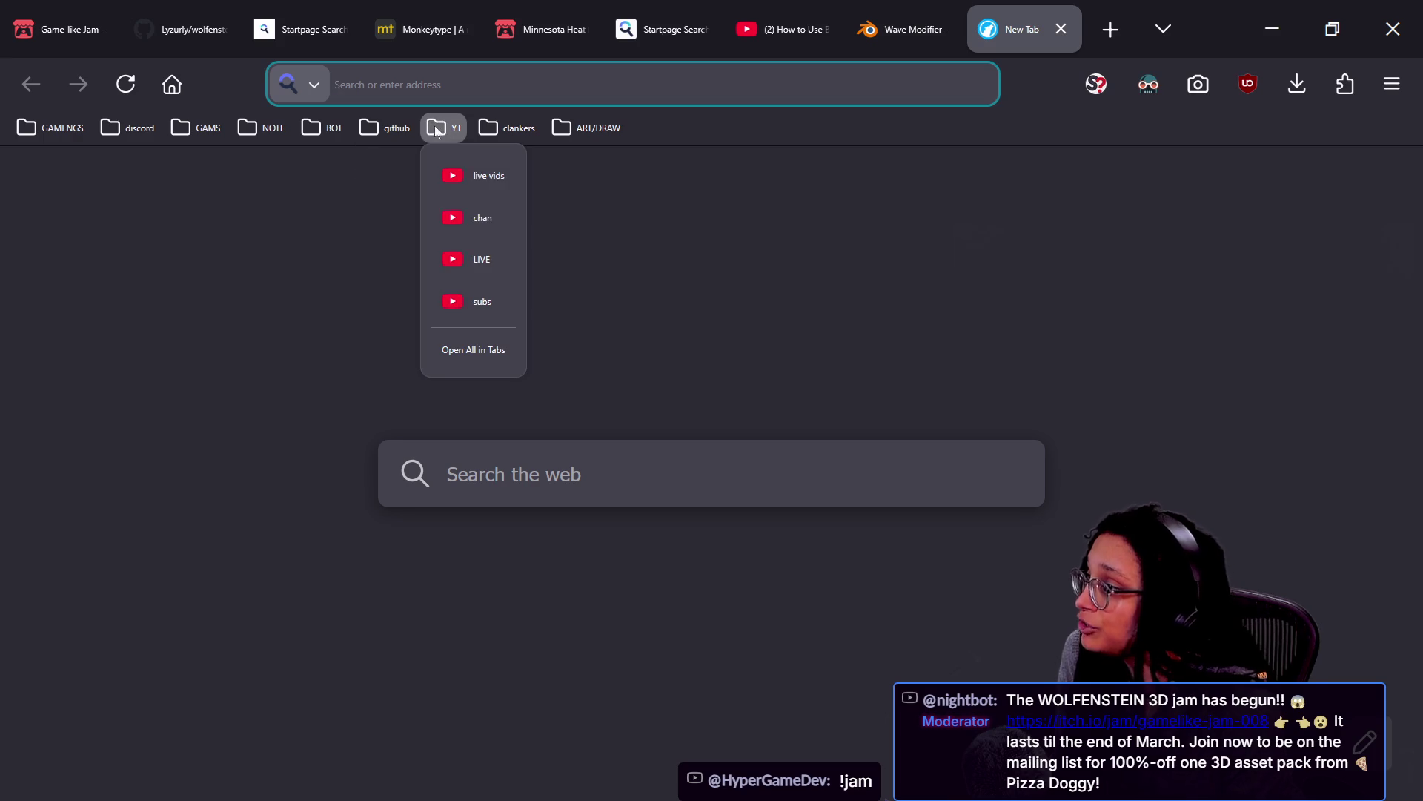
{"action": "left_click", "coordinate": [468, 174]}
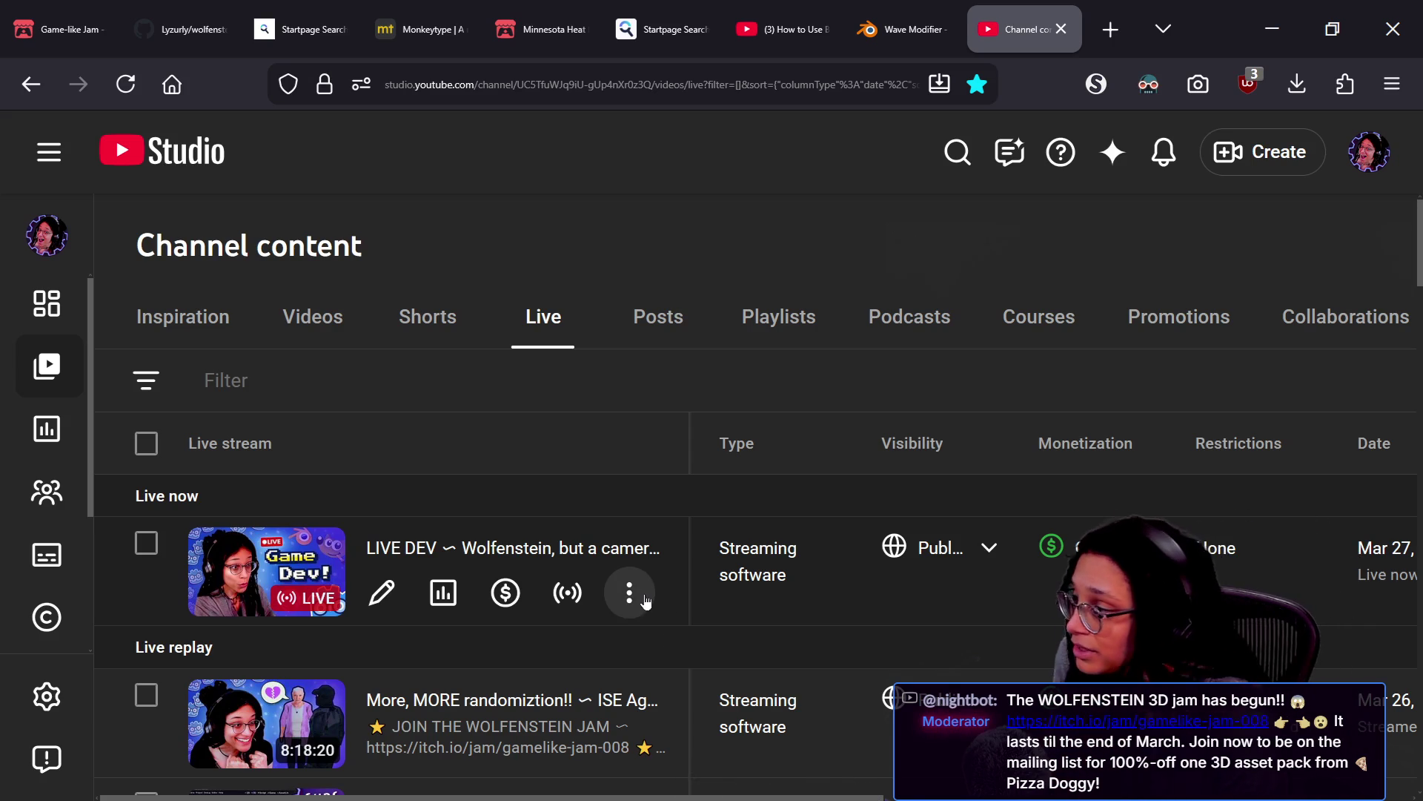
{"action": "scroll", "coordinate": [699, 568], "scroll_direction": "down", "scroll_amount": 1}
{"action": "scroll", "coordinate": [698, 568], "scroll_direction": "down", "scroll_amount": 15}
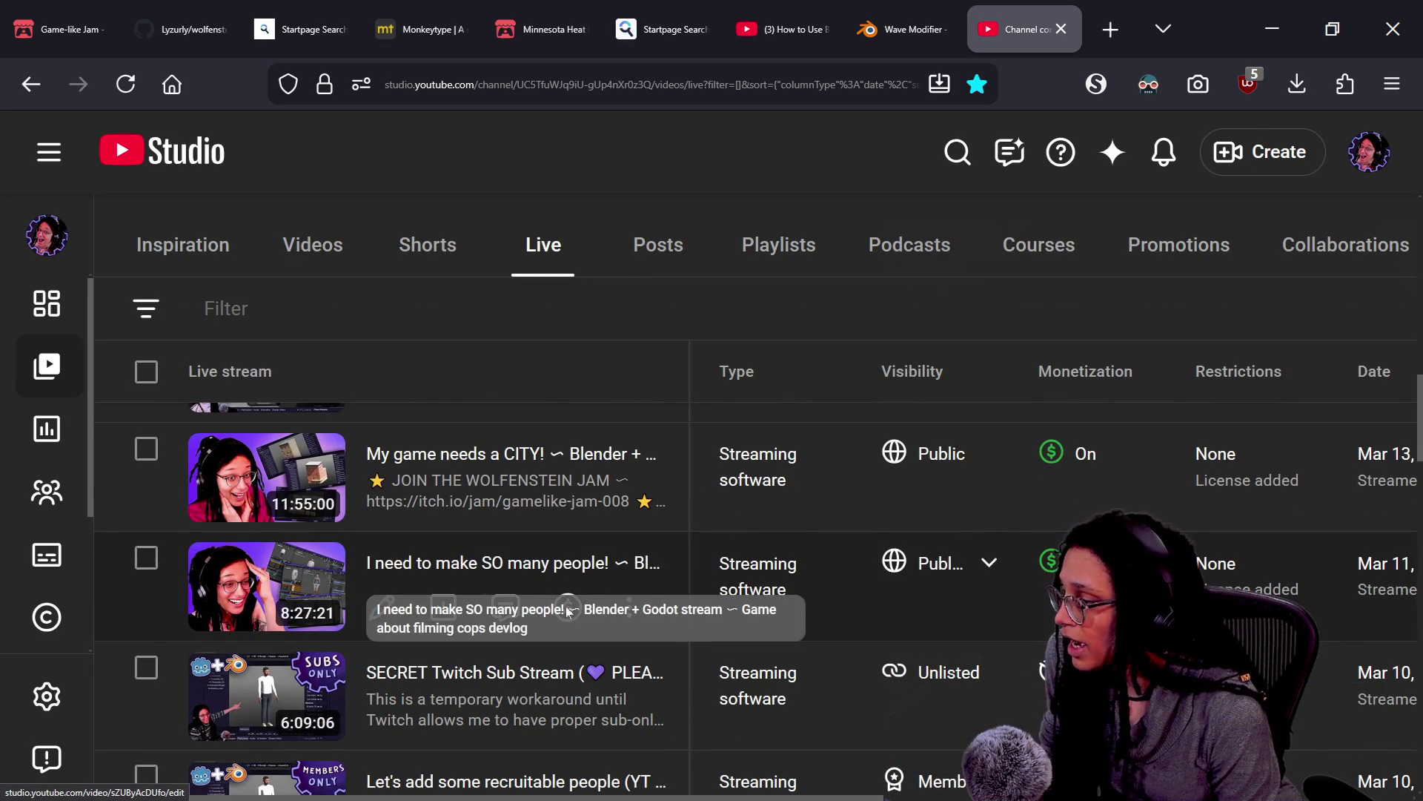
{"action": "left_click", "coordinate": [510, 561]}
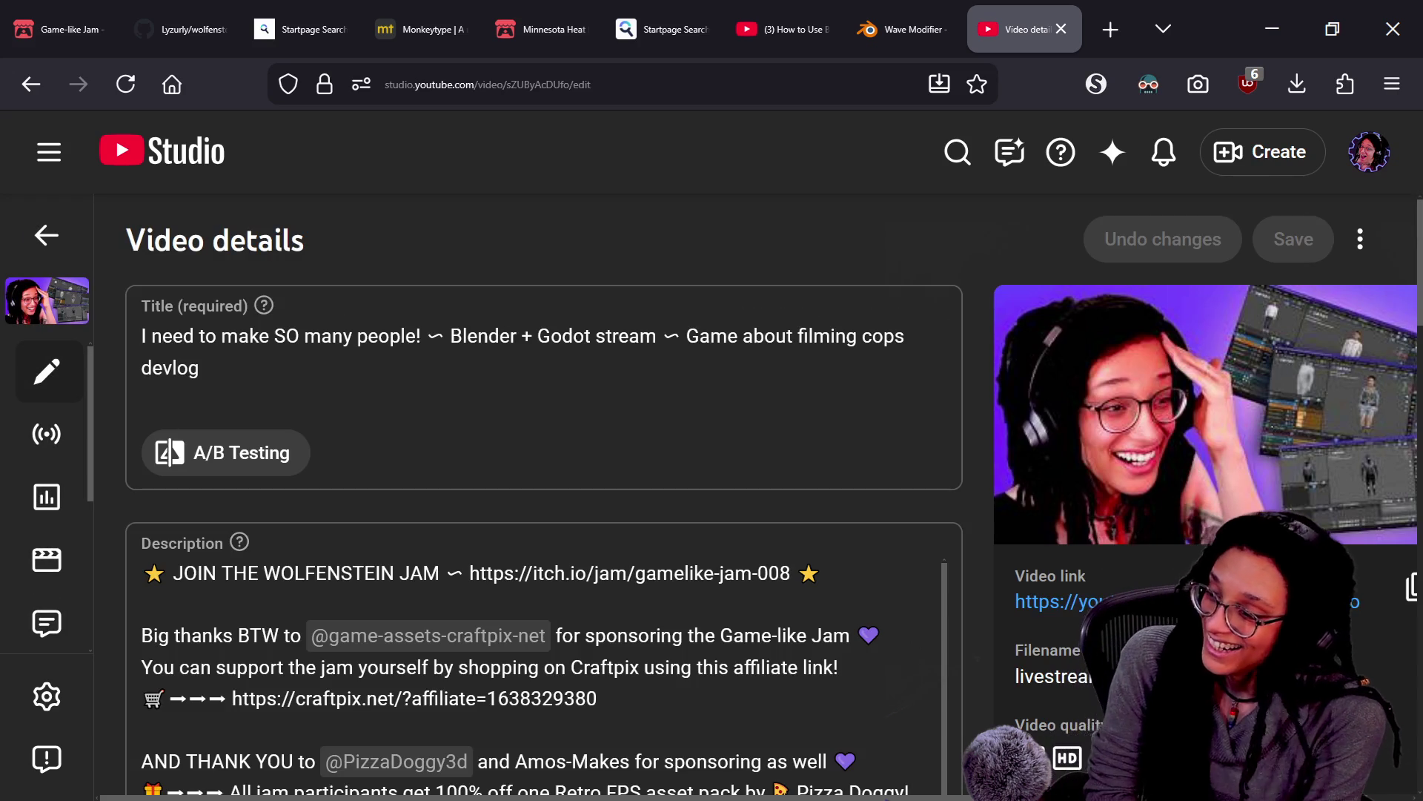
{"action": "left_click", "coordinate": [1056, 601]}
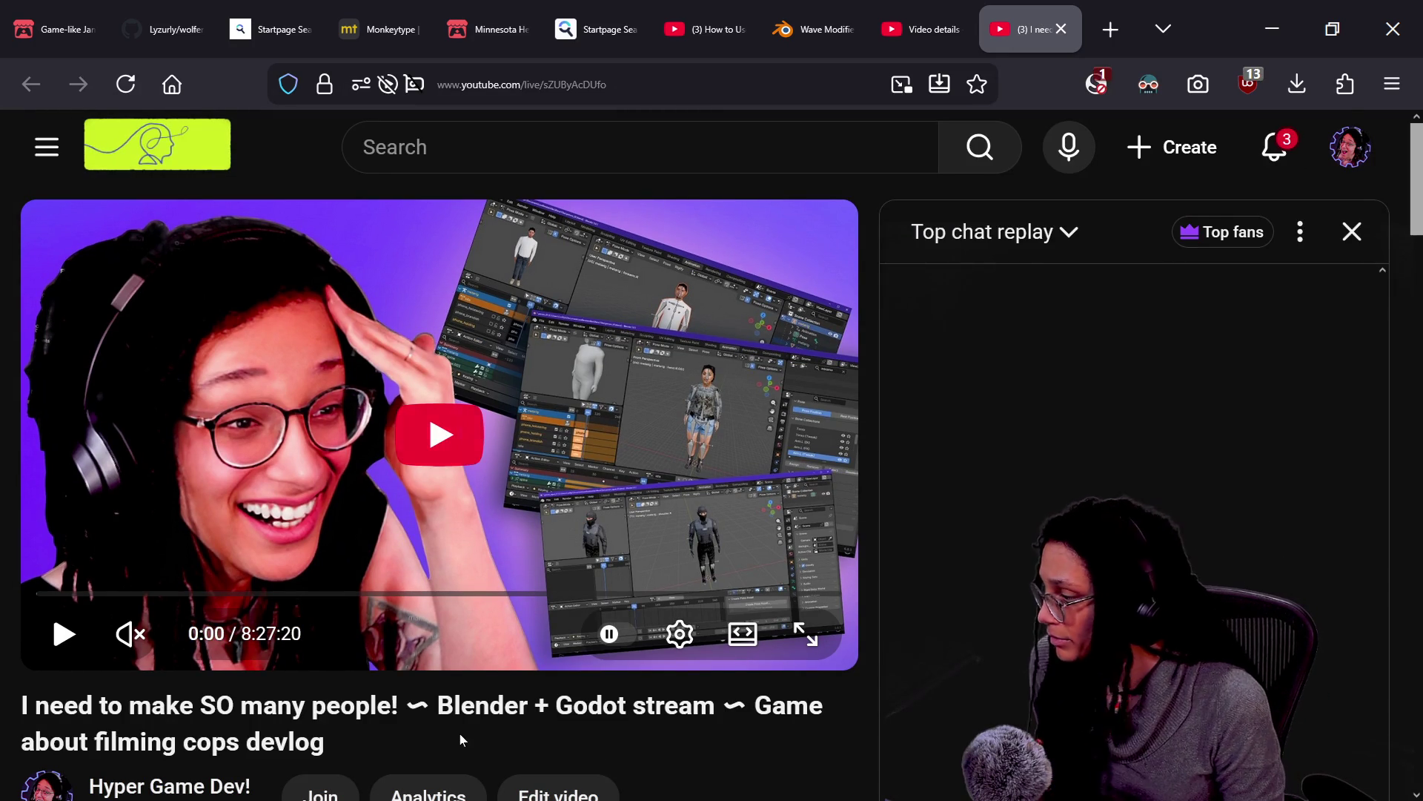
Start the replay and jump ahead via the progress bar to about 4:50
{"action": "scroll", "coordinate": [460, 734], "scroll_direction": "down", "scroll_amount": 7}
{"action": "scroll", "coordinate": [460, 738], "scroll_direction": "up", "scroll_amount": 7}
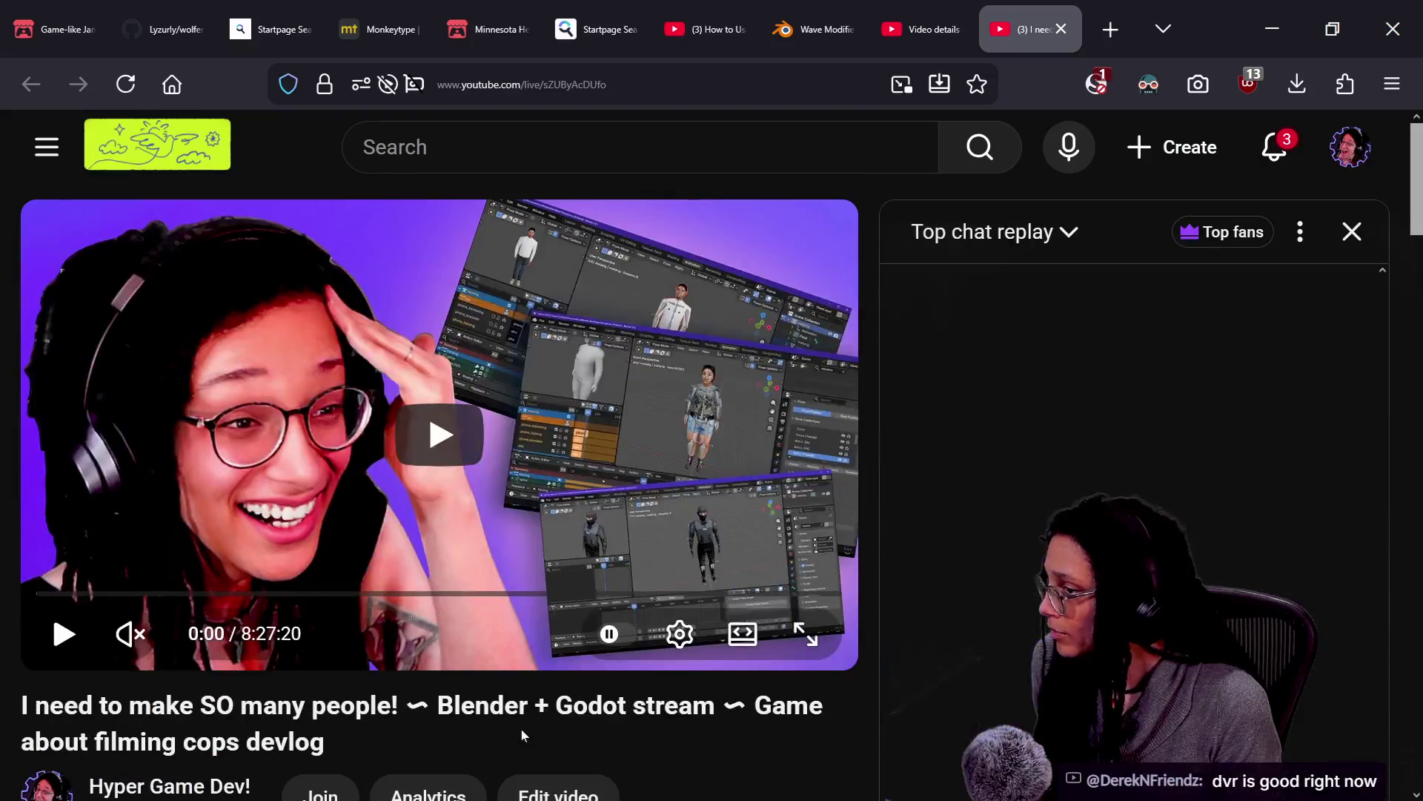
{"action": "left_click", "coordinate": [424, 557]}
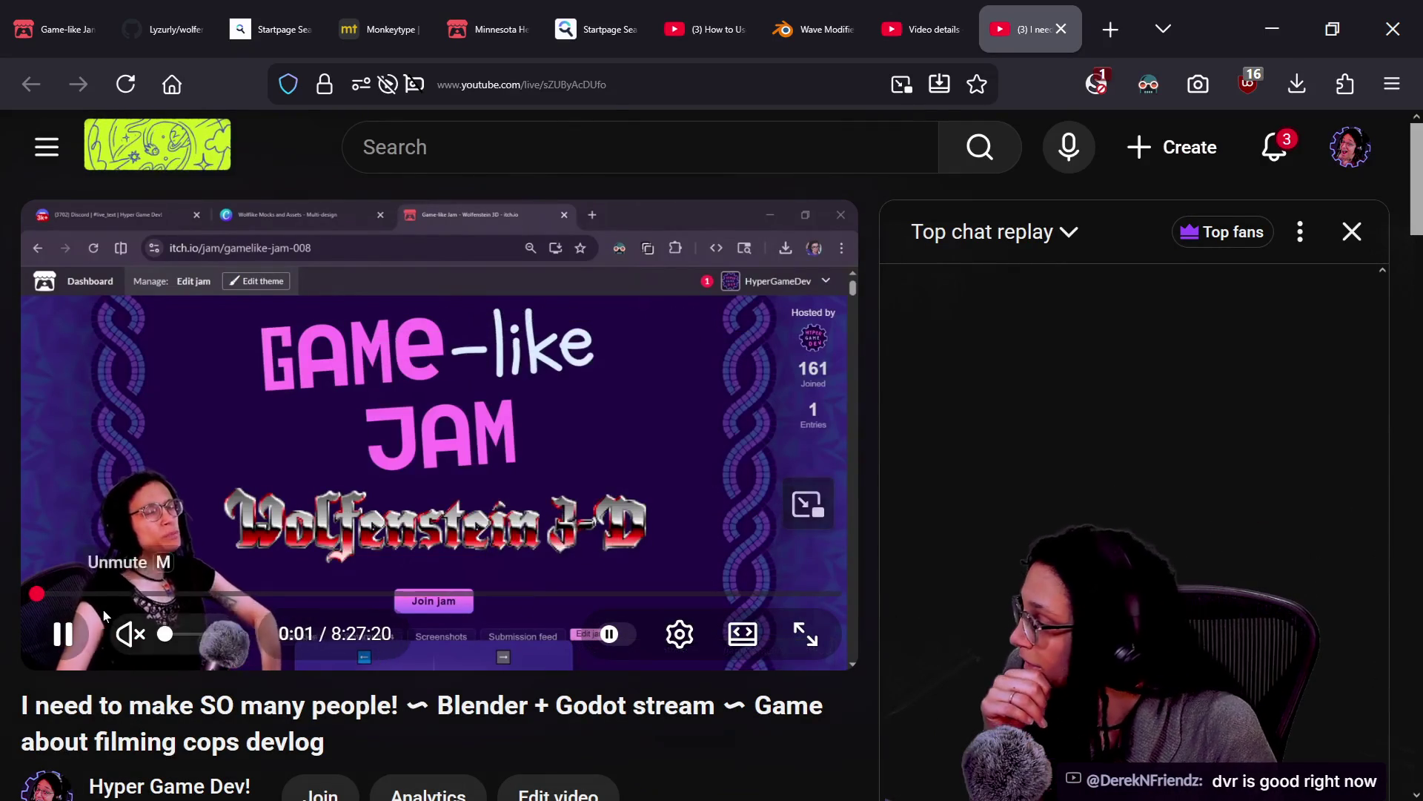
{"action": "left_click", "coordinate": [292, 595]}
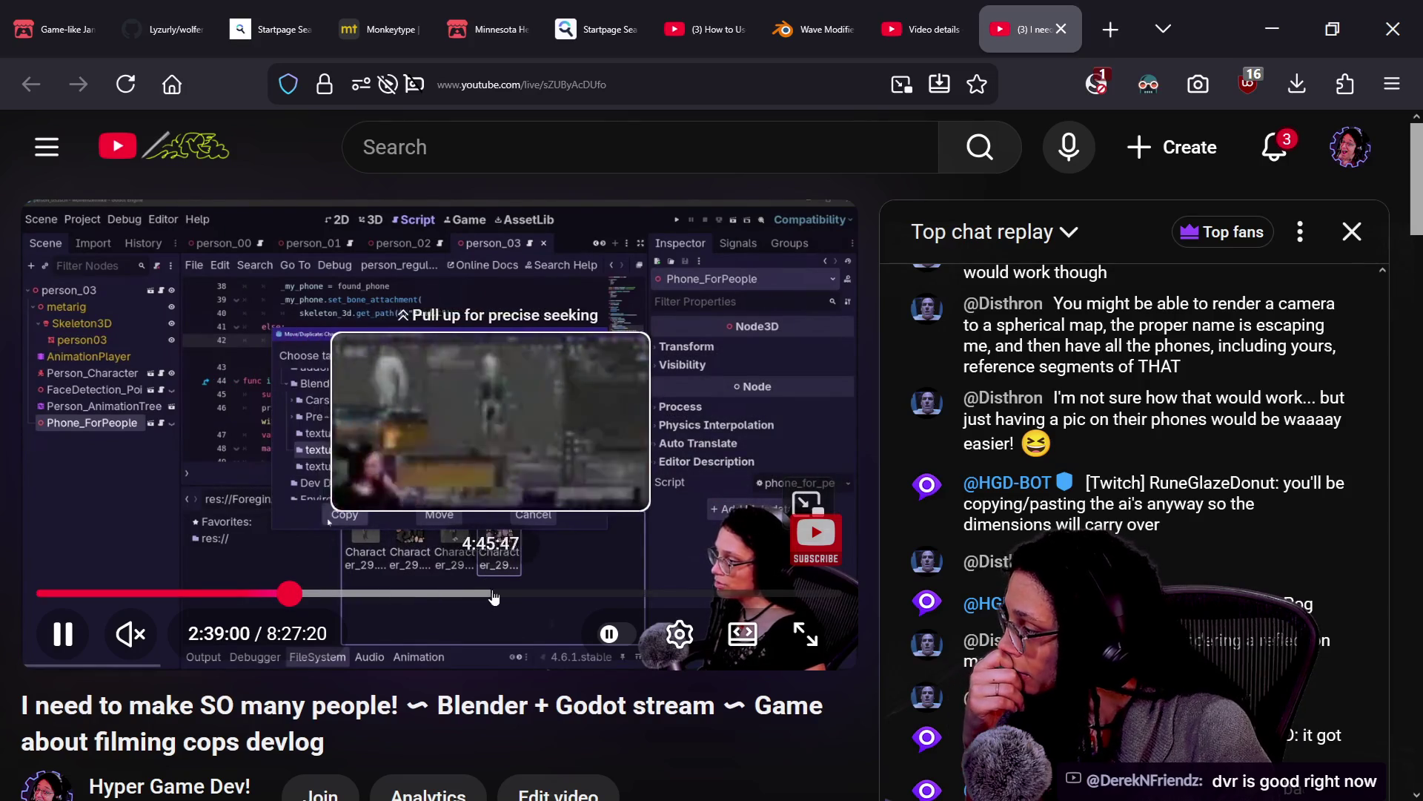
{"action": "left_click", "coordinate": [497, 597]}
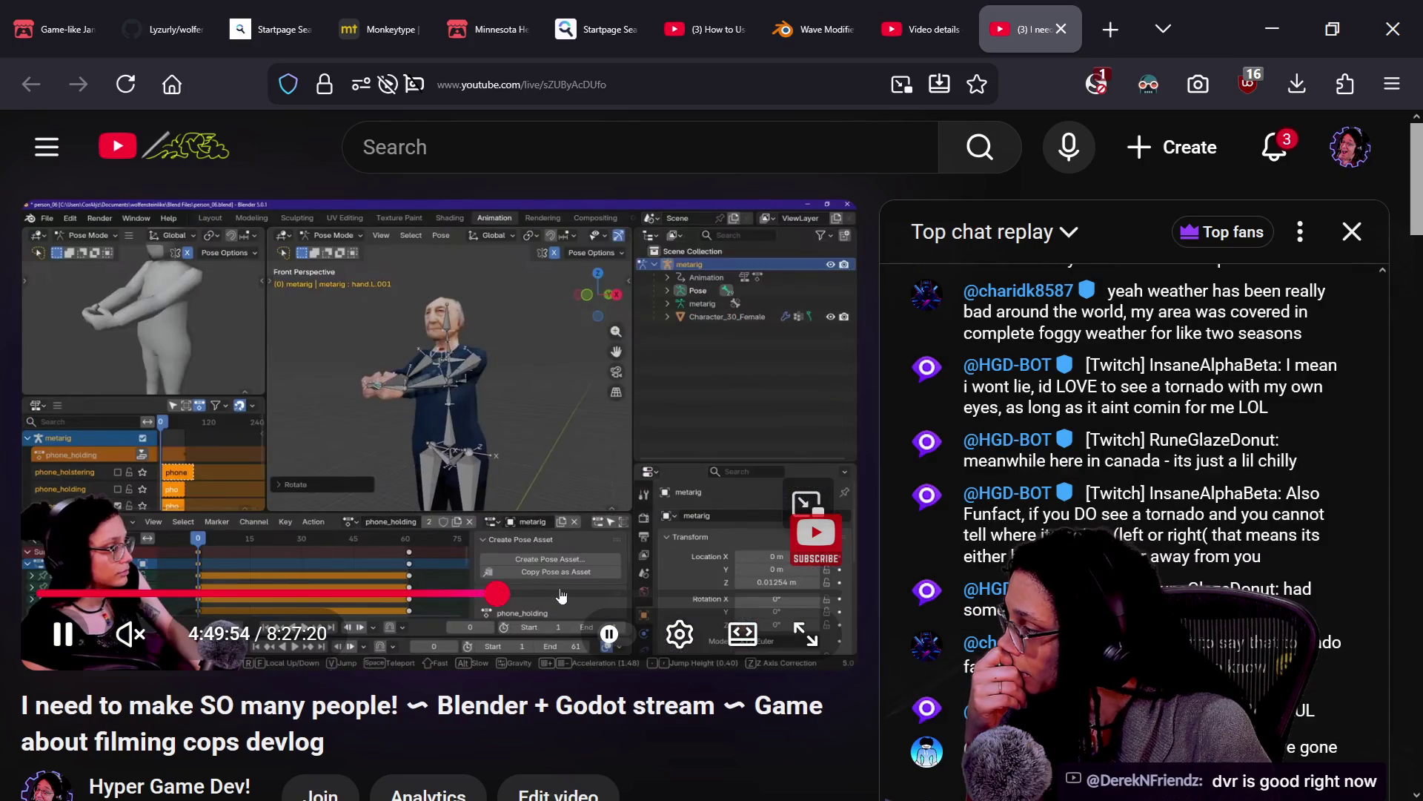
Skip forward to about 5:06 showing FaceDetection_Point, and play it full screen
{"action": "key", "text": "Right"}
{"action": "key", "text": "Right"}
{"action": "key", "text": "Right"}
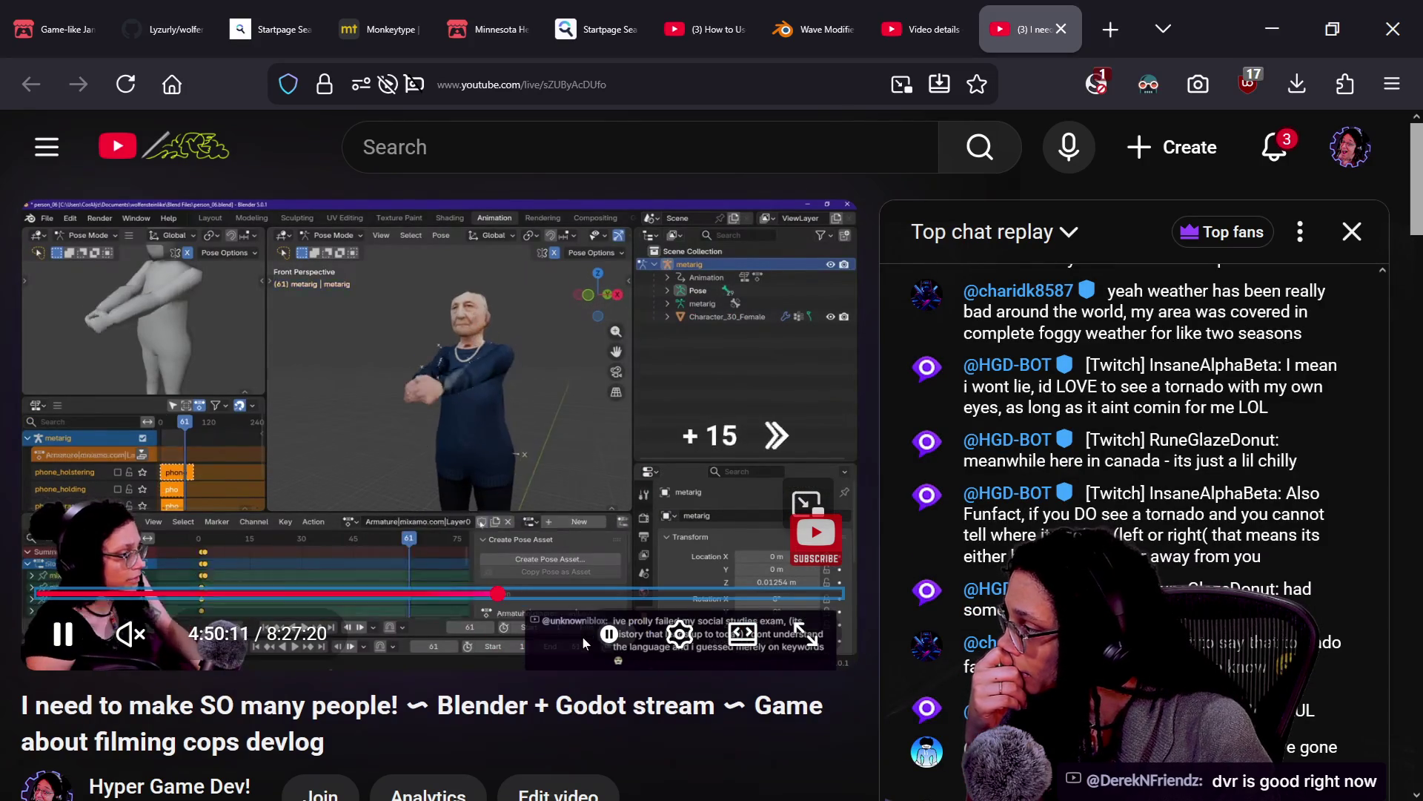
{"action": "key", "text": "Right"}
{"action": "key", "text": "Right"}
{"action": "key", "text": "Right"}
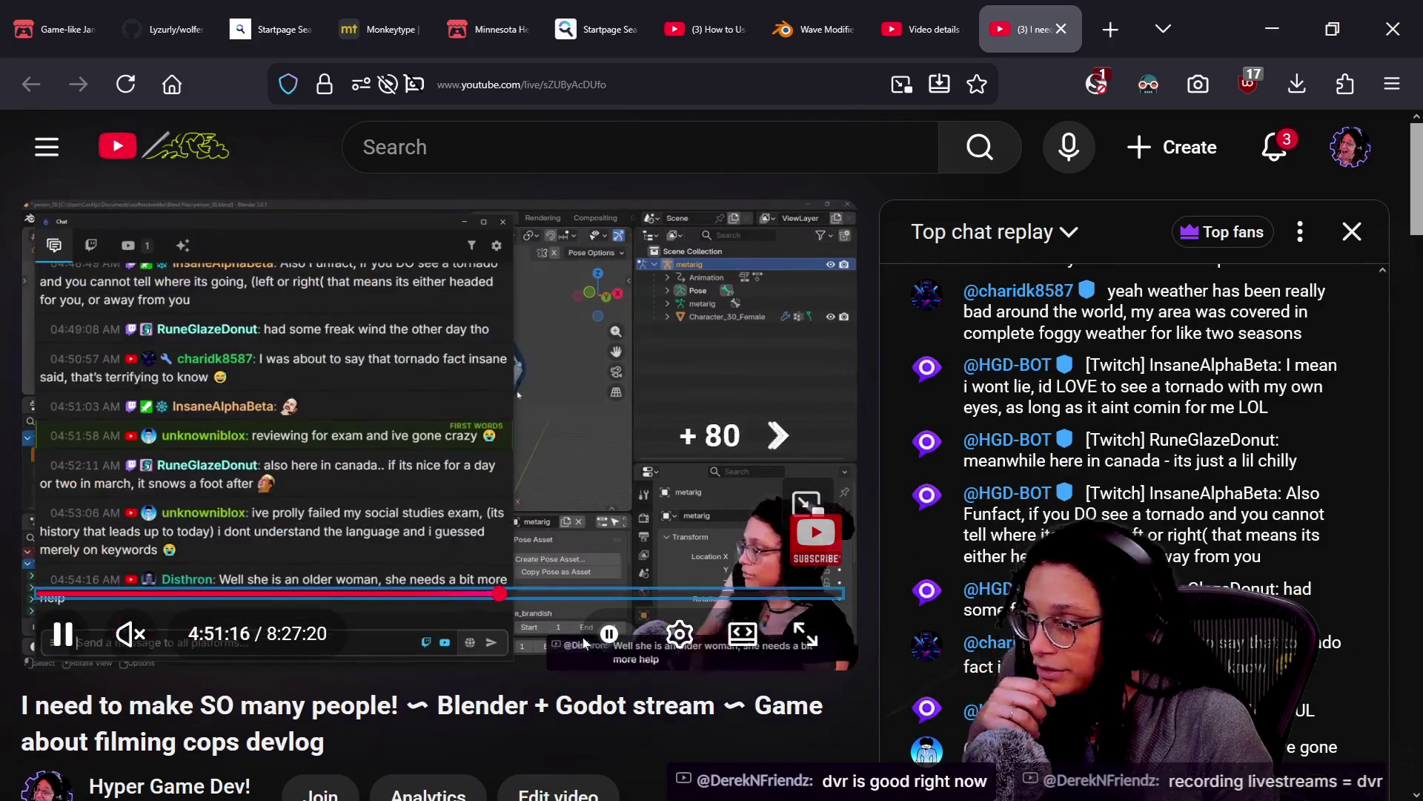
{"action": "key", "text": "Right"}
{"action": "key", "text": "Right"}
{"action": "key", "text": "Right"}
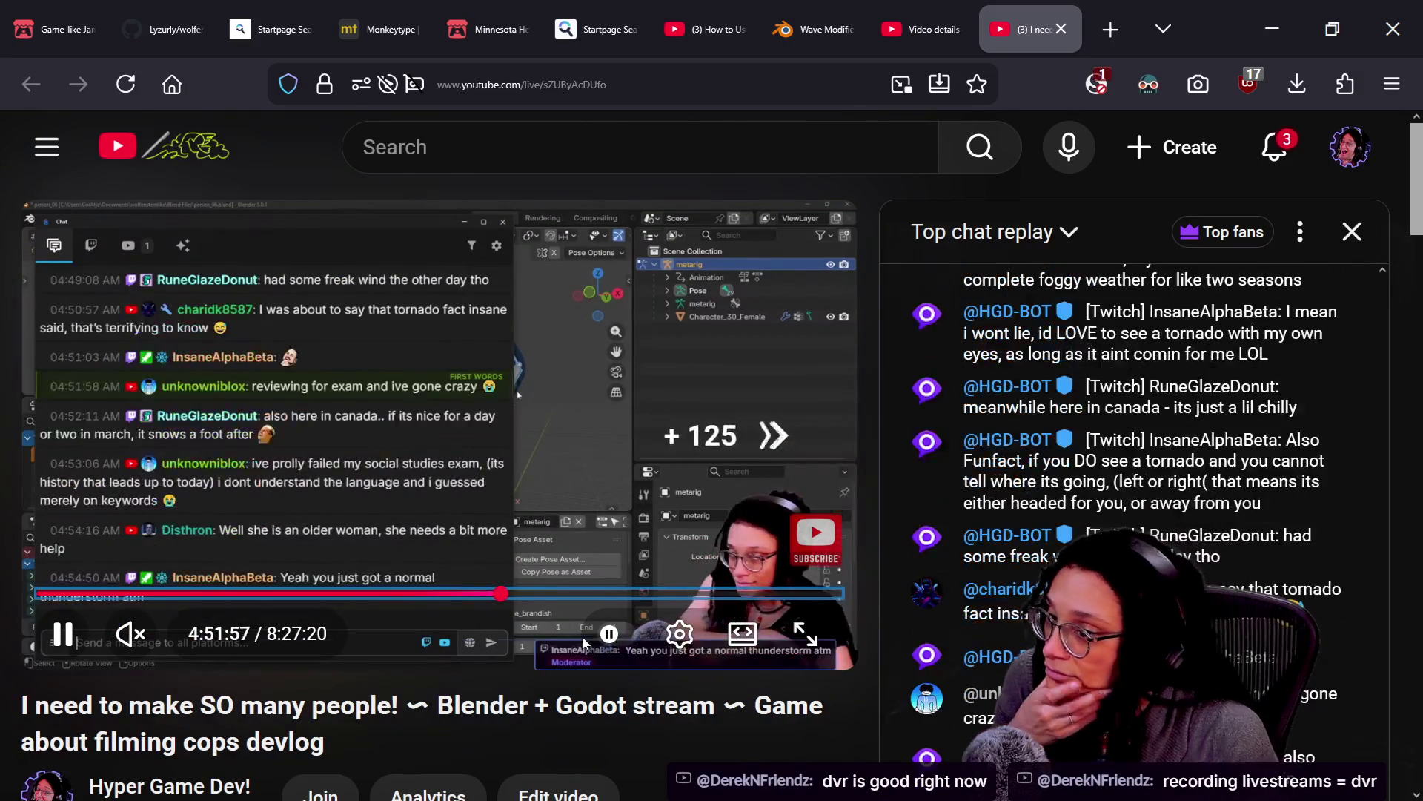
{"action": "key", "text": "Right"}
{"action": "key", "text": "Right"}
{"action": "key", "text": "Right"}
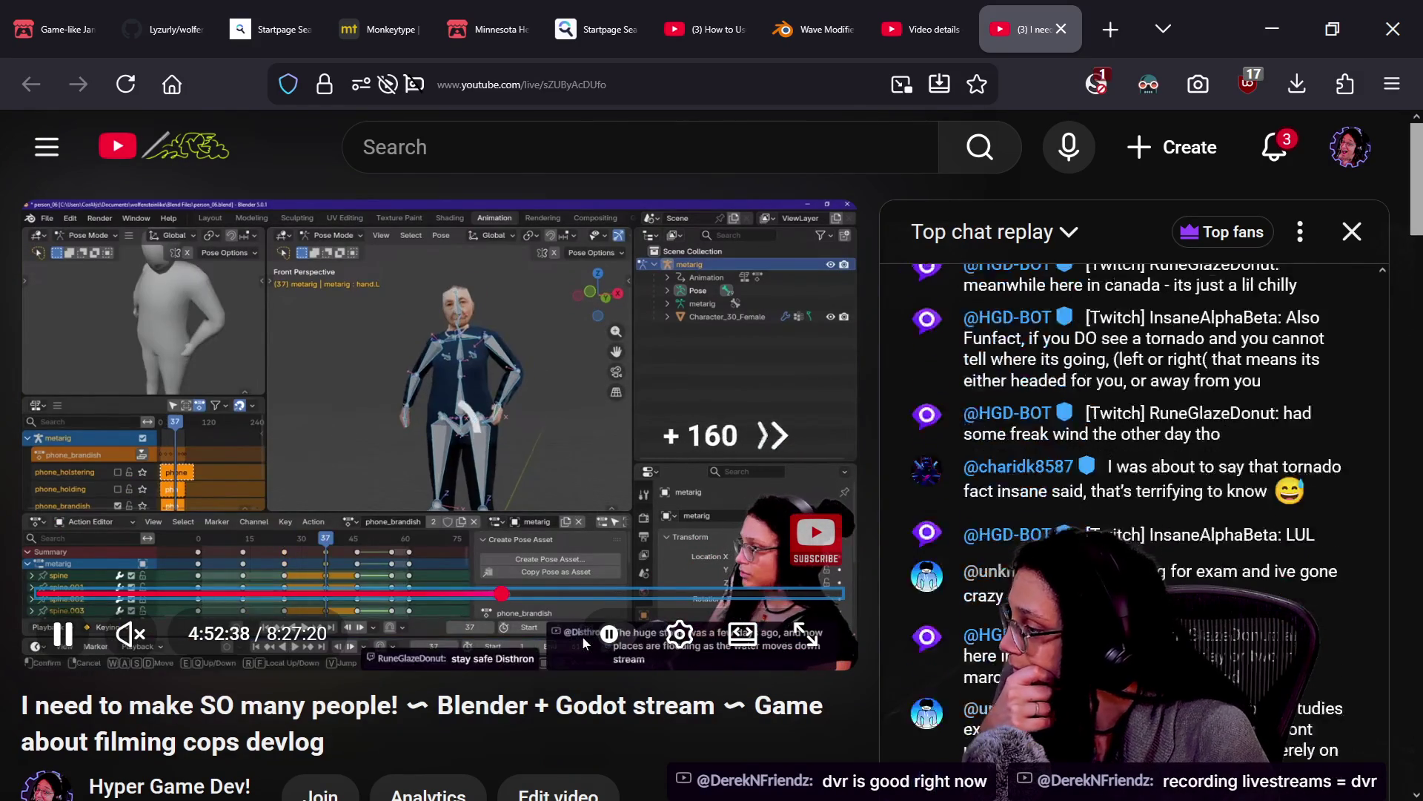
{"action": "key", "text": "Right"}
{"action": "key", "text": "Right"}
{"action": "key", "text": "Right"}
{"action": "mouse_move", "coordinate": [504, 593]}
{"action": "left_mouse_down"}
{"action": "mouse_move", "coordinate": [464, 593]}
{"action": "mouse_move", "coordinate": [523, 593]}
{"action": "left_mouse_up"}
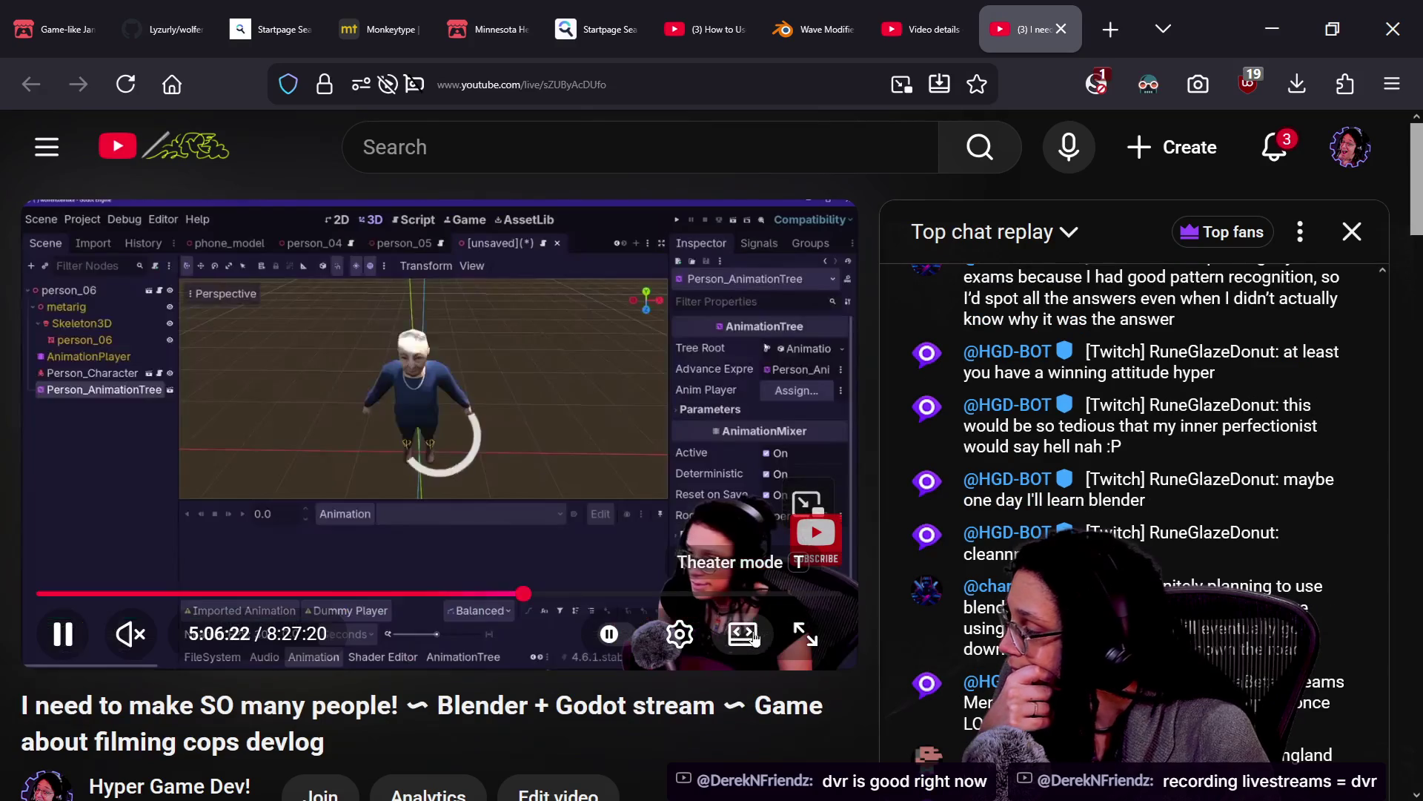
{"action": "key", "text": "Right"}
{"action": "key", "text": "Right"}
{"action": "key", "text": "Right"}
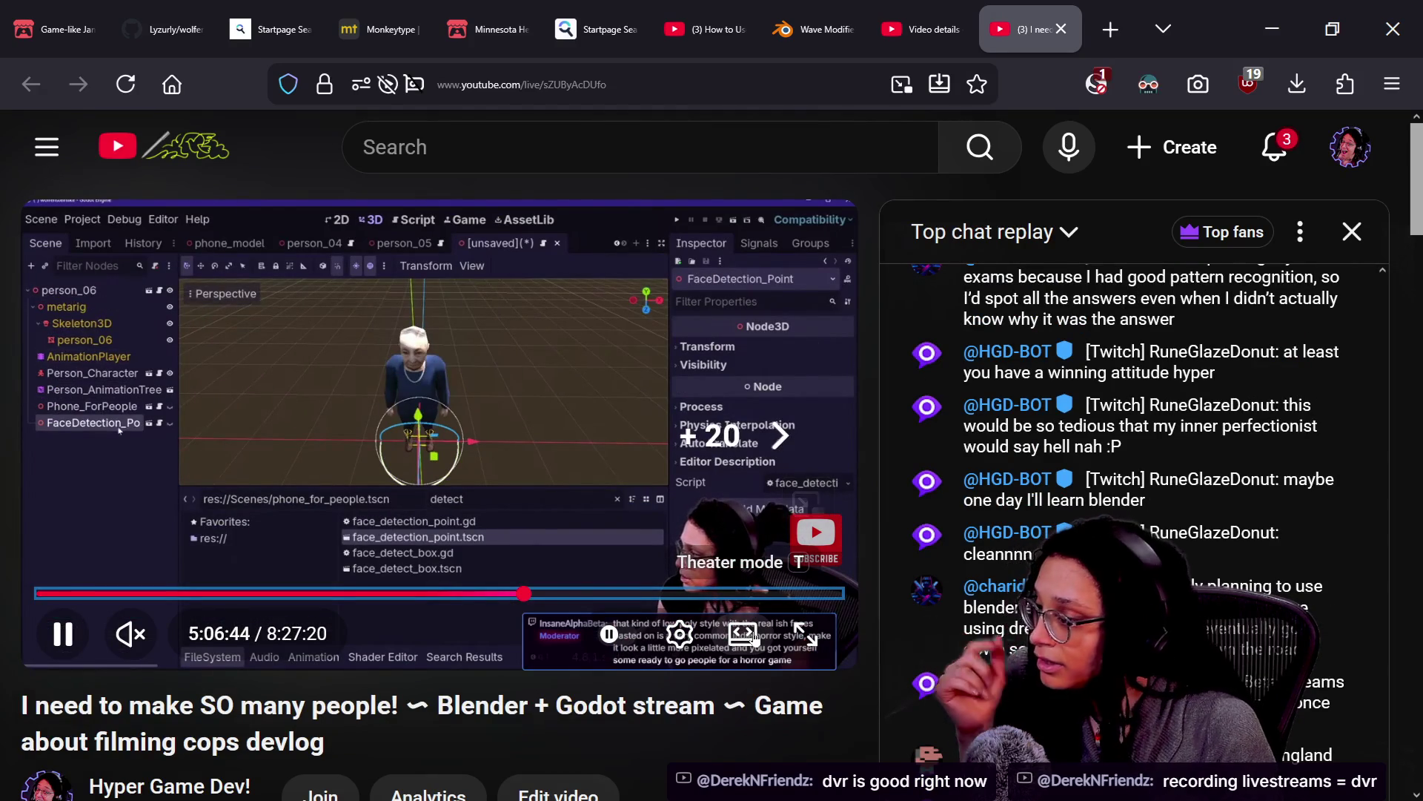
{"action": "left_click", "coordinate": [825, 639]}
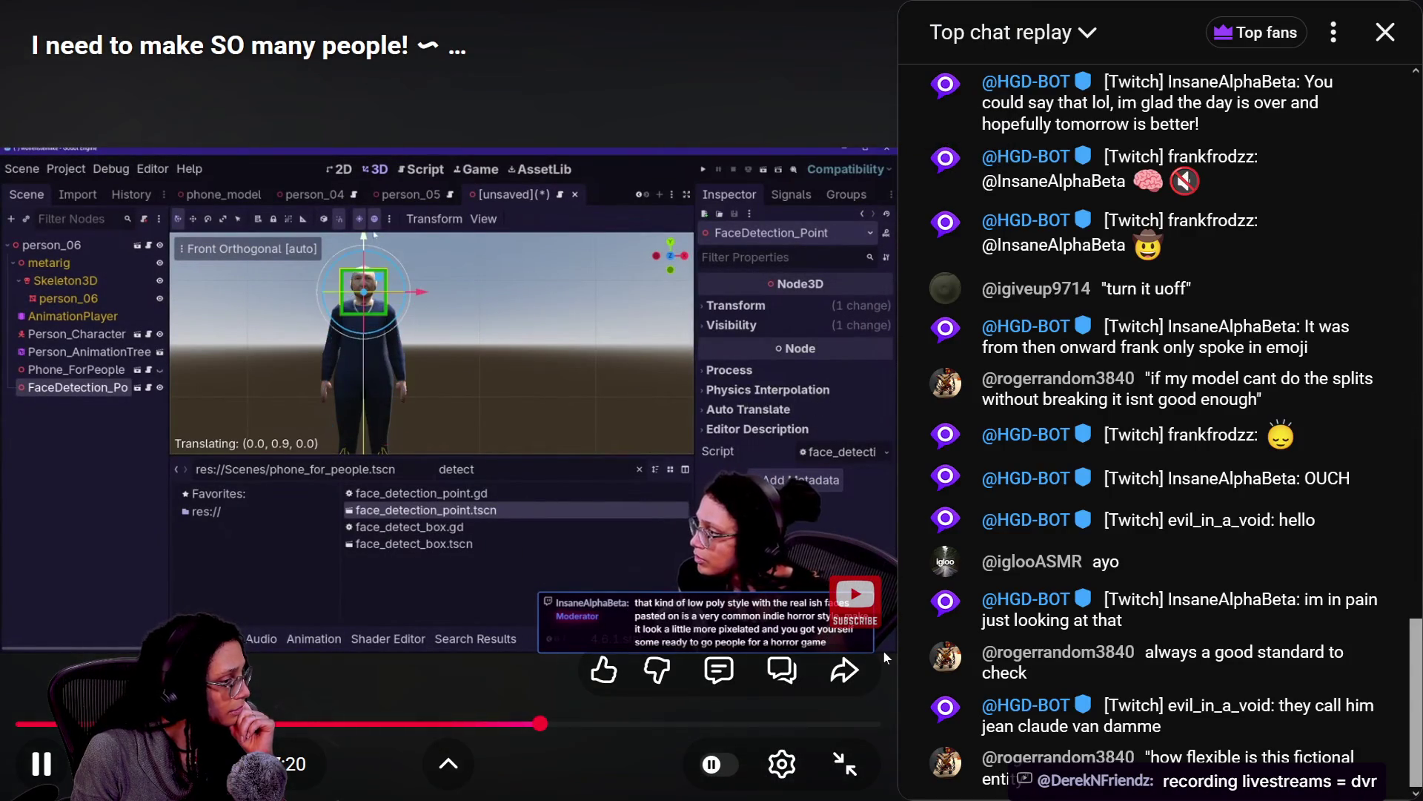
Step the full-screen replay back and forth to the 5:07 person_06 save with Pack_People open
{"action": "key", "text": "Right"}
{"action": "key", "text": "Right"}
{"action": "key", "text": "Right"}
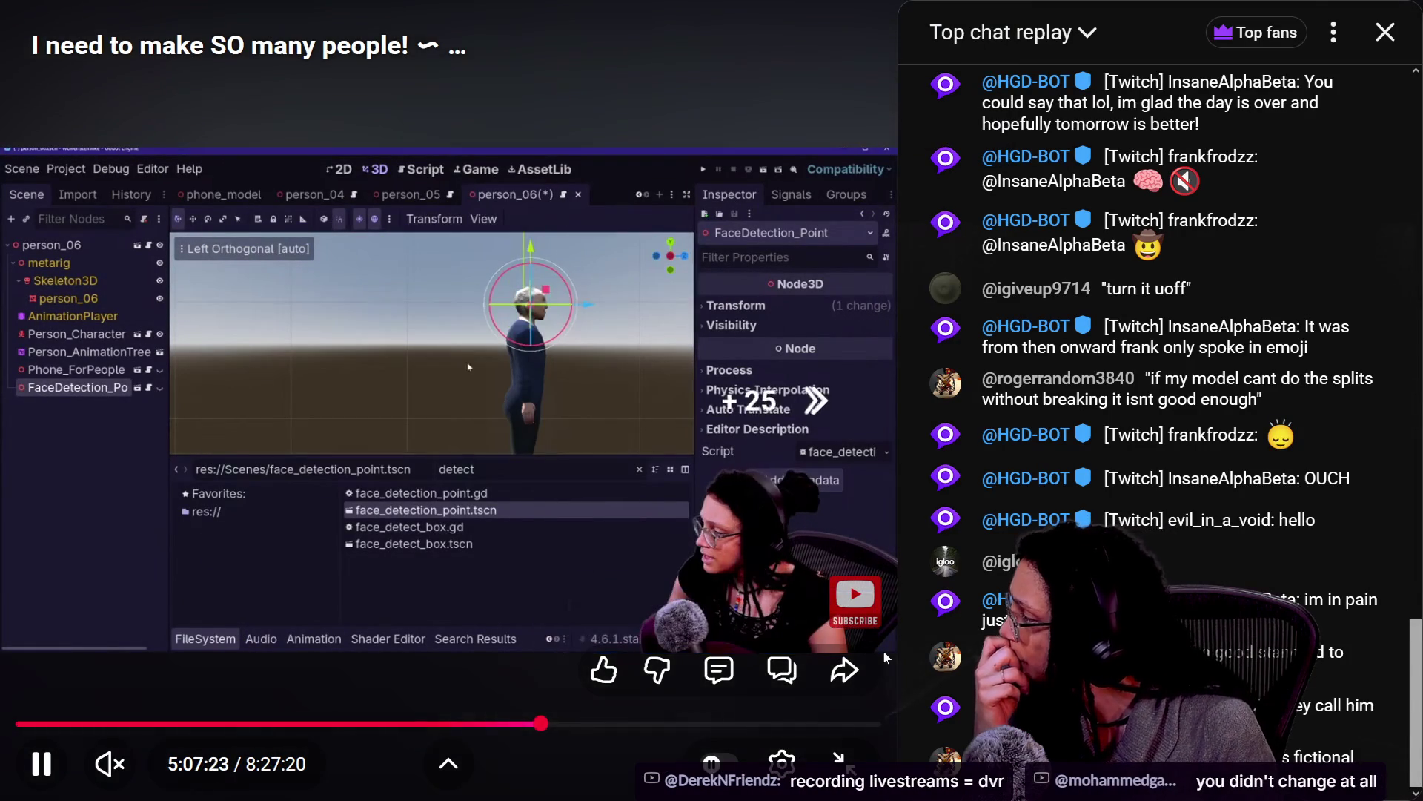
{"action": "key", "text": "Right"}
{"action": "key", "text": "Right"}
{"action": "key", "text": "Right"}
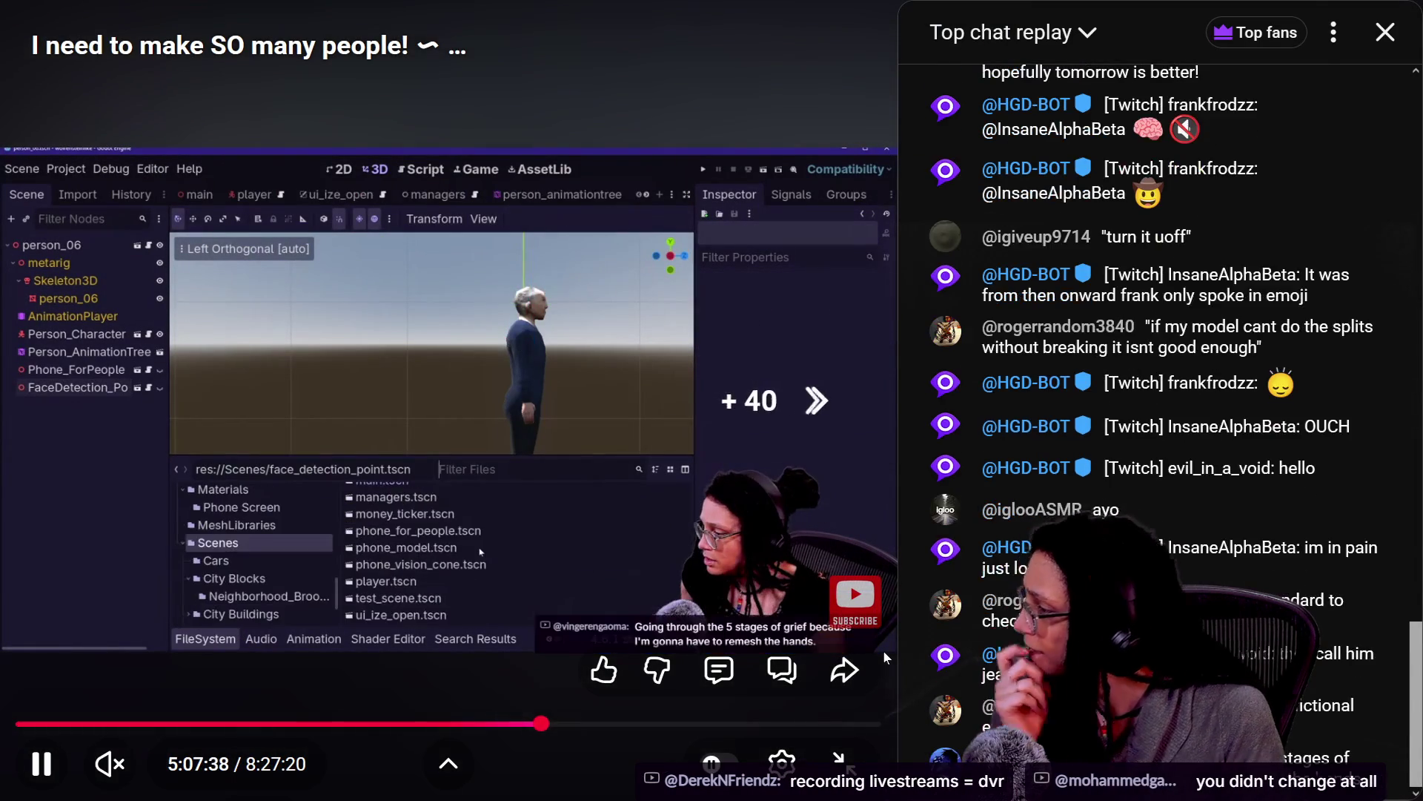
{"action": "key", "text": "Left"}
{"action": "key", "text": "Left"}
{"action": "key", "text": "Left"}
{"action": "key", "text": "Right"}
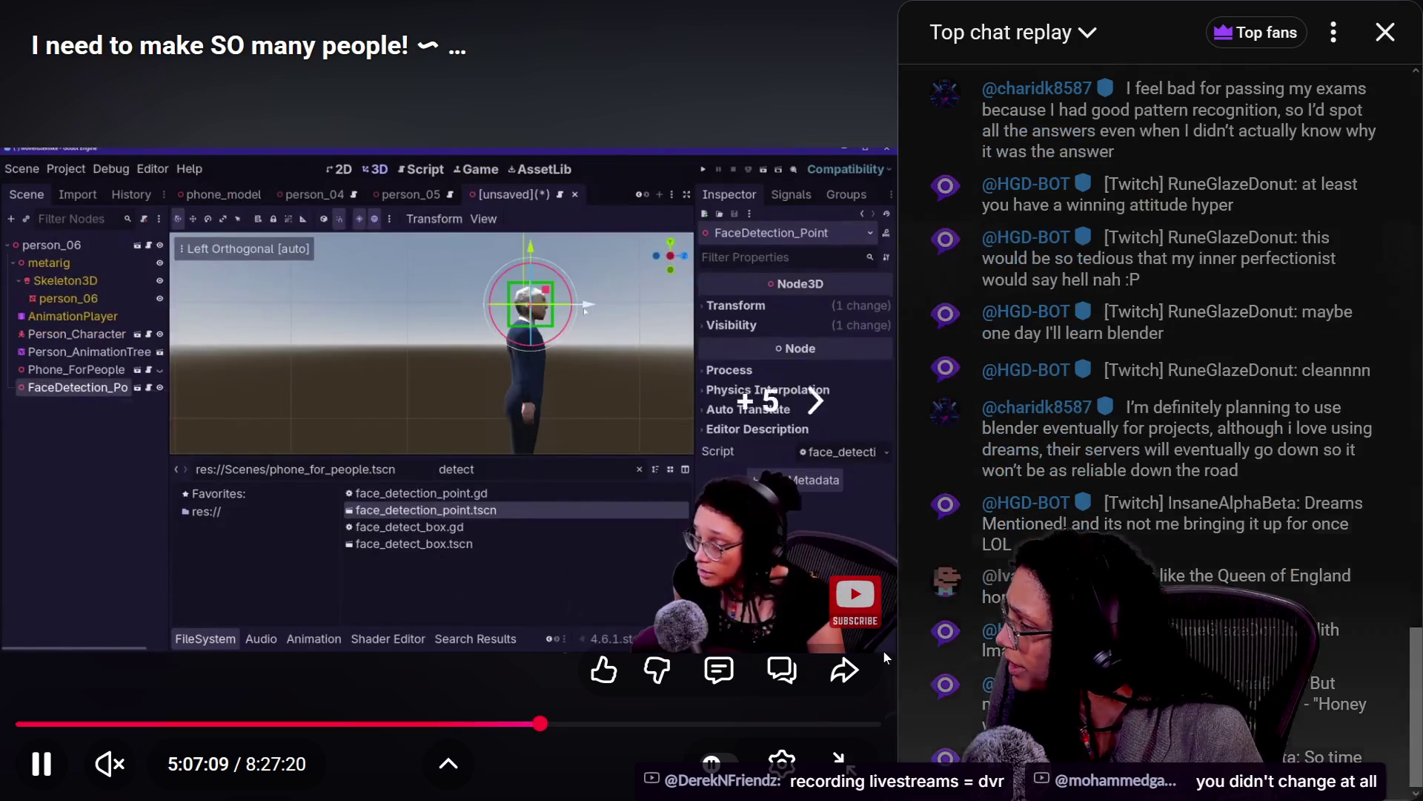
{"action": "key", "text": "k"}
{"action": "key", "text": "k"}
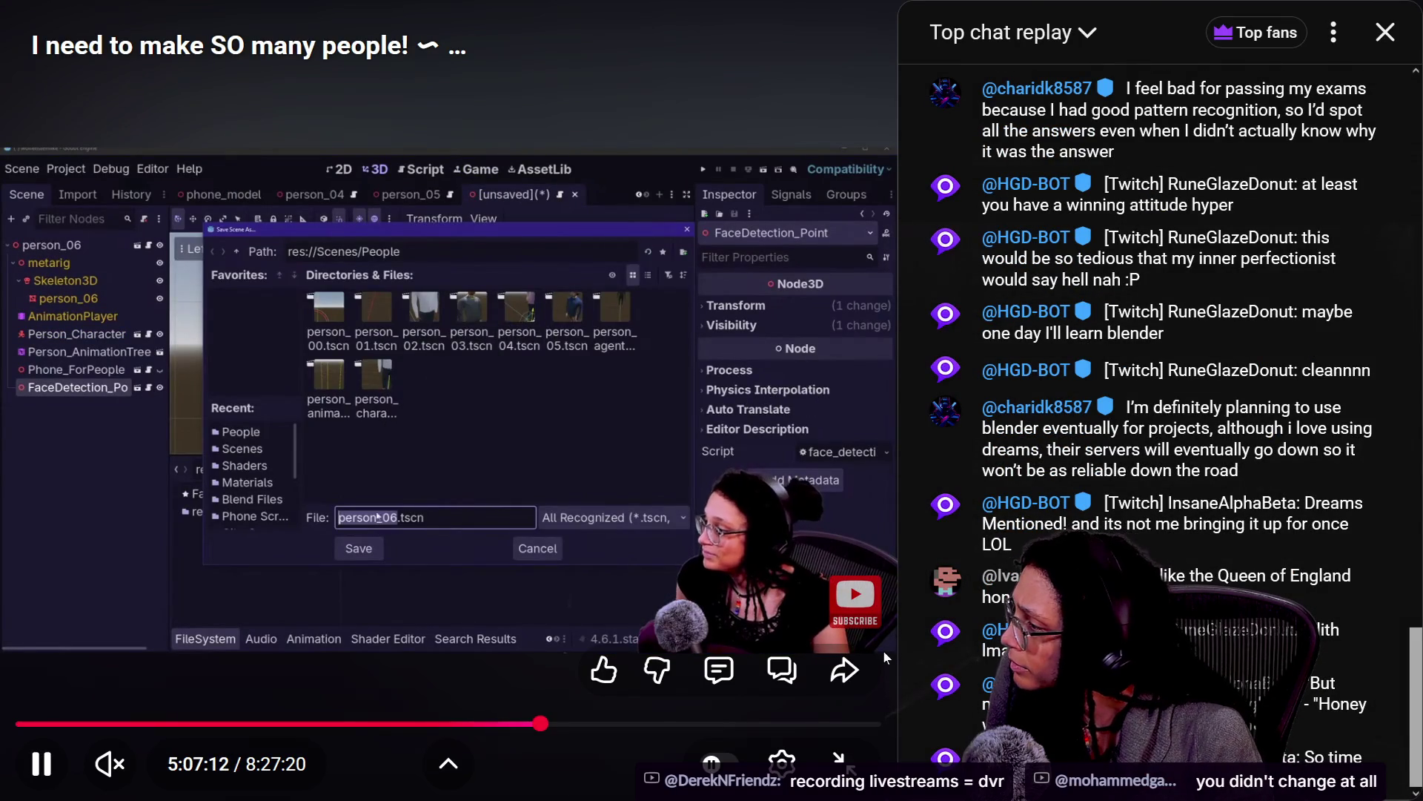
{"action": "key", "text": "Right"}
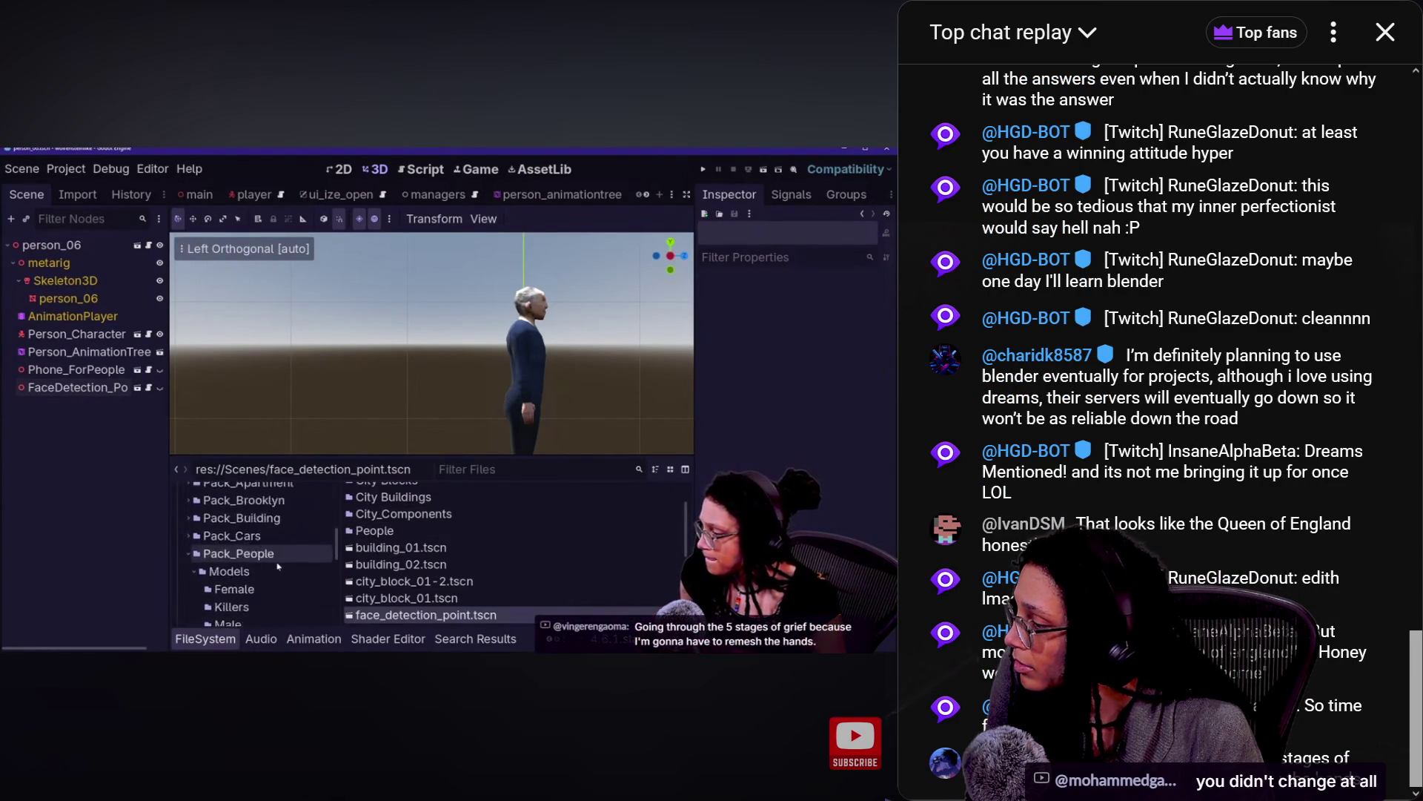
Arrow-key the replay forward to 5:15:50, where the chat window overlays the Godot editor
{"action": "key", "text": "Right"}
{"action": "key", "text": "Right"}
{"action": "key", "text": "Right"}
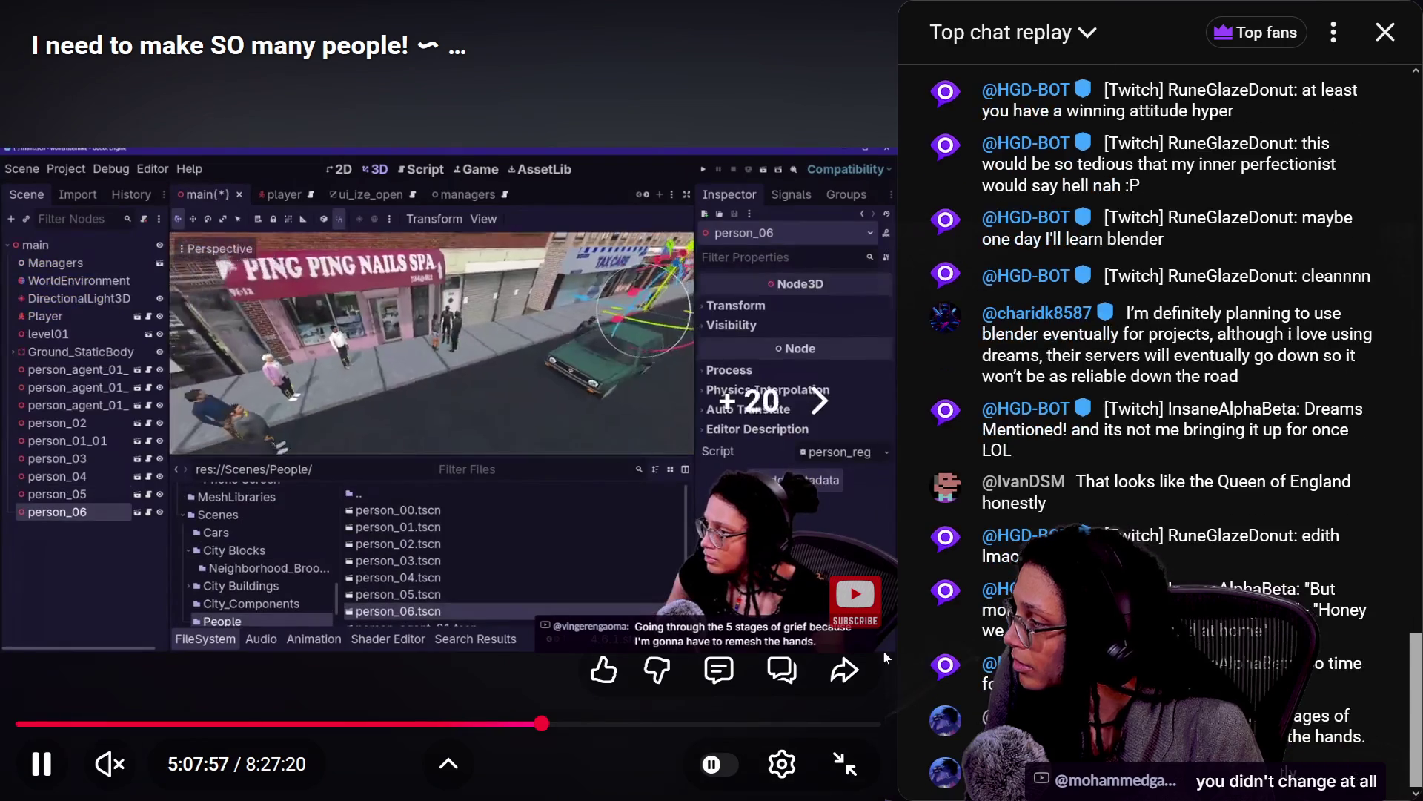
{"action": "key", "text": "Right"}
{"action": "key", "text": "Right"}
{"action": "key", "text": "Right"}
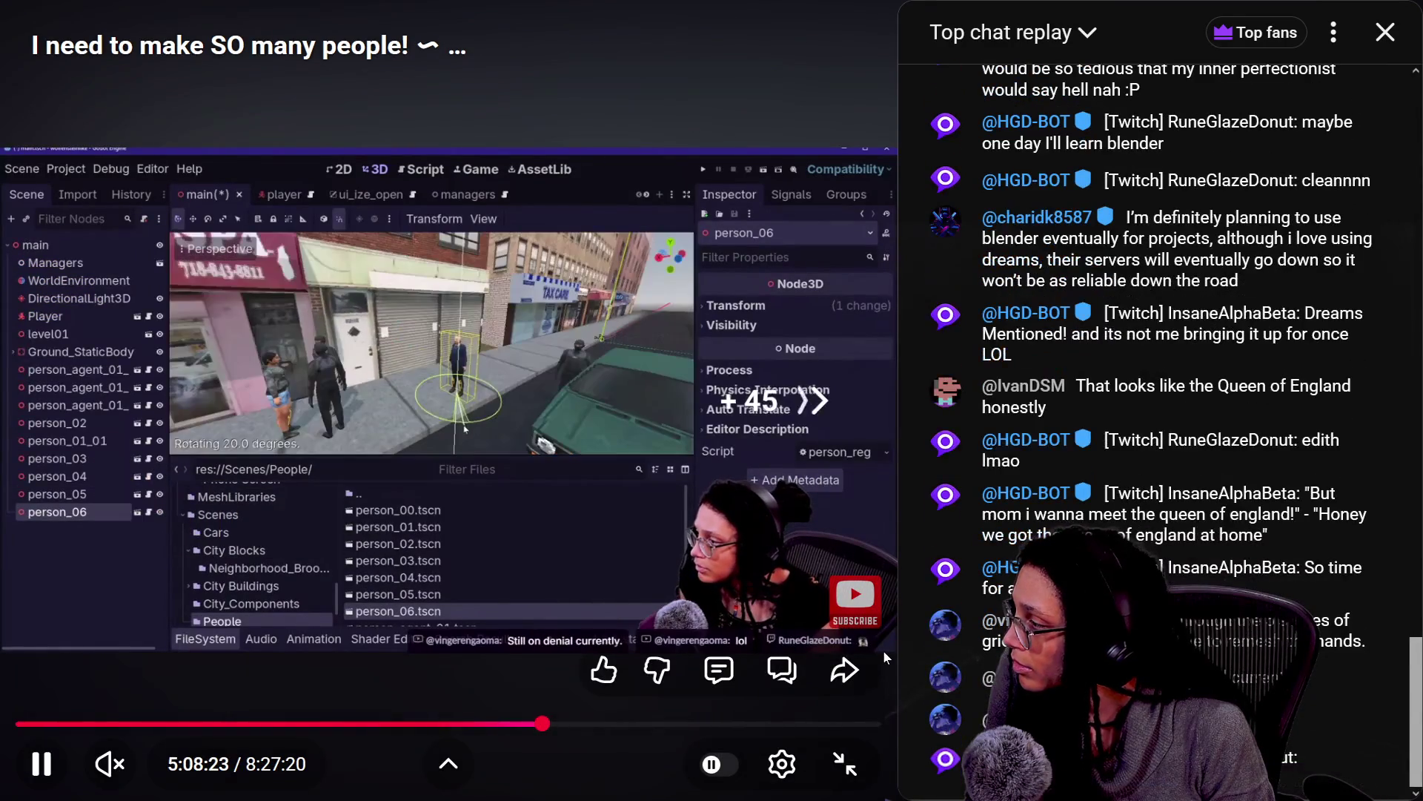
{"action": "key", "text": "Right"}
{"action": "key", "text": "Right"}
{"action": "key", "text": "Right"}
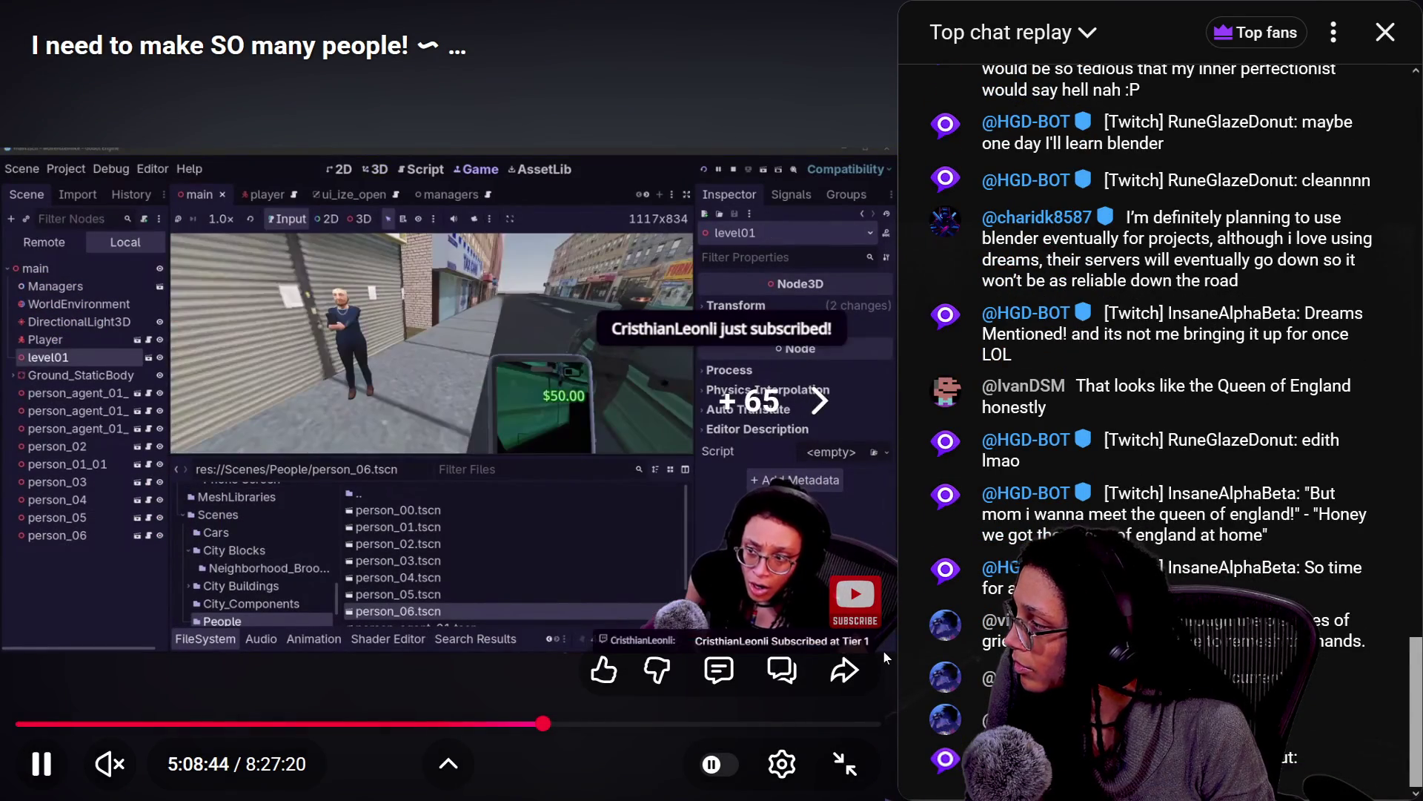
{"action": "key", "text": "Left"}
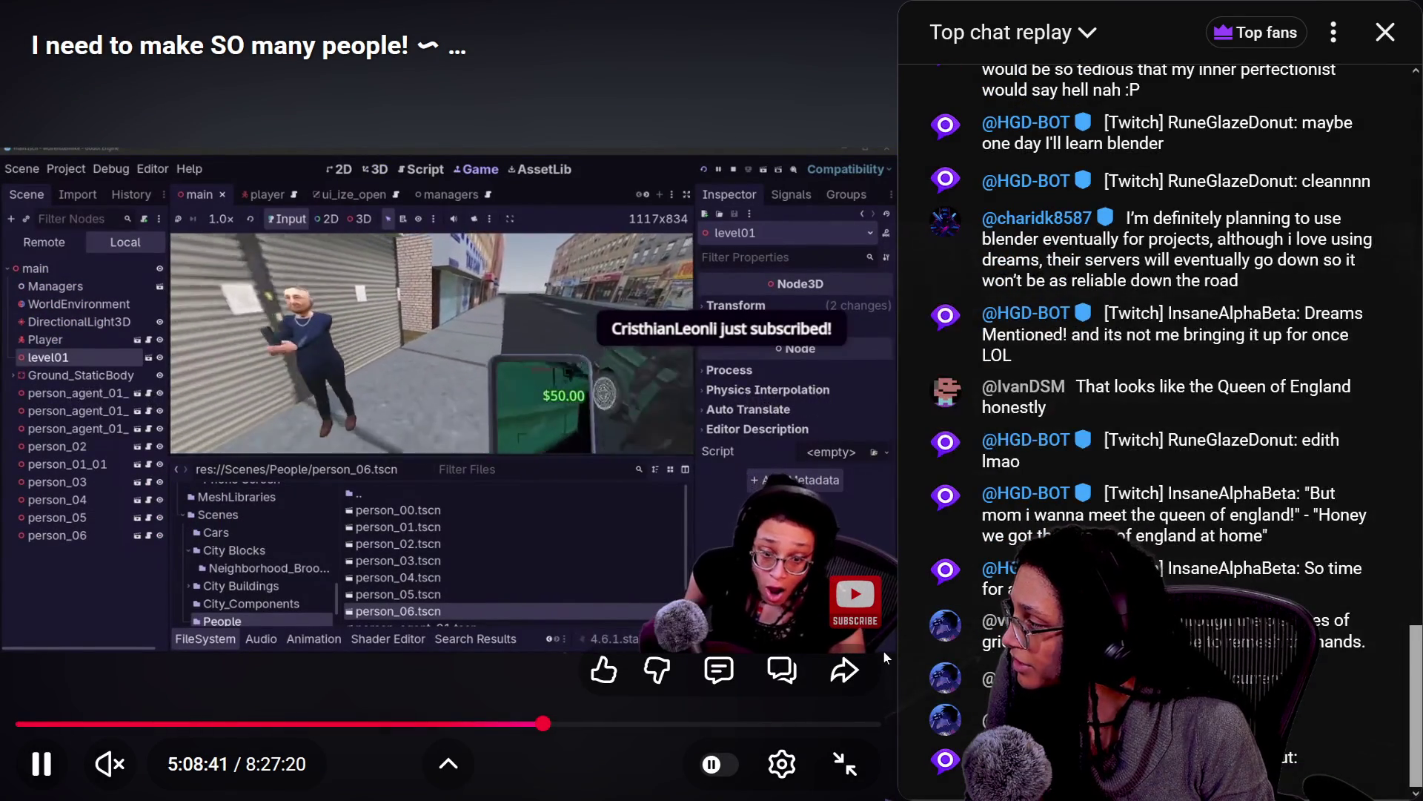
{"action": "key", "text": "Right"}
{"action": "key", "text": "Right"}
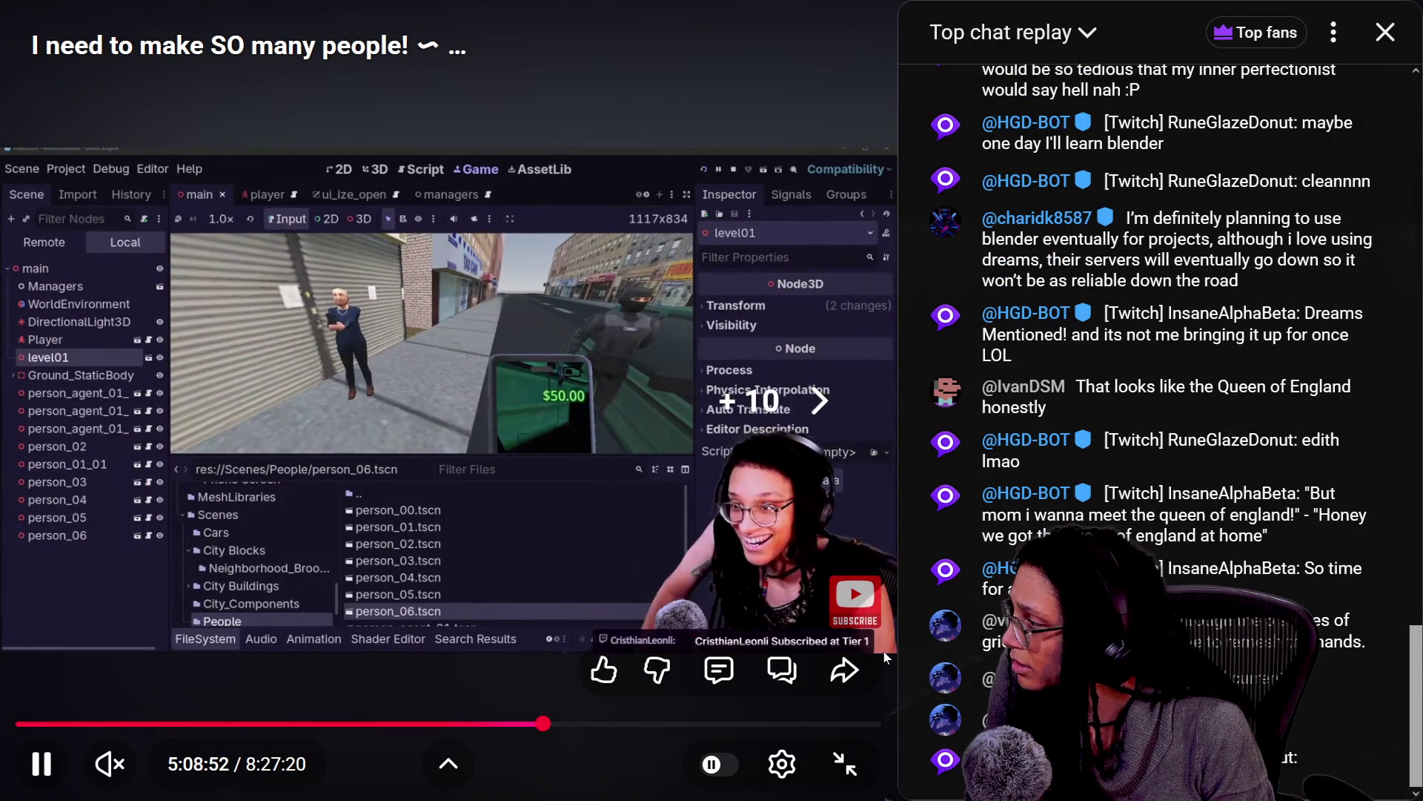
{"action": "key", "text": "Right"}
{"action": "key", "text": "Right"}
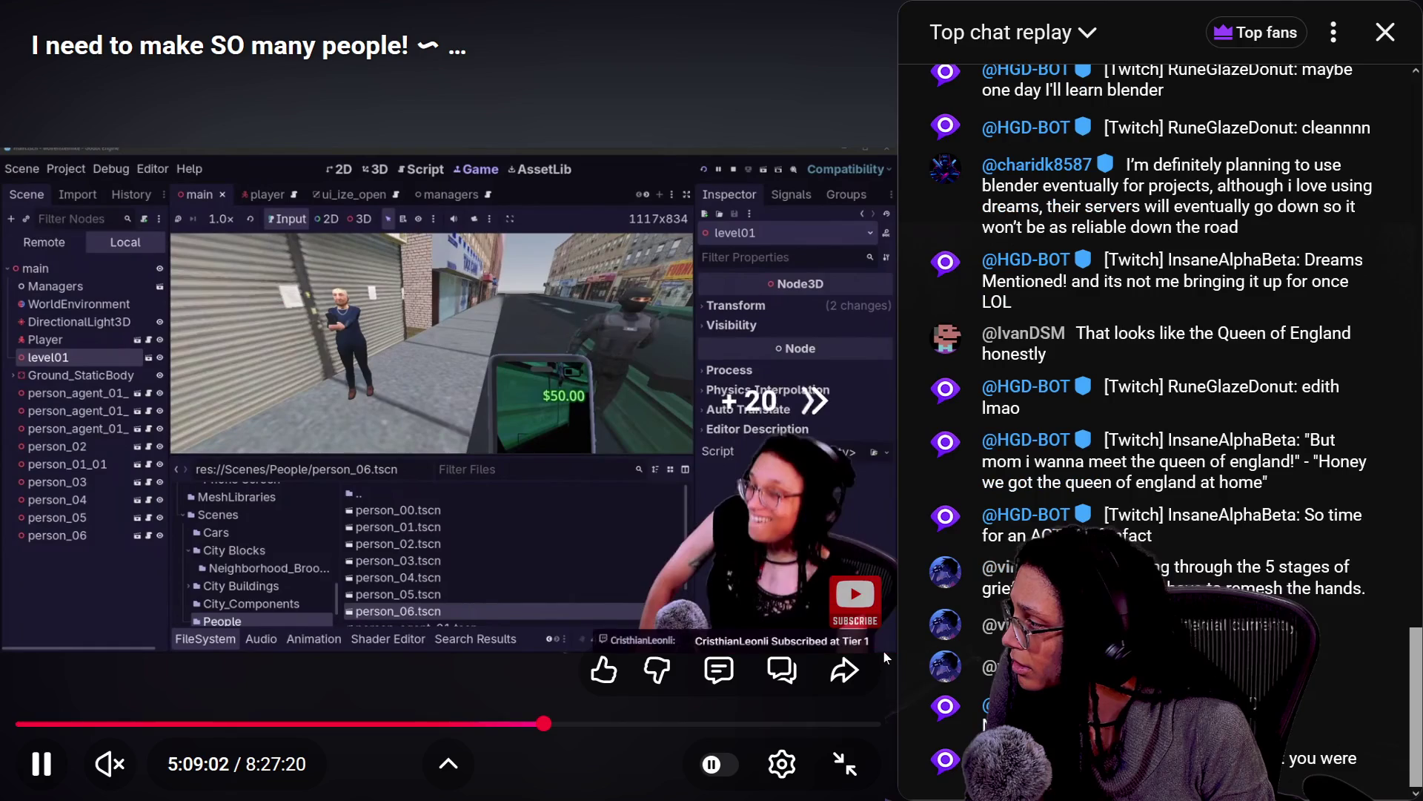
{"action": "key", "text": "Right"}
{"action": "key", "text": "Right"}
{"action": "key", "text": "Right"}
{"action": "key", "text": "Right"}
{"action": "key", "text": "Right"}
{"action": "key", "text": "Right"}
{"action": "key", "text": "Right"}
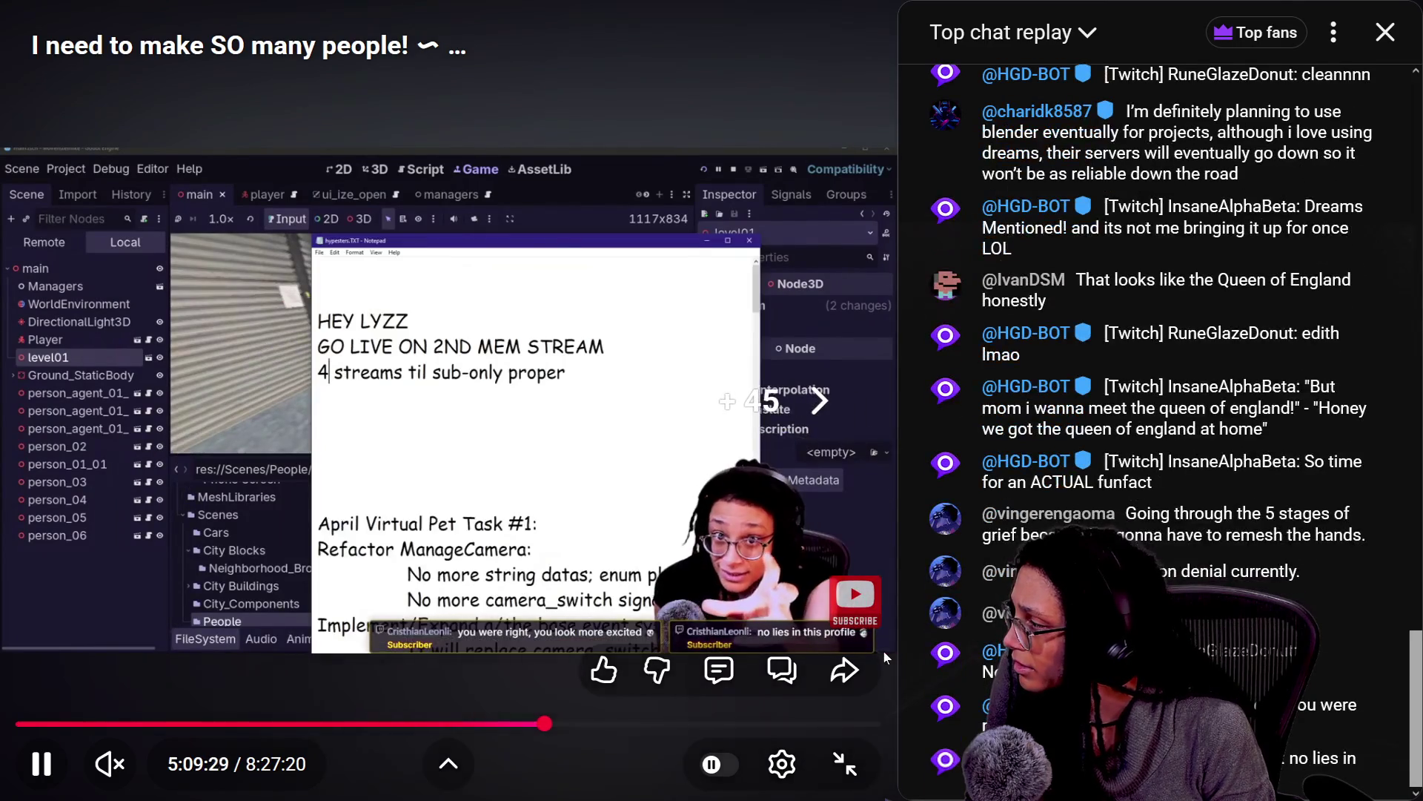
{"action": "key", "text": "Right"}
{"action": "key", "text": "Right"}
{"action": "key", "text": "Right"}
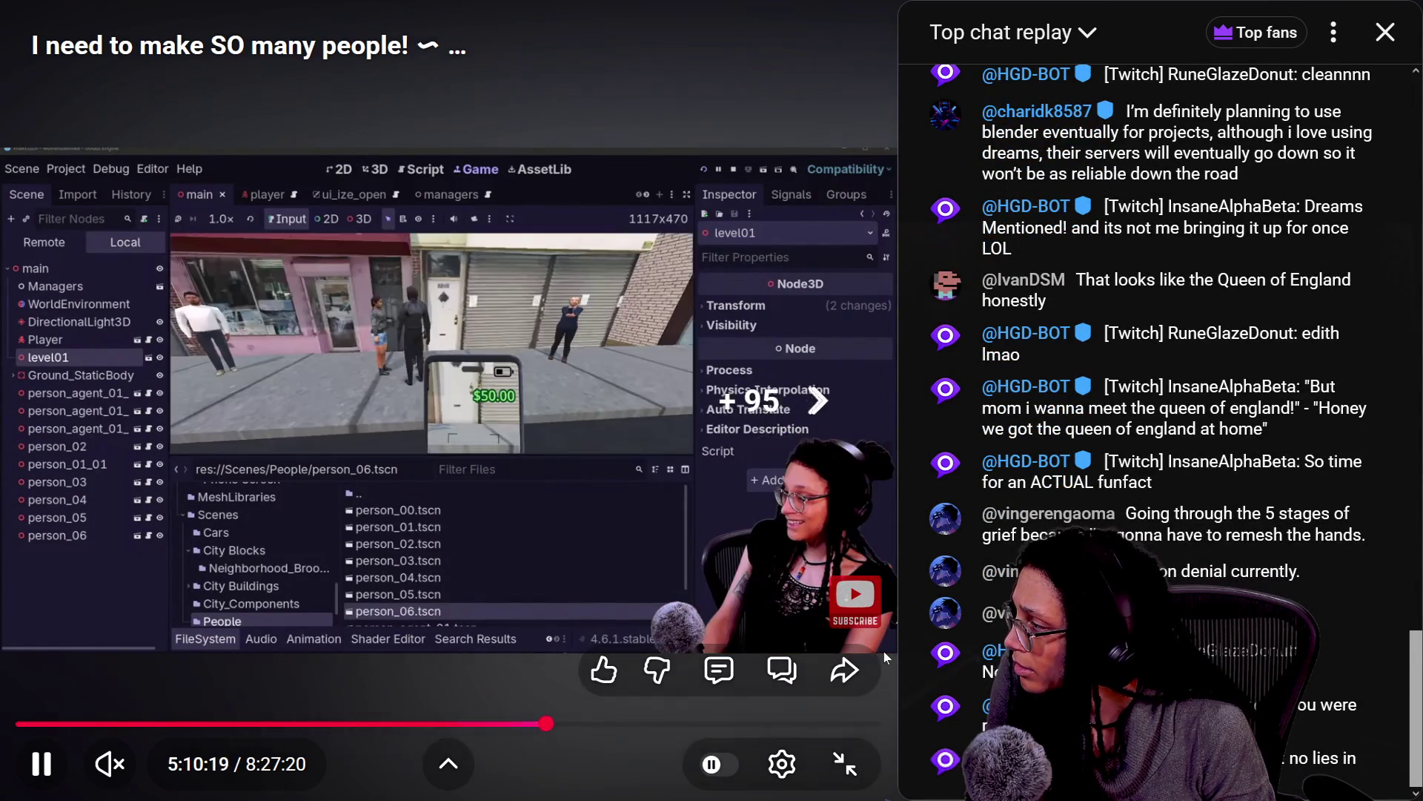
{"action": "key", "text": "Right"}
{"action": "key", "text": "Right"}
{"action": "key", "text": "Right"}
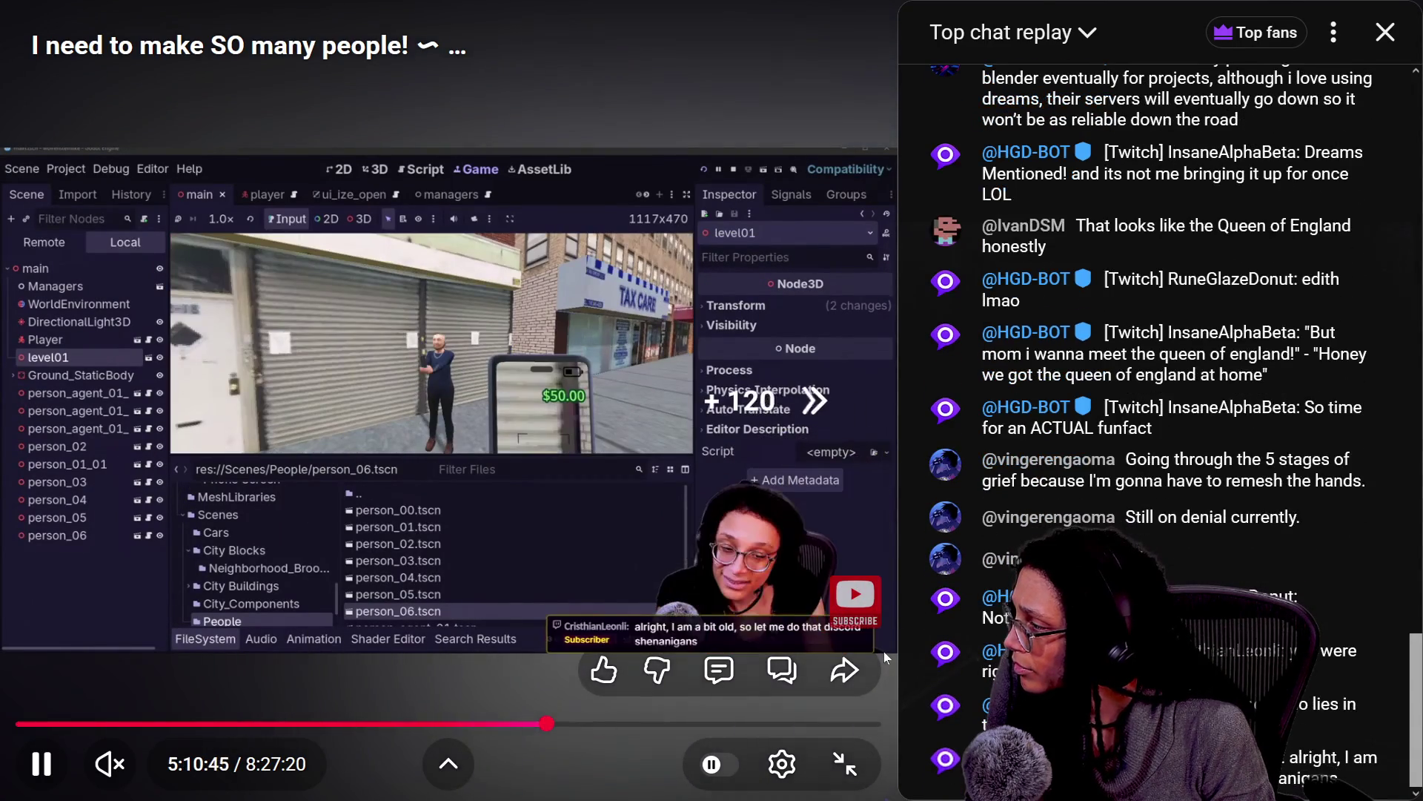
{"action": "key", "text": "Right"}
{"action": "key", "text": "Right"}
{"action": "key", "text": "Right"}
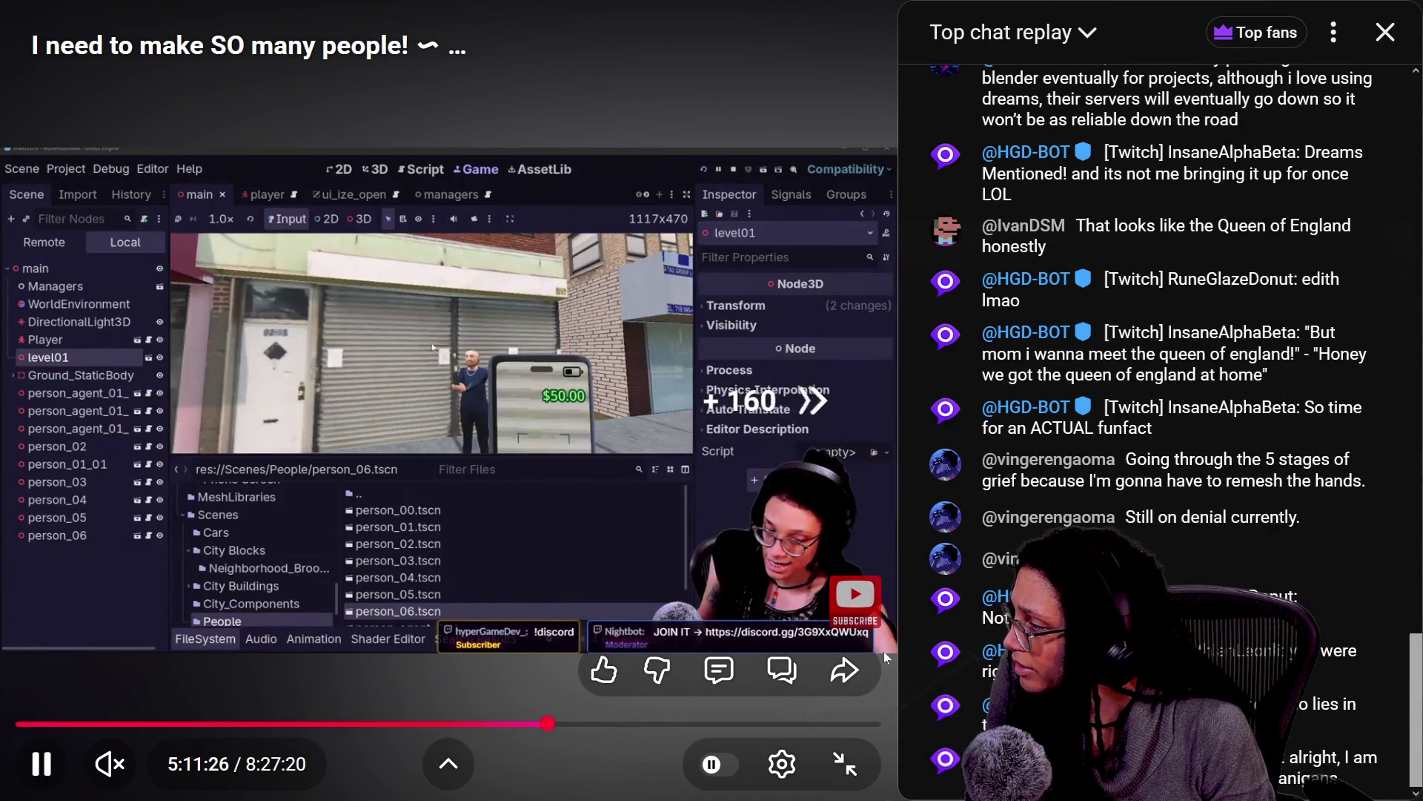
{"action": "key", "text": "Right"}
{"action": "key", "text": "Right"}
{"action": "key", "text": "Right"}
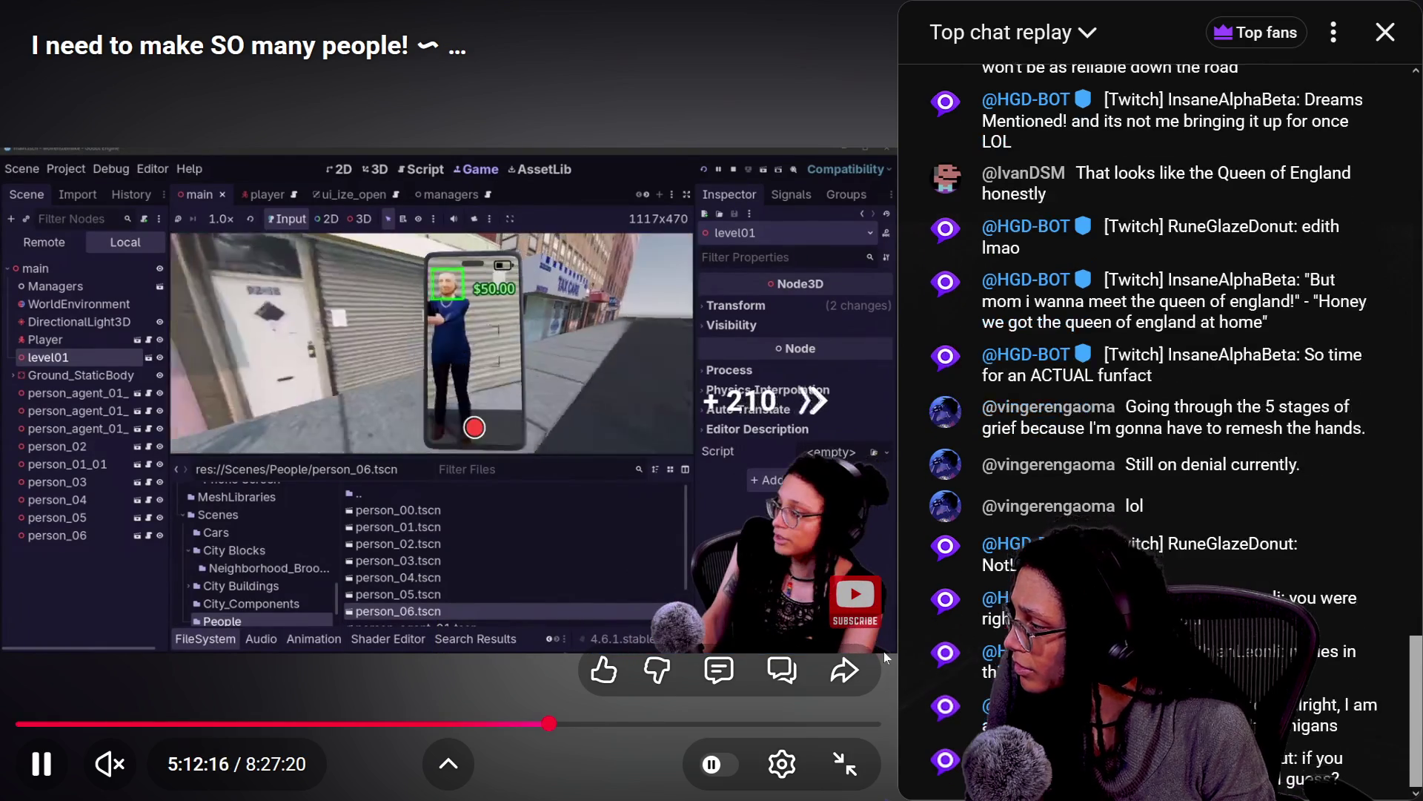
{"action": "key", "text": "Right"}
{"action": "key", "text": "Right"}
{"action": "key", "text": "Right"}
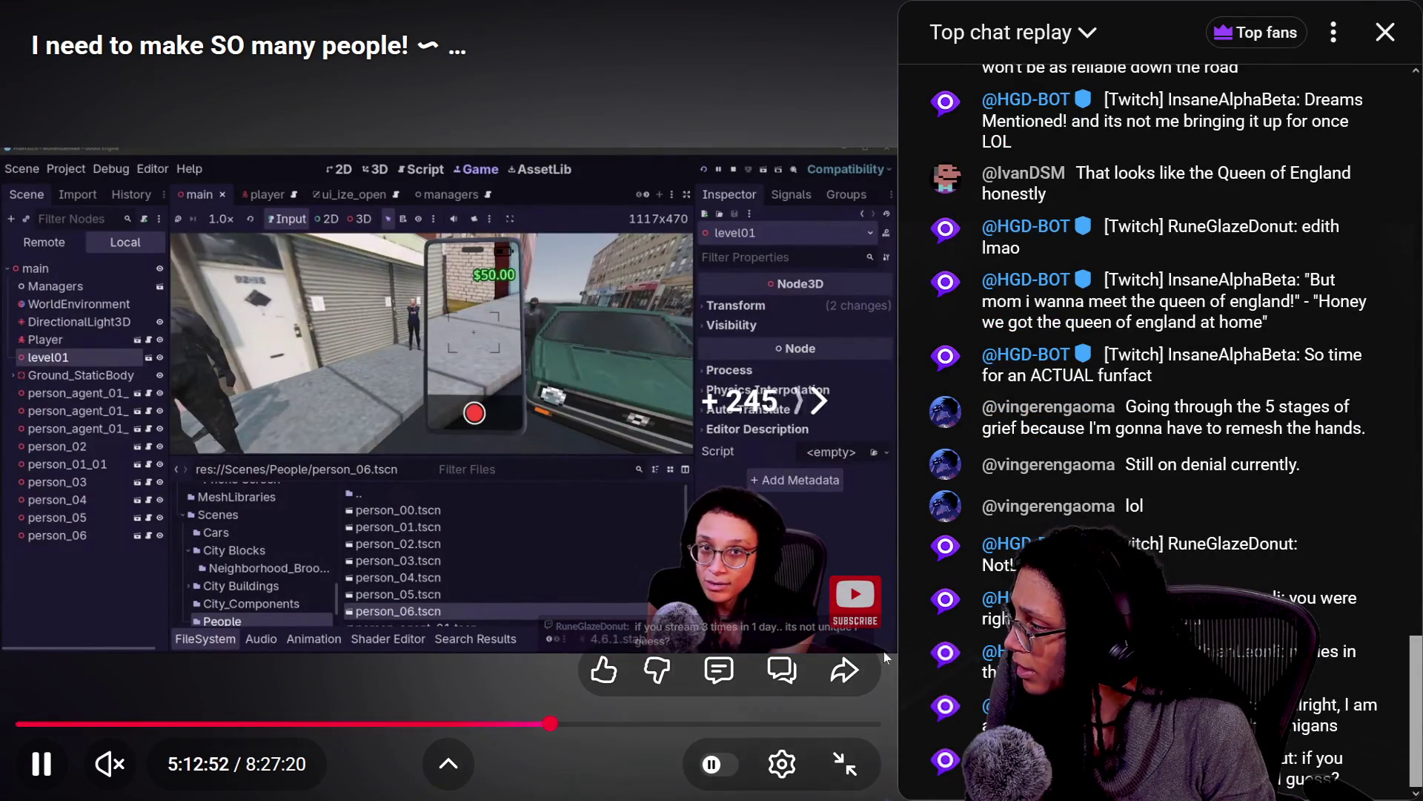
{"action": "key", "text": "Right"}
{"action": "key", "text": "Right"}
{"action": "key", "text": "Right"}
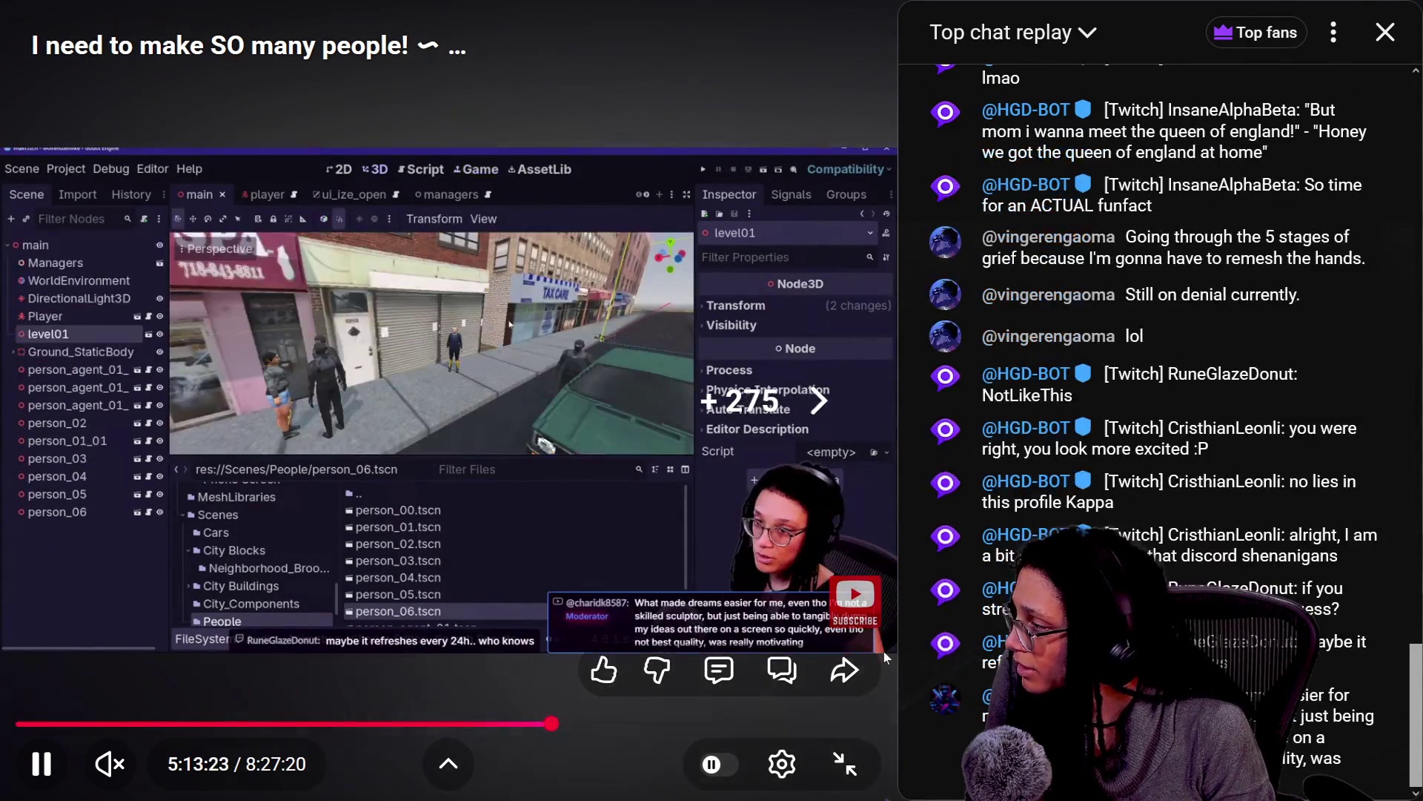
{"action": "key", "text": "Right"}
{"action": "key", "text": "Right"}
{"action": "key", "text": "Right"}
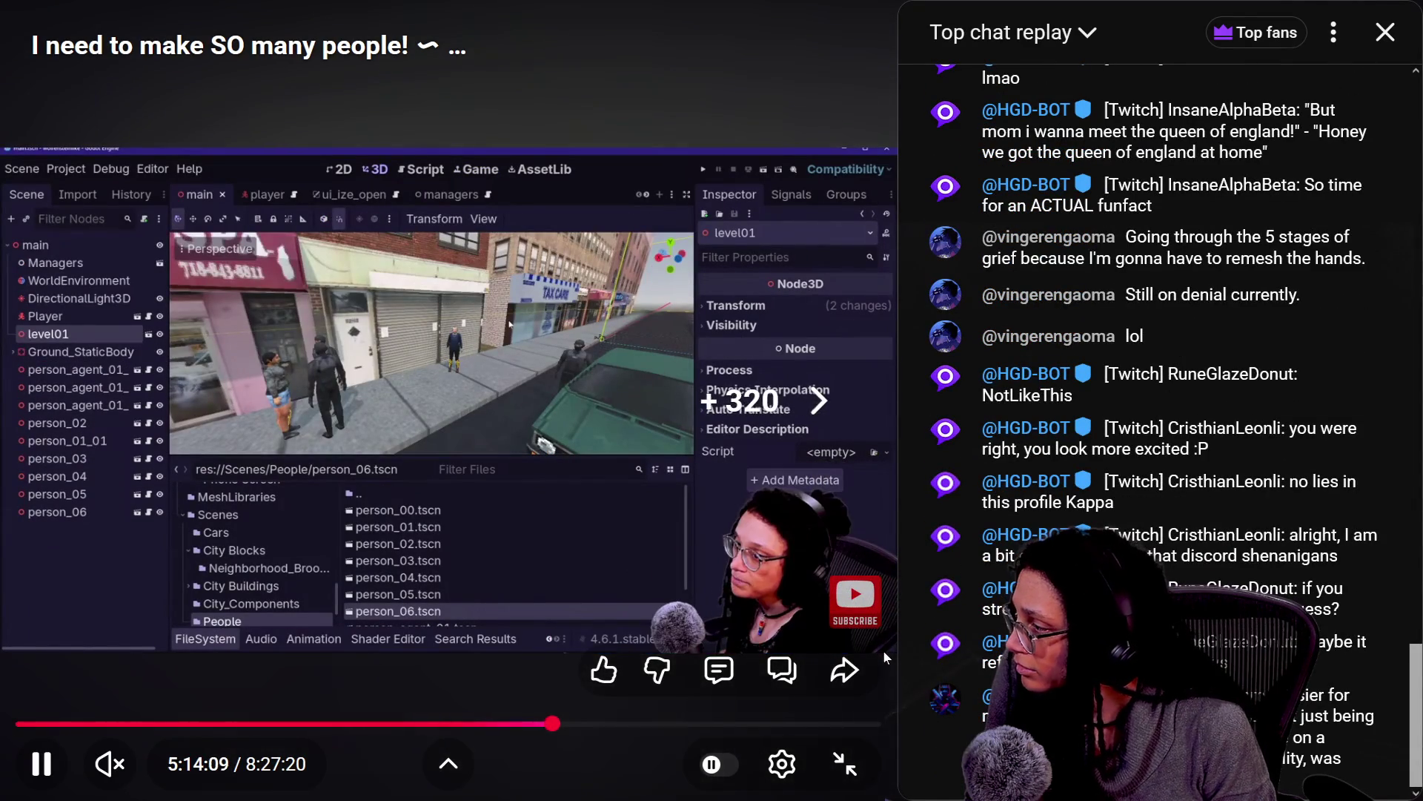
{"action": "key", "text": "Right"}
{"action": "key", "text": "Right"}
{"action": "key", "text": "Right"}
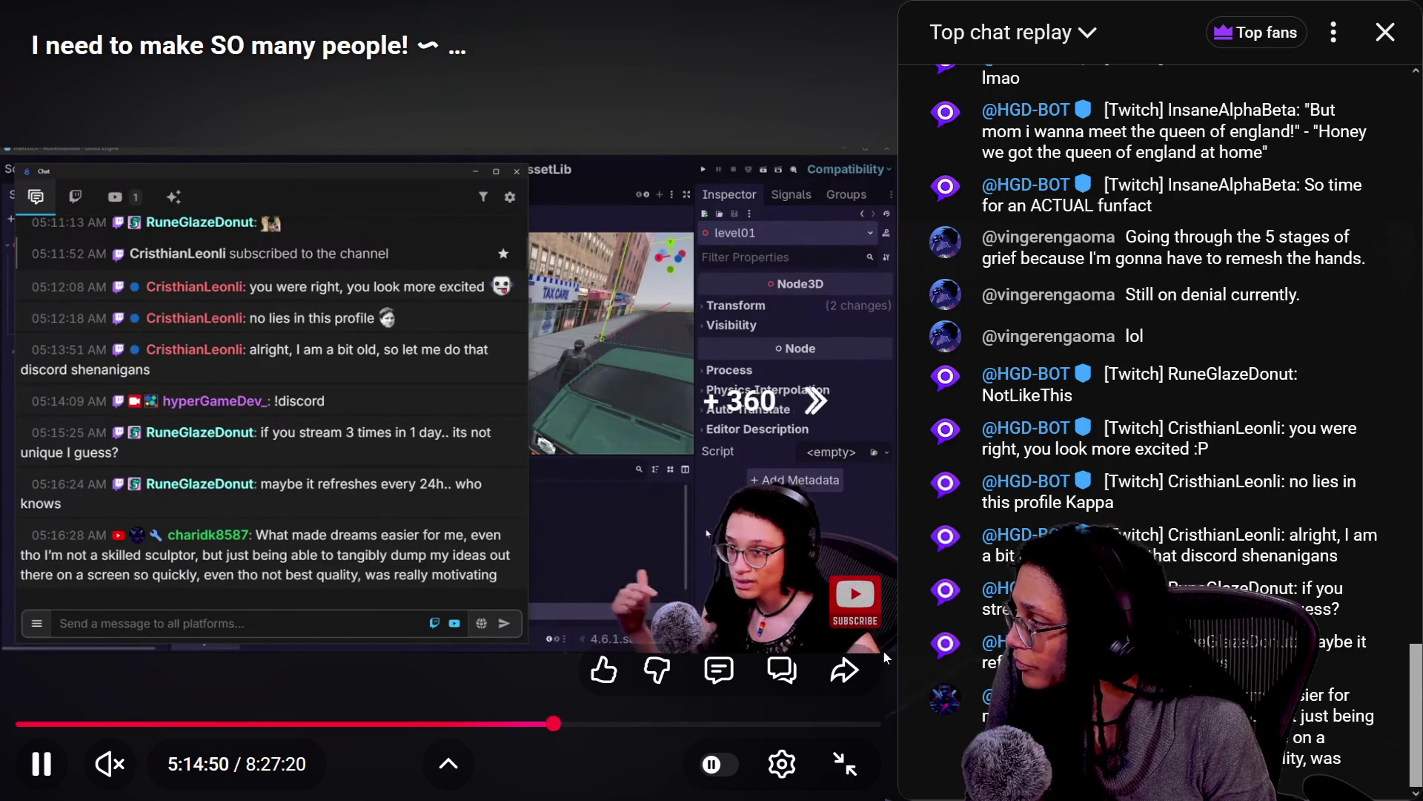
{"action": "key", "text": "Right"}
{"action": "key", "text": "Right"}
{"action": "key", "text": "Right"}
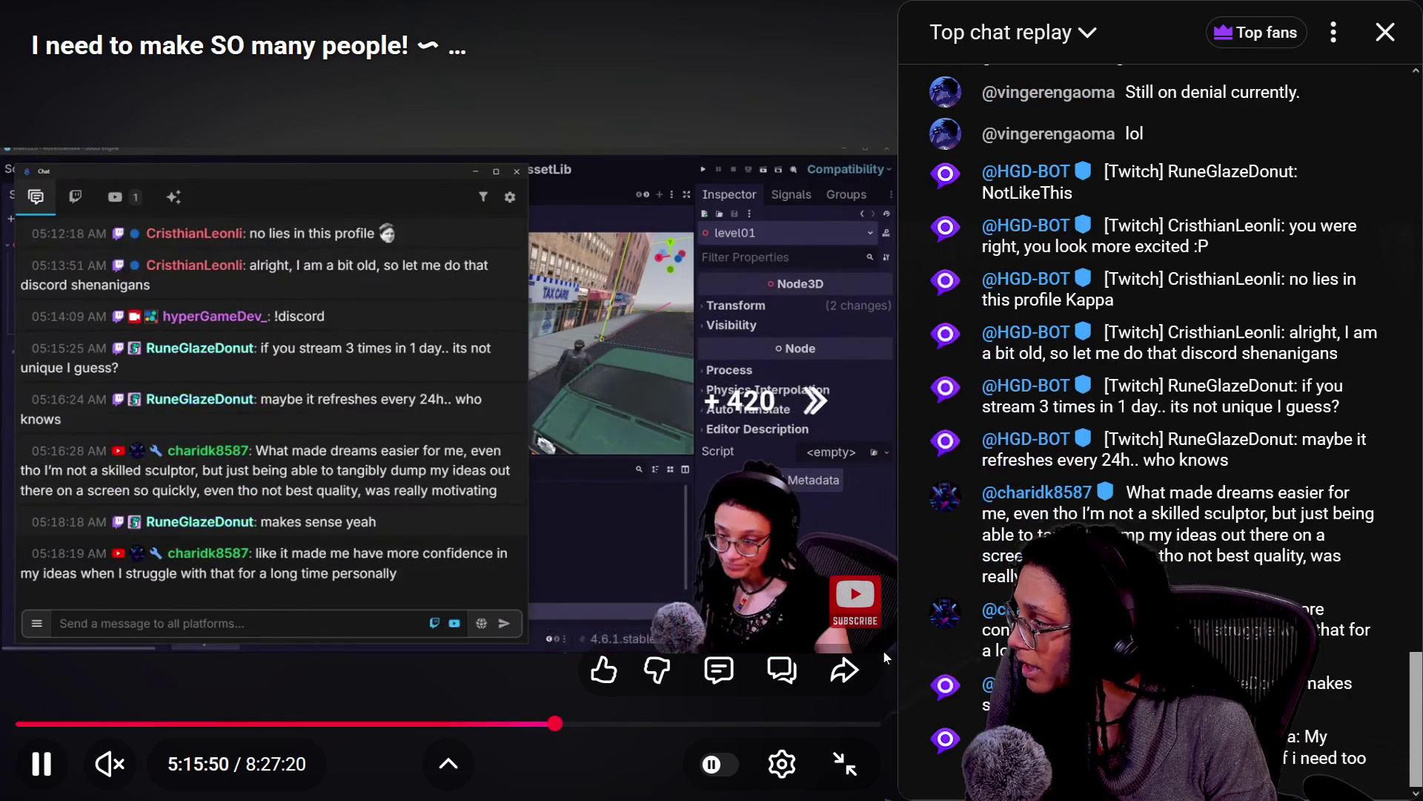
{"action": "key", "text": "Right"}
{"action": "key", "text": "Right"}
{"action": "key", "text": "Right"}
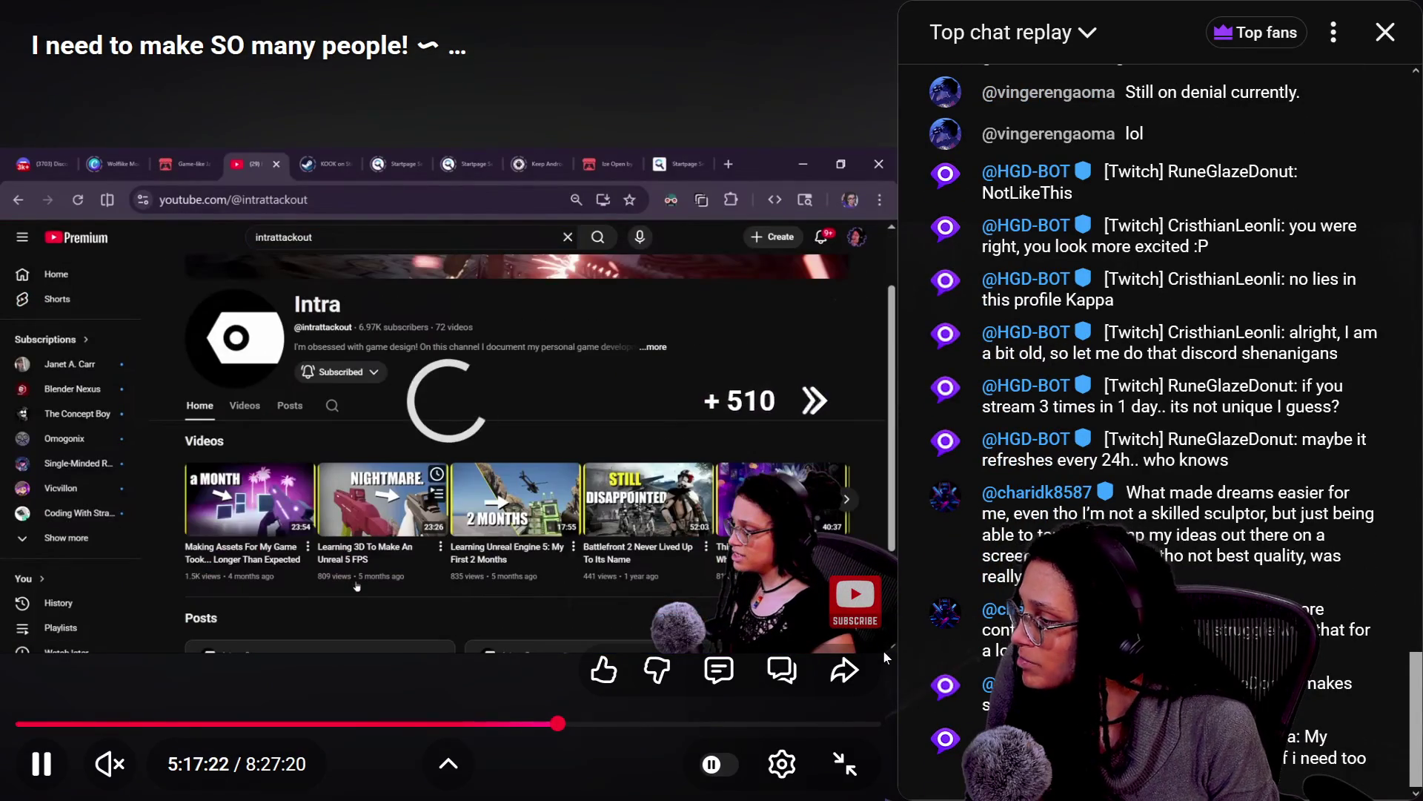
Scrub and arrow-key the replay to 5:21:31, showing the street scene full of NPCs
{"action": "left_click_drag", "start_coordinate": [565, 725], "coordinate": [561, 729]}
{"action": "key", "text": "Right"}
{"action": "key", "text": "Right"}
{"action": "key", "text": "Right"}
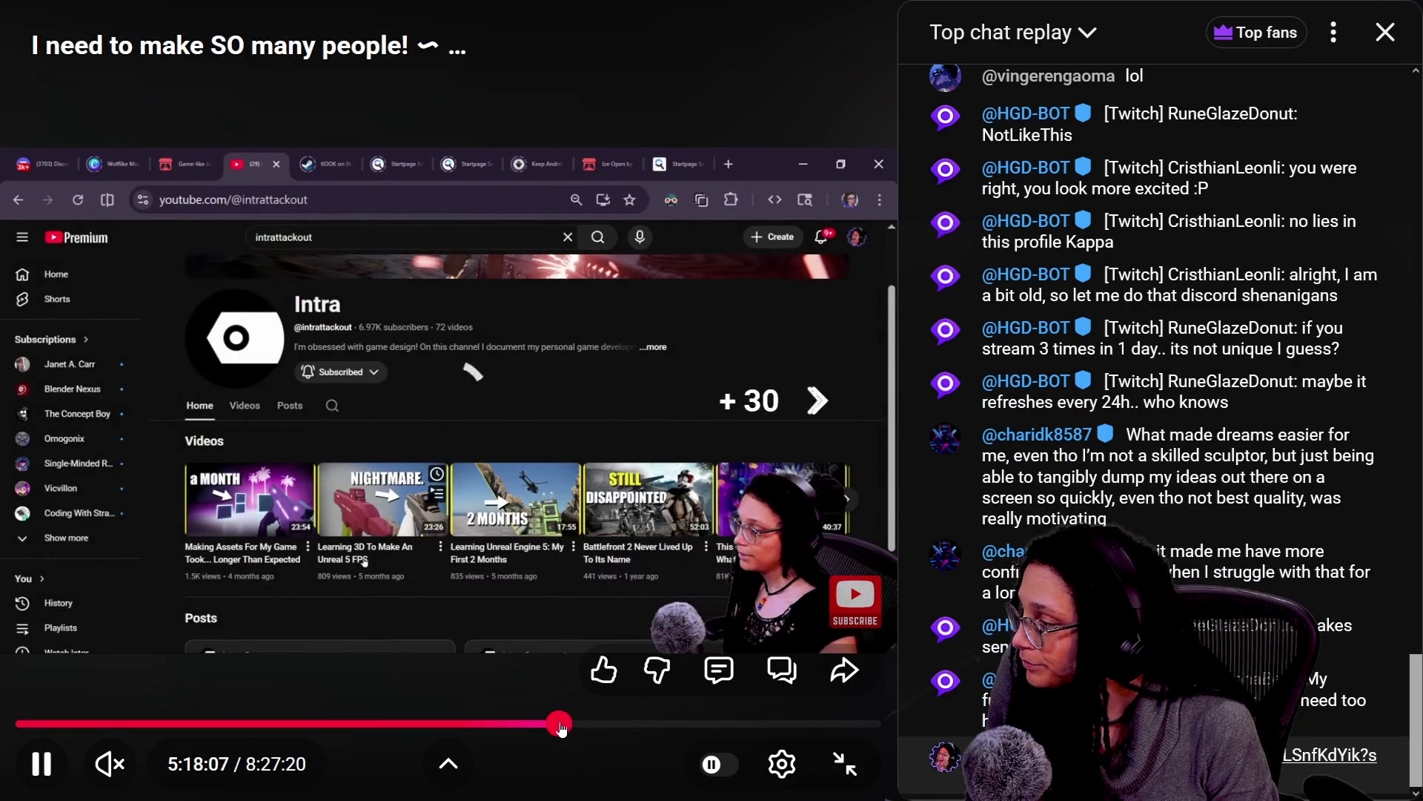
{"action": "key", "text": "Right"}
{"action": "key", "text": "Right"}
{"action": "key", "text": "Right"}
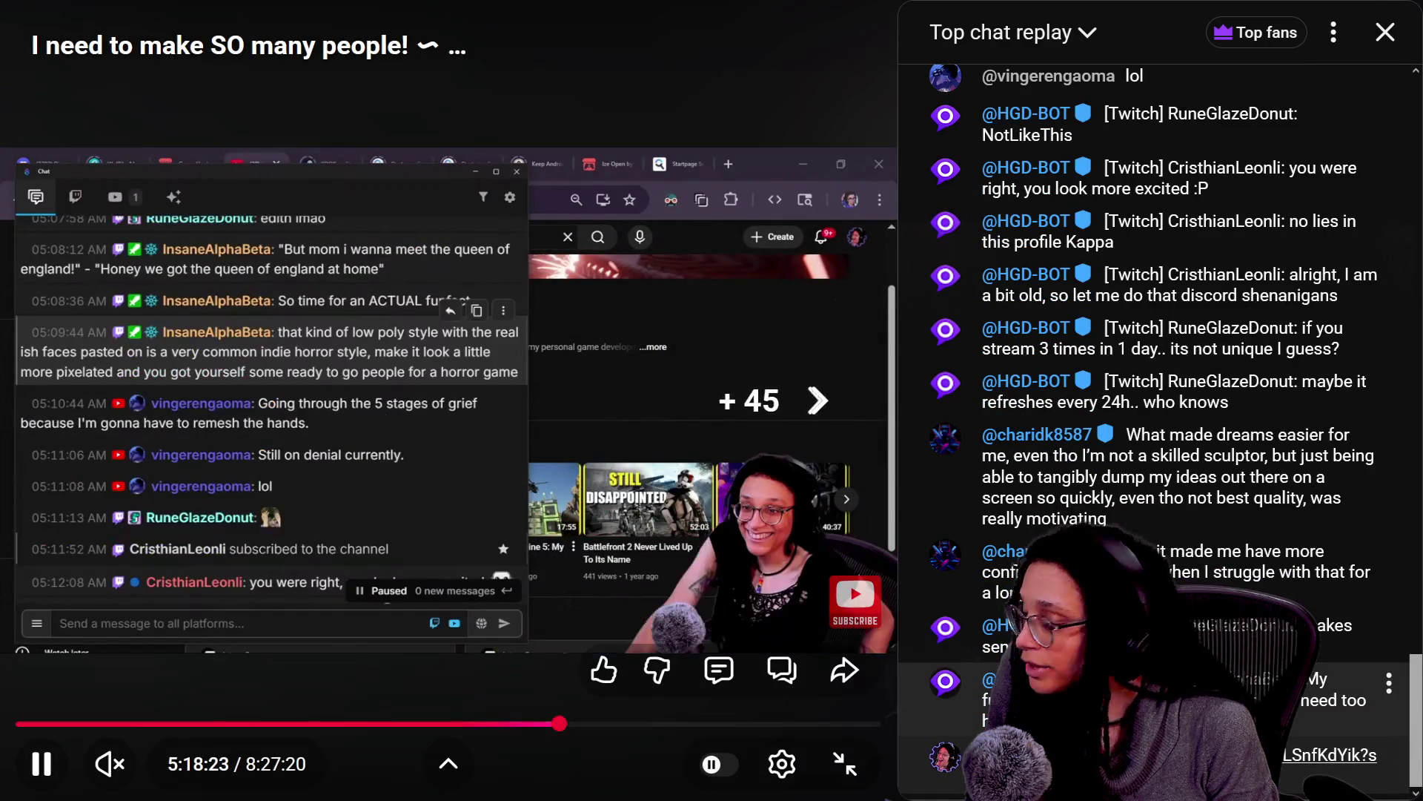
{"action": "key", "text": "Right"}
{"action": "key", "text": "Right"}
{"action": "key", "text": "Right"}
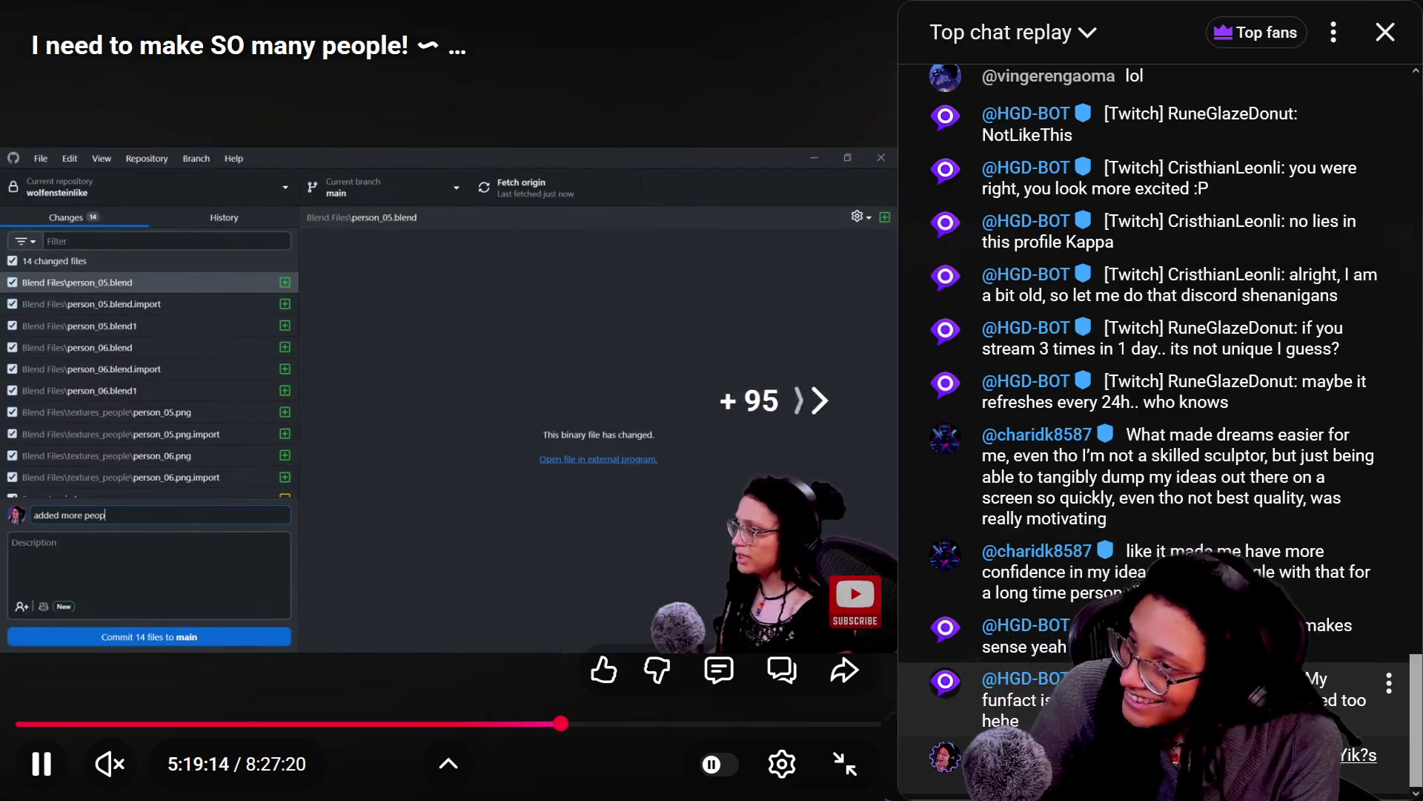
{"action": "key", "text": "Right"}
{"action": "key", "text": "Right"}
{"action": "key", "text": "Right"}
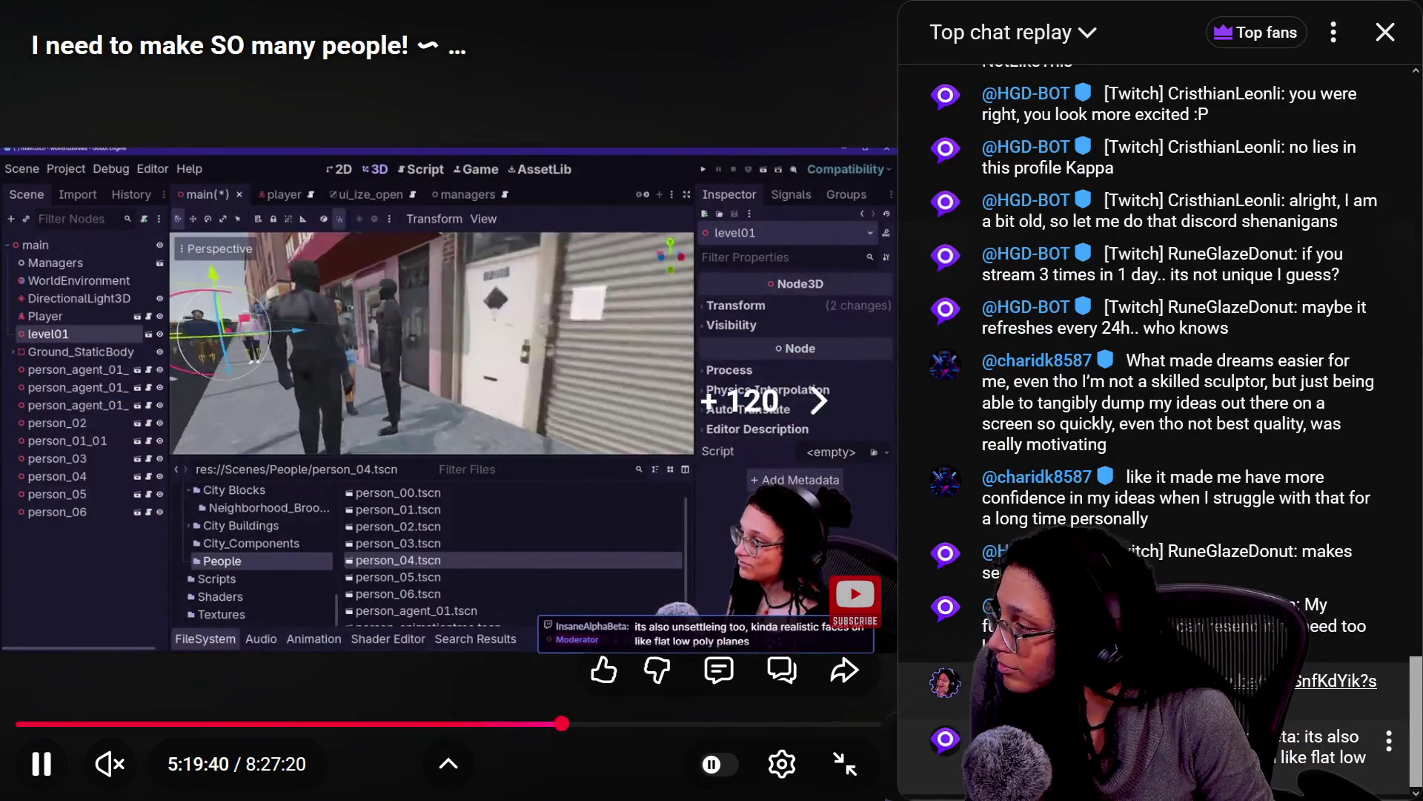
{"action": "key", "text": "Right"}
{"action": "key", "text": "Right"}
{"action": "key", "text": "Right"}
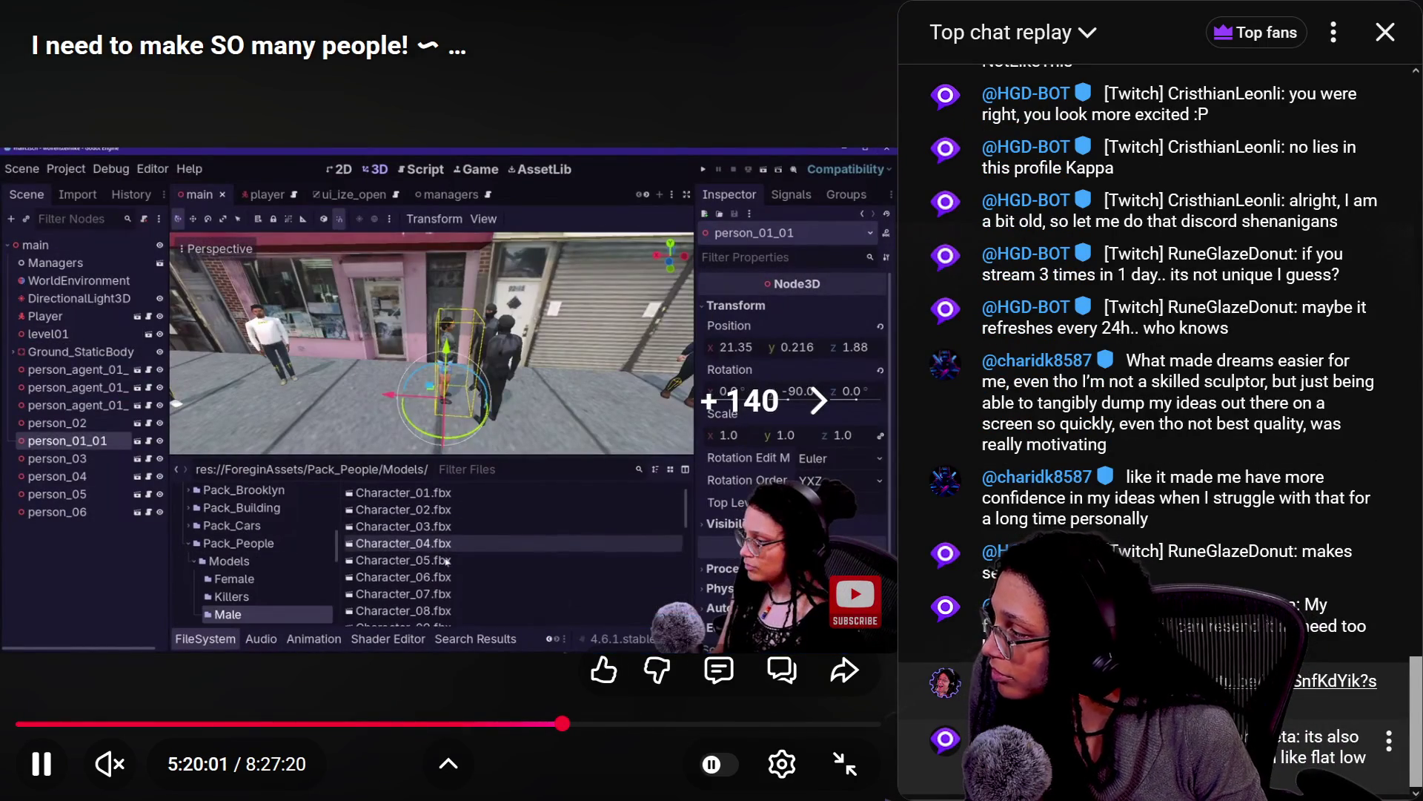
{"action": "key", "text": "Right"}
{"action": "key", "text": "Right"}
{"action": "key", "text": "Right"}
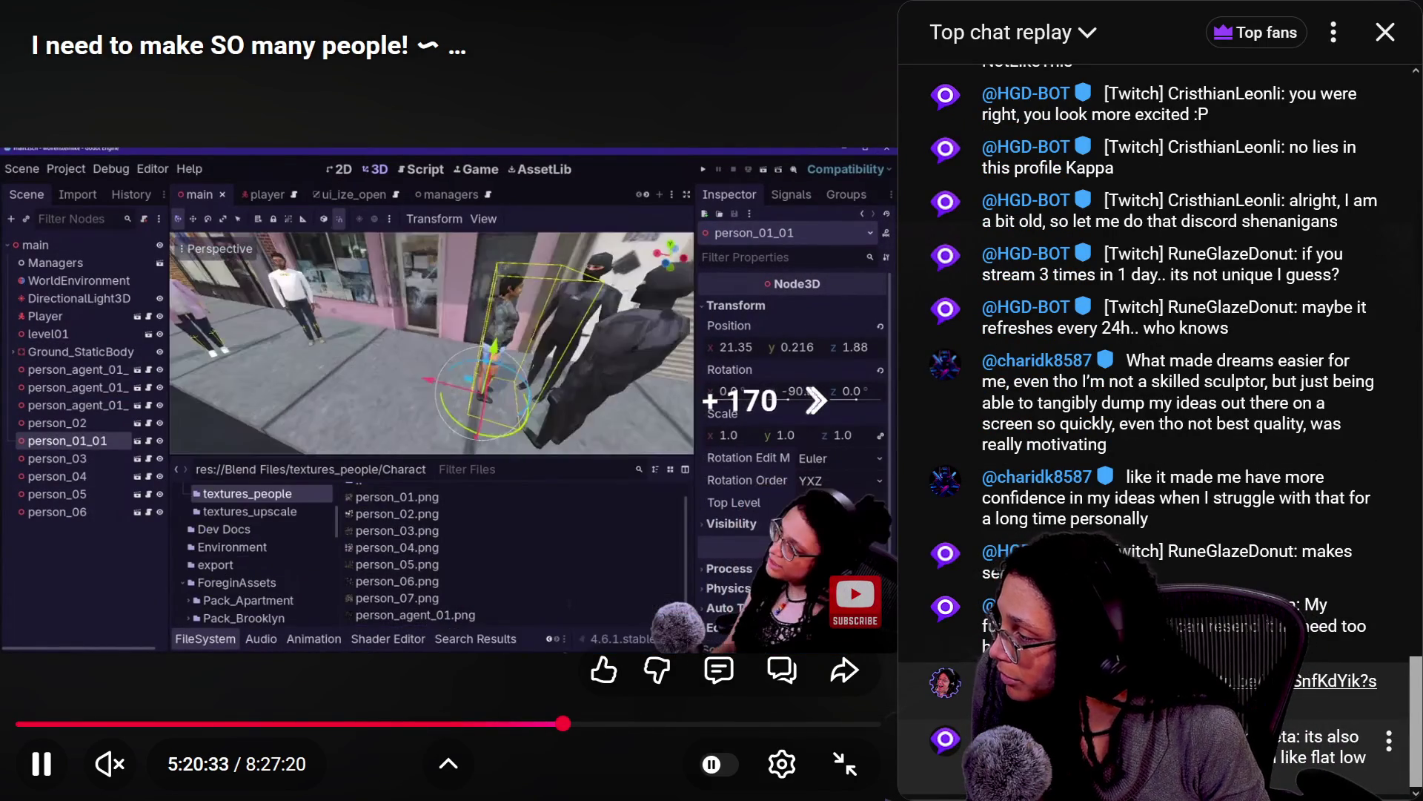
{"action": "key", "text": "Right"}
{"action": "key", "text": "Right"}
{"action": "key", "text": "Right"}
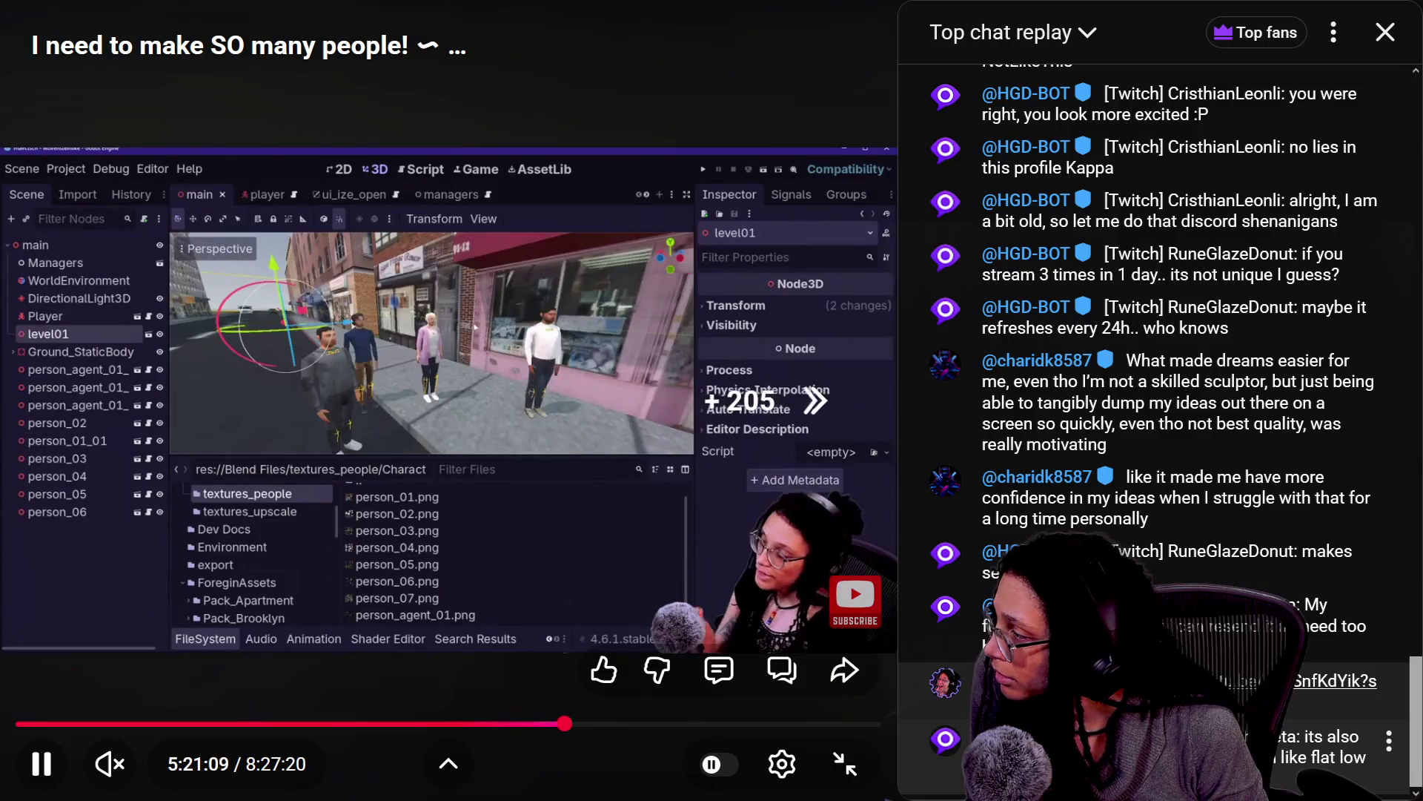
{"action": "key", "text": "Right"}
{"action": "key", "text": "Right"}
{"action": "key", "text": "Right"}
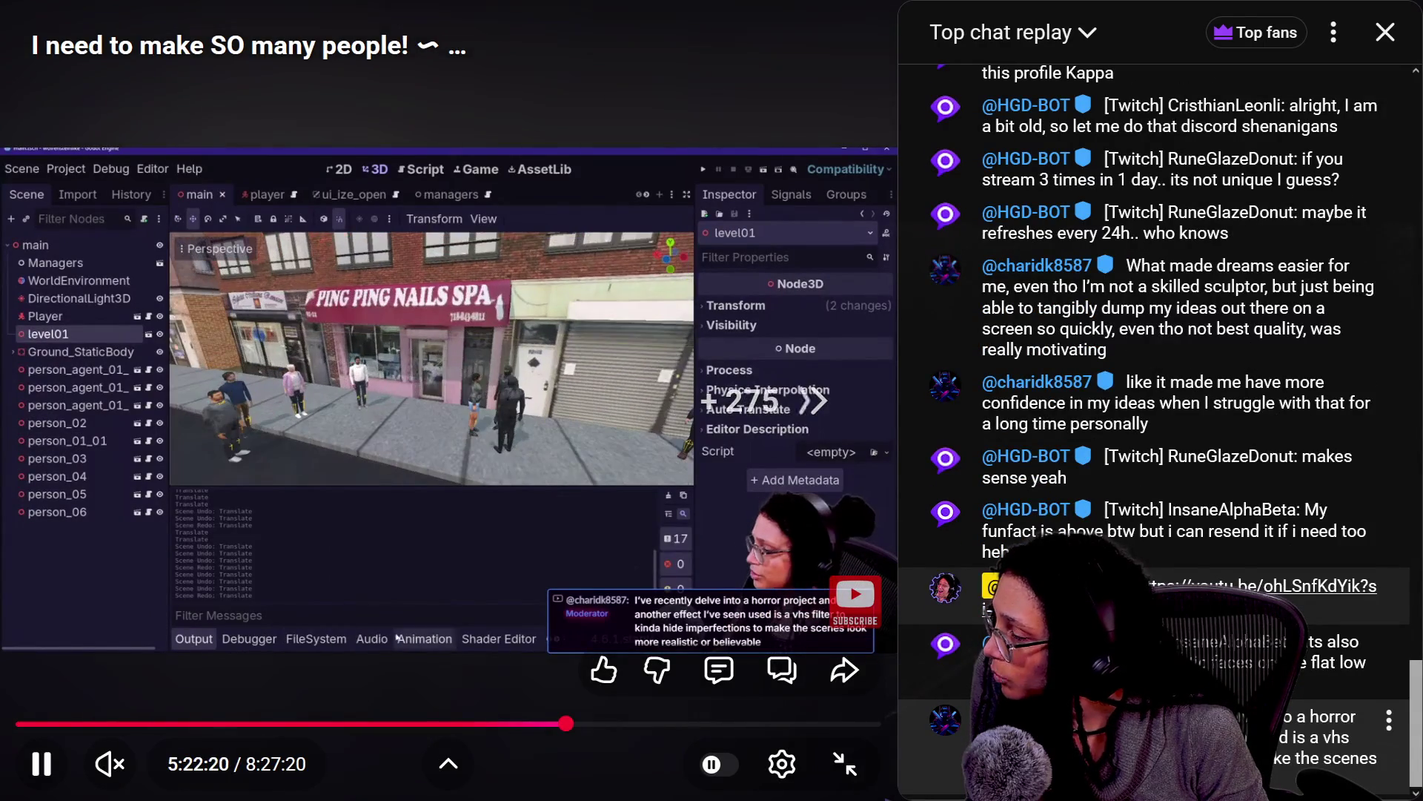
{"action": "key", "text": "Right"}
{"action": "key", "text": "Right"}
{"action": "key", "text": "Right"}
{"action": "key", "text": "Left"}
{"action": "key", "text": "Left"}
{"action": "key", "text": "Left"}
{"action": "key", "text": "Left"}
{"action": "key", "text": "Left"}
{"action": "key", "text": "Left"}
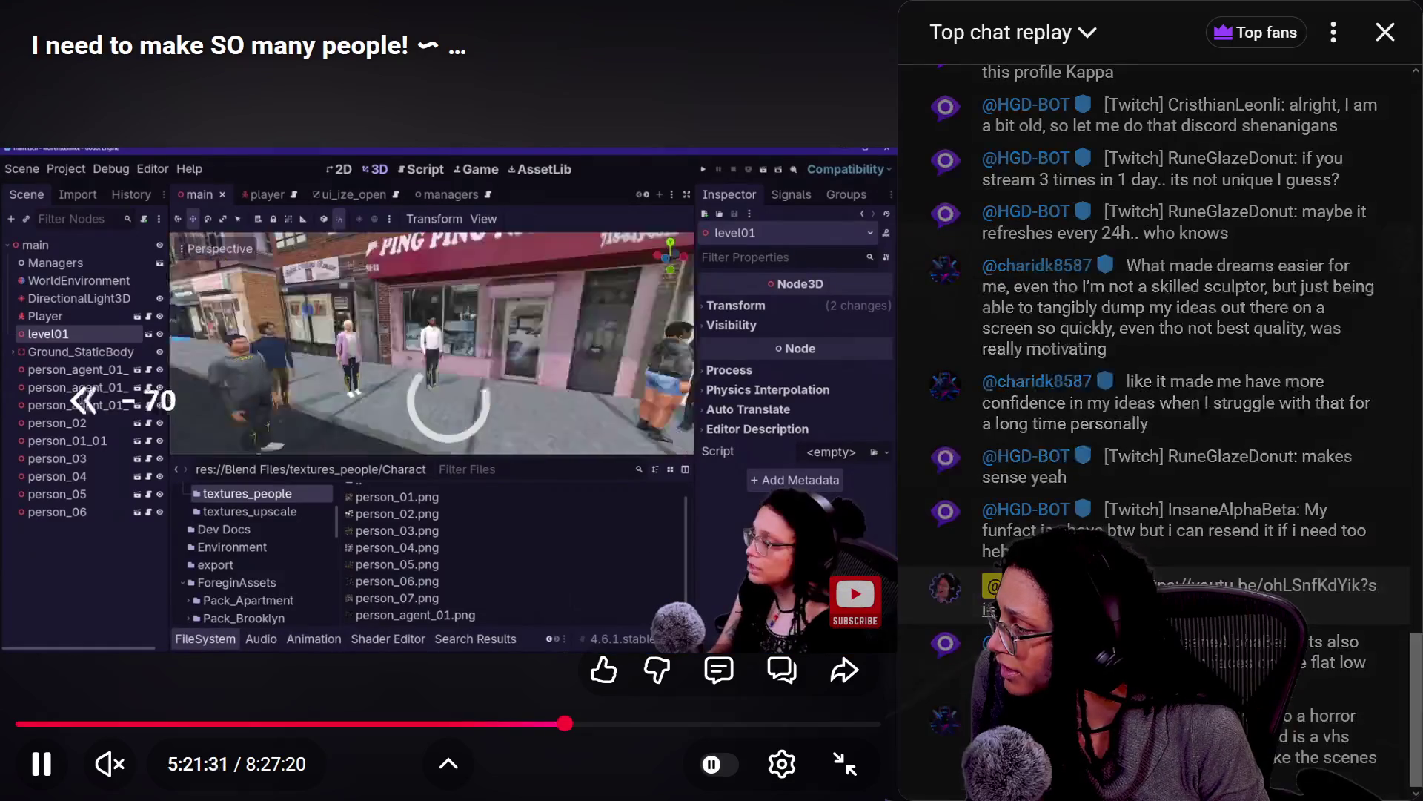
Rewind the replay toward the 5:13 phone-camera view showing $50.00
{"action": "key", "text": "Left"}
{"action": "key", "text": "Left"}
{"action": "key", "text": "Left"}
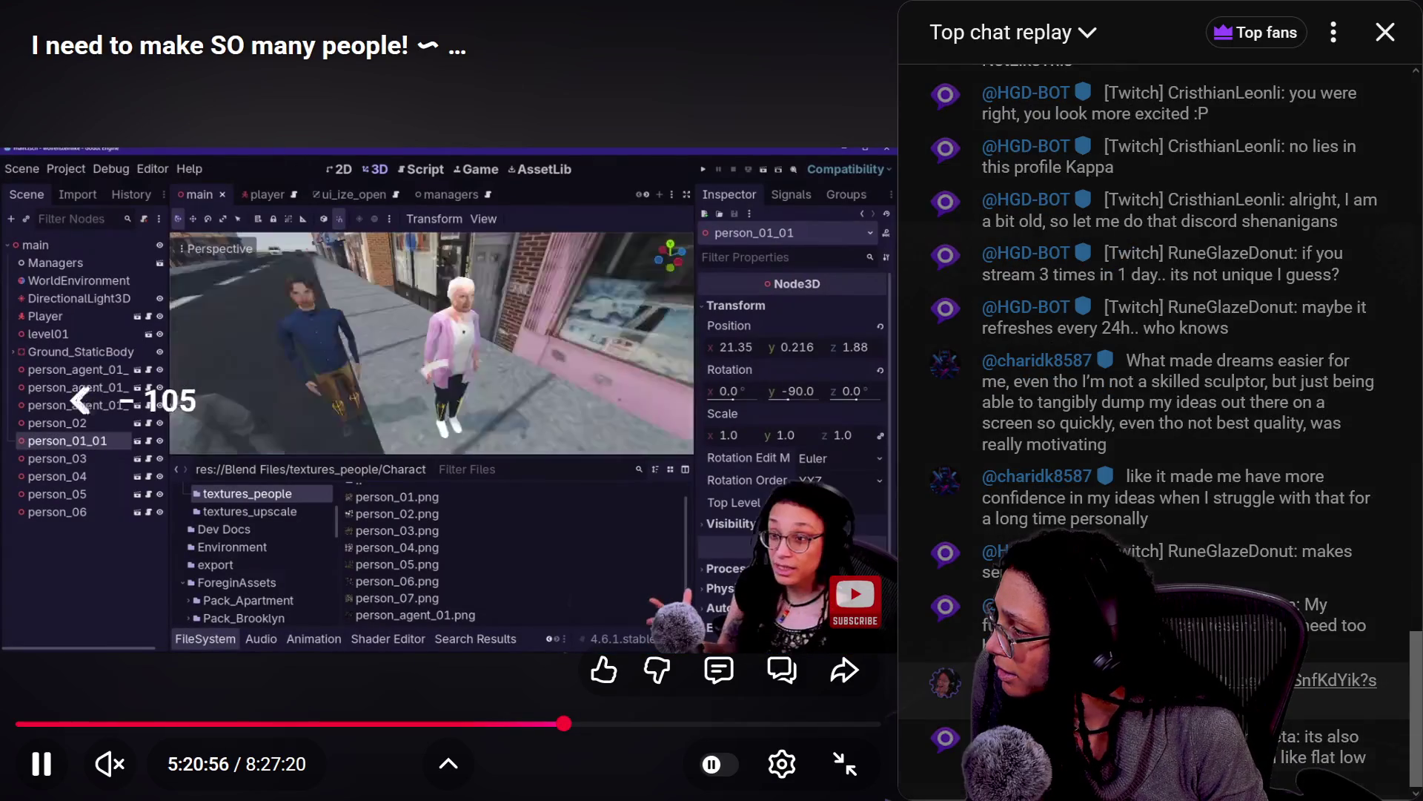
{"action": "key", "text": "Left"}
{"action": "key", "text": "Left"}
{"action": "key", "text": "Left"}
{"action": "key", "text": "Left"}
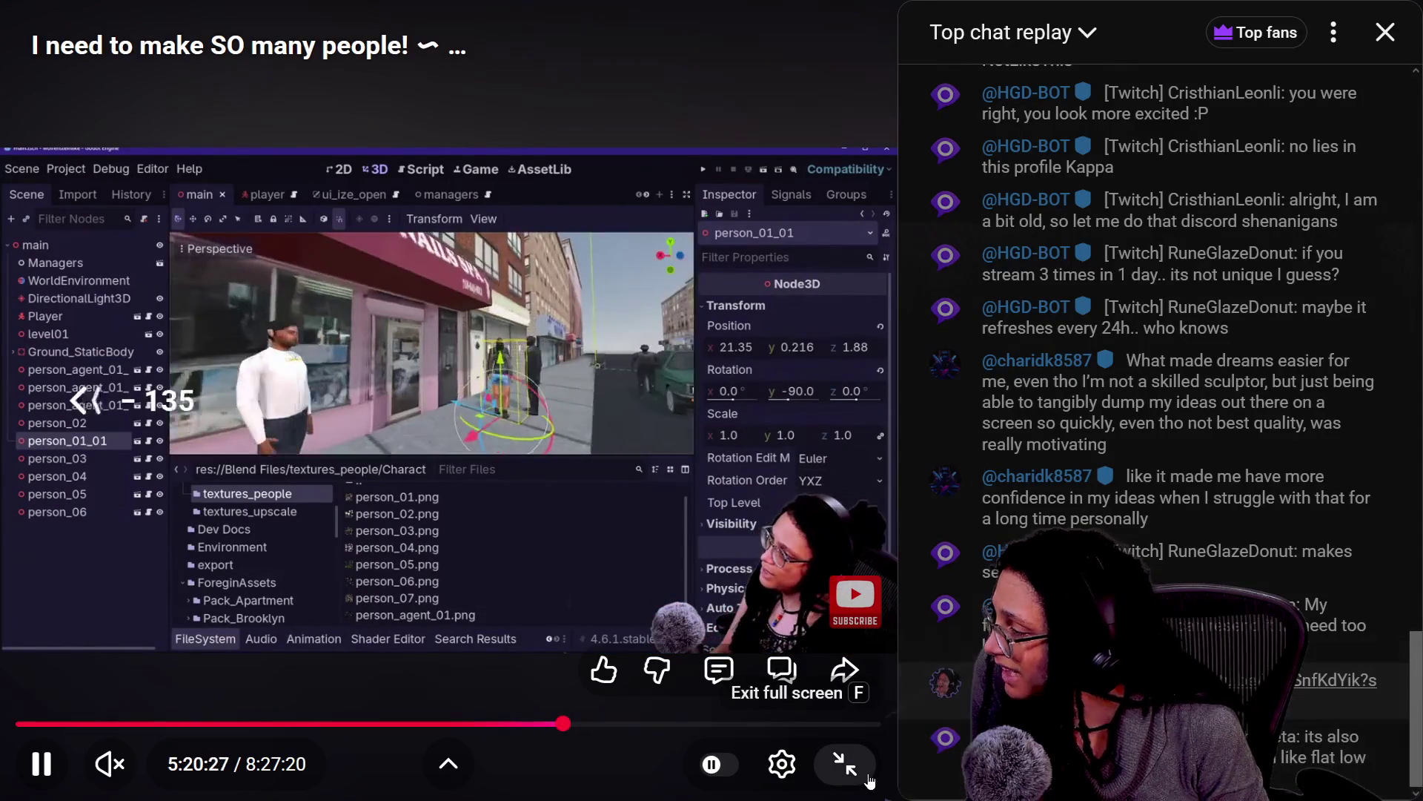
{"action": "key", "text": "Left"}
{"action": "key", "text": "Left"}
{"action": "key", "text": "Left"}
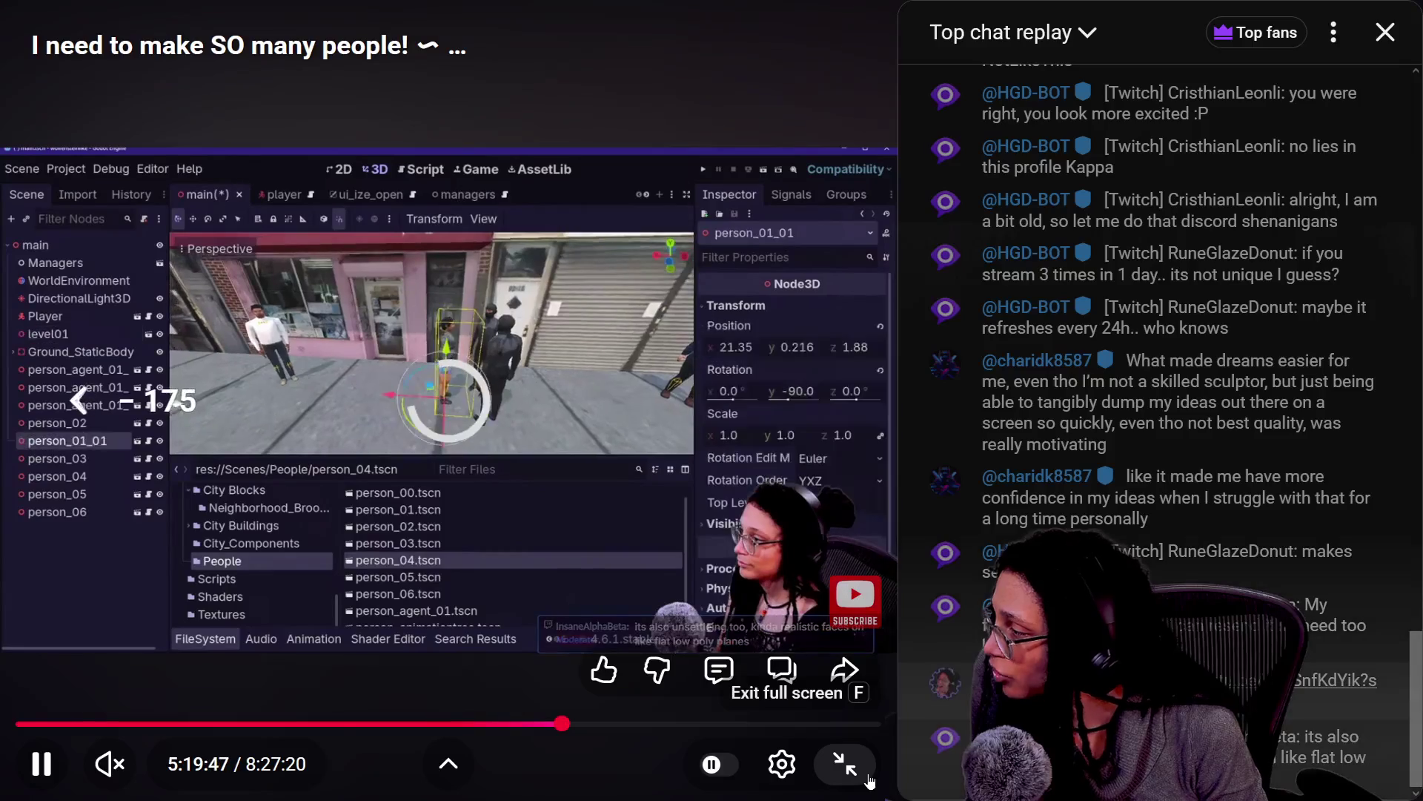
{"action": "key", "text": "Left"}
{"action": "key", "text": "Left"}
{"action": "key", "text": "Left"}
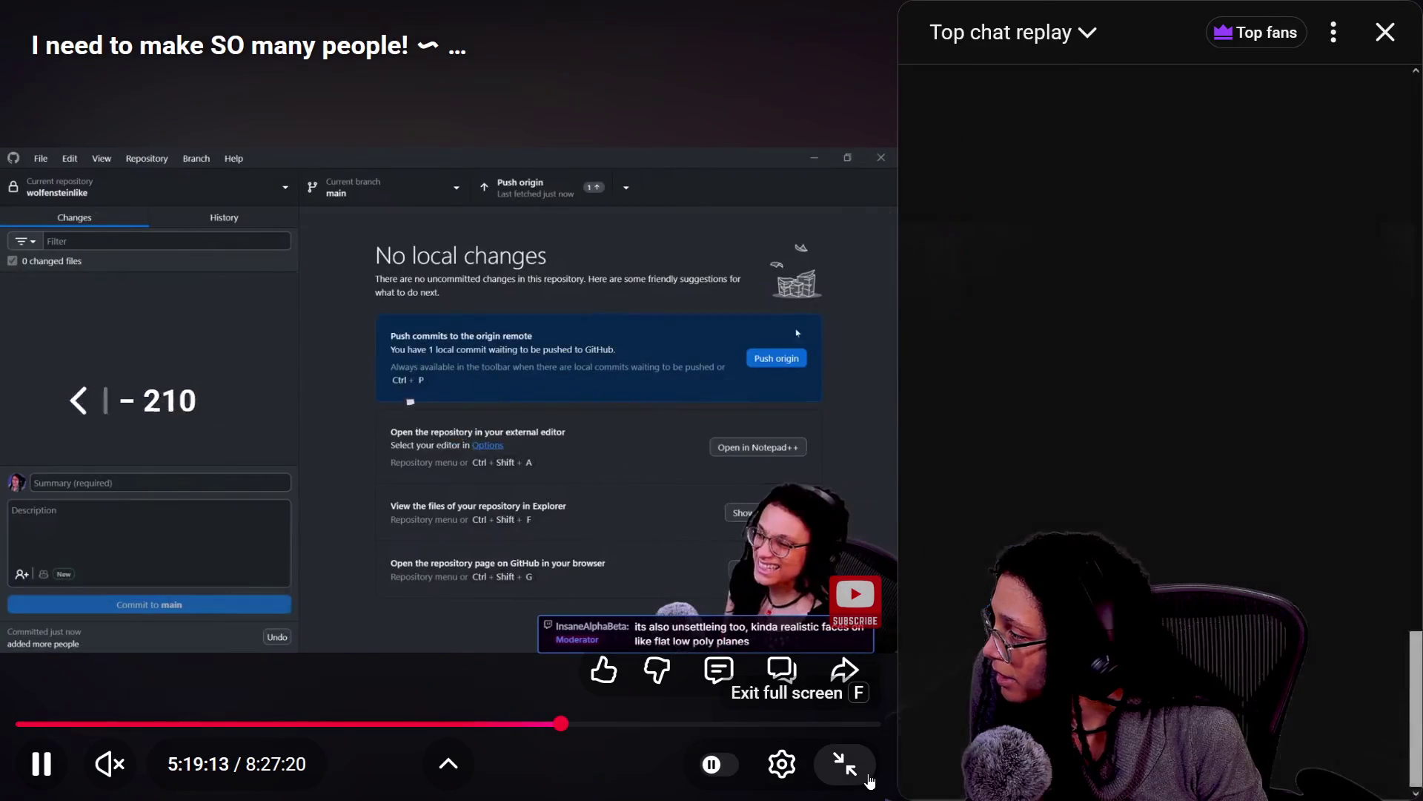
{"action": "key", "text": "Left"}
{"action": "key", "text": "Left"}
{"action": "key", "text": "Left"}
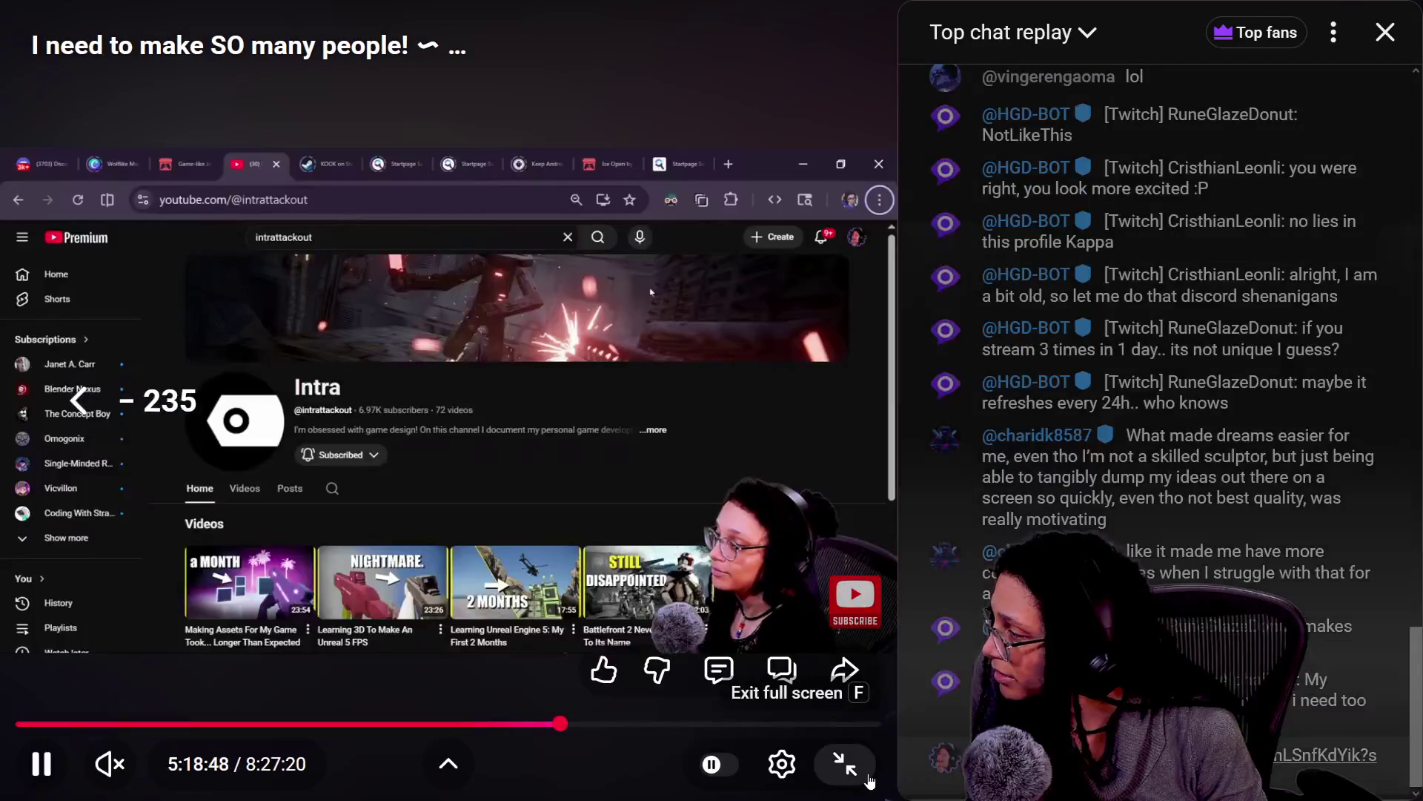
{"action": "key", "text": "Left"}
{"action": "key", "text": "Left"}
{"action": "key", "text": "Left"}
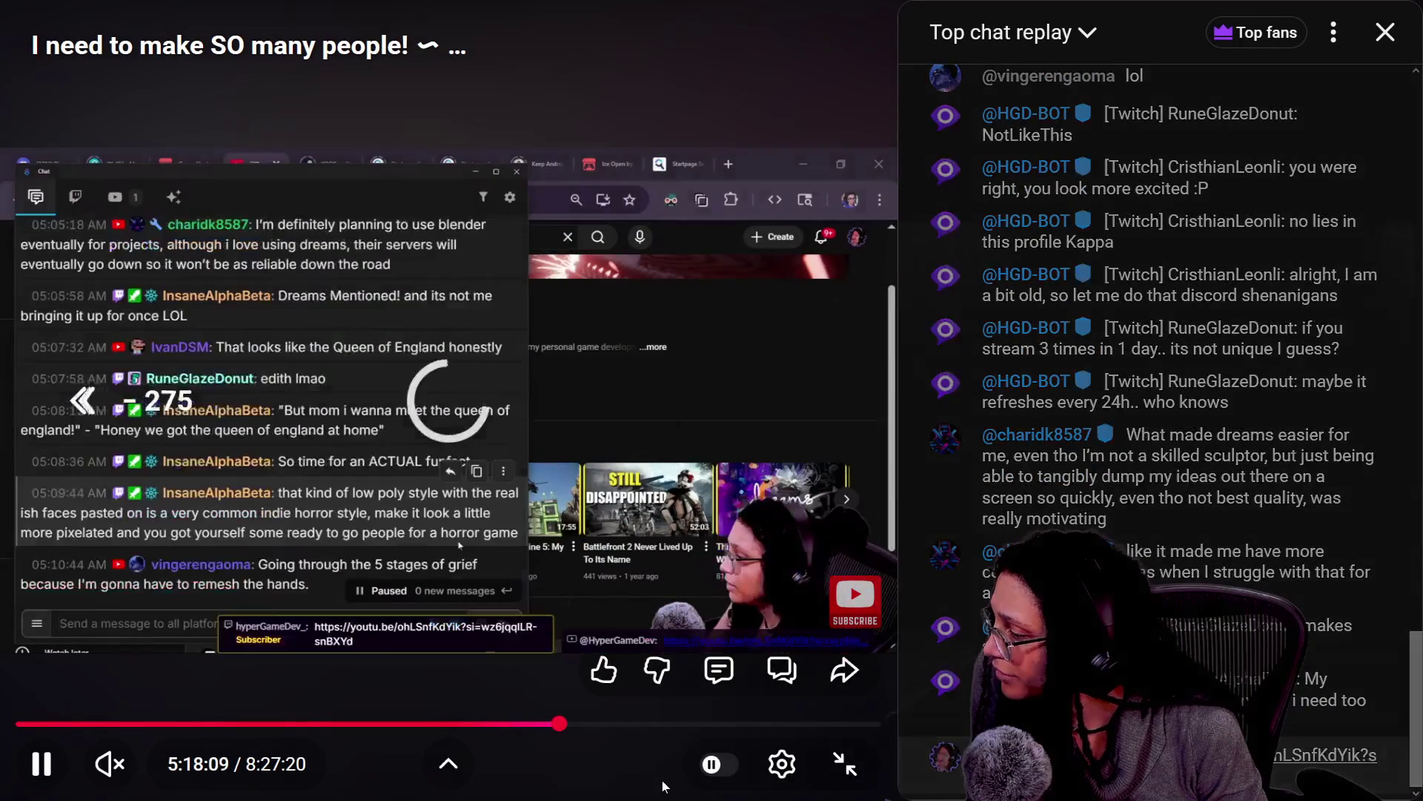
{"action": "key", "text": "Left"}
{"action": "key", "text": "Left"}
{"action": "key", "text": "Left"}
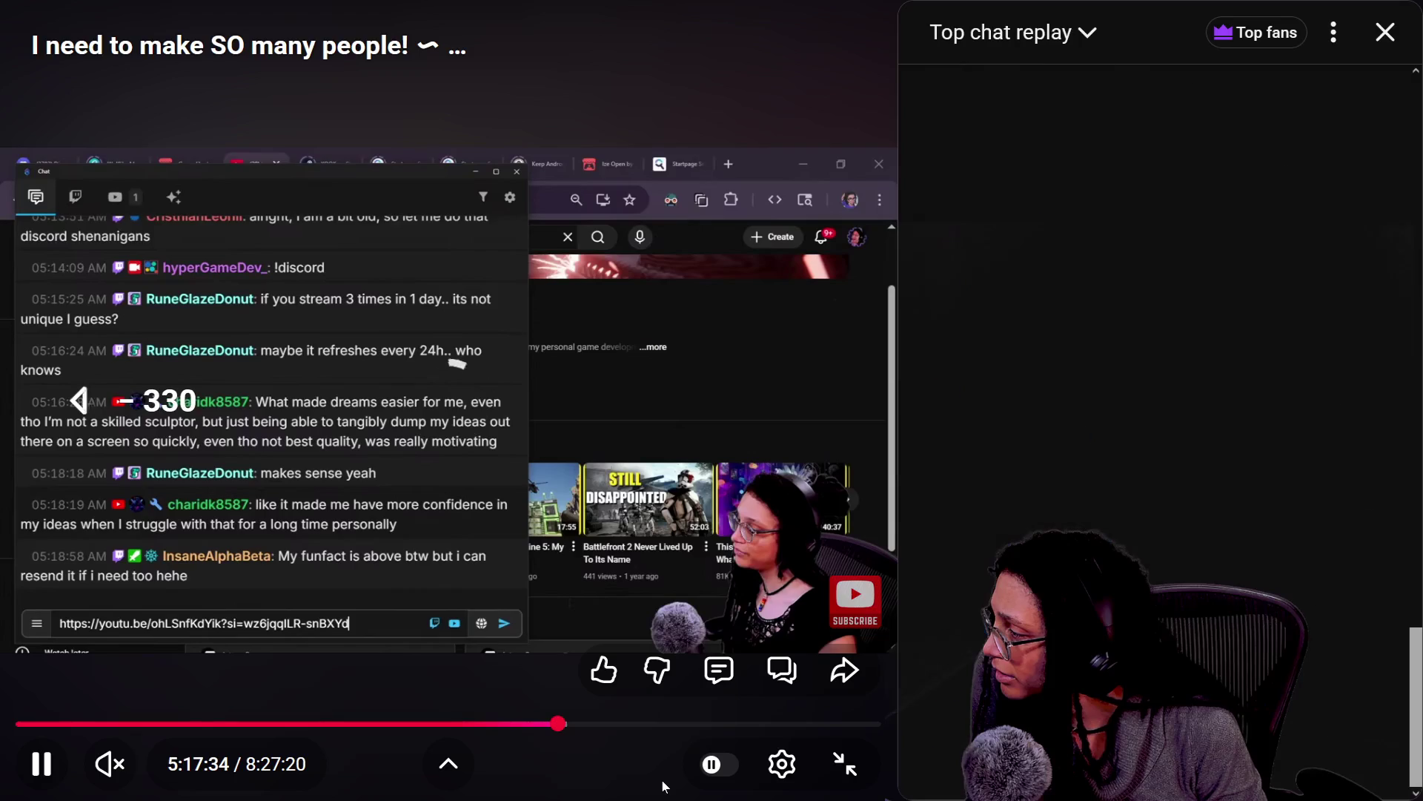
{"action": "key", "text": "Left"}
{"action": "key", "text": "Left"}
{"action": "key", "text": "Left"}
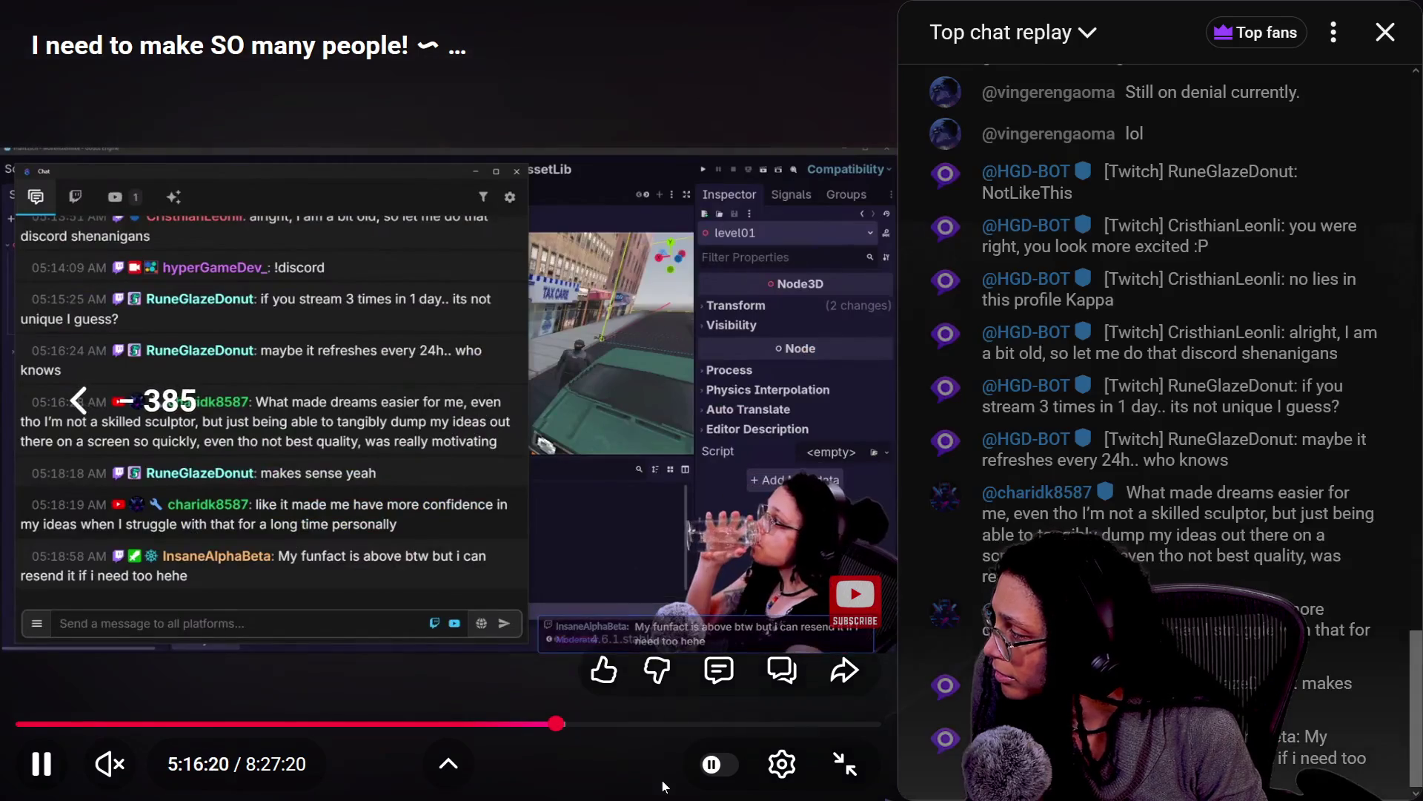
{"action": "key", "text": "Left"}
{"action": "key", "text": "Left"}
{"action": "key", "text": "Left"}
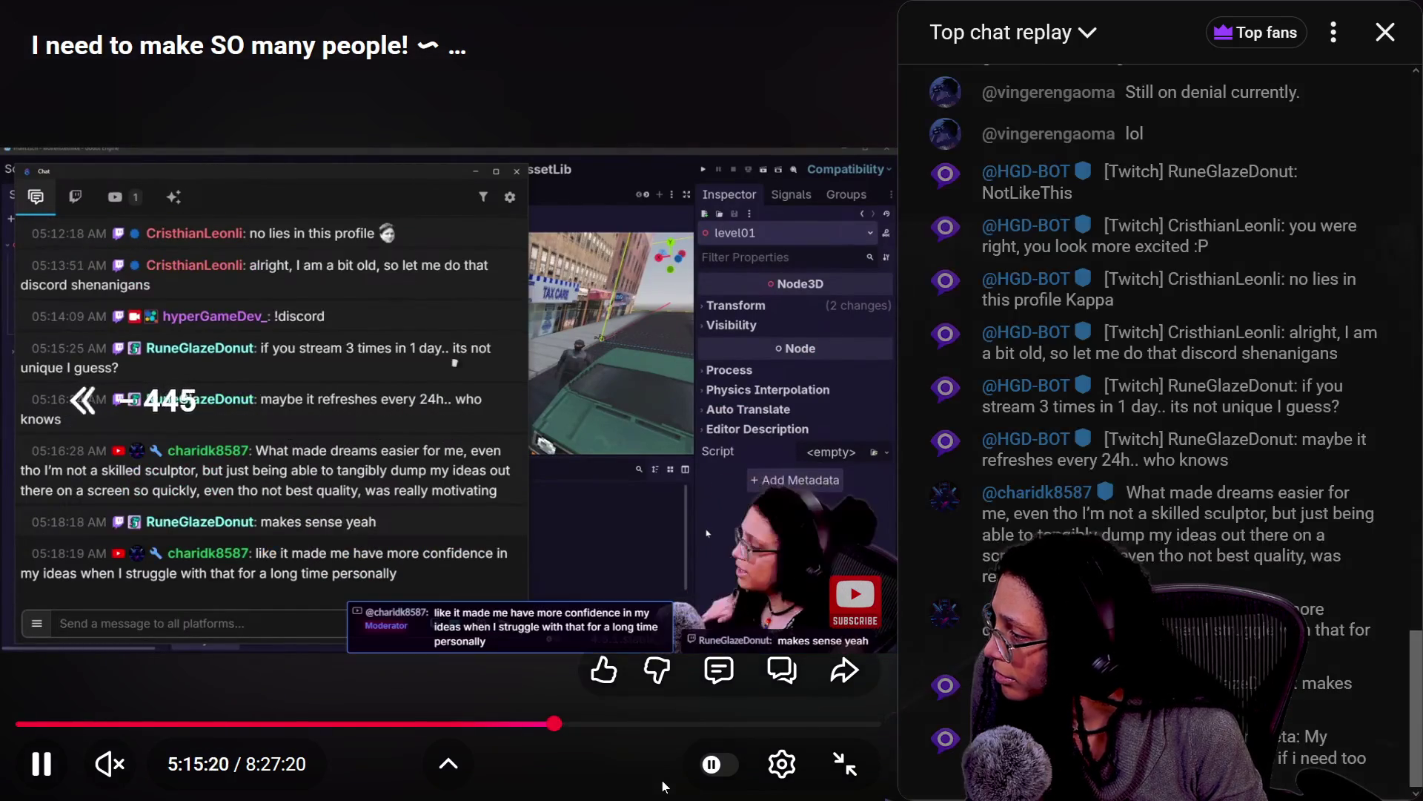
{"action": "key", "text": "Left"}
{"action": "key", "text": "Left"}
{"action": "key", "text": "Left"}
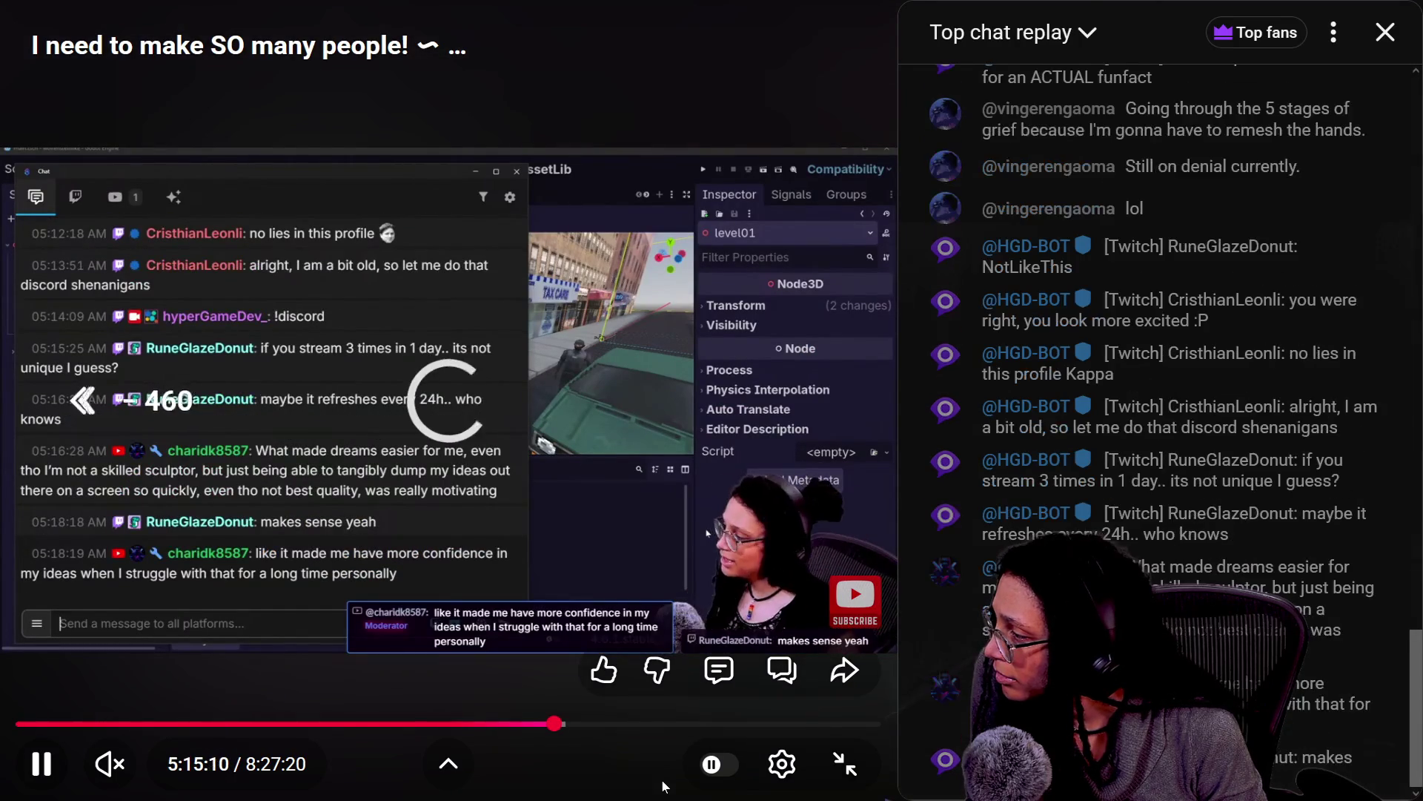
{"action": "key", "text": "Left"}
{"action": "key", "text": "Left"}
{"action": "key", "text": "Left"}
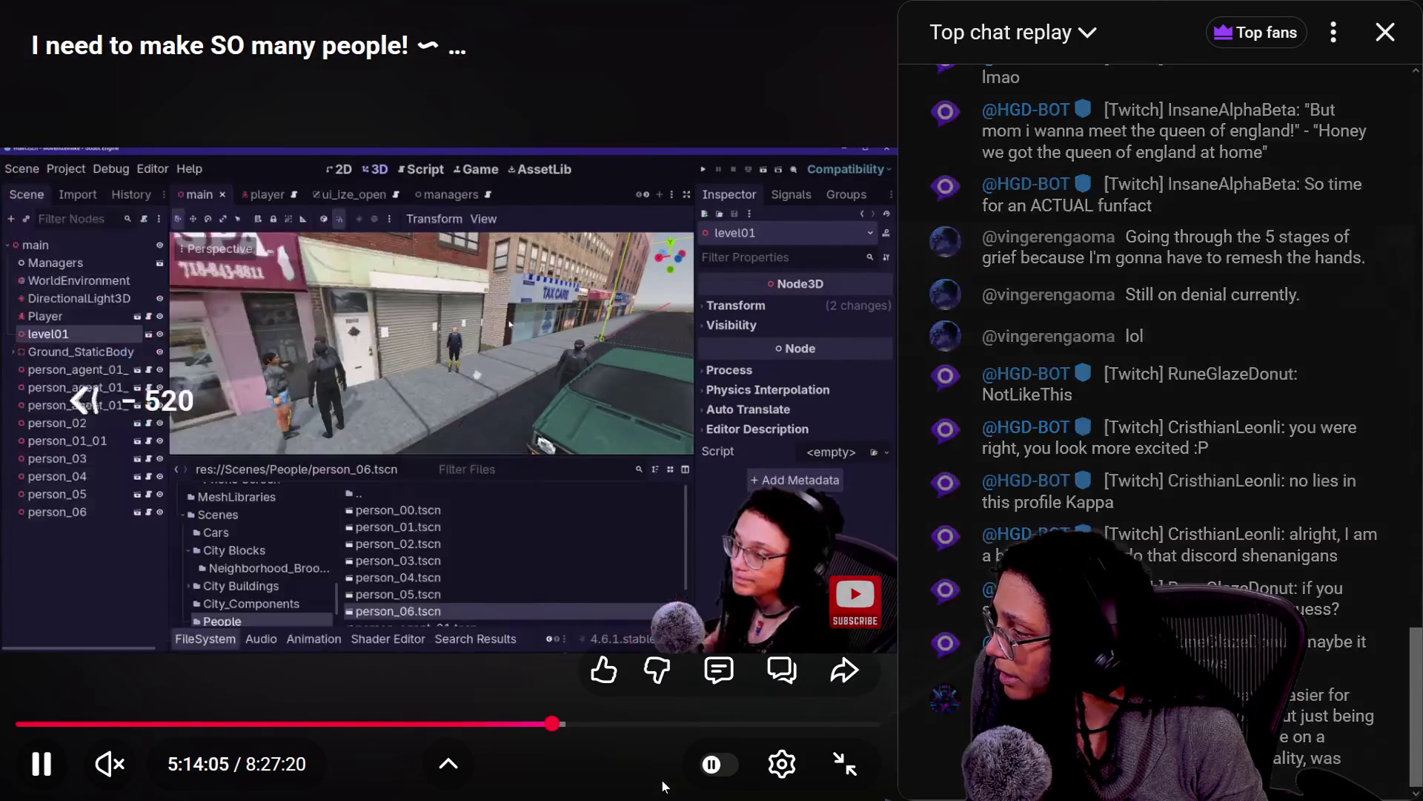
Fine-tune near 5:13, then jump to about 4:07:32 with the person_04/person_05 phone offsets
{"action": "key", "text": "Left"}
{"action": "key", "text": "Left"}
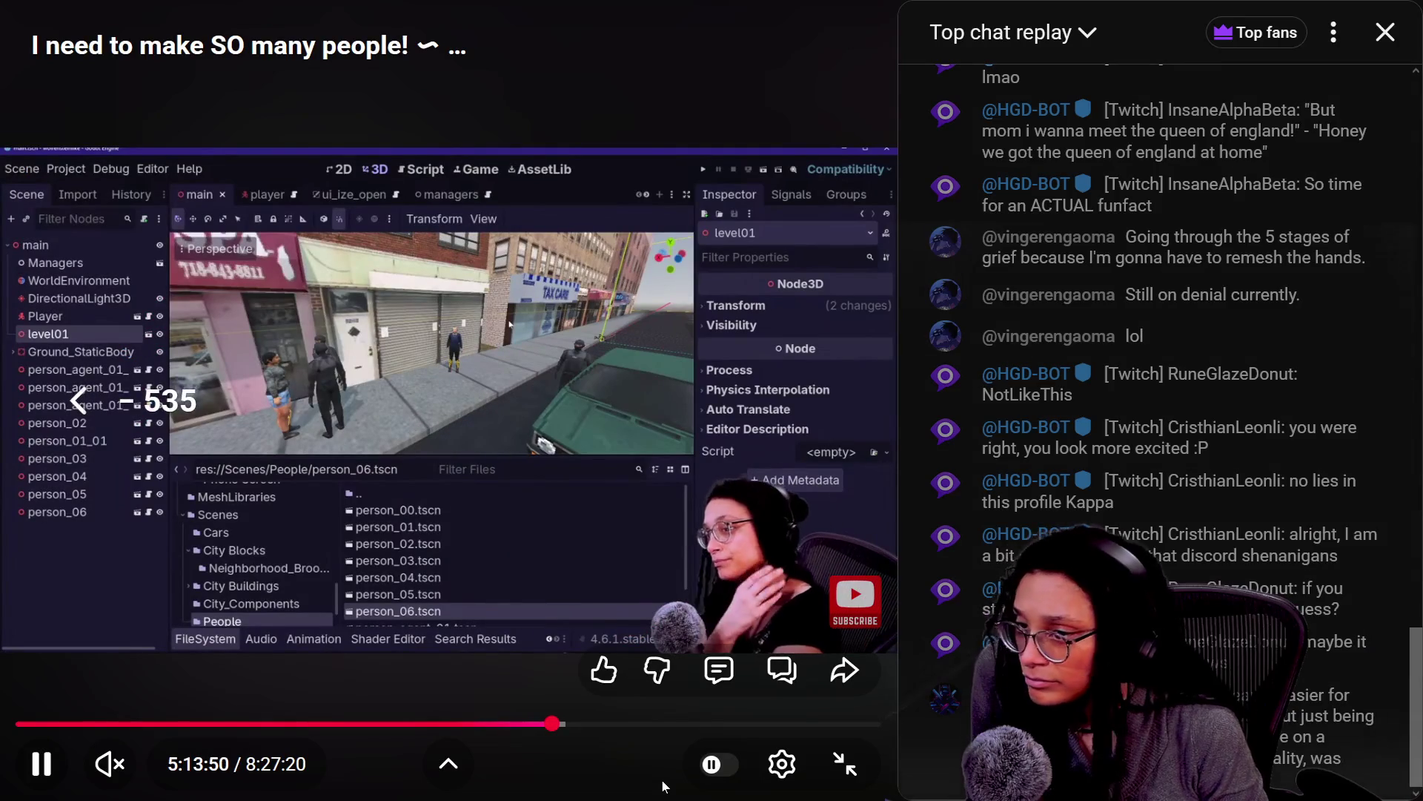
{"action": "key", "text": "Left"}
{"action": "key", "text": "Left"}
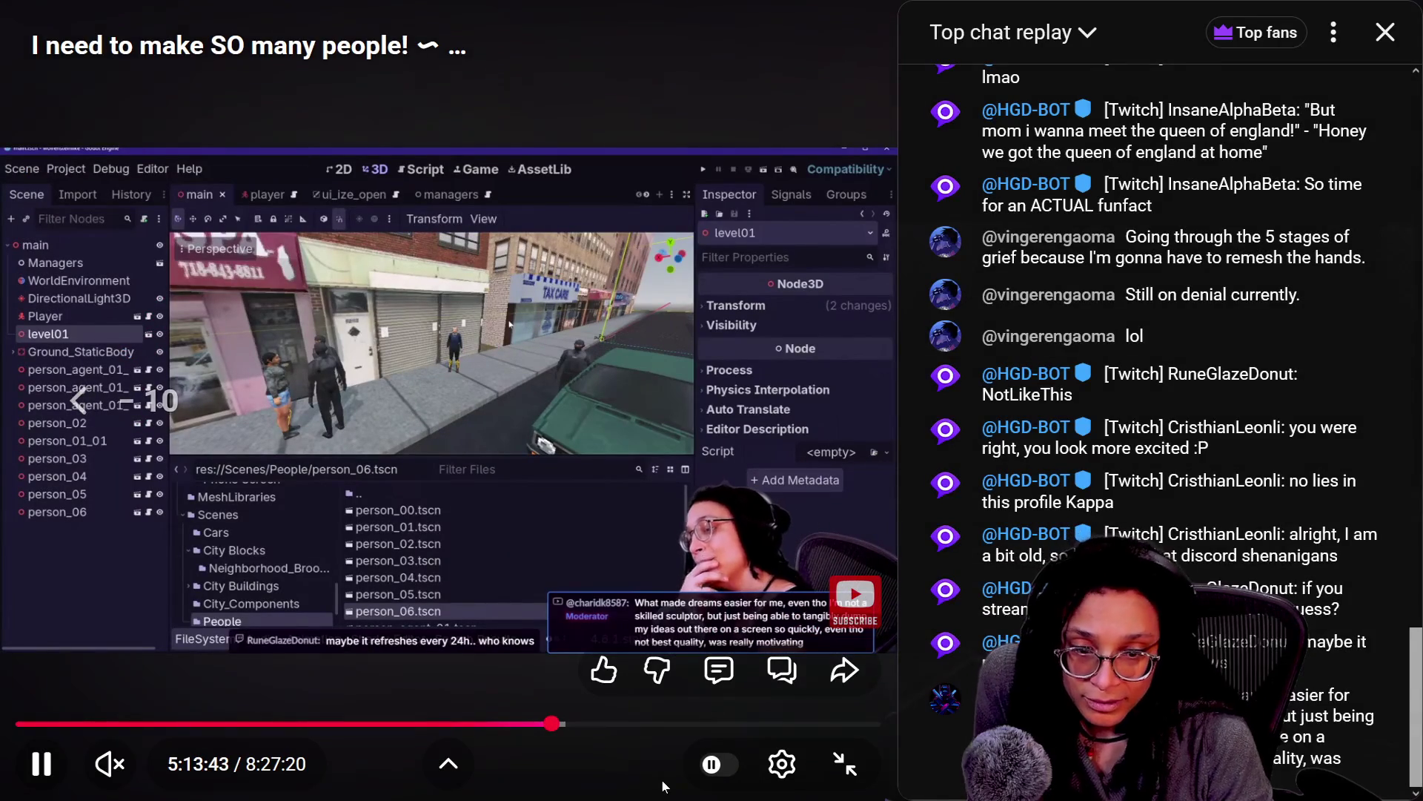
{"action": "key", "text": "Left"}
{"action": "key", "text": "Left"}
{"action": "key", "text": "Left"}
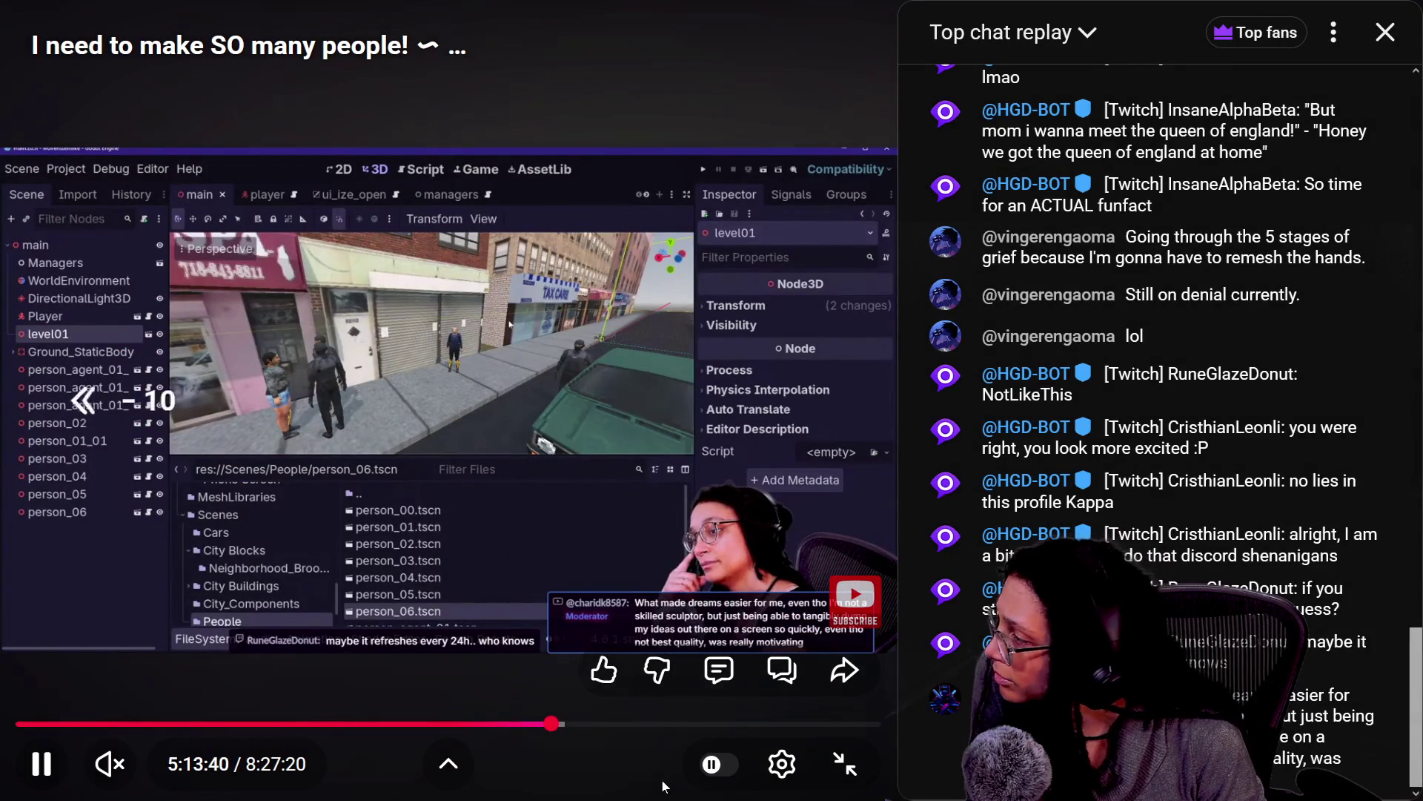
{"action": "key", "text": "Left"}
{"action": "key", "text": "Left"}
{"action": "key", "text": "Left"}
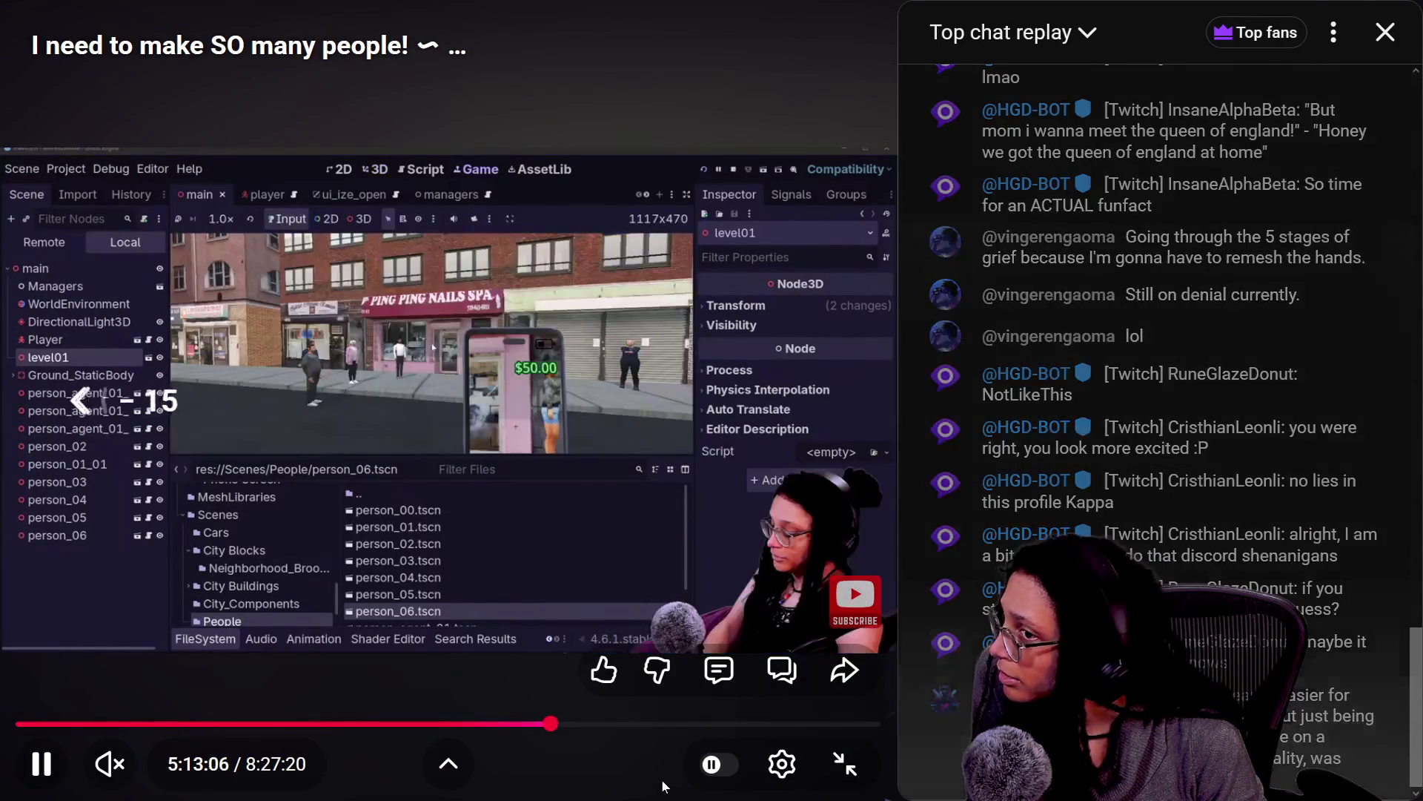
{"action": "key", "text": "Left"}
{"action": "key", "text": "Left"}
{"action": "key", "text": "Left"}
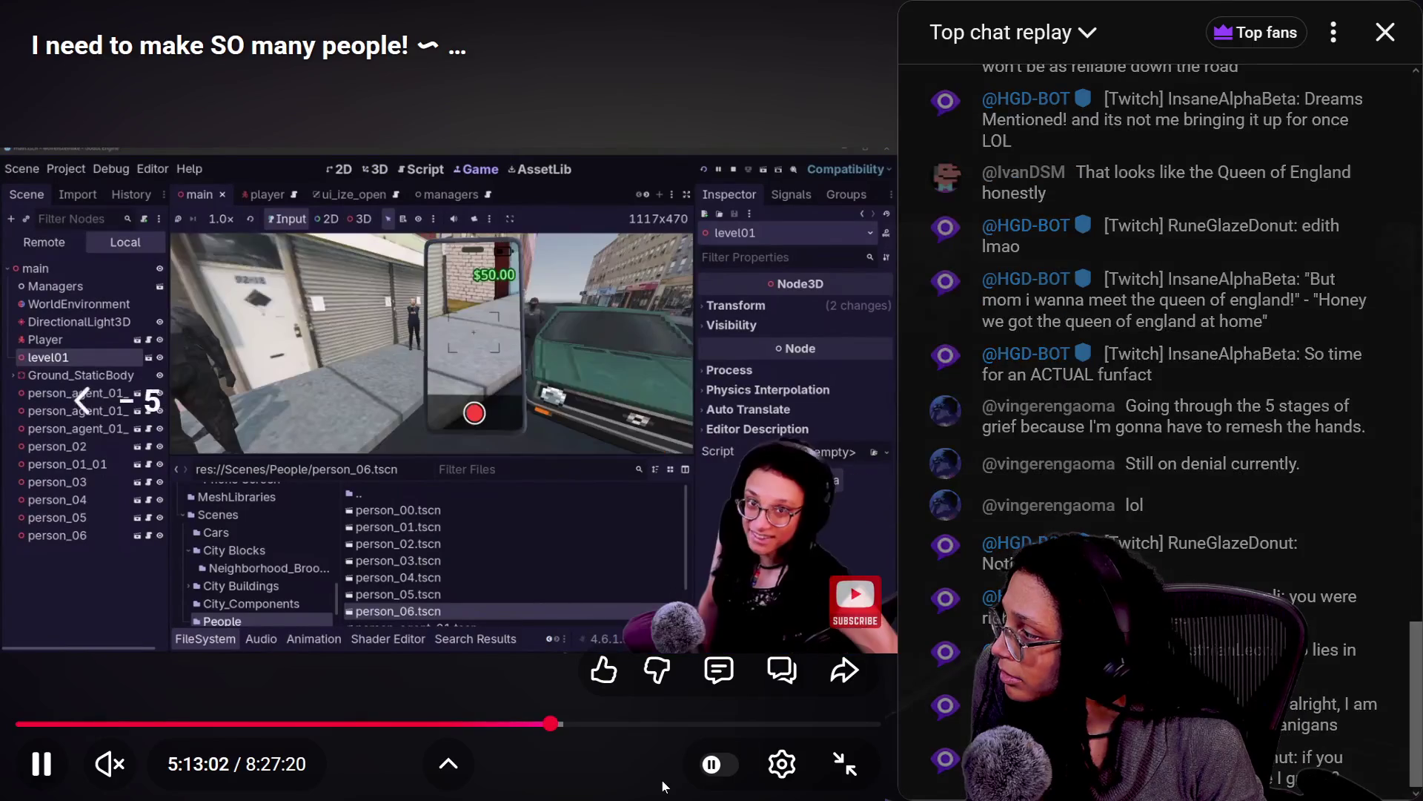
{"action": "key", "text": "Left"}
{"action": "key", "text": "Left"}
{"action": "key", "text": "Left"}
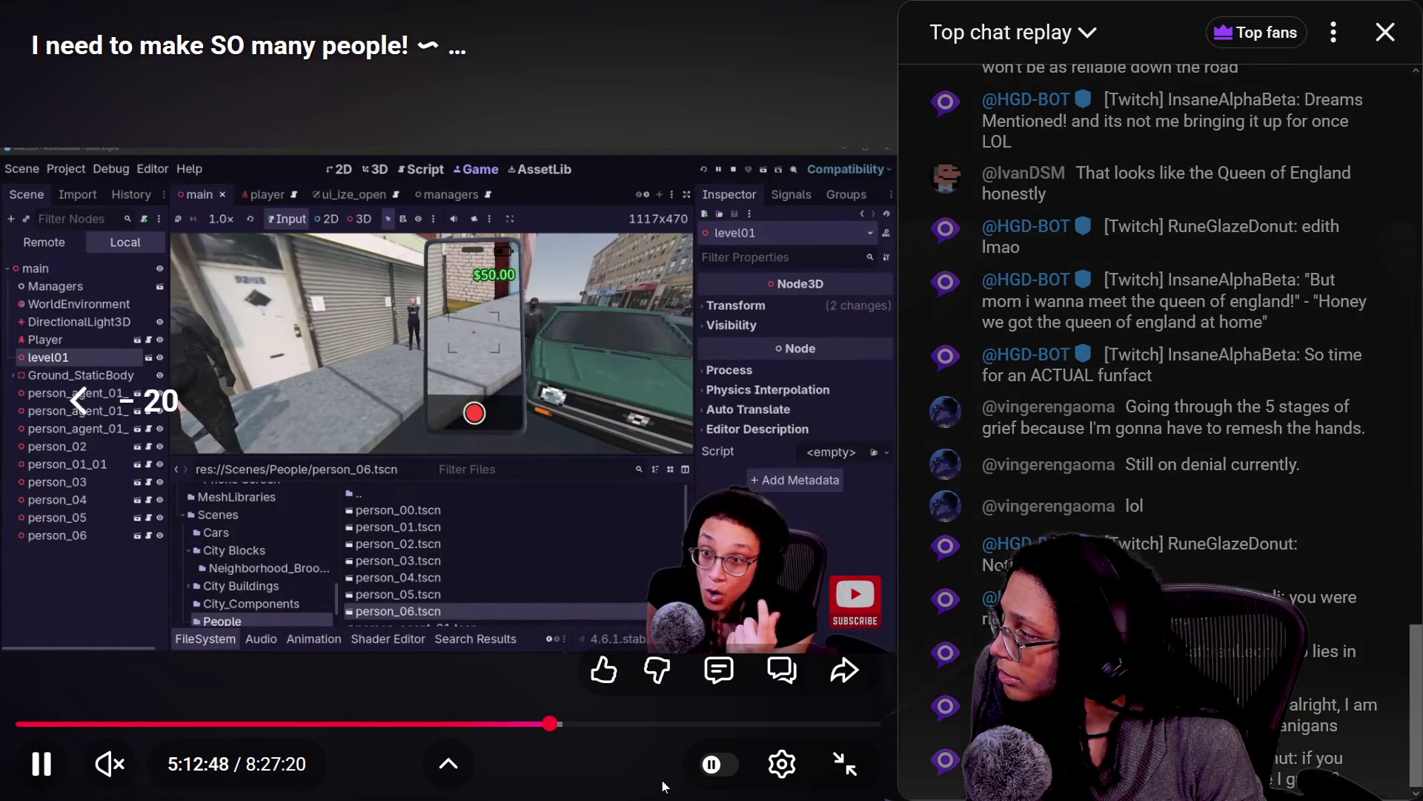
{"action": "key", "text": "Left"}
{"action": "key", "text": "Left"}
{"action": "key", "text": "Left"}
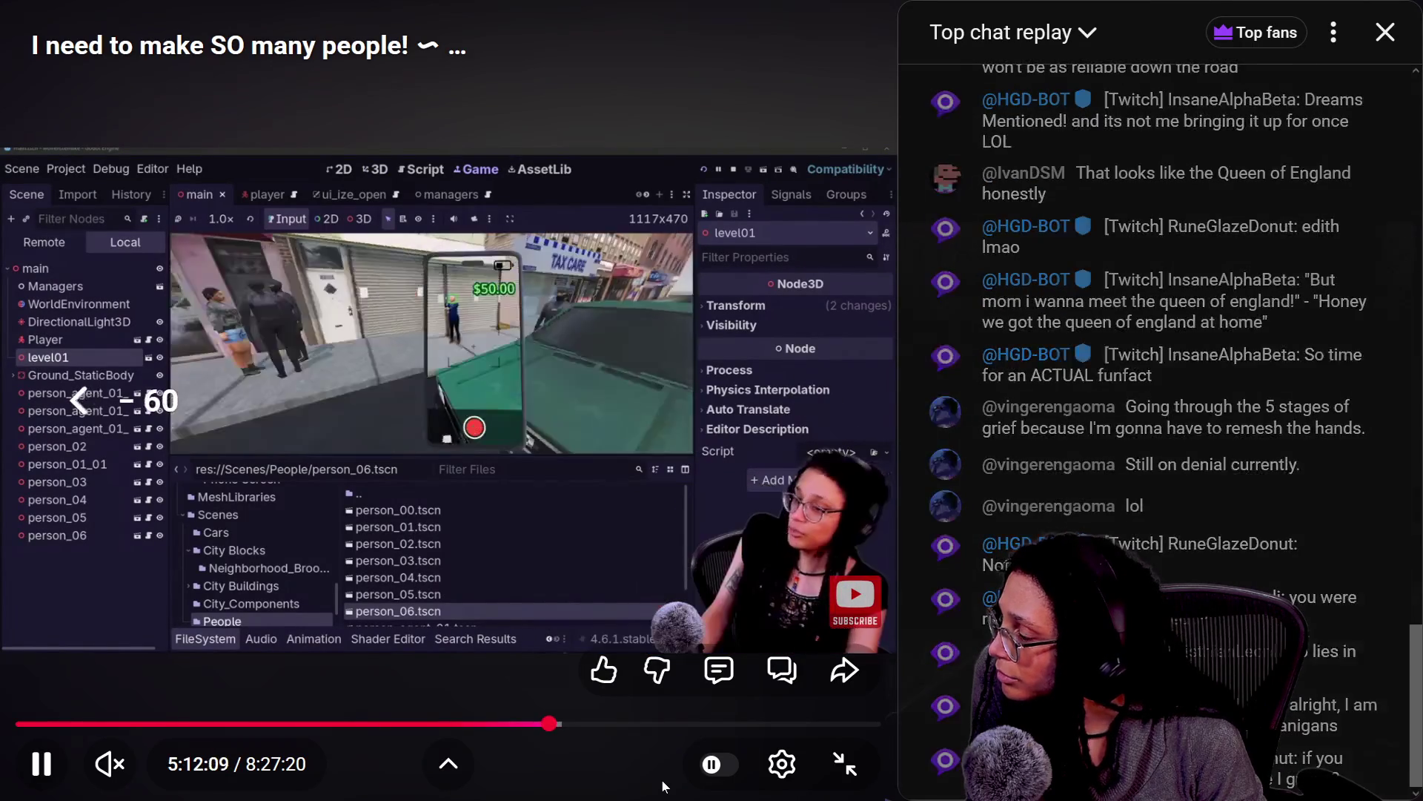
{"action": "key", "text": "Right"}
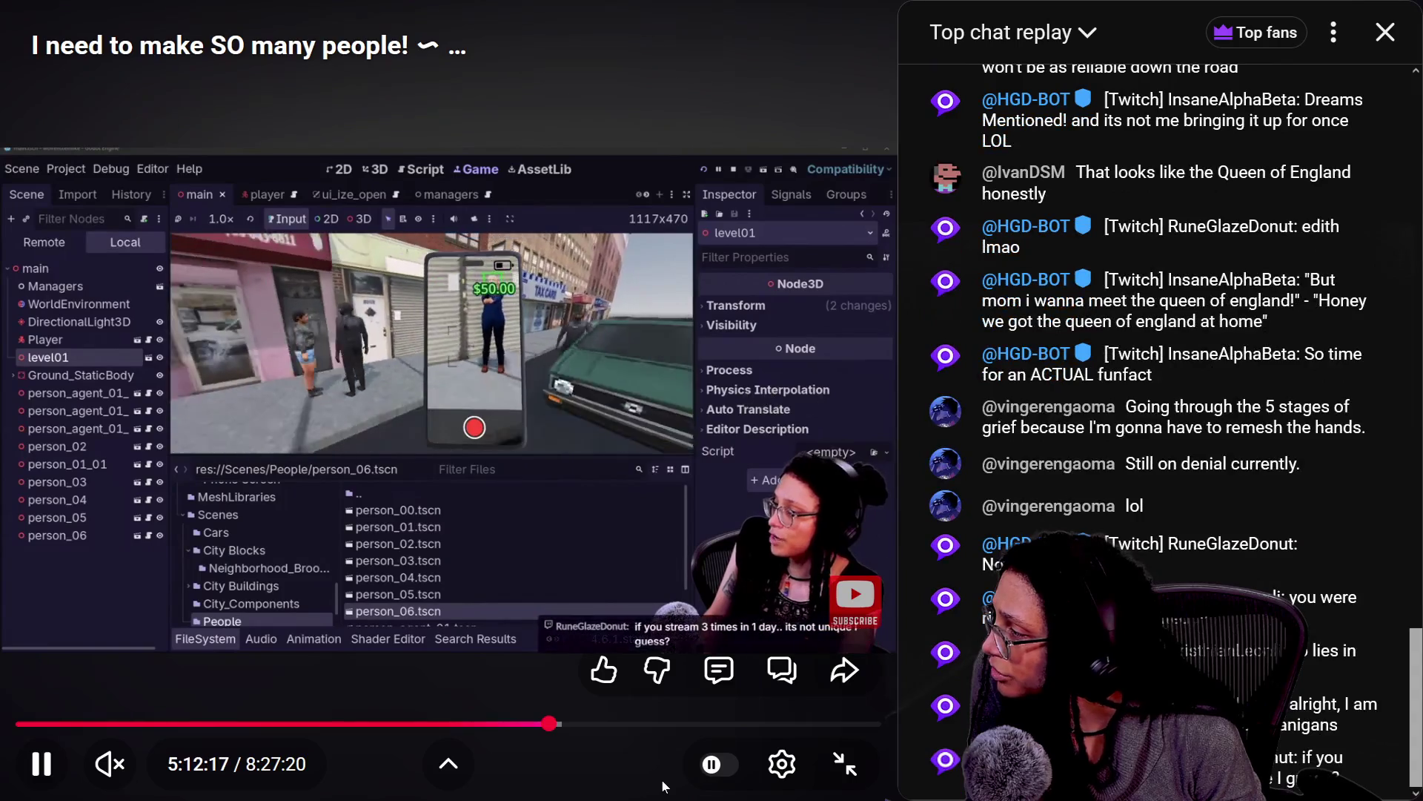
{"action": "key", "text": "Right"}
{"action": "key", "text": "Right"}
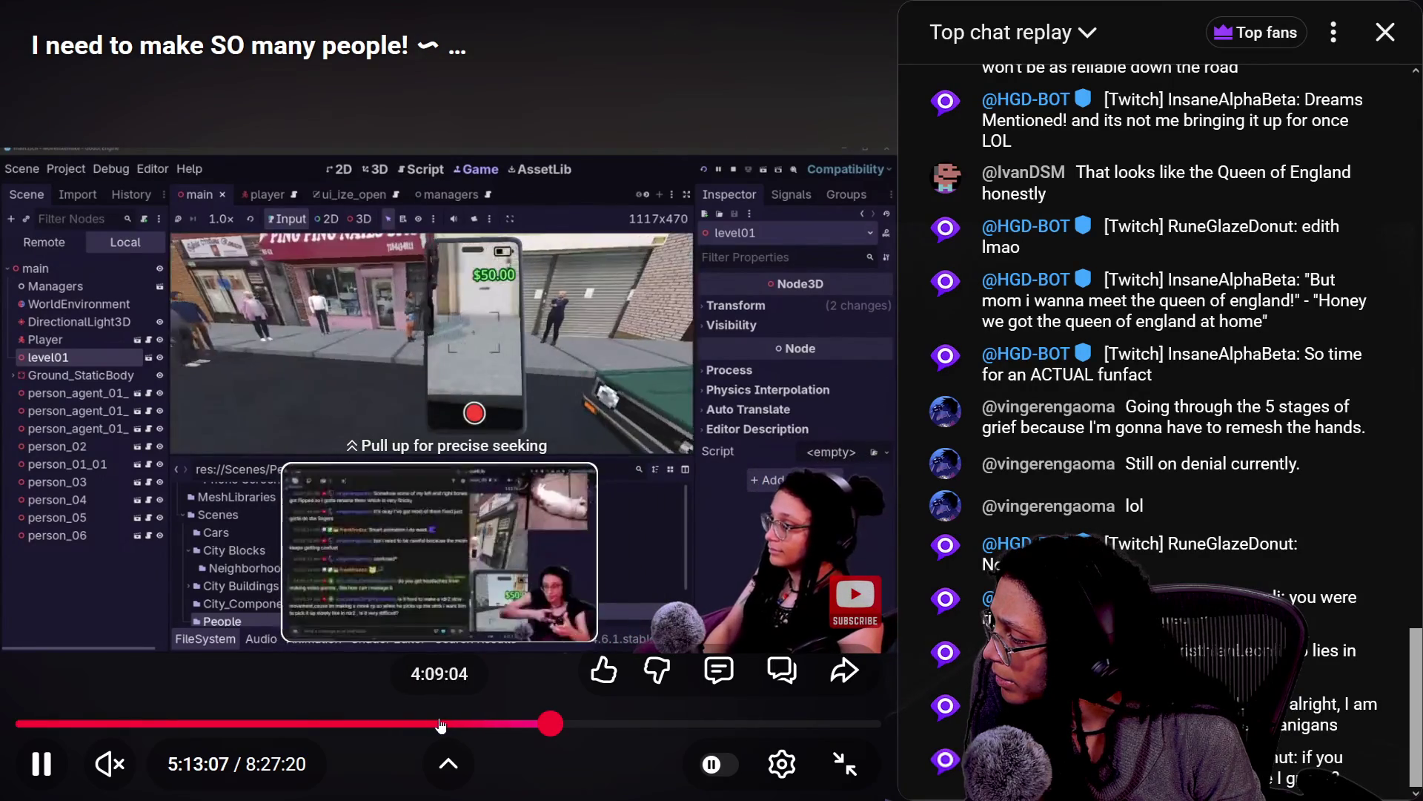
{"action": "left_click", "coordinate": [439, 724]}
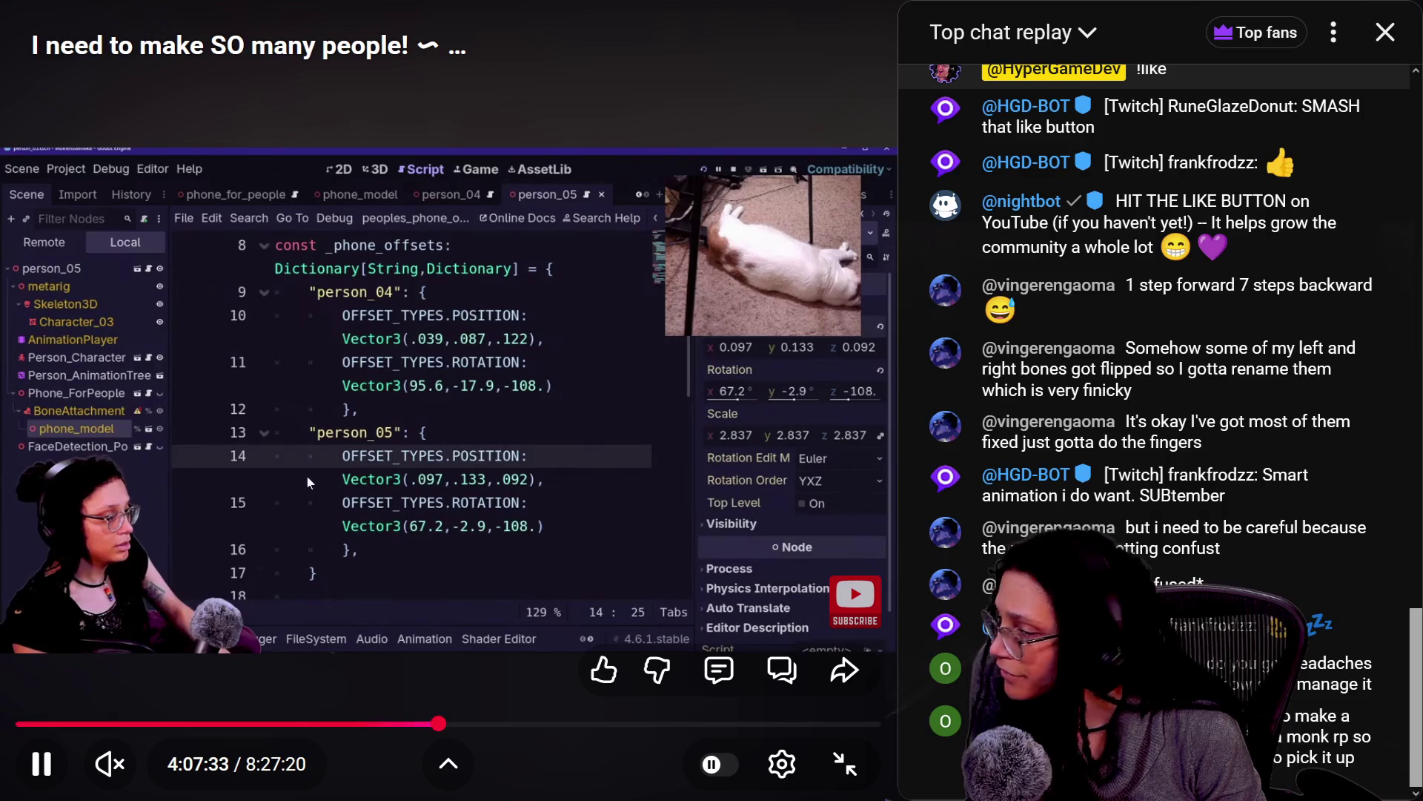
Rewind the replay to the sidewalk scene where a man holds a phone
{"action": "key", "text": "Left"}
{"action": "key", "text": "Left"}
{"action": "key", "text": "Left"}
{"action": "key", "text": "Left"}
{"action": "key", "text": "Left"}
{"action": "key", "text": "Left"}
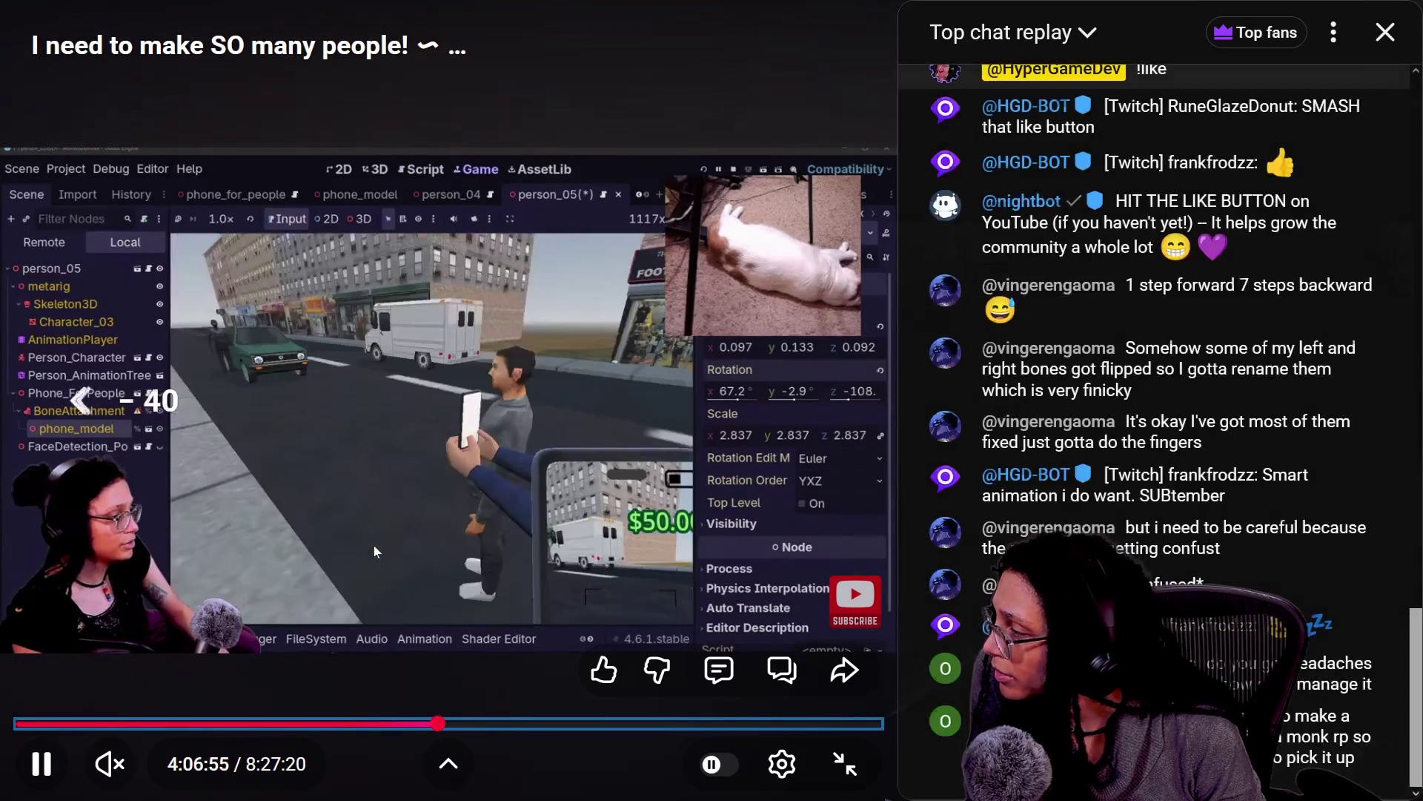
{"action": "key", "text": "Left"}
{"action": "key", "text": "Left"}
{"action": "key", "text": "Left"}
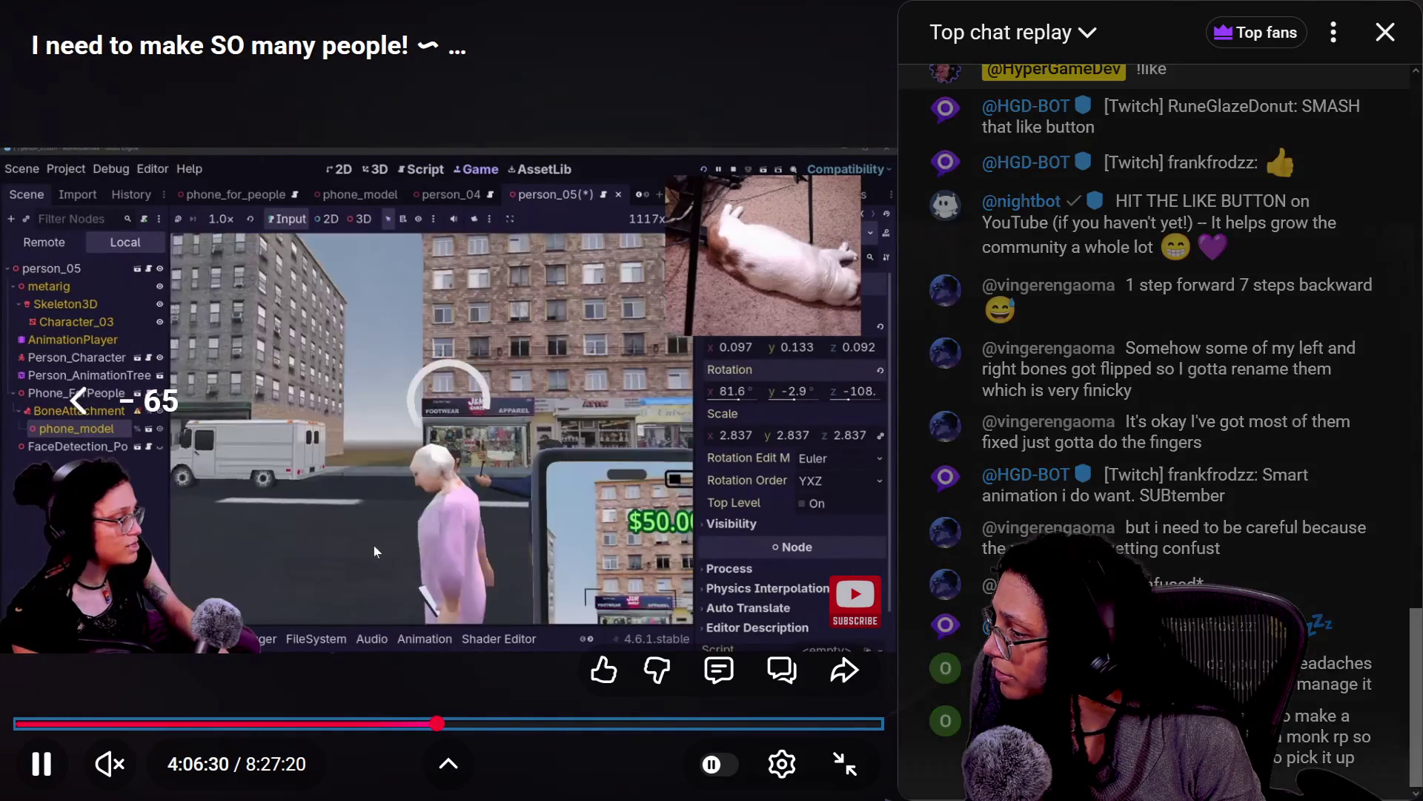
{"action": "key", "text": "Left"}
{"action": "key", "text": "Left"}
{"action": "key", "text": "Left"}
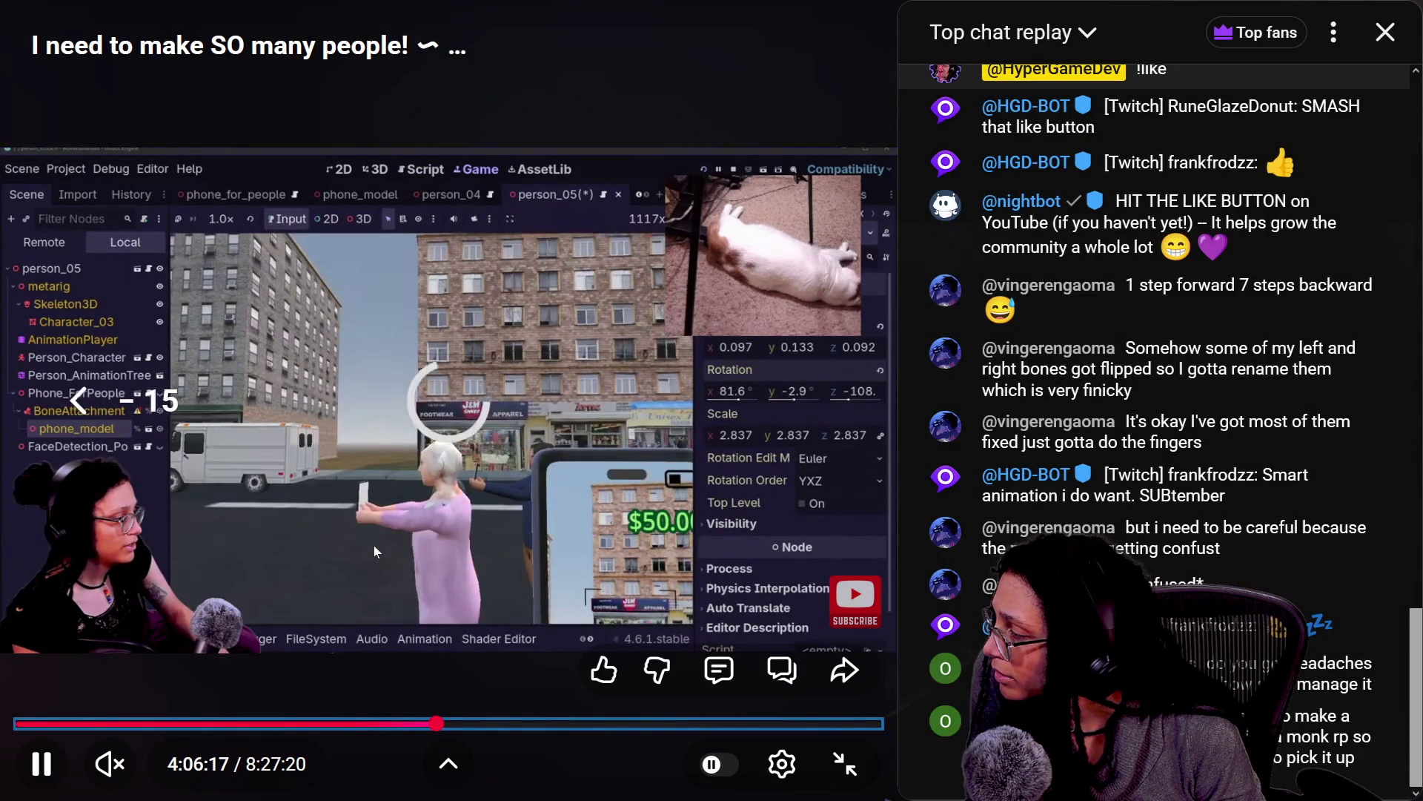
{"action": "key", "text": "Left"}
{"action": "key", "text": "Left"}
{"action": "key", "text": "Left"}
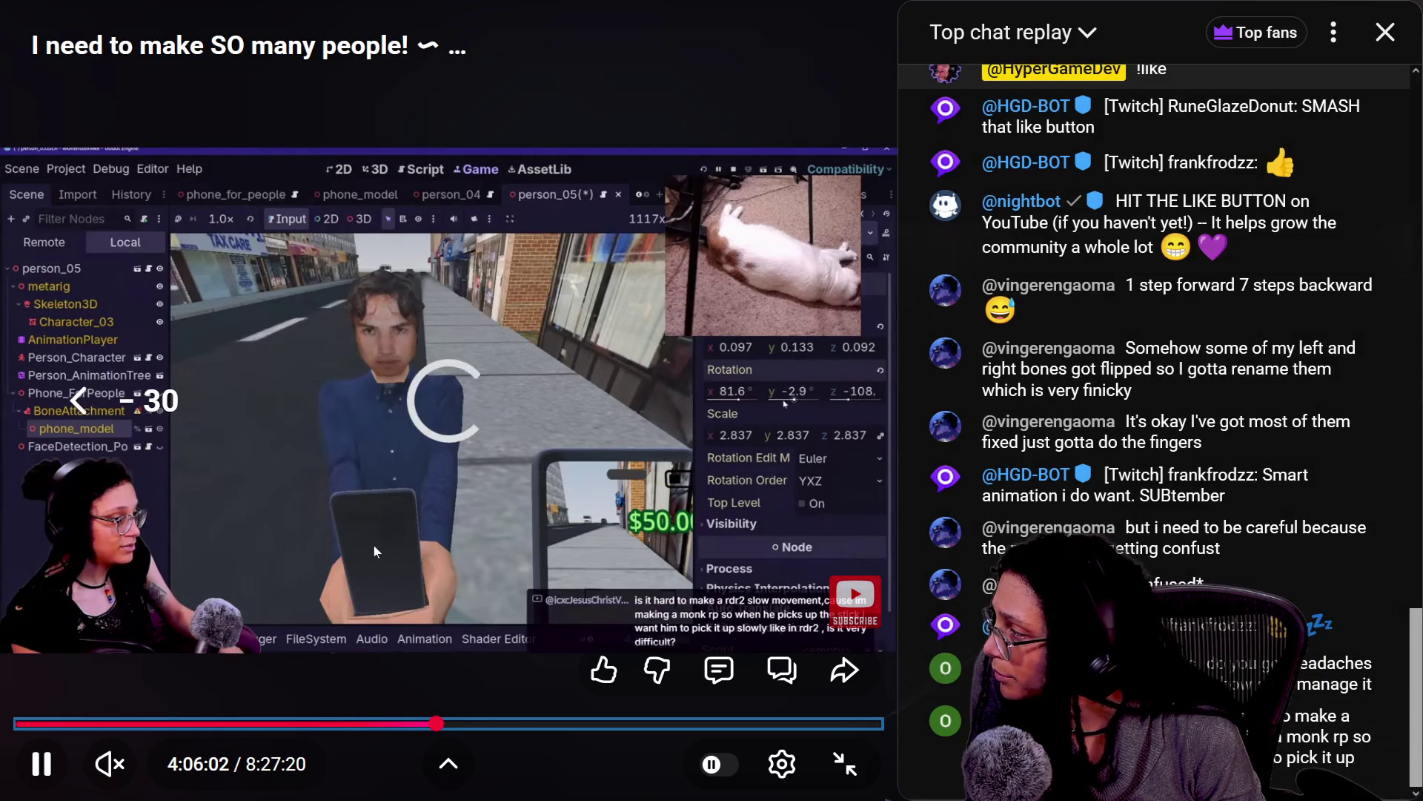
{"action": "key", "text": "Left"}
{"action": "key", "text": "Left"}
{"action": "key", "text": "Left"}
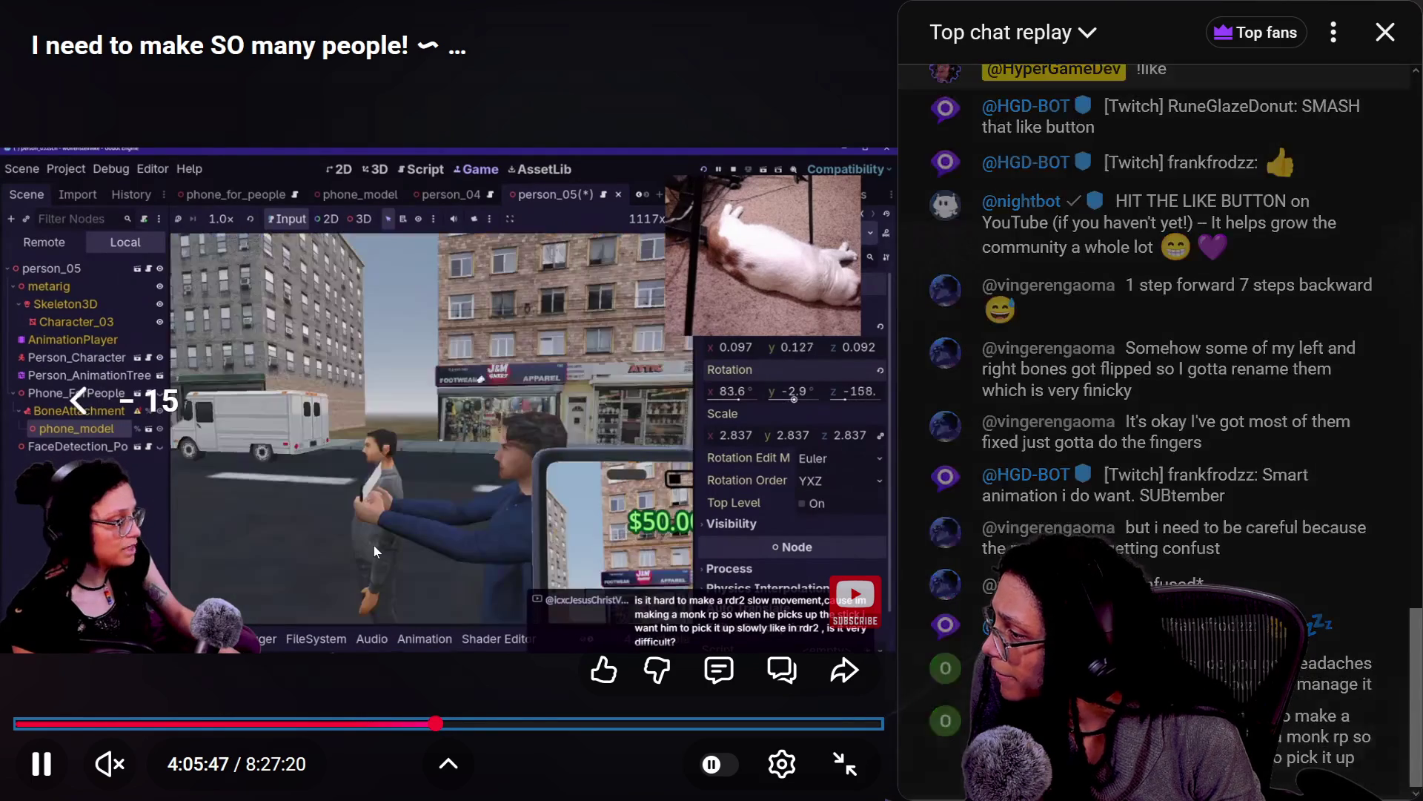
{"action": "key", "text": "Left"}
{"action": "key", "text": "Left"}
{"action": "key", "text": "Left"}
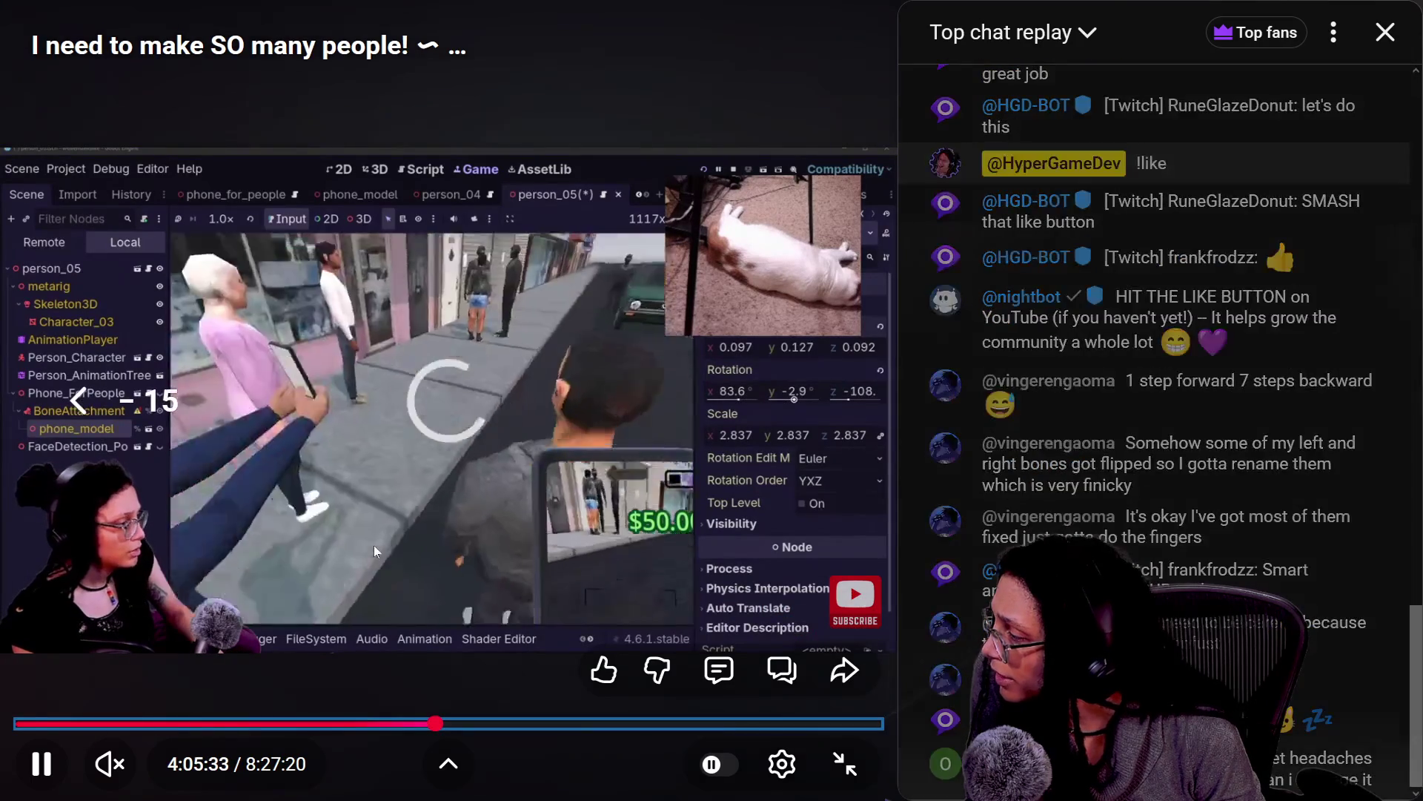
Skip ahead to 4:07:43, where person_05 reads position (.097,.133,.092), rotation (67.2,-2.9,-108.)
{"action": "key", "text": "Right"}
{"action": "key", "text": "Right"}
{"action": "key", "text": "Right"}
{"action": "key", "text": "Right"}
{"action": "key", "text": "Right"}
{"action": "key", "text": "Right"}
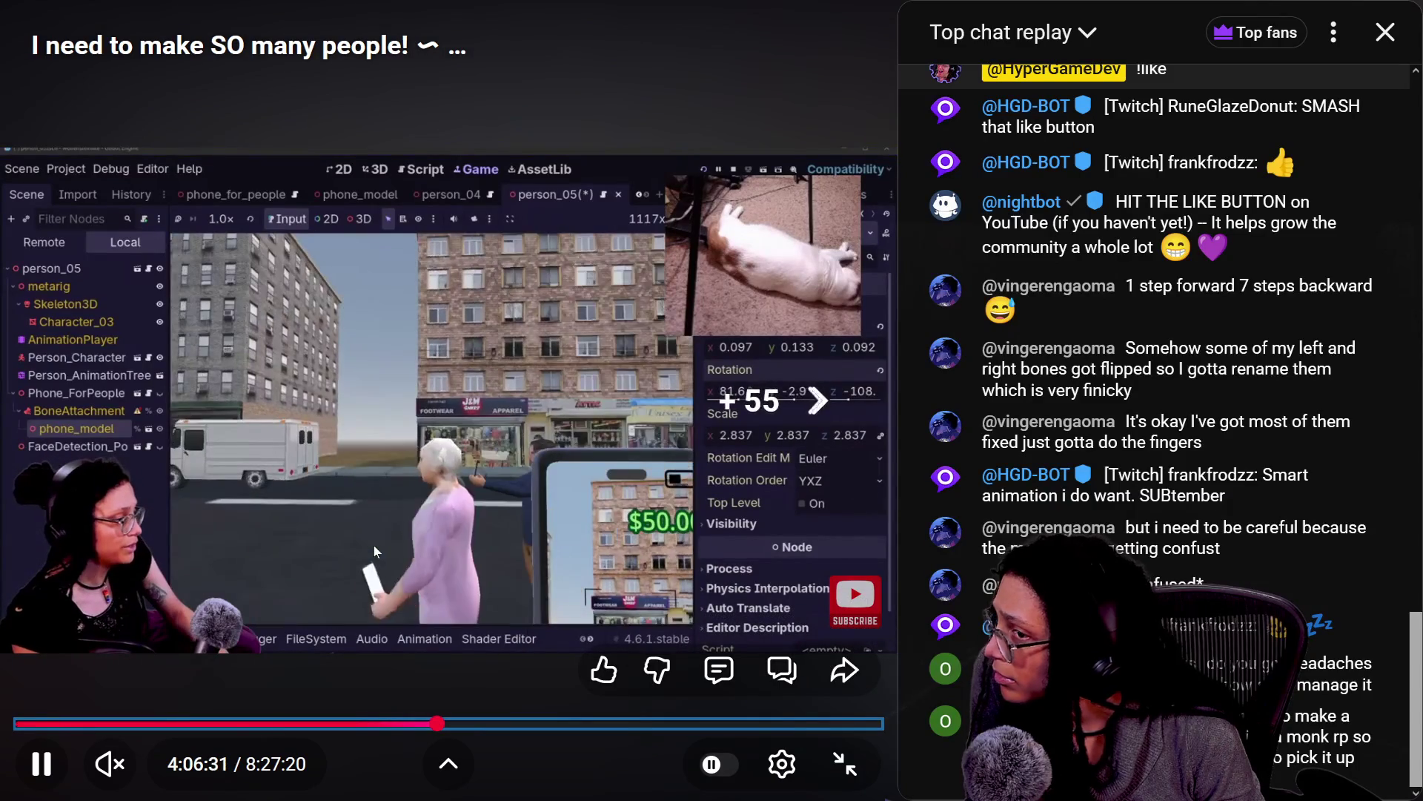
{"action": "key", "text": "Right"}
{"action": "key", "text": "Right"}
{"action": "key", "text": "Right"}
{"action": "key", "text": "Right"}
{"action": "key", "text": "Right"}
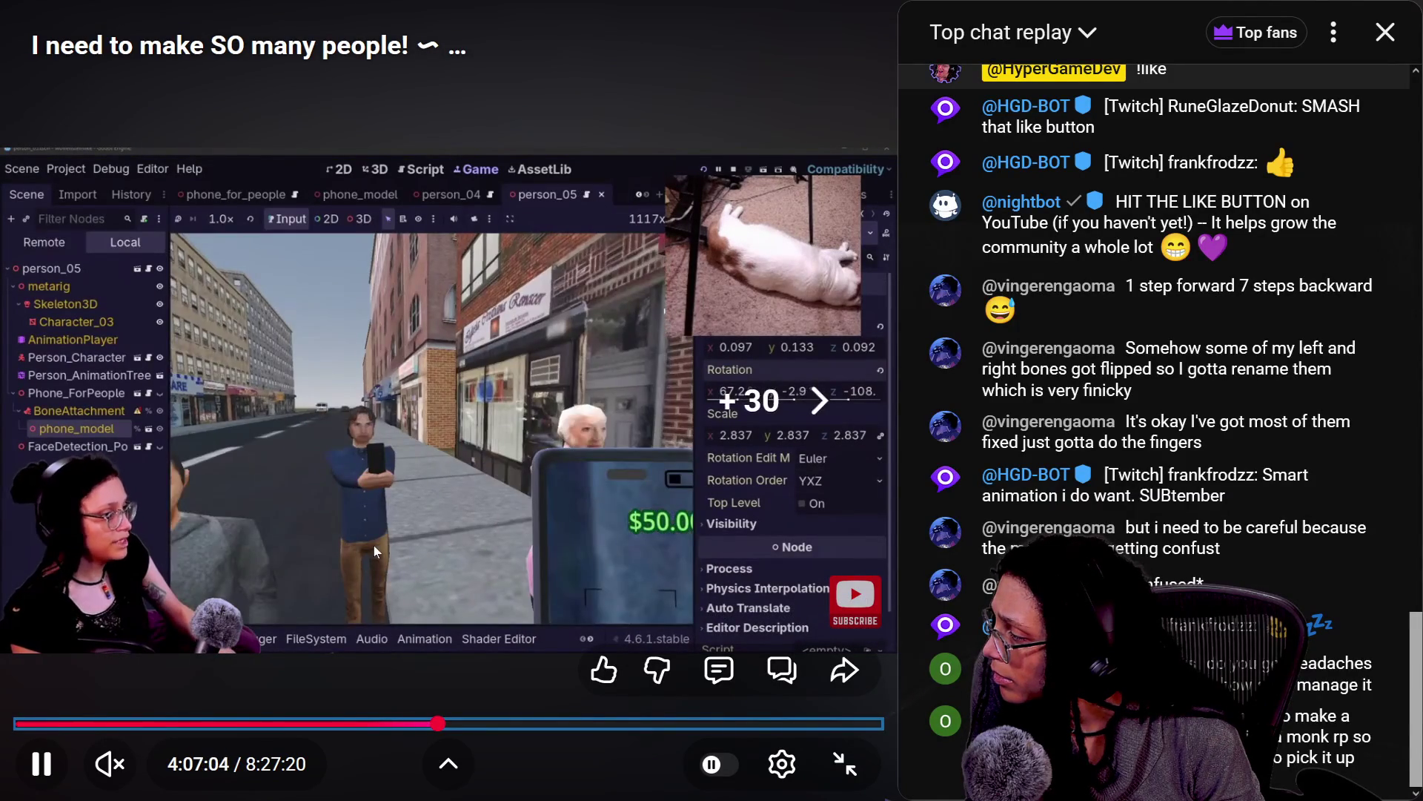
{"action": "key", "text": "Right"}
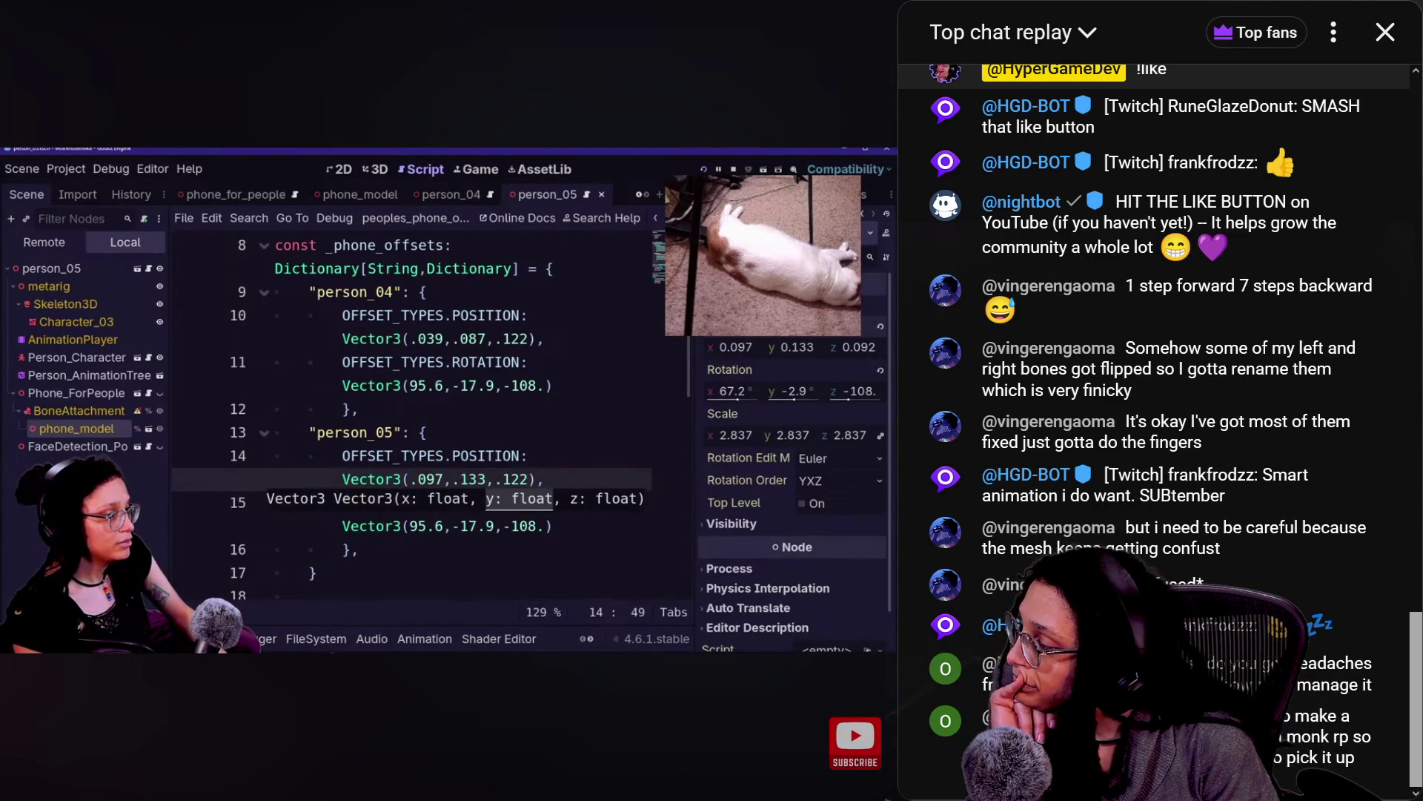
{"action": "mouse_move", "coordinate": [732, 385]}
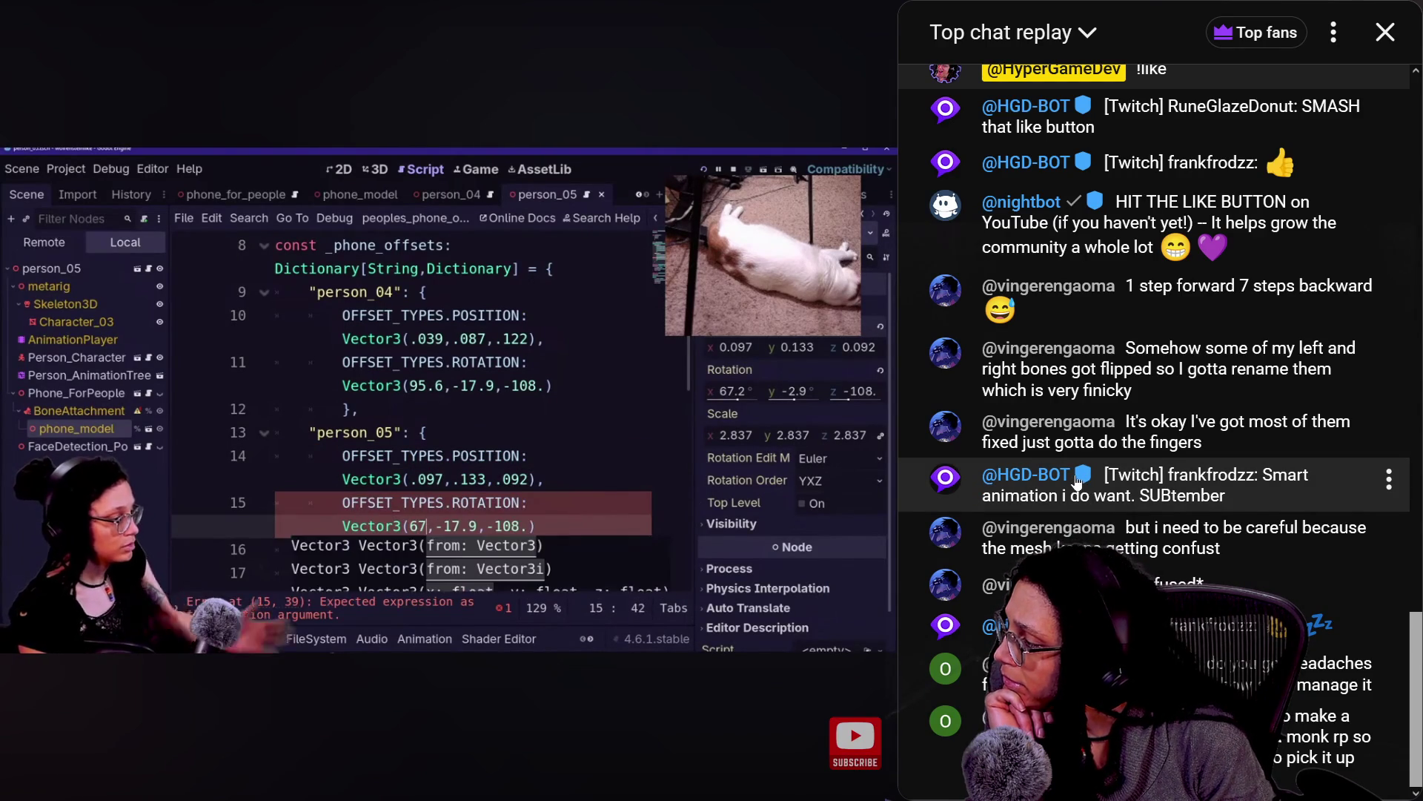
{"action": "mouse_move", "coordinate": [766, 401]}
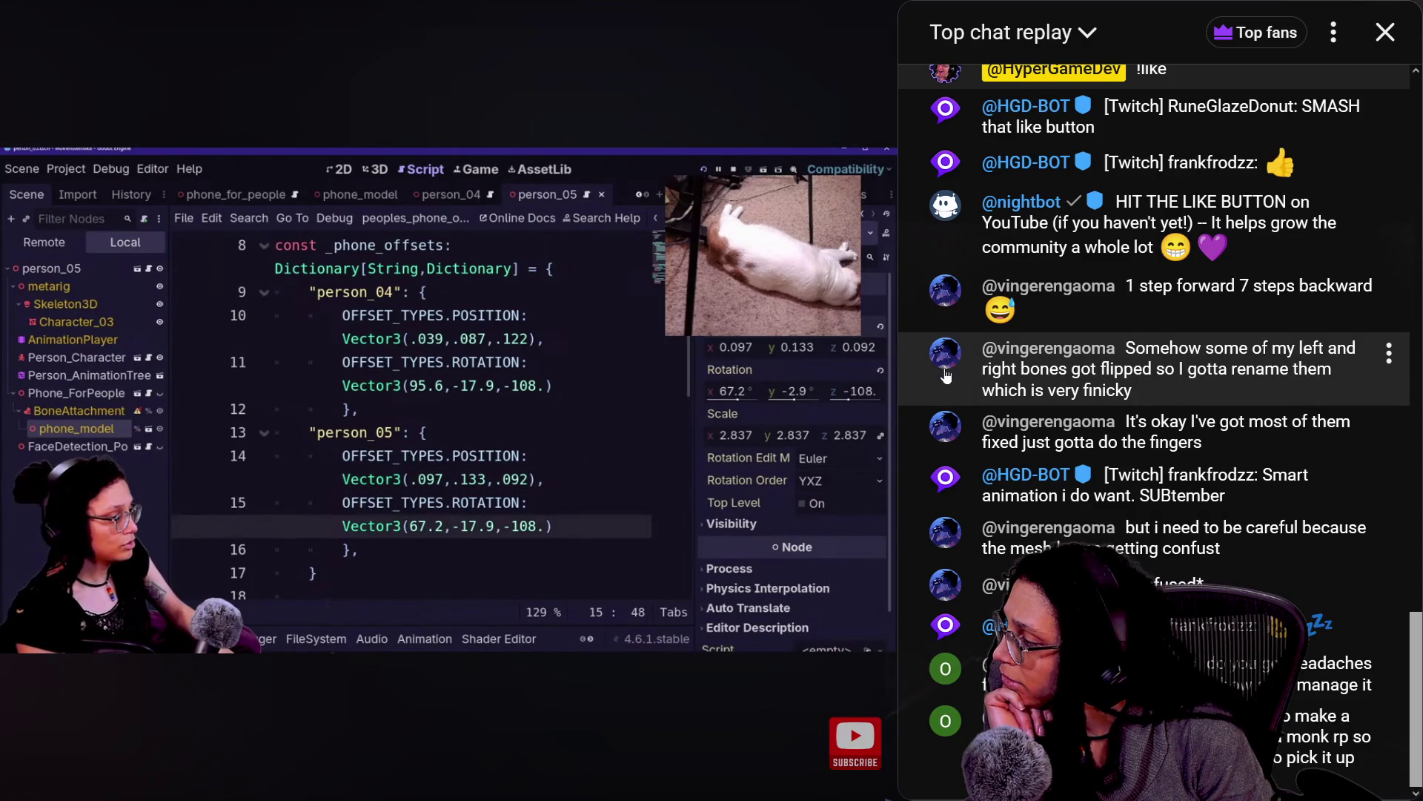
{"action": "key", "text": "Right"}
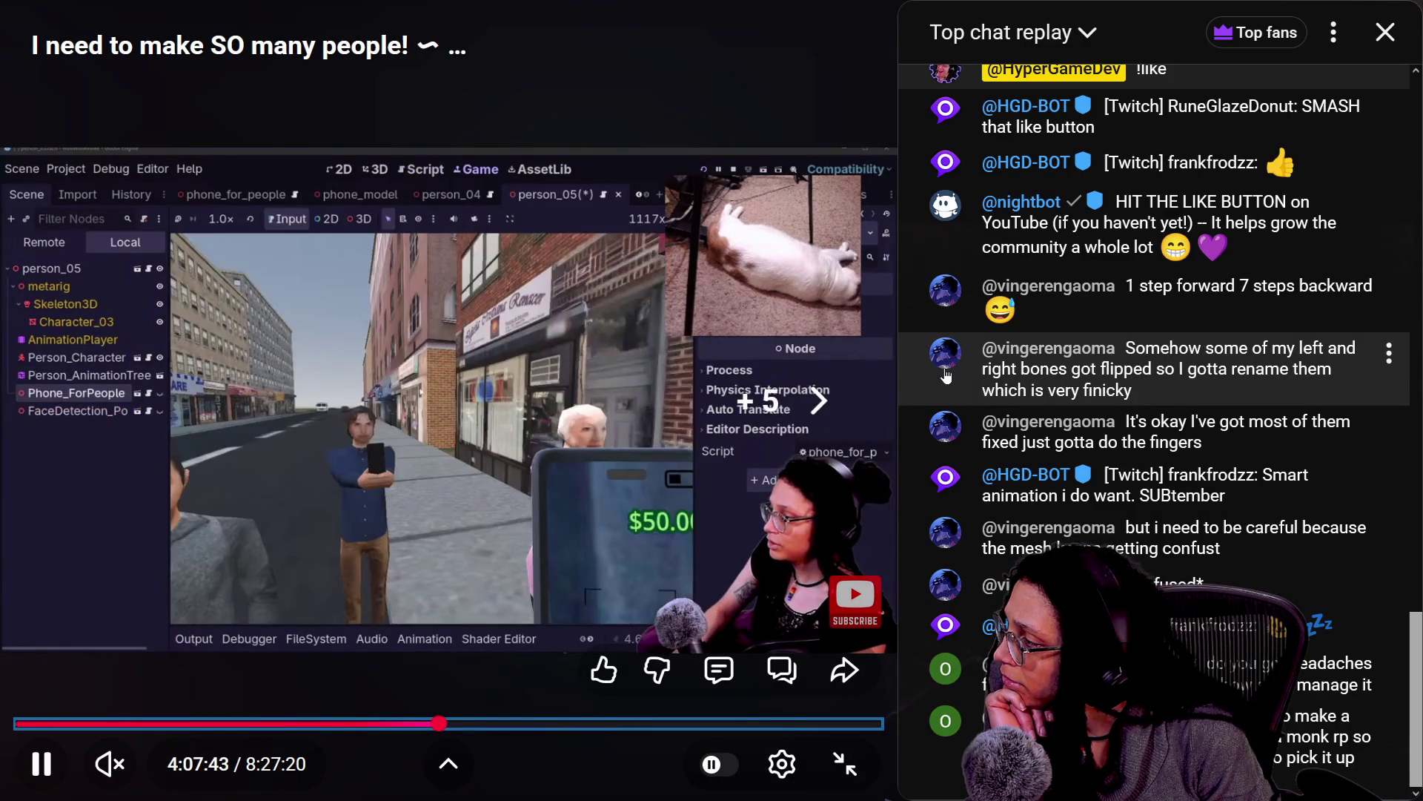
Seek through the stream replay and rewind to 4:03:43, where person_05 duplicates person_04's offsets
{"action": "key", "text": "Right"}
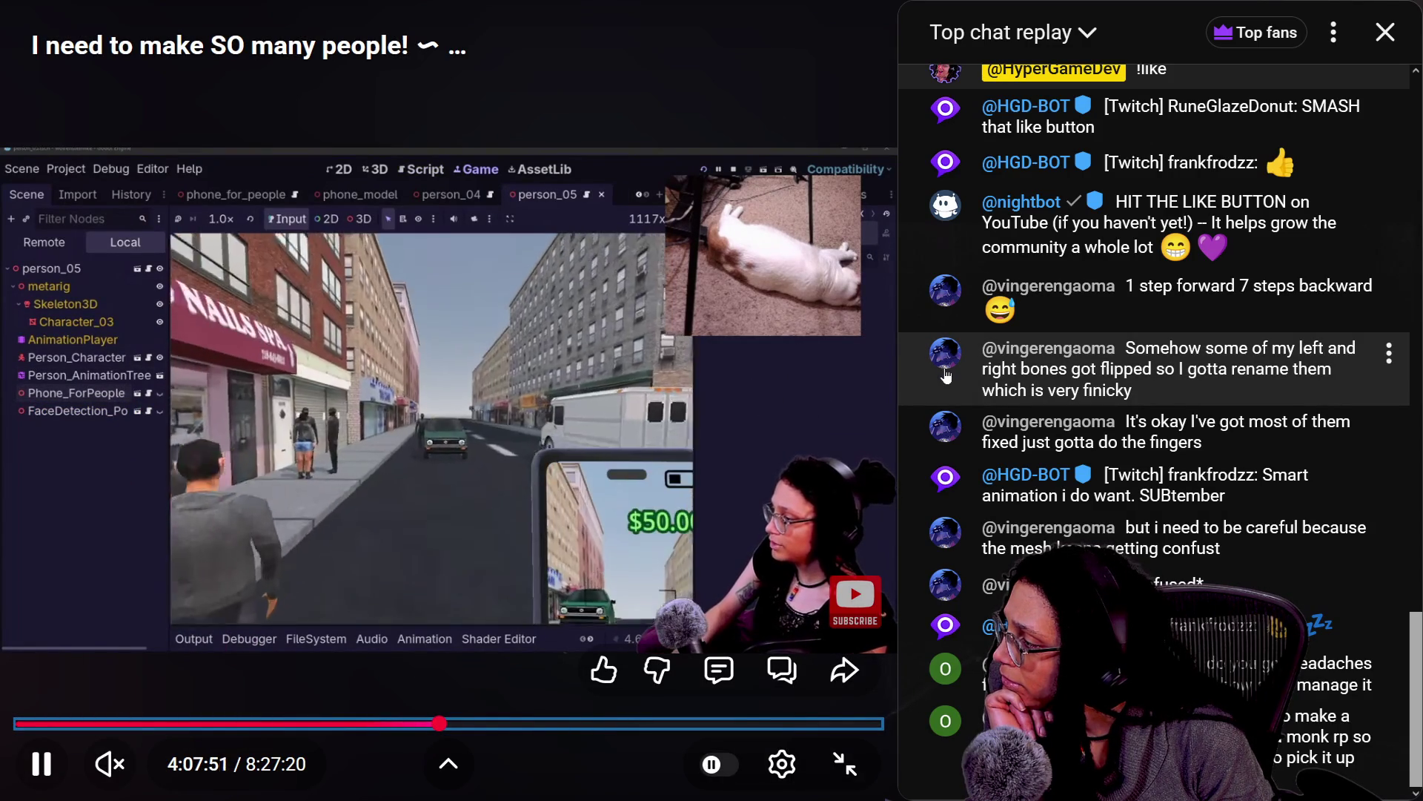
{"action": "key", "text": "Right"}
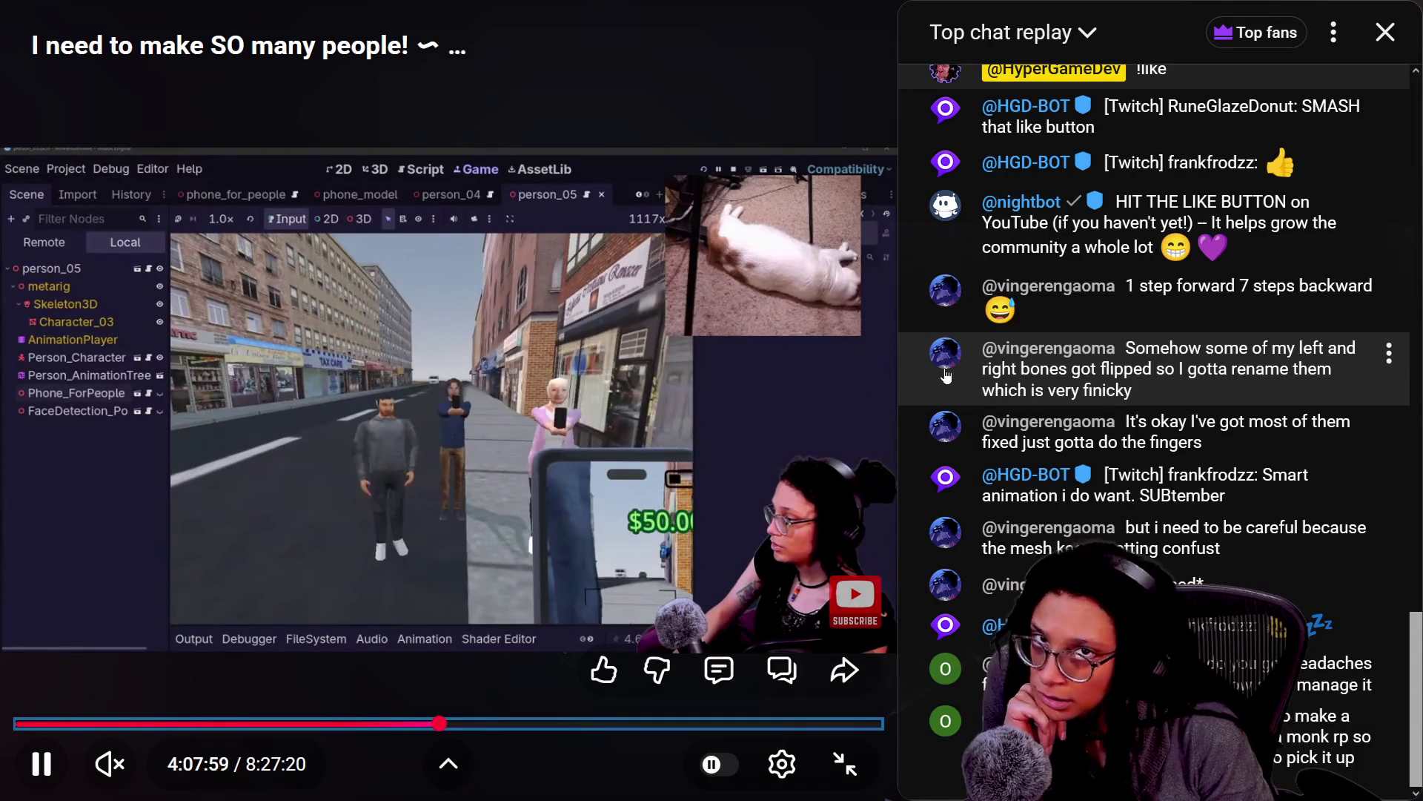
{"action": "key", "text": "Right"}
{"action": "key", "text": "Right"}
{"action": "key", "text": "Right"}
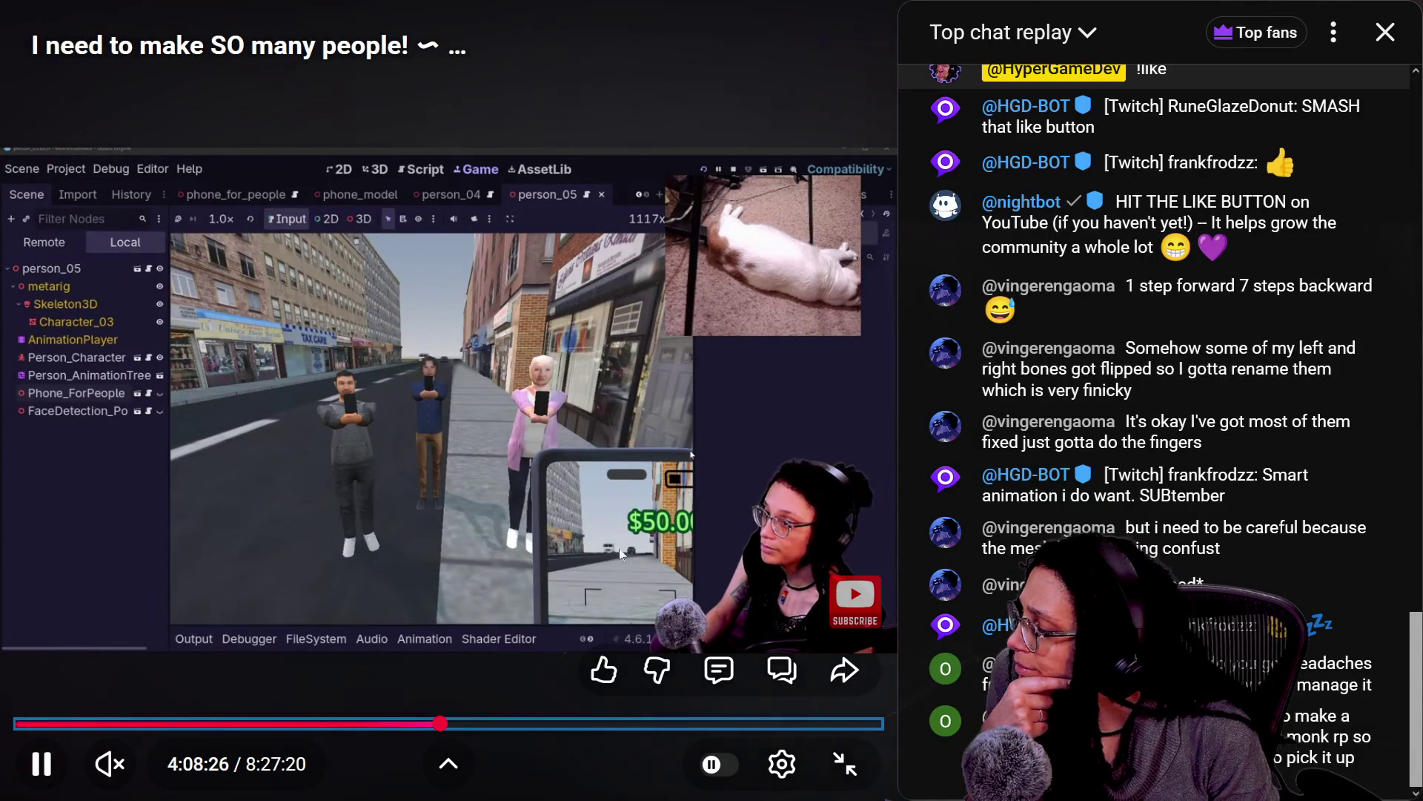
{"action": "key", "text": "Right"}
{"action": "key", "text": "Right"}
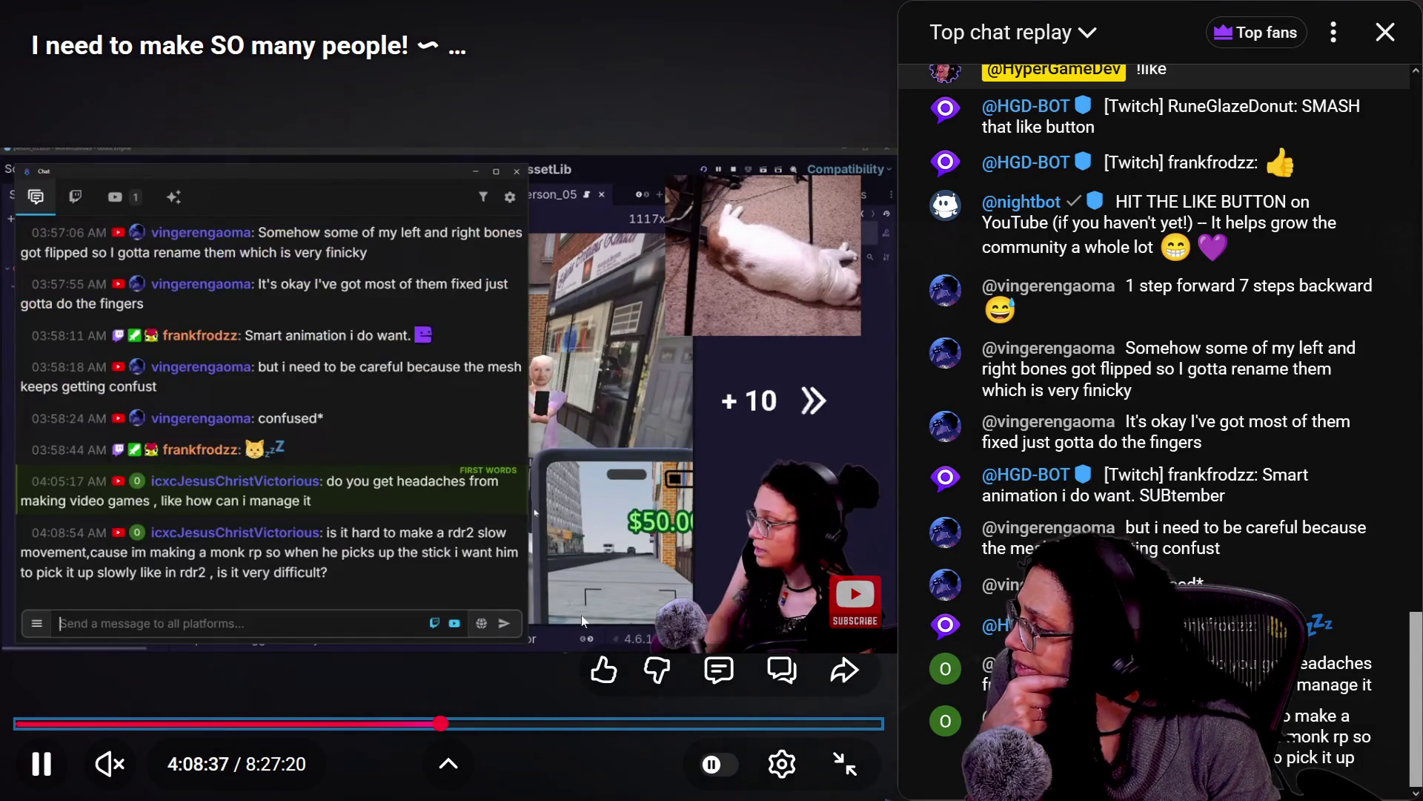
{"action": "key", "text": "Left"}
{"action": "key", "text": "Left"}
{"action": "key", "text": "Left"}
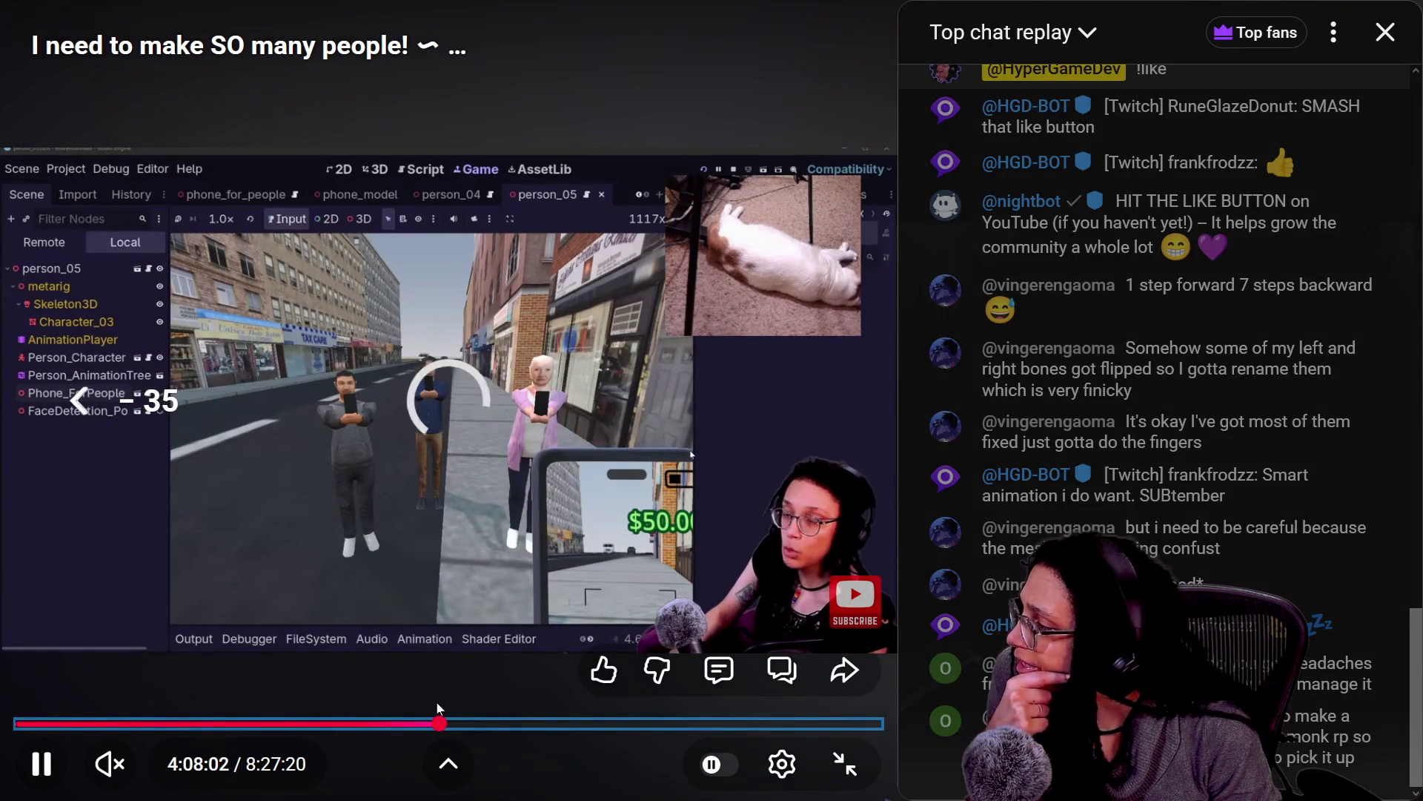
{"action": "key", "text": "Left"}
{"action": "key", "text": "Left"}
{"action": "key", "text": "Left"}
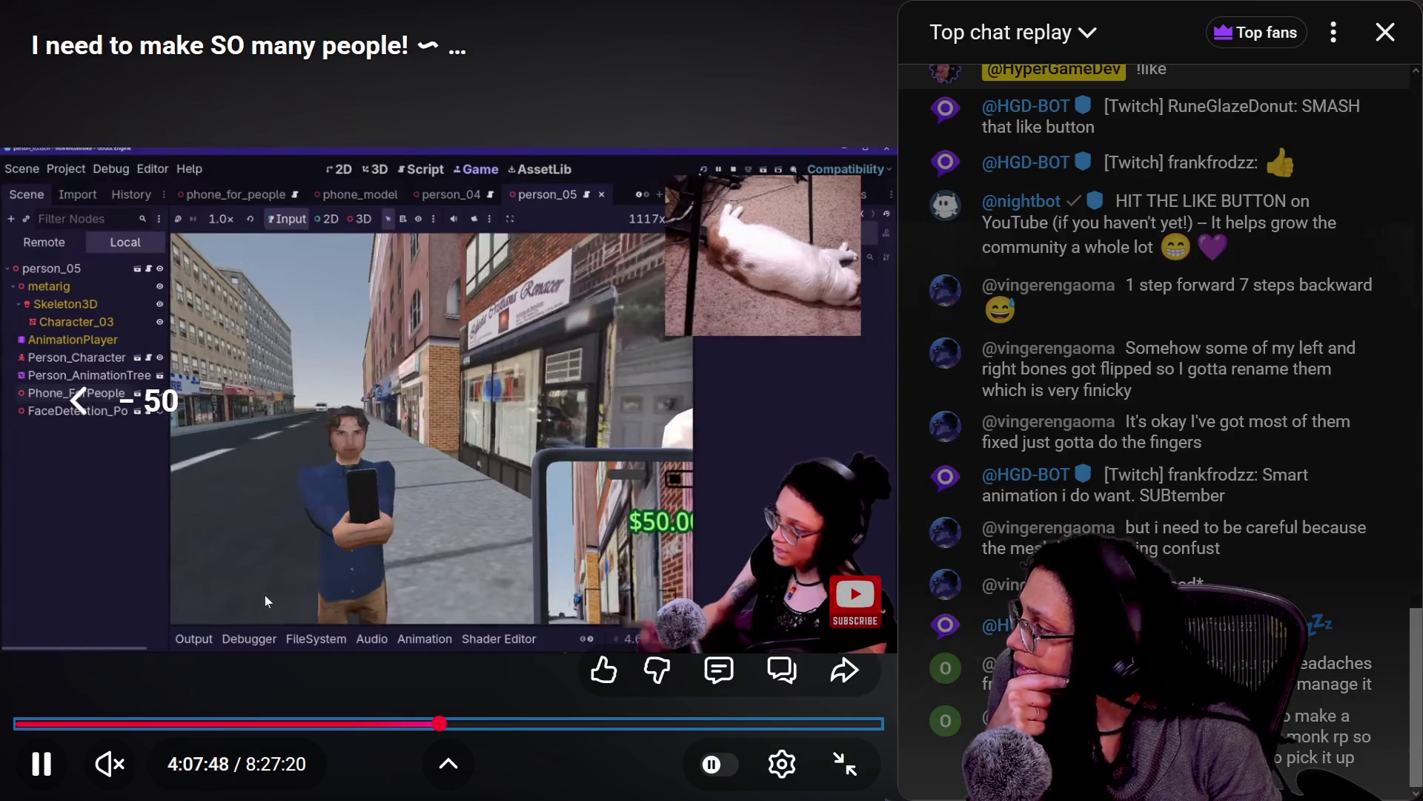
{"action": "key", "text": "Left"}
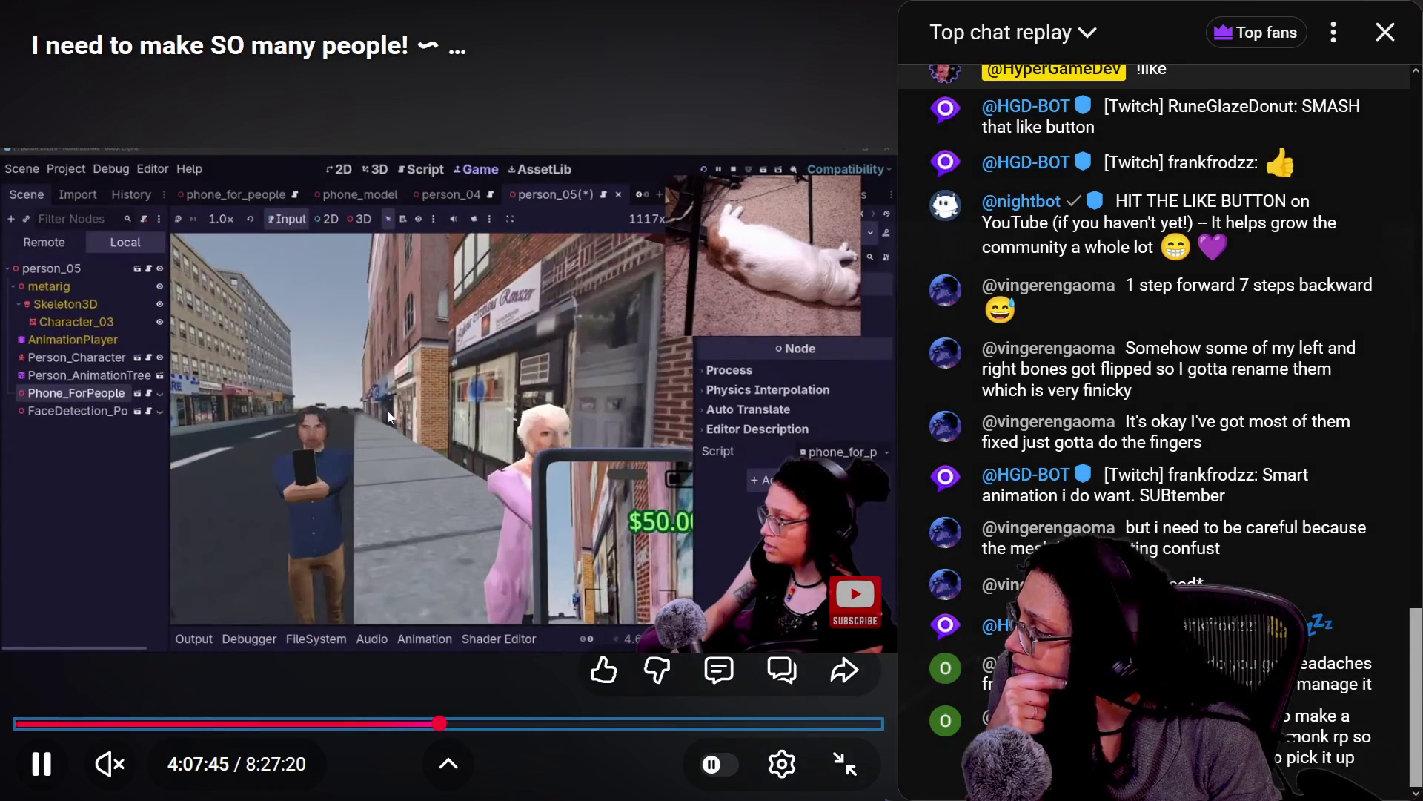
{"action": "key", "text": "Left"}
{"action": "key", "text": "Left"}
{"action": "key", "text": "Left"}
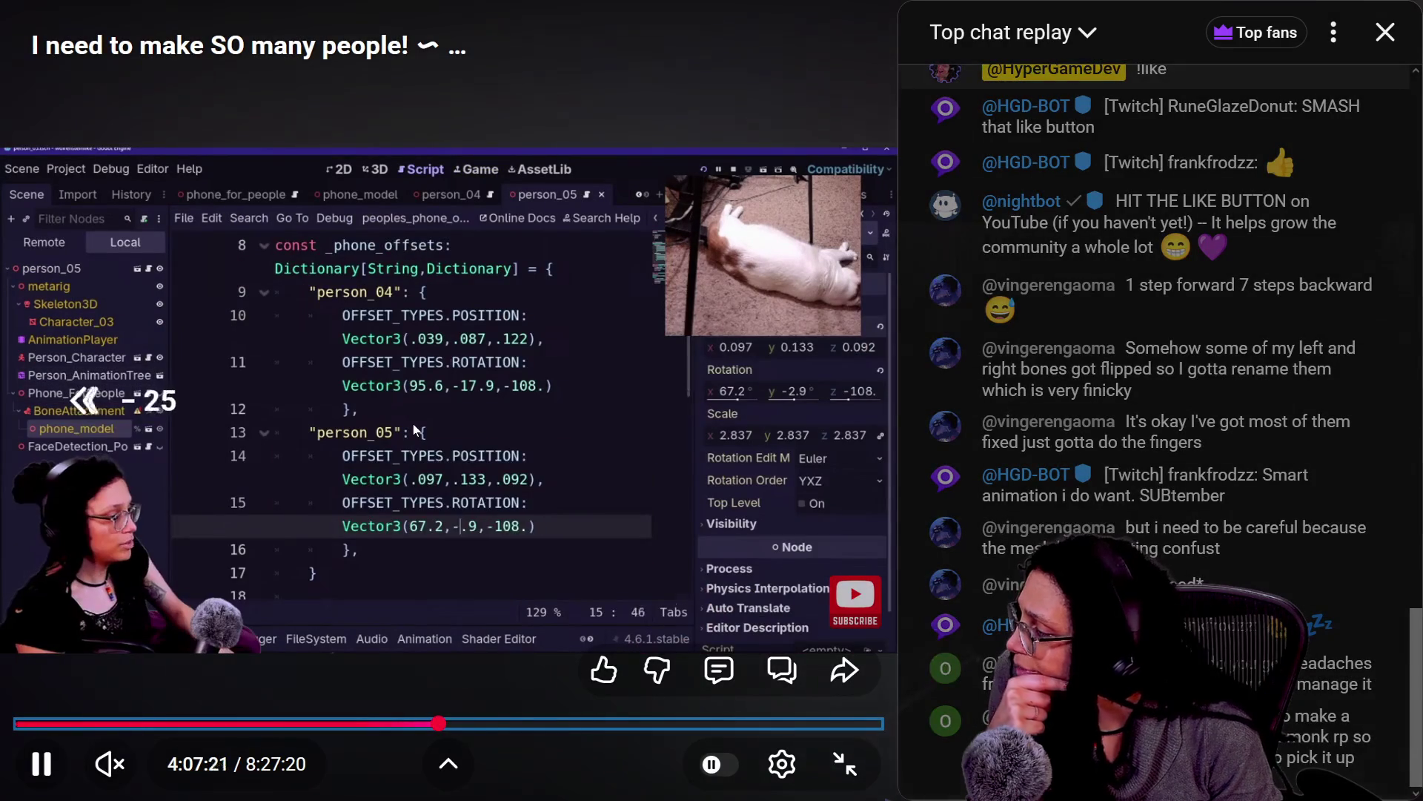
{"action": "key", "text": "Left"}
{"action": "key", "text": "Left"}
{"action": "key", "text": "Left"}
{"action": "key", "text": "Left"}
{"action": "key", "text": "Left"}
{"action": "key", "text": "Left"}
{"action": "key", "text": "Left"}
{"action": "key", "text": "Left"}
{"action": "key", "text": "Left"}
{"action": "key", "text": "Right"}
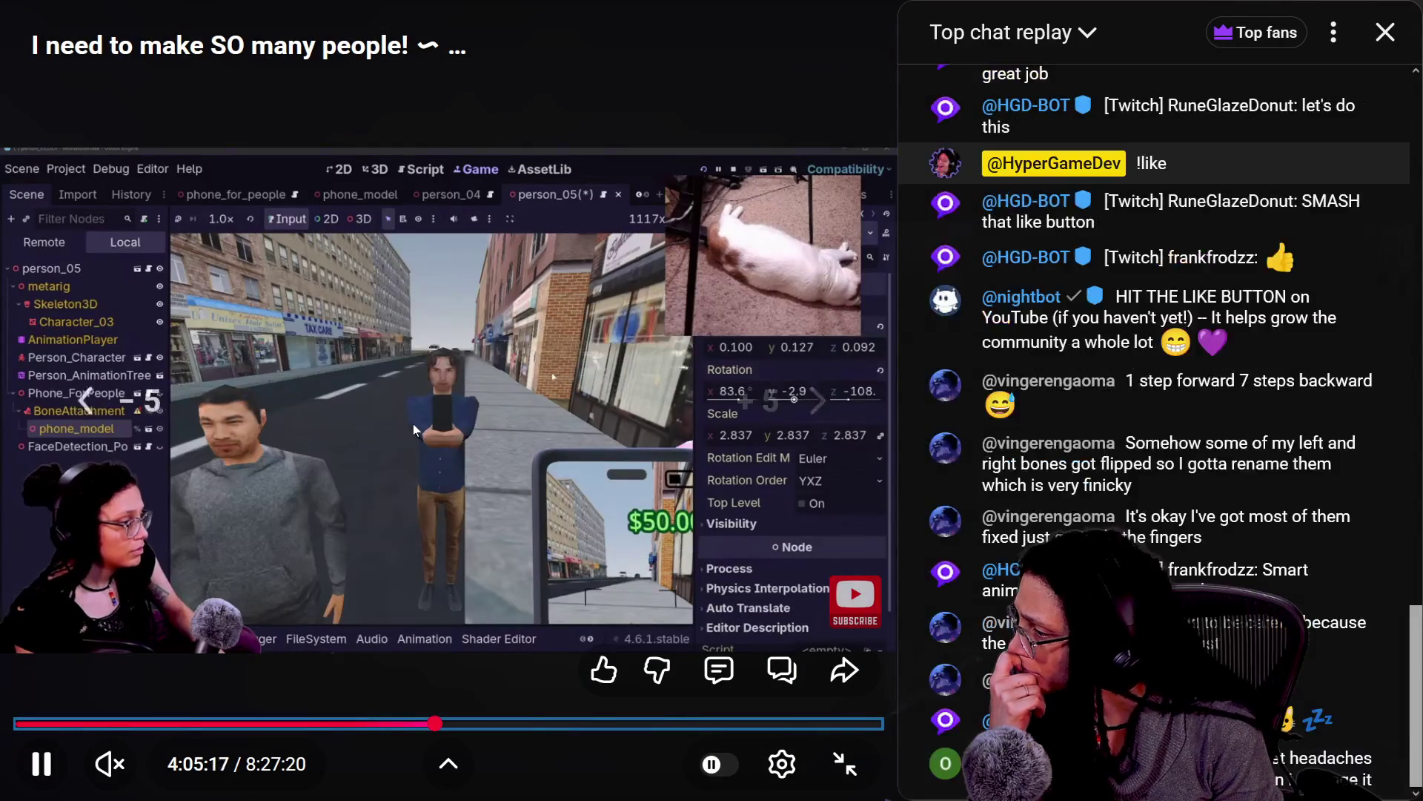
{"action": "key", "text": "Left"}
{"action": "key", "text": "Left"}
{"action": "key", "text": "Left"}
{"action": "key", "text": "Left"}
{"action": "key", "text": "Left"}
{"action": "key", "text": "Left"}
{"action": "key", "text": "Left"}
{"action": "key", "text": "Left"}
{"action": "key", "text": "Left"}
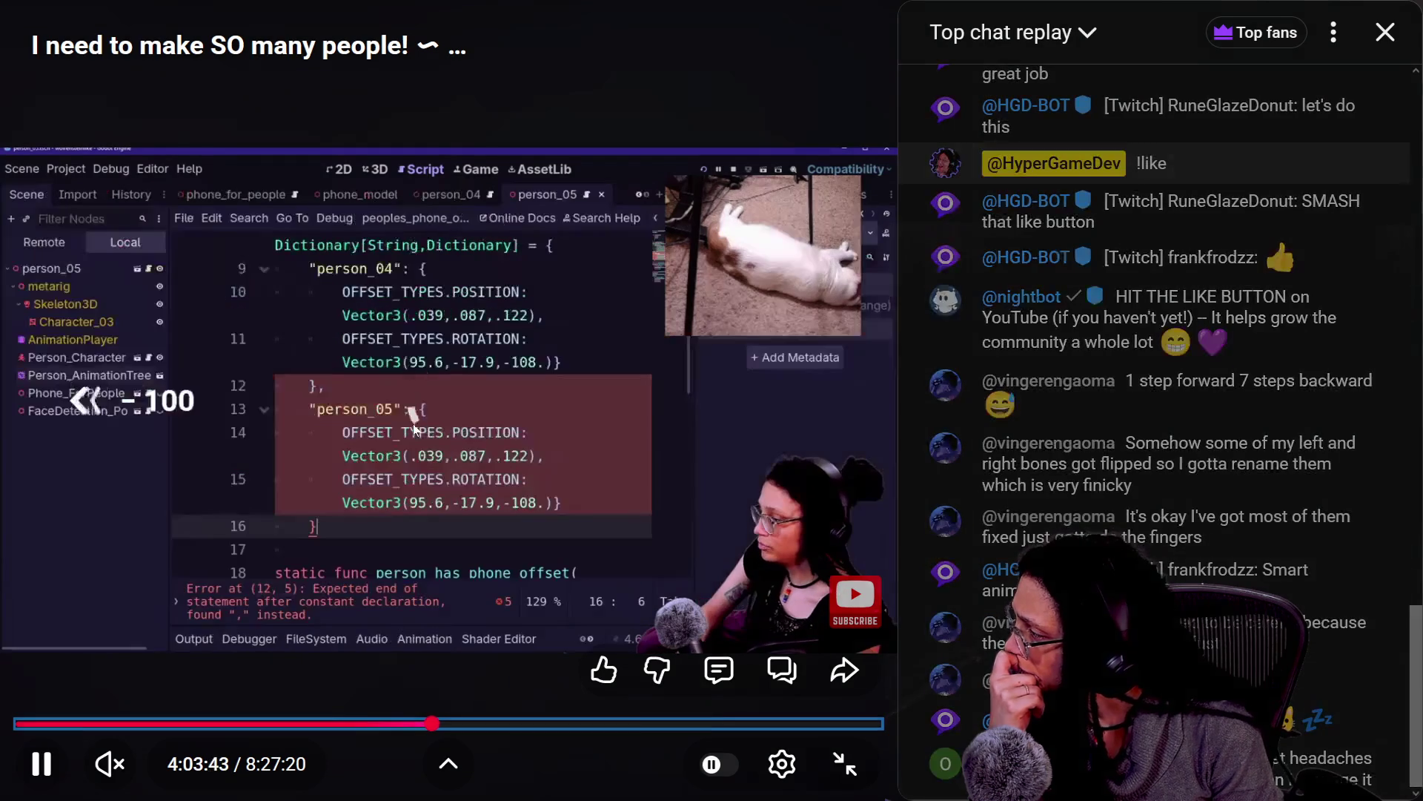
{"action": "key", "text": "Left"}
{"action": "key", "text": "Left"}
{"action": "key", "text": "Left"}
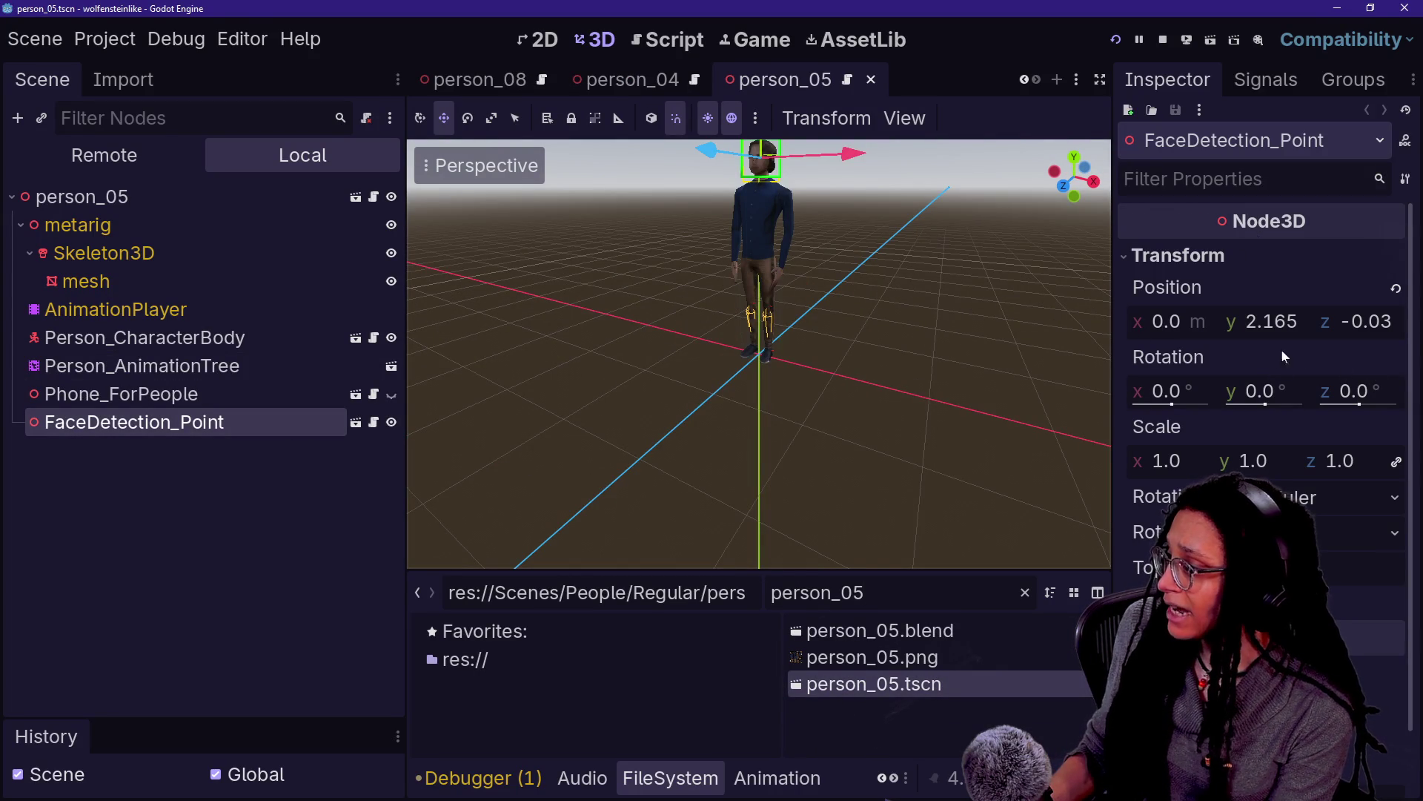
Show Phone_ForPeople's transform, then preview the person_08 scene in the running game
{"action": "left_click", "coordinate": [204, 394]}
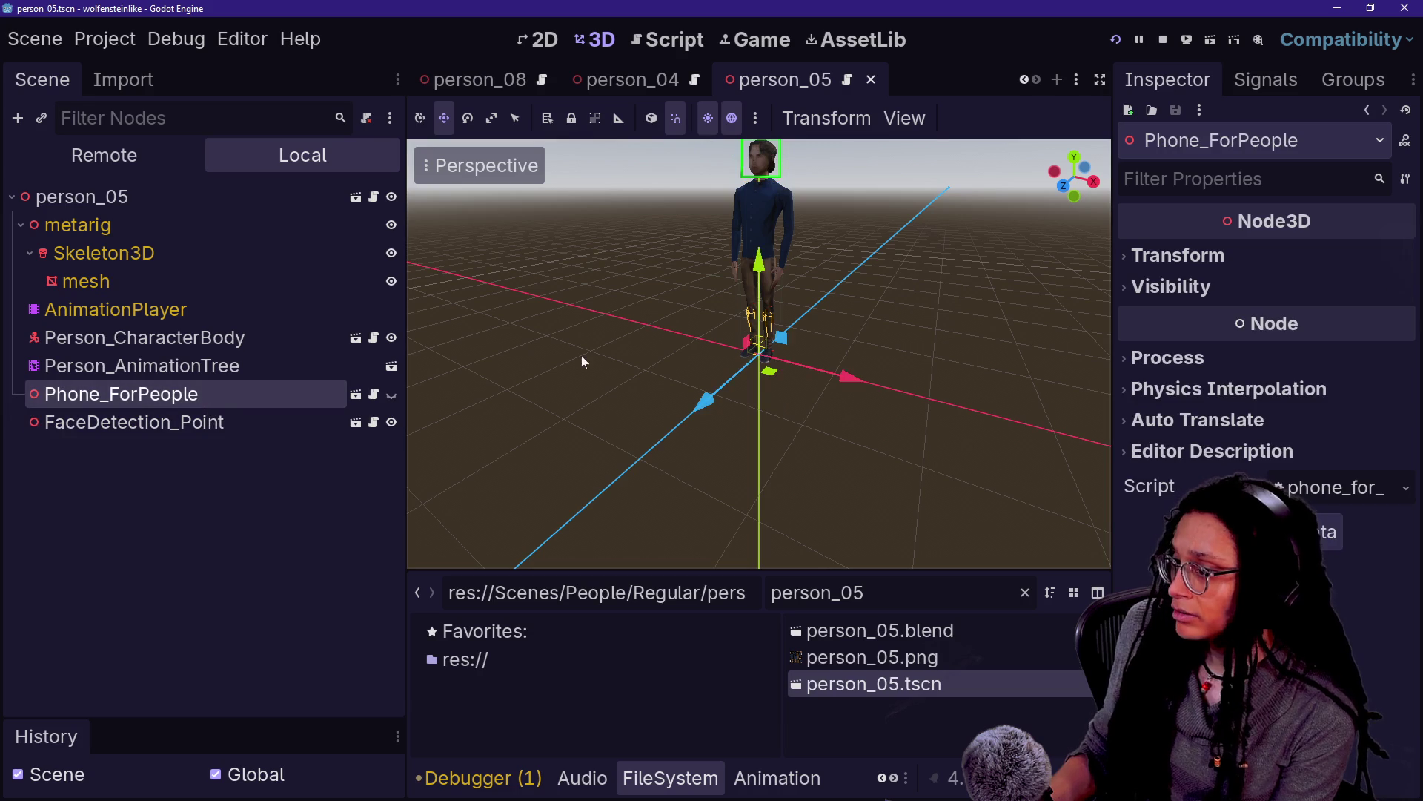
{"action": "left_click", "coordinate": [1121, 255]}
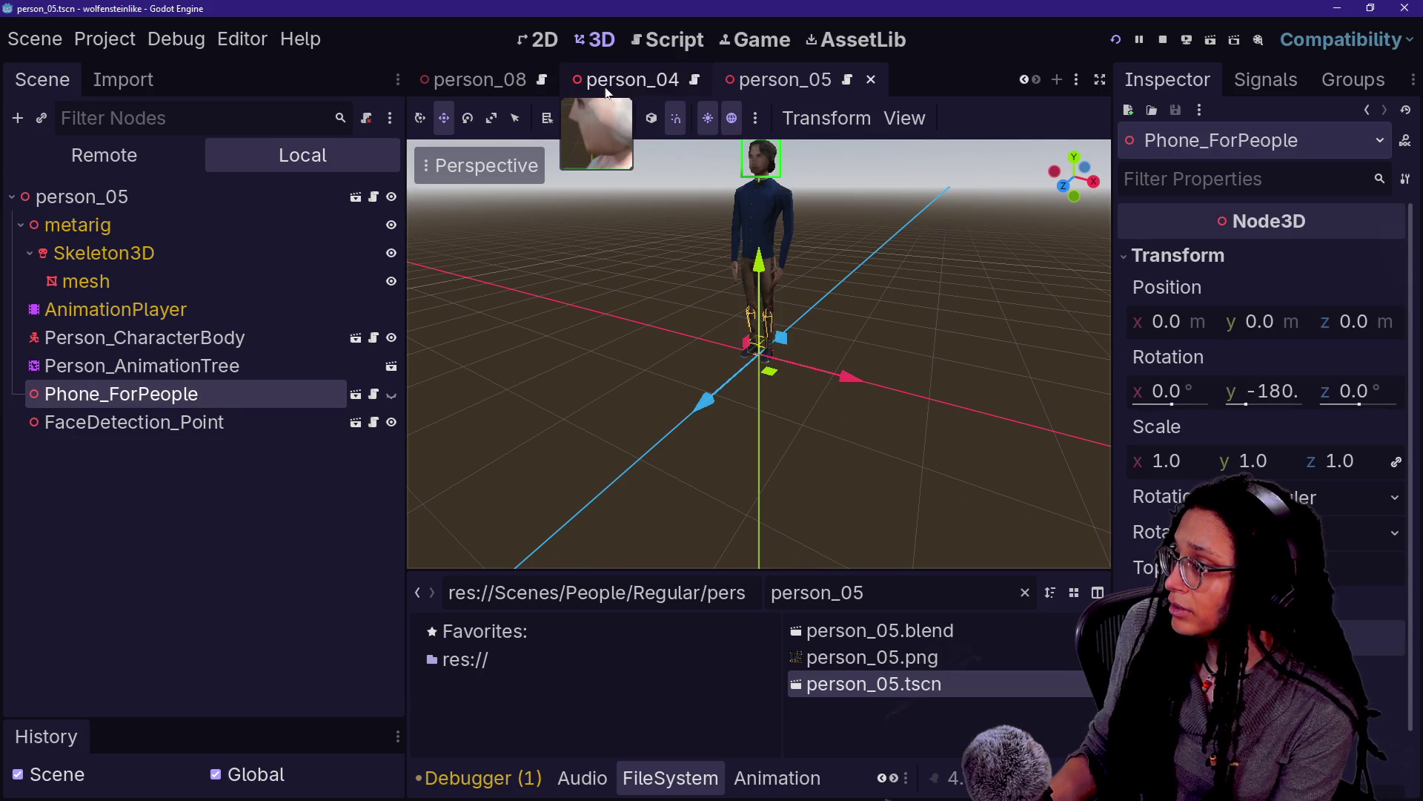
{"action": "left_click", "coordinate": [478, 80]}
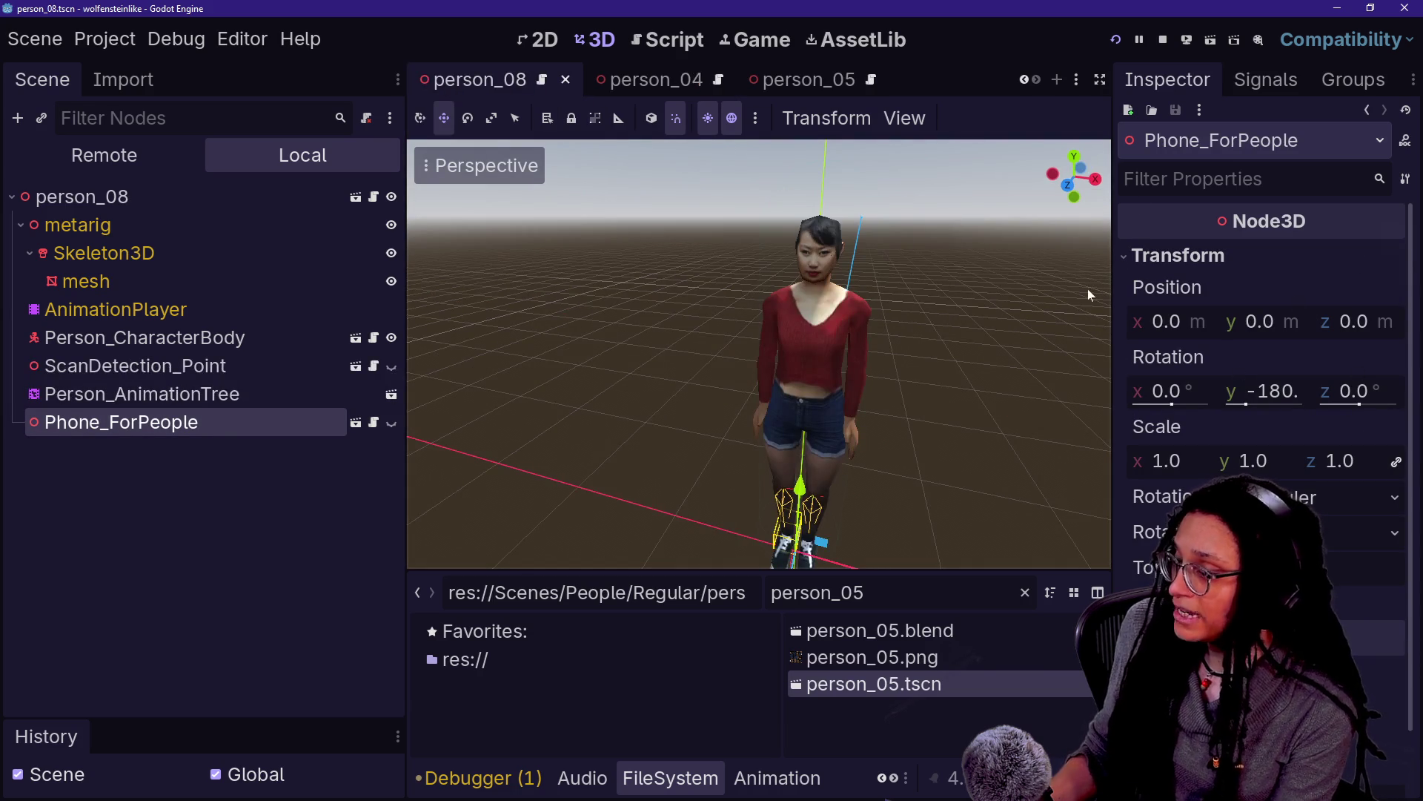
{"action": "left_click", "coordinate": [751, 42]}
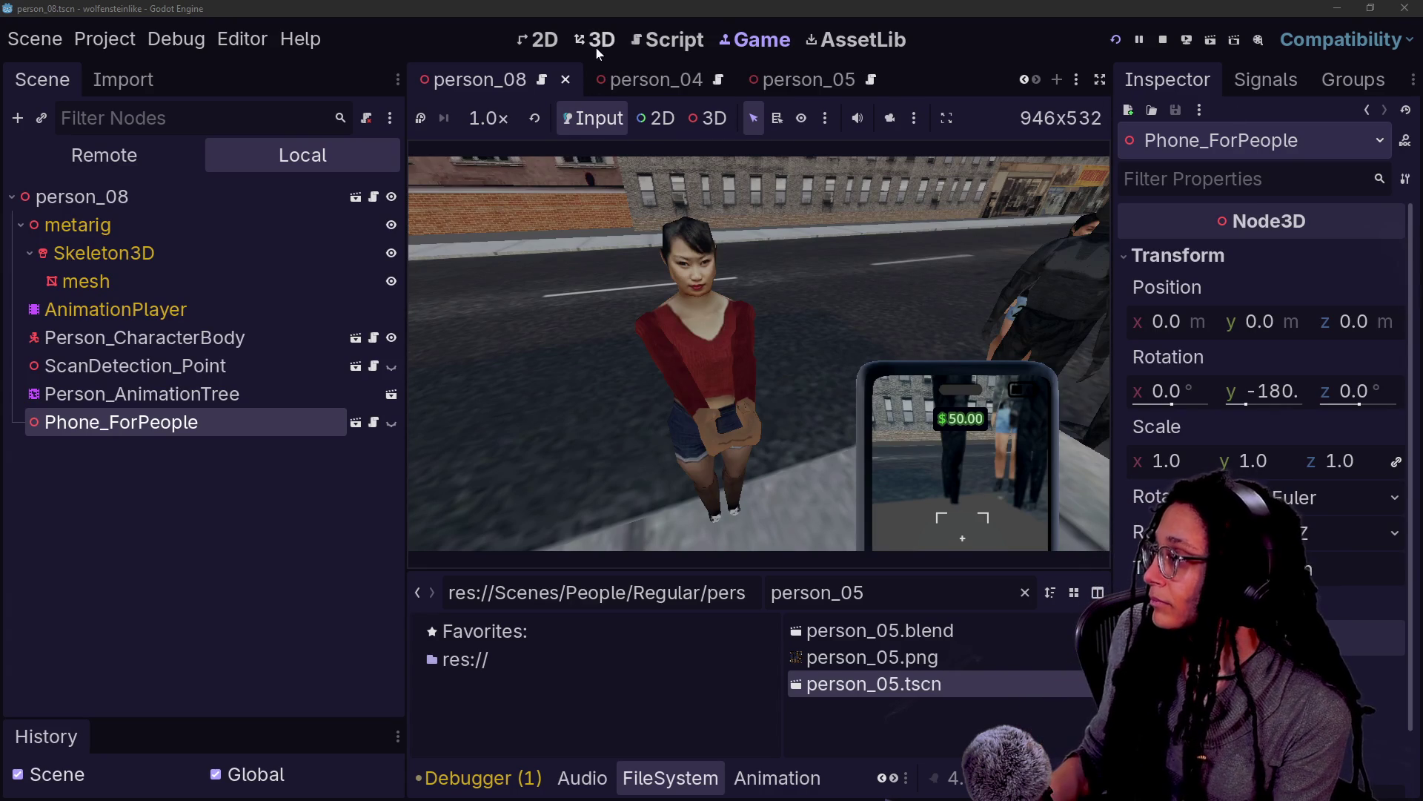
Go to person_08's script containing the phone animation code
{"action": "left_click", "coordinate": [646, 45]}
{"action": "scroll", "coordinate": [726, 334], "scroll_direction": "down", "scroll_amount": 2}
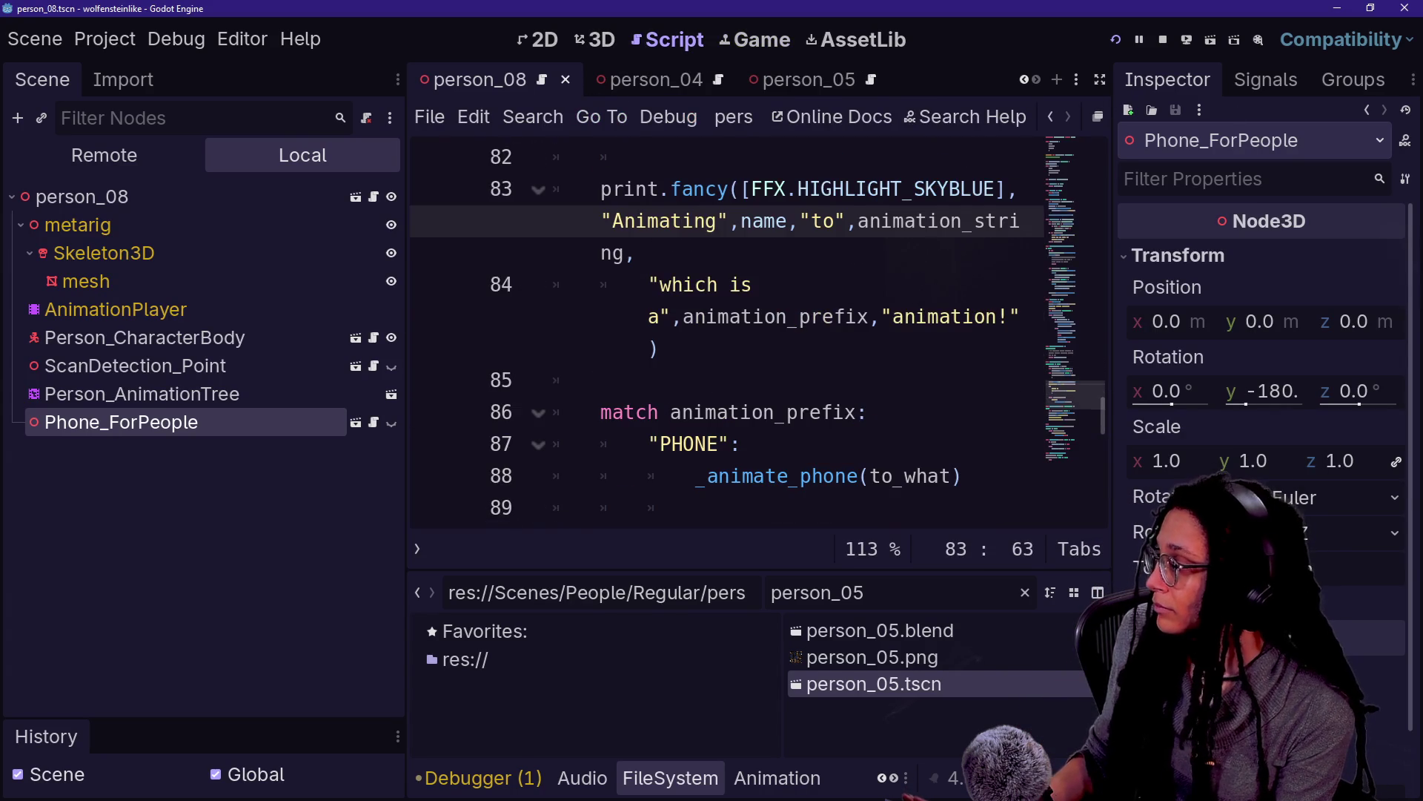
{"action": "left_click", "coordinate": [677, 340]}
Quick-open the peoples_phone_offsets.gd script by searching 'phone_off'
{"action": "key", "text": "shift+alt+o"}
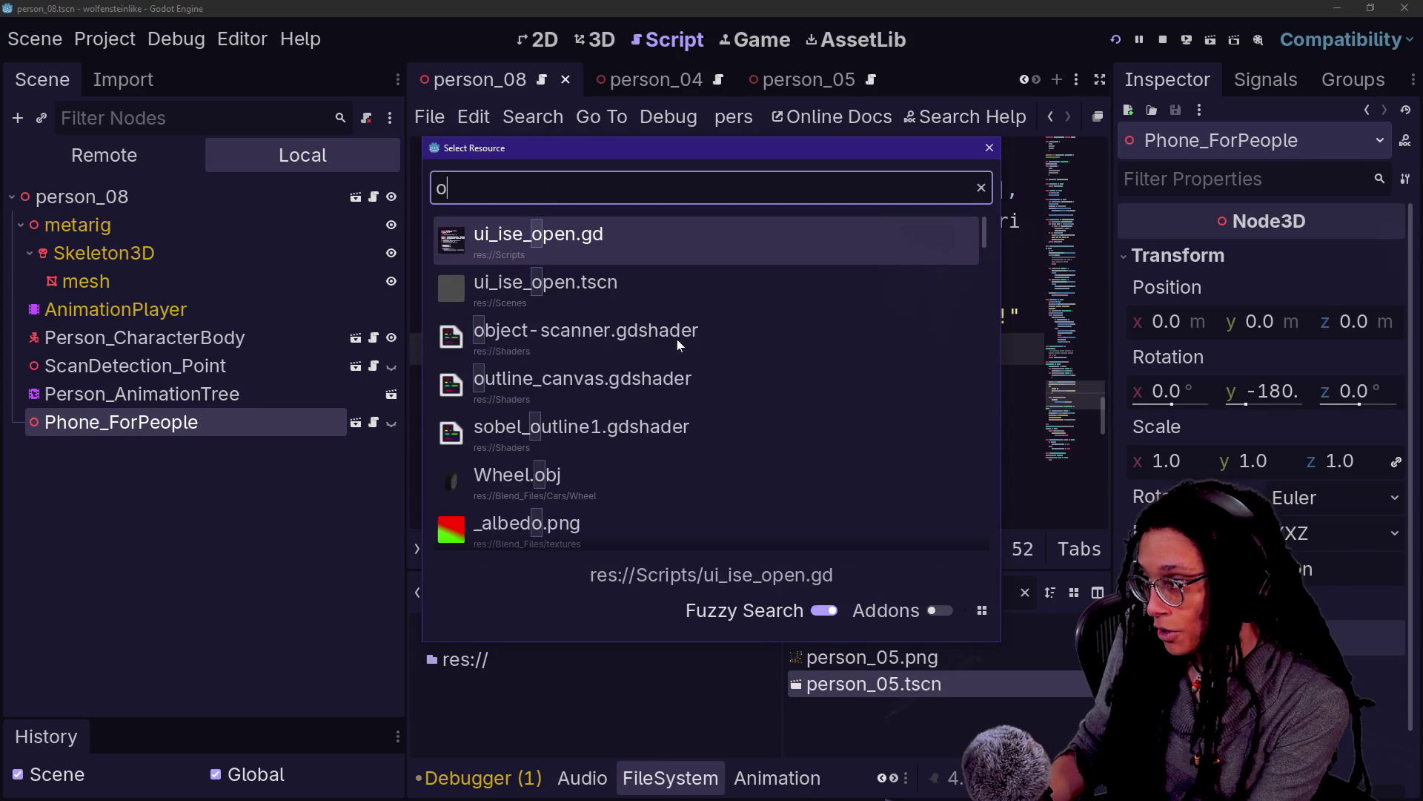
{"action": "type", "text": "of"}
{"action": "key", "text": "BackSpace"}
{"action": "key", "text": "BackSpace"}
{"action": "type", "text": "phone_"}
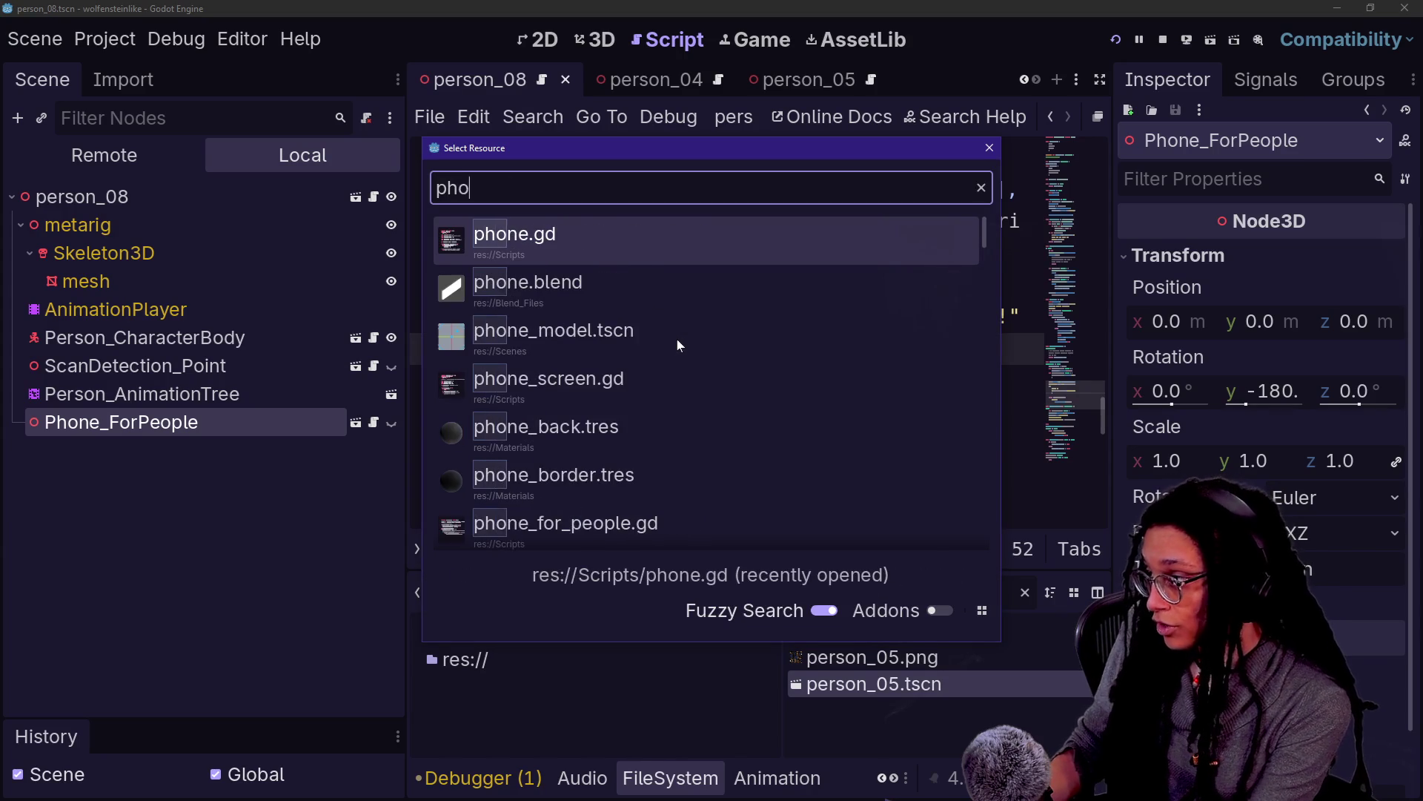
{"action": "type", "text": "off"}
{"action": "key", "text": "Return"}
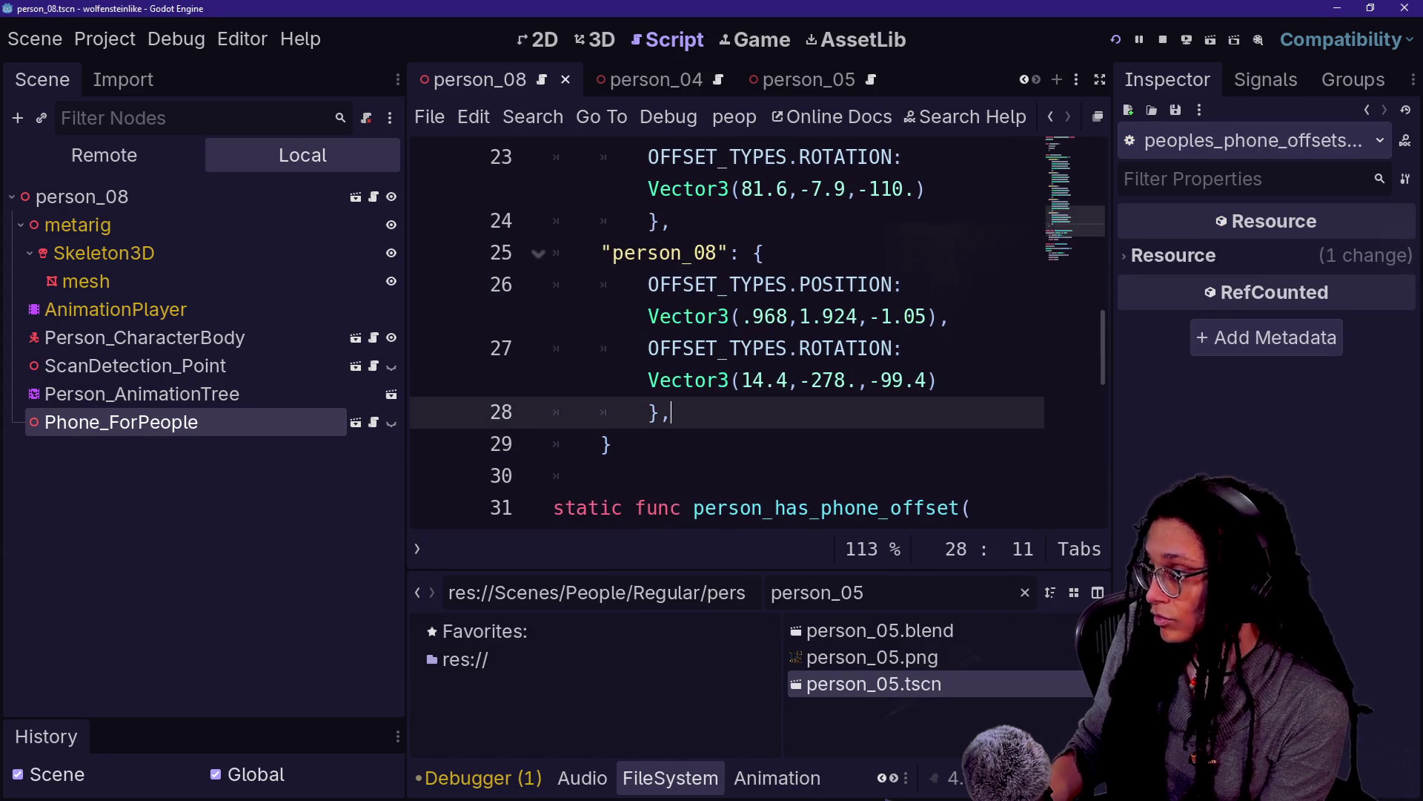
Comment out the person_08 offset lines, save, and run the project
{"action": "key", "text": "shift+Up"}
{"action": "key", "text": "shift+Up"}
{"action": "key", "text": "shift+Up"}
{"action": "key", "text": "ctrl+k"}
{"action": "key", "text": "ctrl+s"}
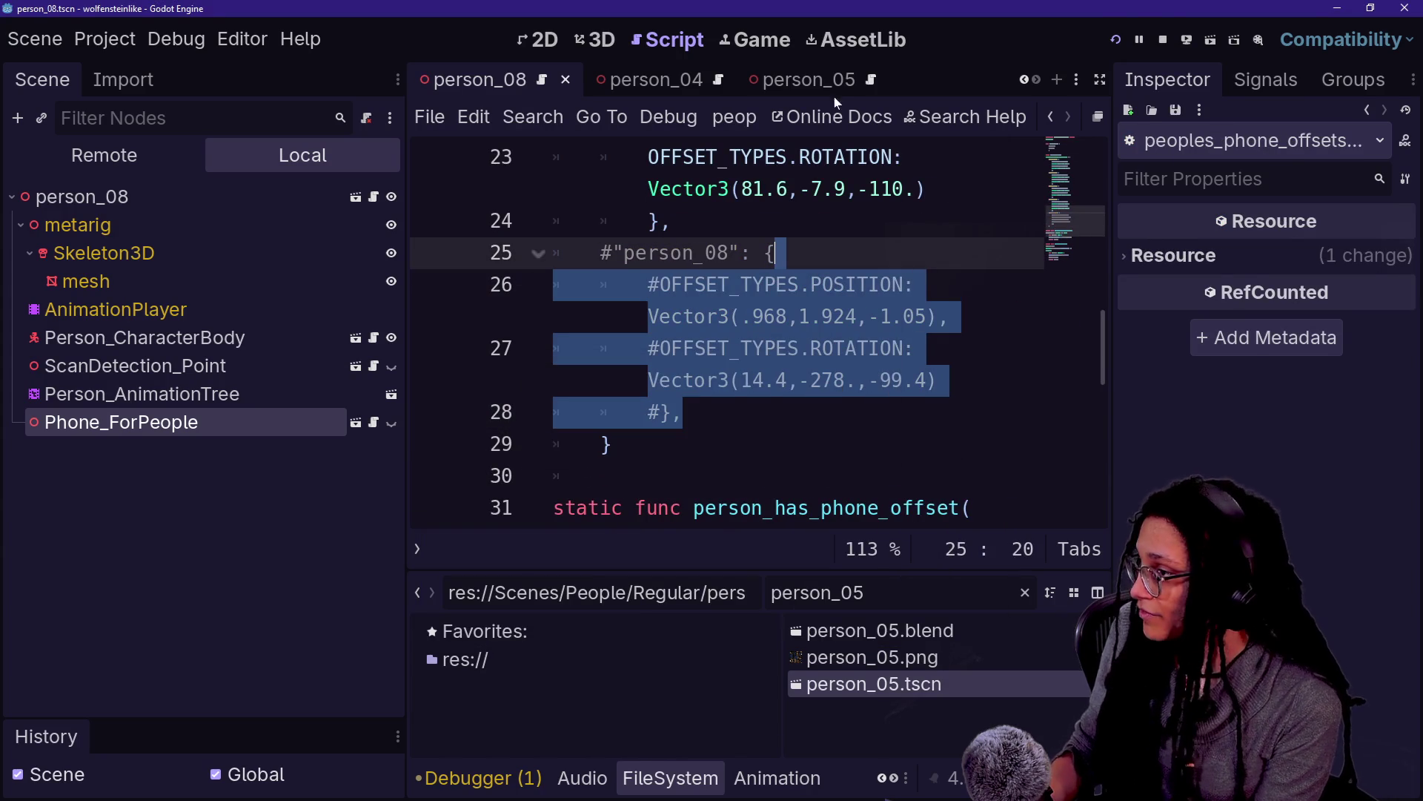
{"action": "left_click", "coordinate": [1118, 42]}
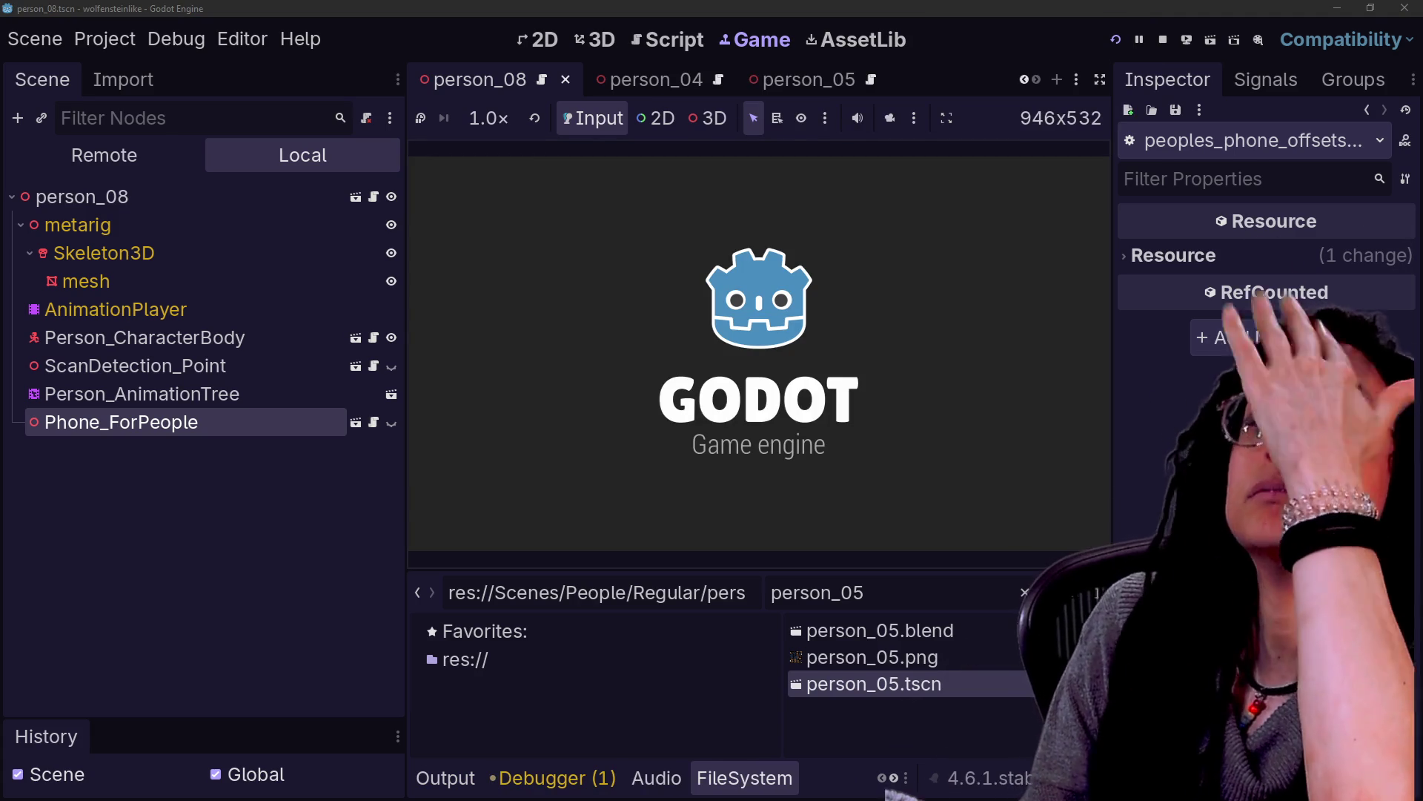
Walk up to the woman in the game to check how she holds her phone
{"action": "key", "text": "w"}
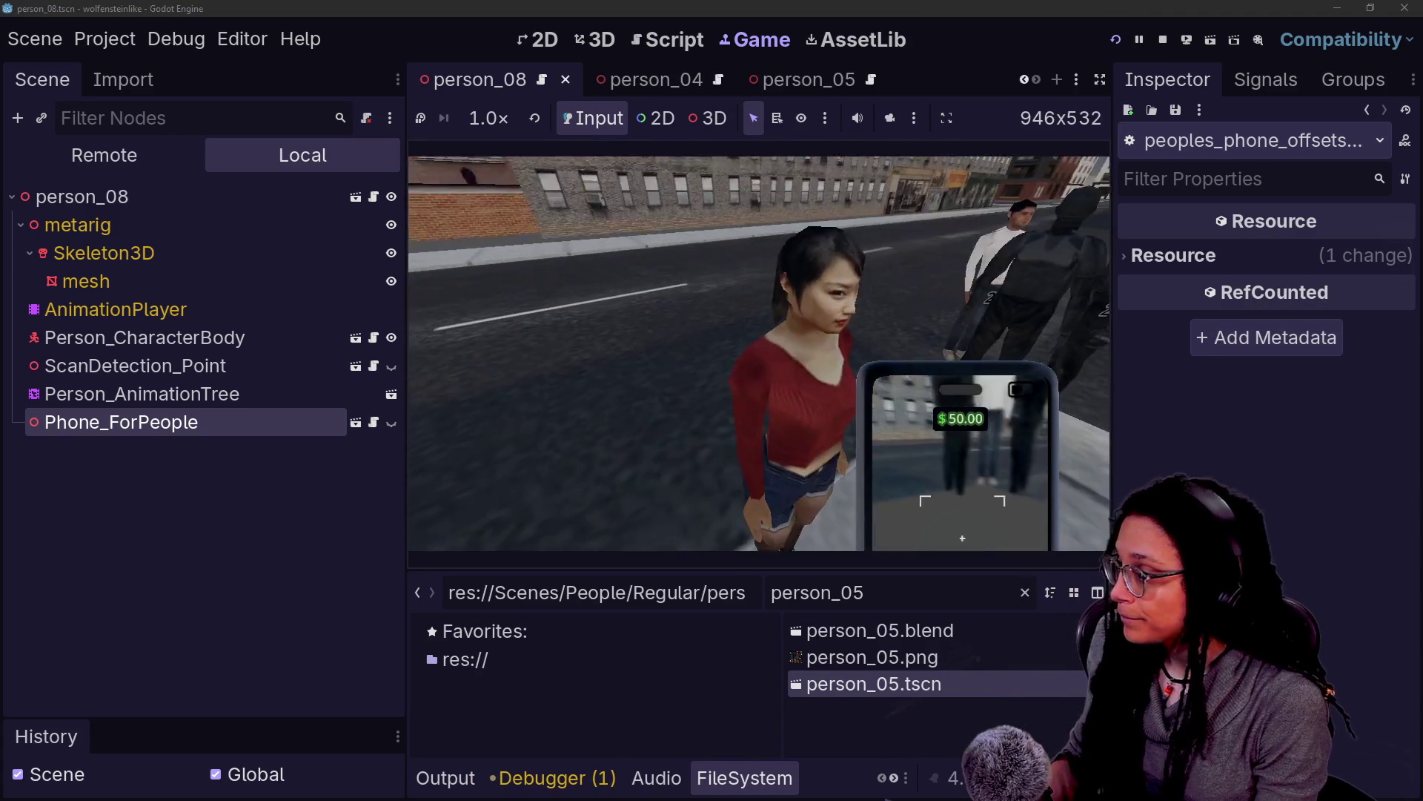
{"action": "key", "text": "w"}
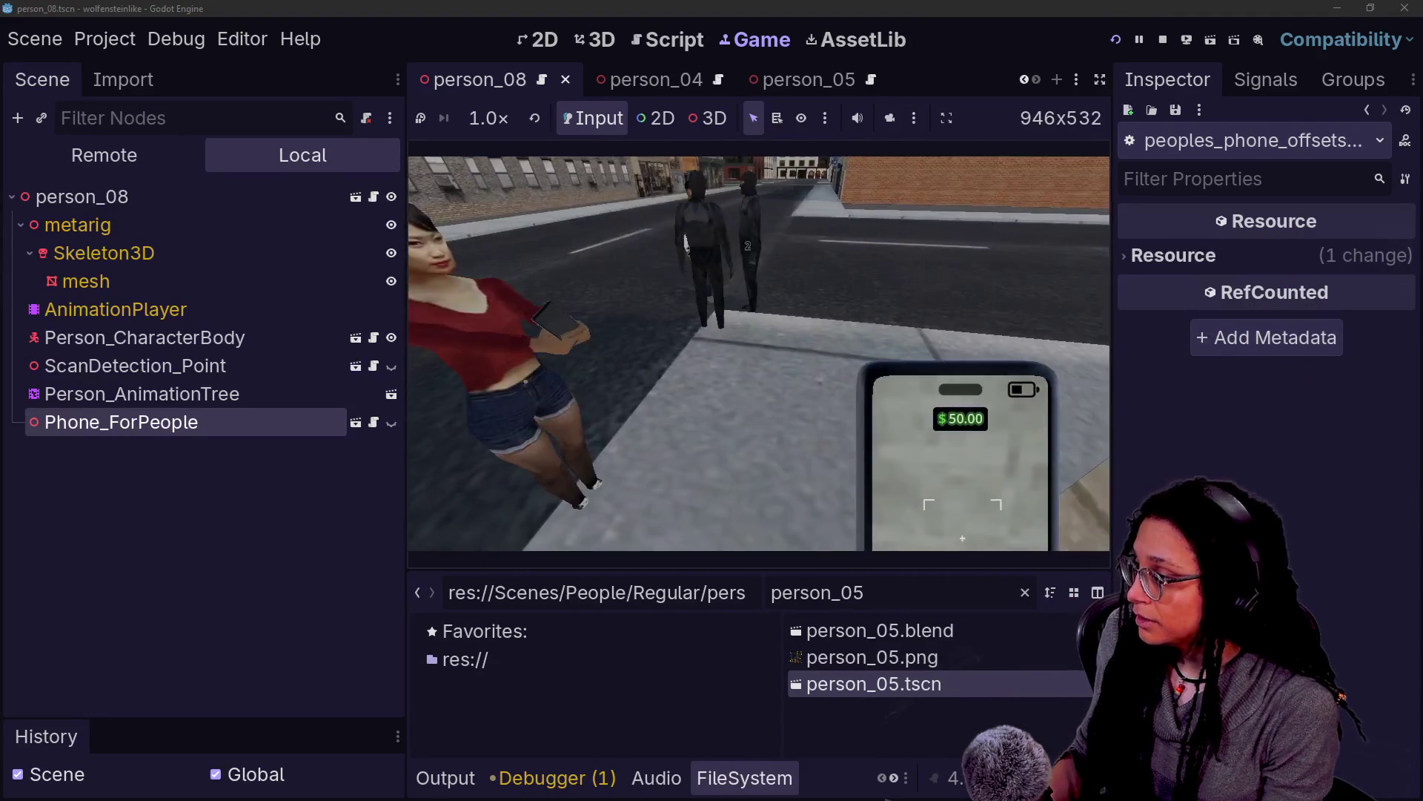
{"action": "key", "text": "w"}
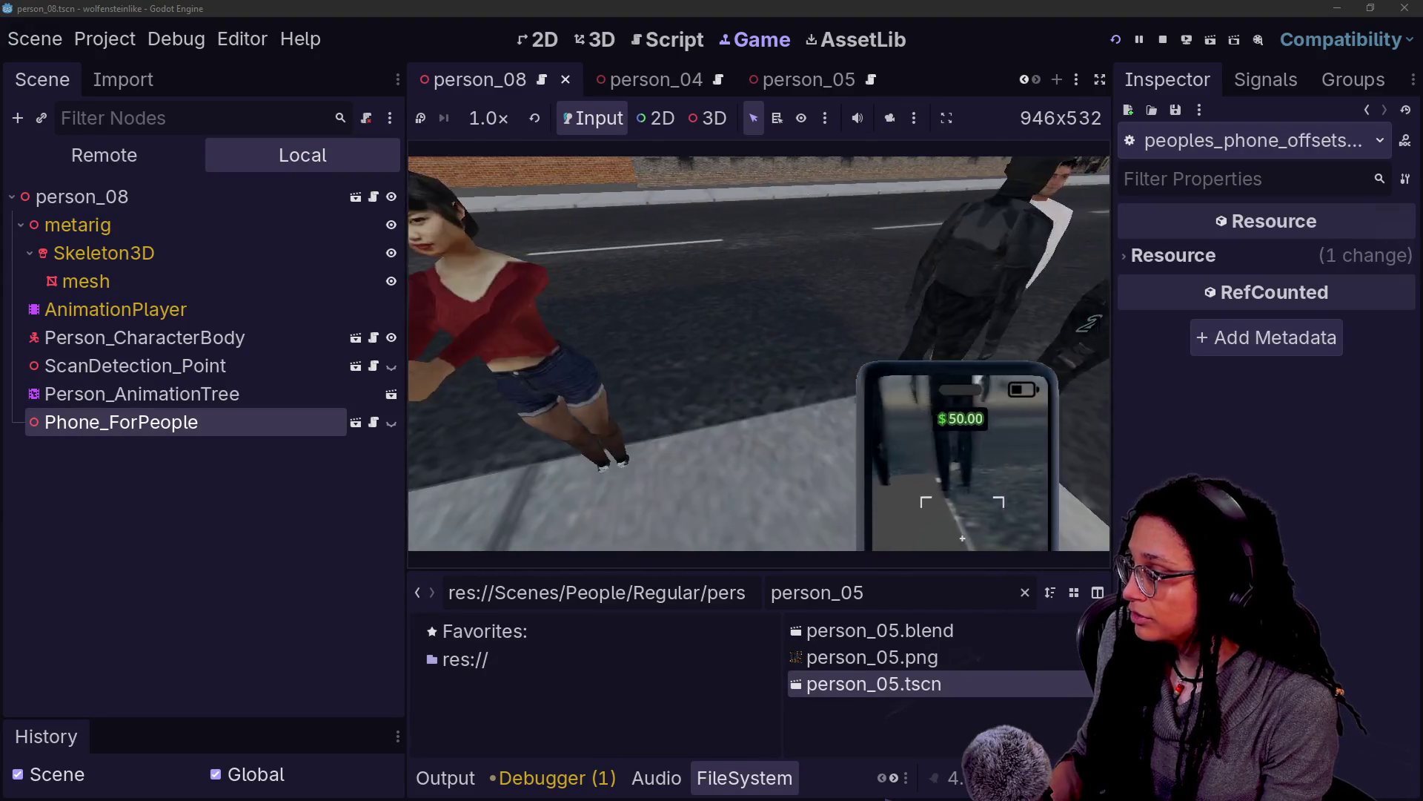
{"action": "key", "text": "s"}
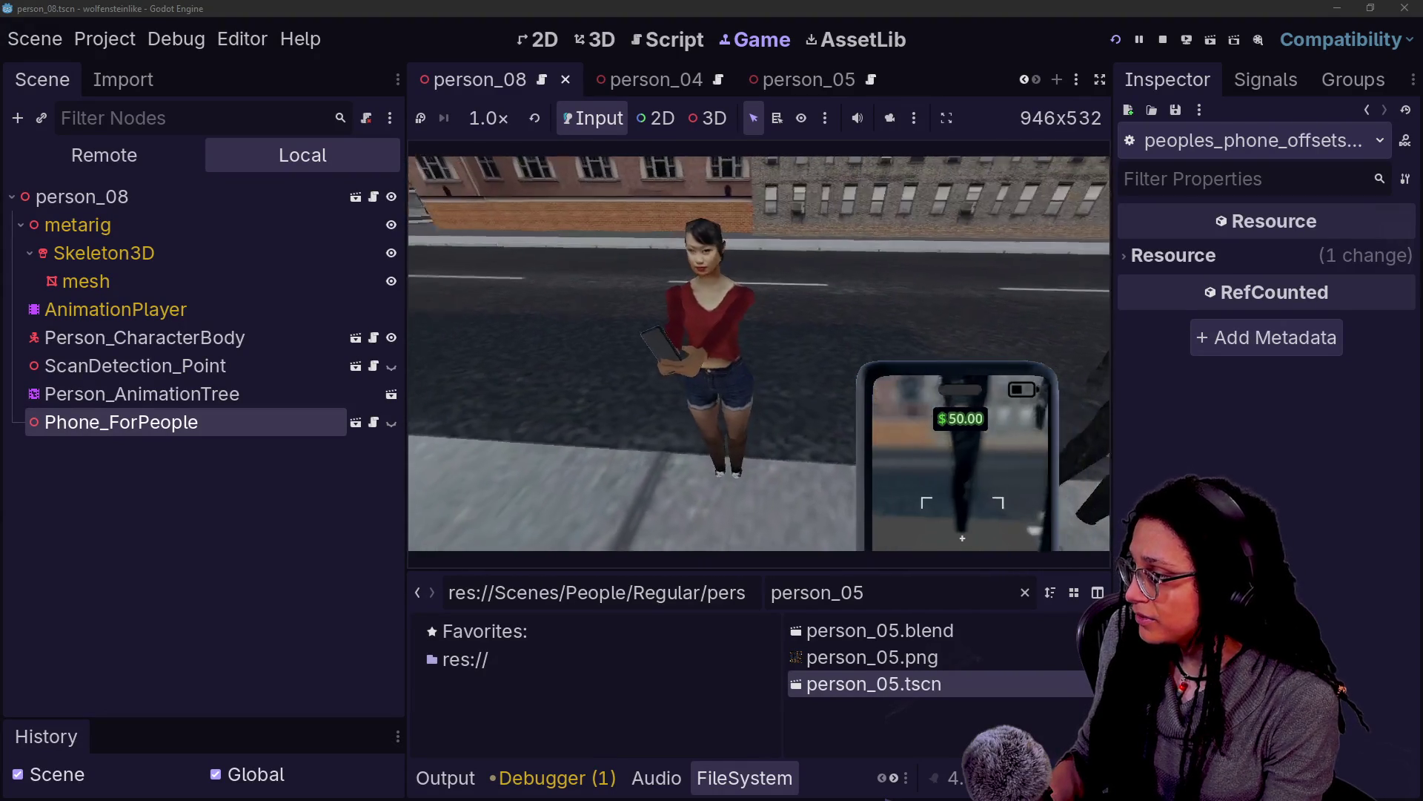
{"action": "key", "text": "w"}
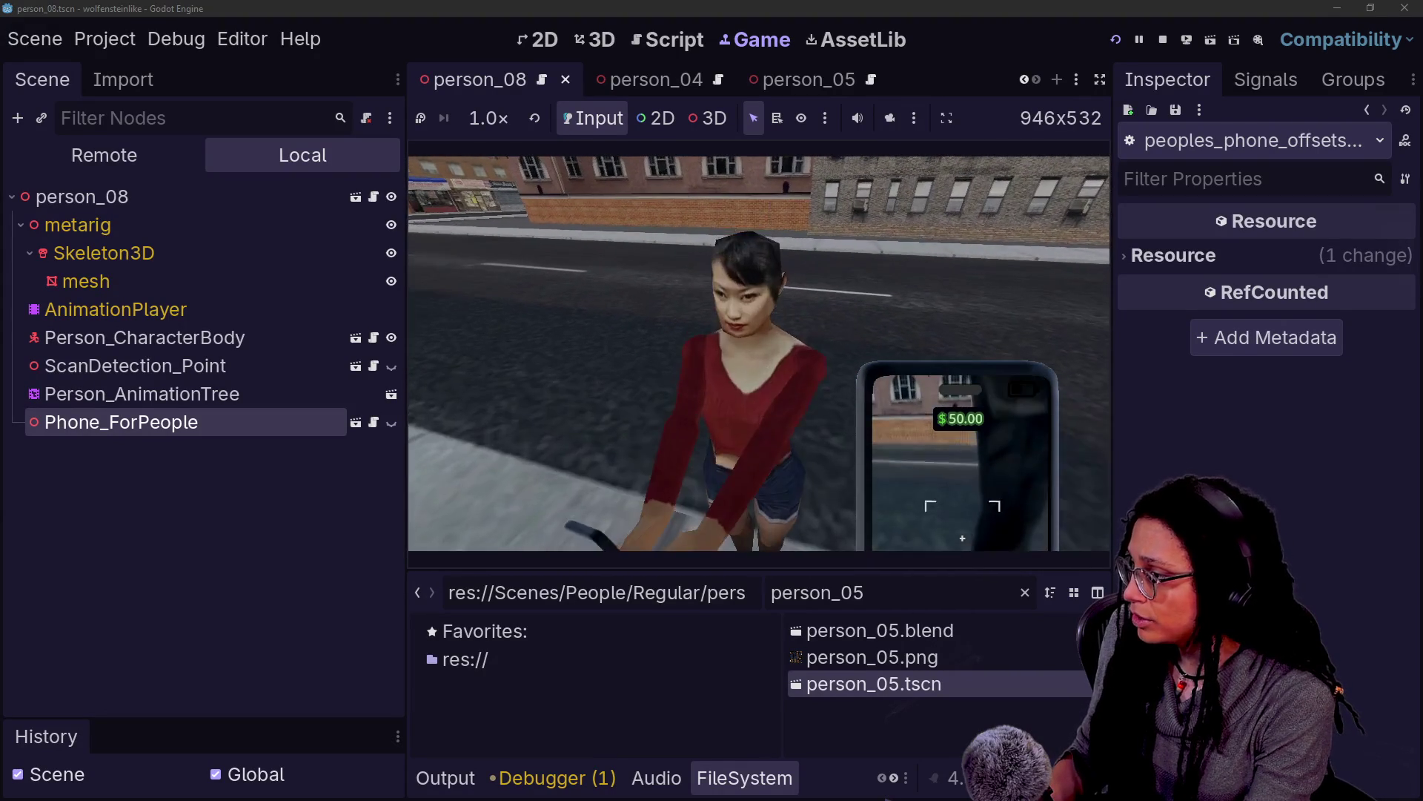
{"action": "key", "text": "s"}
Pick objects in the running game and select Phone_ForPeople, showing its default 0,0,0 / 0,-180,0 transform
{"action": "left_click", "coordinate": [888, 120]}
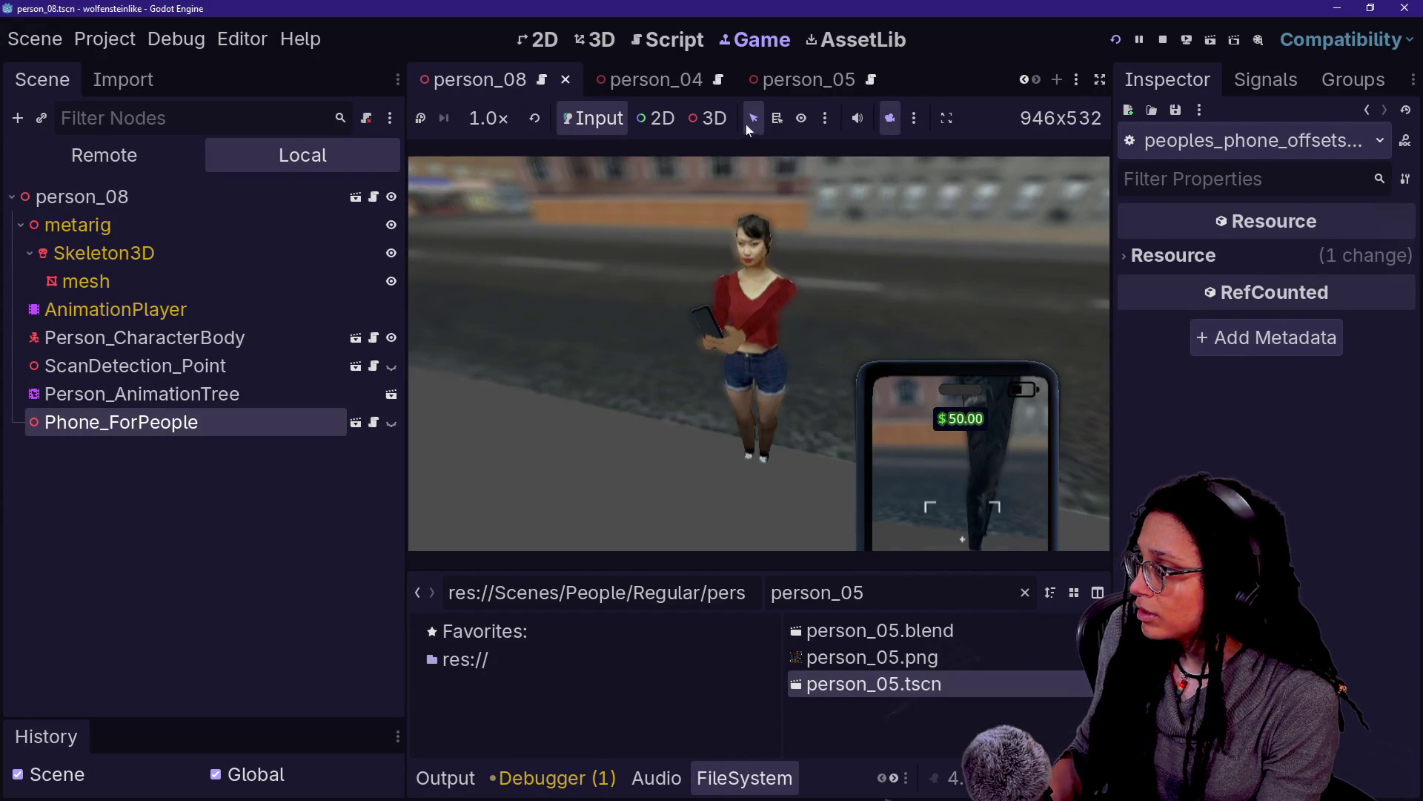
{"action": "left_click", "coordinate": [675, 315]}
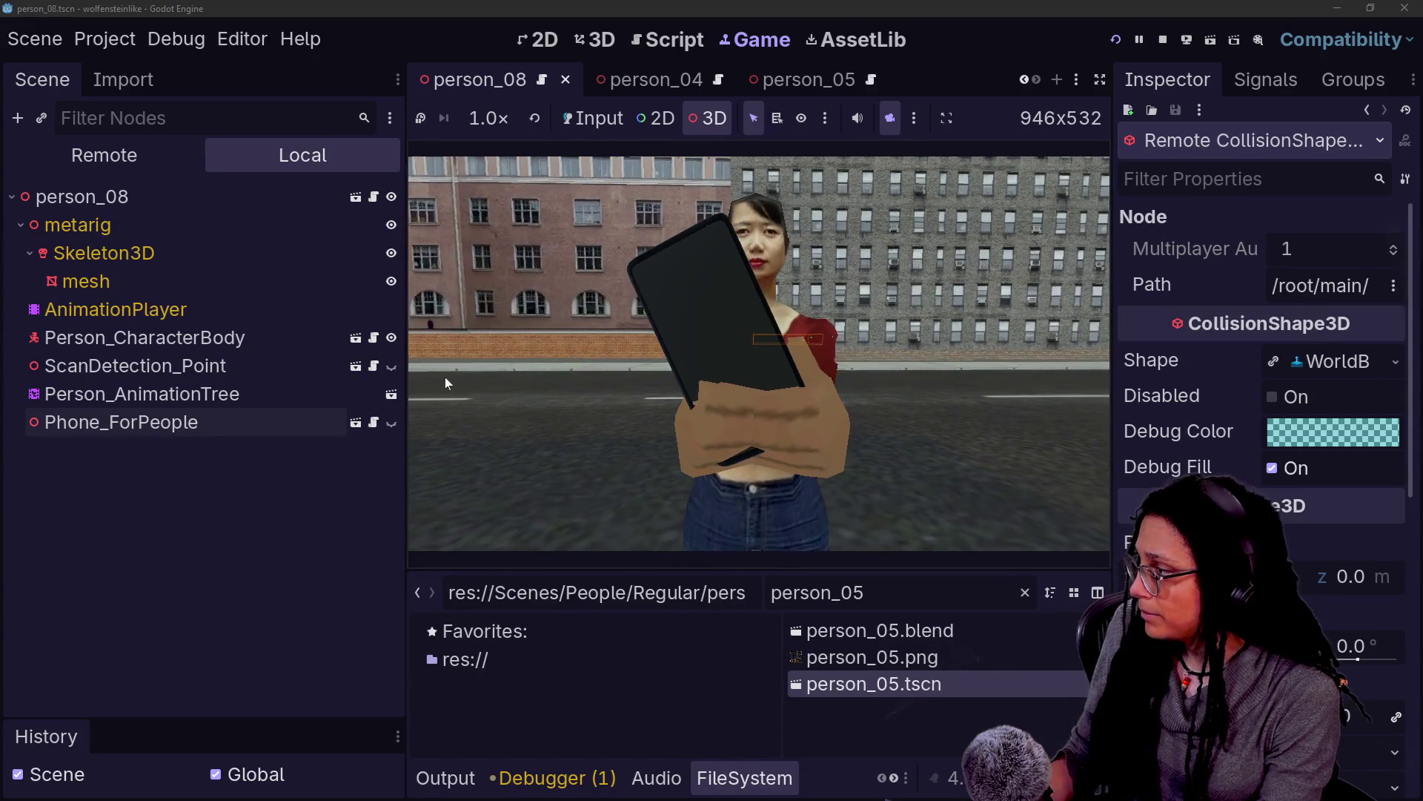
{"action": "left_click", "coordinate": [191, 429]}
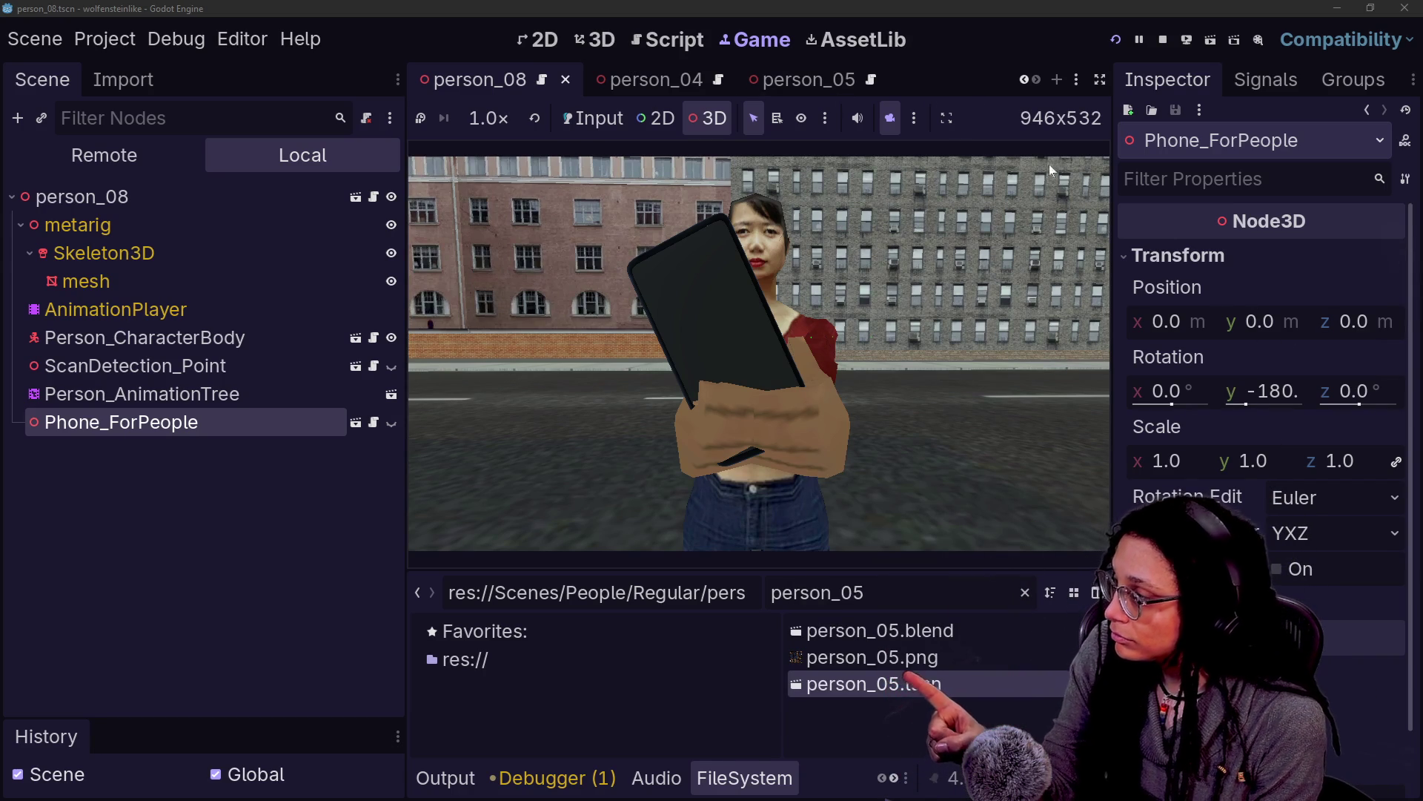
{"action": "left_click", "coordinate": [663, 39]}
{"action": "scroll", "coordinate": [727, 333], "scroll_direction": "up", "scroll_amount": 2}
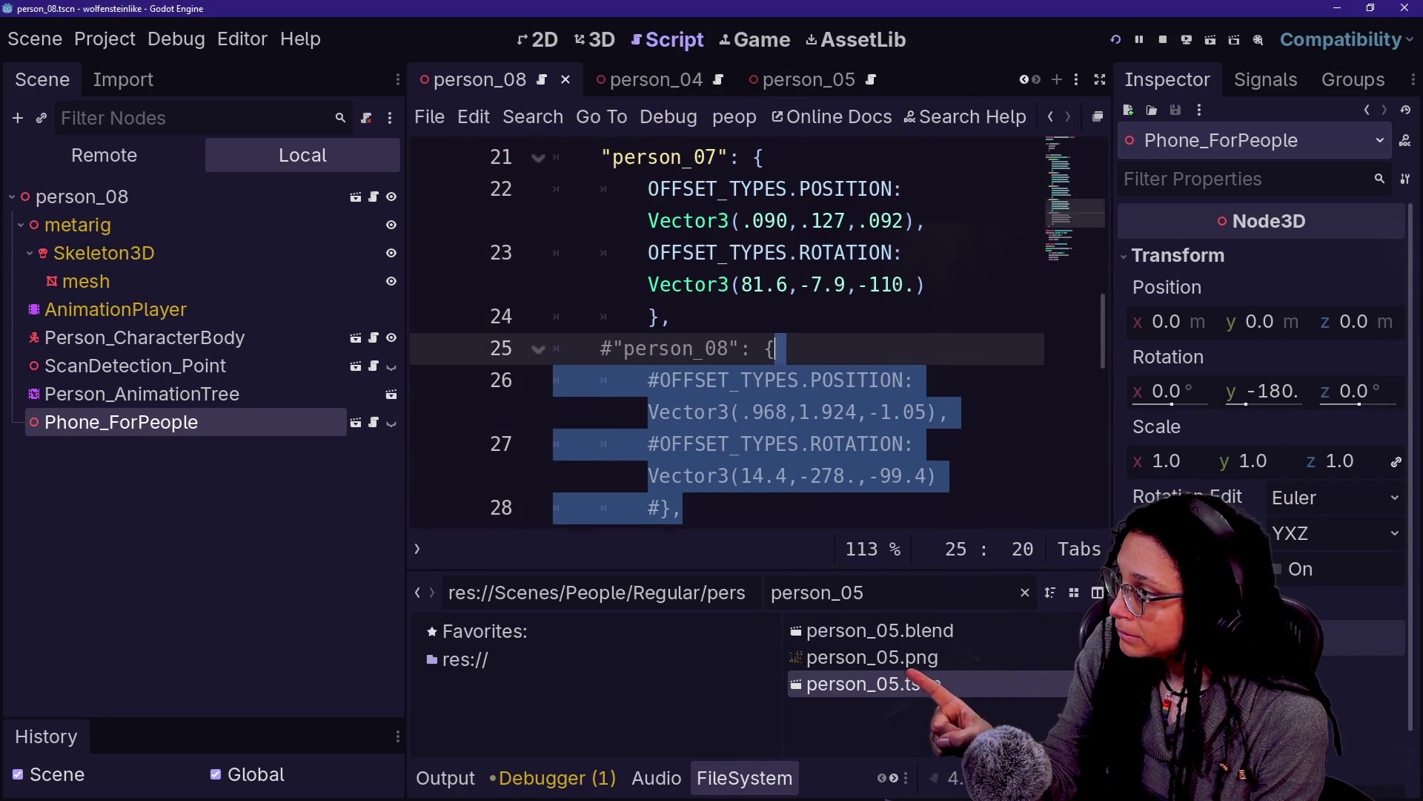
{"action": "scroll", "coordinate": [742, 296], "scroll_direction": "up", "scroll_amount": 2}
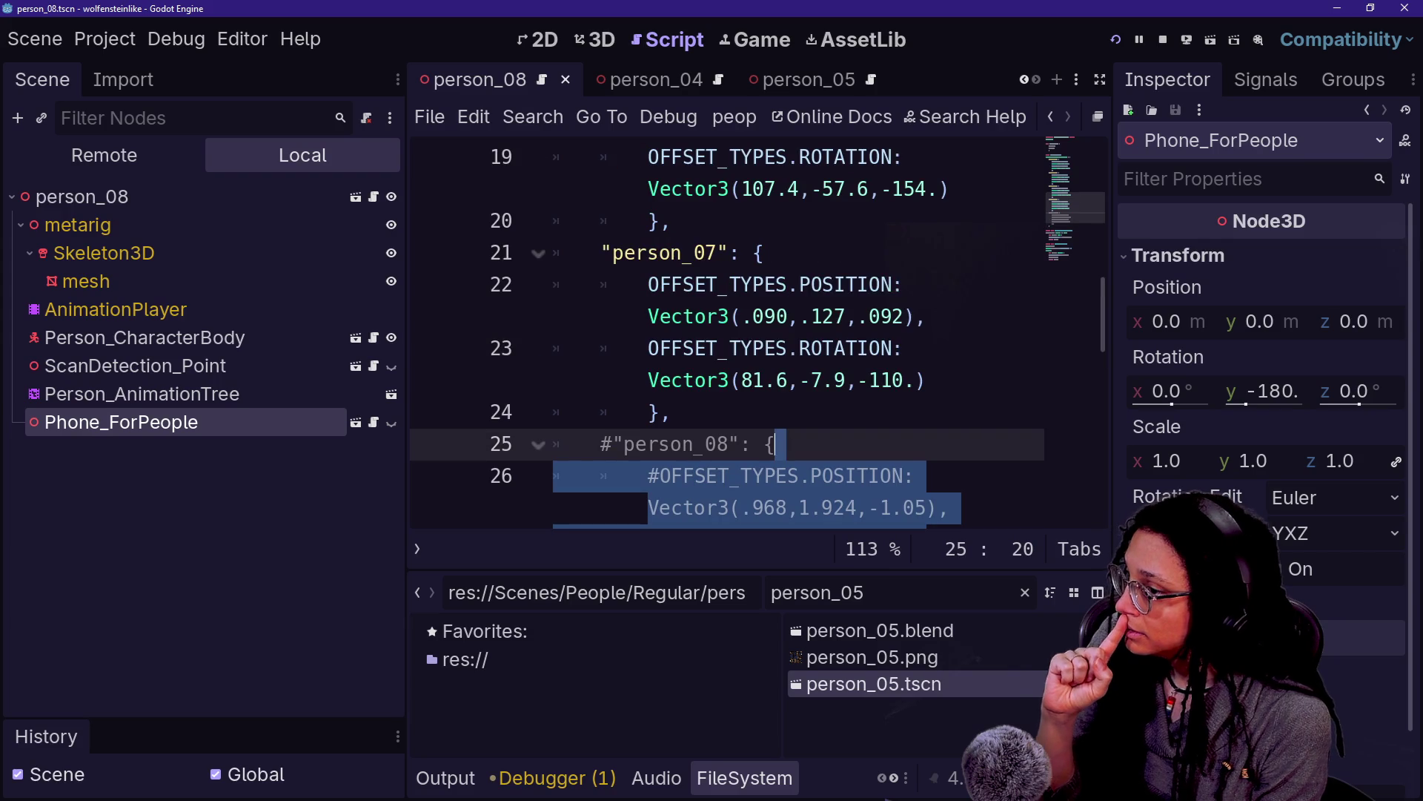
{"action": "left_click", "coordinate": [756, 40]}
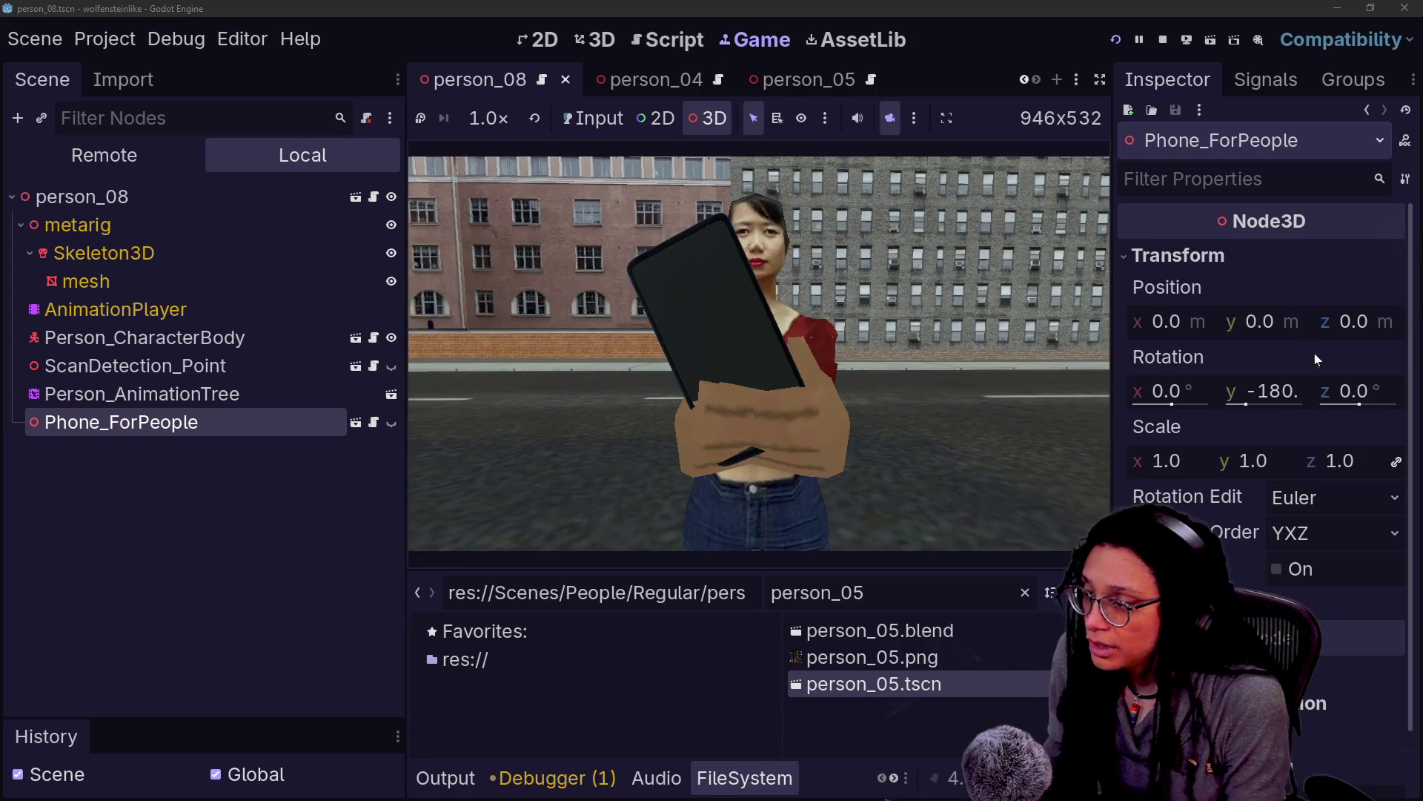
Drag the phone's Position fields to bring it in front of the woman, undoing trial X and Z tilts
{"action": "left_click_drag", "start_coordinate": [1191, 387], "coordinate": [1231, 387]}
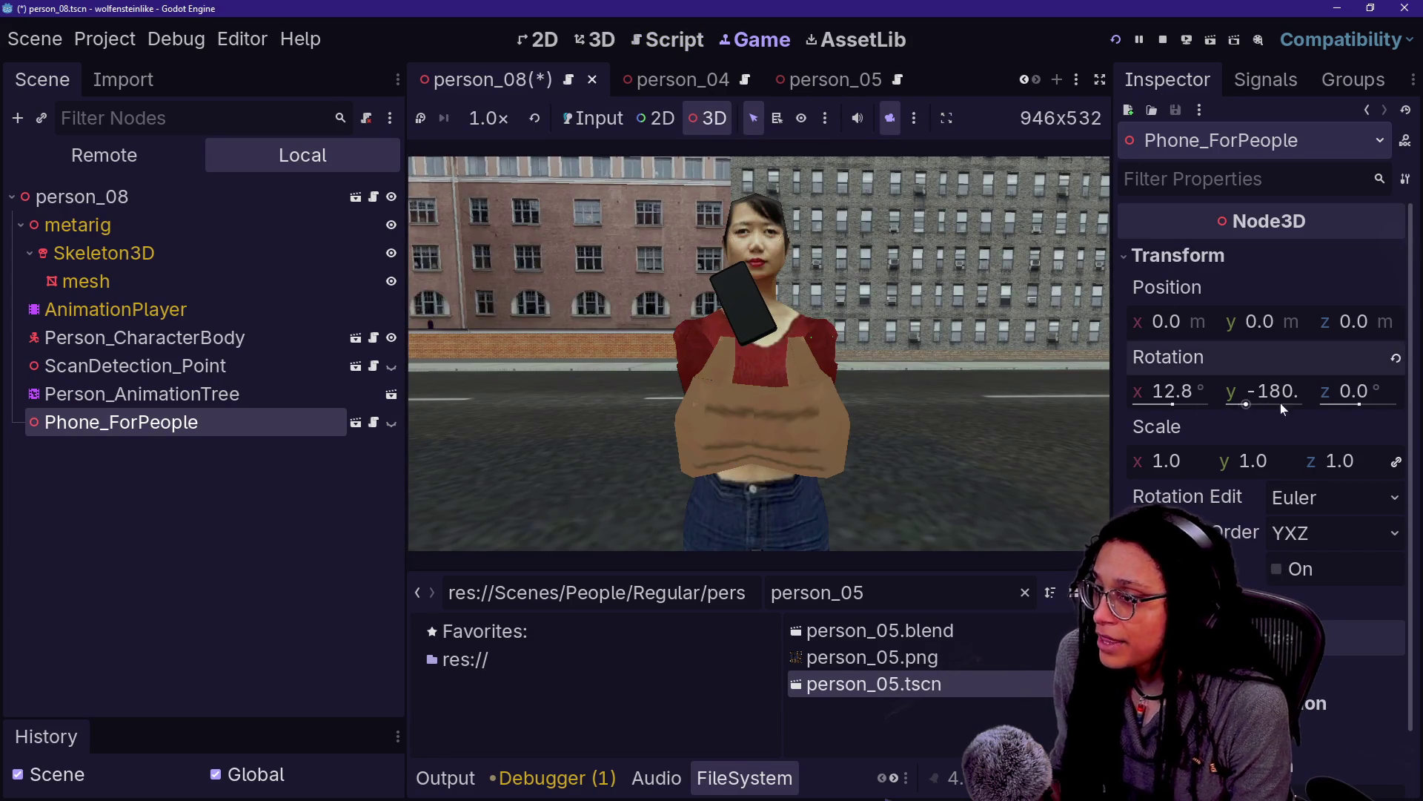
{"action": "key", "text": "ctrl+z"}
{"action": "mouse_move", "coordinate": [1350, 398]}
{"action": "left_mouse_down"}
{"action": "mouse_move", "coordinate": [1327, 399]}
{"action": "mouse_move", "coordinate": [1376, 405]}
{"action": "left_mouse_up"}
{"action": "key", "text": "ctrl+z"}
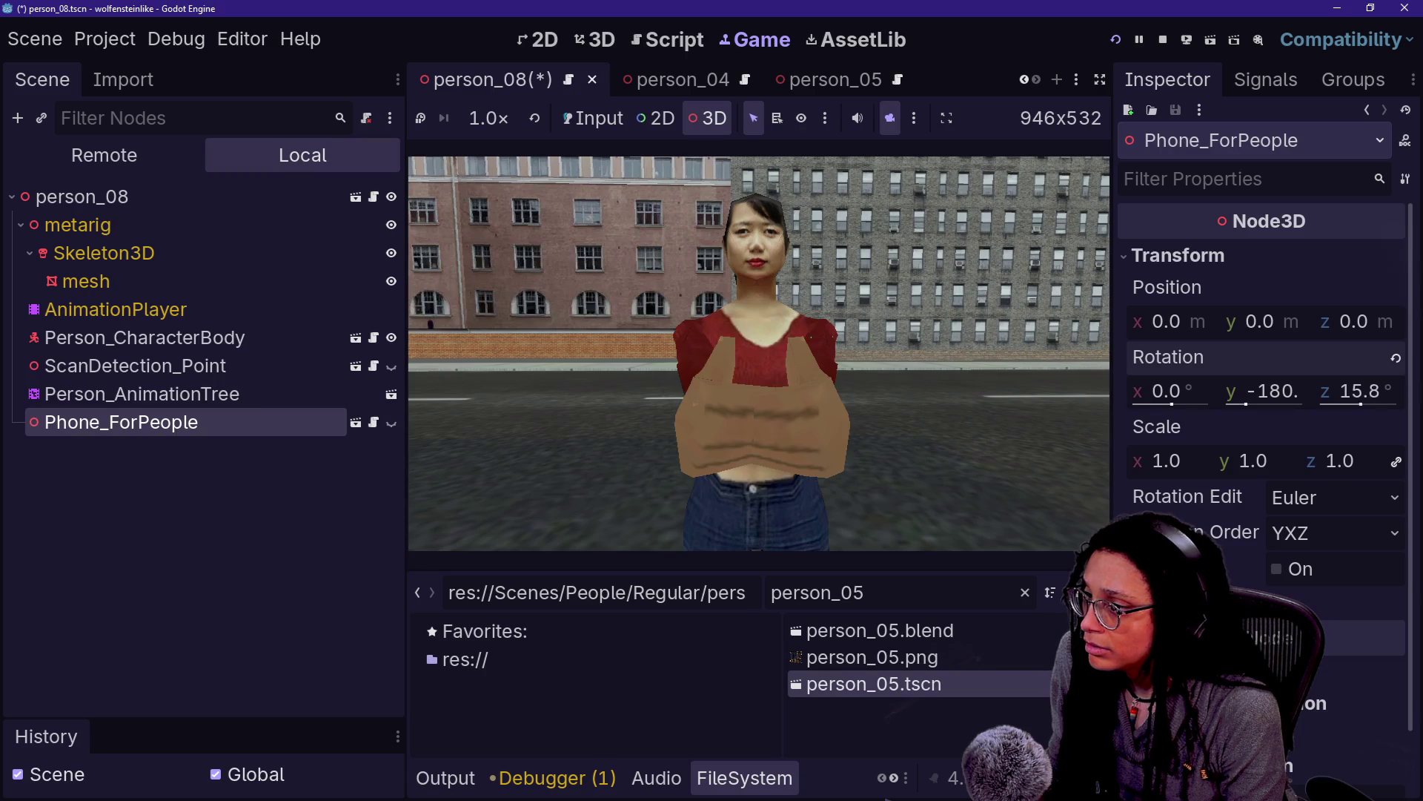
{"action": "left_click_drag", "start_coordinate": [1127, 332], "coordinate": [1124, 331]}
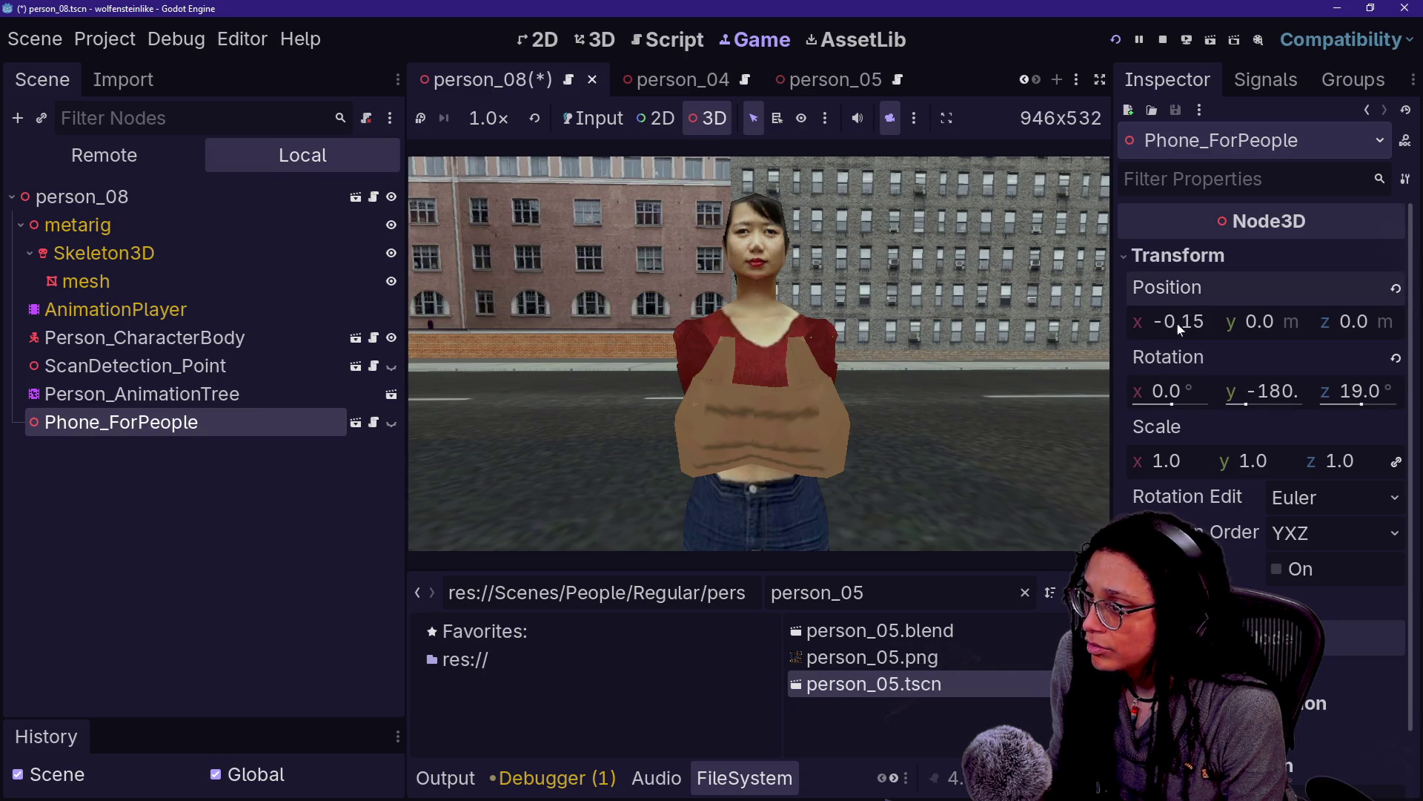
{"action": "left_click_drag", "start_coordinate": [1359, 332], "coordinate": [1349, 332]}
{"action": "left_click_drag", "start_coordinate": [1153, 333], "coordinate": [1112, 332]}
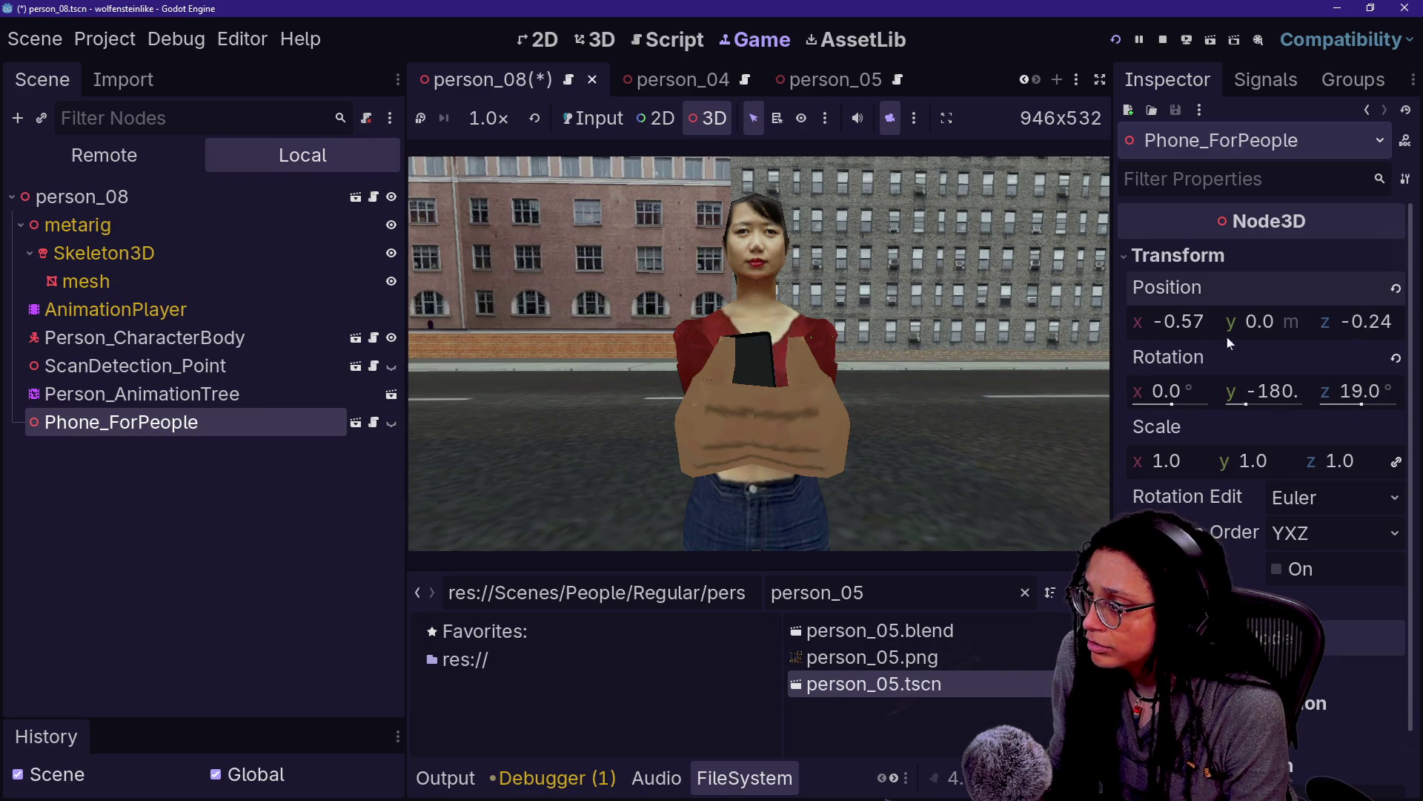
{"action": "mouse_move", "coordinate": [1356, 323]}
{"action": "left_mouse_down"}
{"action": "mouse_move", "coordinate": [1342, 324]}
{"action": "mouse_move", "coordinate": [1377, 323]}
{"action": "left_mouse_up"}
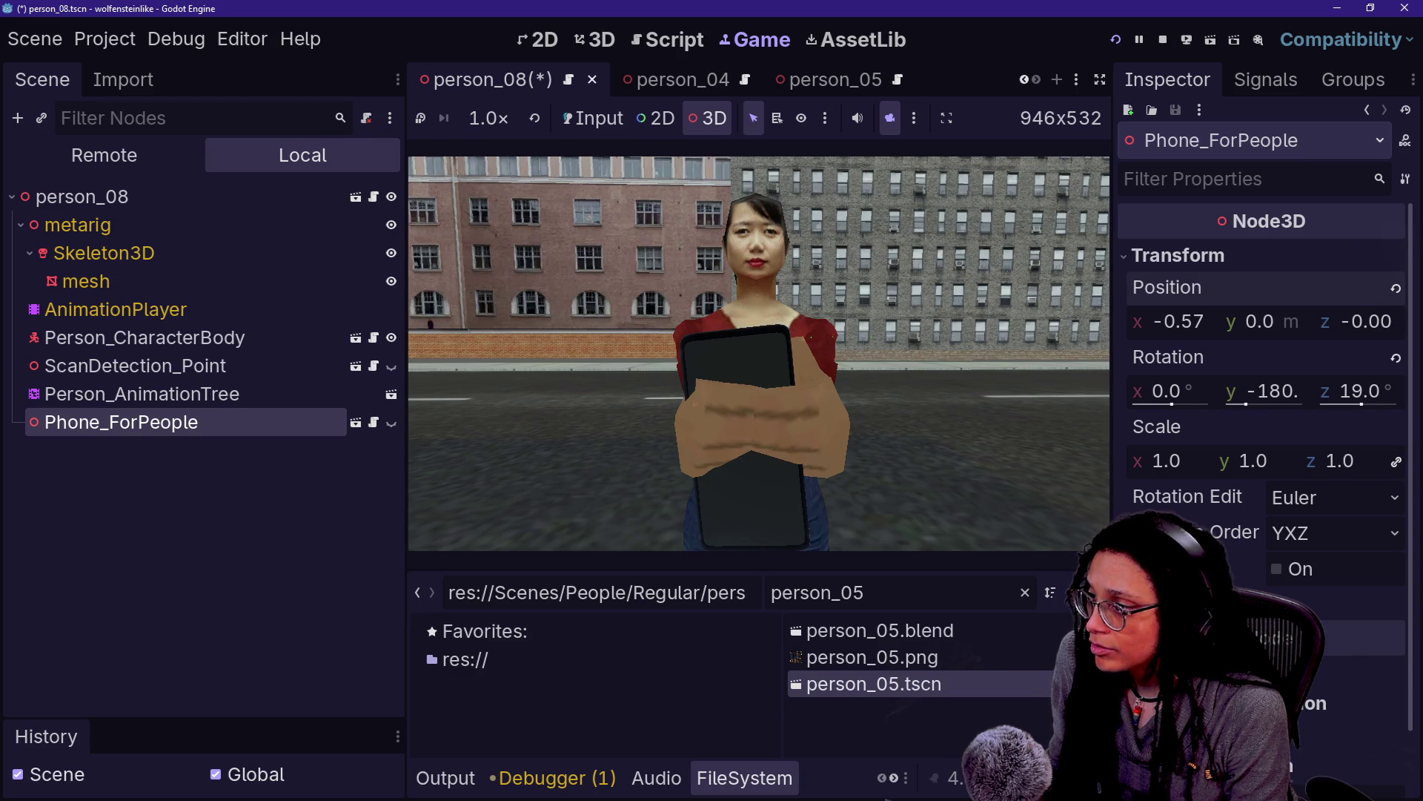
Fine-tune the phone to position -0.77, 0.144, 0.083 and rotation 0, -172, 24
{"action": "mouse_move", "coordinate": [1340, 404]}
{"action": "left_mouse_down"}
{"action": "mouse_move", "coordinate": [1367, 404]}
{"action": "mouse_move", "coordinate": [1352, 404]}
{"action": "left_mouse_up"}
{"action": "left_click_drag", "start_coordinate": [1180, 326], "coordinate": [1170, 326]}
{"action": "left_click_drag", "start_coordinate": [1264, 321], "coordinate": [1372, 321]}
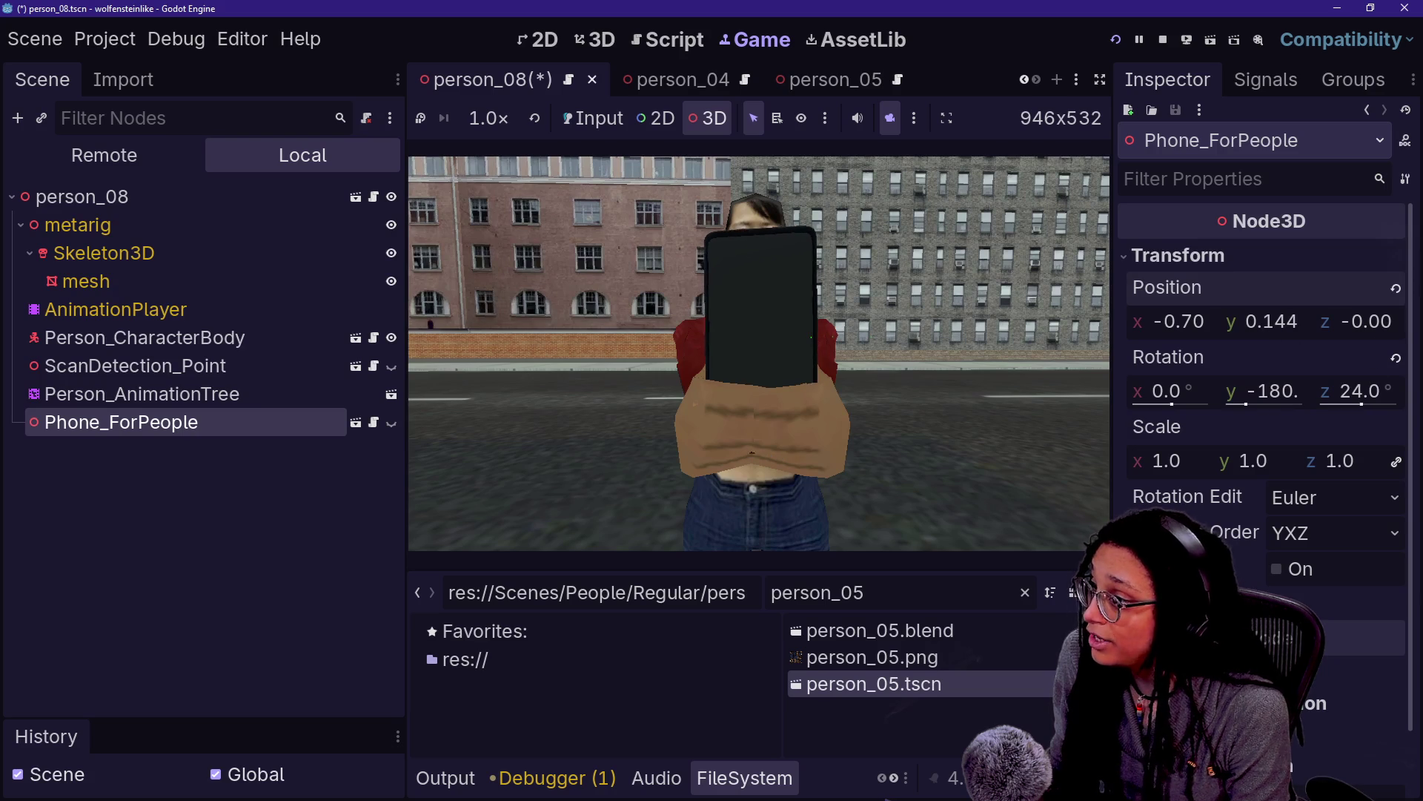
{"action": "mouse_move", "coordinate": [1299, 395]}
{"action": "left_mouse_down"}
{"action": "mouse_move", "coordinate": [1316, 394]}
{"action": "mouse_move", "coordinate": [1303, 395]}
{"action": "left_mouse_up"}
{"action": "left_click_drag", "start_coordinate": [1179, 321], "coordinate": [1169, 321]}
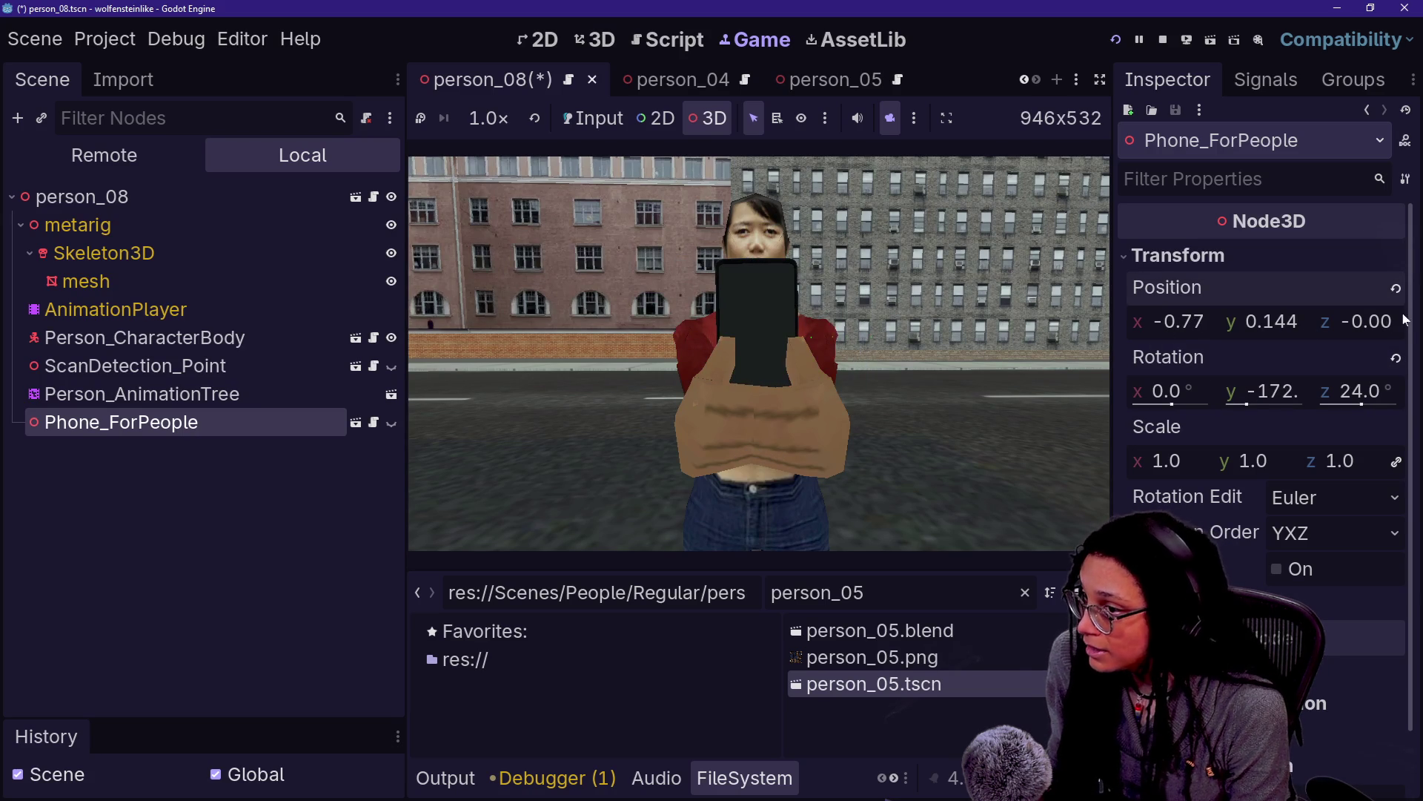
{"action": "left_click_drag", "start_coordinate": [1386, 321], "coordinate": [1397, 321]}
Move the game camera past the NPCs, then return the game to normal player input
{"action": "left_click", "coordinate": [965, 309]}
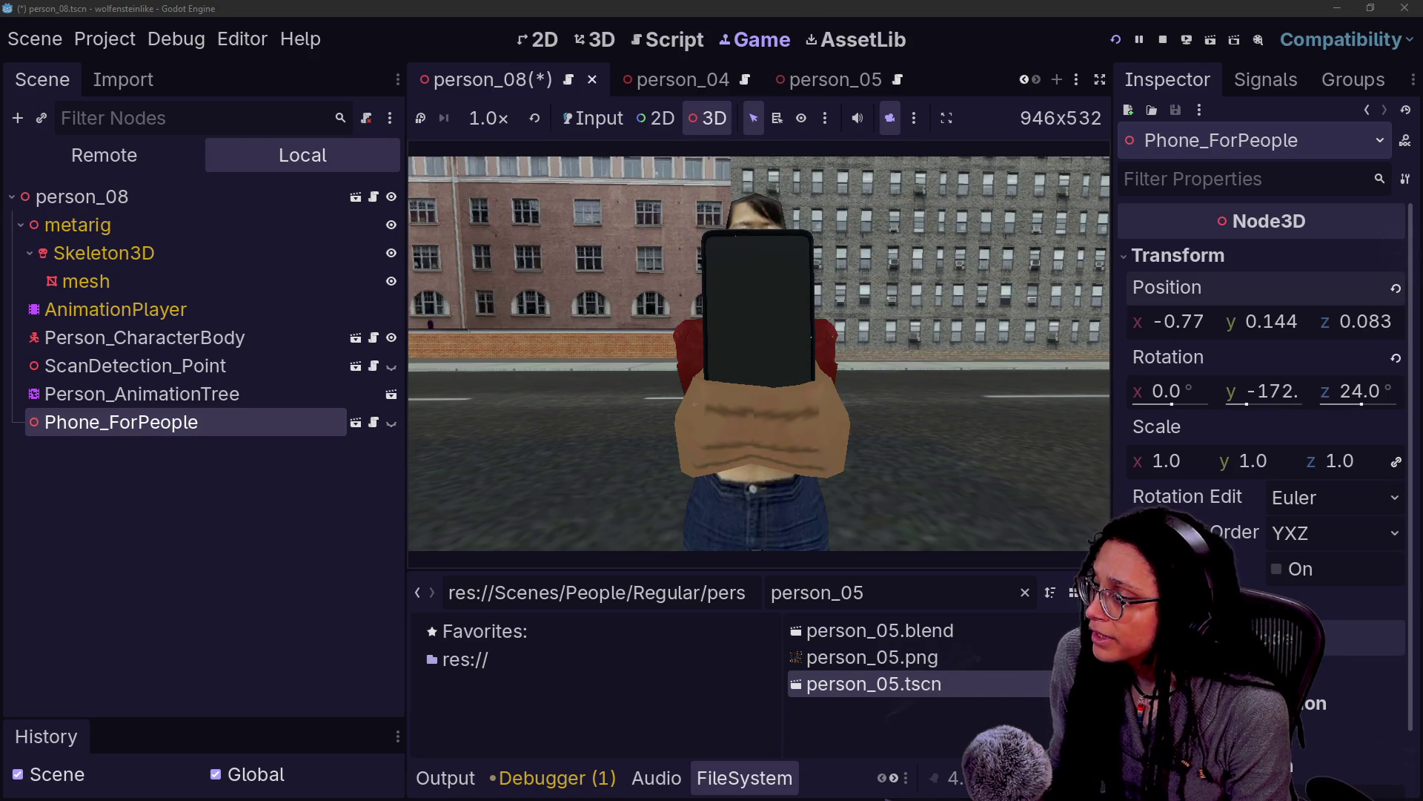
{"action": "key", "text": "w"}
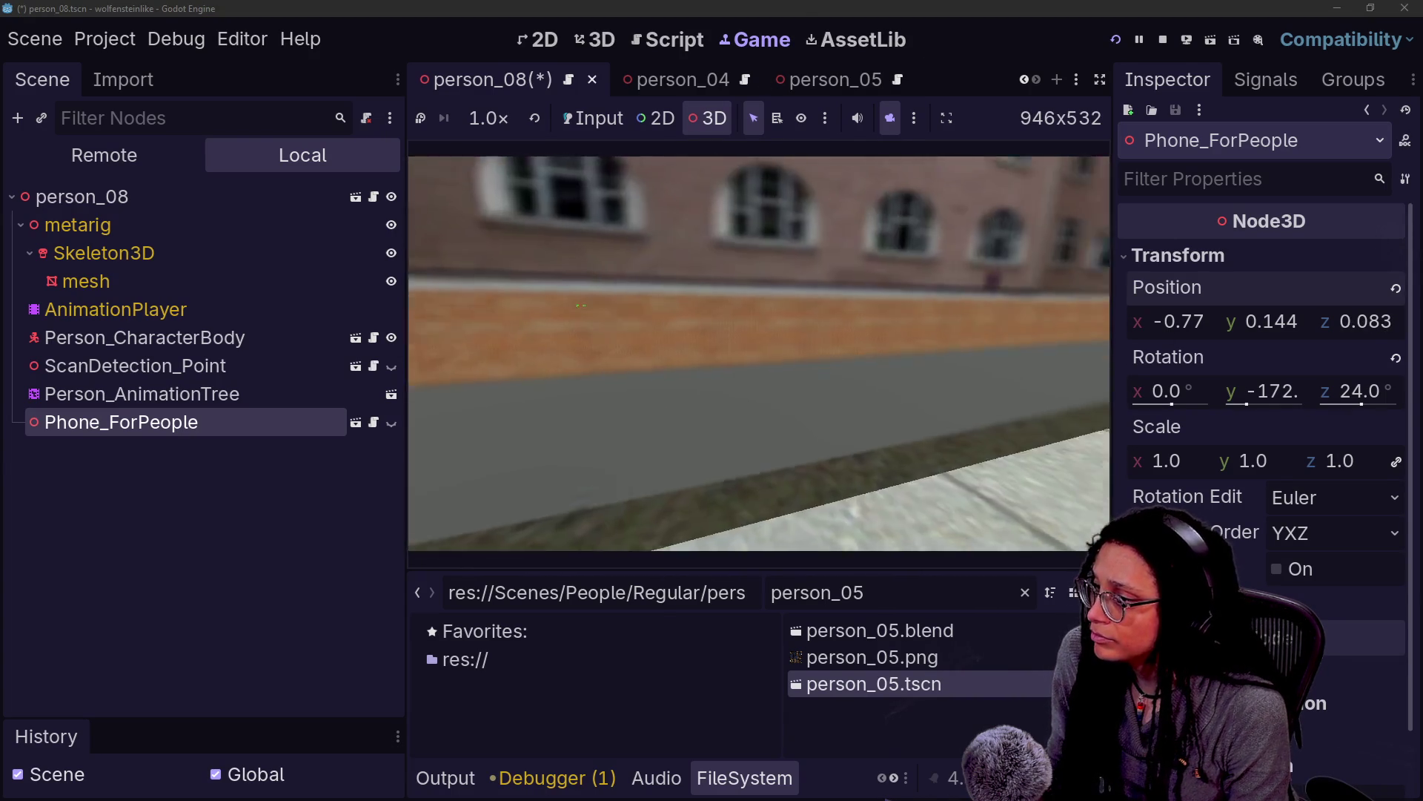
{"action": "key", "text": "Escape"}
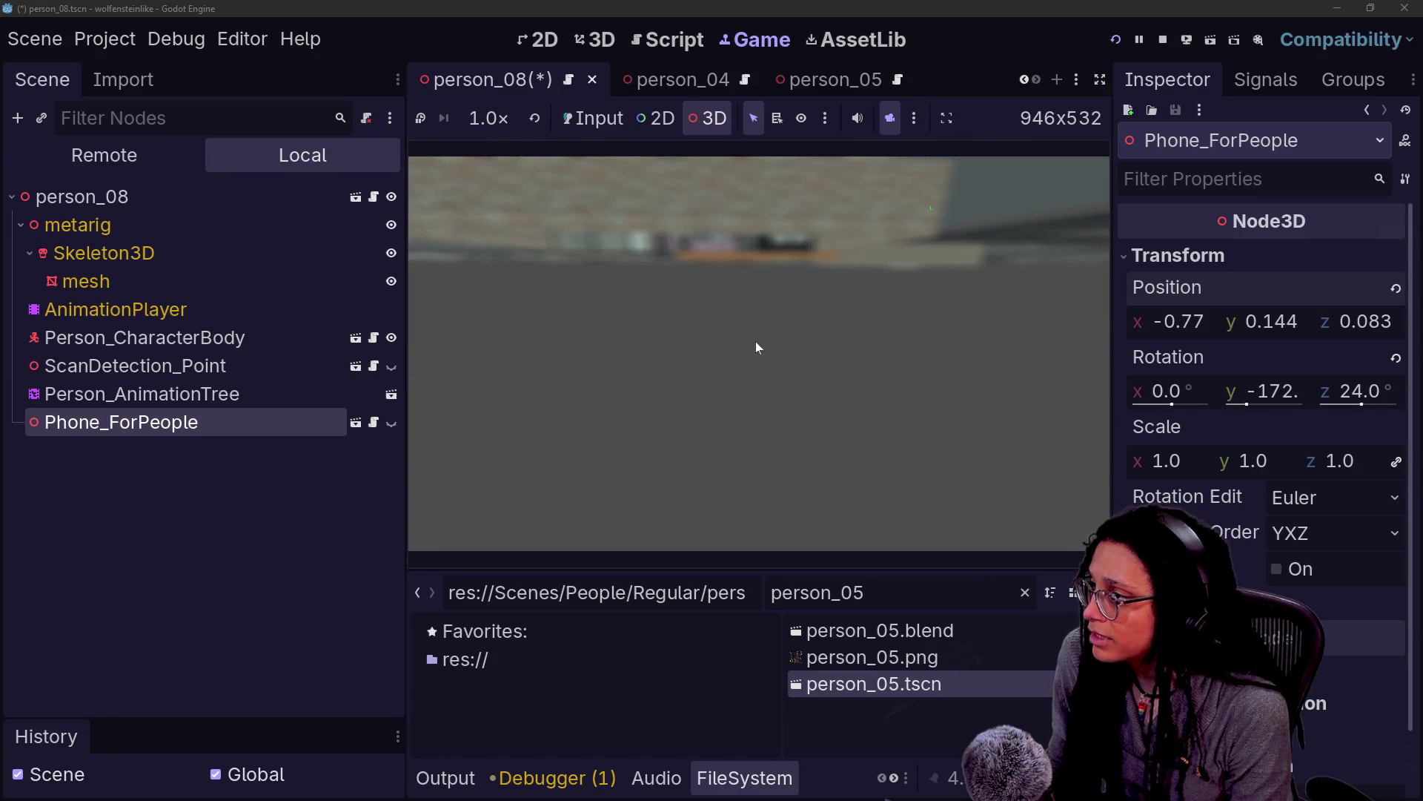
{"action": "left_click", "coordinate": [878, 120]}
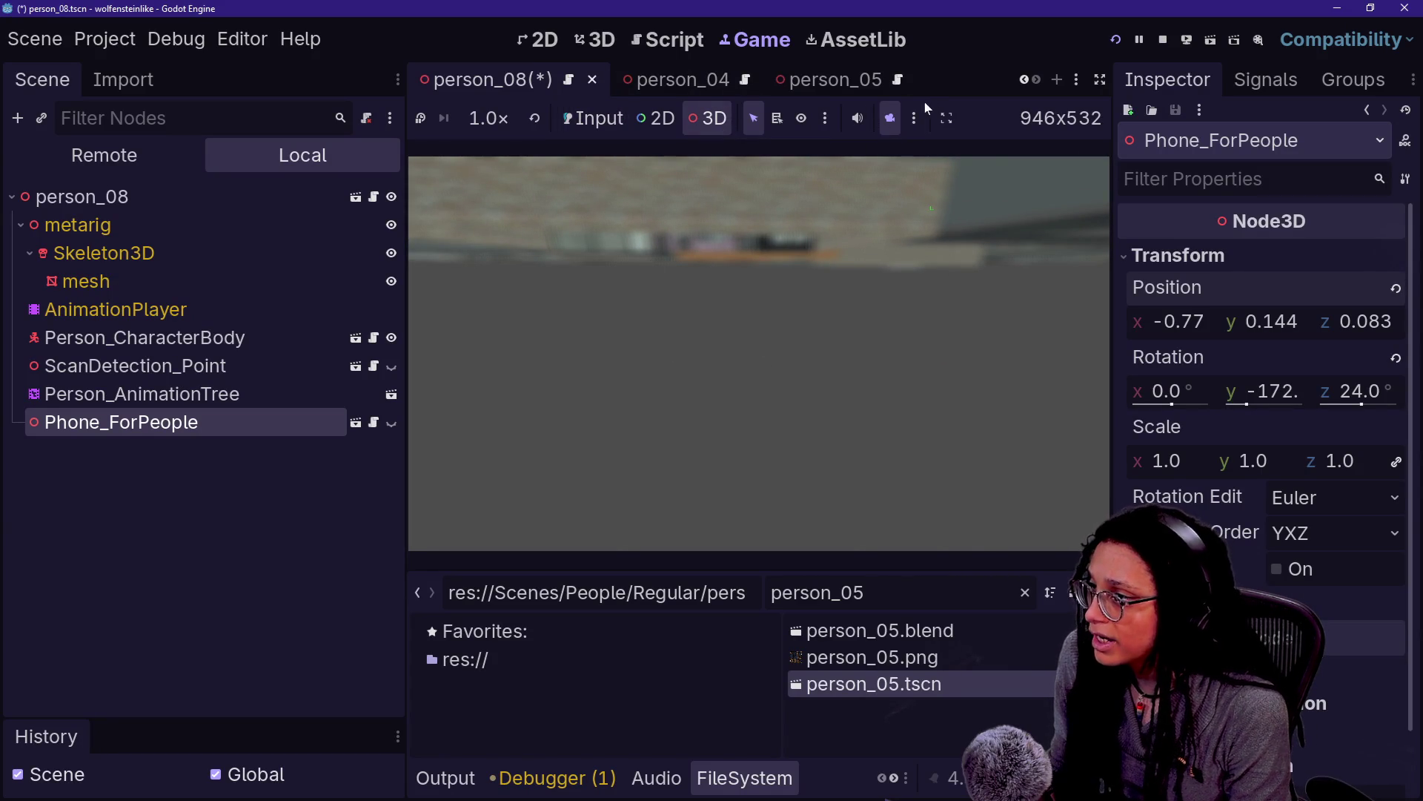
{"action": "left_click", "coordinate": [593, 118]}
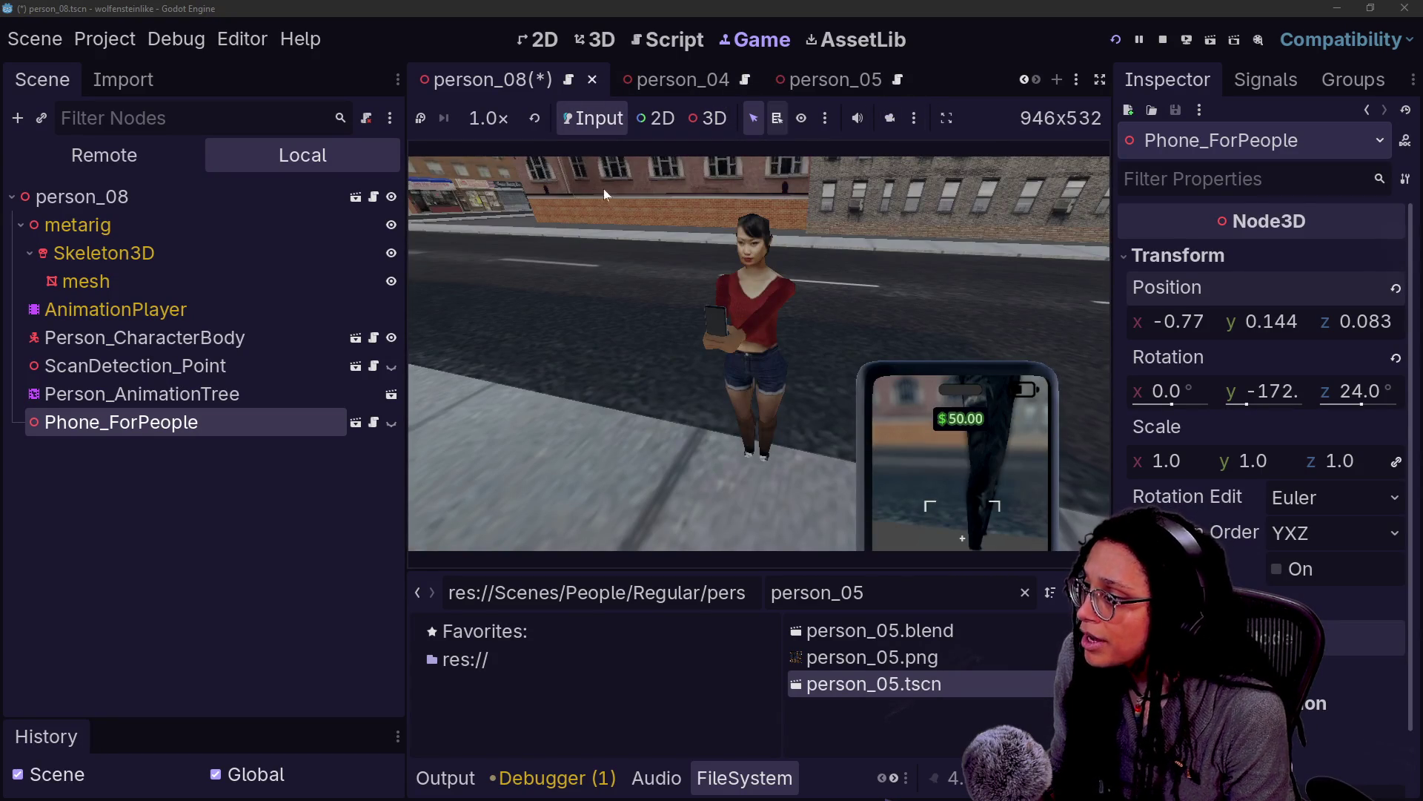
Uncomment the person_08 entry in the phone offsets script
{"action": "left_click", "coordinate": [640, 46]}
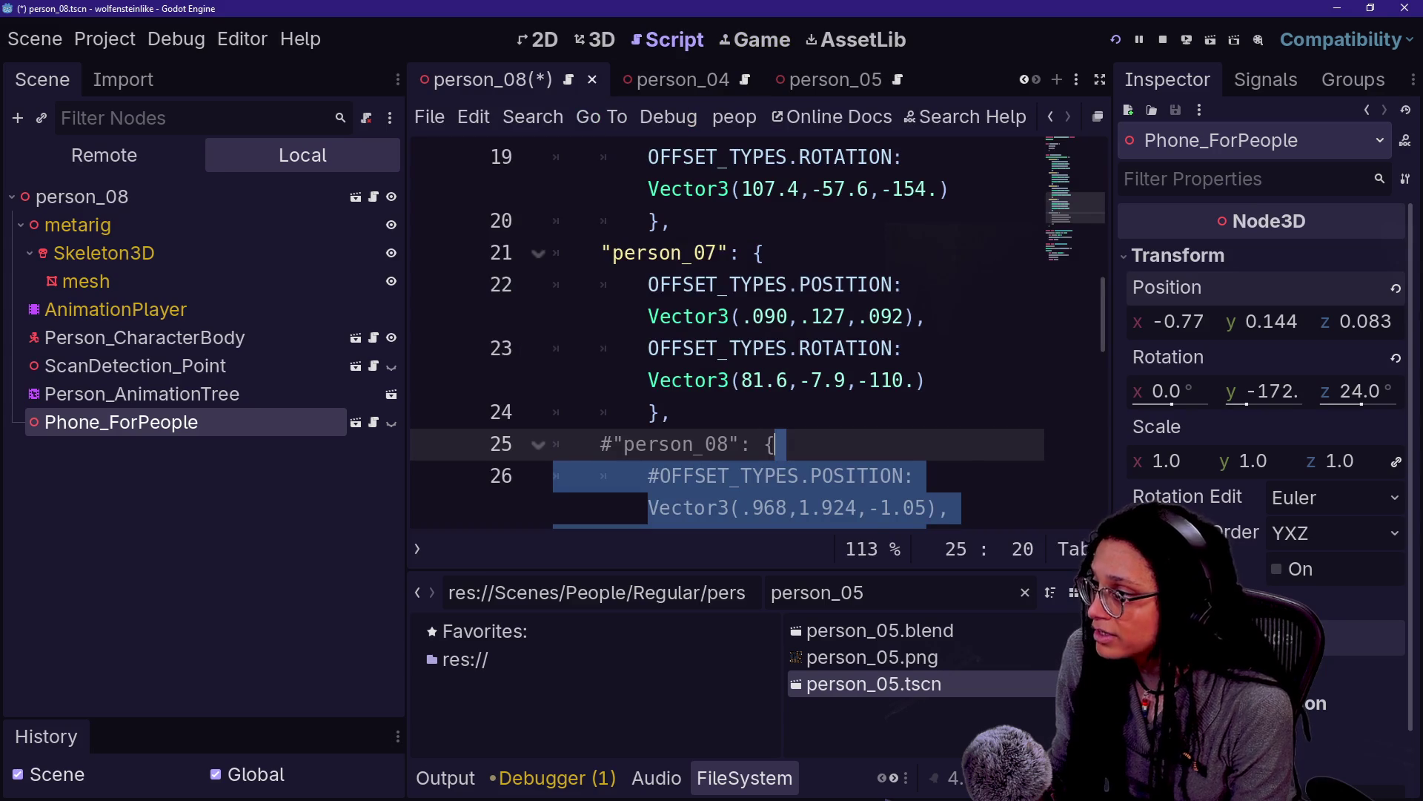
{"action": "left_click", "coordinate": [625, 443]}
{"action": "key", "text": "ctrl+k"}
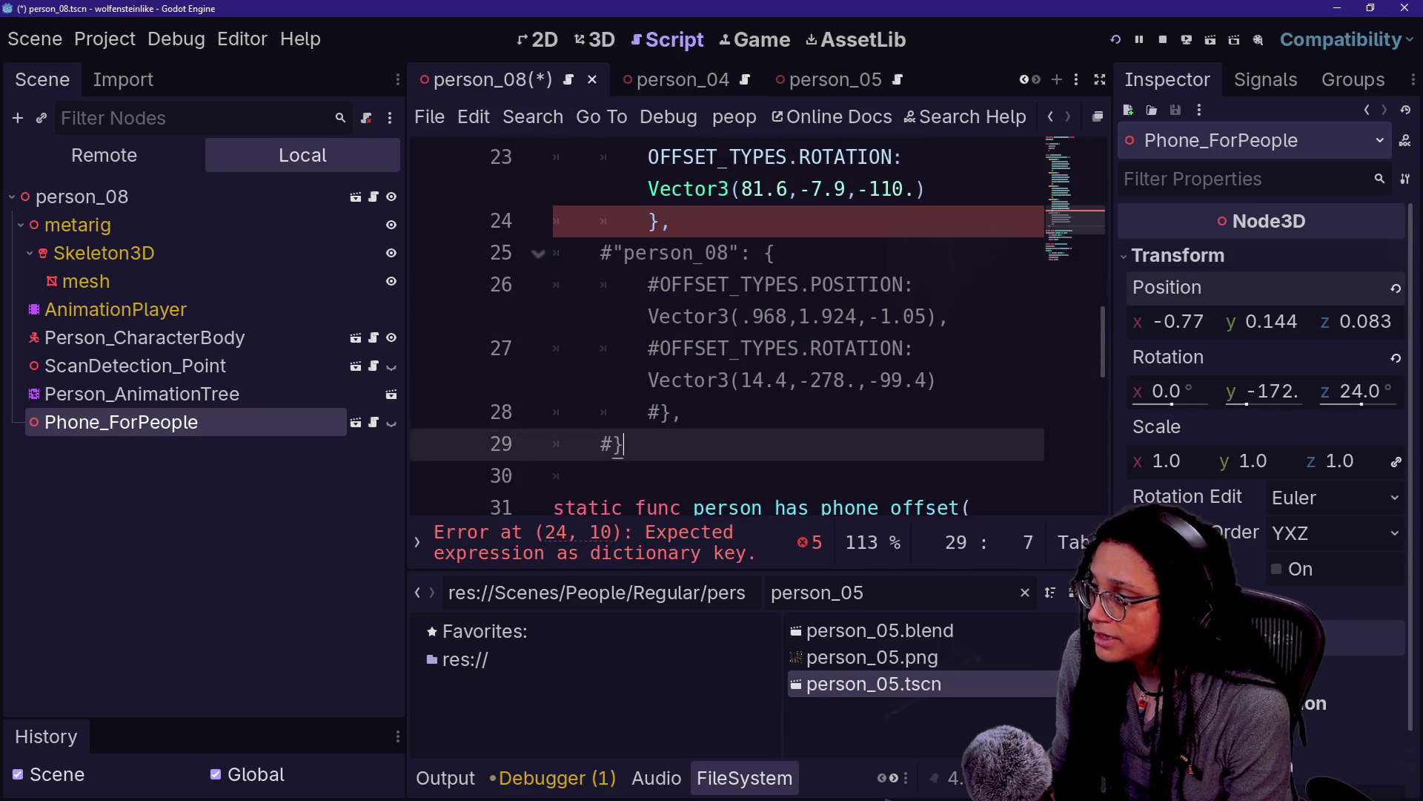
{"action": "mouse_move", "coordinate": [764, 253]}
{"action": "left_mouse_down"}
{"action": "mouse_move", "coordinate": [712, 316]}
{"action": "mouse_move", "coordinate": [798, 381]}
{"action": "mouse_move", "coordinate": [678, 412]}
{"action": "left_mouse_up"}
{"action": "key", "text": "ctrl+k"}
{"action": "left_click", "coordinate": [754, 285]}
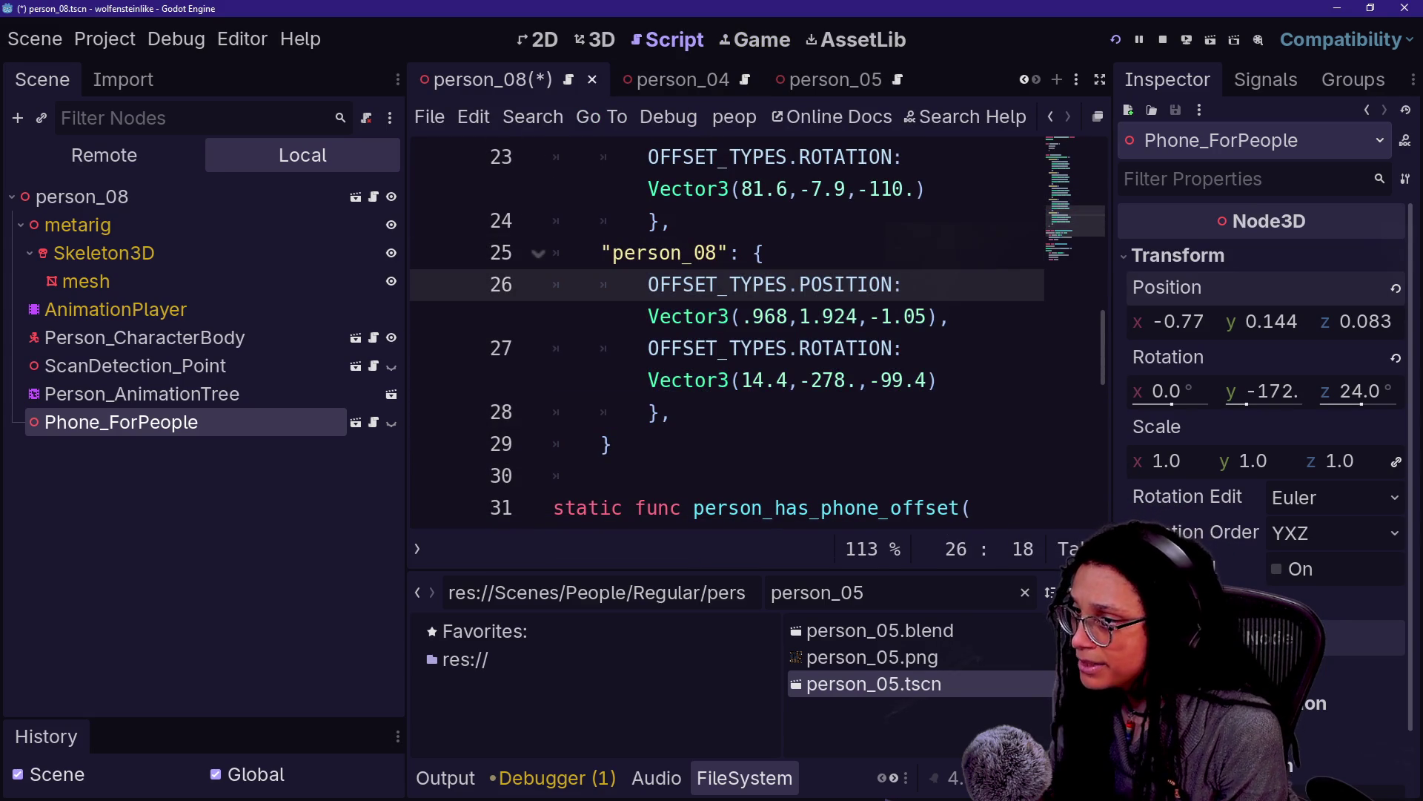
Change person_08's position x offset from .968 to .77
{"action": "left_click", "coordinate": [816, 317]}
{"action": "key", "text": "BackSpace"}
{"action": "type", "text": "="}
{"action": "key", "text": "ctrl+z"}
{"action": "key", "text": "ctrl+z"}
{"action": "key", "text": "BackSpace"}
{"action": "key", "text": "BackSpace"}
{"action": "key", "text": "BackSpace"}
{"action": "type", "text": "77"}
{"action": "left_click", "coordinate": [788, 284]}
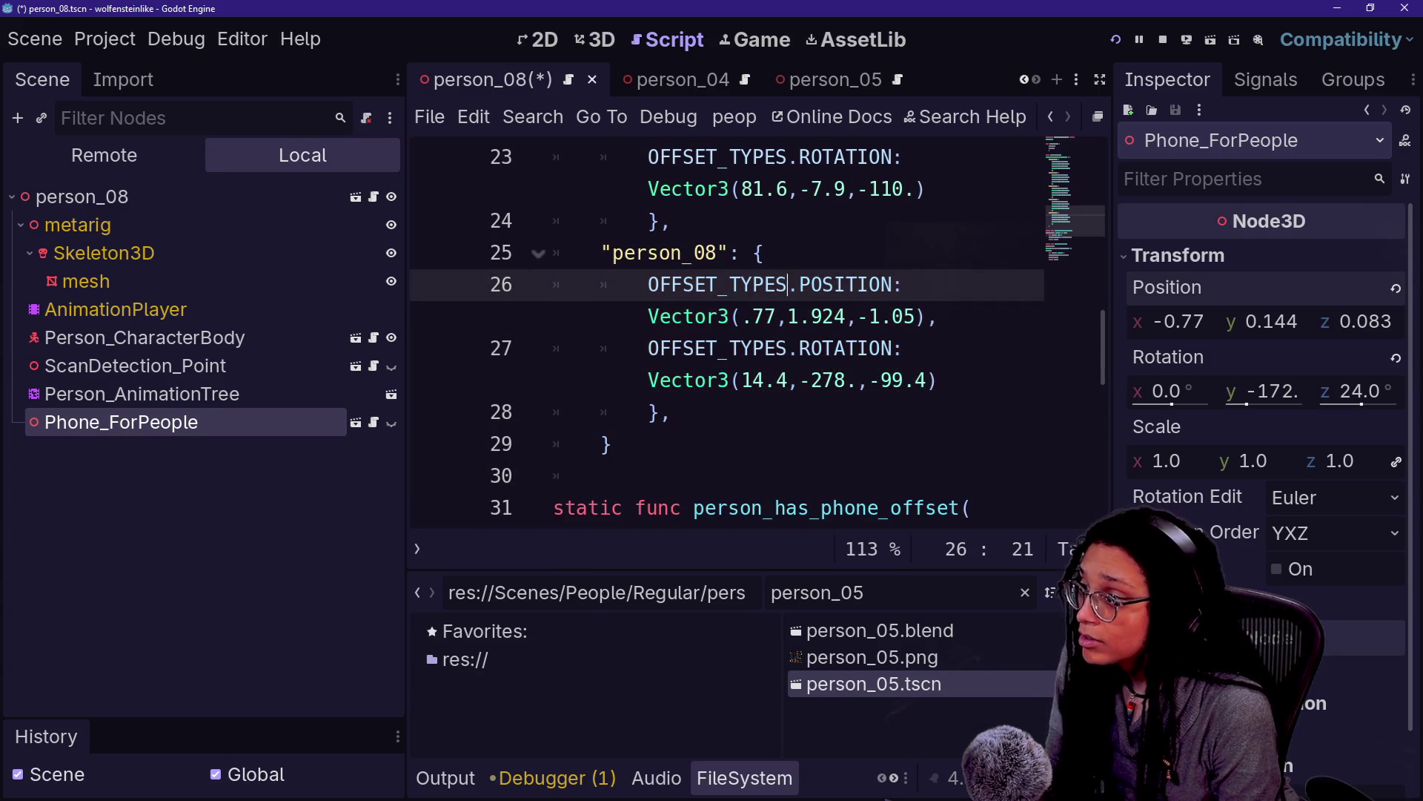
Set the position y offset to .144 and z to .083
{"action": "left_click", "coordinate": [799, 316]}
{"action": "key", "text": "BackSpace"}
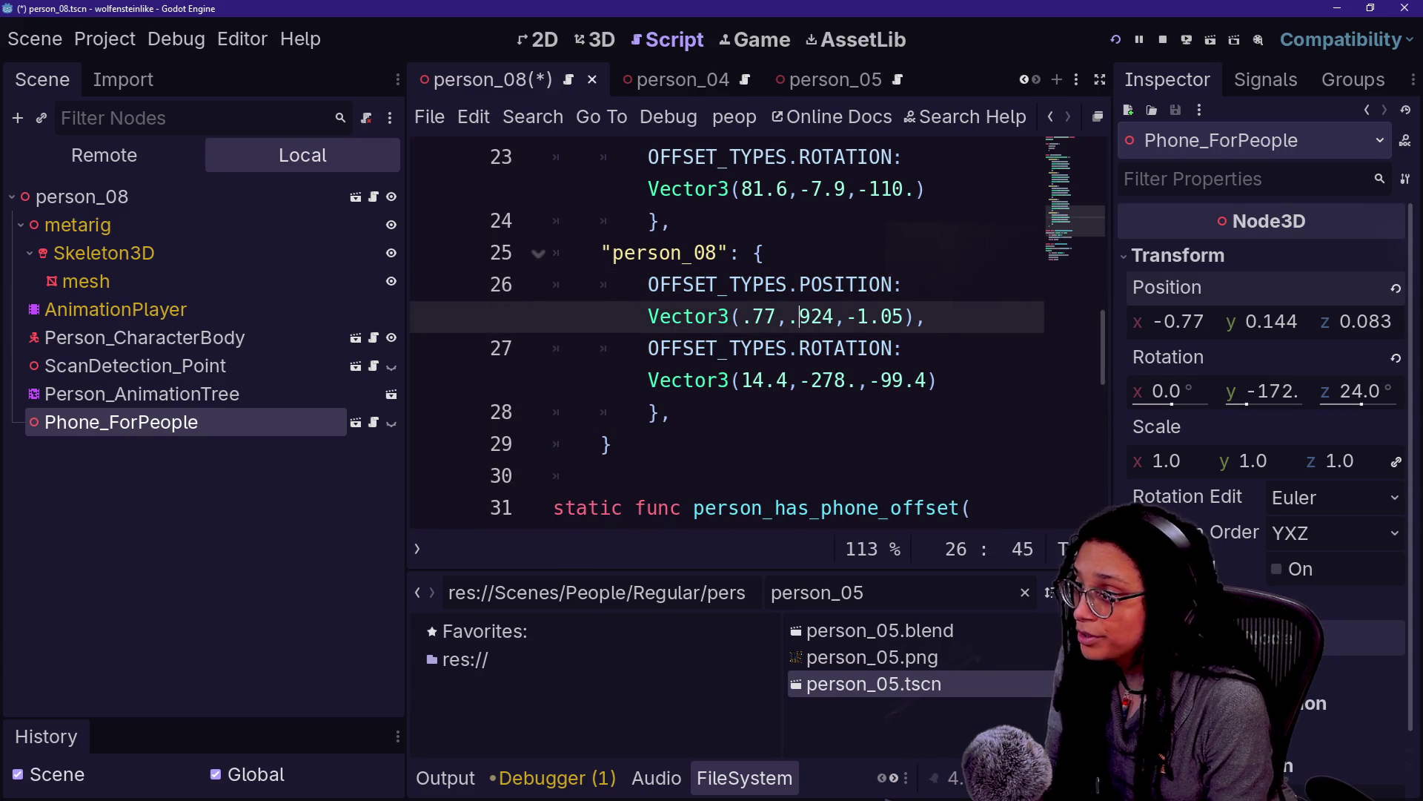
{"action": "key", "text": "BackSpace"}
{"action": "key", "text": "Delete"}
{"action": "key", "text": "BackSpace"}
{"action": "type", "text": "144"}
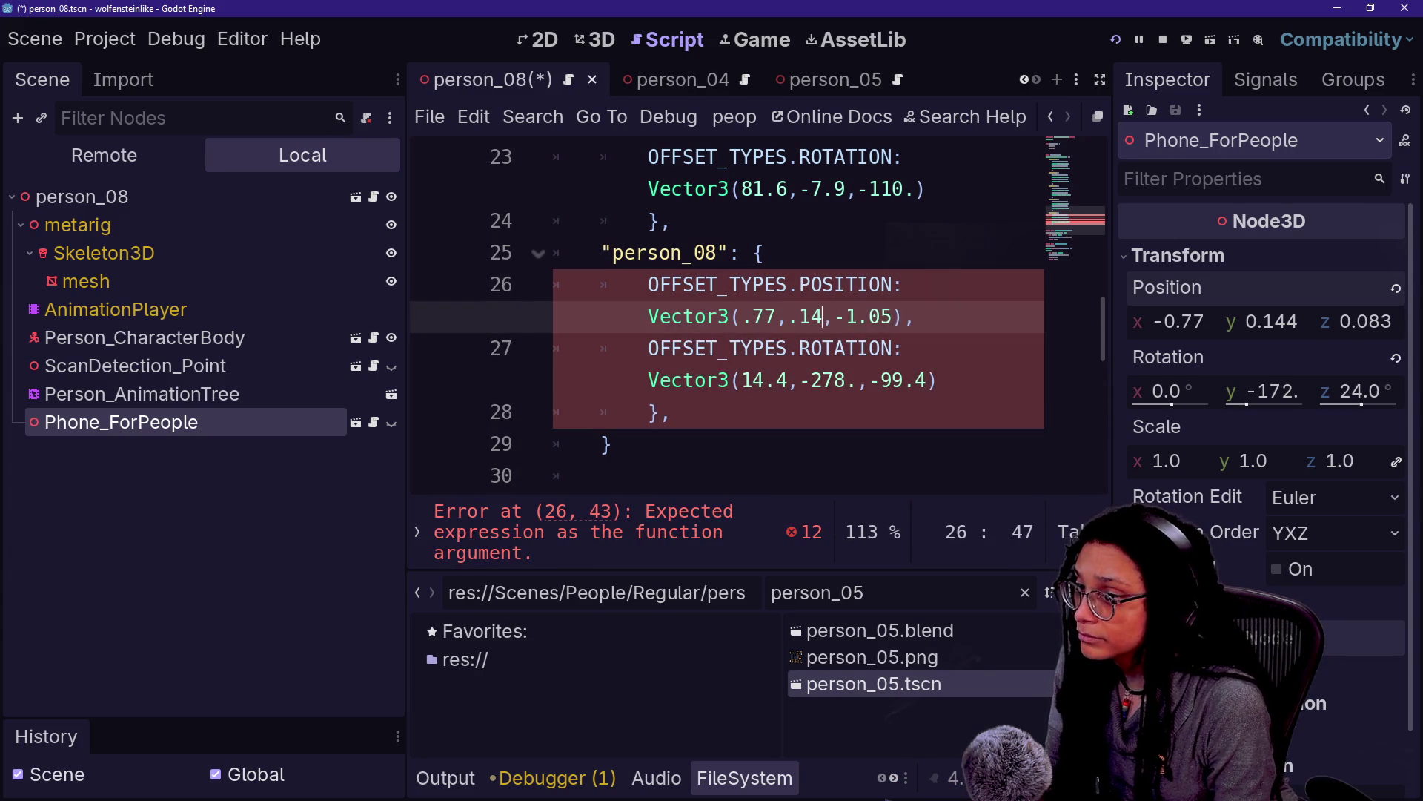
{"action": "left_click", "coordinate": [904, 317]}
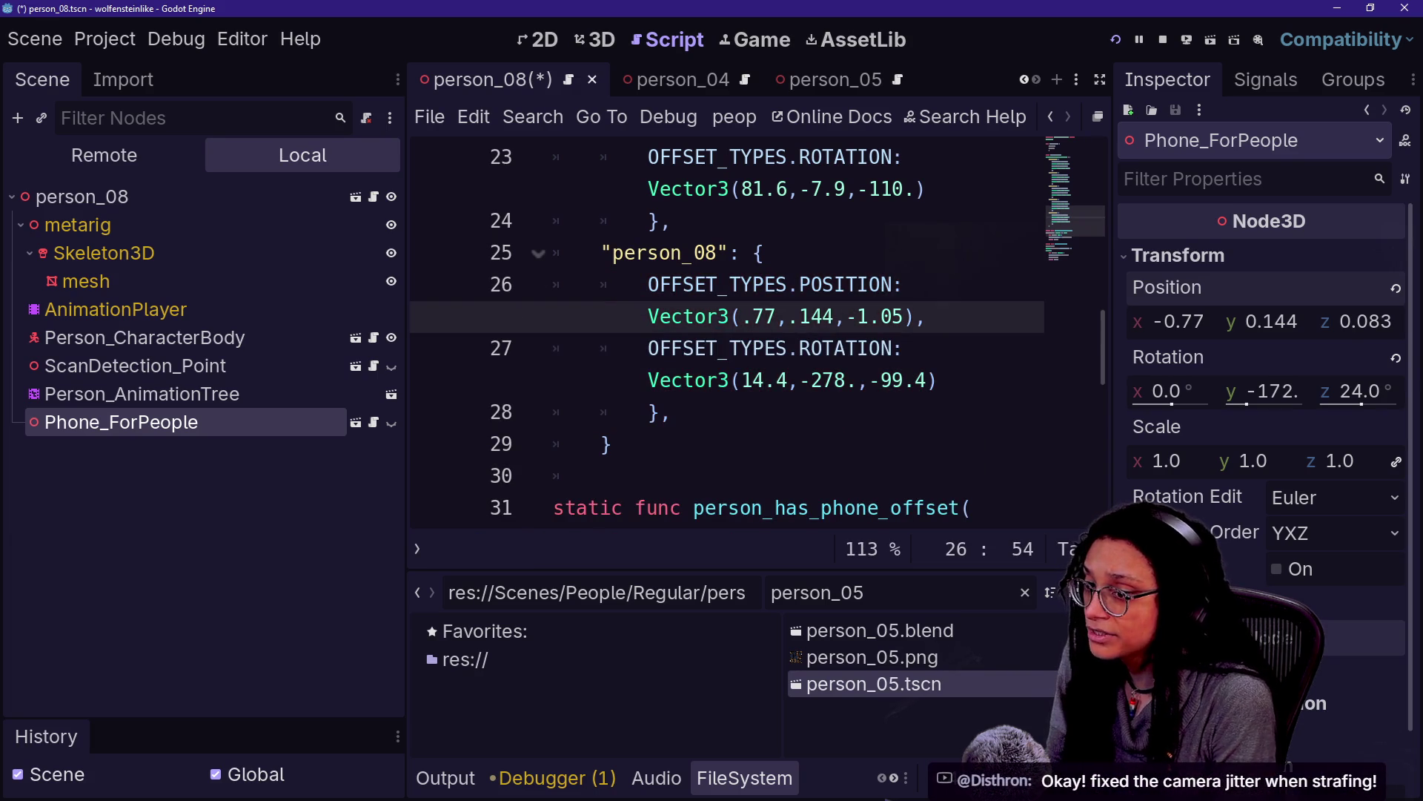
{"action": "key", "text": "BackSpace"}
{"action": "key", "text": "BackSpace"}
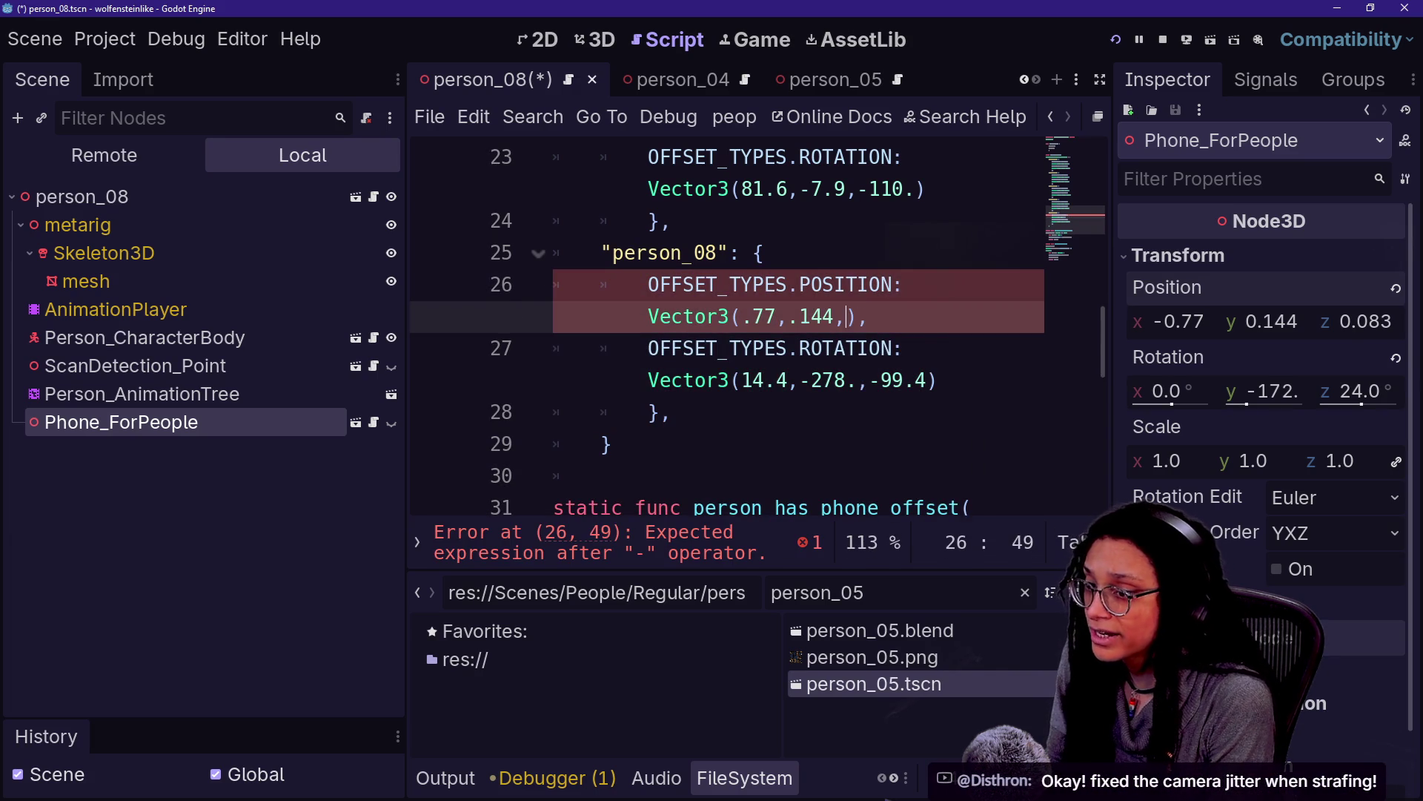
{"action": "type", "text": ".083"}
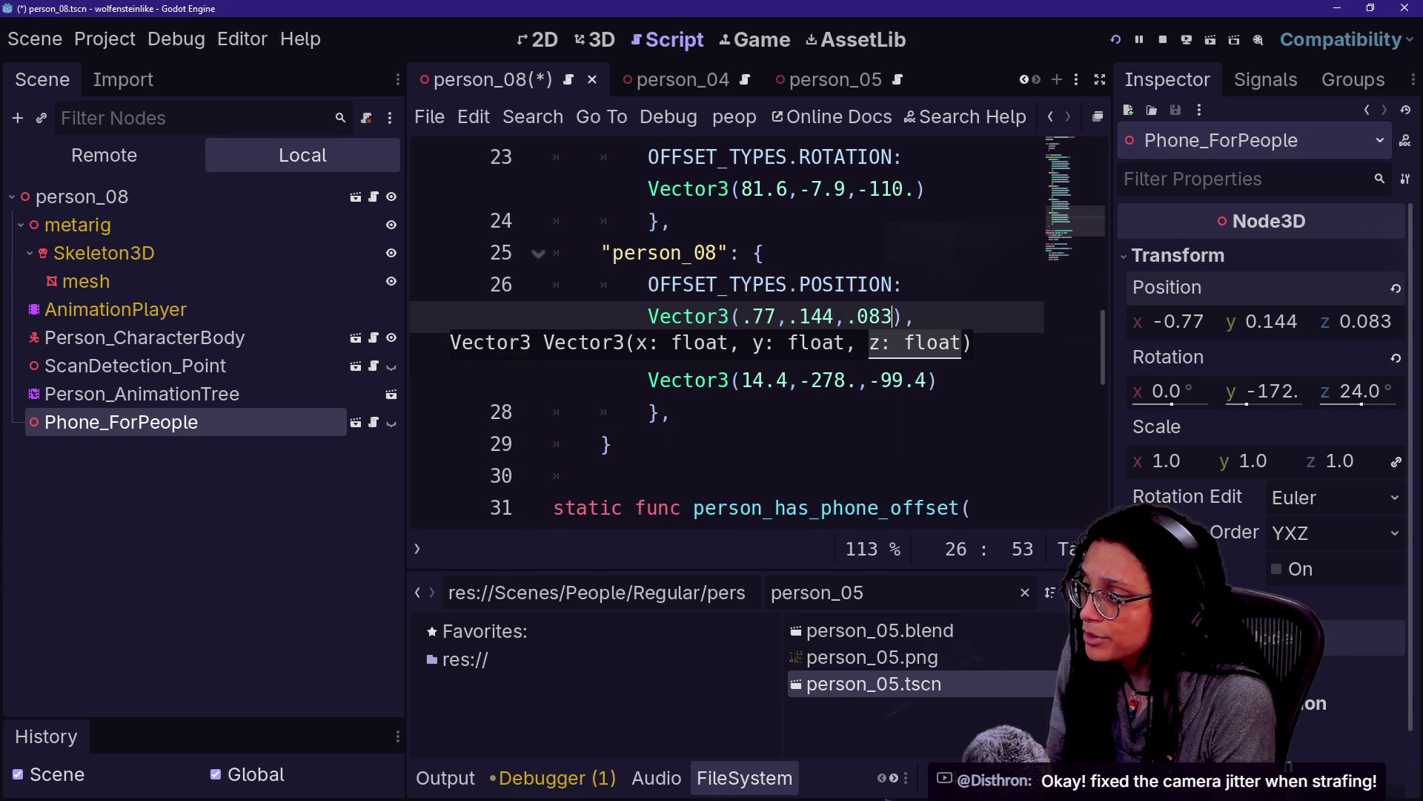
{"action": "left_click", "coordinate": [763, 253]}
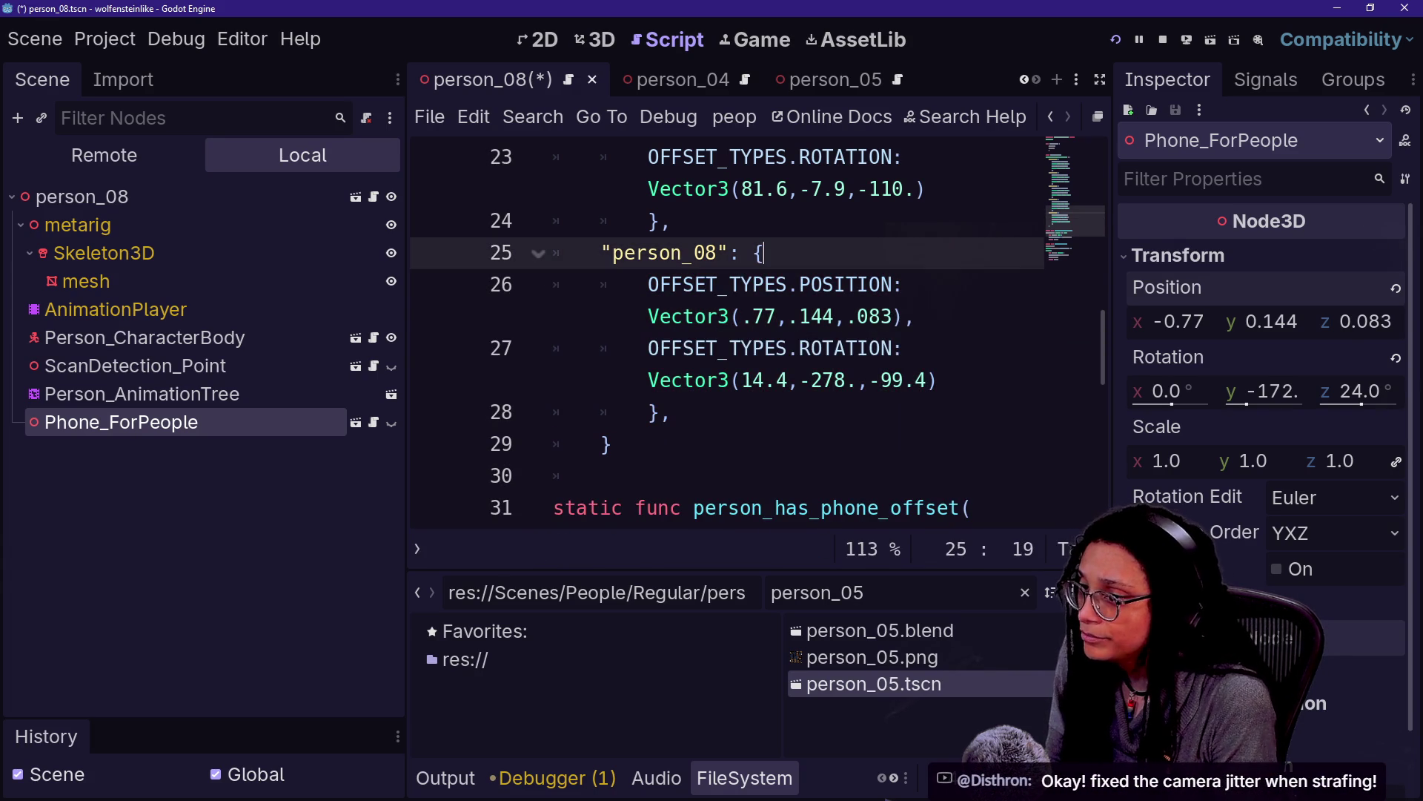
Set rotation to Vector3(0.,-172.,24.), save, and reset Phone_ForPeople's own position and rotation
{"action": "left_click", "coordinate": [765, 379]}
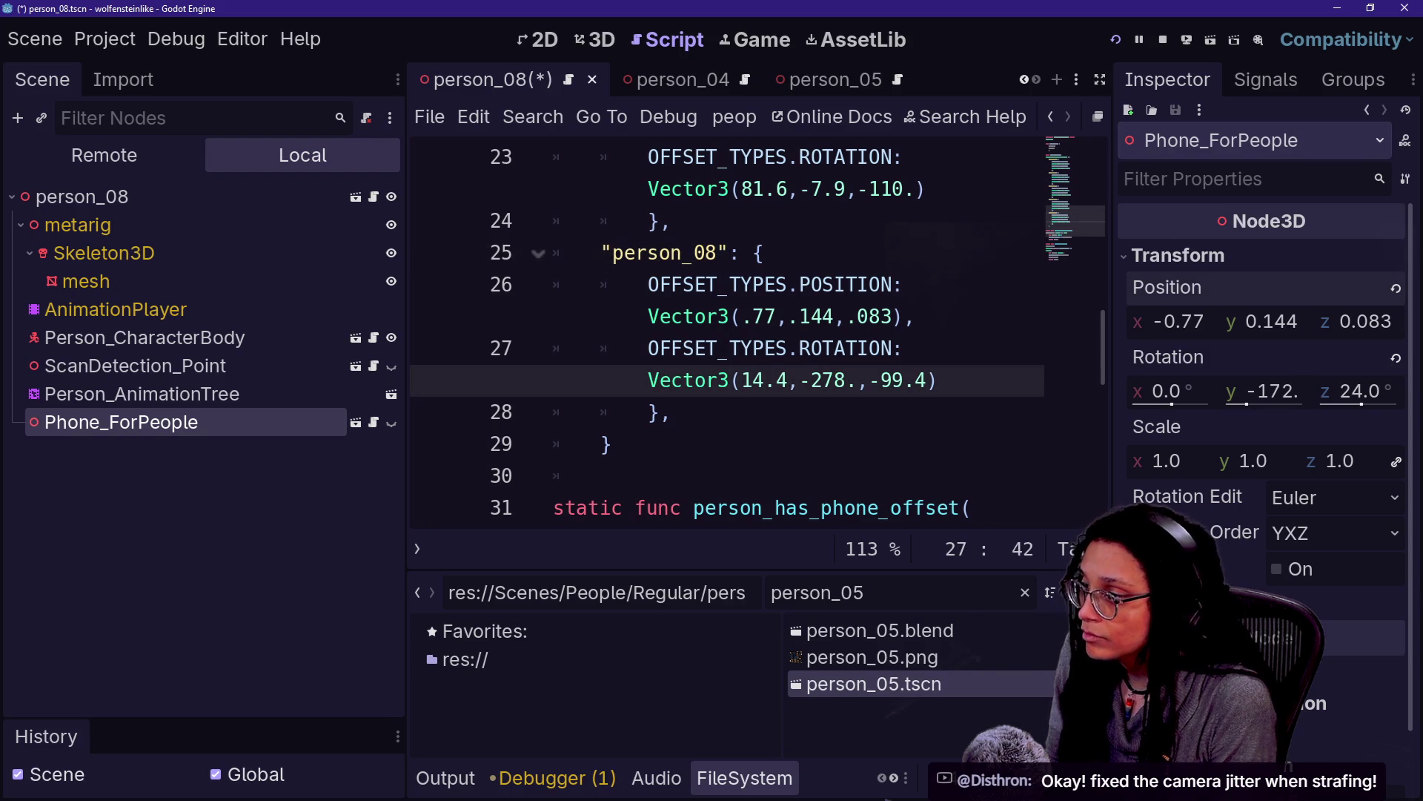
{"action": "key", "text": "BackSpace"}
{"action": "key", "text": "BackSpace"}
{"action": "key", "text": "BackSpace"}
{"action": "type", "text": "0."}
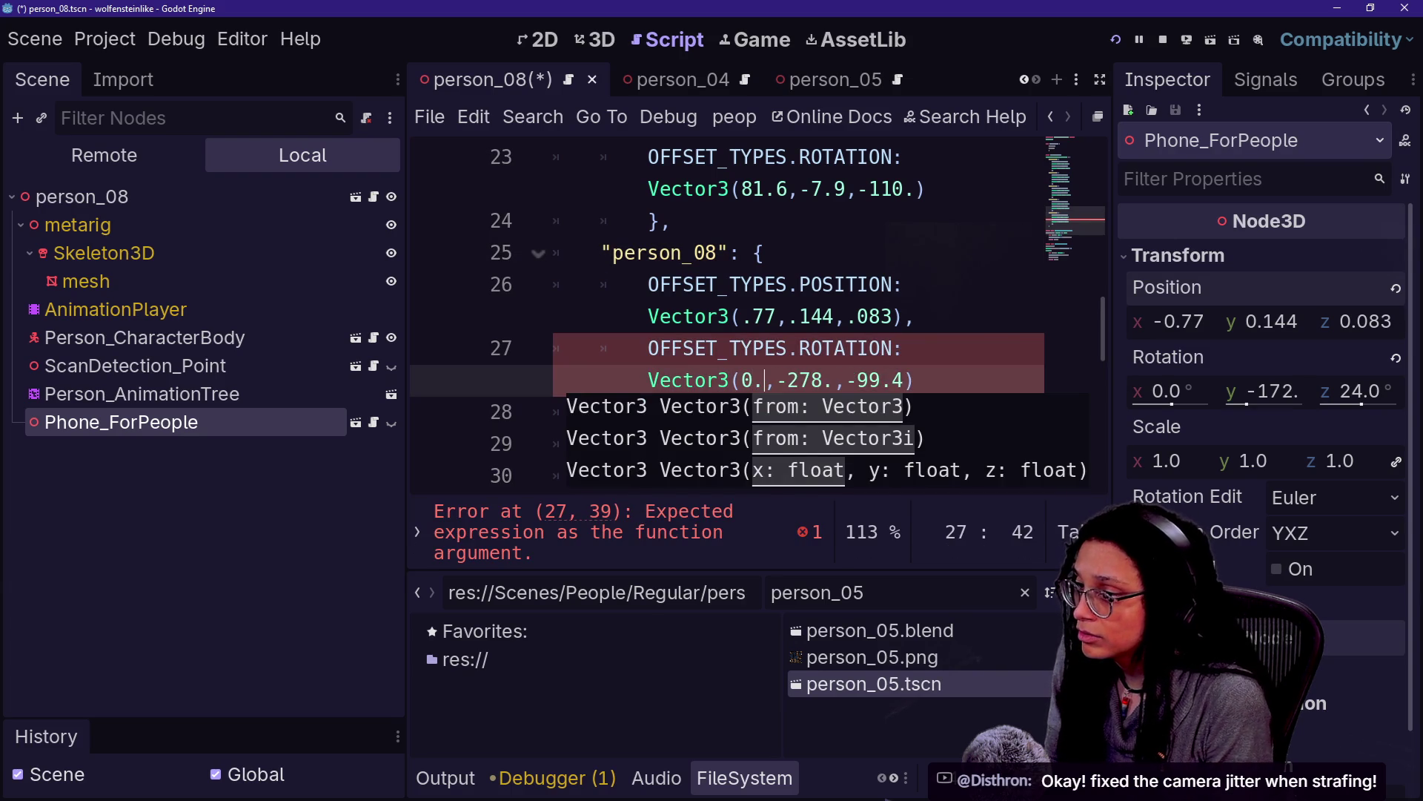
{"action": "key", "text": "Right"}
{"action": "key", "text": "Right"}
{"action": "key", "text": "BackSpace"}
{"action": "key", "text": "BackSpace"}
{"action": "key", "text": "BackSpace"}
{"action": "type", "text": "17"}
{"action": "left_click", "coordinate": [881, 379]}
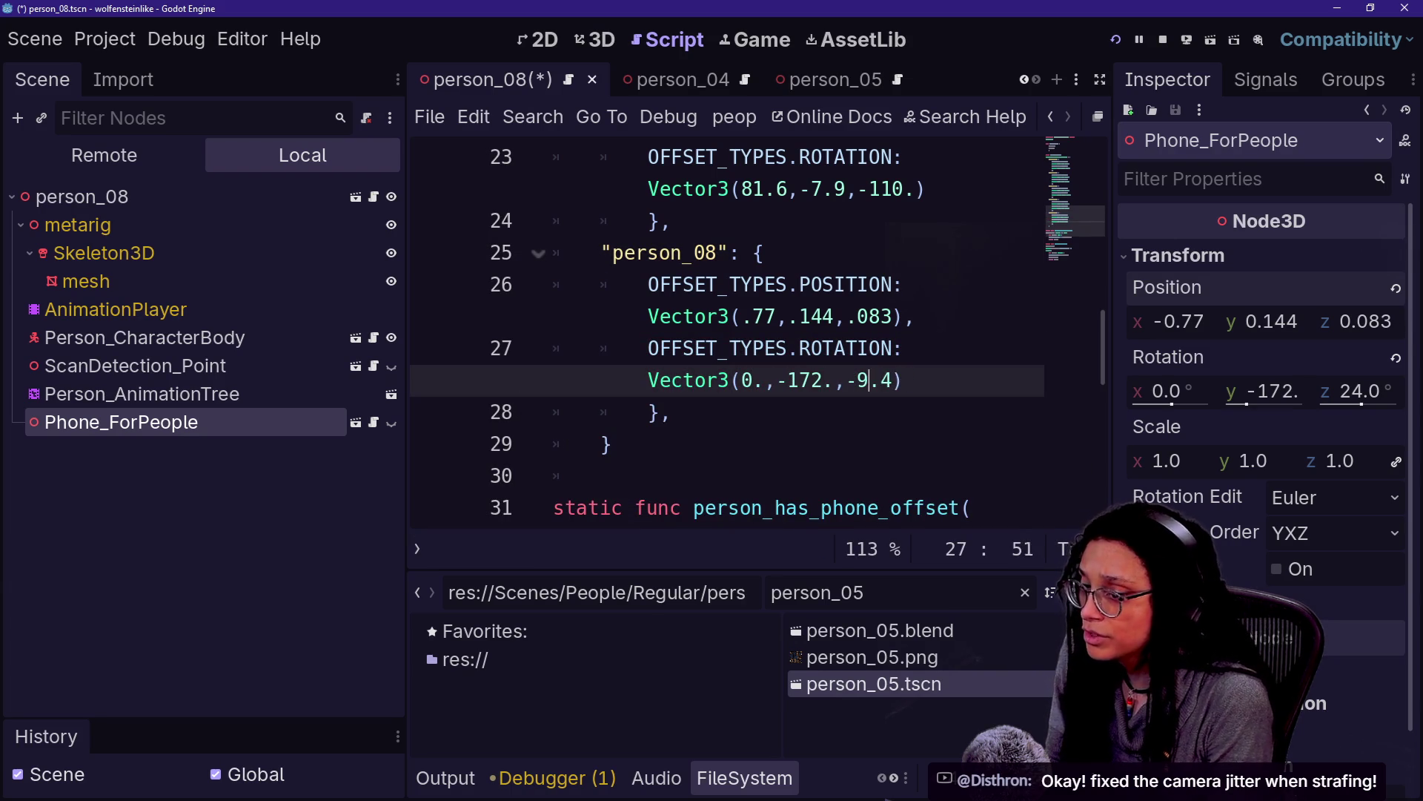
{"action": "type", "text": "4"}
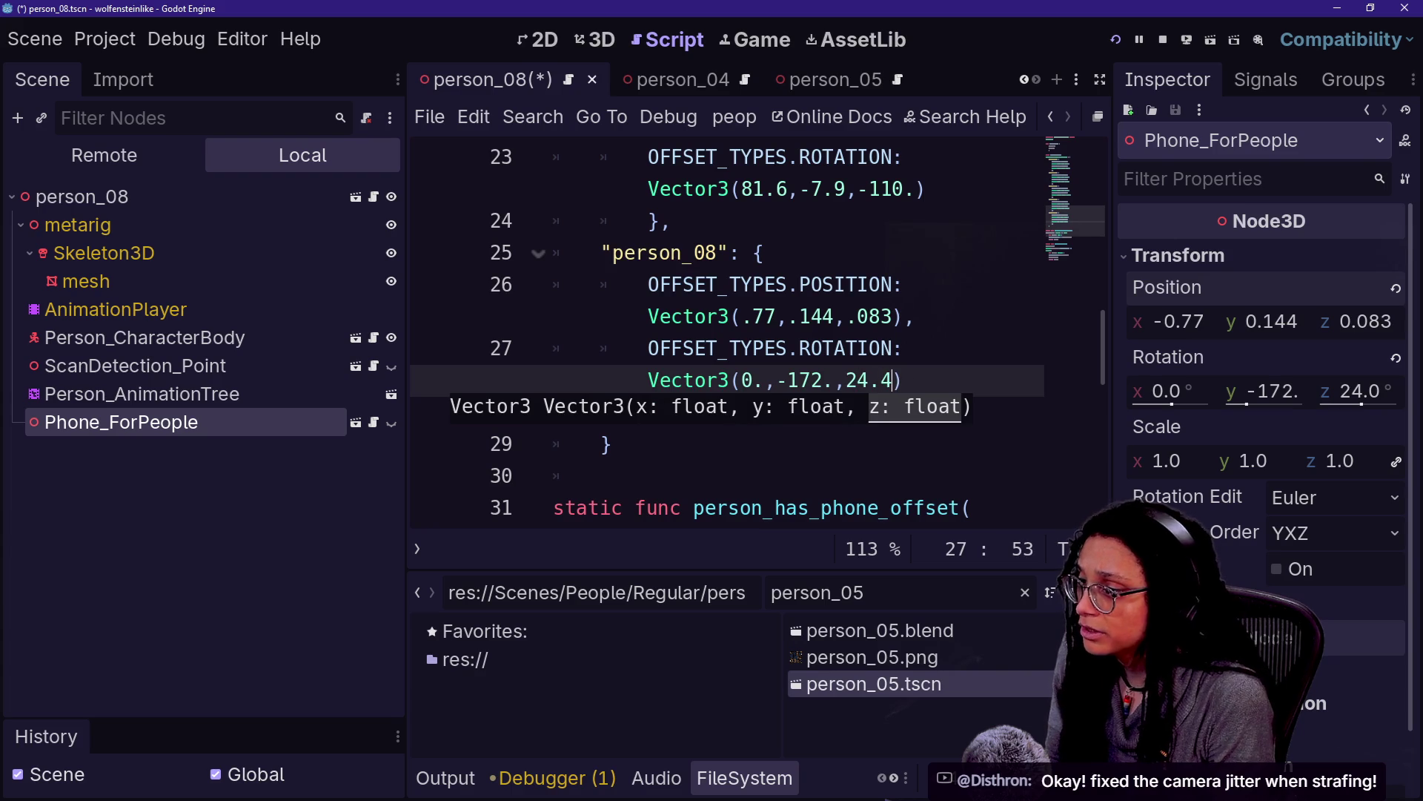
{"action": "left_click", "coordinate": [835, 317]}
{"action": "key", "text": "ctrl+s"}
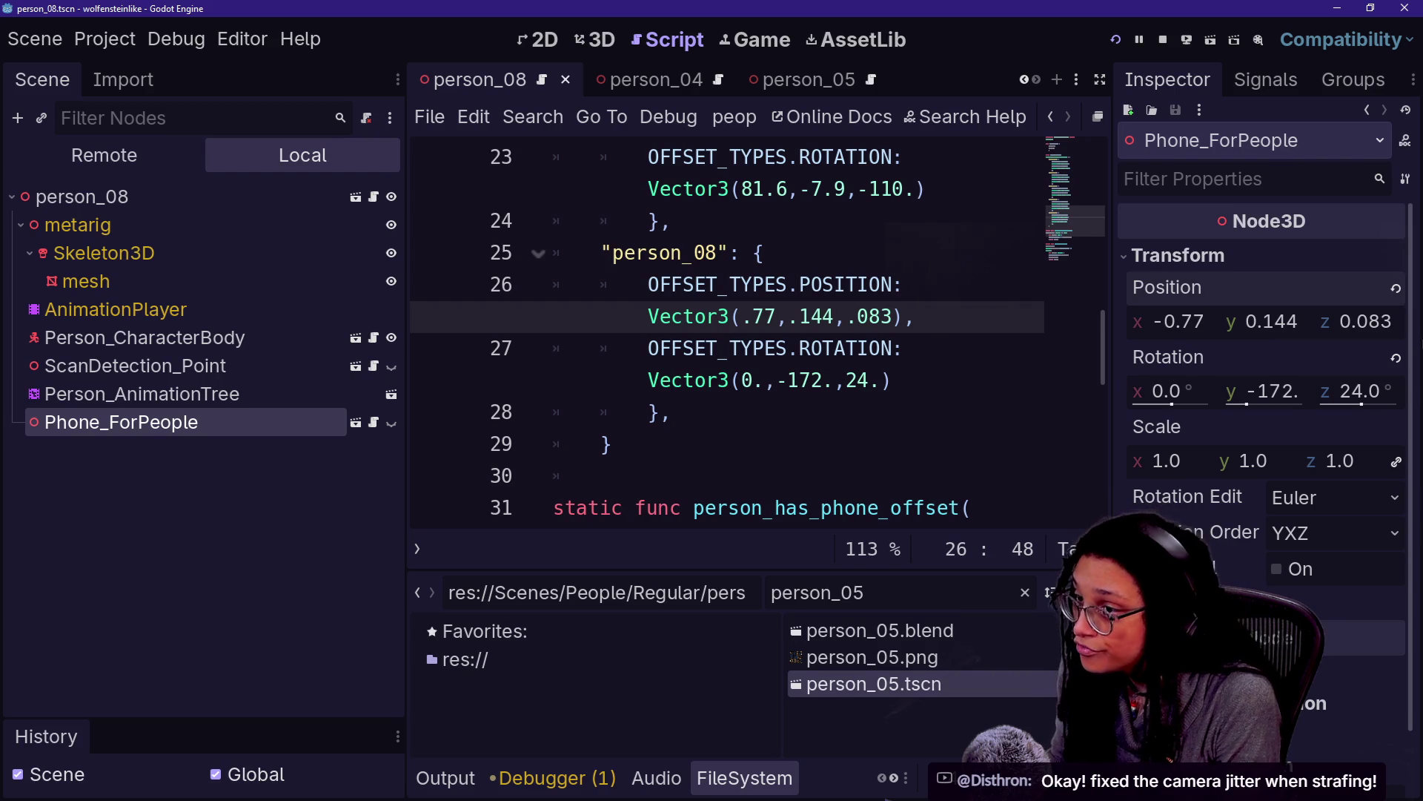
{"action": "left_click", "coordinate": [1396, 289]}
{"action": "left_click", "coordinate": [1396, 359]}
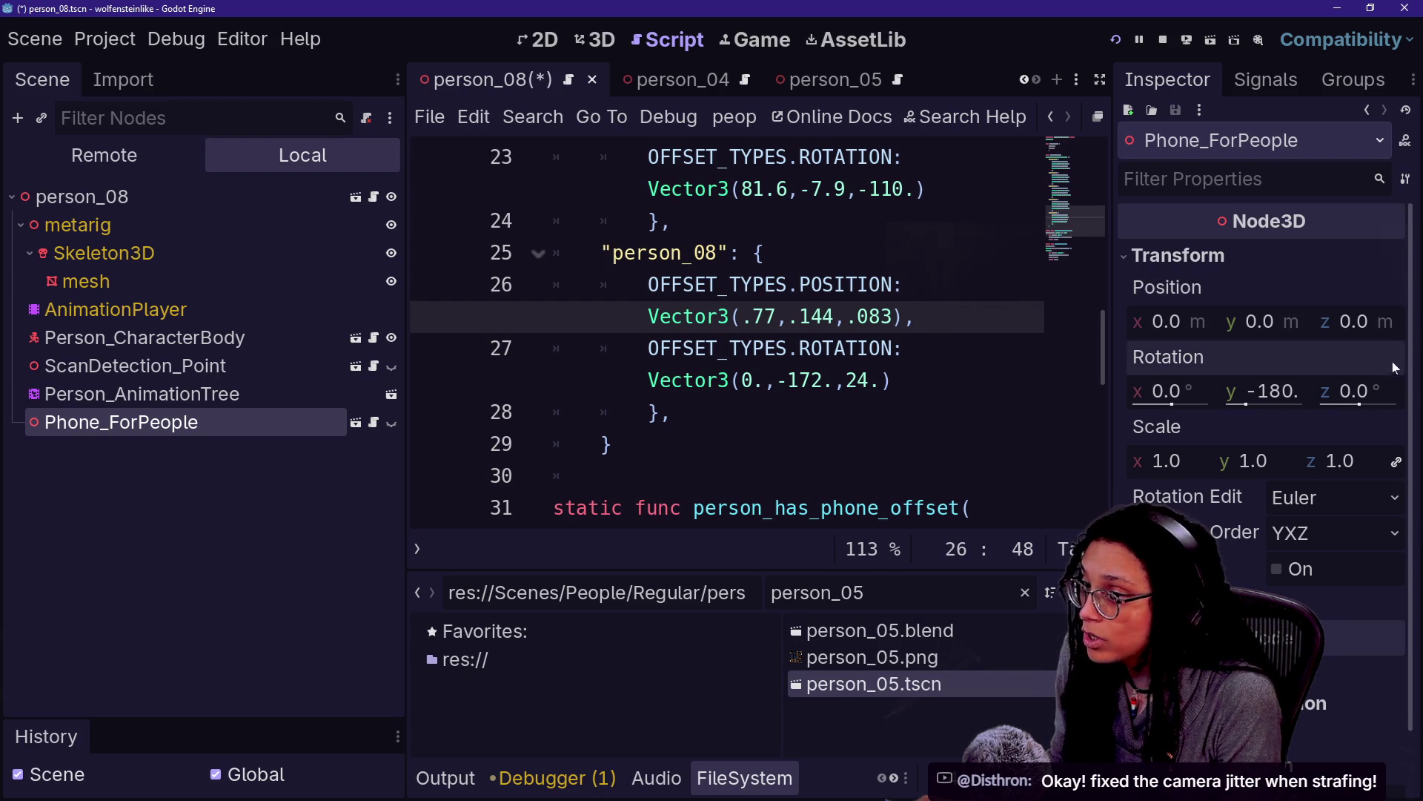
Save and run the game to watch person_08 hold her phone, then return to the offsets code
{"action": "left_click", "coordinate": [1128, 36]}
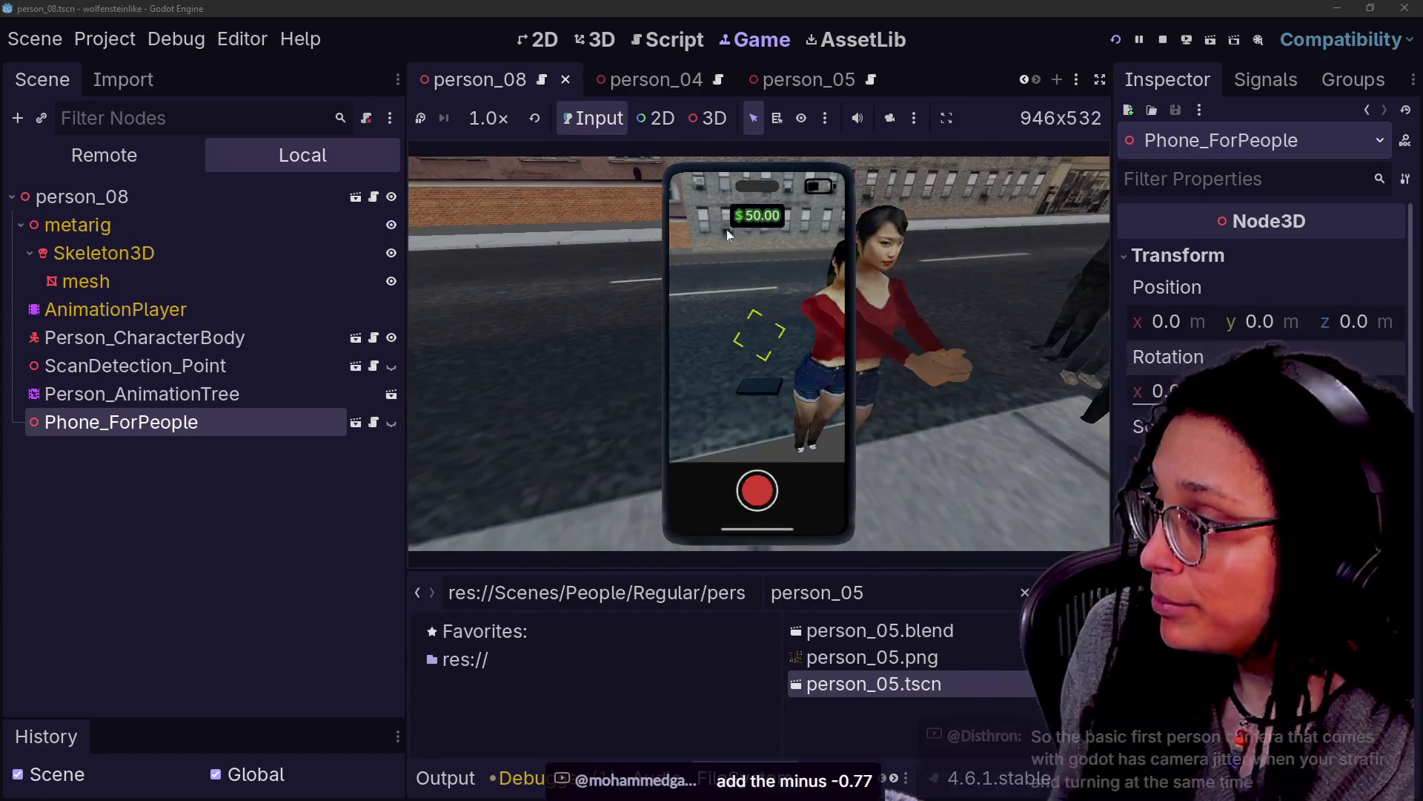
{"action": "left_click", "coordinate": [671, 40]}
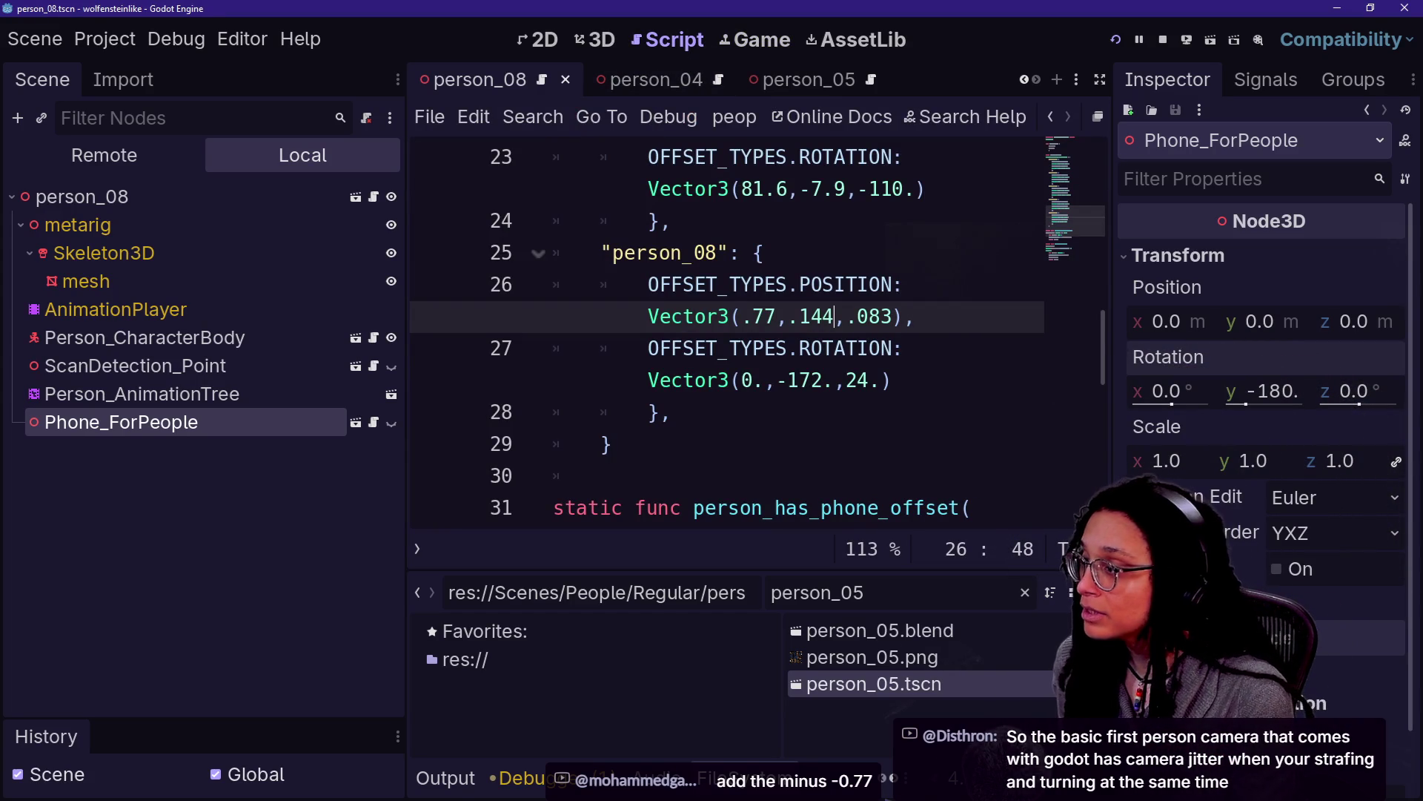
Change person_08's x offset to -.77, save, and walk to the woman in the rerun game
{"action": "type", "text": "-"}
{"action": "key", "text": "ctrl+s"}
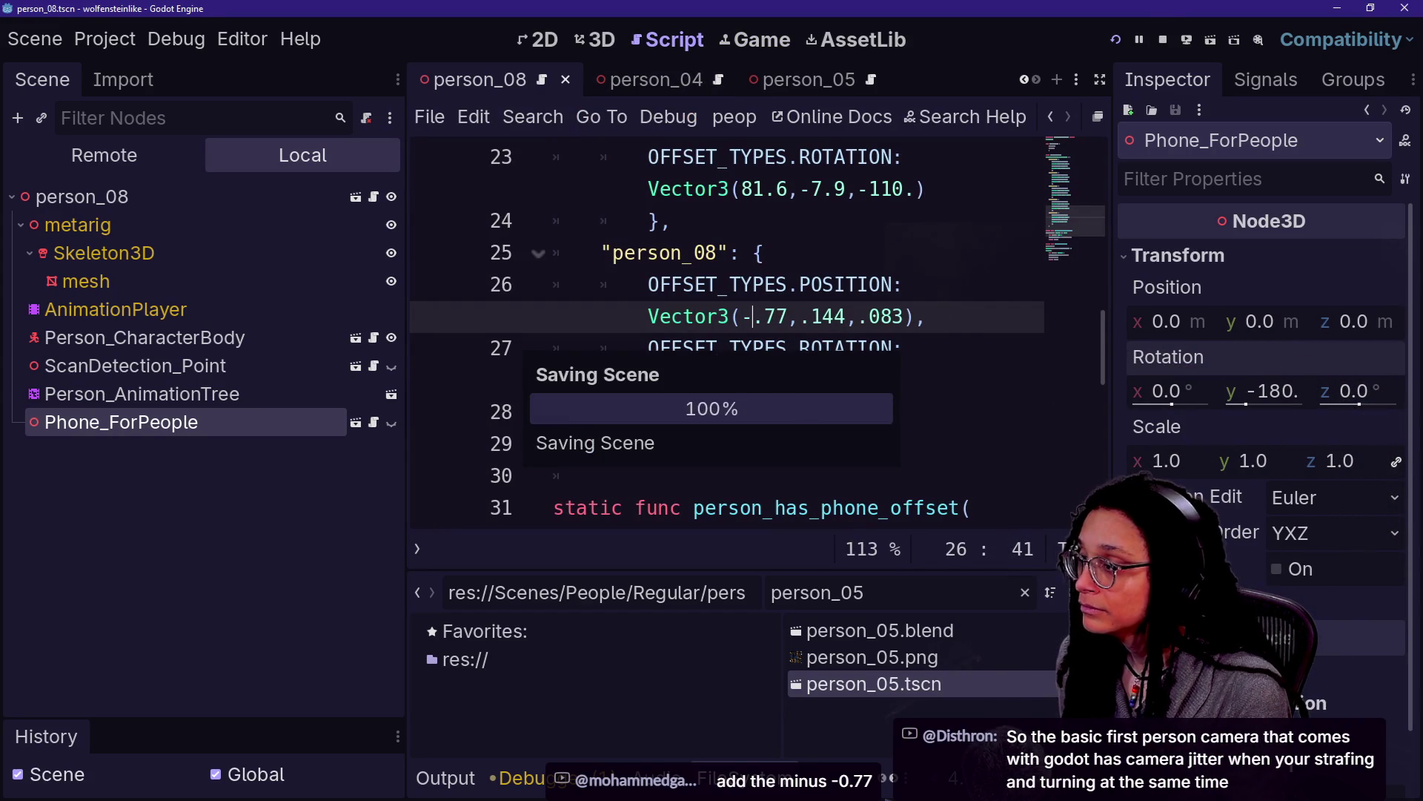
{"action": "left_click", "coordinate": [1114, 40]}
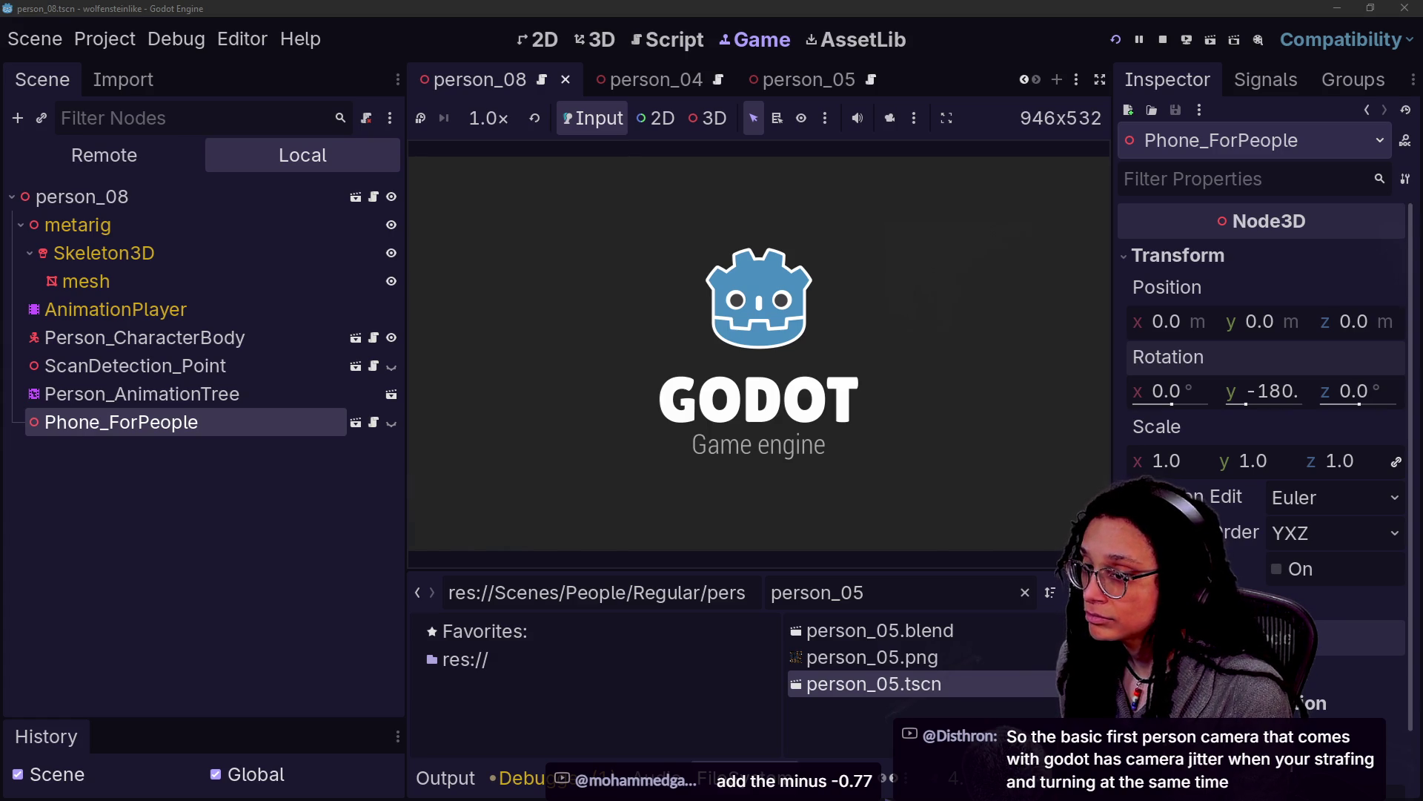
{"action": "key", "text": "w"}
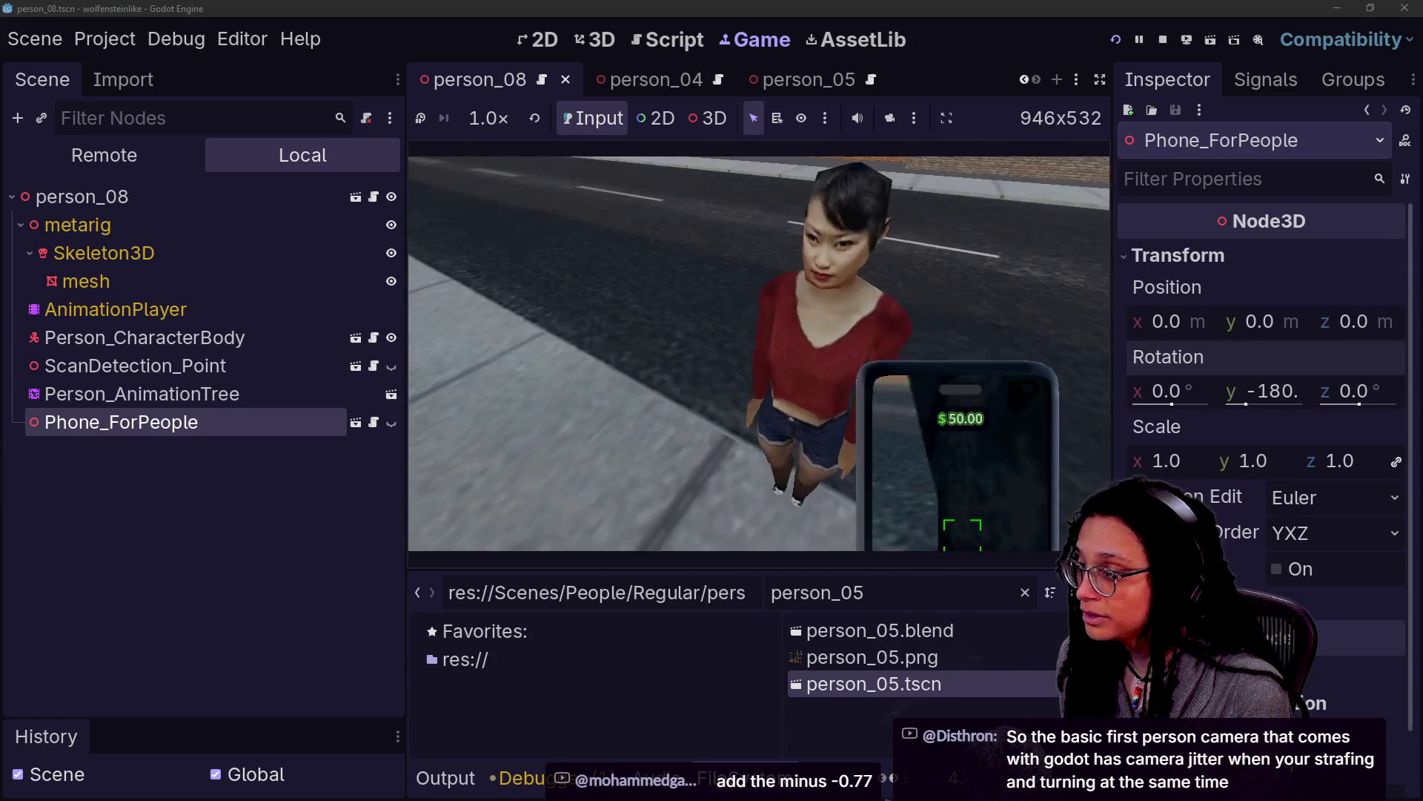
{"action": "key", "text": "w"}
{"action": "key", "text": "w"}
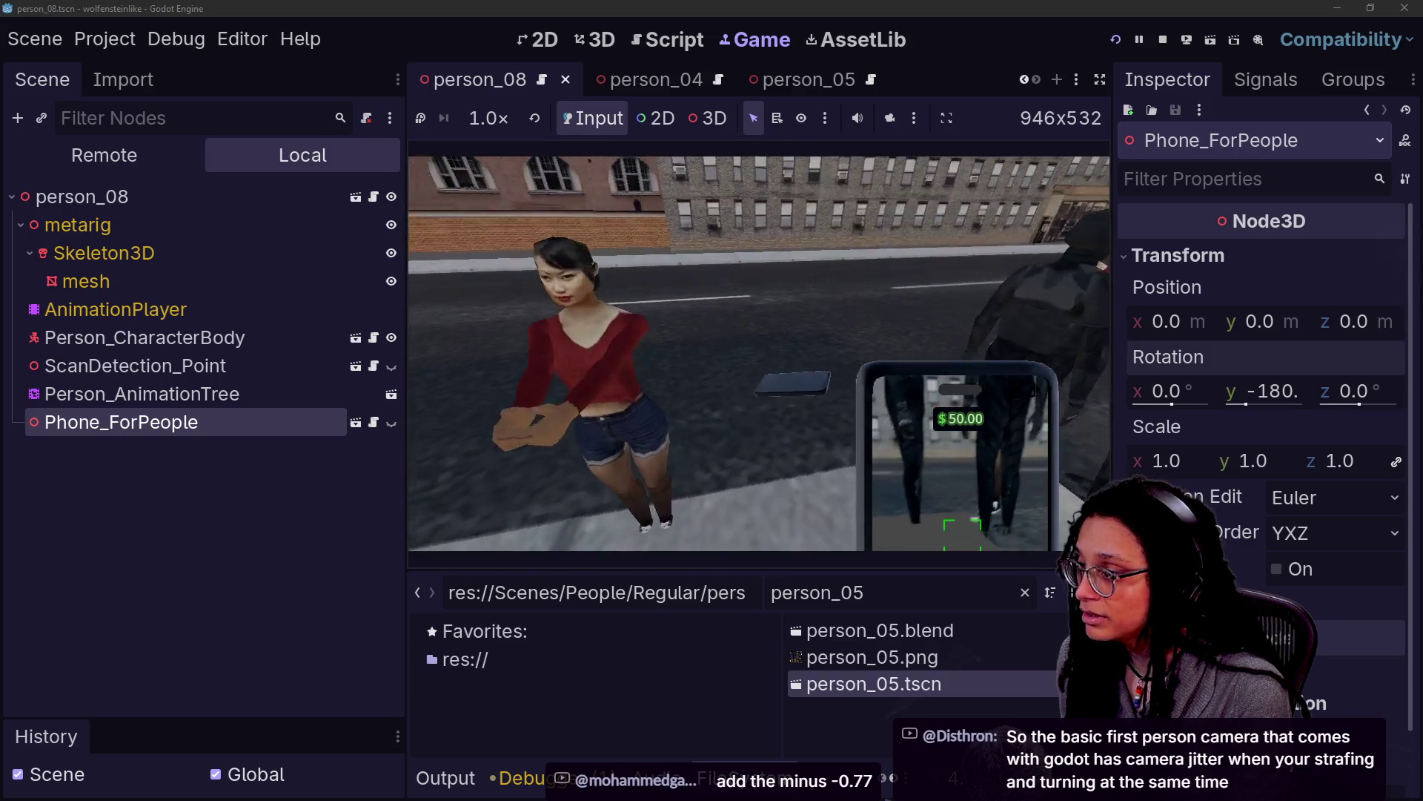
Restore the x offset to .77 and save the script
{"action": "left_click", "coordinate": [652, 41]}
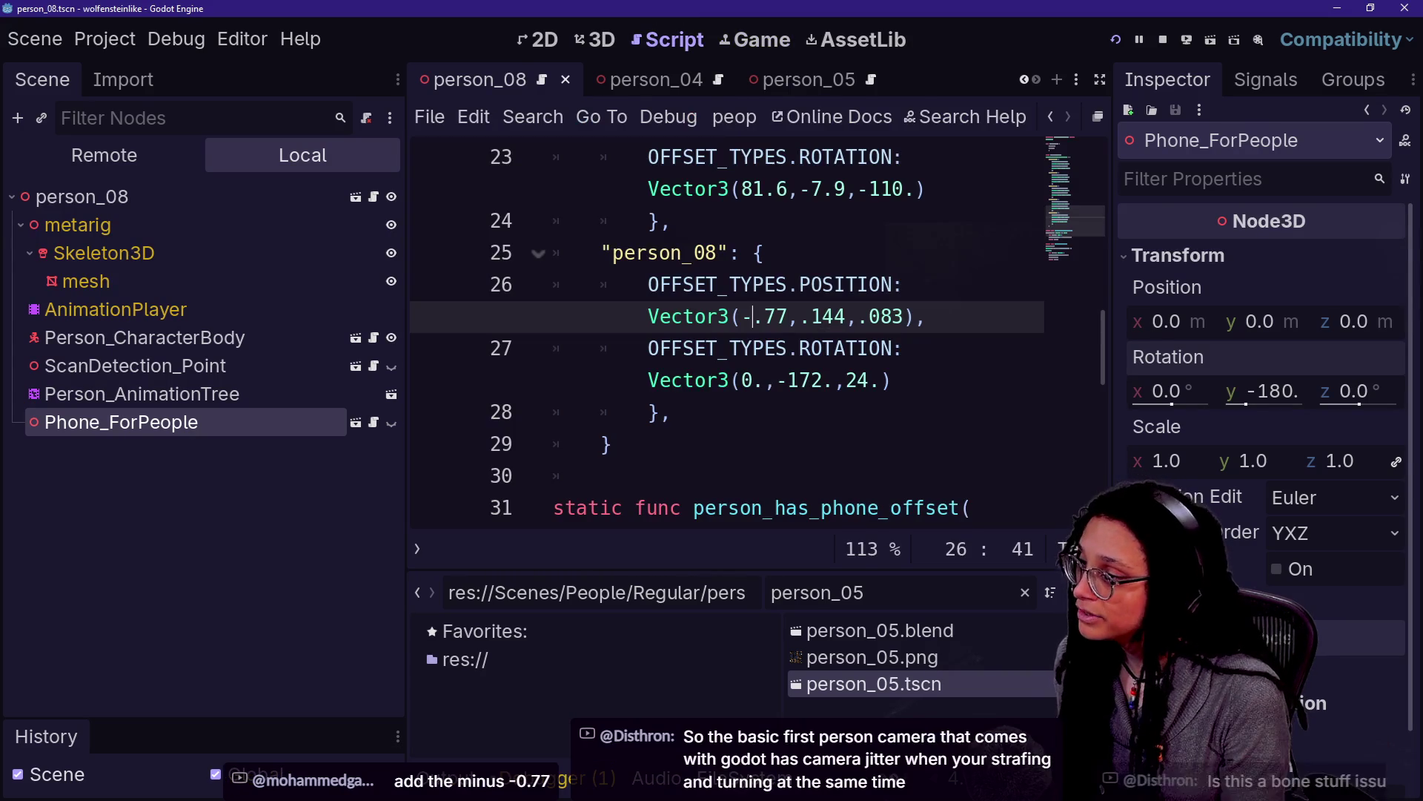
{"action": "left_click", "coordinate": [654, 221]}
{"action": "key", "text": "ctrl+s"}
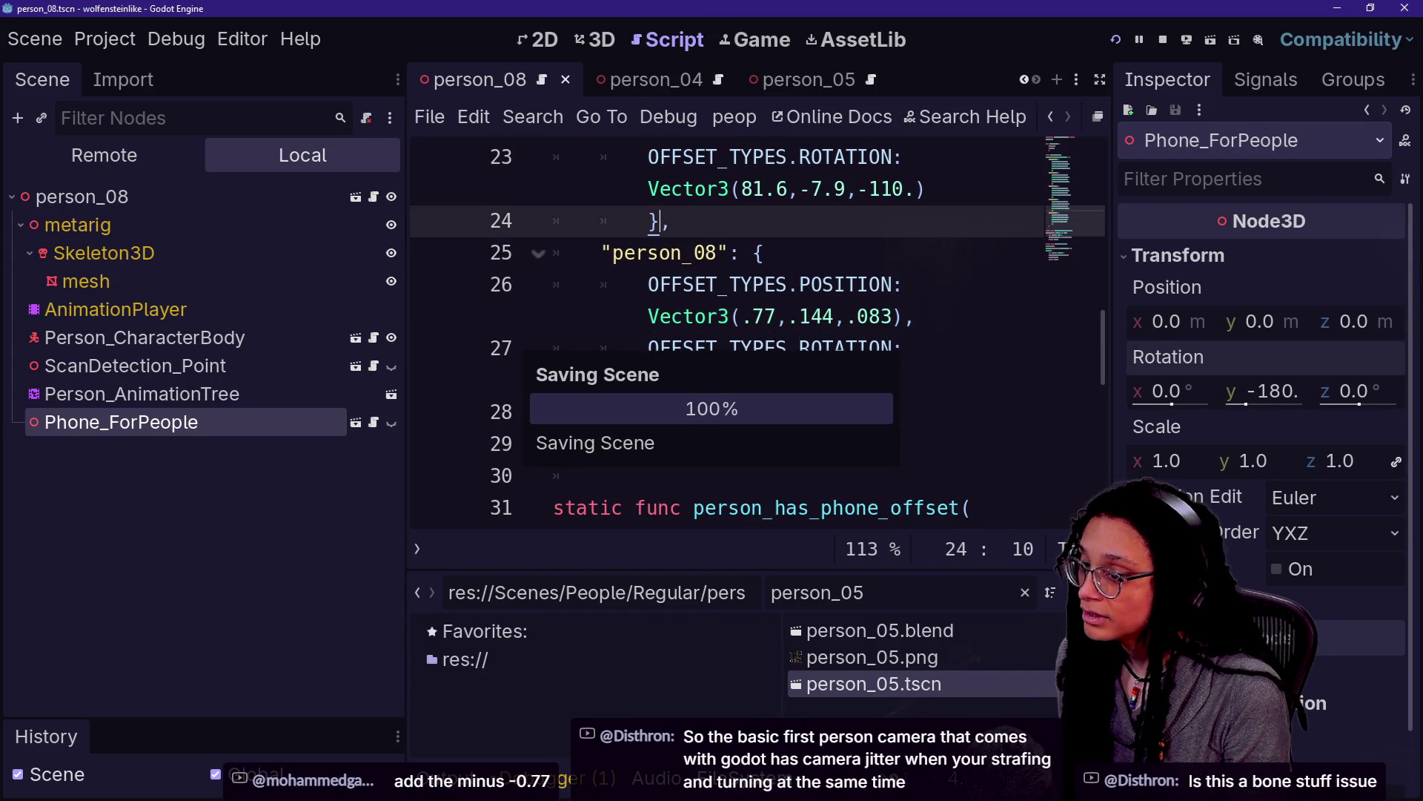
{"action": "key", "text": "ctrl+F5"}
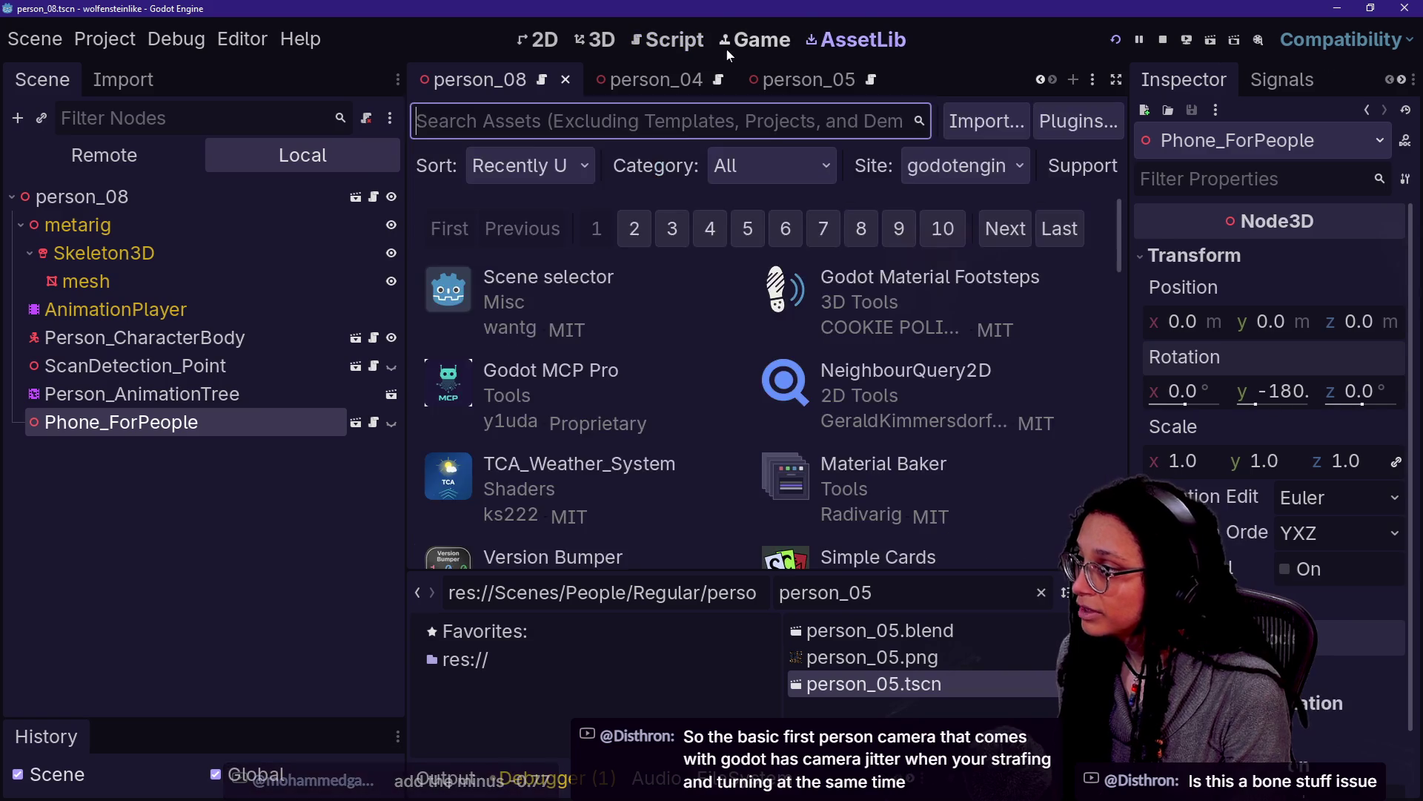
Undo the transform resets to restore rotation 0, -172, 24, then push position x further negative
{"action": "key", "text": "ctrl+F4"}
{"action": "left_click", "coordinate": [682, 43]}
{"action": "left_click", "coordinate": [728, 46]}
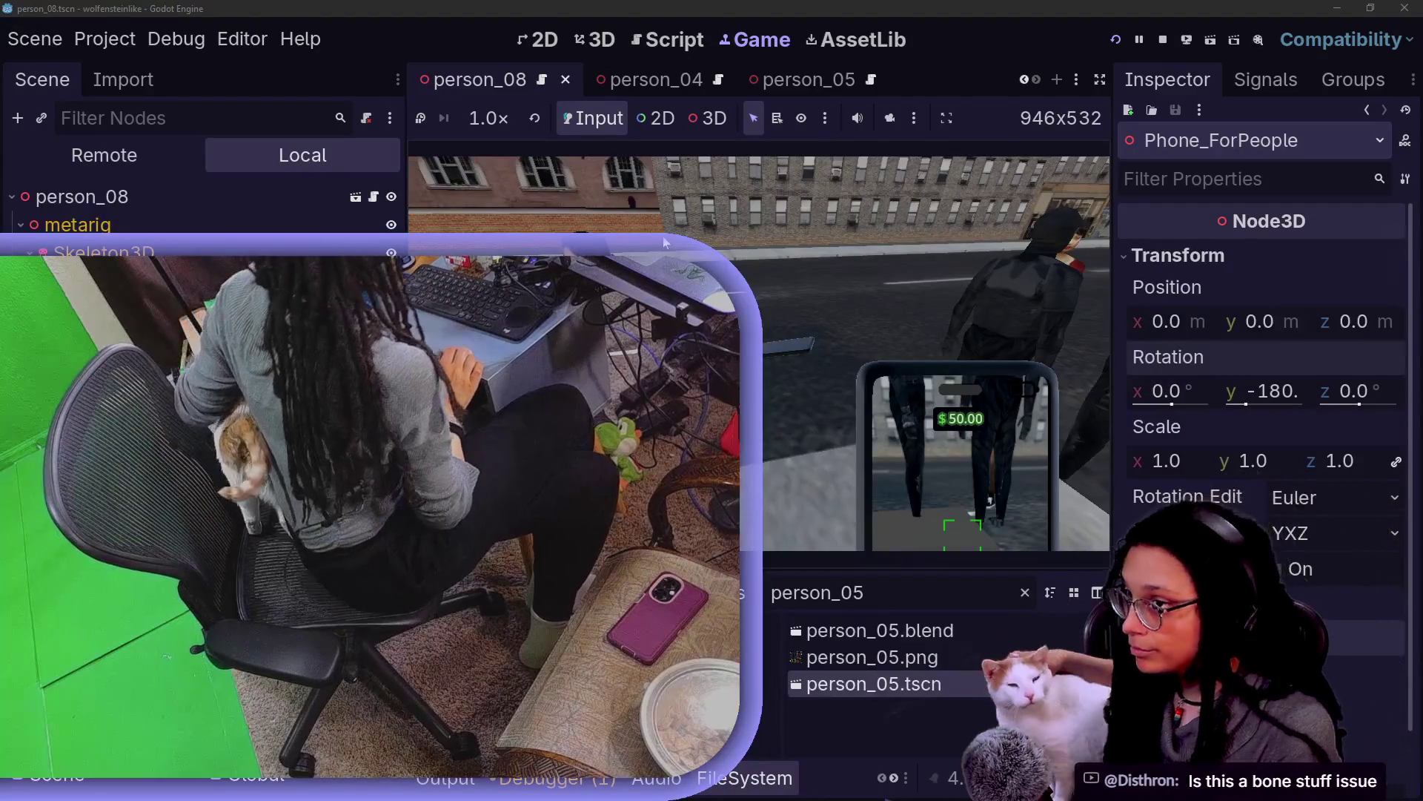
{"action": "key", "text": "ctrl+z"}
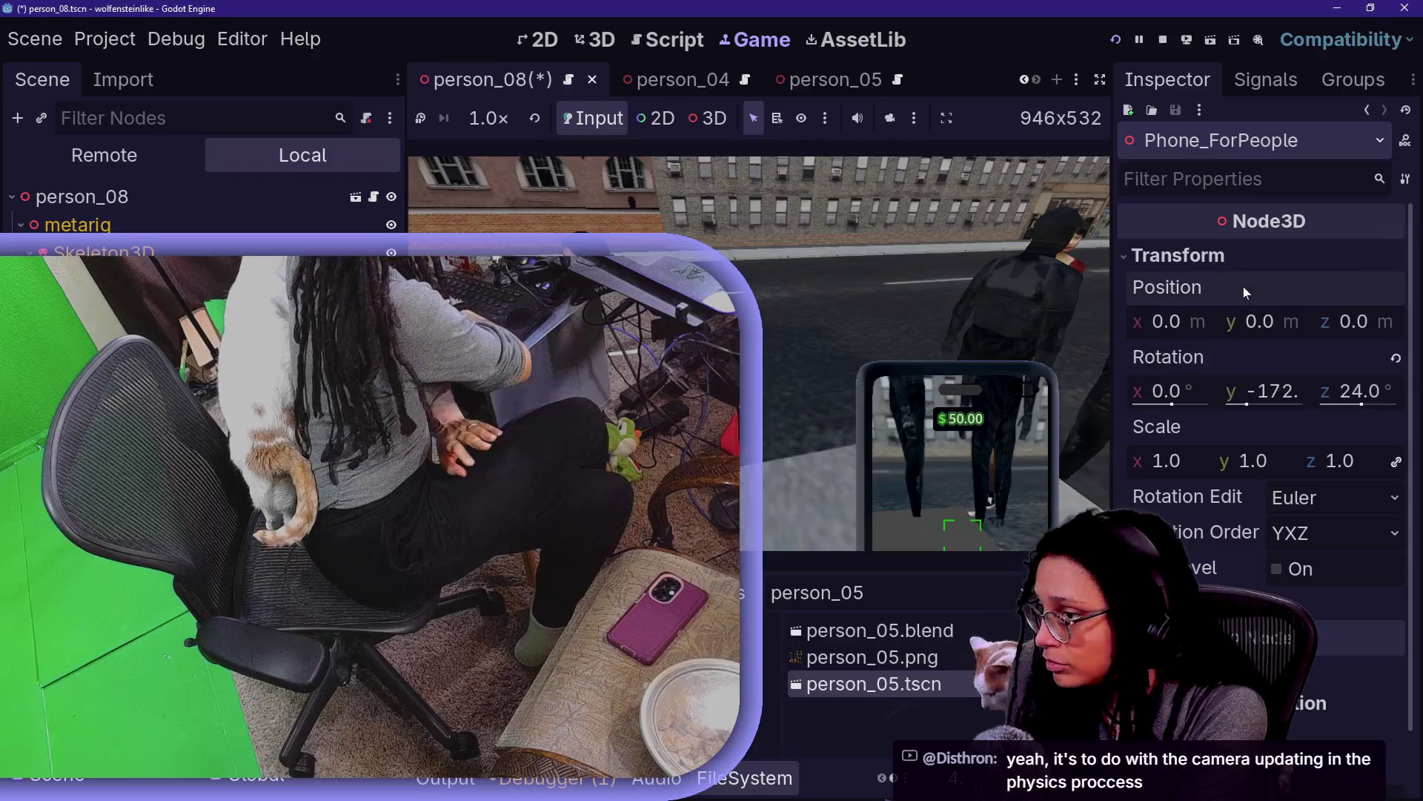
{"action": "key", "text": "ctrl+z"}
{"action": "left_click_drag", "start_coordinate": [1178, 321], "coordinate": [1142, 321]}
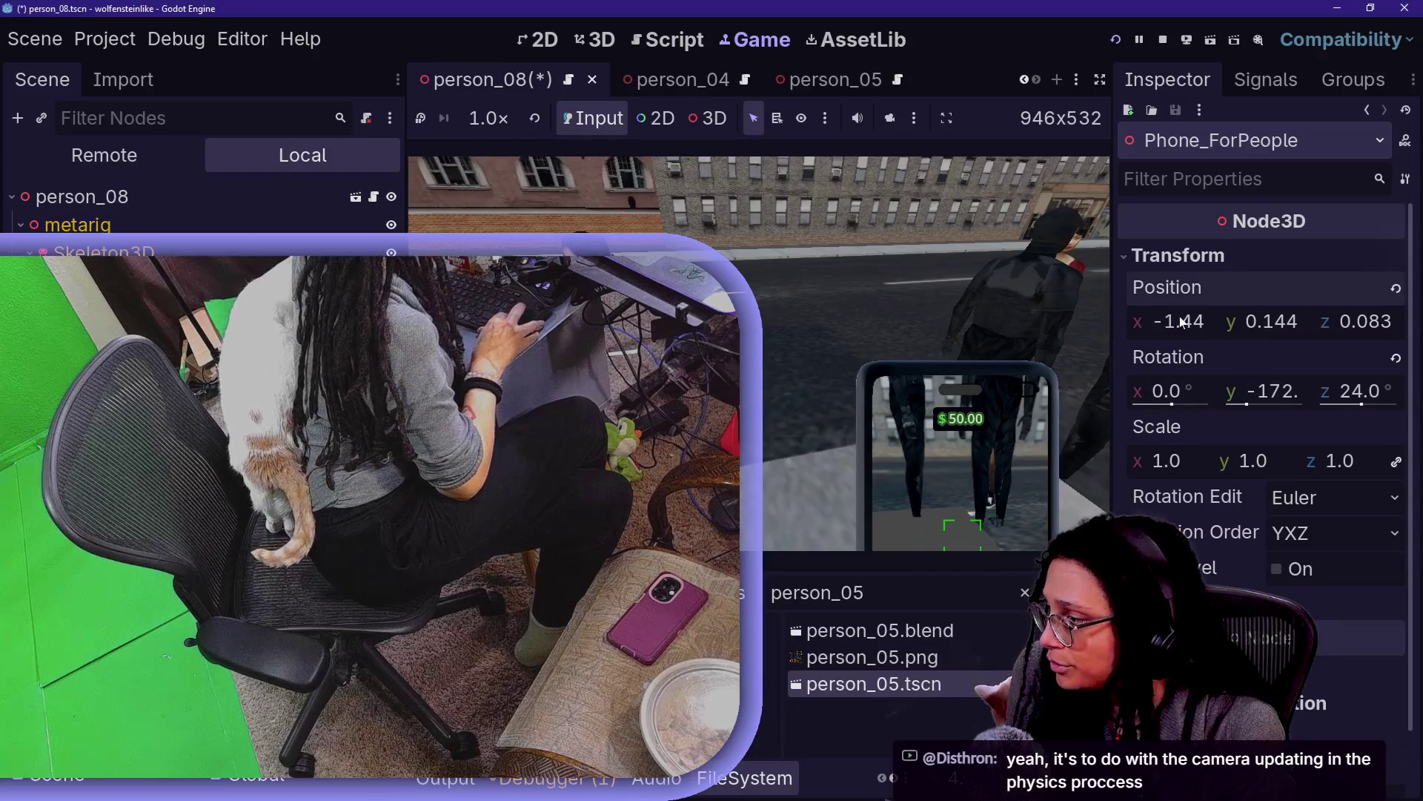
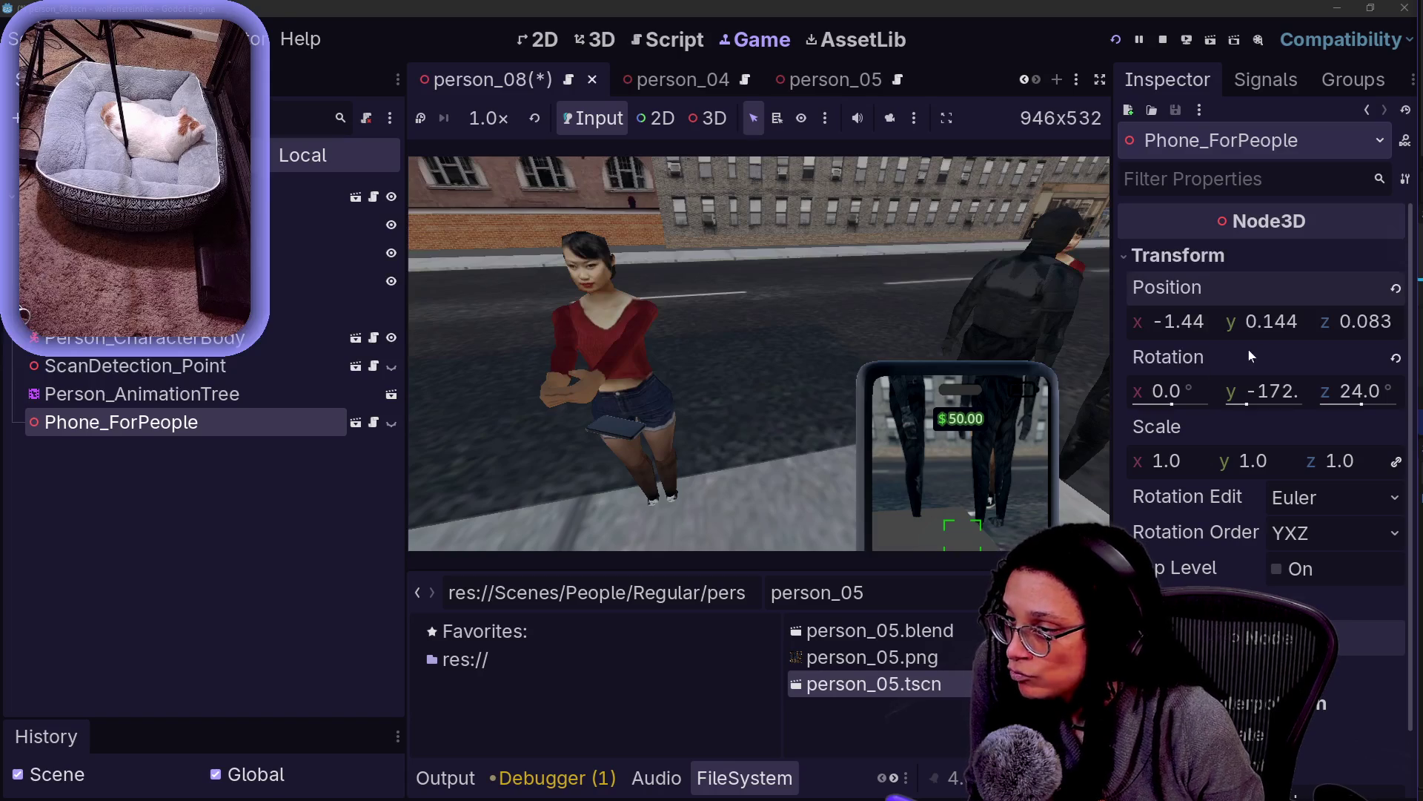
Drag Phone_ForPeople's Rotation Y value from -172 to -84.8 degrees
{"action": "mouse_move", "coordinate": [1235, 409]}
{"action": "left_mouse_down"}
{"action": "mouse_move", "coordinate": [1260, 409]}
{"action": "mouse_move", "coordinate": [1253, 391]}
{"action": "left_mouse_up"}
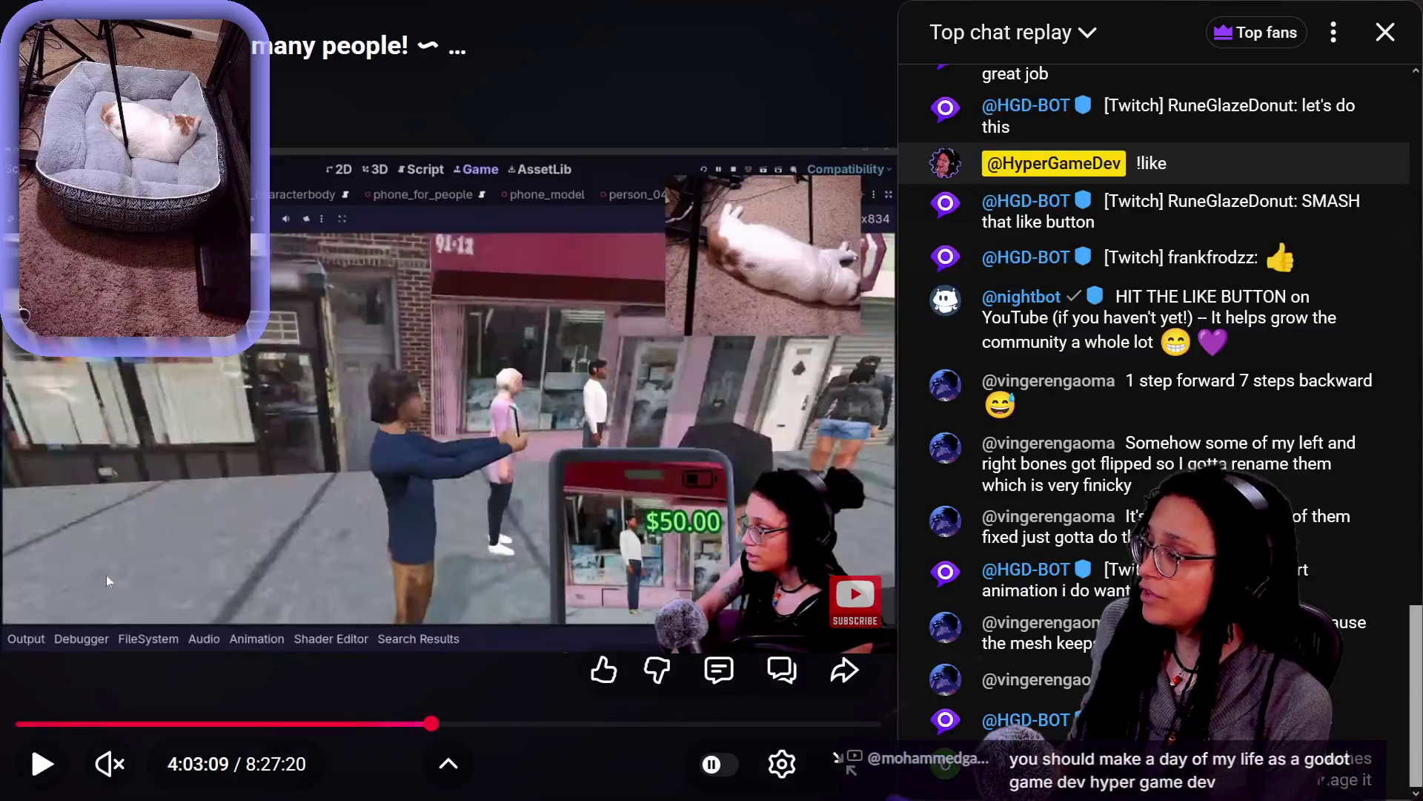
Resume the paused stream and rewind it back to the game-launch moment
{"action": "left_click", "coordinate": [412, 435]}
{"action": "key", "text": "j"}
{"action": "key", "text": "j"}
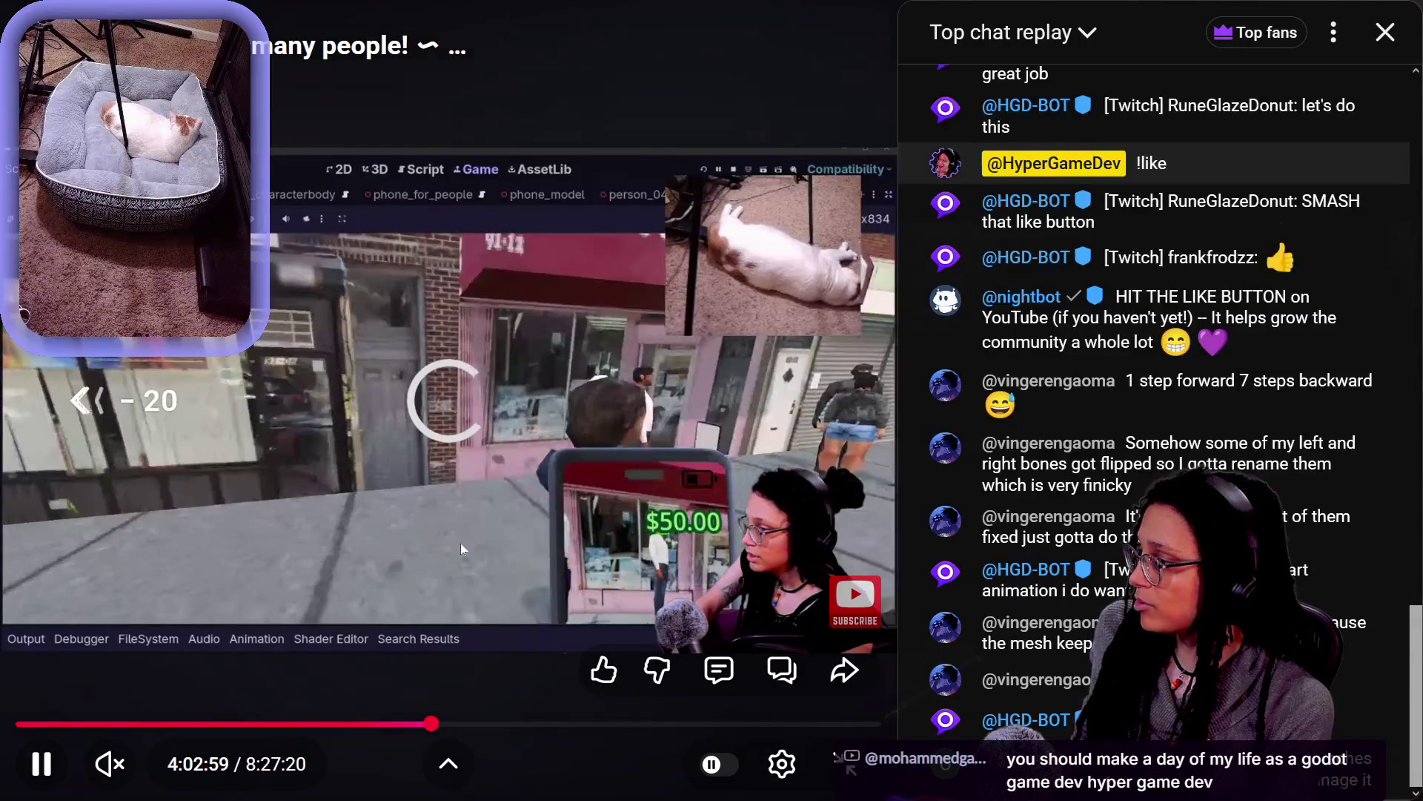
{"action": "key", "text": "Left"}
{"action": "key", "text": "Left"}
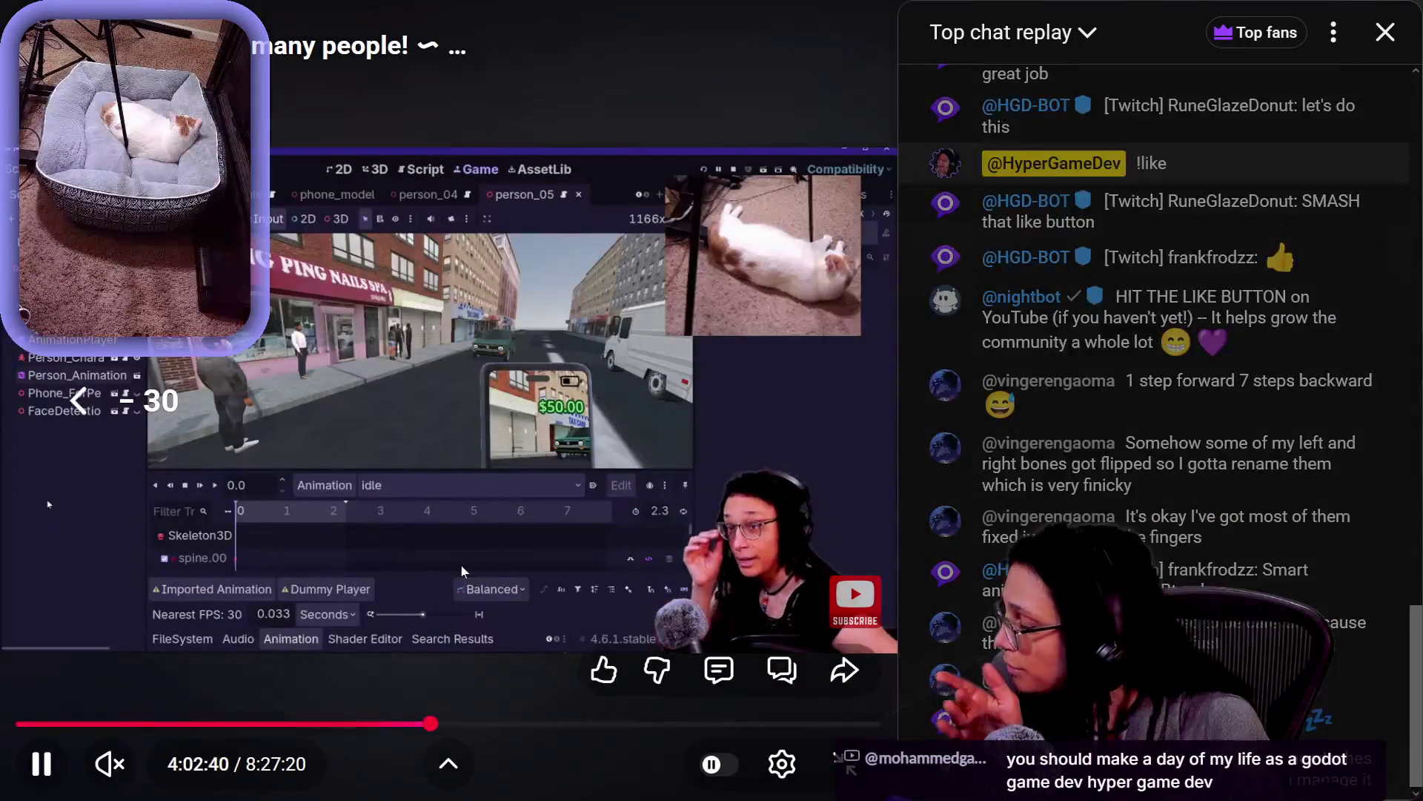
{"action": "key", "text": "j"}
{"action": "key", "text": "j"}
{"action": "key", "text": "j"}
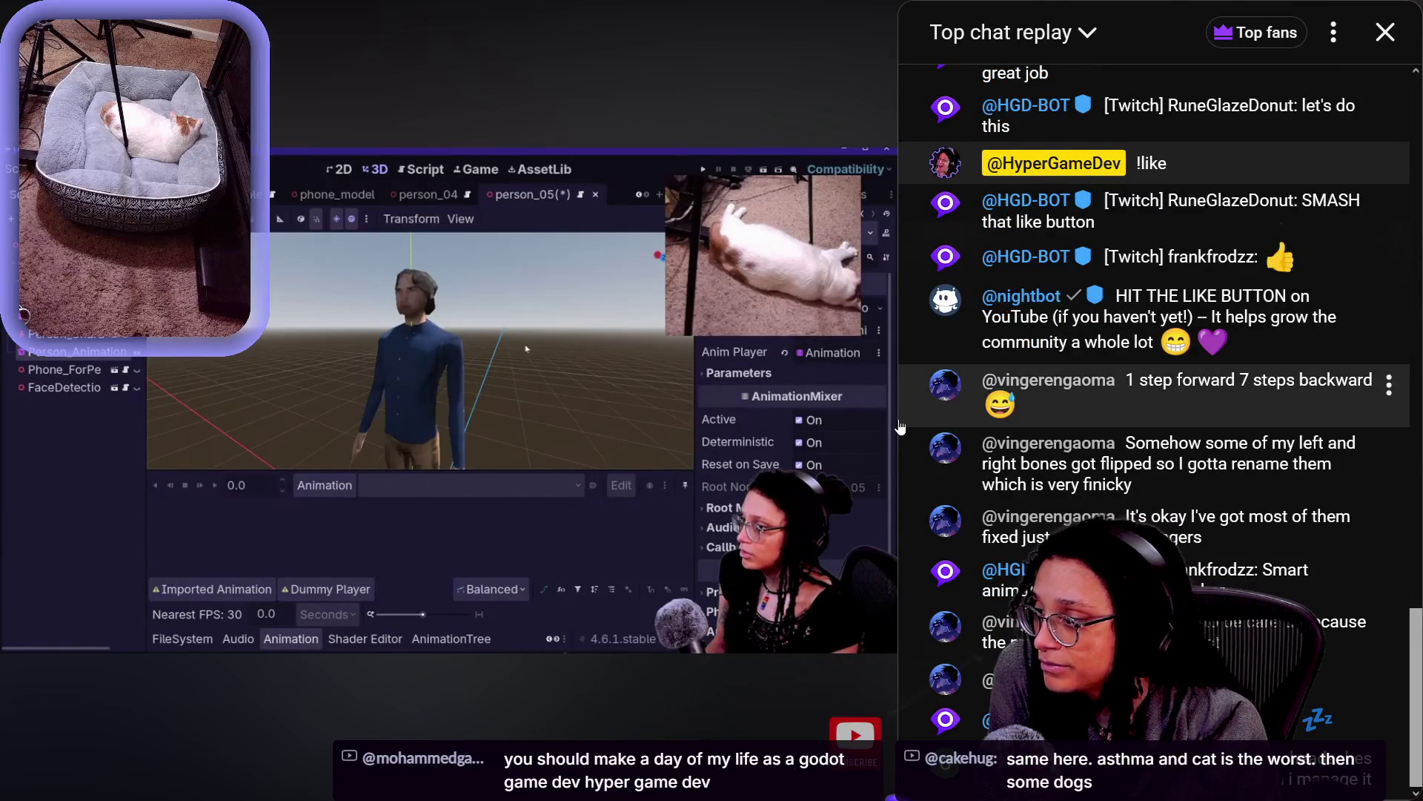
{"action": "key", "text": "Left"}
{"action": "key", "text": "Left"}
{"action": "key", "text": "Left"}
{"action": "key", "text": "Left"}
{"action": "key", "text": "Left"}
{"action": "key", "text": "Left"}
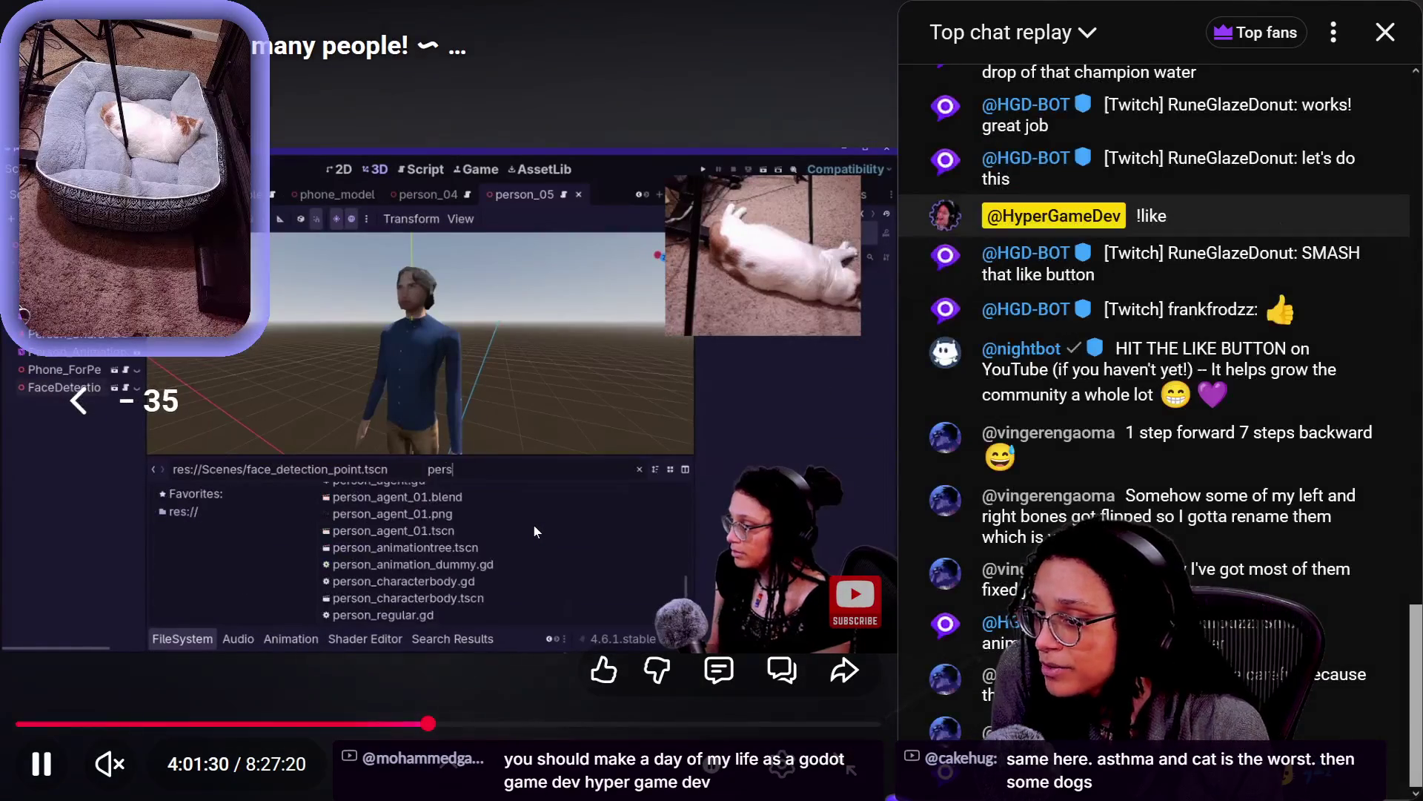
{"action": "key", "text": "Left"}
{"action": "key", "text": "Left"}
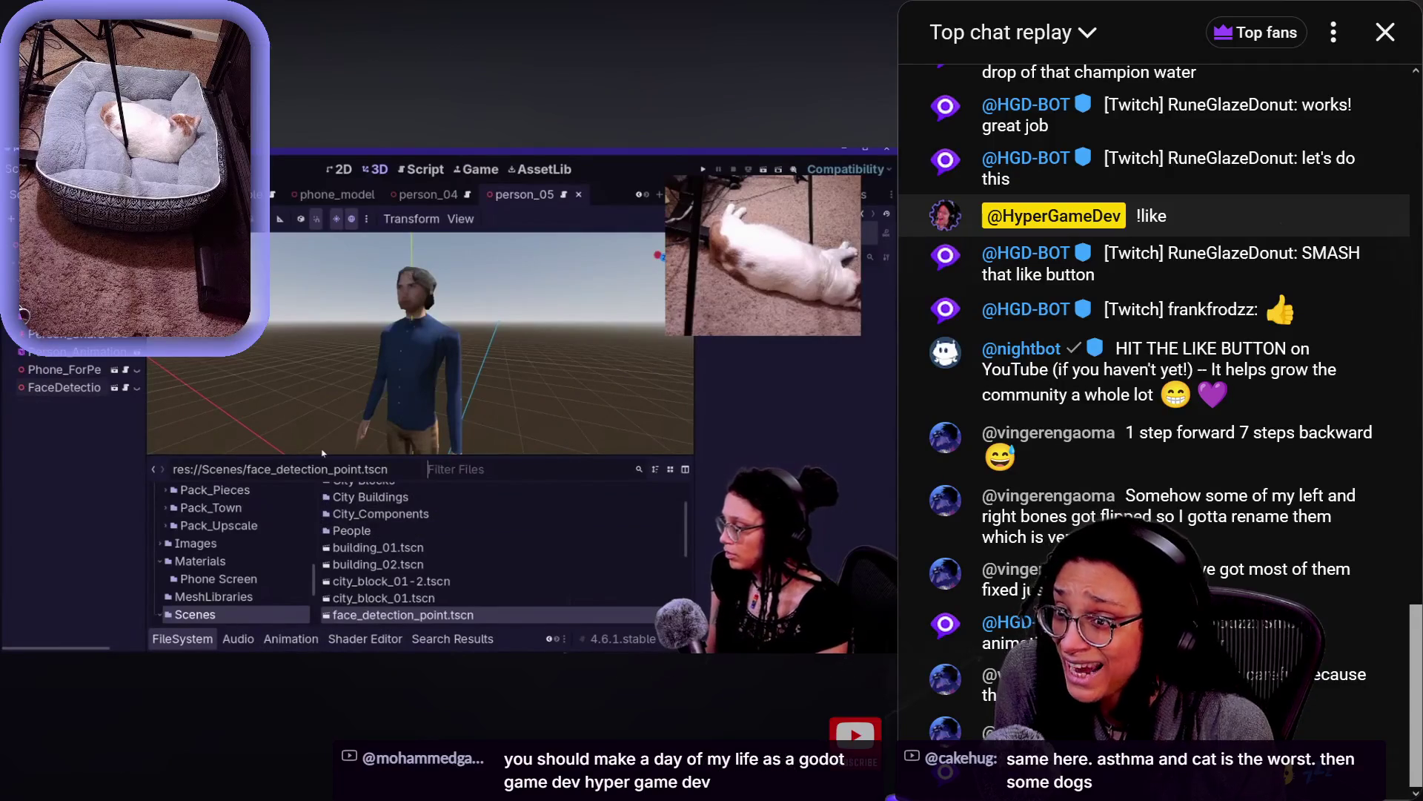
{"action": "key", "text": "Left"}
{"action": "key", "text": "Left"}
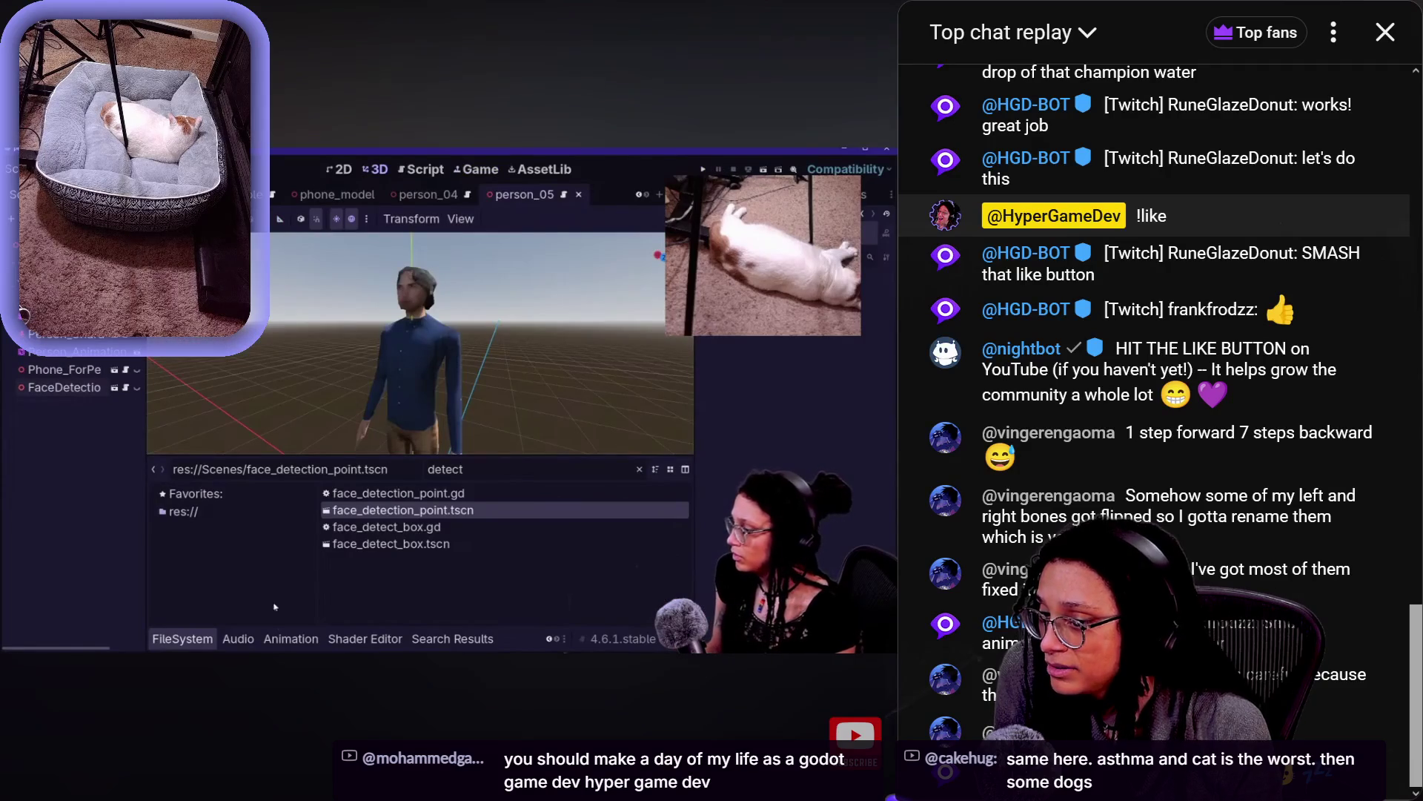
{"action": "key", "text": "Left"}
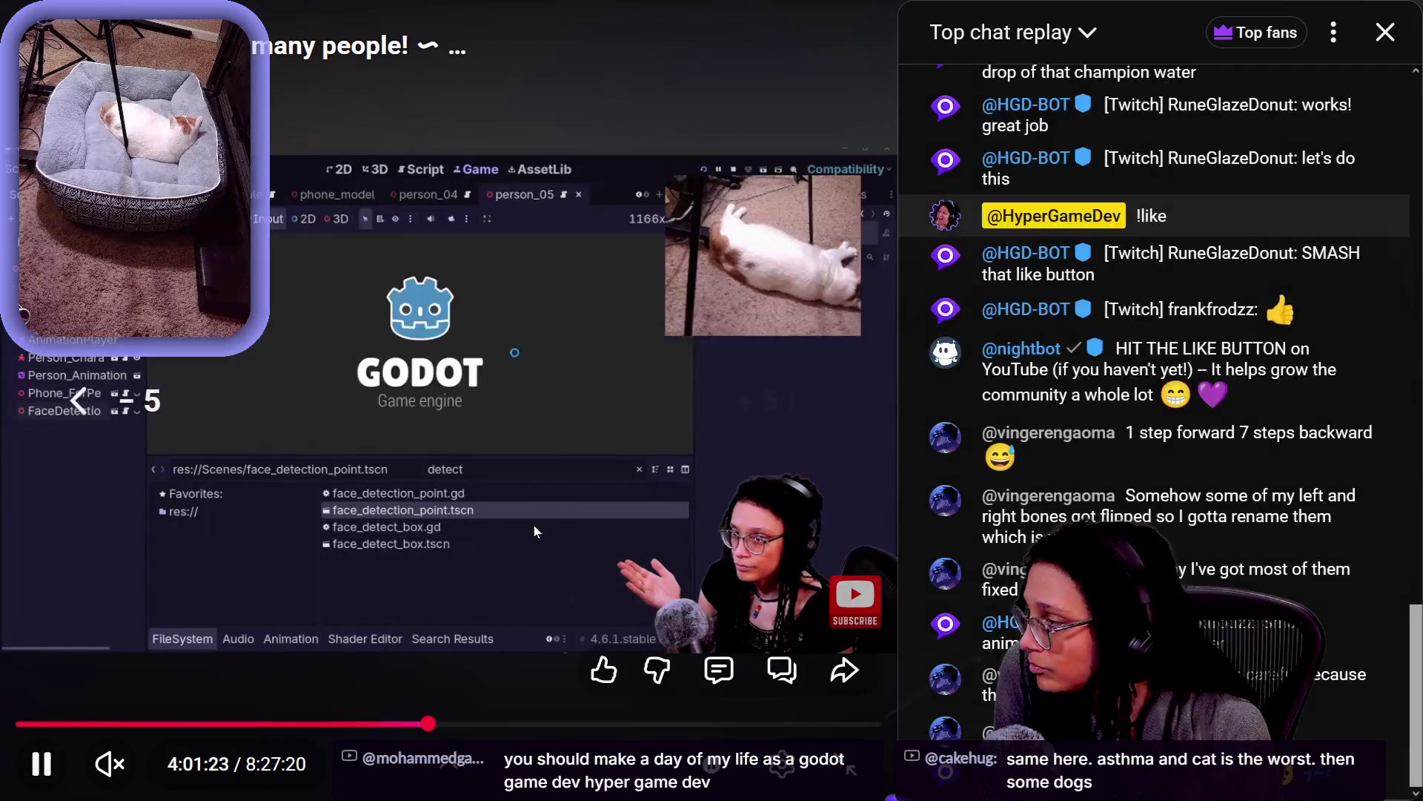
Seek back and forth around the street scene, settling near 4:01:09
{"action": "key", "text": "Right"}
{"action": "key", "text": "Right"}
{"action": "key", "text": "Right"}
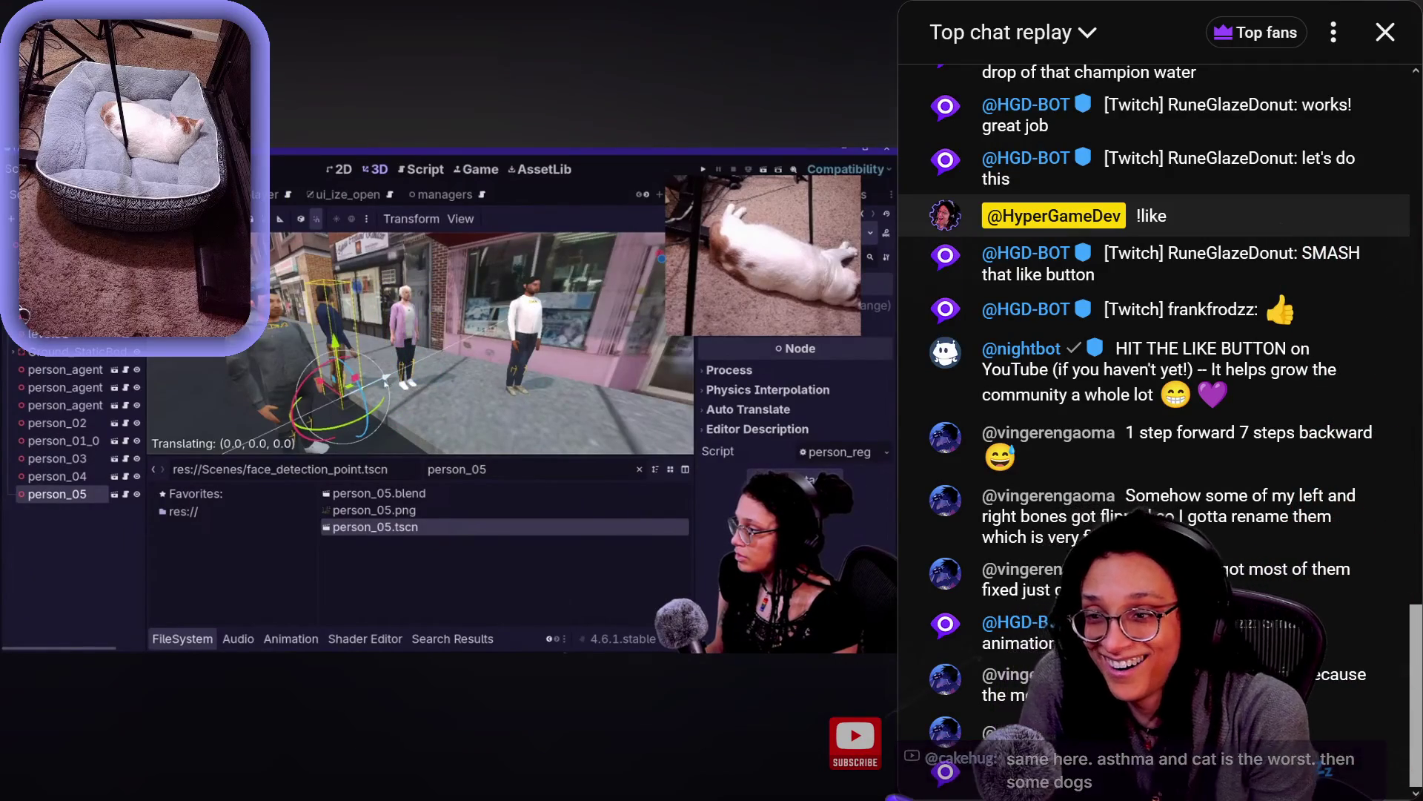
{"action": "key", "text": "Left"}
{"action": "key", "text": "Left"}
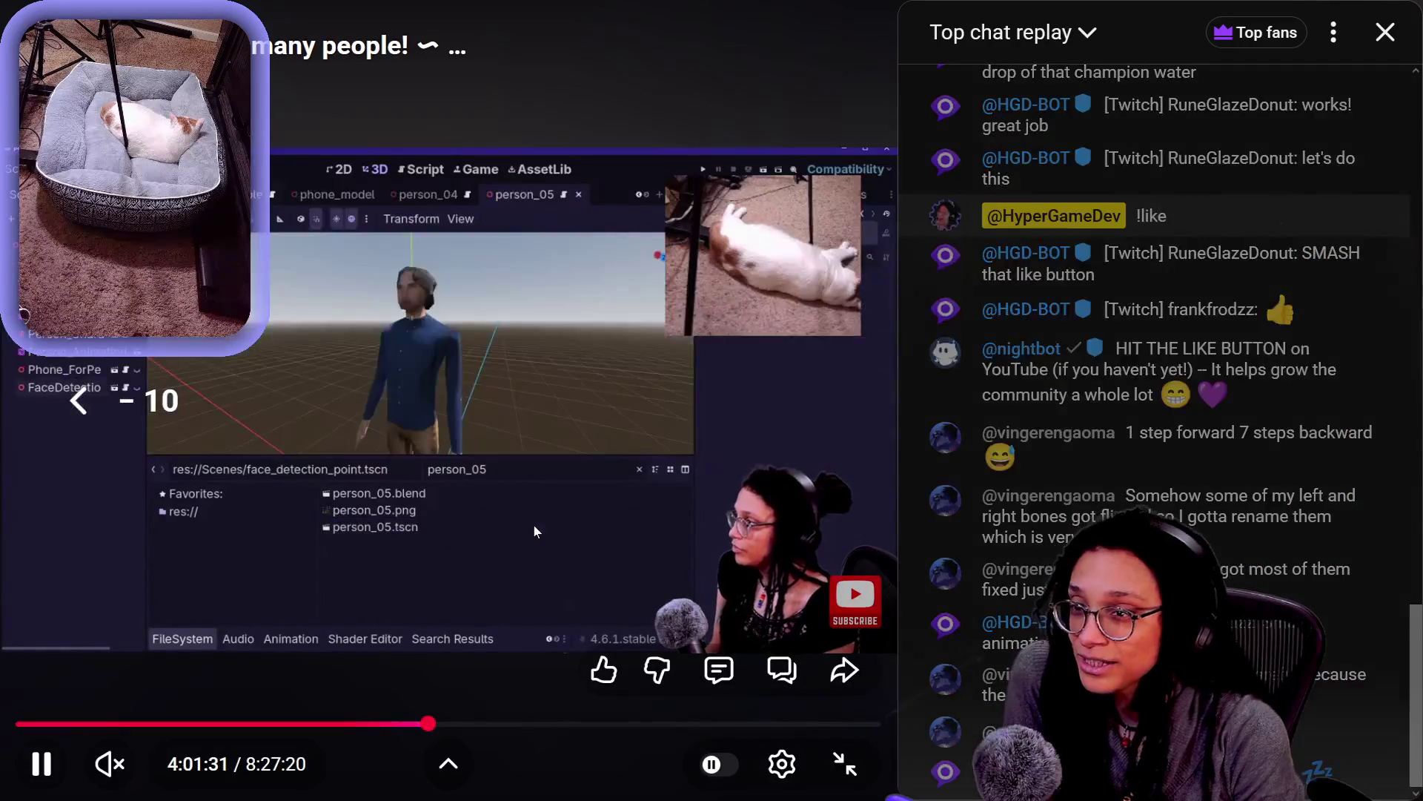
{"action": "key", "text": "Right"}
{"action": "key", "text": "Right"}
{"action": "key", "text": "Right"}
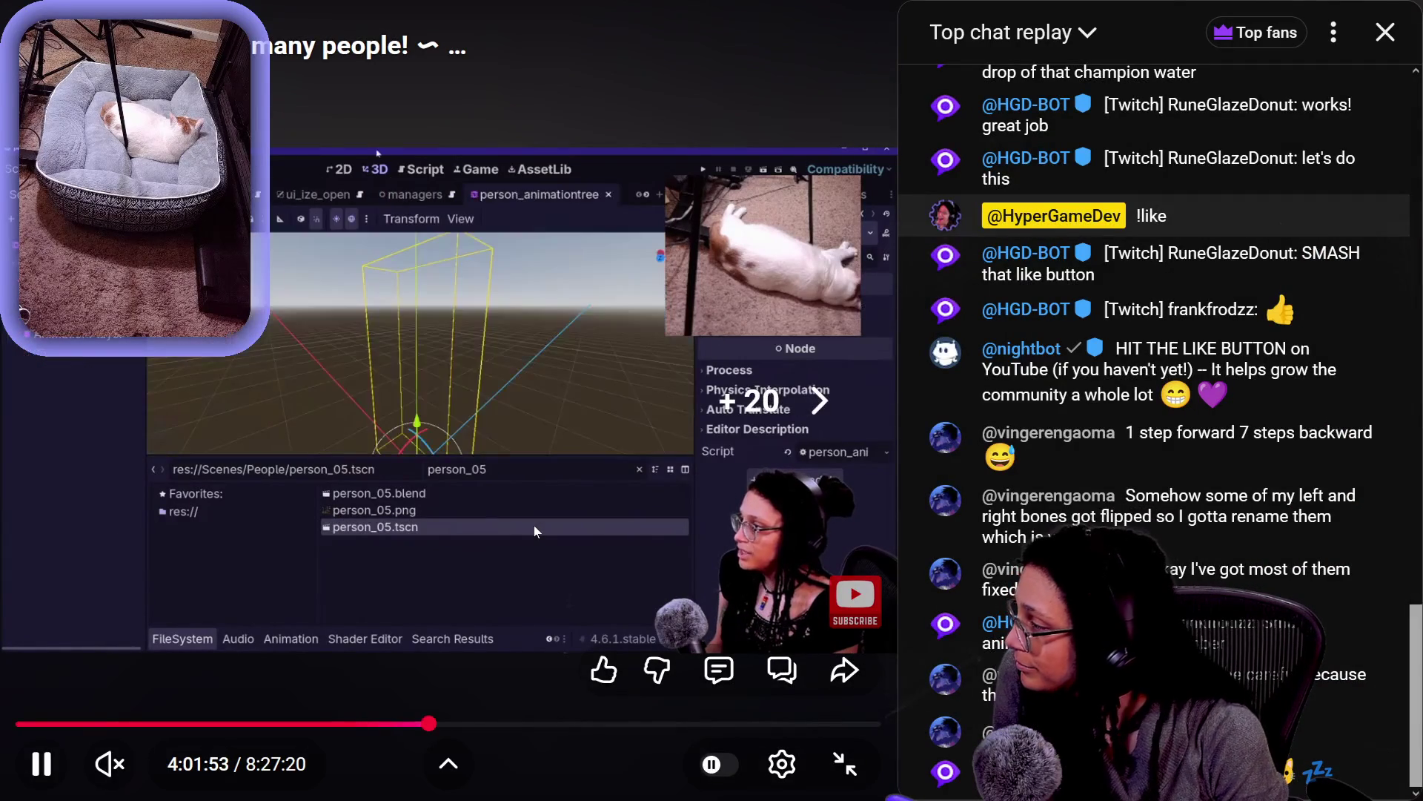
{"action": "key", "text": "Left"}
{"action": "key", "text": "Left"}
{"action": "key", "text": "Left"}
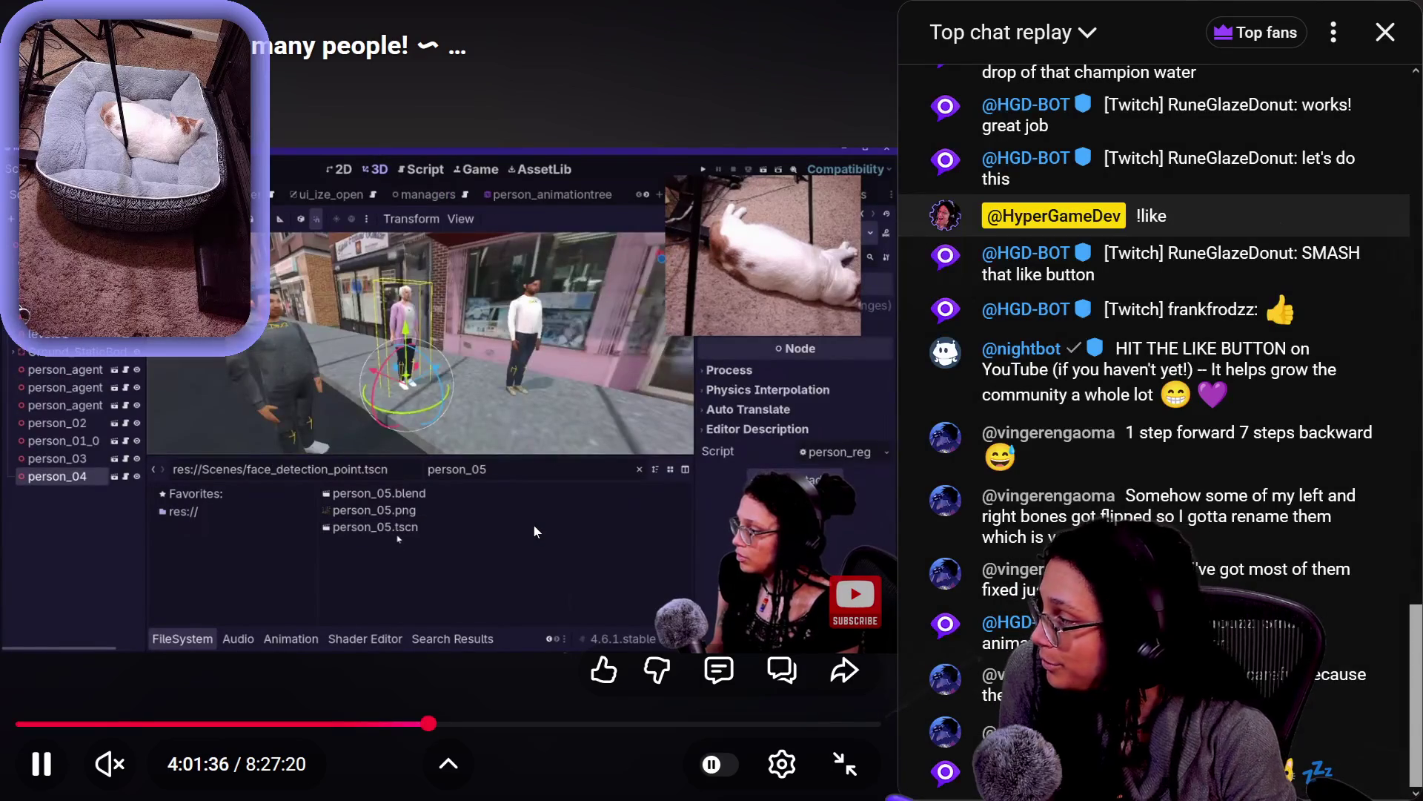
{"action": "key", "text": "Right"}
{"action": "key", "text": "Right"}
{"action": "key", "text": "Right"}
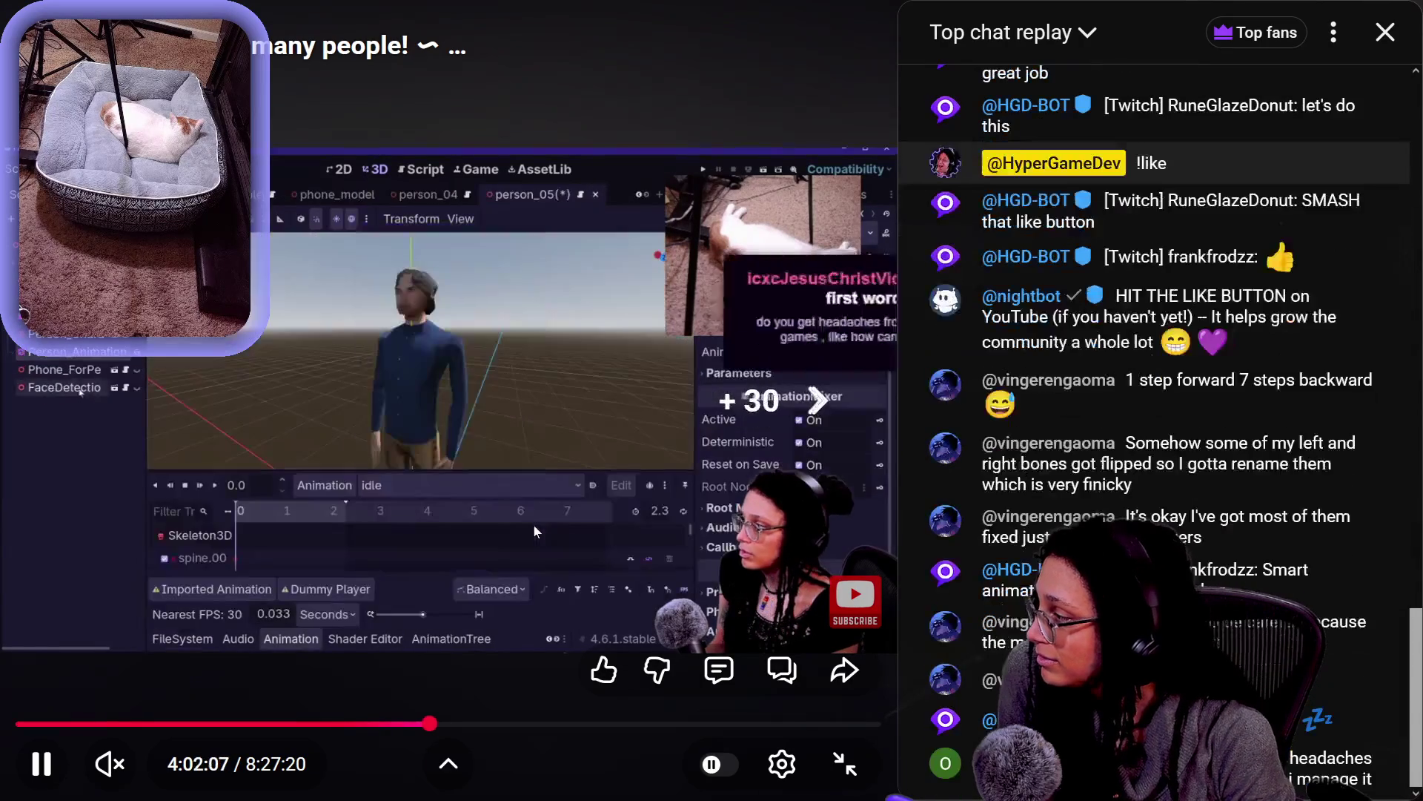
{"action": "key", "text": "Left"}
{"action": "key", "text": "Left"}
{"action": "key", "text": "Left"}
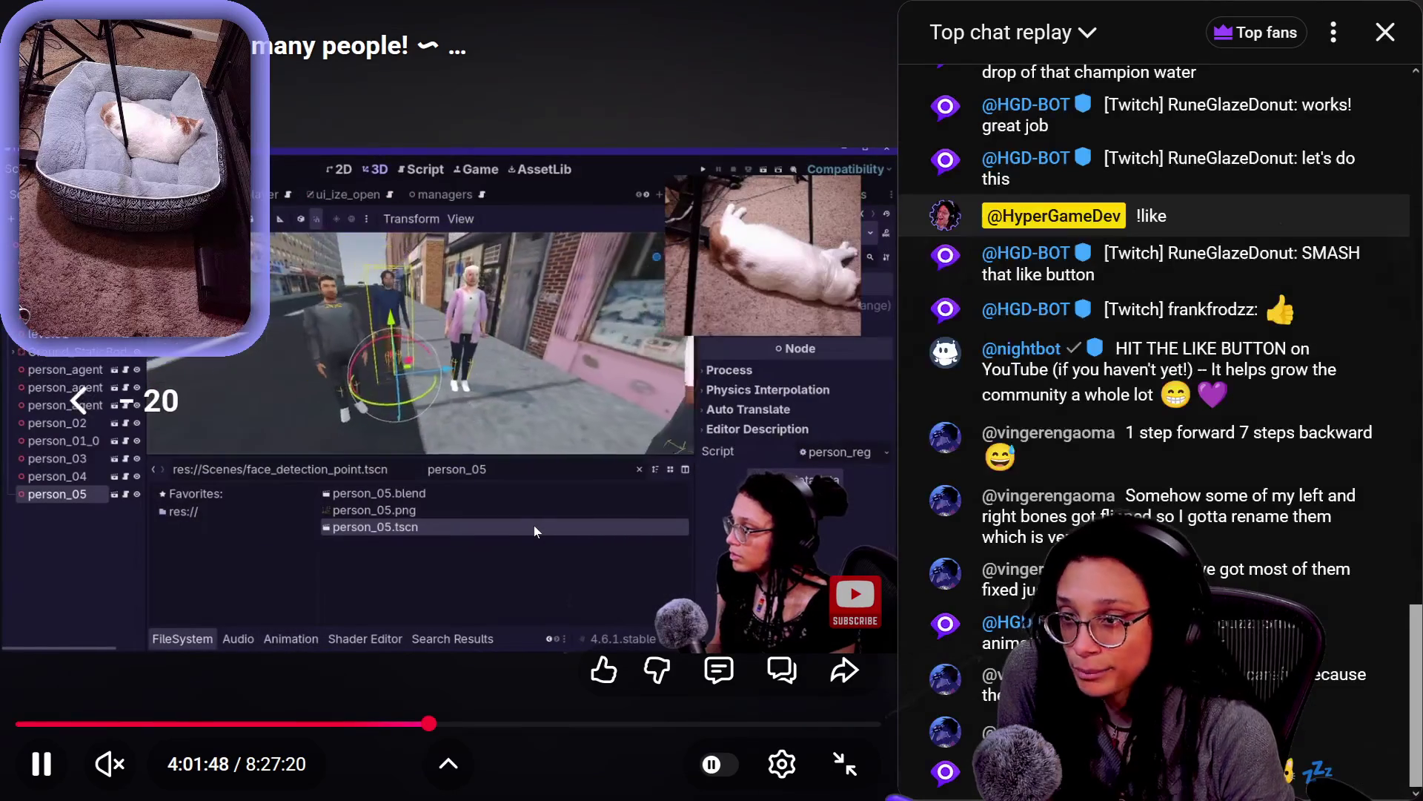
{"action": "key", "text": "Left"}
{"action": "key", "text": "Left"}
{"action": "key", "text": "Left"}
{"action": "key", "text": "Left"}
{"action": "key", "text": "Left"}
{"action": "key", "text": "Left"}
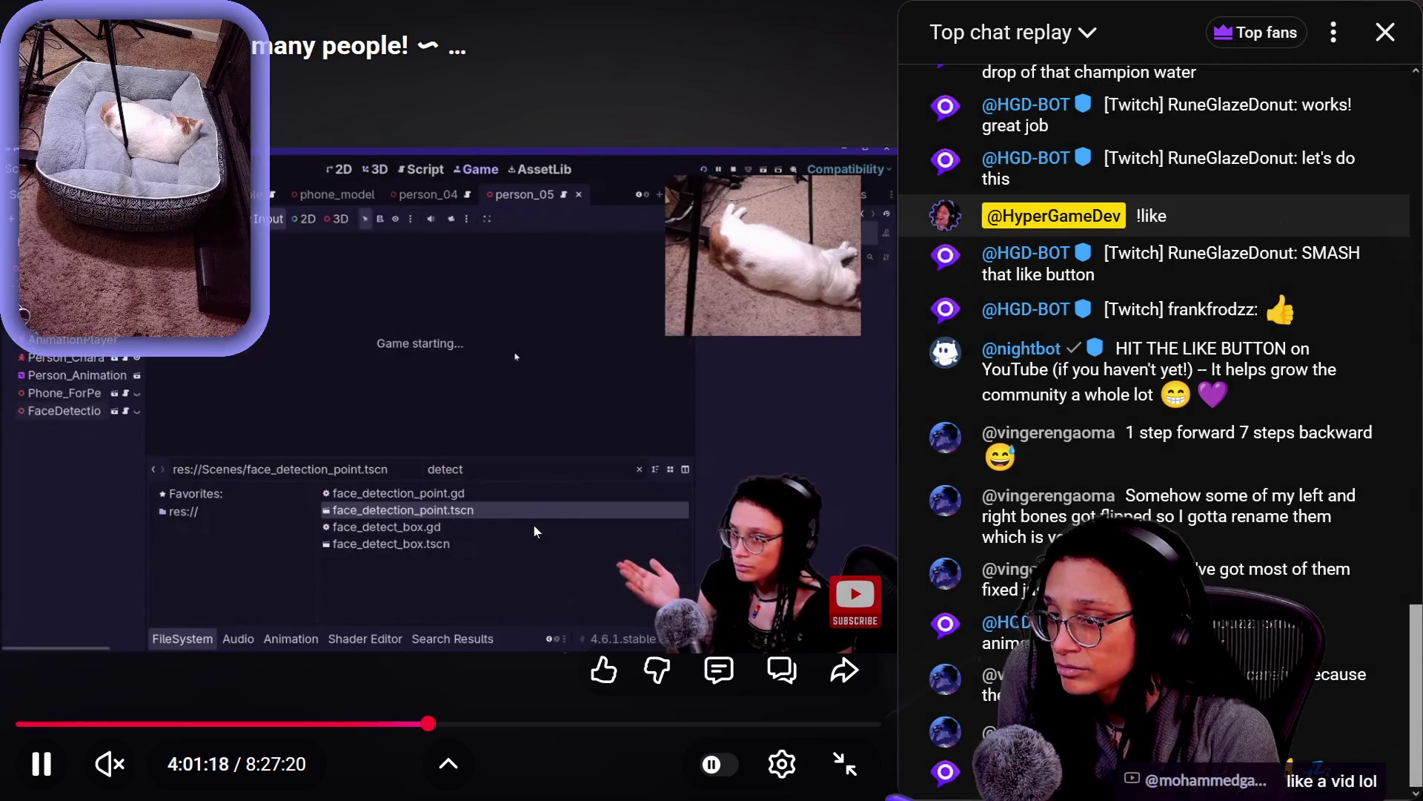
{"action": "key", "text": "Left"}
{"action": "key", "text": "Left"}
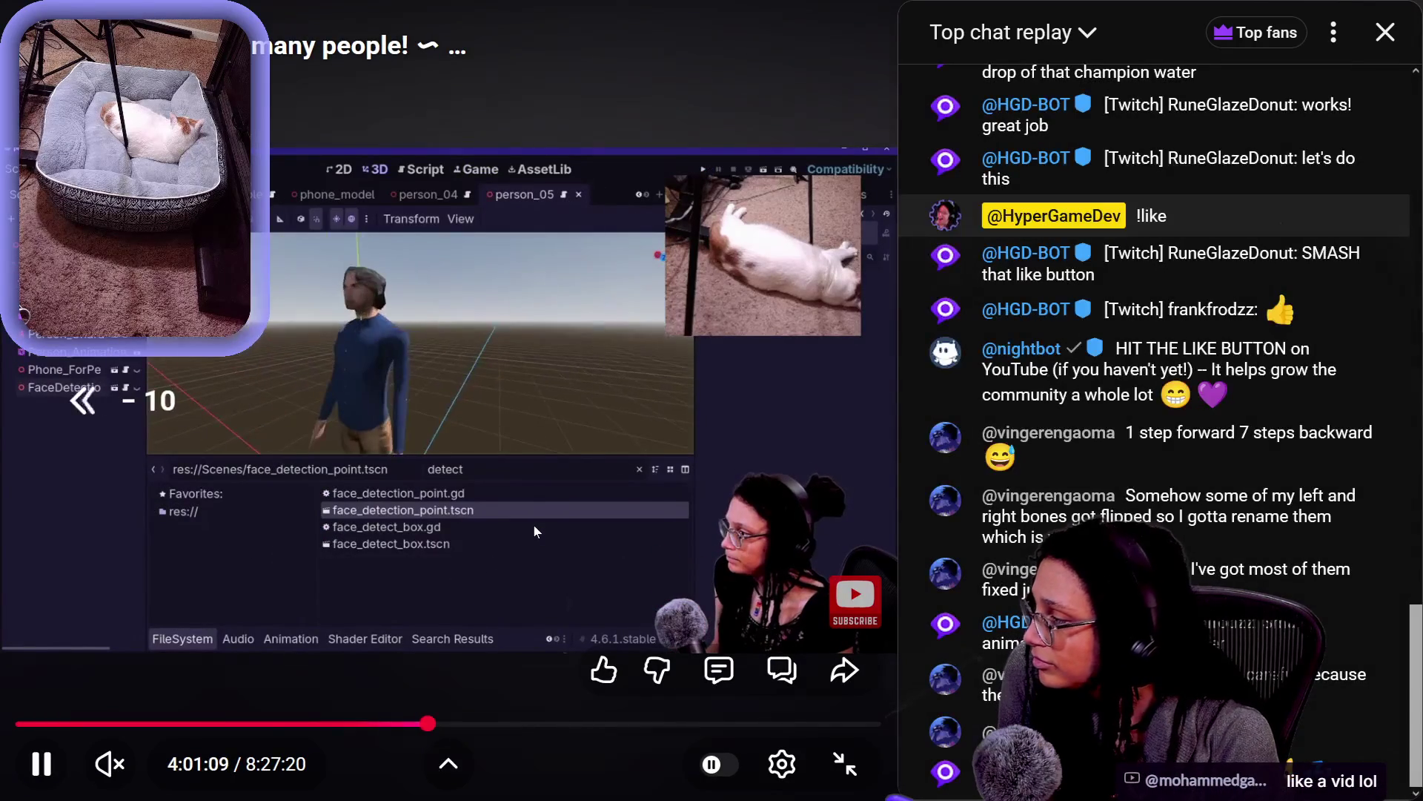
Rewind the stream several times, back past the scene-saving moment
{"action": "key", "text": "Left"}
{"action": "key", "text": "Left"}
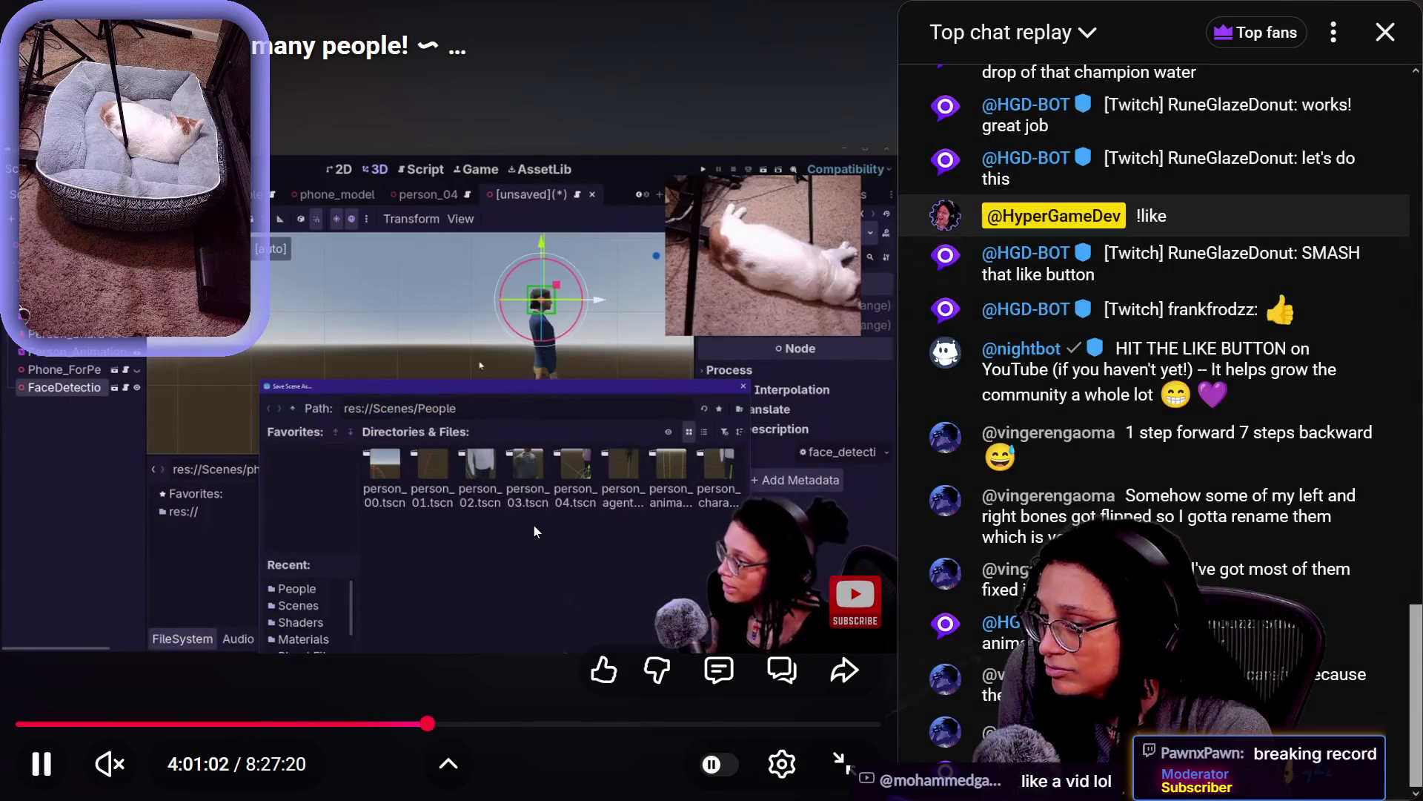
{"action": "key", "text": "Left"}
{"action": "key", "text": "Left"}
{"action": "key", "text": "Left"}
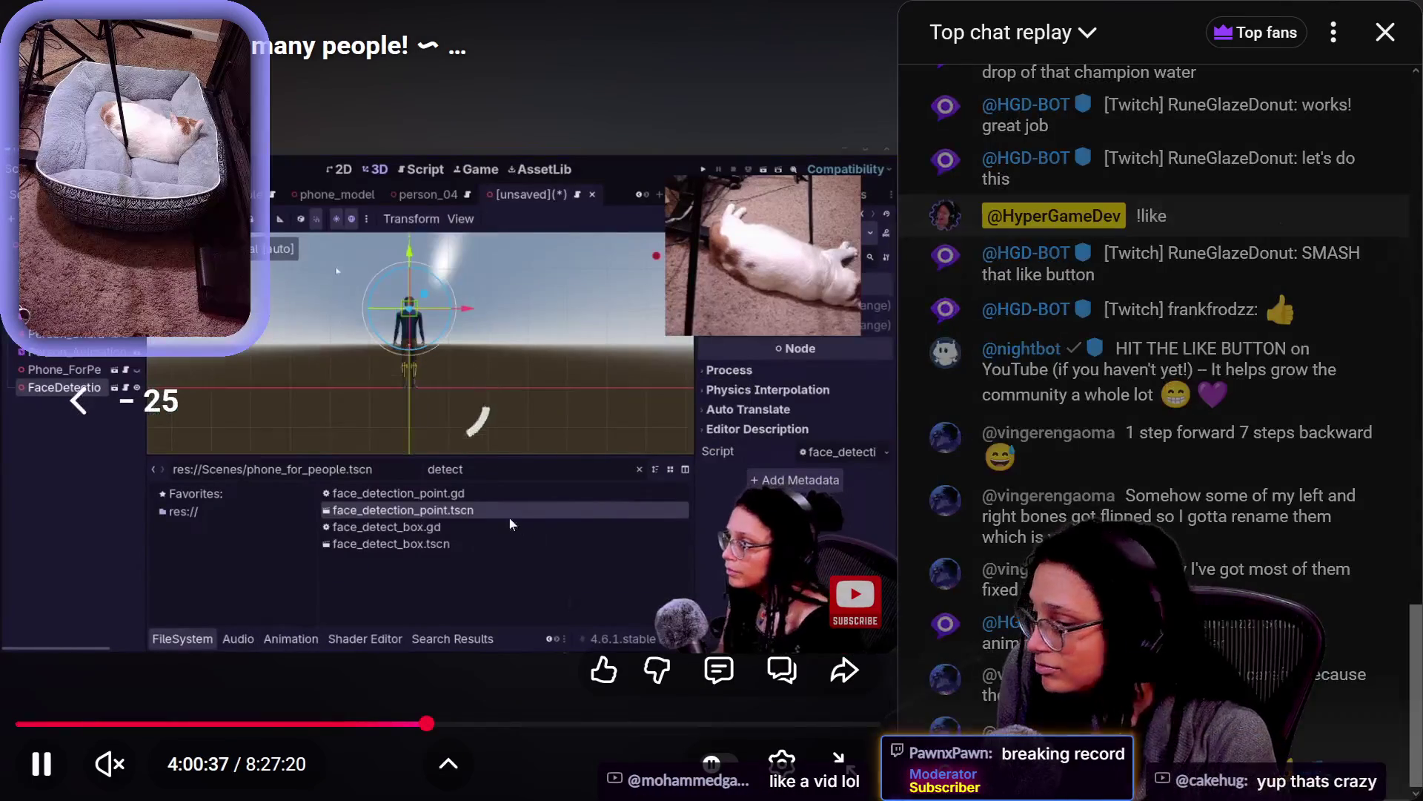
{"action": "key", "text": "Left"}
{"action": "key", "text": "Left"}
{"action": "key", "text": "Left"}
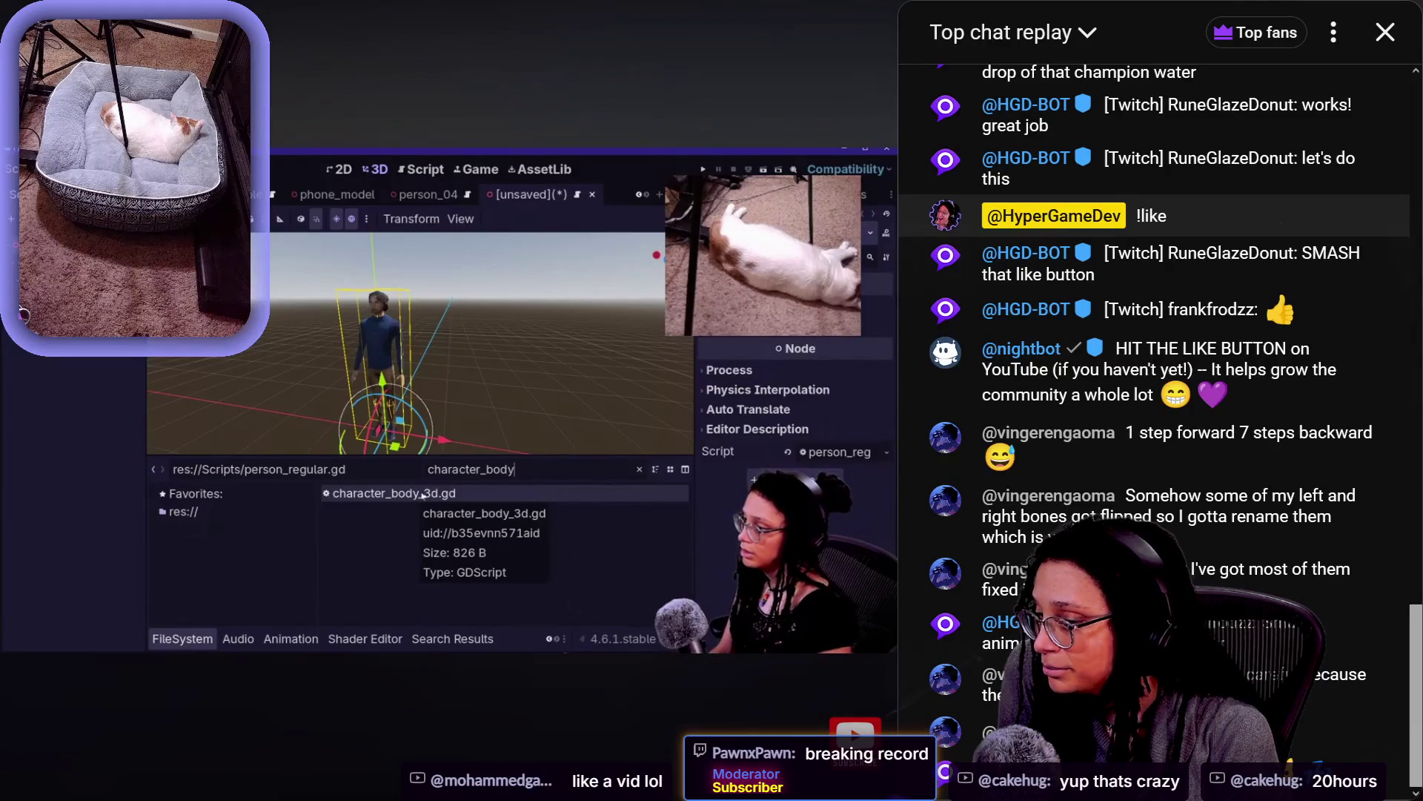
{"action": "key", "text": "Left"}
{"action": "key", "text": "Left"}
{"action": "key", "text": "Left"}
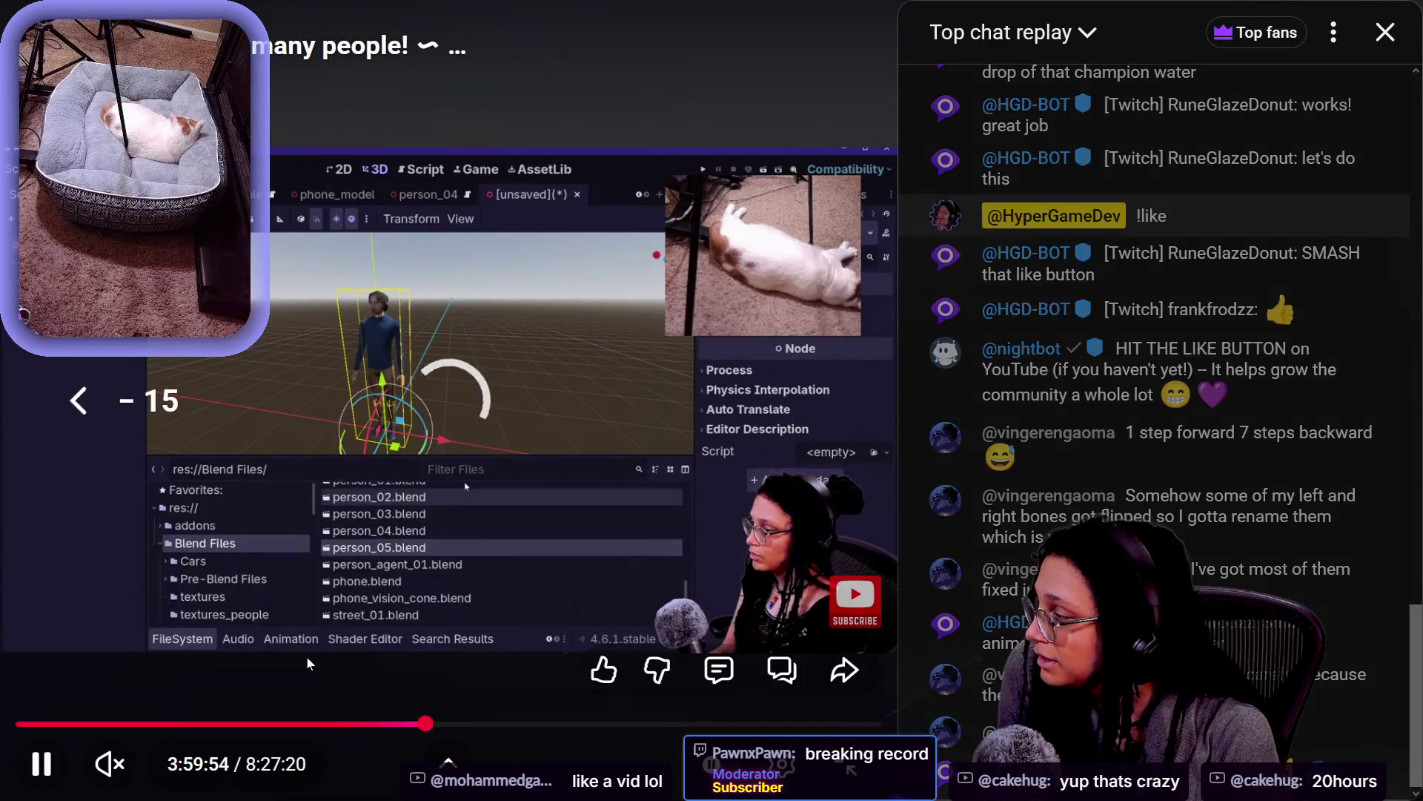
{"action": "key", "text": "Left"}
{"action": "key", "text": "Left"}
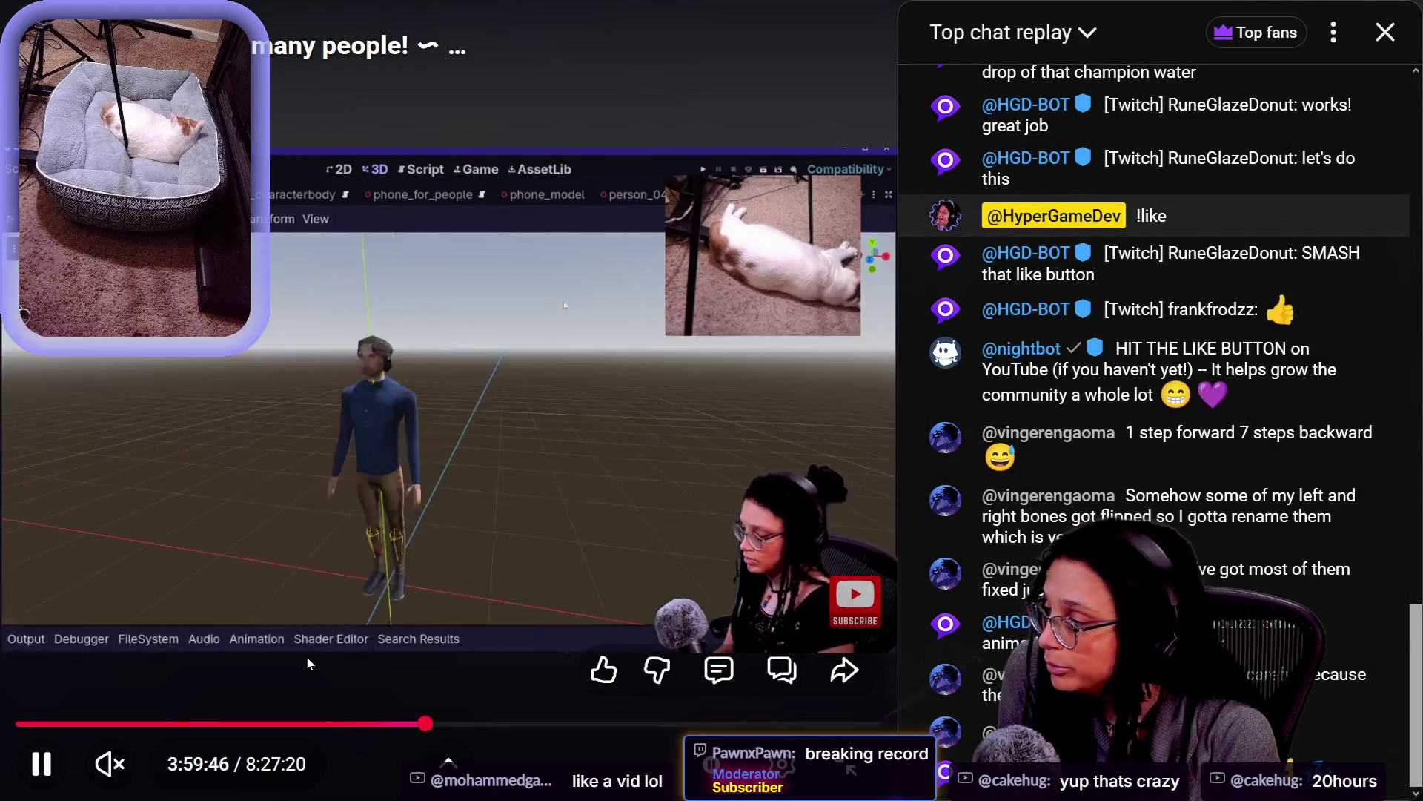
{"action": "key", "text": "Left"}
{"action": "key", "text": "Left"}
{"action": "key", "text": "Left"}
{"action": "key", "text": "Left"}
{"action": "key", "text": "Left"}
{"action": "key", "text": "Left"}
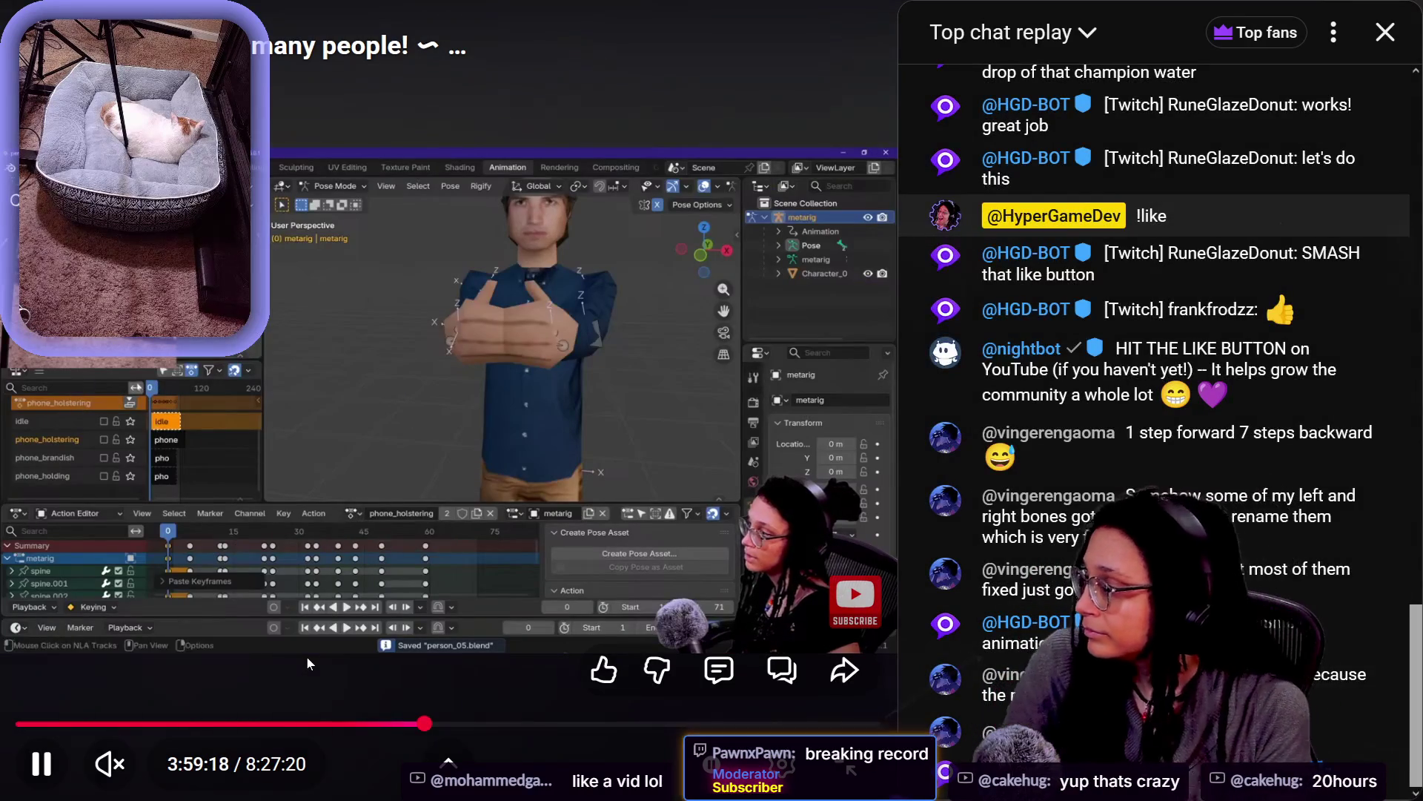
Skip ahead past the animation panel to the person_05 scene near 4:01:29, then back
{"action": "key", "text": "Right"}
{"action": "key", "text": "Right"}
{"action": "key", "text": "Right"}
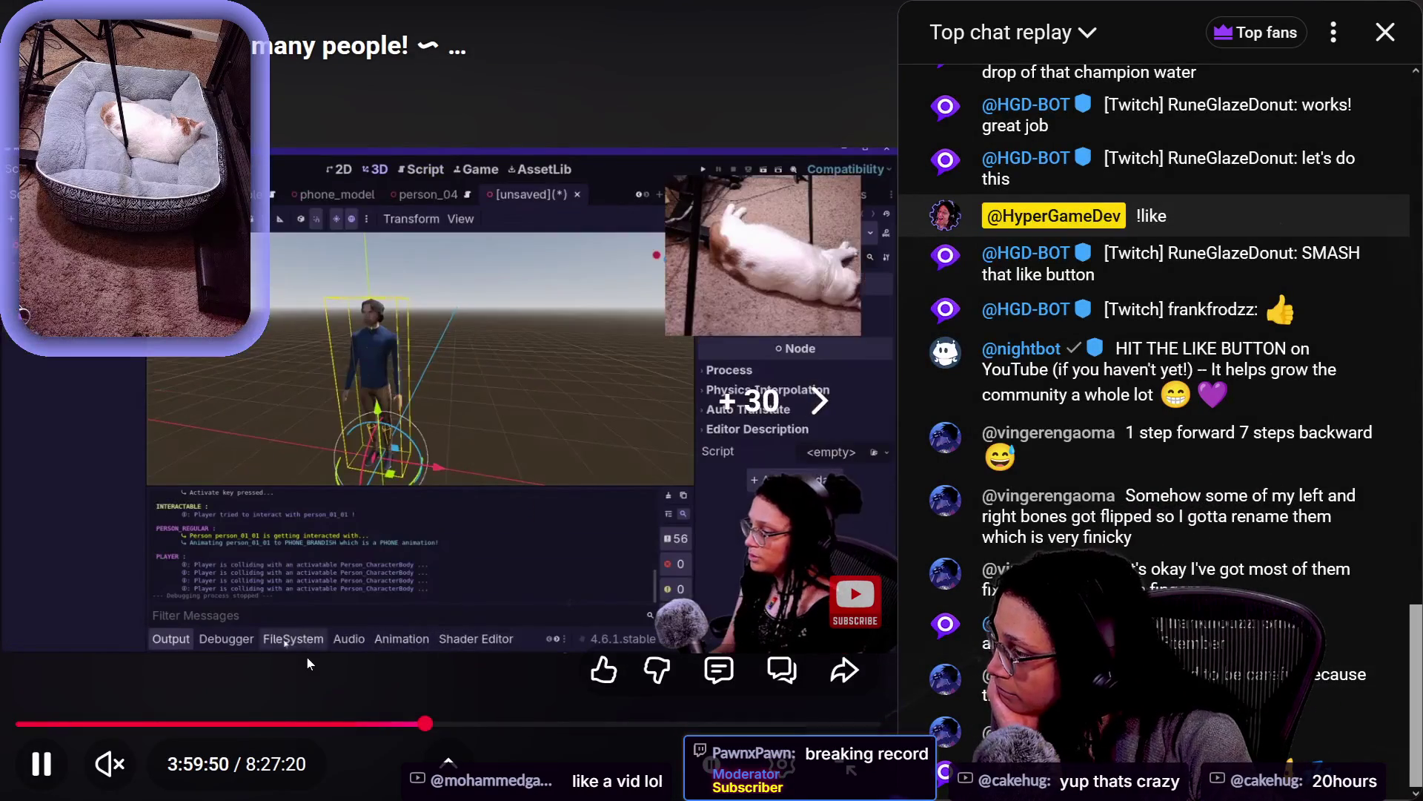
{"action": "key", "text": "Right"}
{"action": "key", "text": "Right"}
{"action": "key", "text": "Right"}
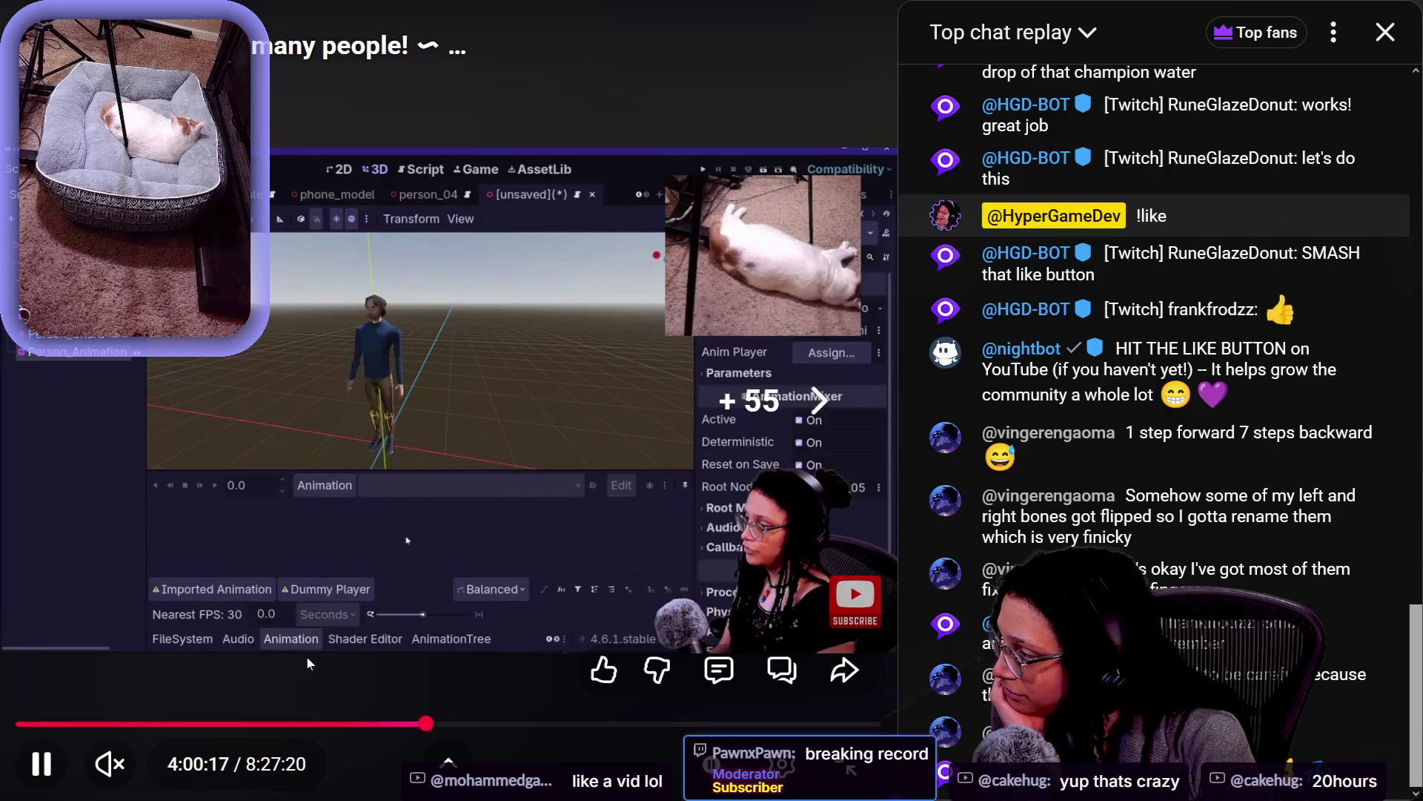
{"action": "key", "text": "Right"}
{"action": "key", "text": "Right"}
{"action": "key", "text": "Right"}
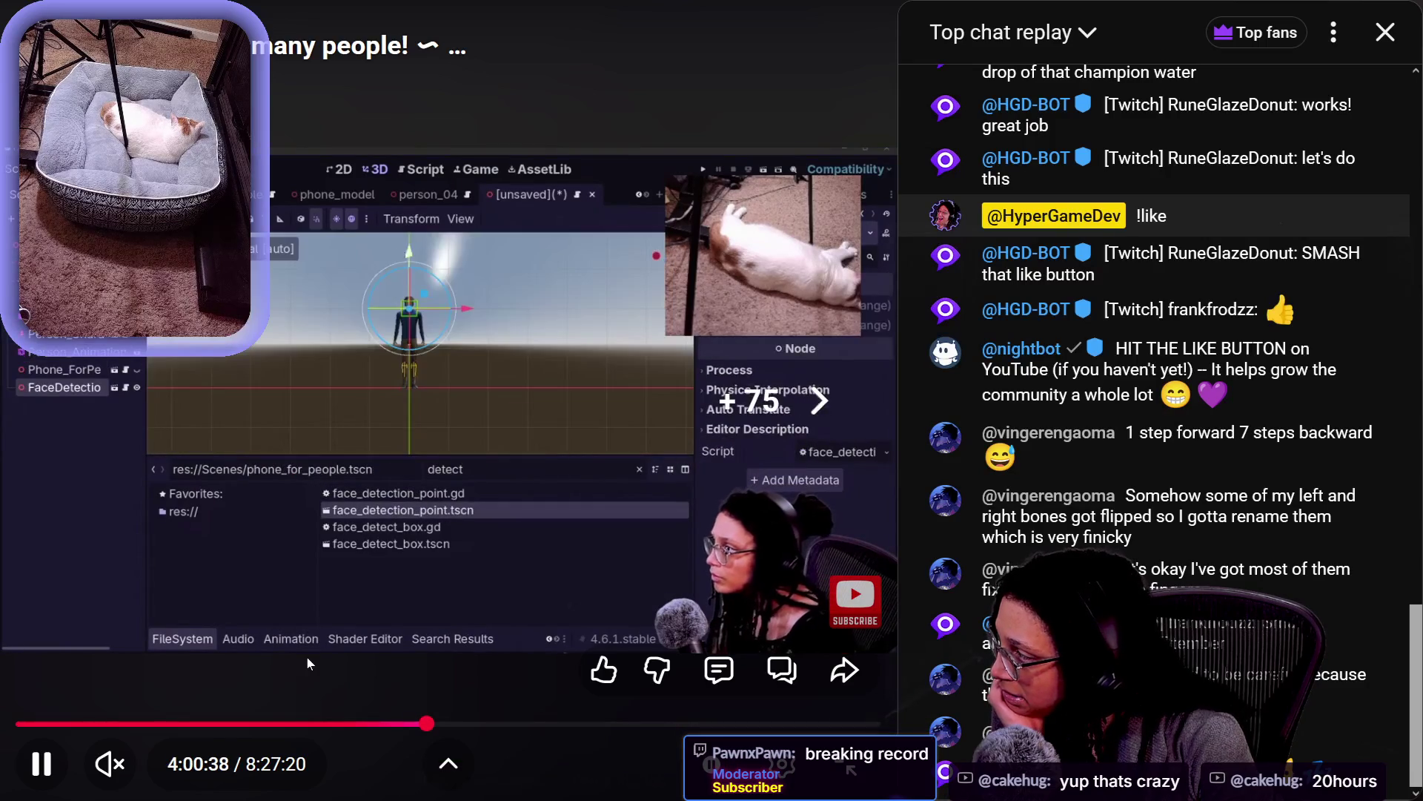
{"action": "key", "text": "Right"}
{"action": "key", "text": "Right"}
{"action": "key", "text": "Right"}
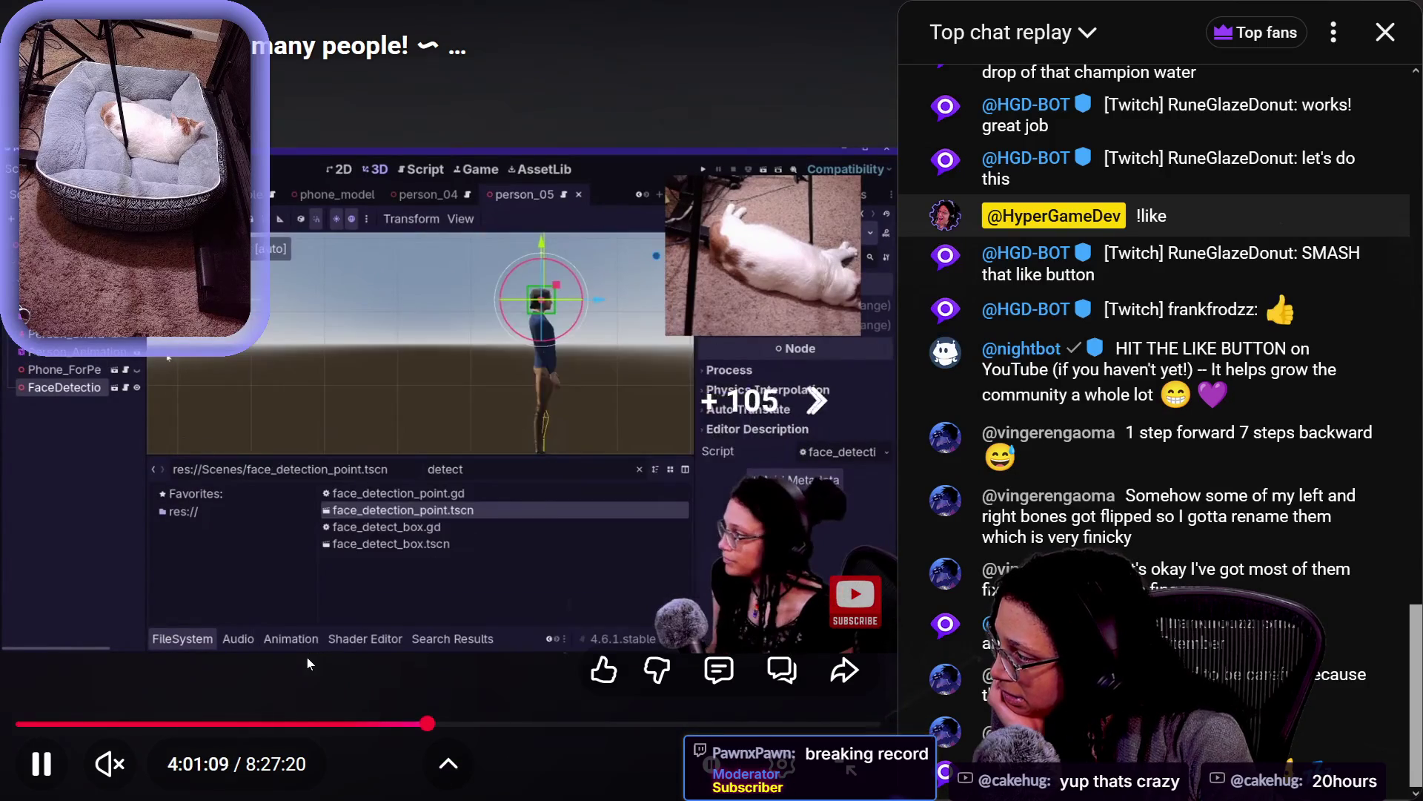
{"action": "key", "text": "Right"}
{"action": "key", "text": "Right"}
{"action": "key", "text": "Right"}
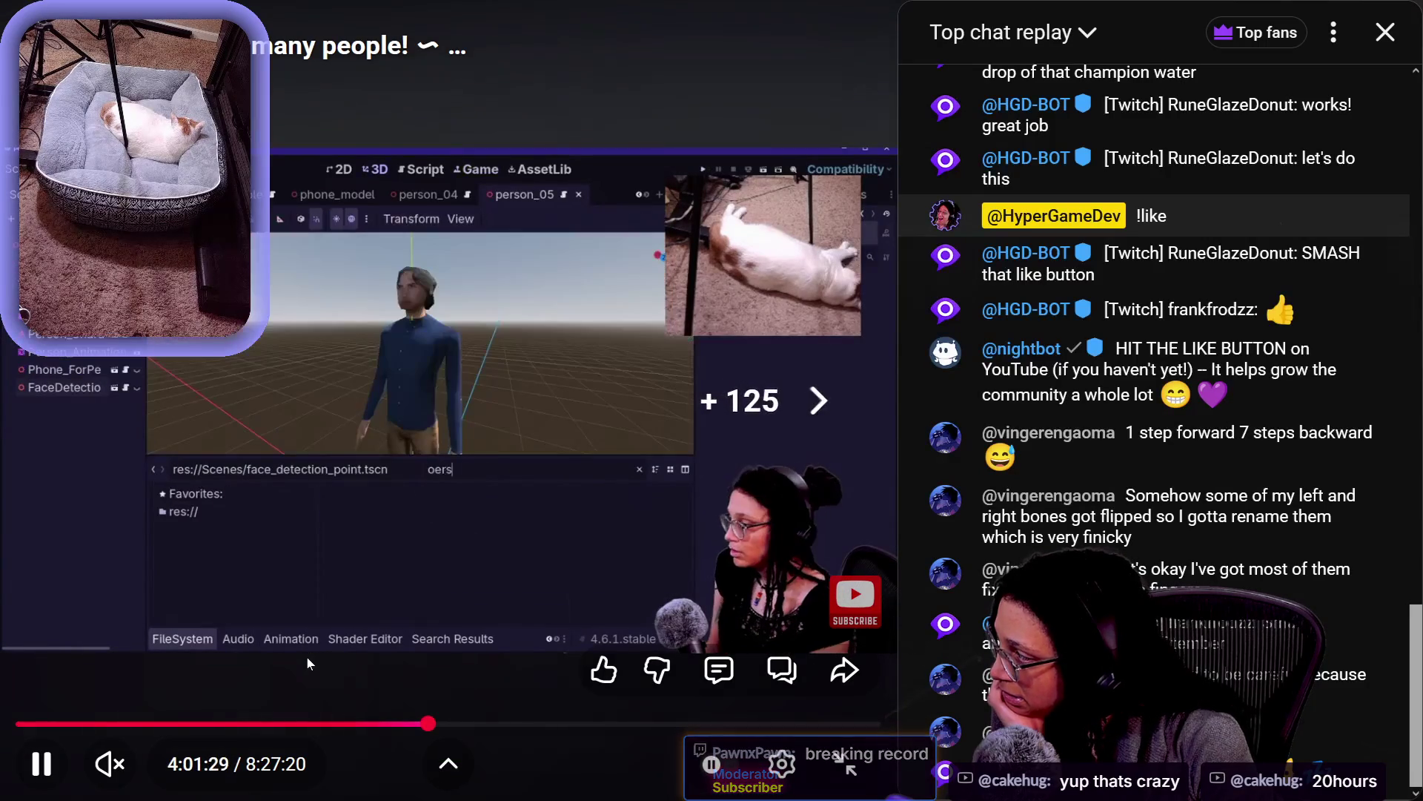
{"action": "key", "text": "Left"}
{"action": "key", "text": "Left"}
{"action": "key", "text": "Left"}
{"action": "key", "text": "Left"}
{"action": "key", "text": "Left"}
{"action": "key", "text": "Left"}
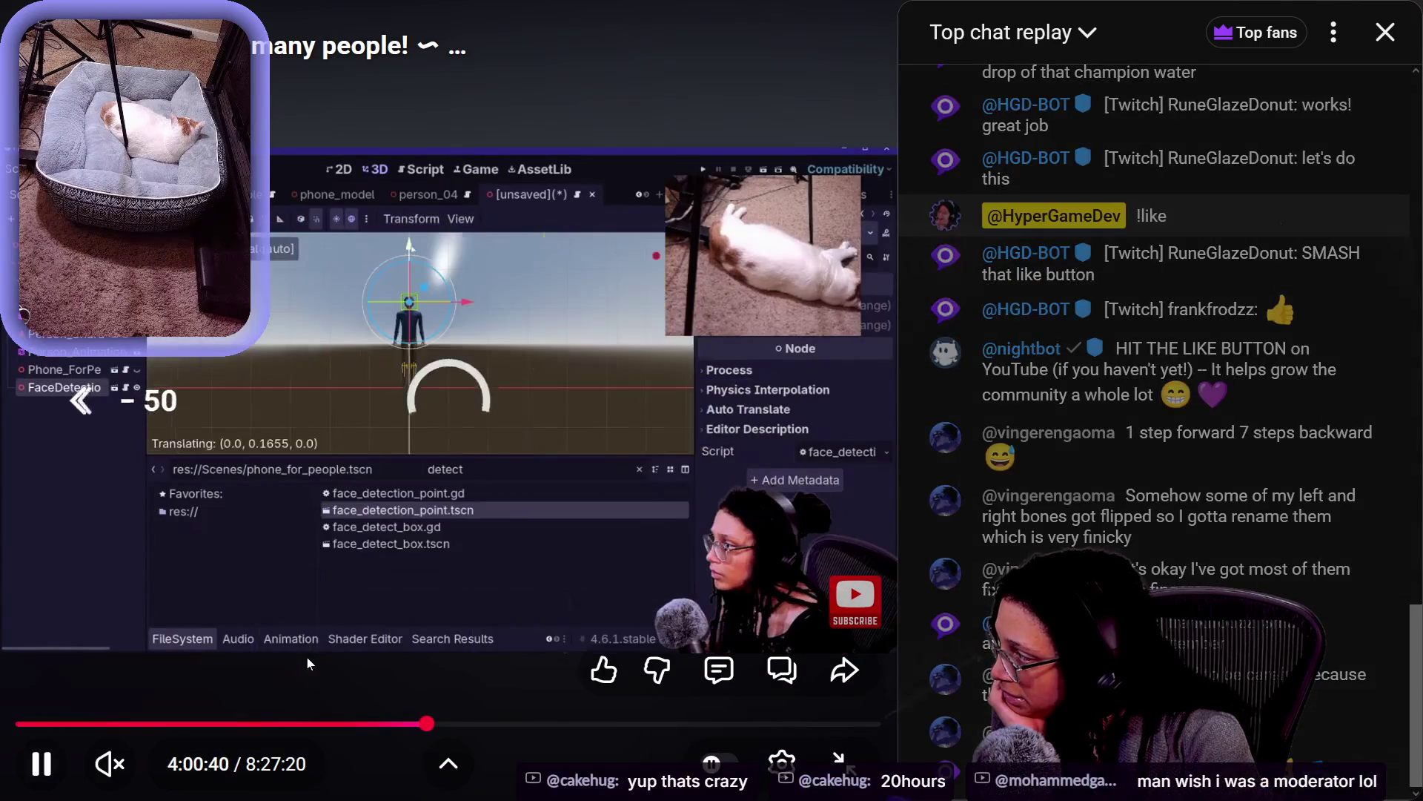
{"action": "key", "text": "Left"}
{"action": "key", "text": "Left"}
{"action": "key", "text": "Left"}
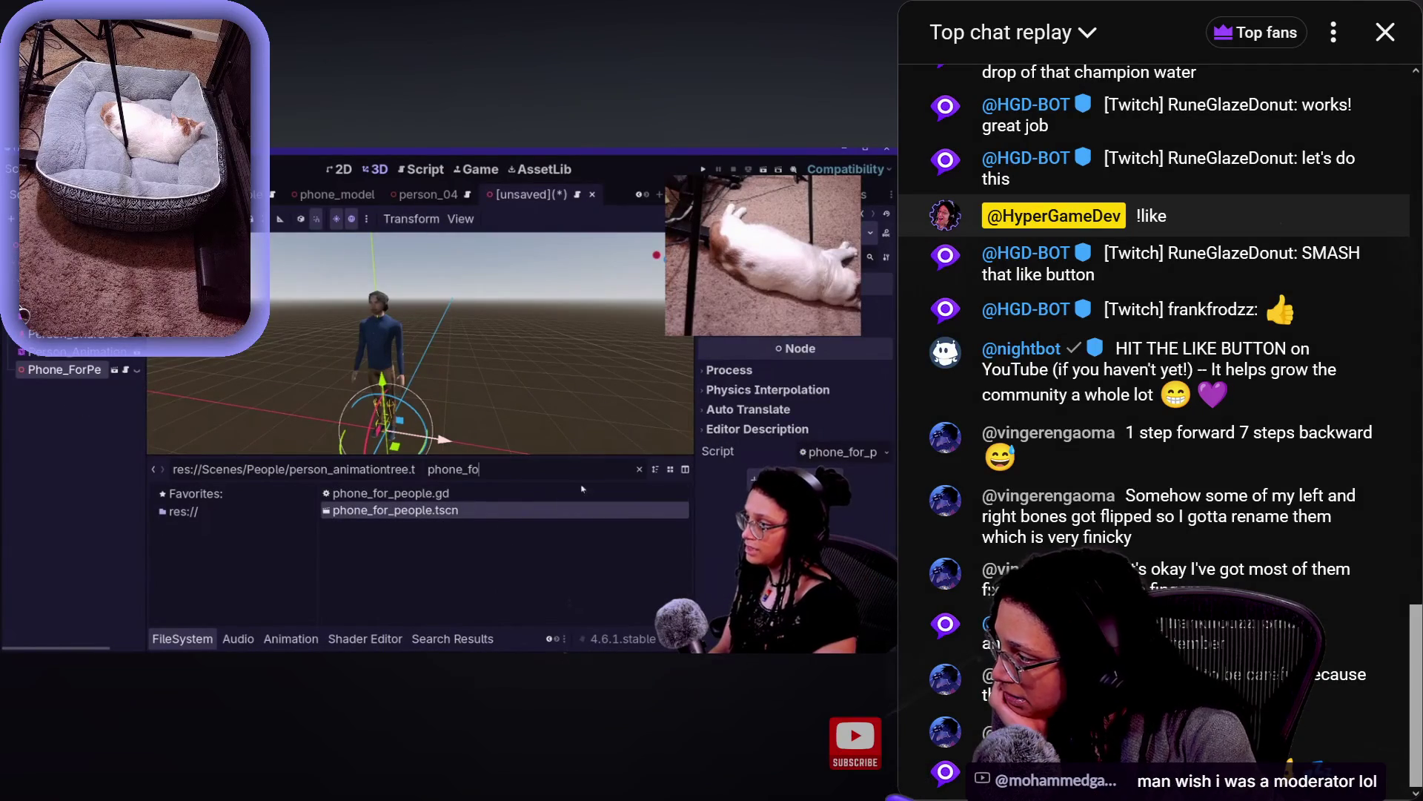
Skip forward in small jumps to about 4:01:45 on the street scene
{"action": "key", "text": "Right"}
{"action": "key", "text": "Right"}
{"action": "key", "text": "Right"}
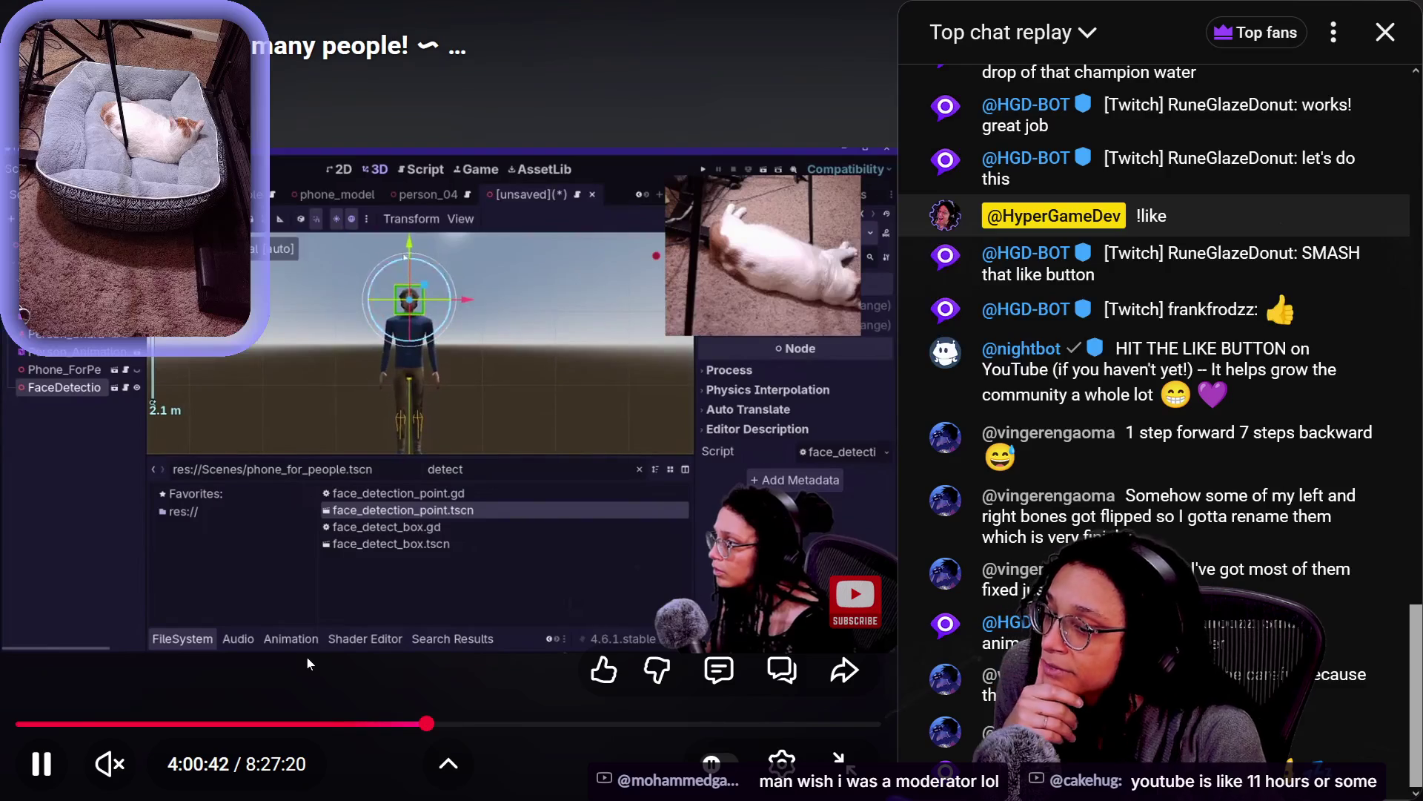
{"action": "key", "text": "Right"}
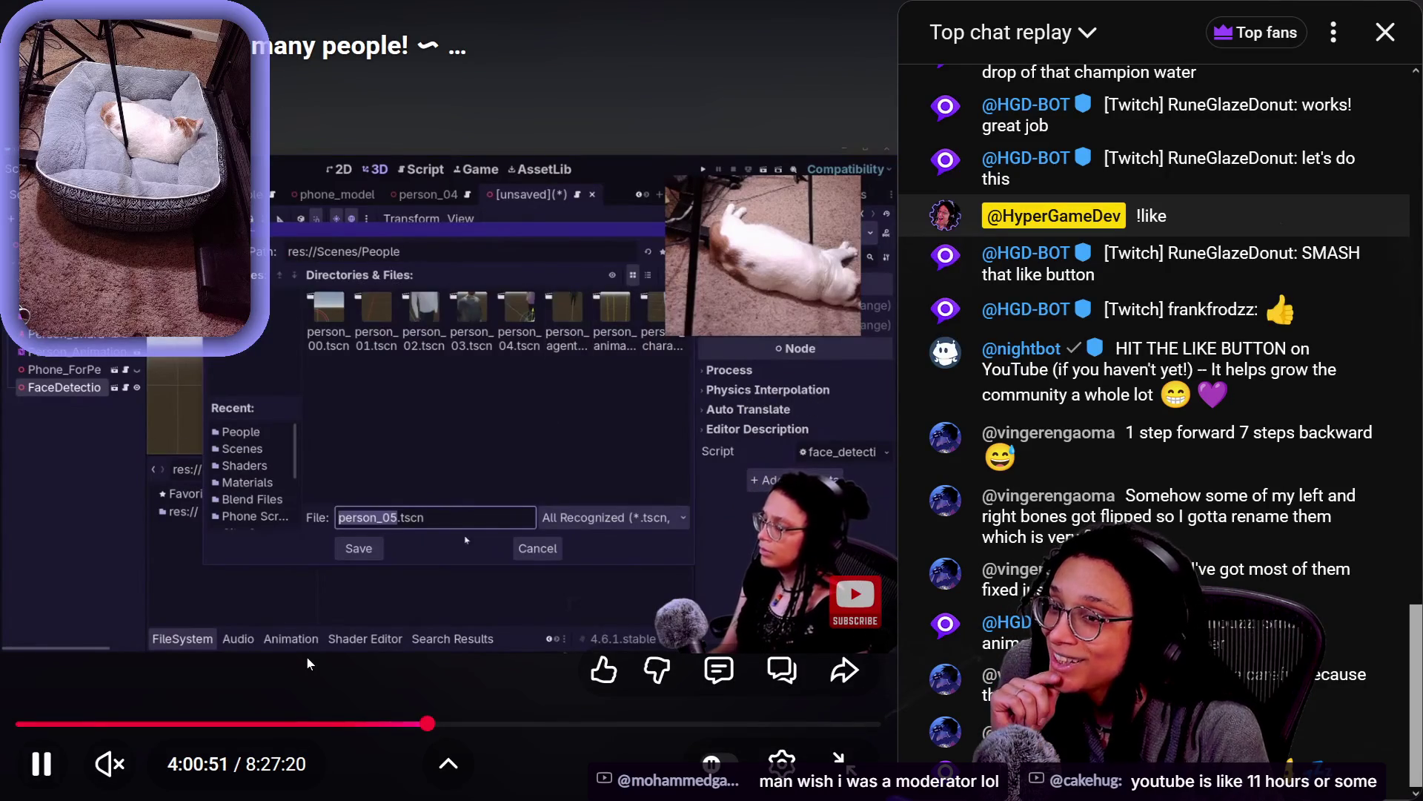
{"action": "key", "text": "Right"}
{"action": "key", "text": "Right"}
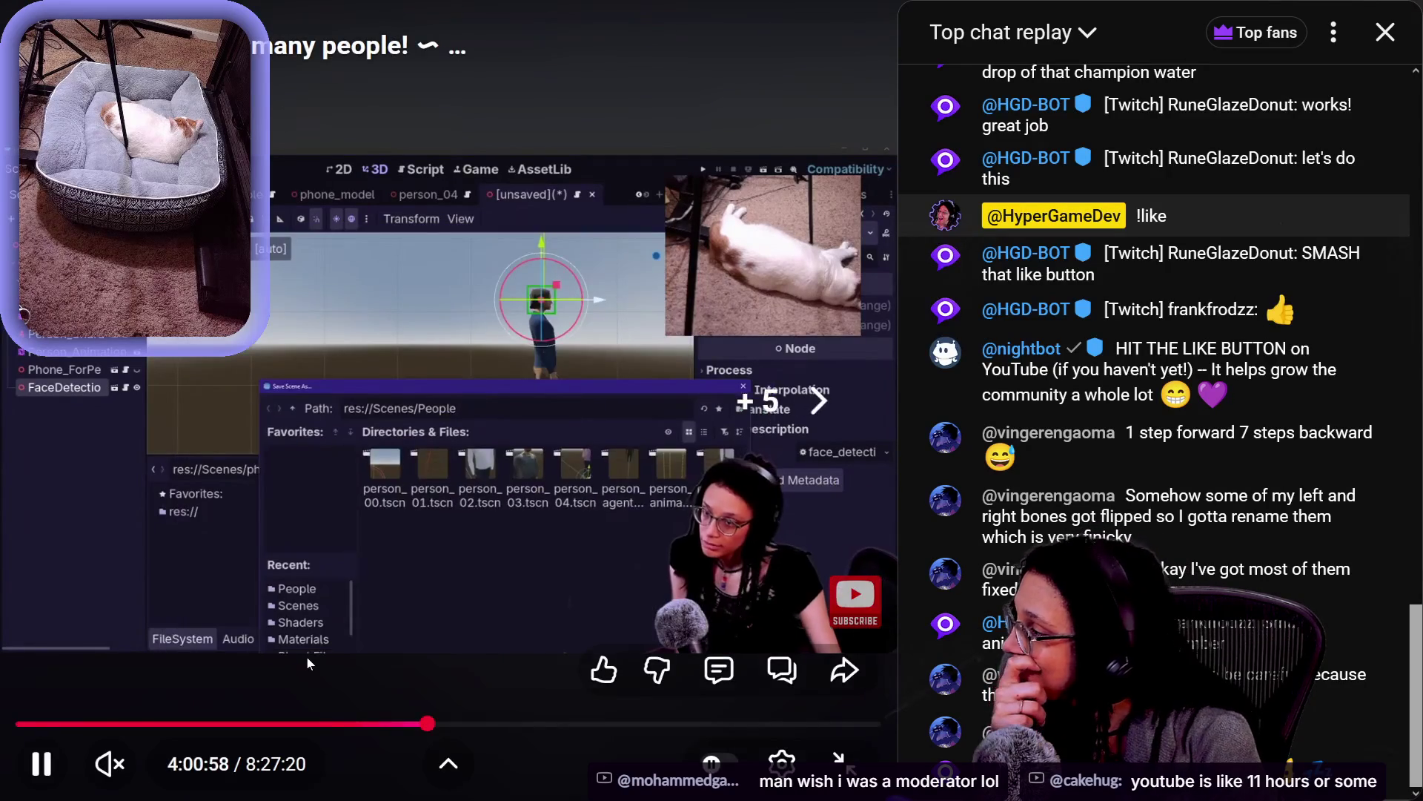
{"action": "key", "text": "Right"}
{"action": "key", "text": "Right"}
{"action": "key", "text": "Right"}
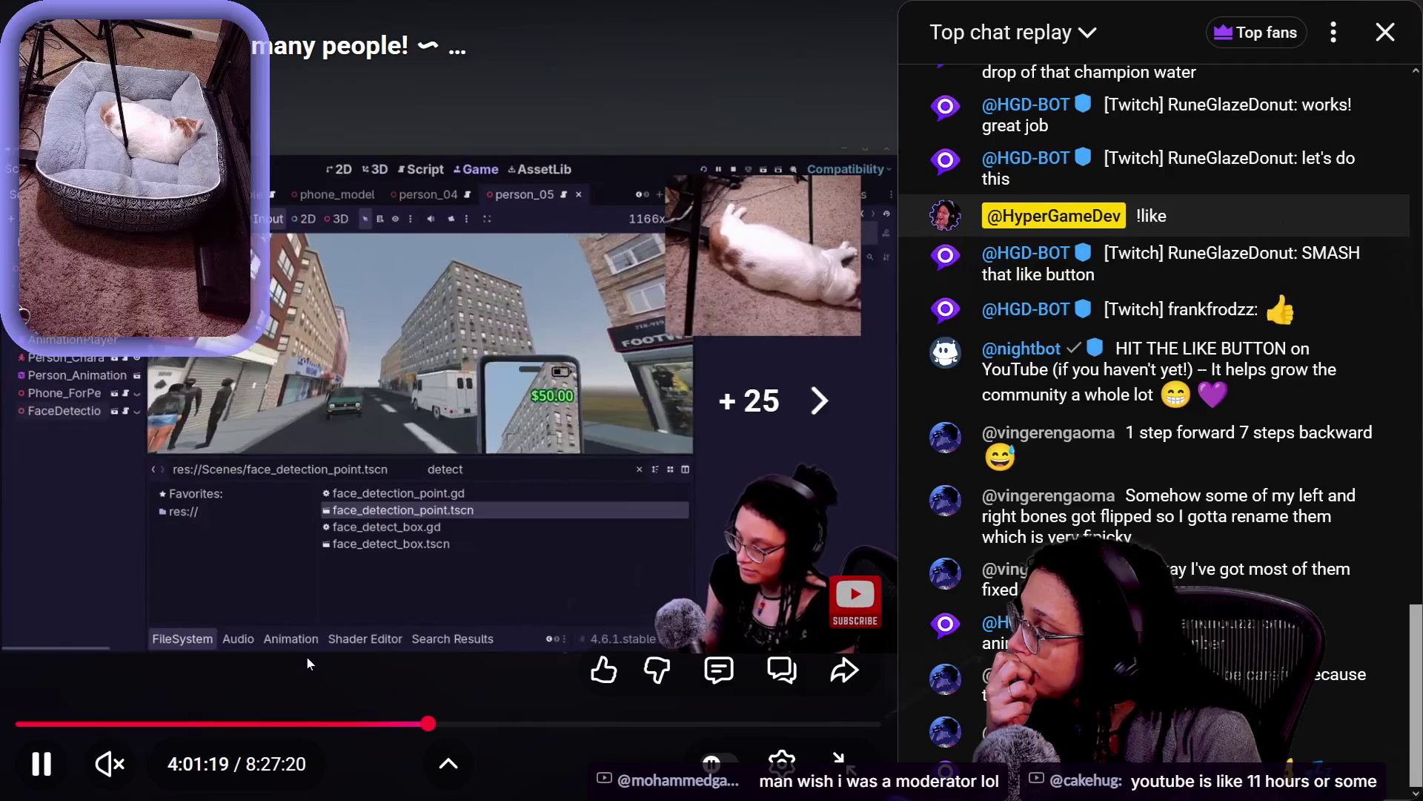
{"action": "key", "text": "Right"}
{"action": "key", "text": "Right"}
{"action": "key", "text": "Right"}
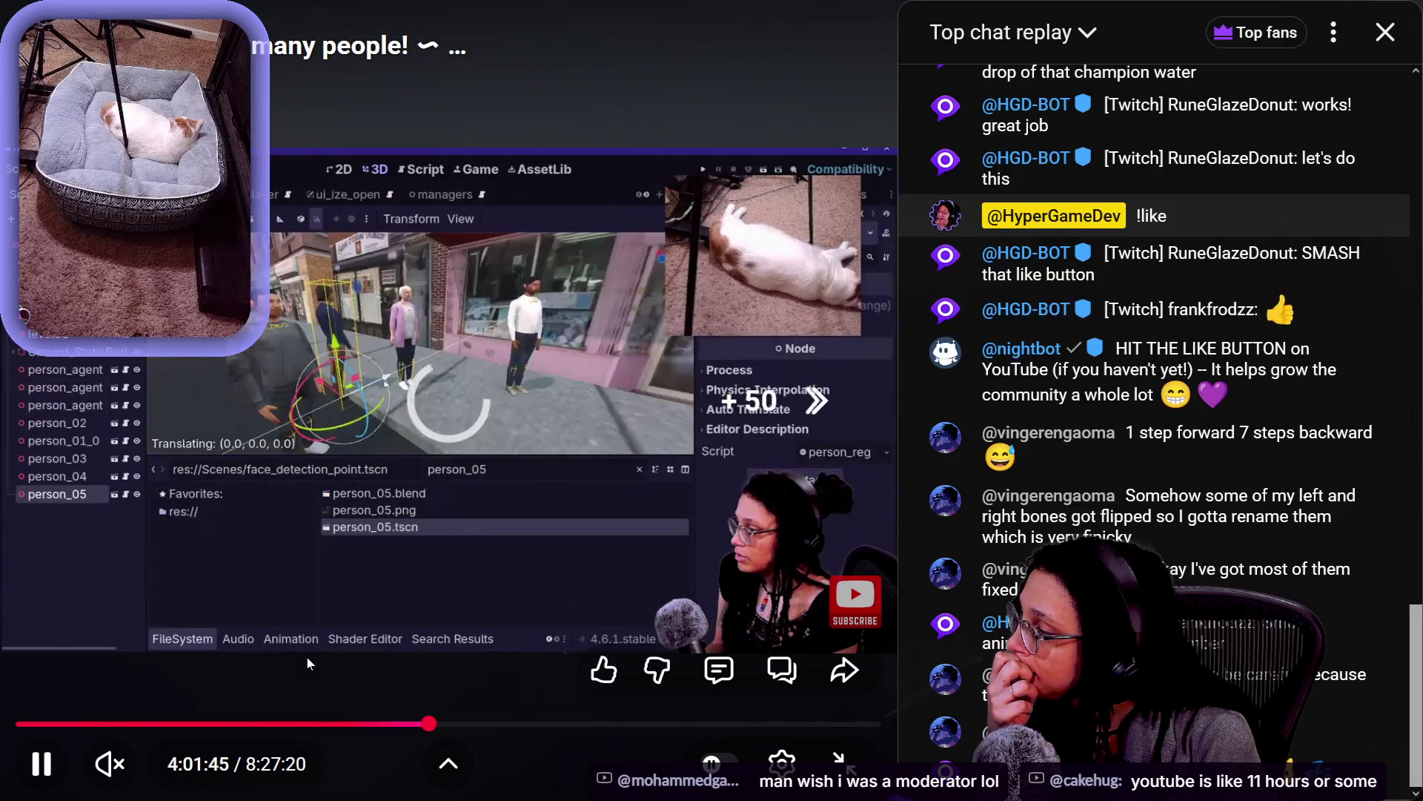
{"action": "key", "text": "Right"}
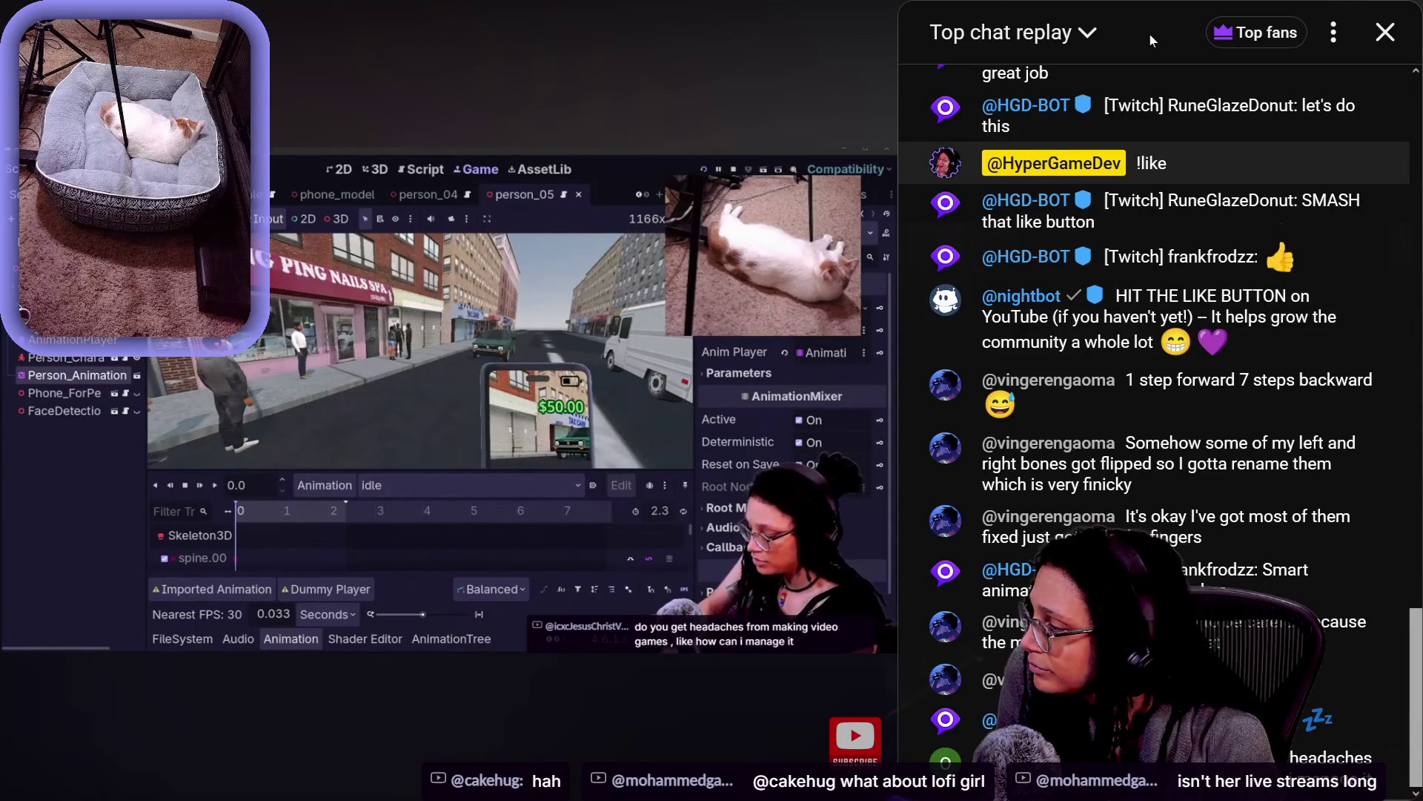
Toggle the stream's playback and raise its volume as the in-game street view plays
{"action": "left_click", "coordinate": [745, 63]}
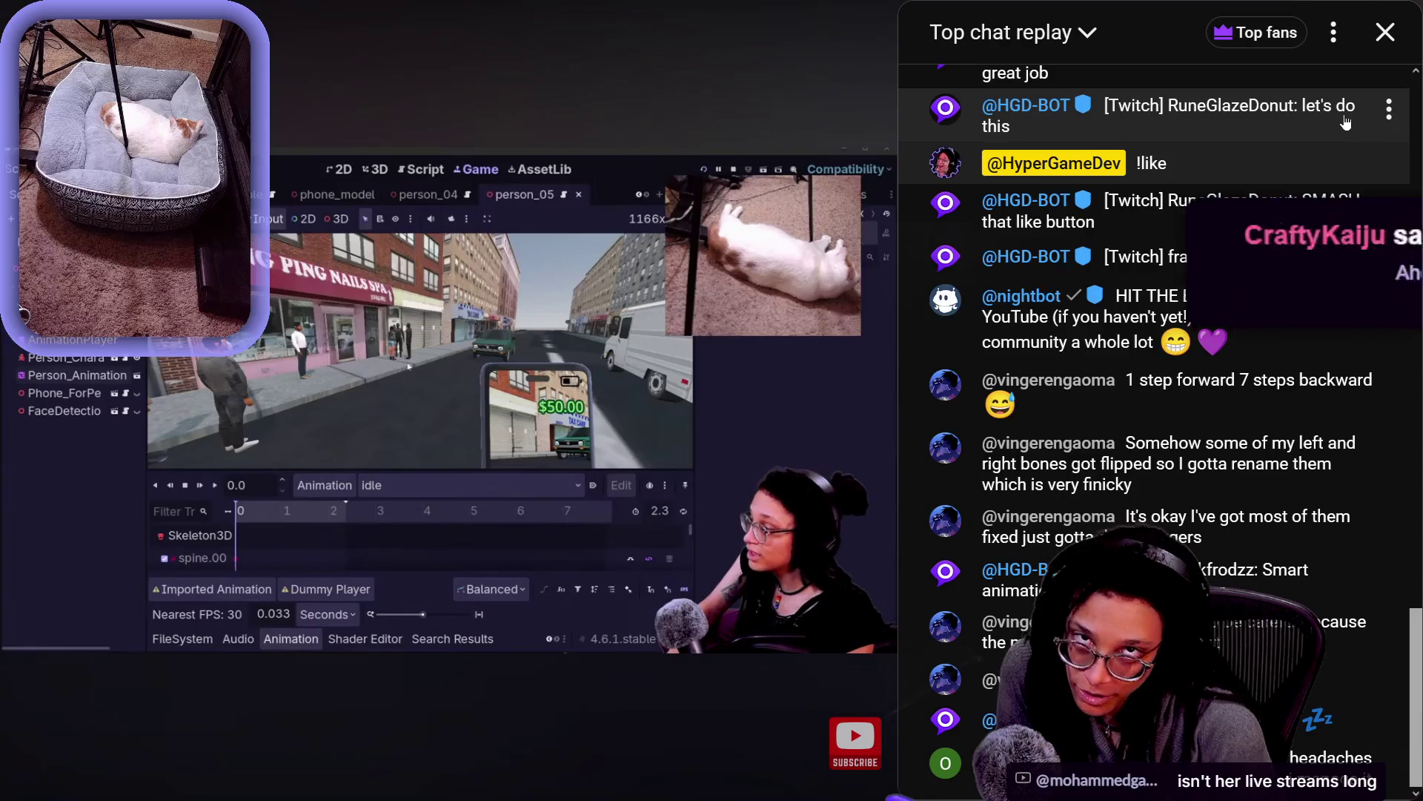
{"action": "key", "text": "Up"}
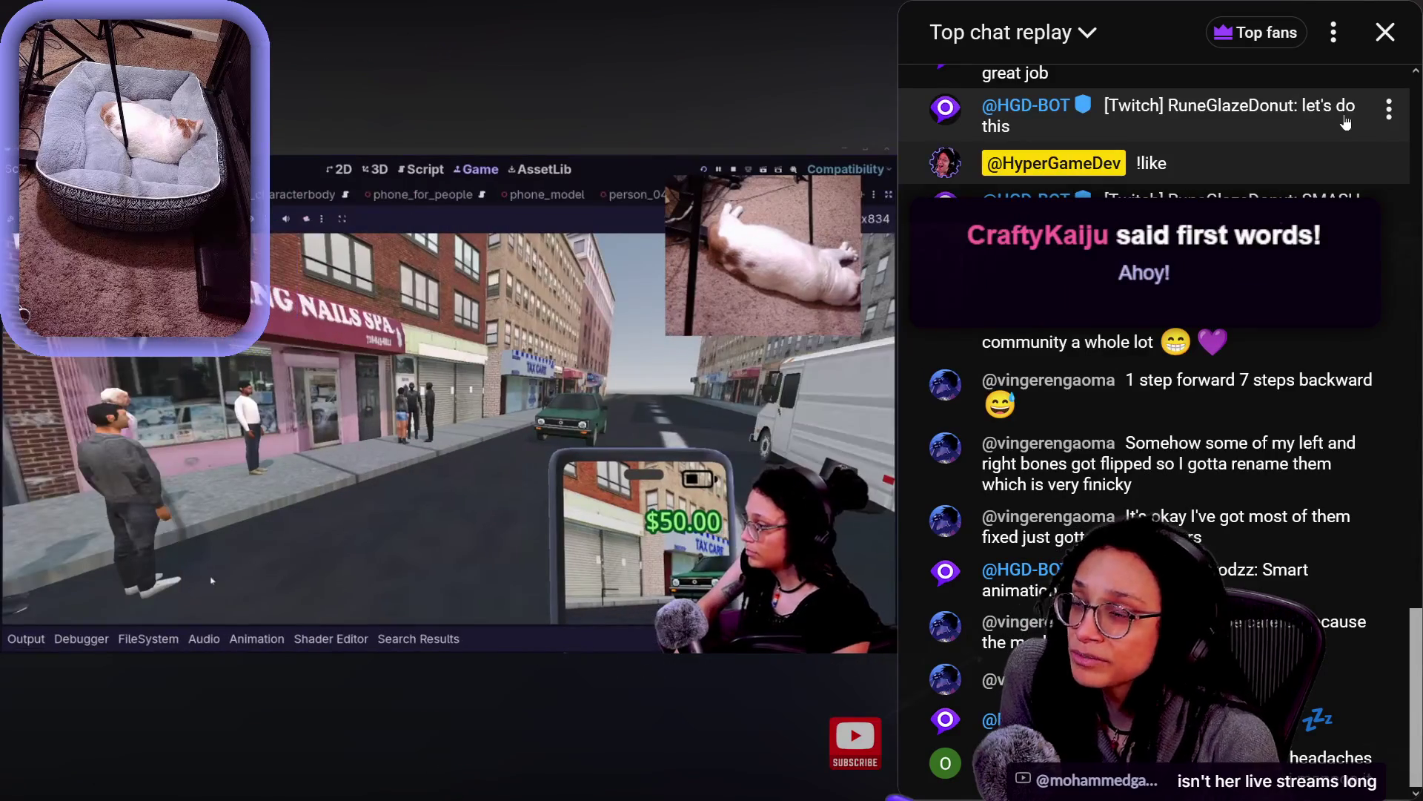
Mute the stream, seek to the script editor part, and check the player settings
{"action": "key", "text": "m"}
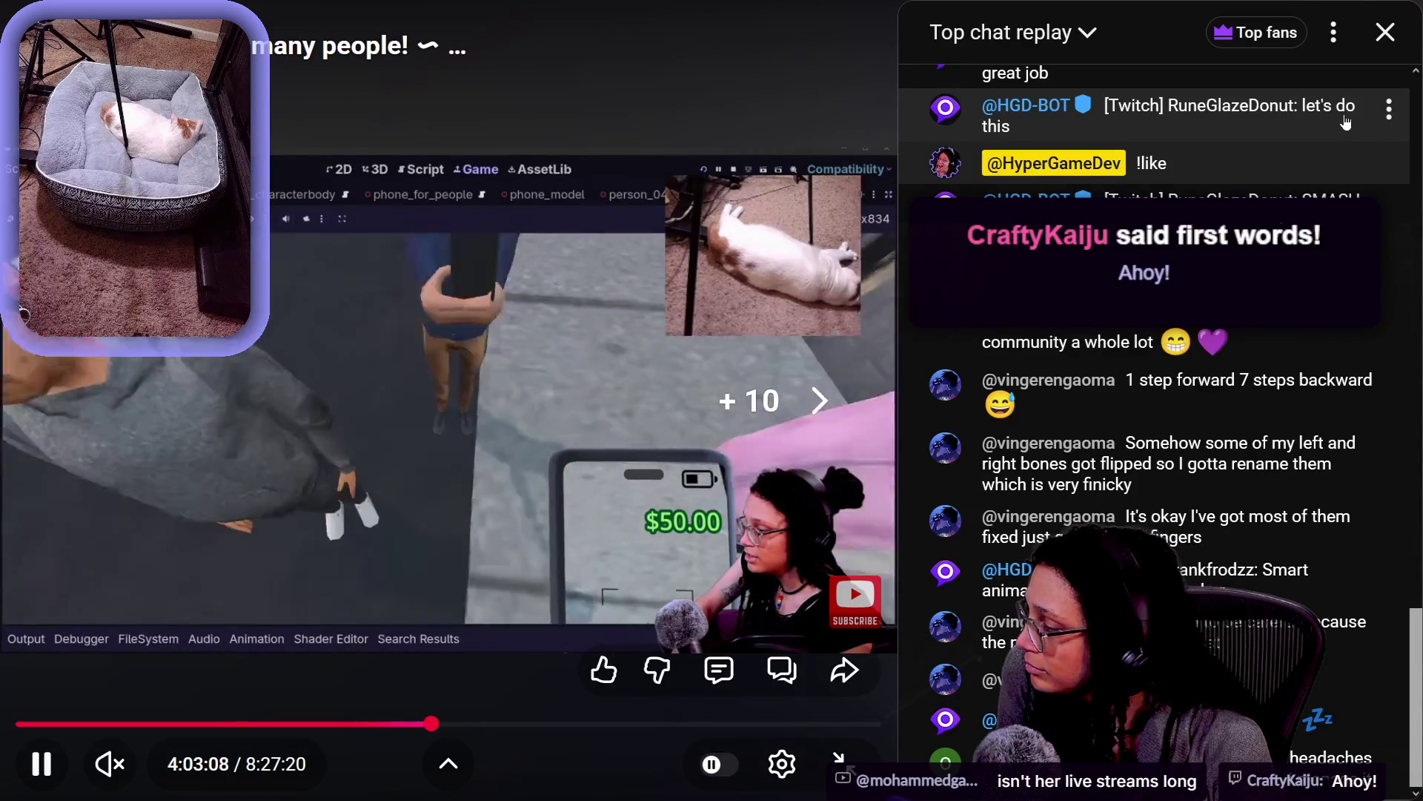
{"action": "key", "text": "Right"}
{"action": "key", "text": "Right"}
{"action": "key", "text": "Right"}
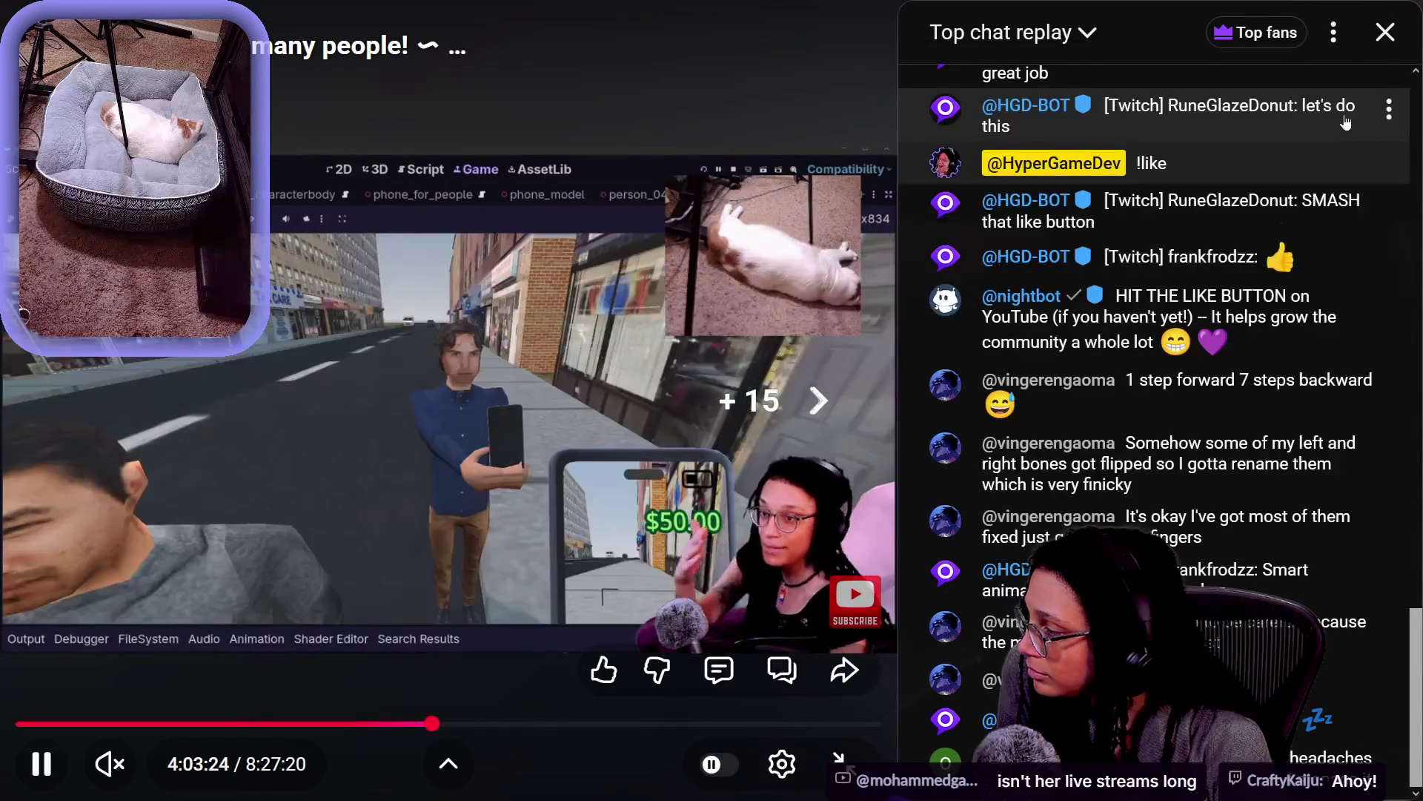
{"action": "key", "text": "Right"}
{"action": "key", "text": "Right"}
{"action": "key", "text": "Right"}
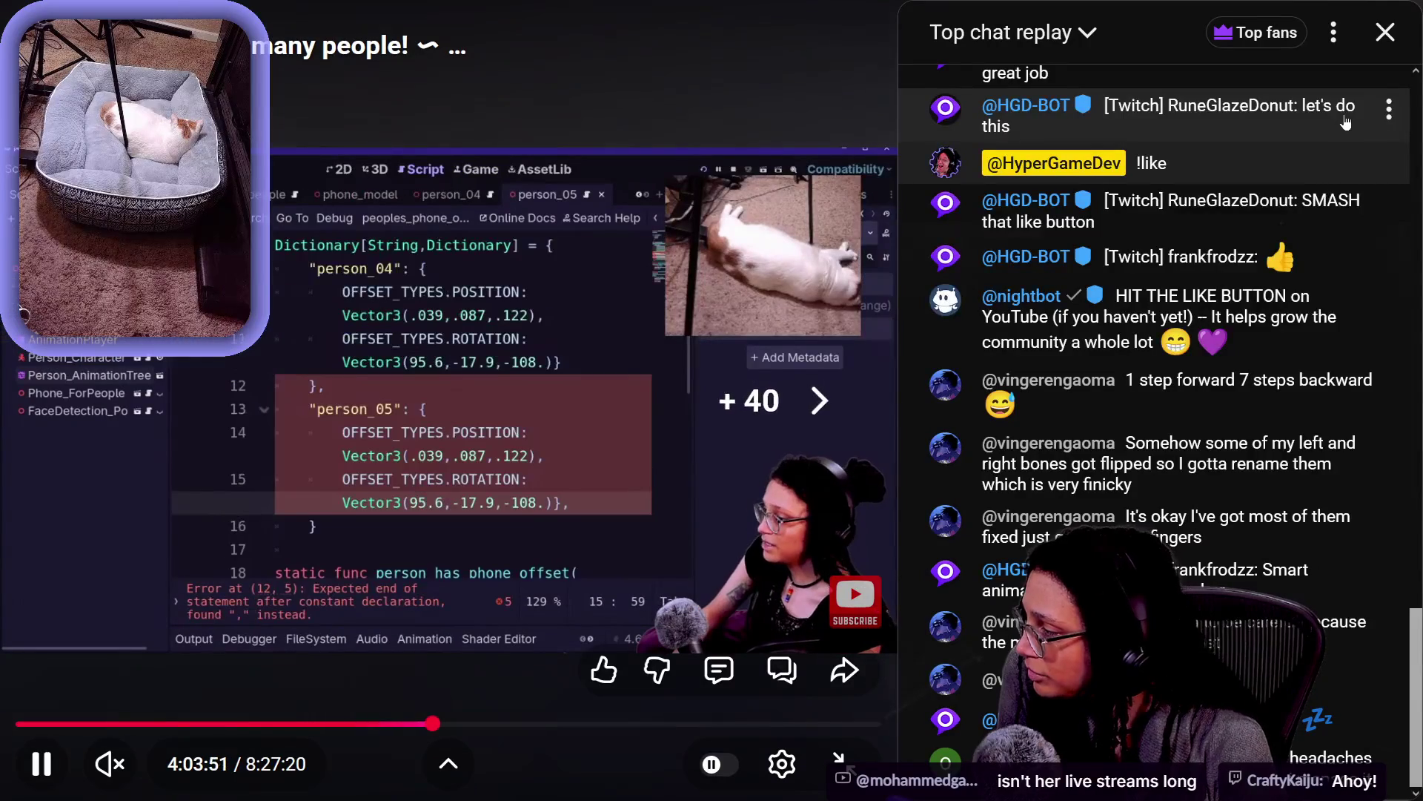
{"action": "key", "text": "Left"}
{"action": "key", "text": "Left"}
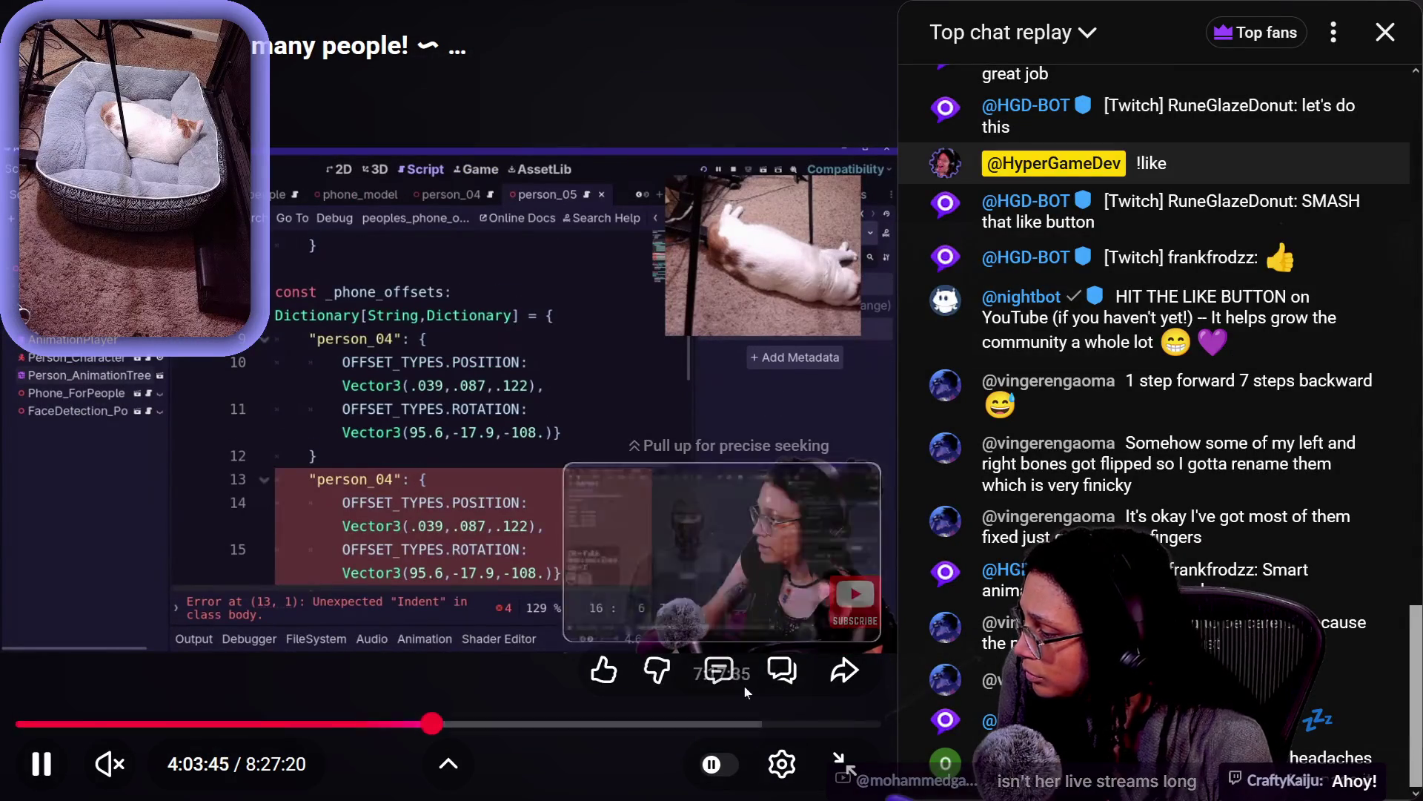
{"action": "left_click", "coordinate": [787, 769]}
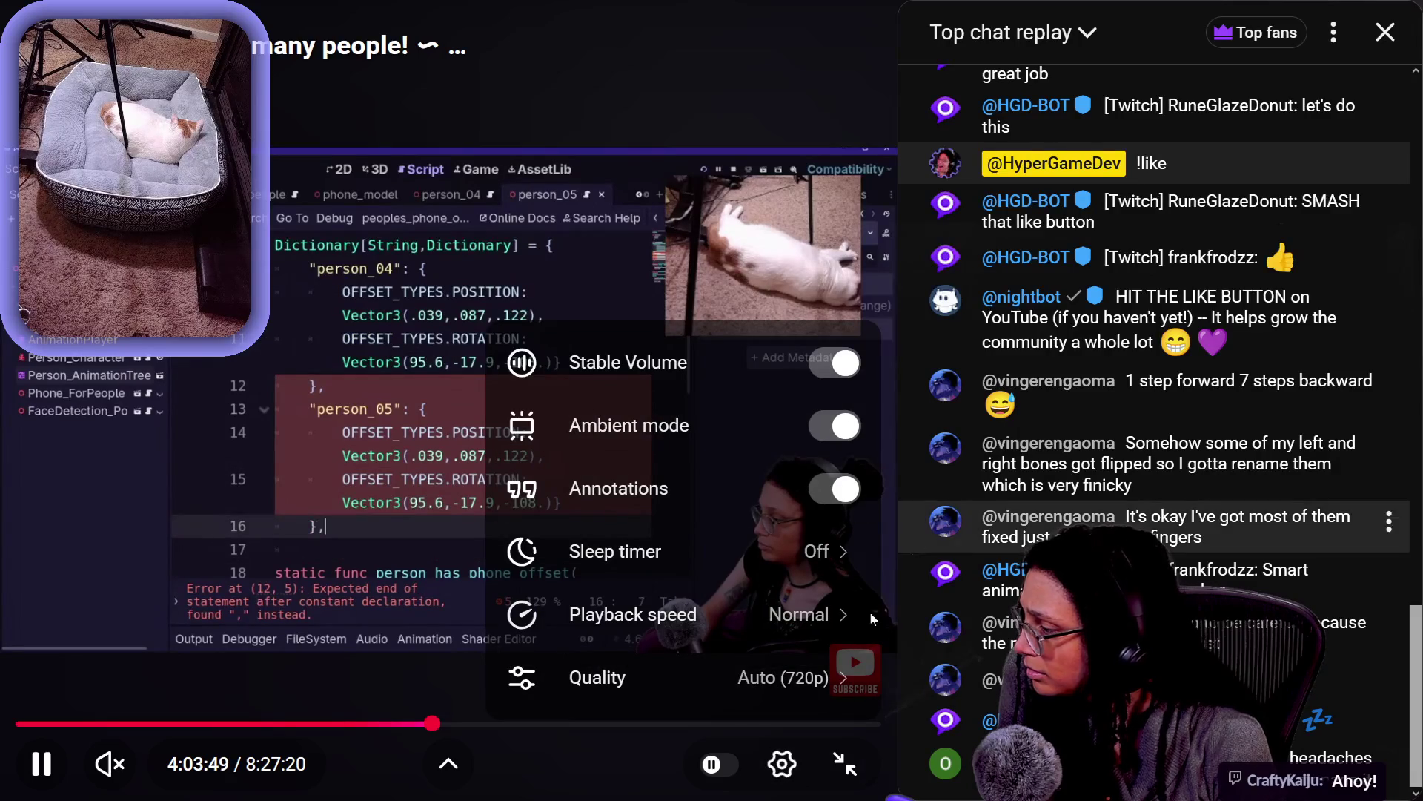
{"action": "left_click", "coordinate": [782, 761]}
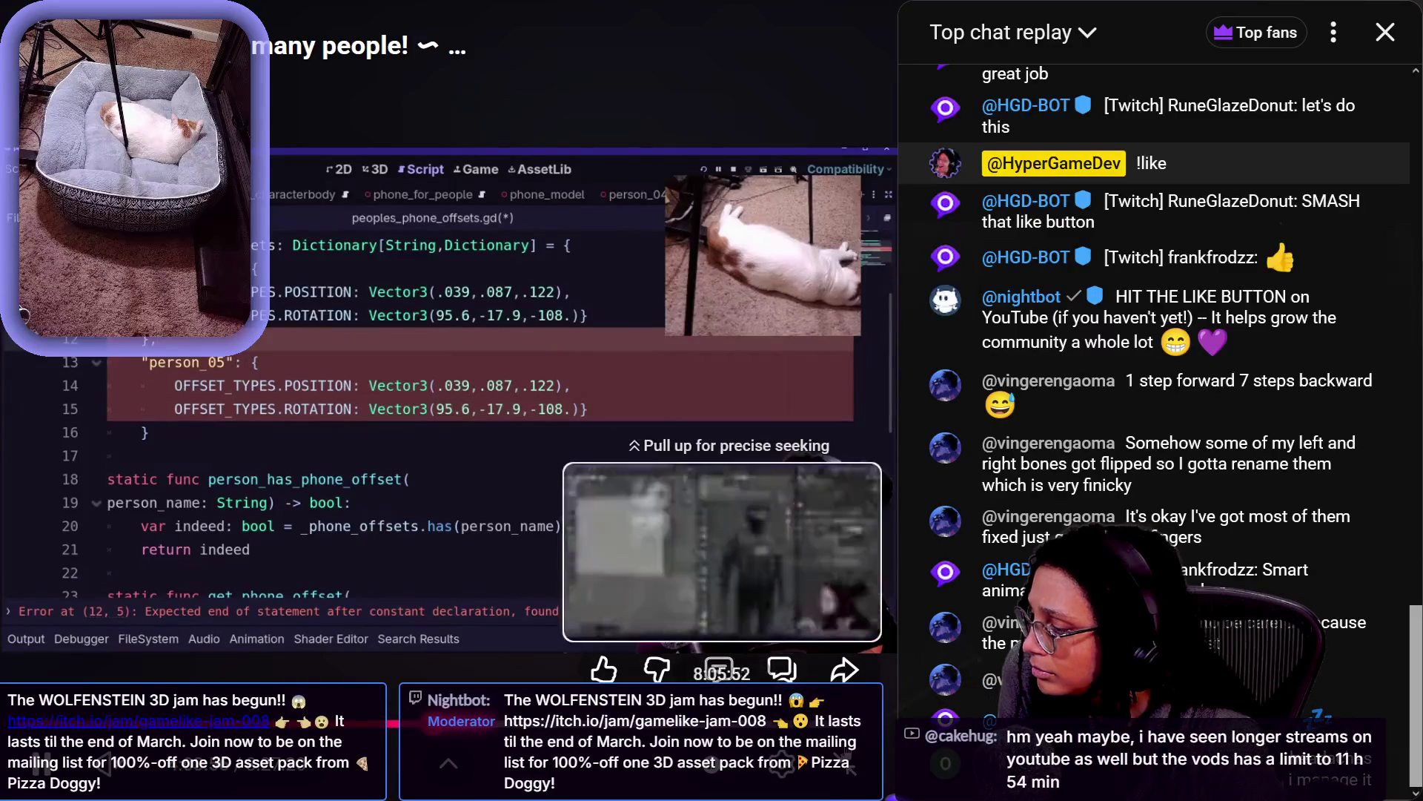
{"action": "key", "text": "Escape"}
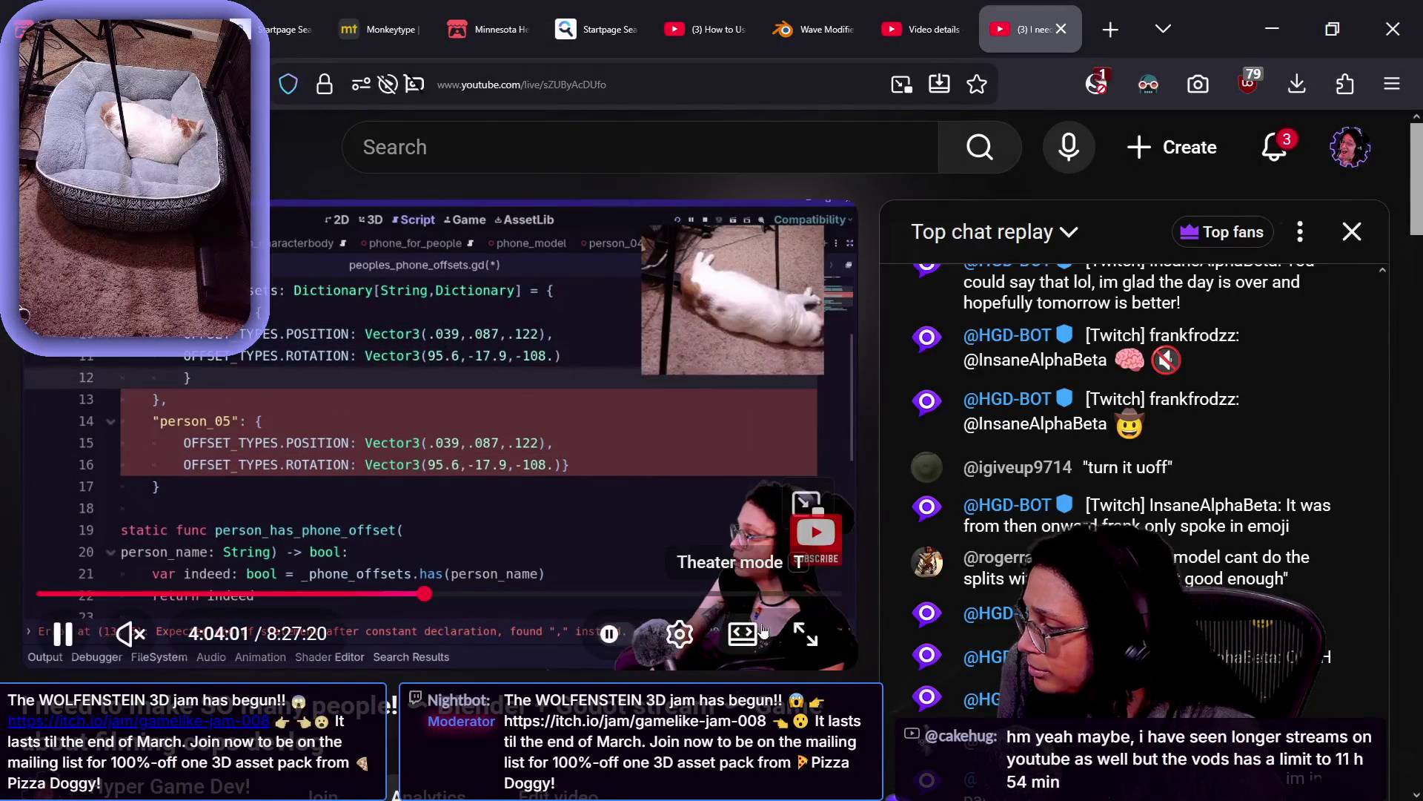
Watch the peoples_phone_offsets.gd script full screen after briefly checking chat replay and comments
{"action": "left_click", "coordinate": [826, 637]}
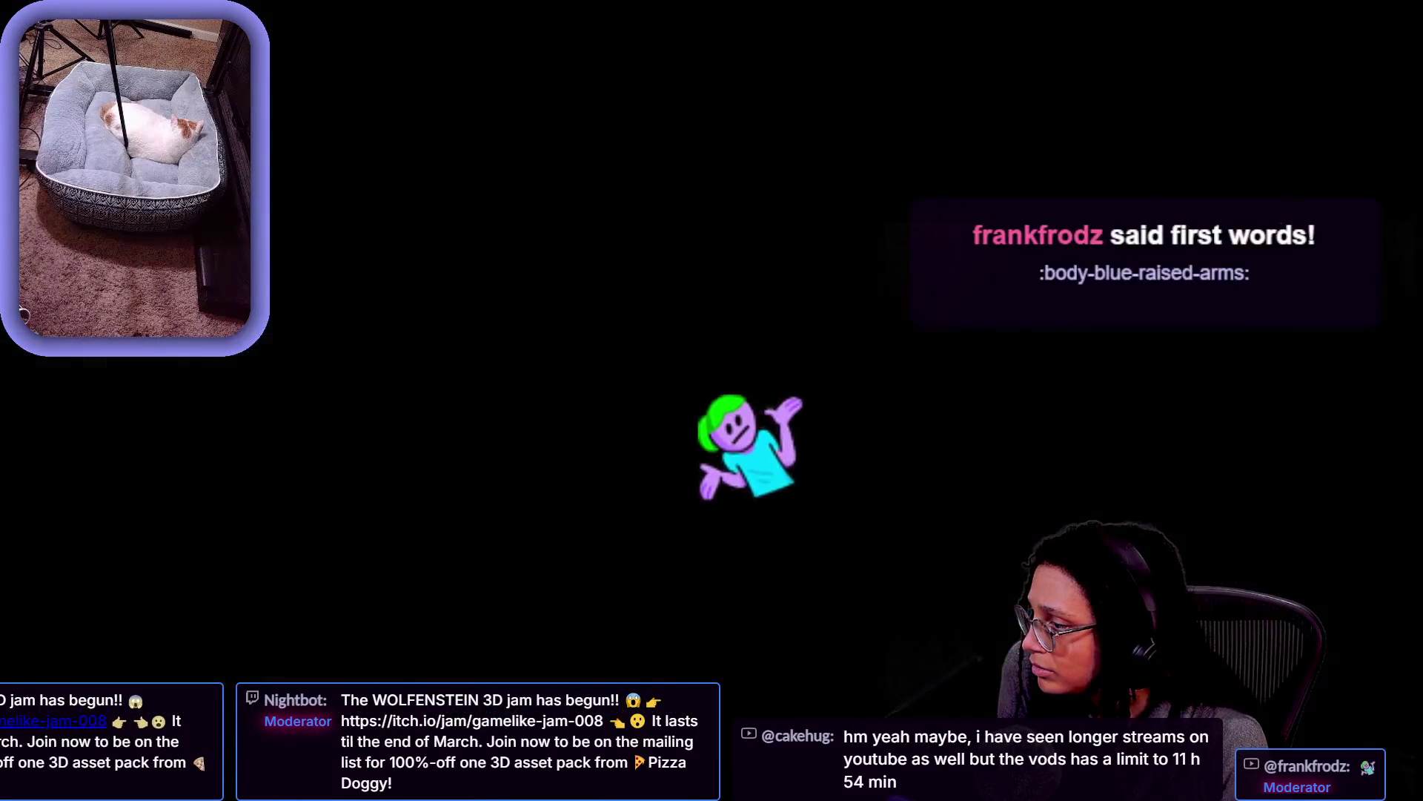
{"action": "left_click", "coordinate": [781, 670]}
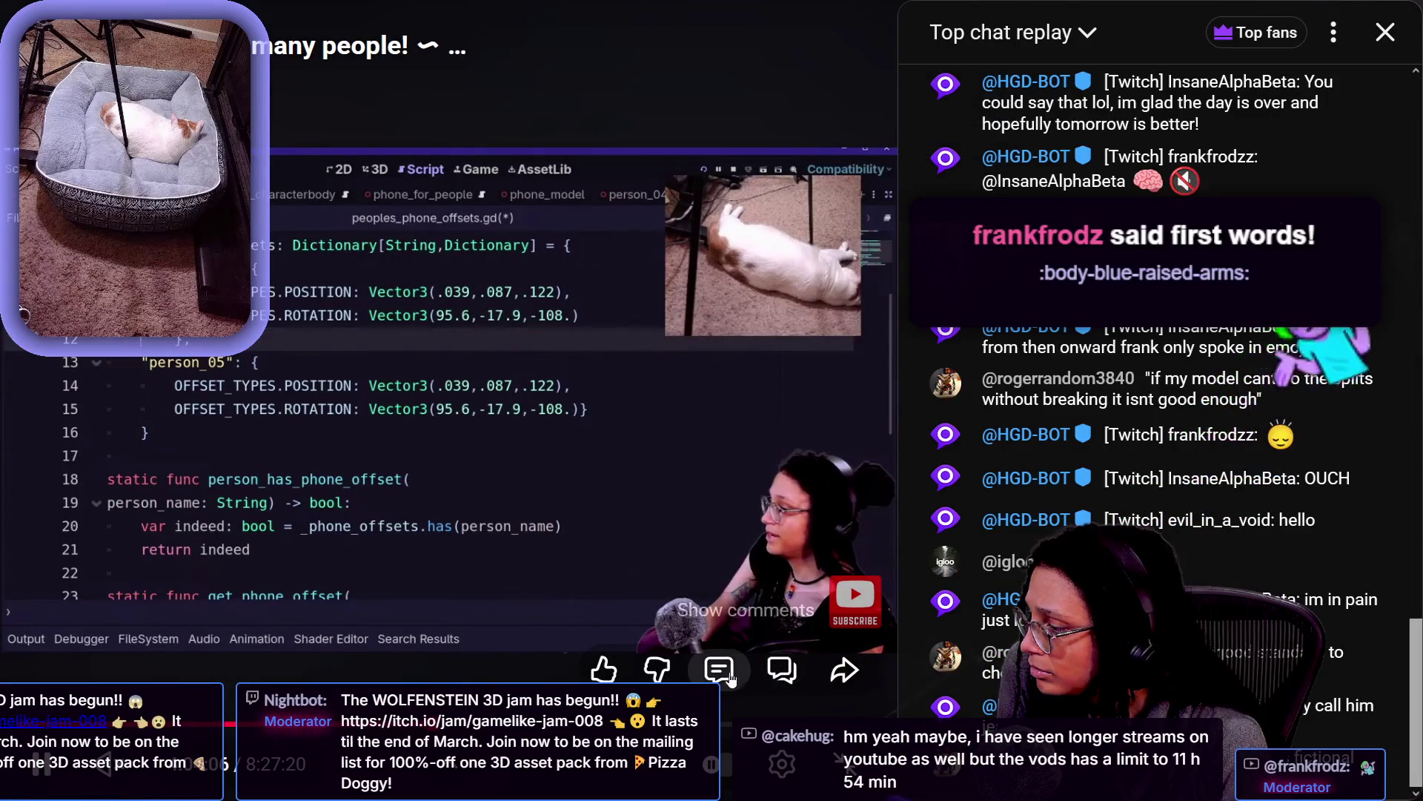
{"action": "left_click", "coordinate": [728, 675]}
{"action": "left_click", "coordinate": [784, 674]}
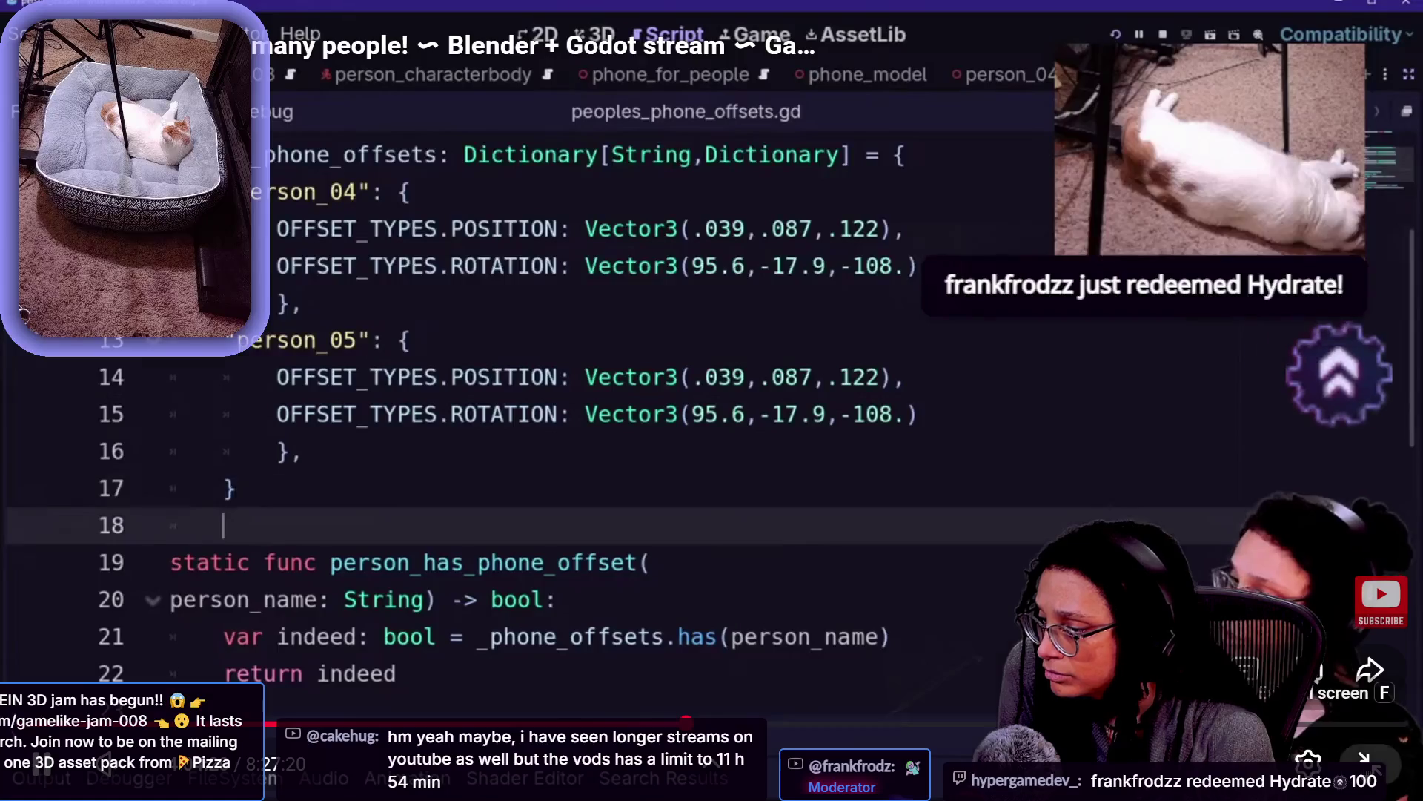
{"action": "left_click", "coordinate": [1364, 760]}
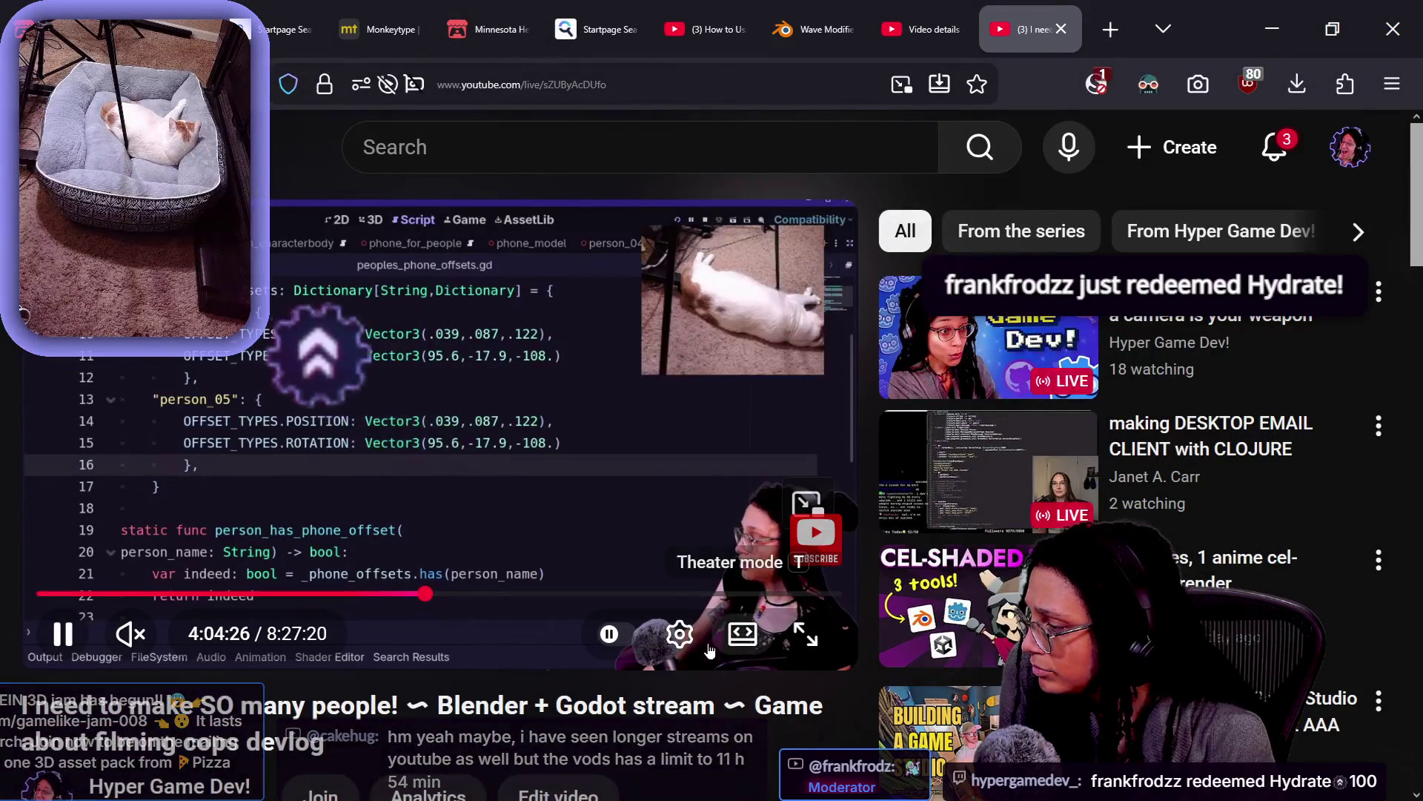
{"action": "left_click", "coordinate": [806, 634]}
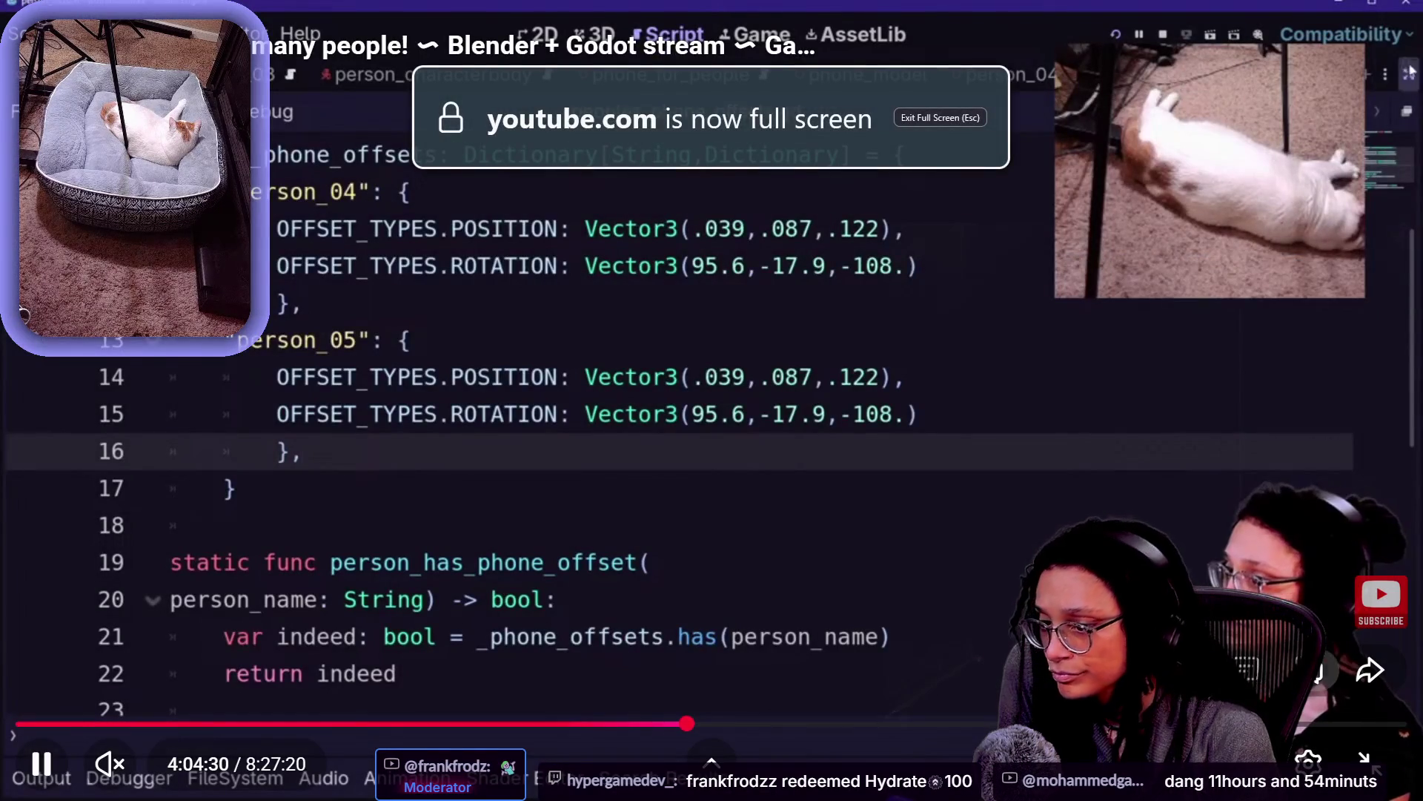
Leave full screen at 4:04:30 so the Top chat replay shows beside the stream
{"action": "key", "text": "Escape"}
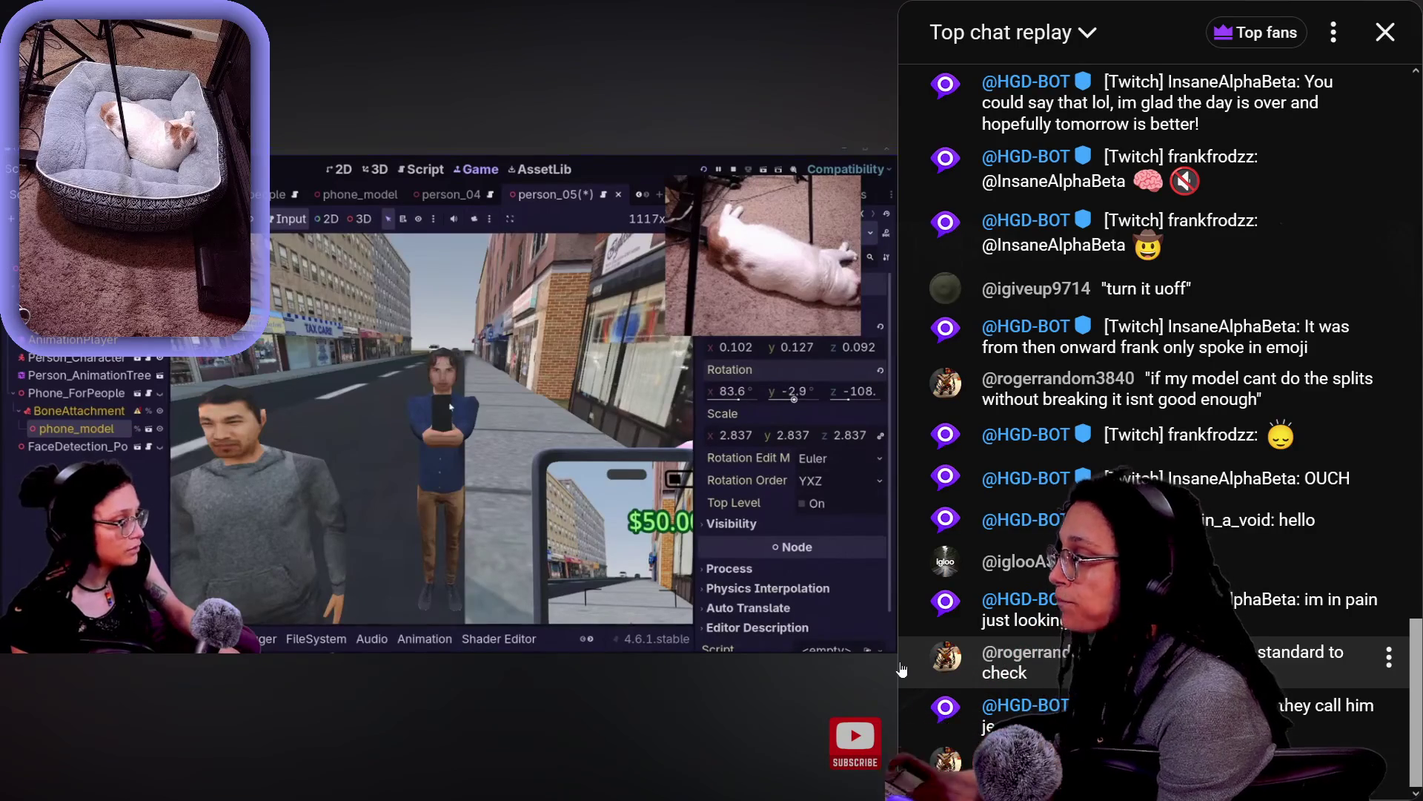
Pause the stream at 4:05:17, where phone_model sits under BoneAttachment
{"action": "mouse_move", "coordinate": [609, 540]}
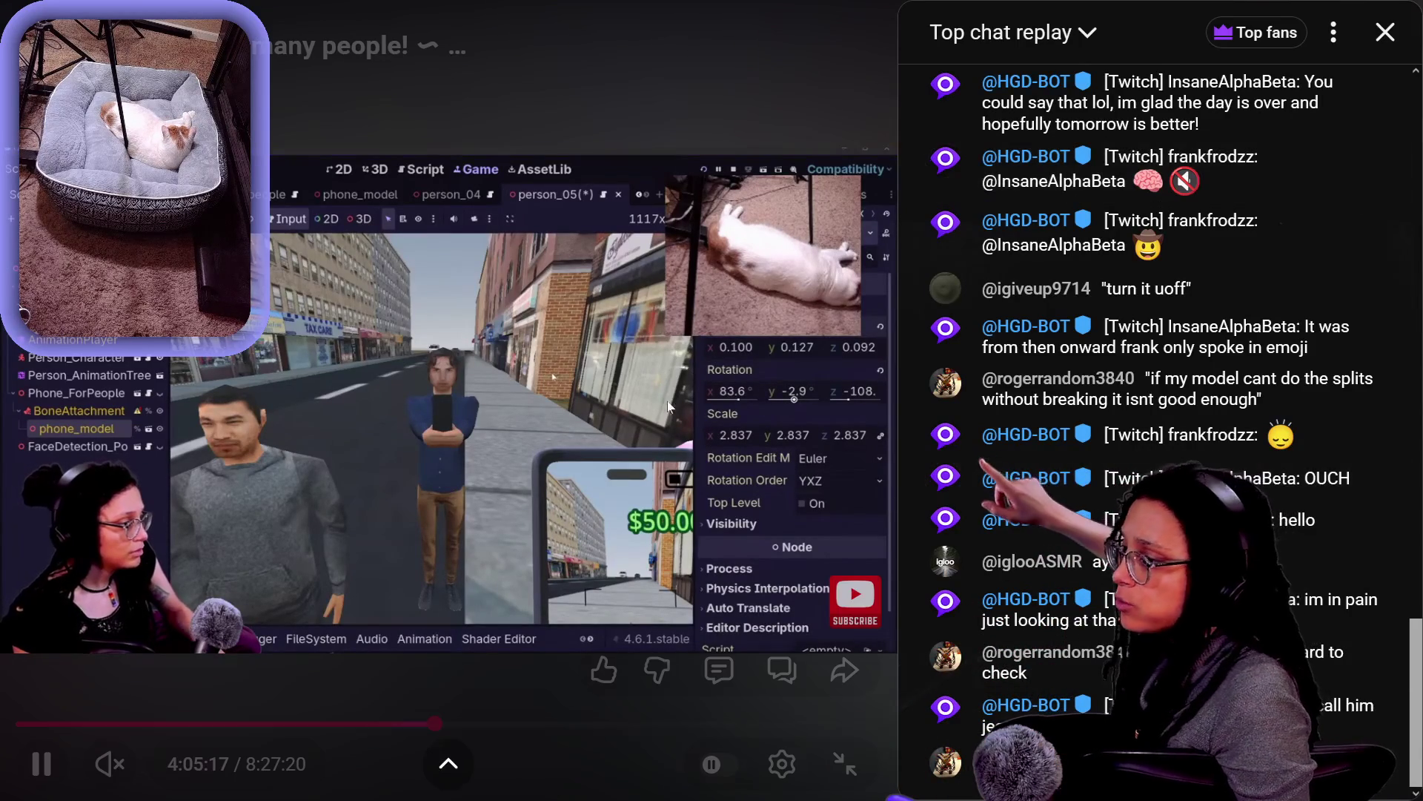
{"action": "left_click", "coordinate": [552, 376]}
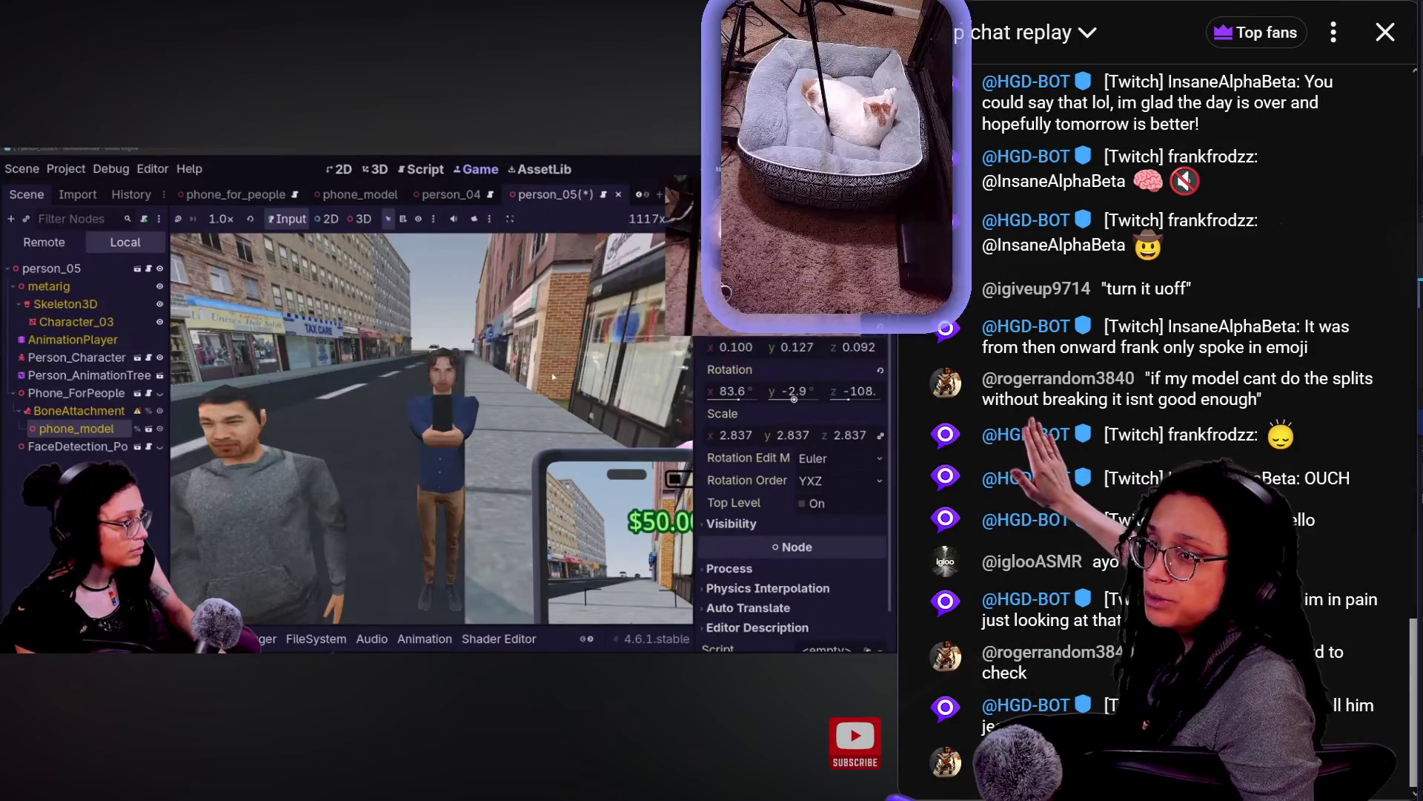
{"action": "key", "text": "k"}
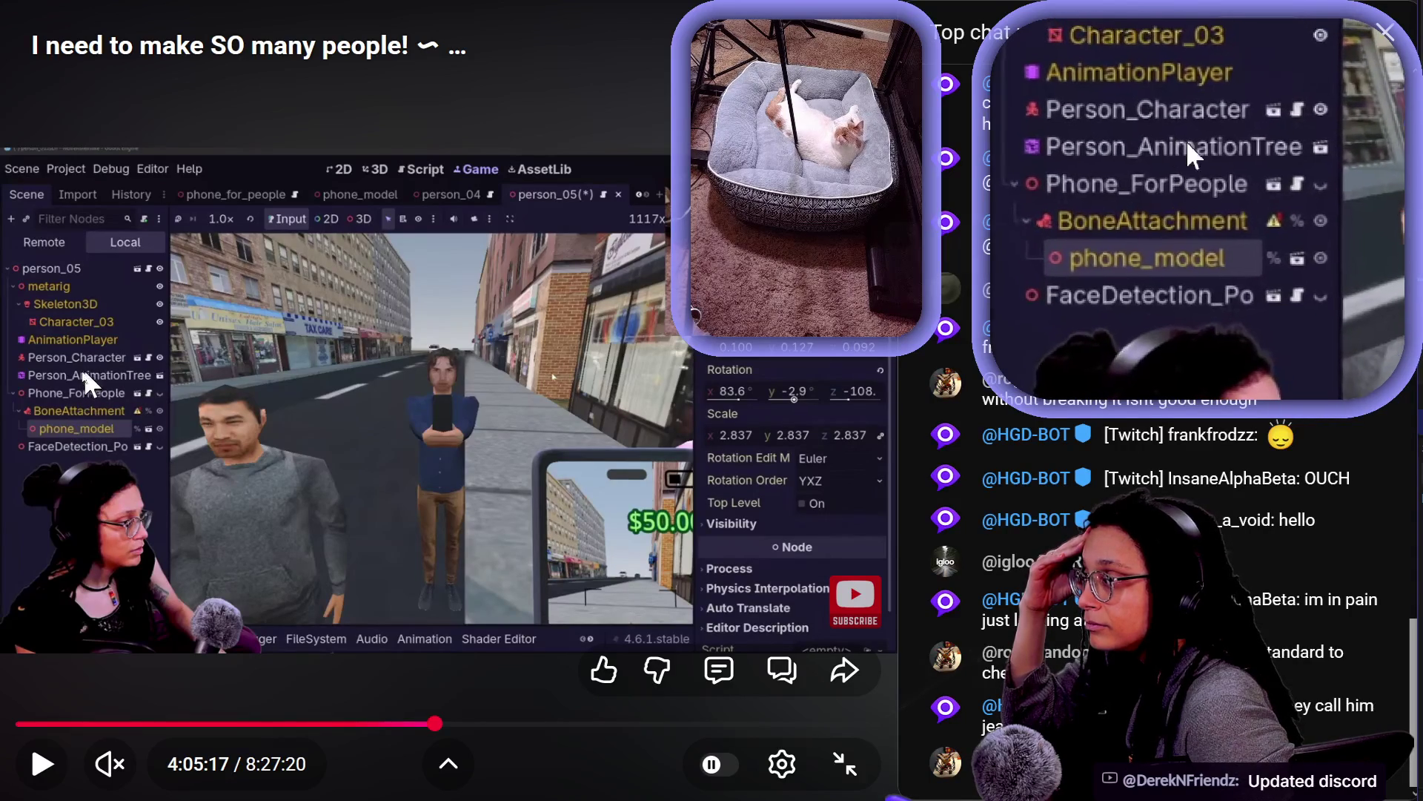
Scrub the stream back to about 3:14:45, where person_04's phone offsets are written
{"action": "key", "text": "space"}
{"action": "key", "text": "space"}
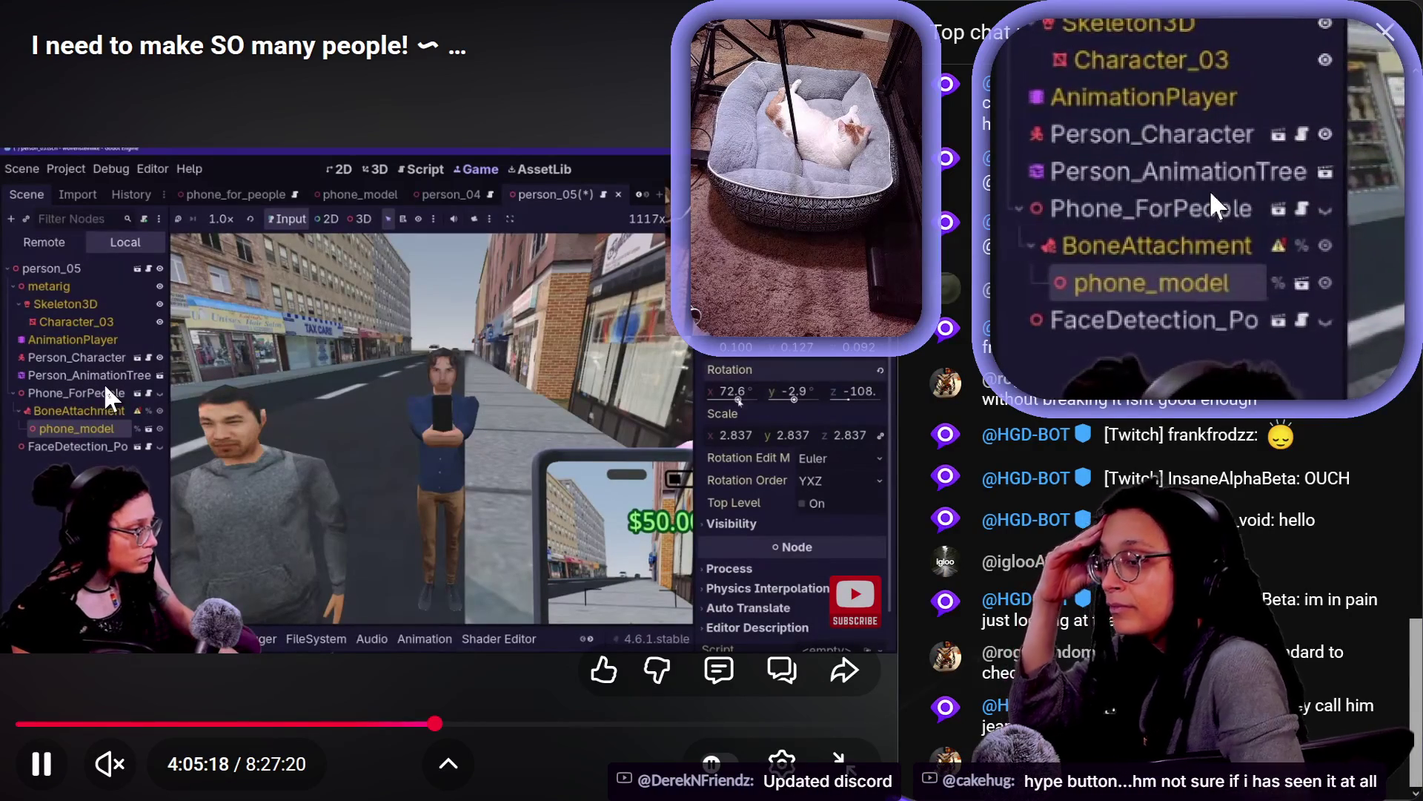
{"action": "key", "text": "Right"}
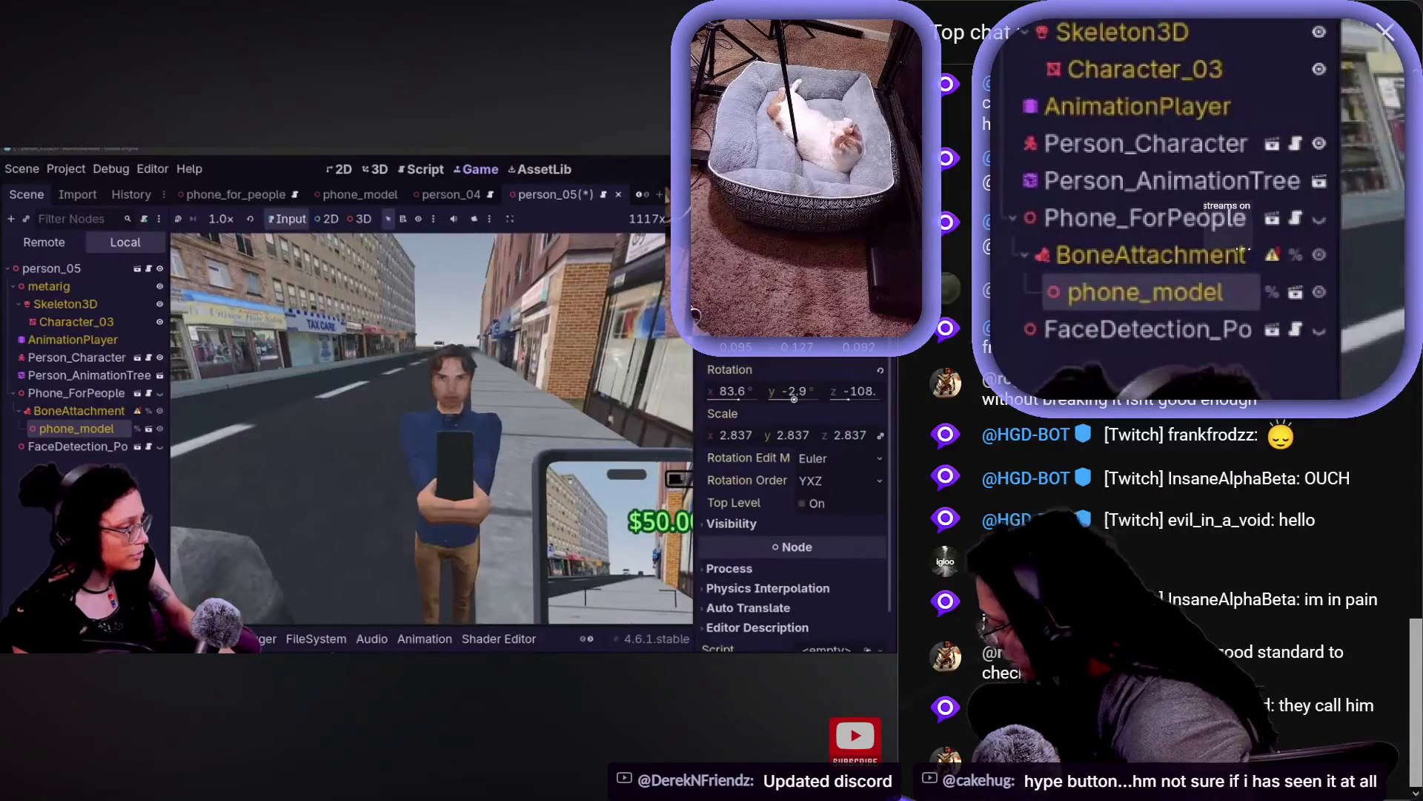
{"action": "key", "text": "l"}
{"action": "key", "text": "j"}
{"action": "key", "text": "j"}
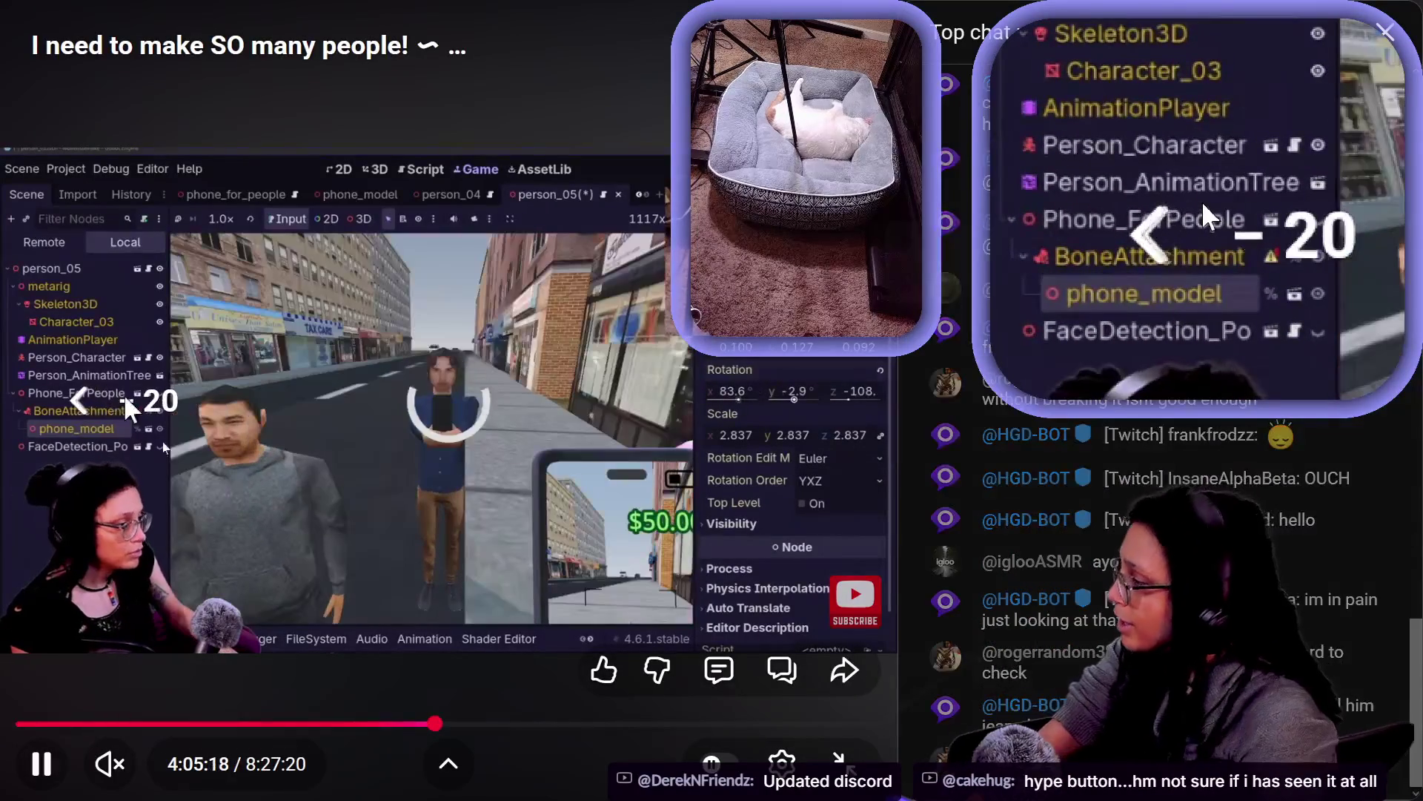
{"action": "mouse_move", "coordinate": [381, 731]}
{"action": "left_mouse_down"}
{"action": "mouse_move", "coordinate": [323, 731]}
{"action": "mouse_move", "coordinate": [349, 732]}
{"action": "left_mouse_up"}
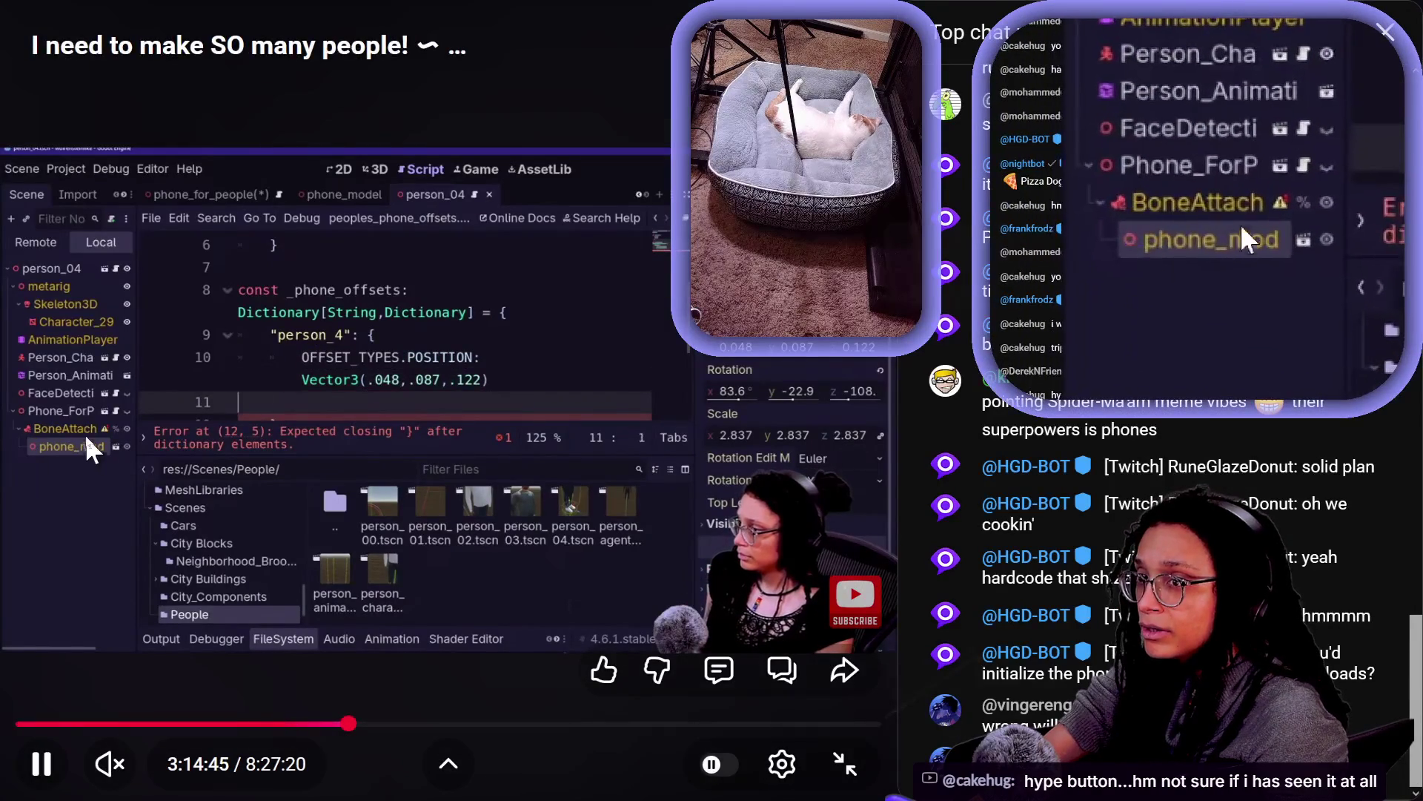
Skip ahead ten seconds and keep the stream playing toward person_04's rotation offset
{"action": "key", "text": "l"}
{"action": "key", "text": "k"}
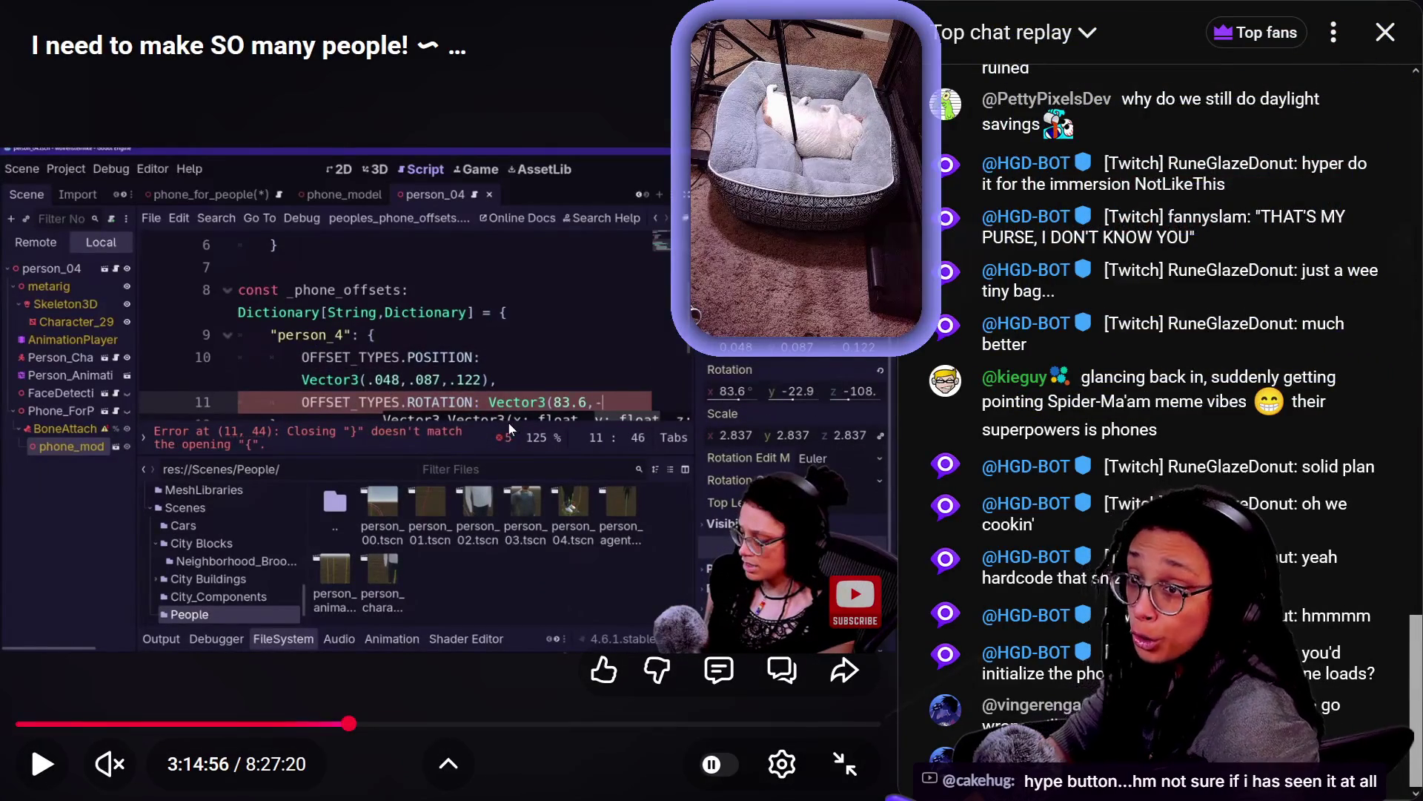
{"action": "key", "text": "k"}
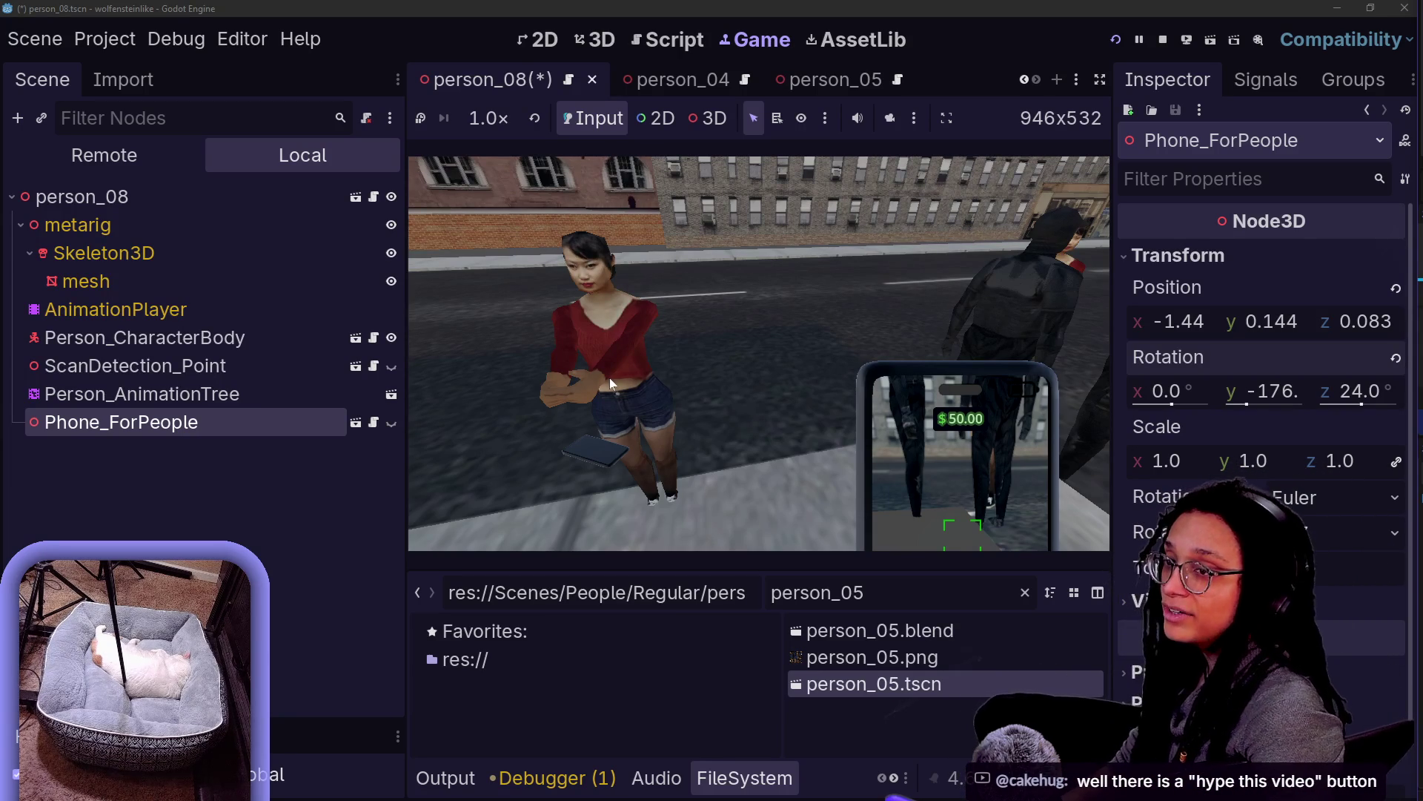
Glance at the Monkeytype results and Godot editor, then exit the stream's fullscreen
{"action": "key", "text": "alt+Tab"}
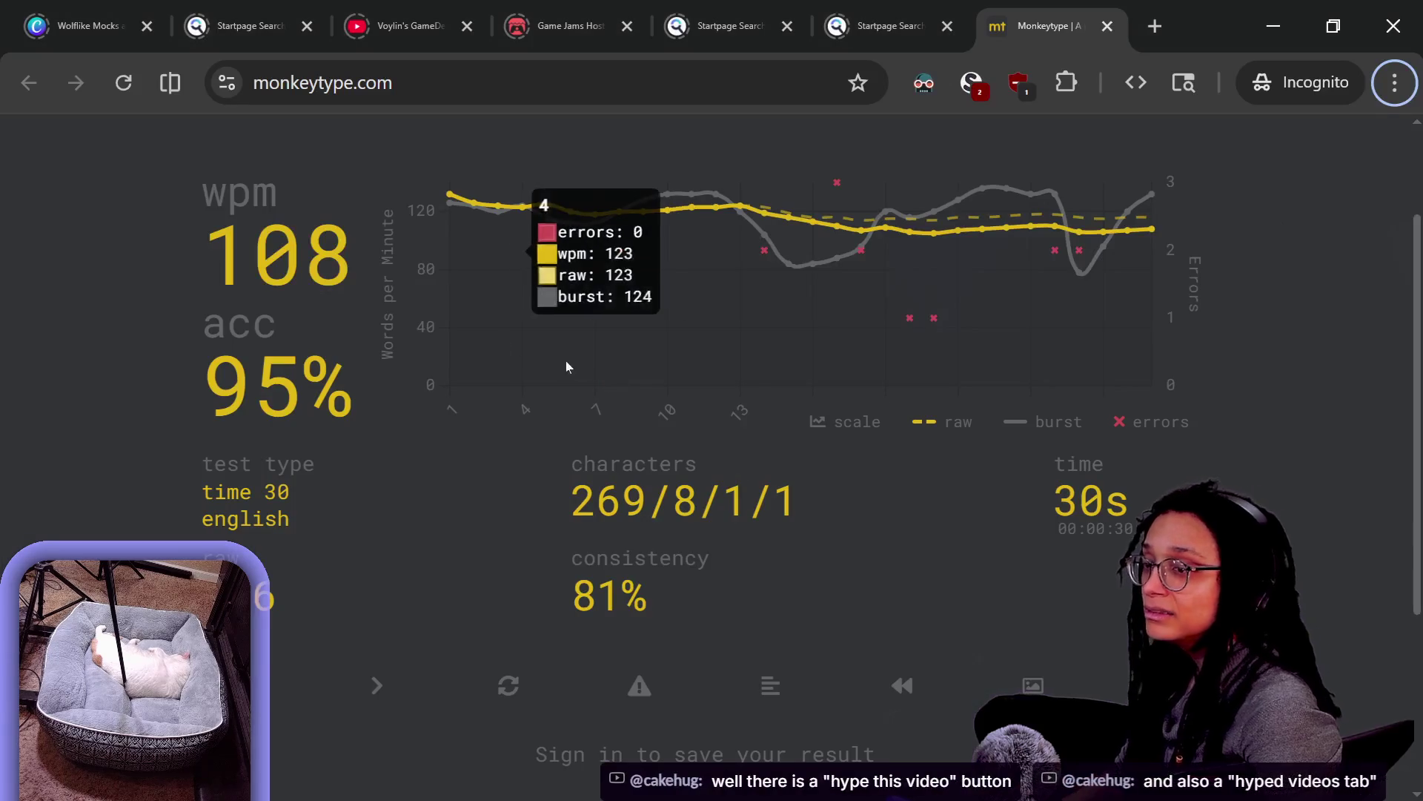
{"action": "key", "text": "alt+Tab"}
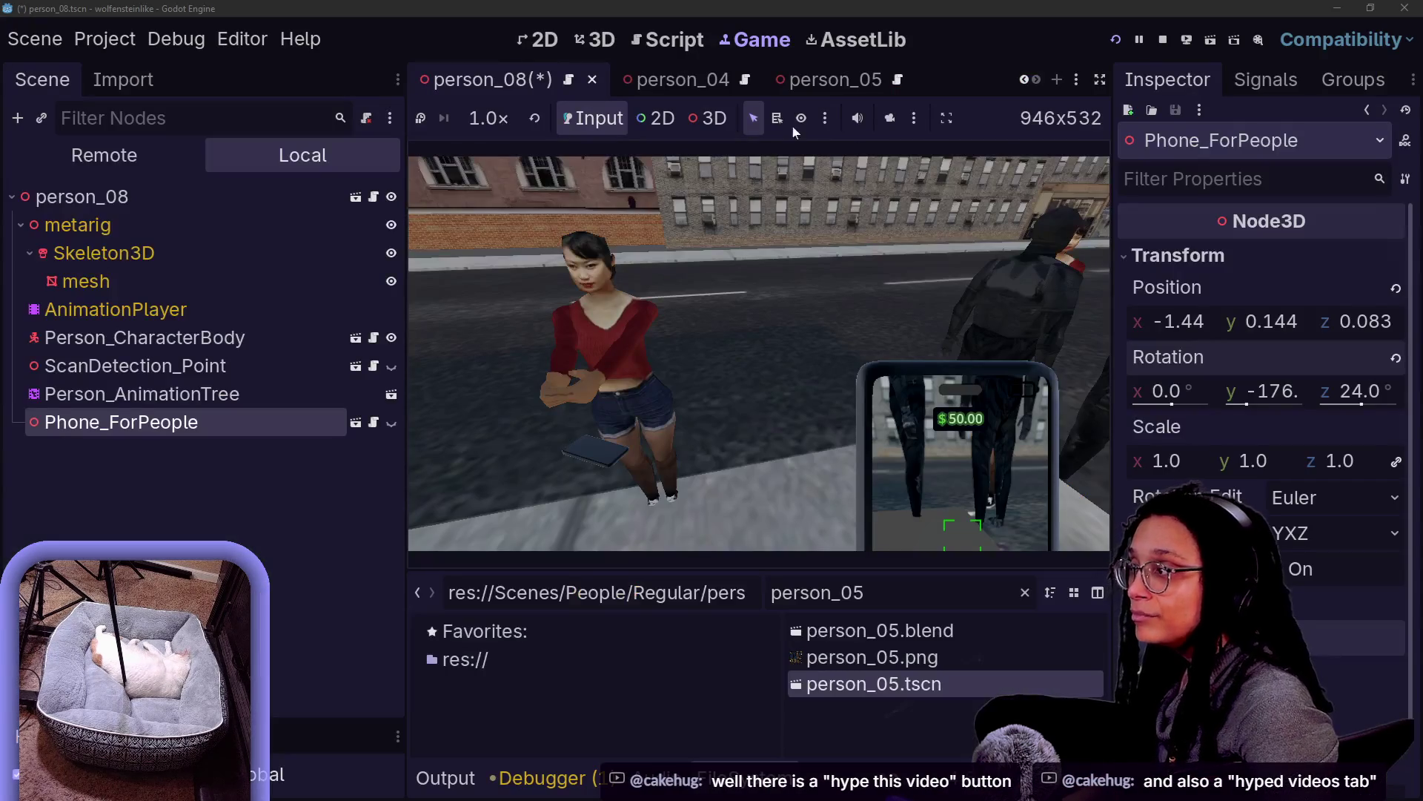
{"action": "key", "text": "alt+Tab"}
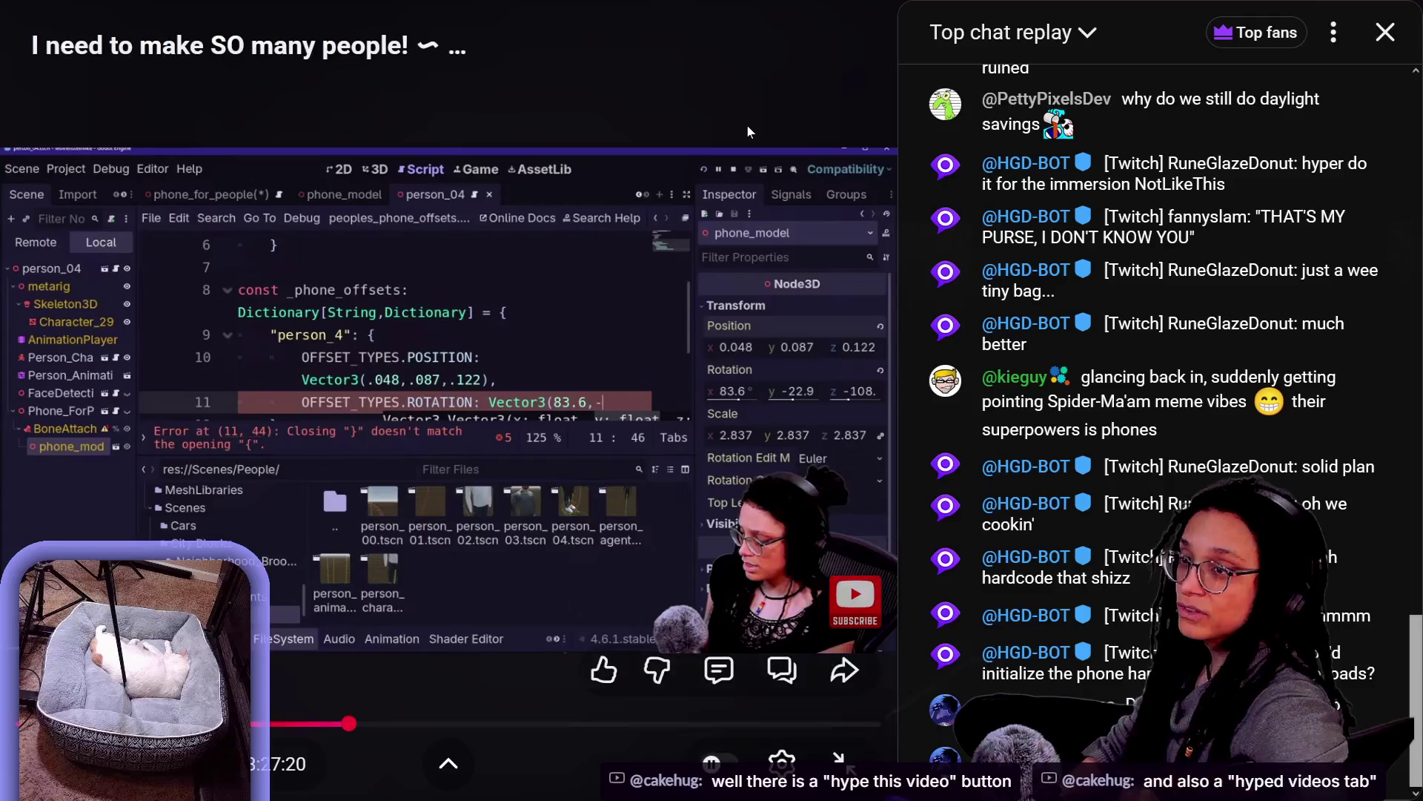
{"action": "double_click", "coordinate": [747, 132]}
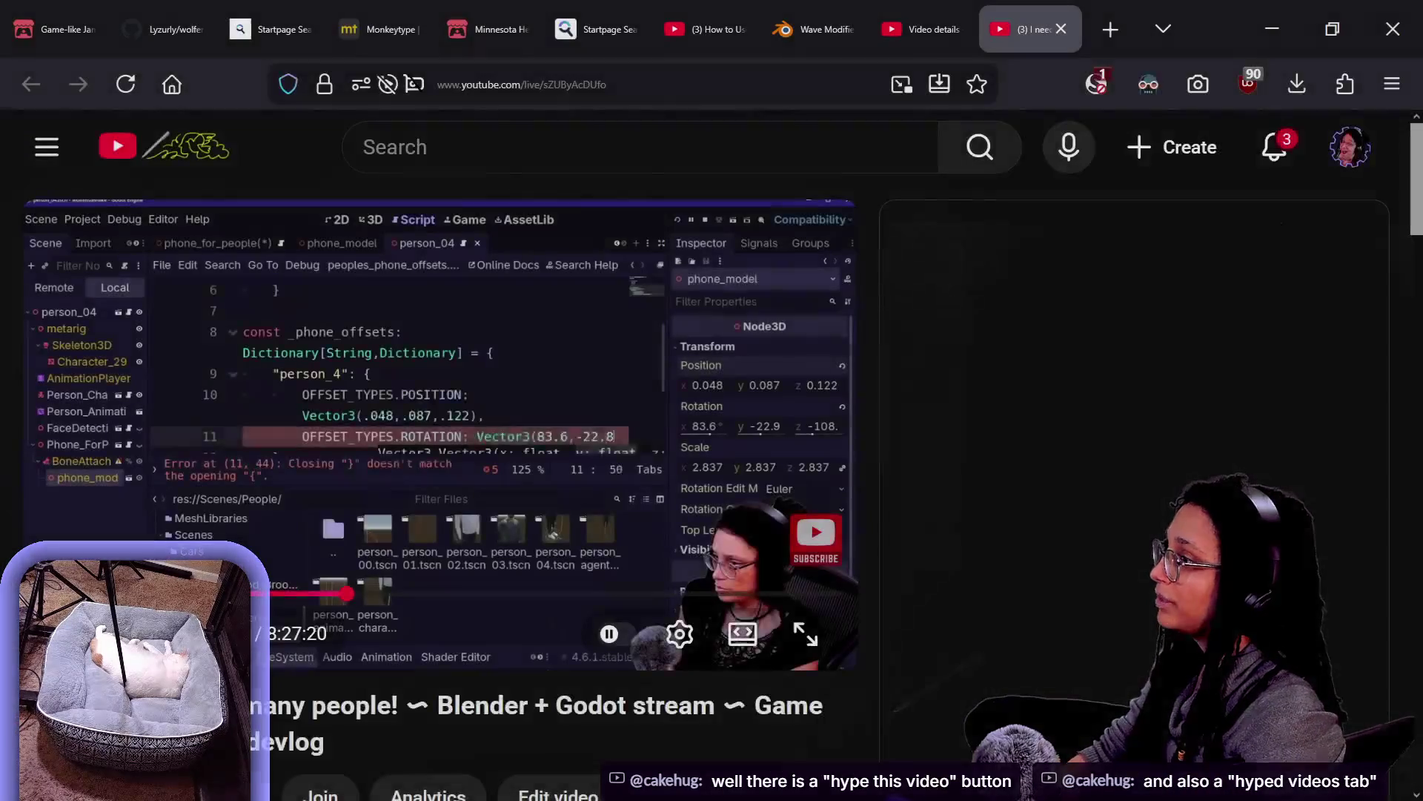
Switch to the Blender Wave Modifier tutorial and review its description and more-actions menu
{"action": "left_click", "coordinate": [701, 29]}
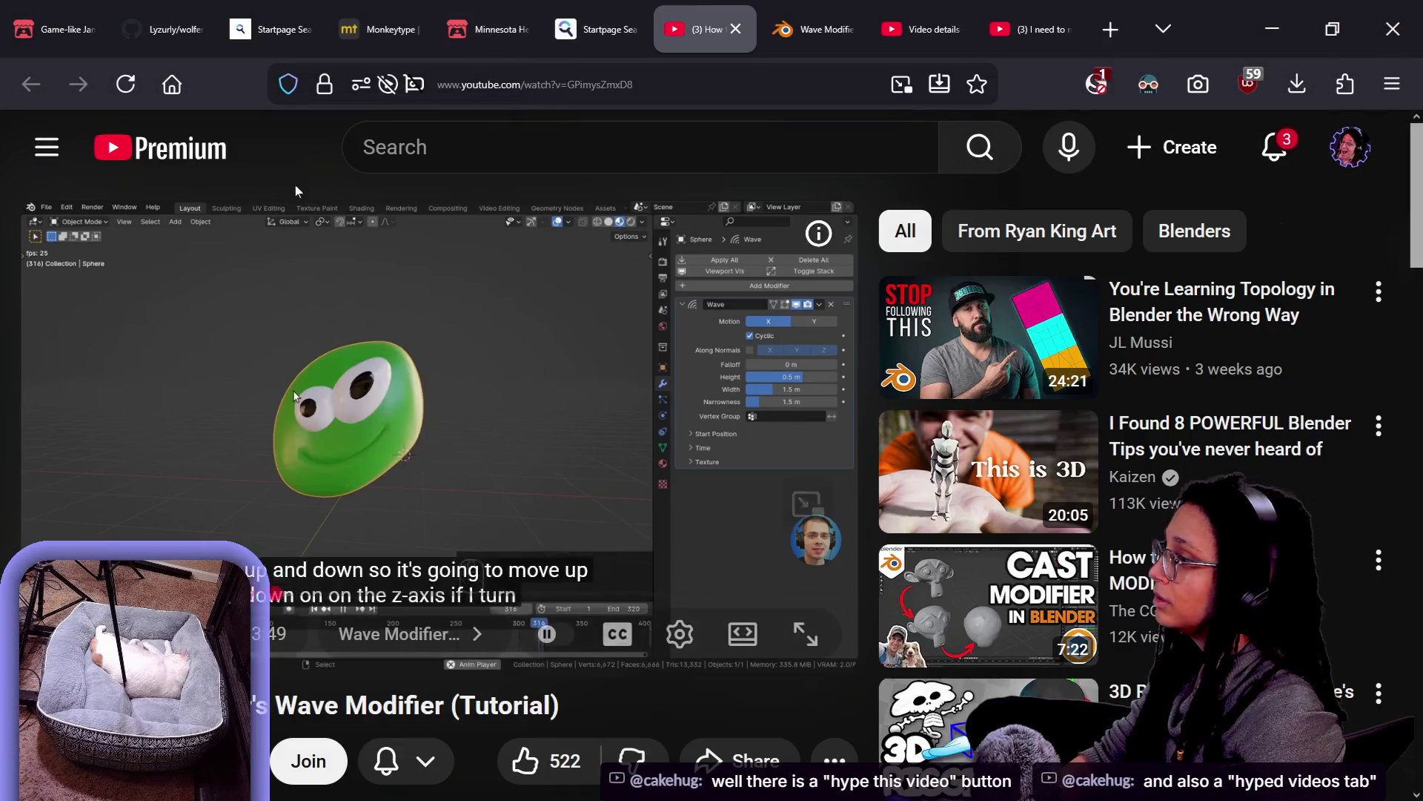
{"action": "scroll", "coordinate": [548, 736], "scroll_direction": "down", "scroll_amount": 4}
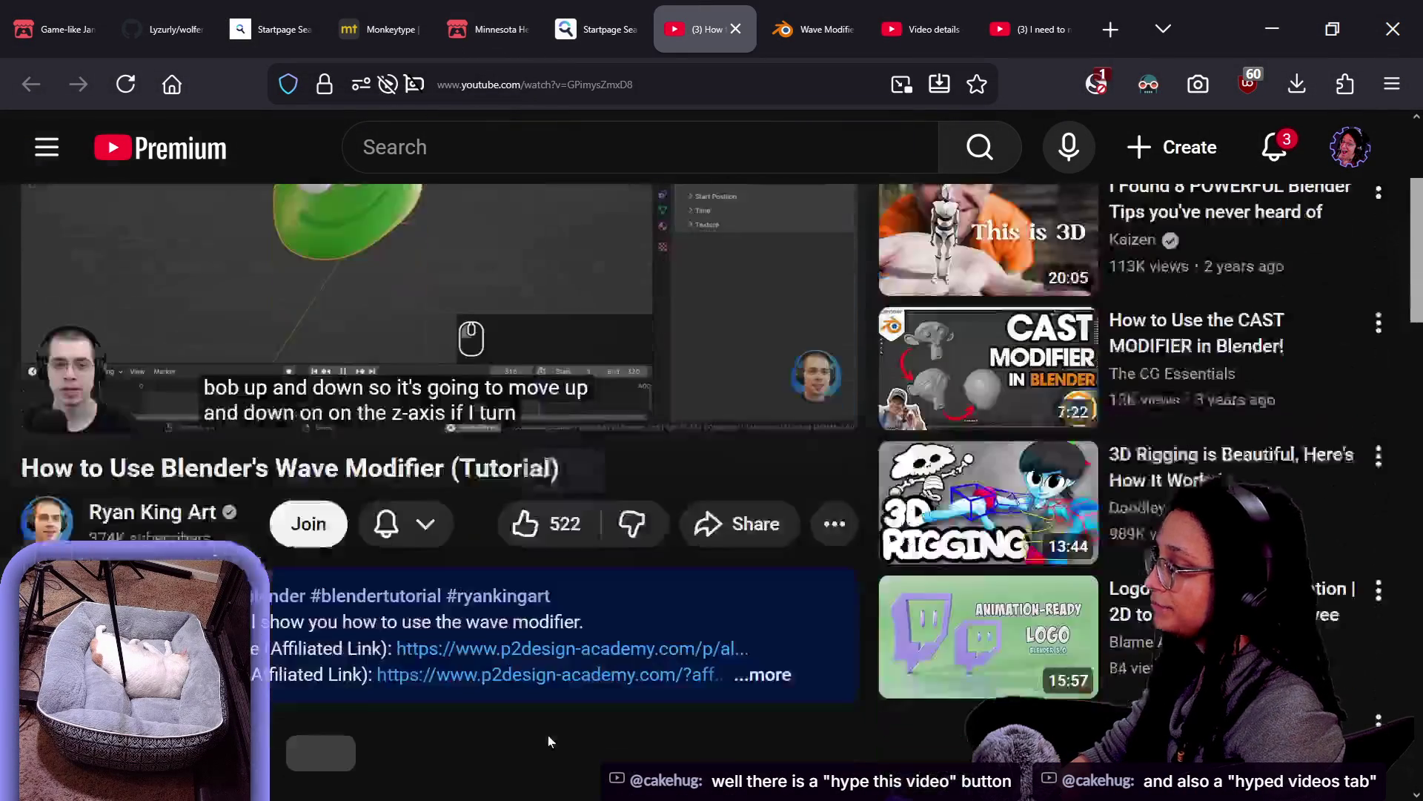
{"action": "left_click", "coordinate": [834, 485]}
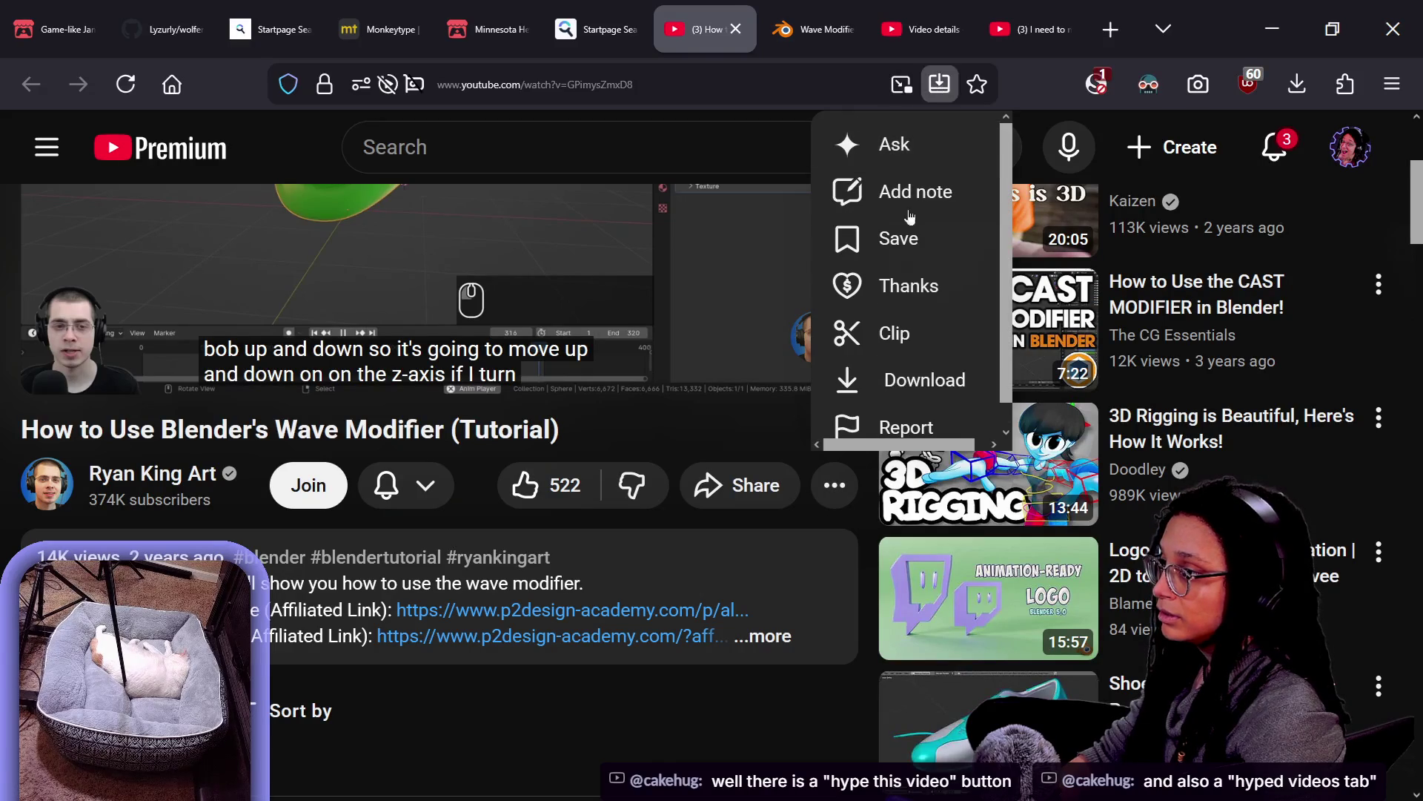
{"action": "left_click", "coordinate": [471, 508]}
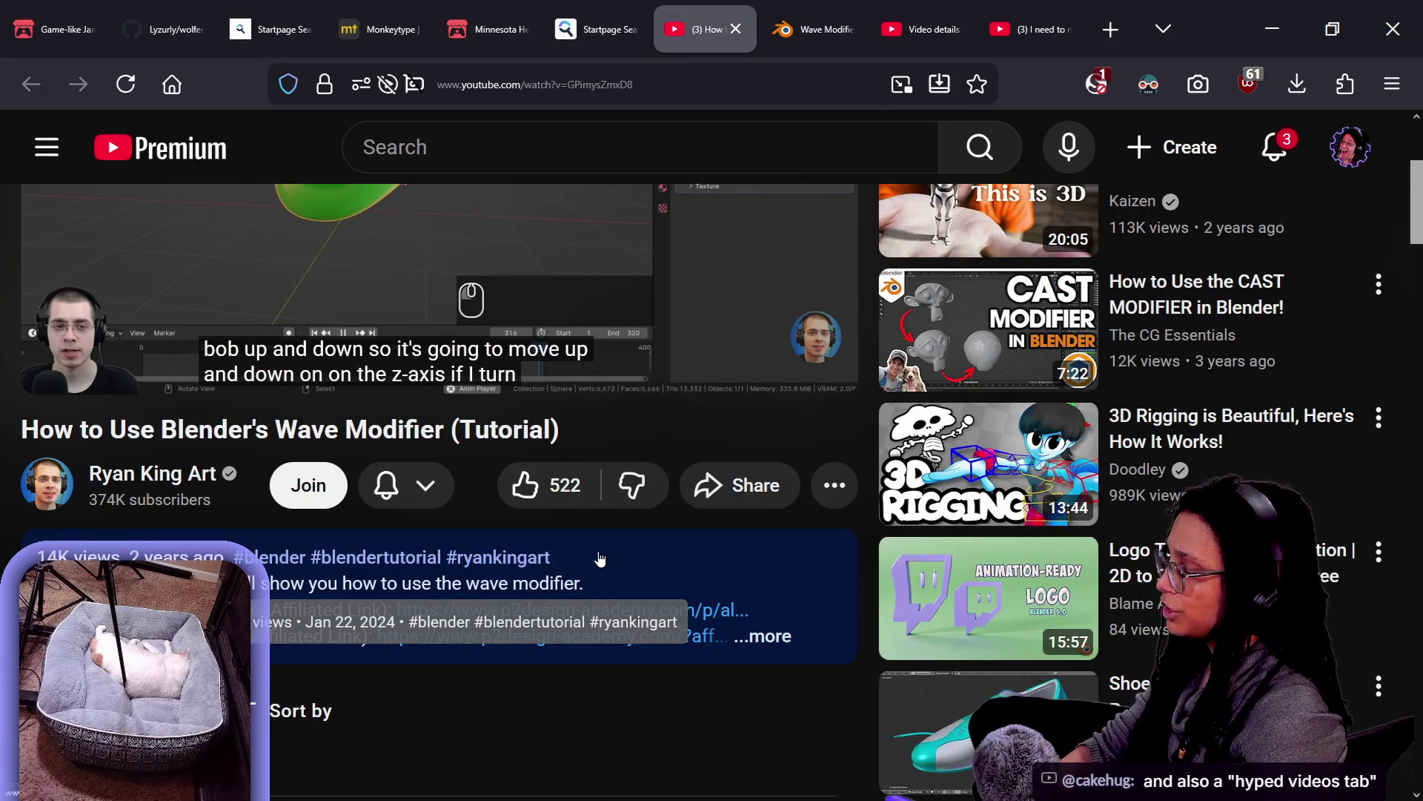
{"action": "scroll", "coordinate": [600, 557], "scroll_direction": "down", "scroll_amount": 2}
{"action": "scroll", "coordinate": [599, 550], "scroll_direction": "up", "scroll_amount": 5}
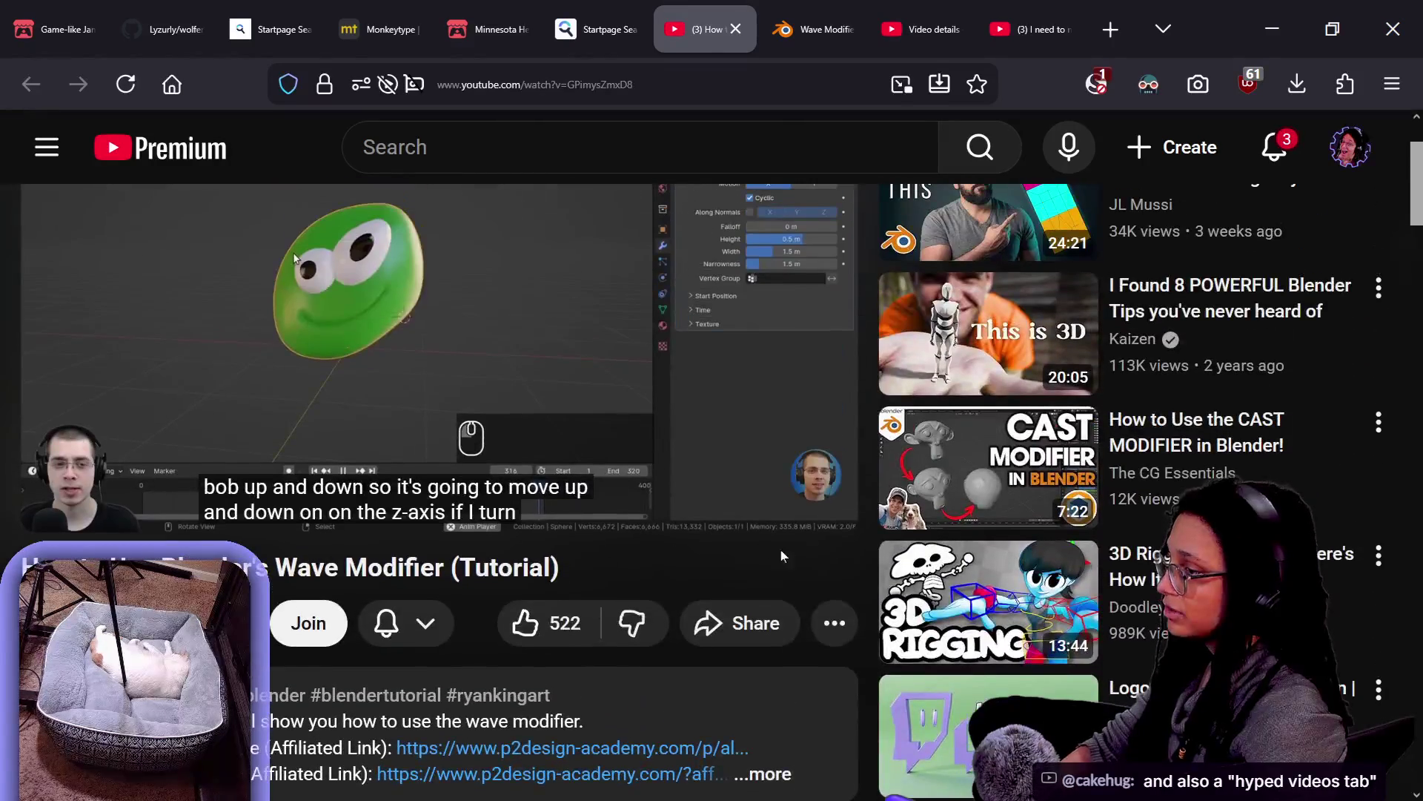
{"action": "left_click", "coordinate": [835, 623]}
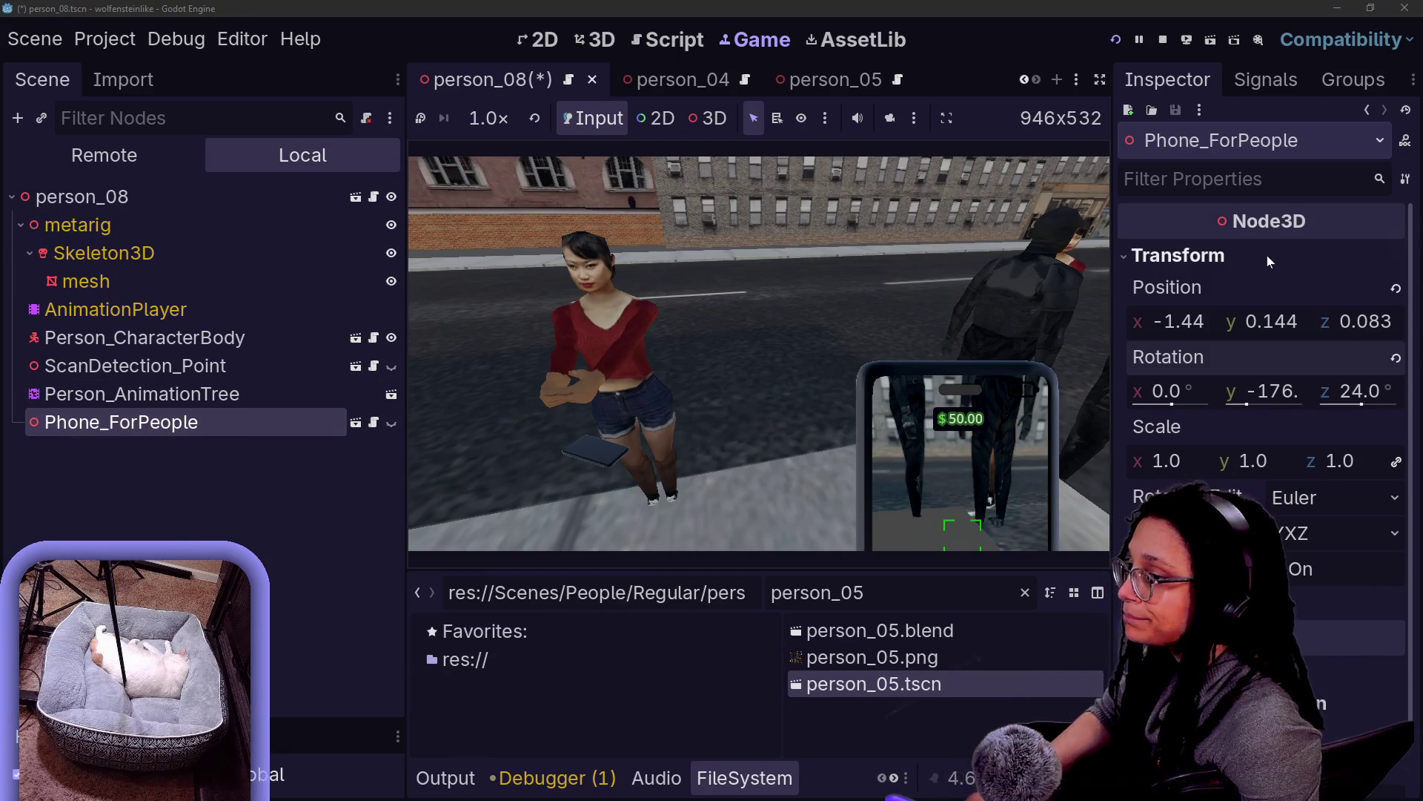
Reset person_08's Phone_ForPeople to position 0,0,0 and rotation 0,-180,0
{"action": "left_click", "coordinate": [1396, 288]}
{"action": "left_click", "coordinate": [1396, 358]}
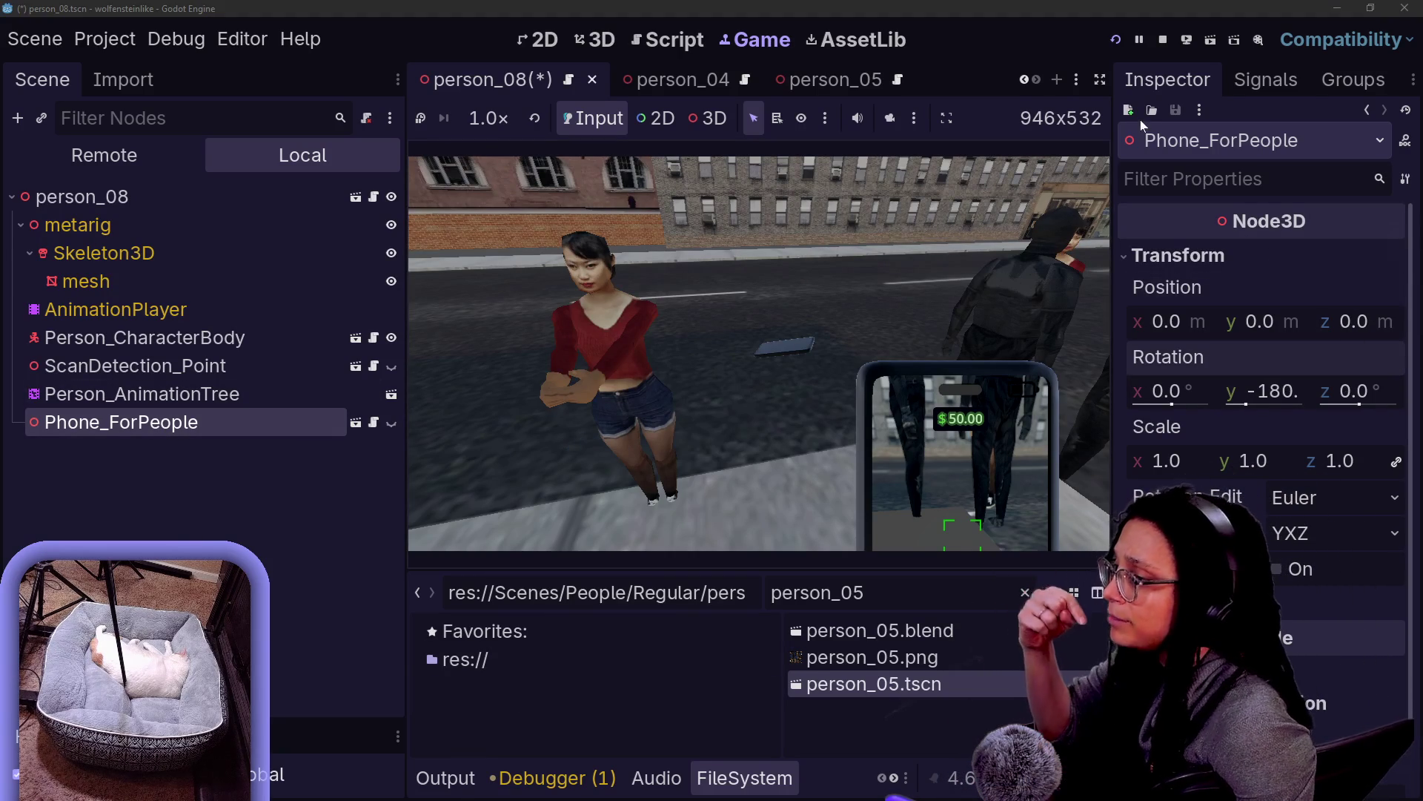
{"action": "left_click", "coordinate": [606, 46]}
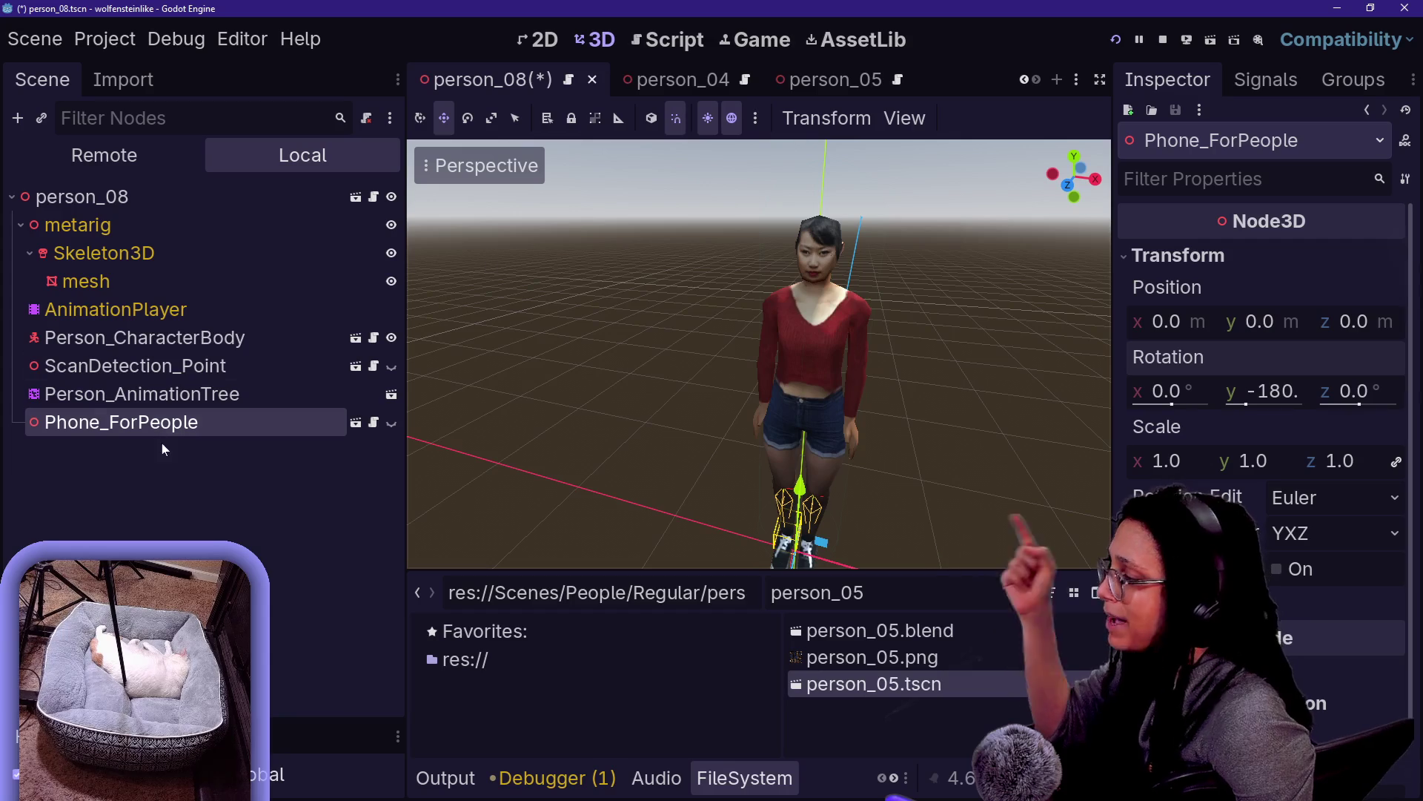
{"action": "right_click", "coordinate": [178, 430]}
{"action": "key", "text": "Escape"}
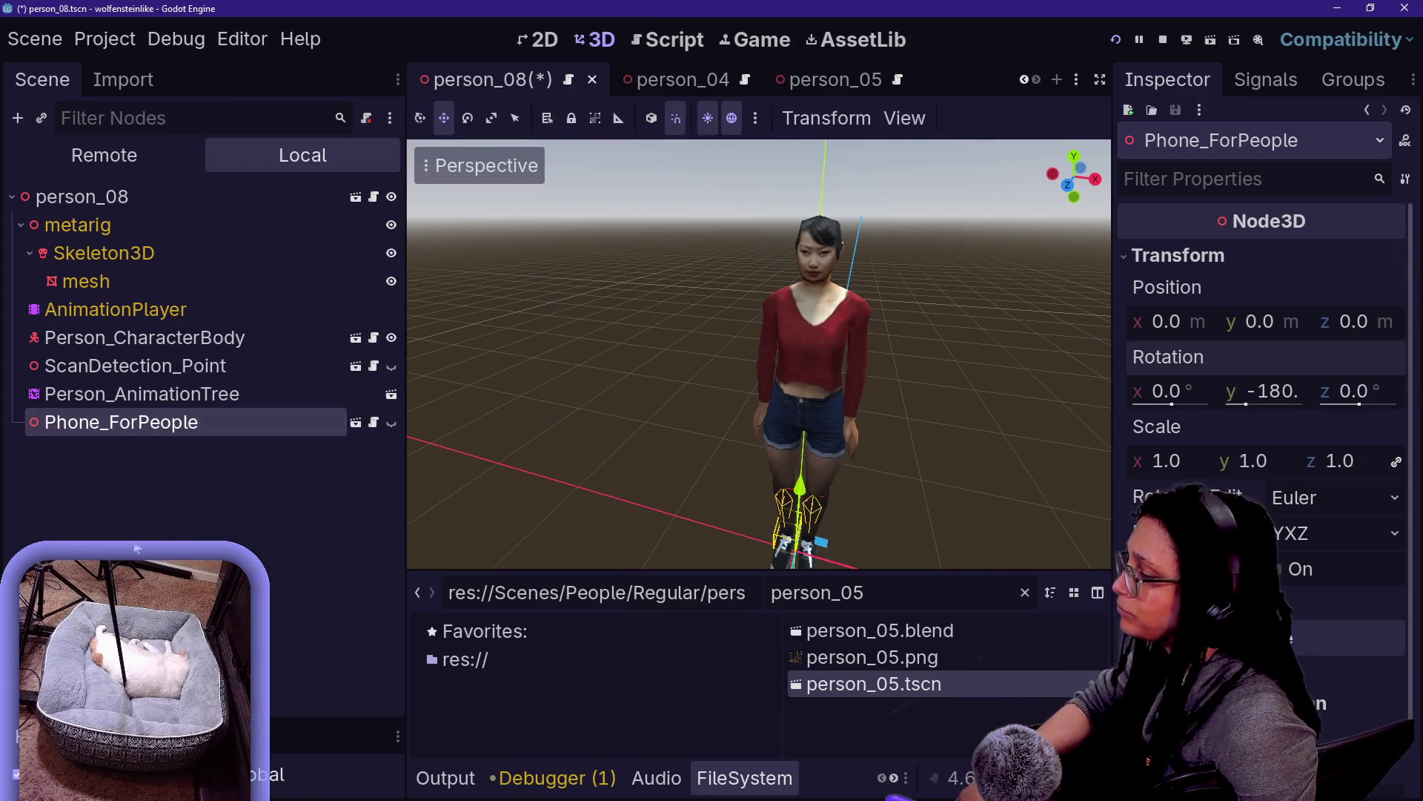
Open person_04.tscn from the file filter for comparison
{"action": "key", "text": "BackSpace"}
{"action": "type", "text": "4"}
{"action": "key", "text": "Down"}
{"action": "key", "text": "Down"}
{"action": "key", "text": "Down"}
{"action": "key", "text": "Return"}
Check Phone_ForPeople in person_04, then go back to the person_08 scene
{"action": "key", "text": "Up"}
{"action": "key", "text": "Up"}
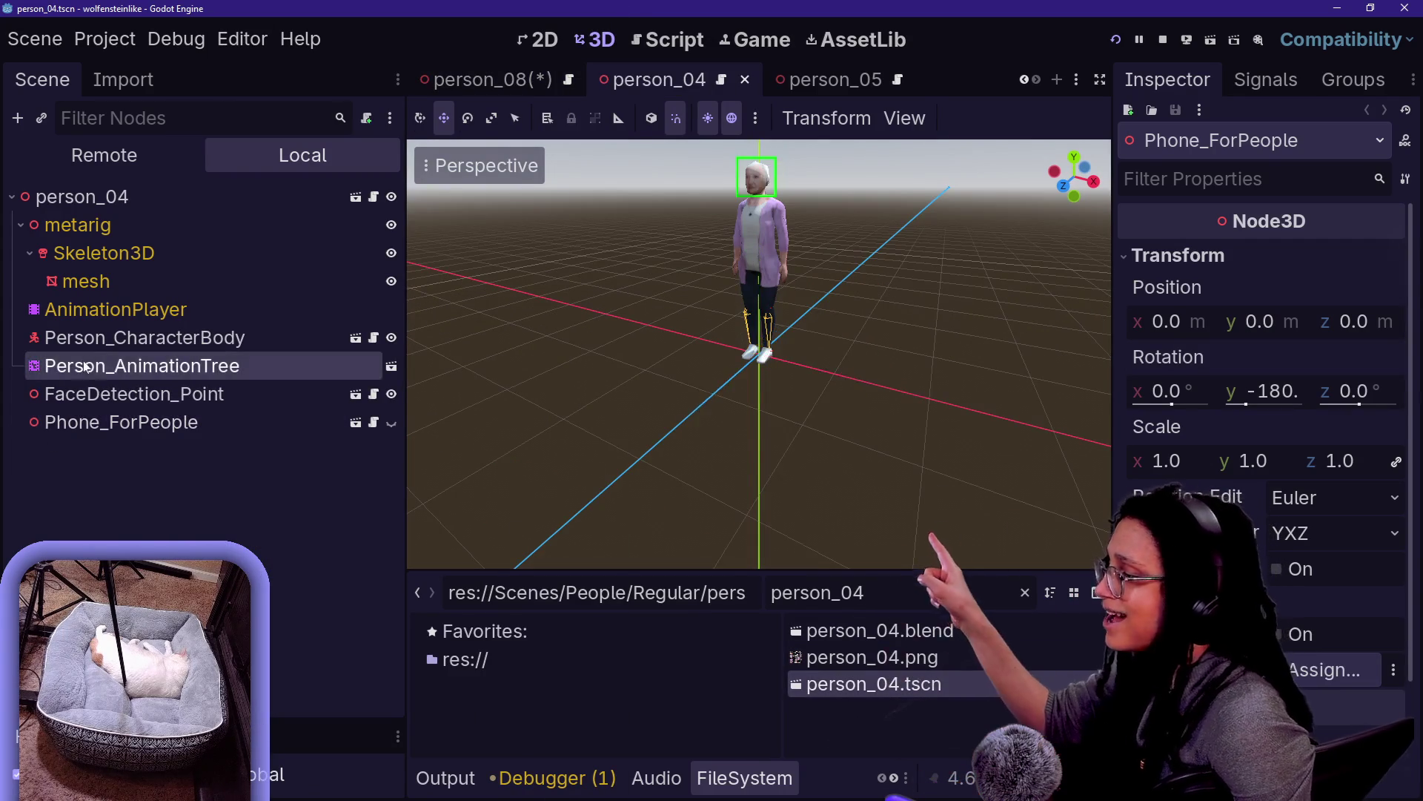
{"action": "key", "text": "Down"}
{"action": "key", "text": "Down"}
{"action": "key", "text": "Up"}
{"action": "left_click", "coordinate": [137, 422]}
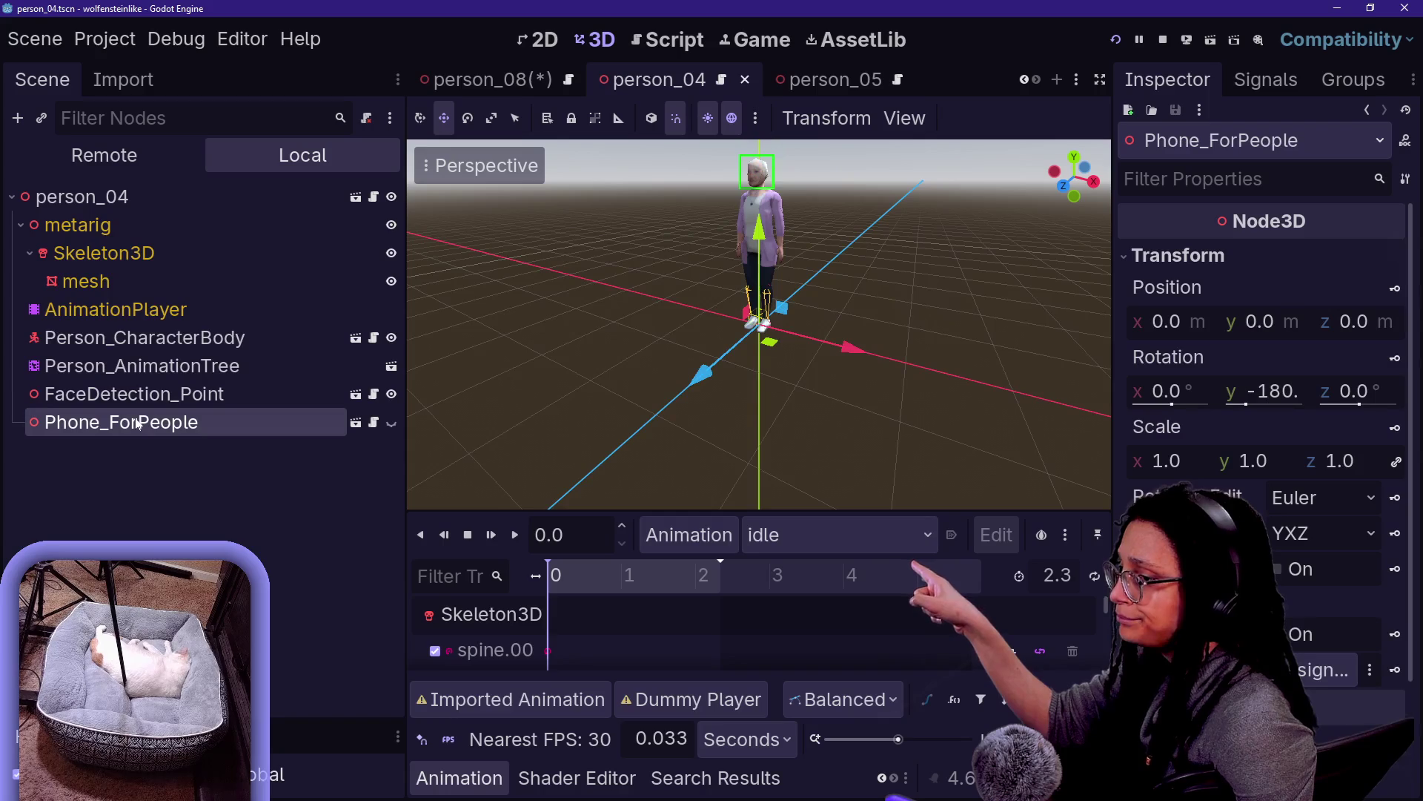
{"action": "left_click", "coordinate": [492, 79]}
{"action": "right_click", "coordinate": [215, 419]}
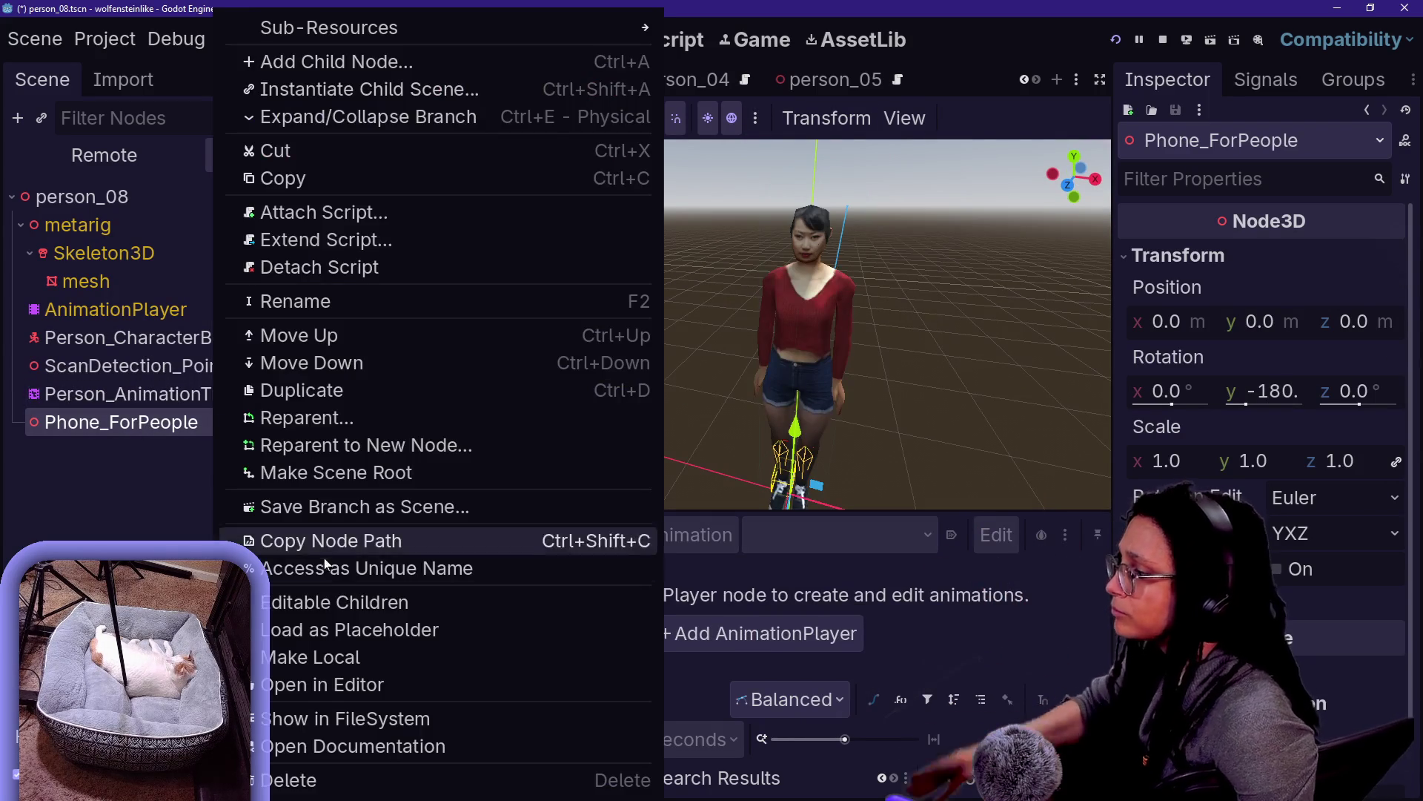
Make Phone_ForPeople's children editable and inspect phone_model's transform, then open person_regular.gd distraction-free
{"action": "left_click", "coordinate": [335, 602]}
{"action": "left_click", "coordinate": [152, 478]}
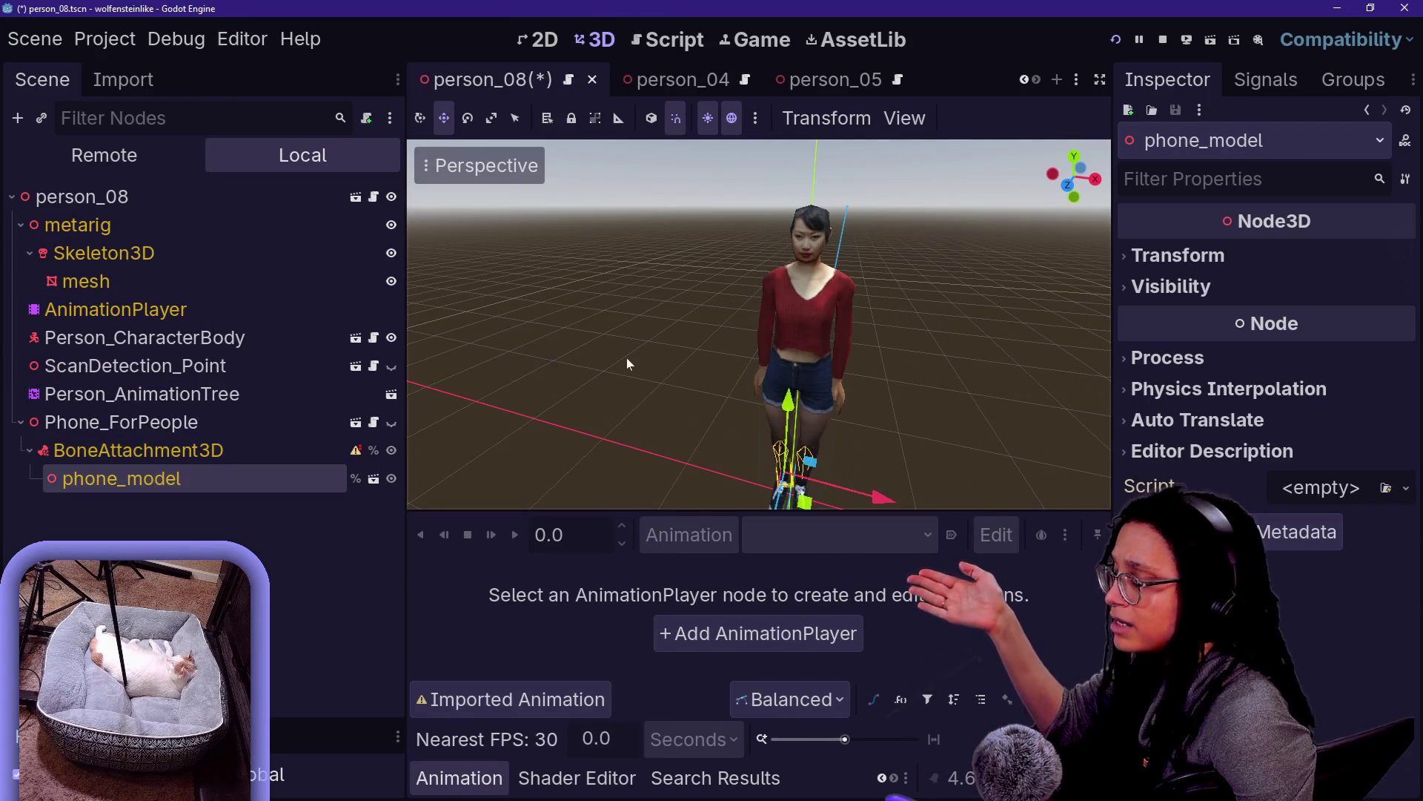
{"action": "left_click", "coordinate": [1190, 257]}
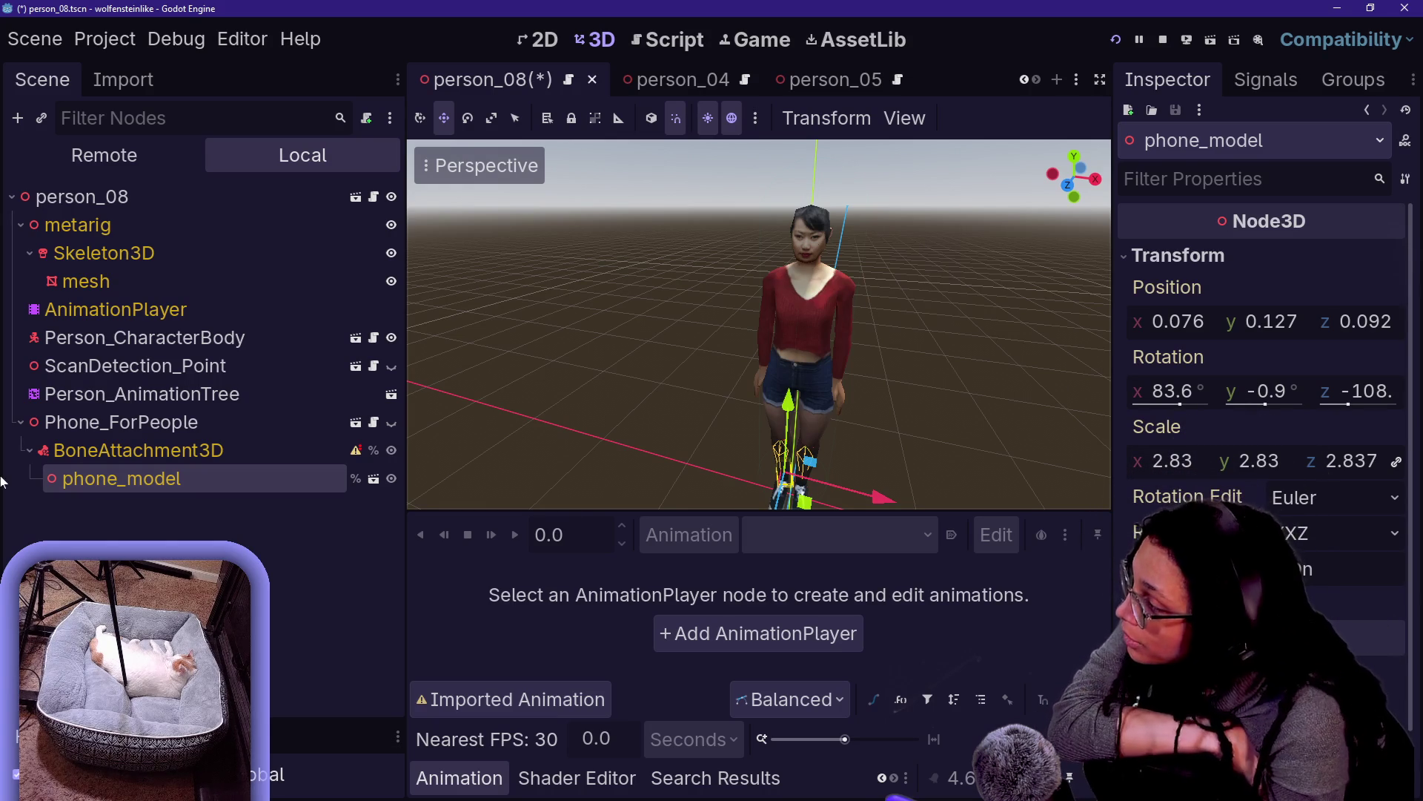
{"action": "left_click", "coordinate": [79, 420]}
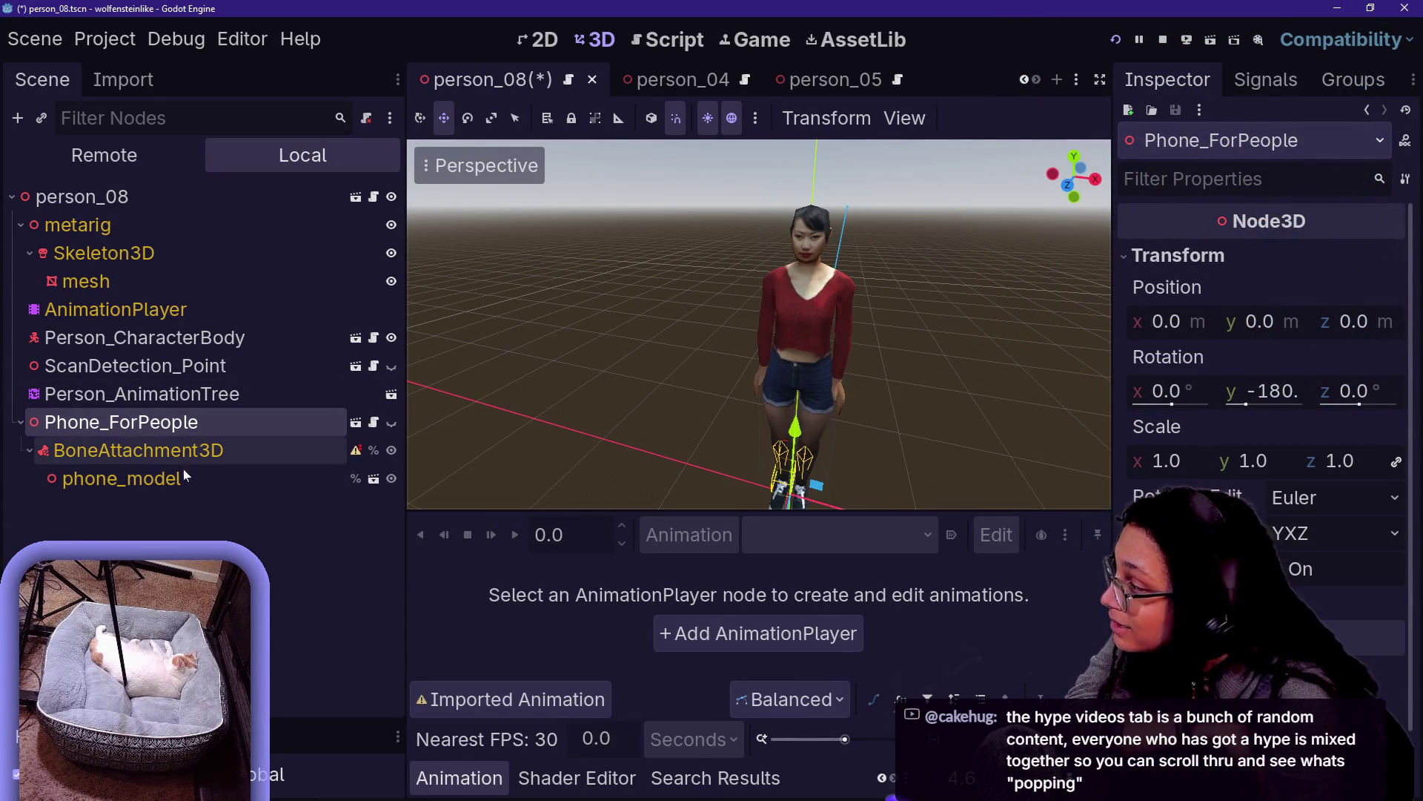
{"action": "left_click", "coordinate": [123, 478]}
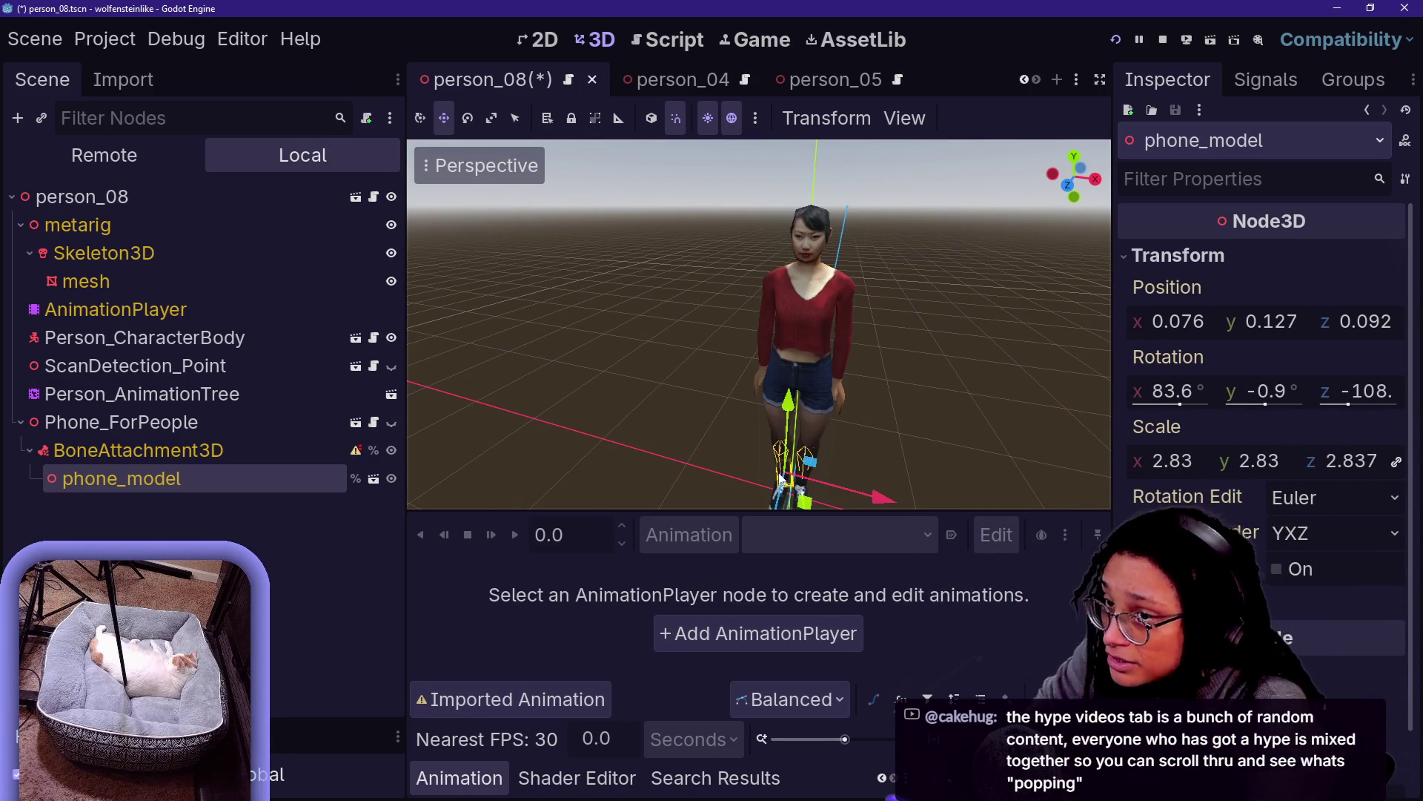
{"action": "left_click", "coordinate": [708, 31]}
{"action": "key", "text": "ctrl+shift+F11"}
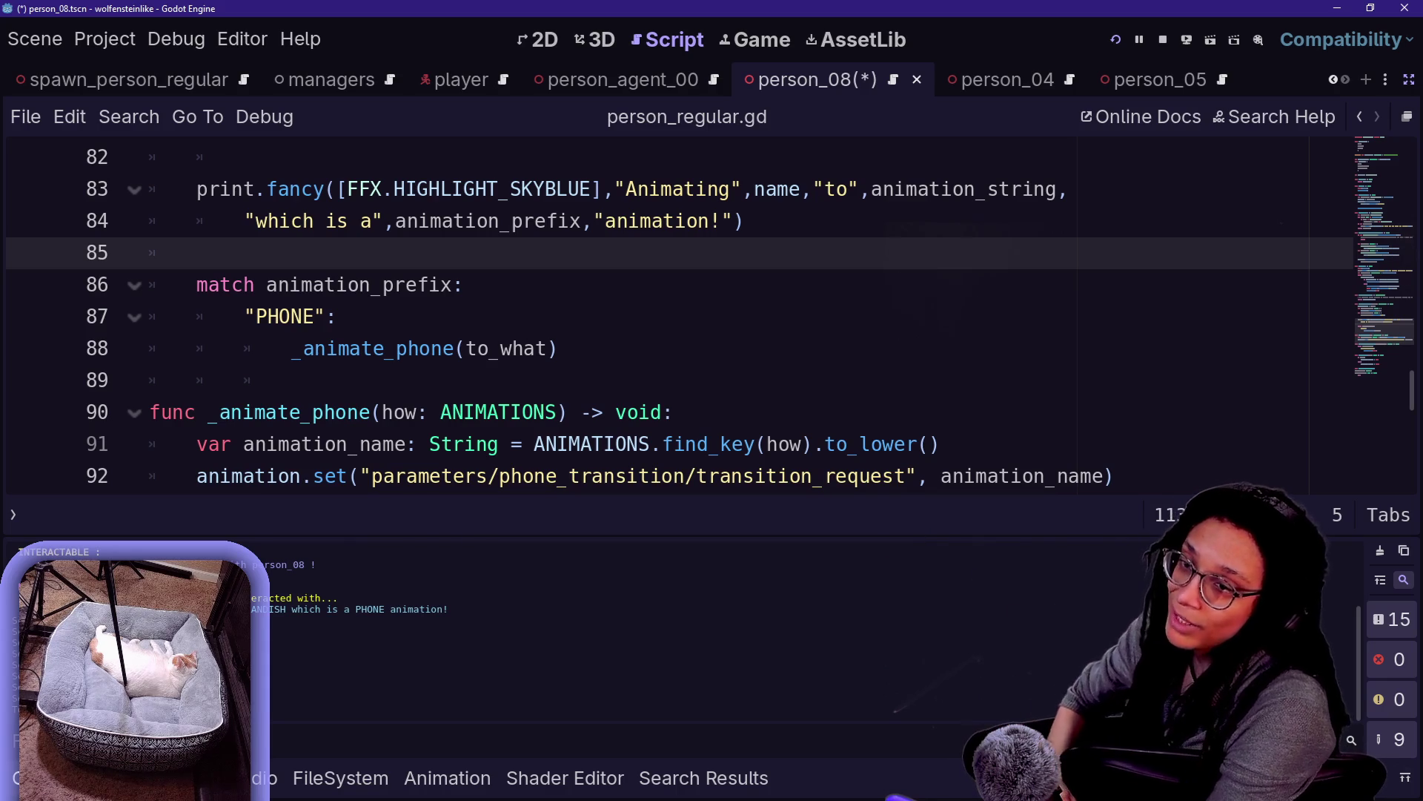
Open peoples_phone_offsets.gd via quick search 'phone_off' and hide the Output panel
{"action": "left_click", "coordinate": [769, 373]}
{"action": "key", "text": "shift+alt+o"}
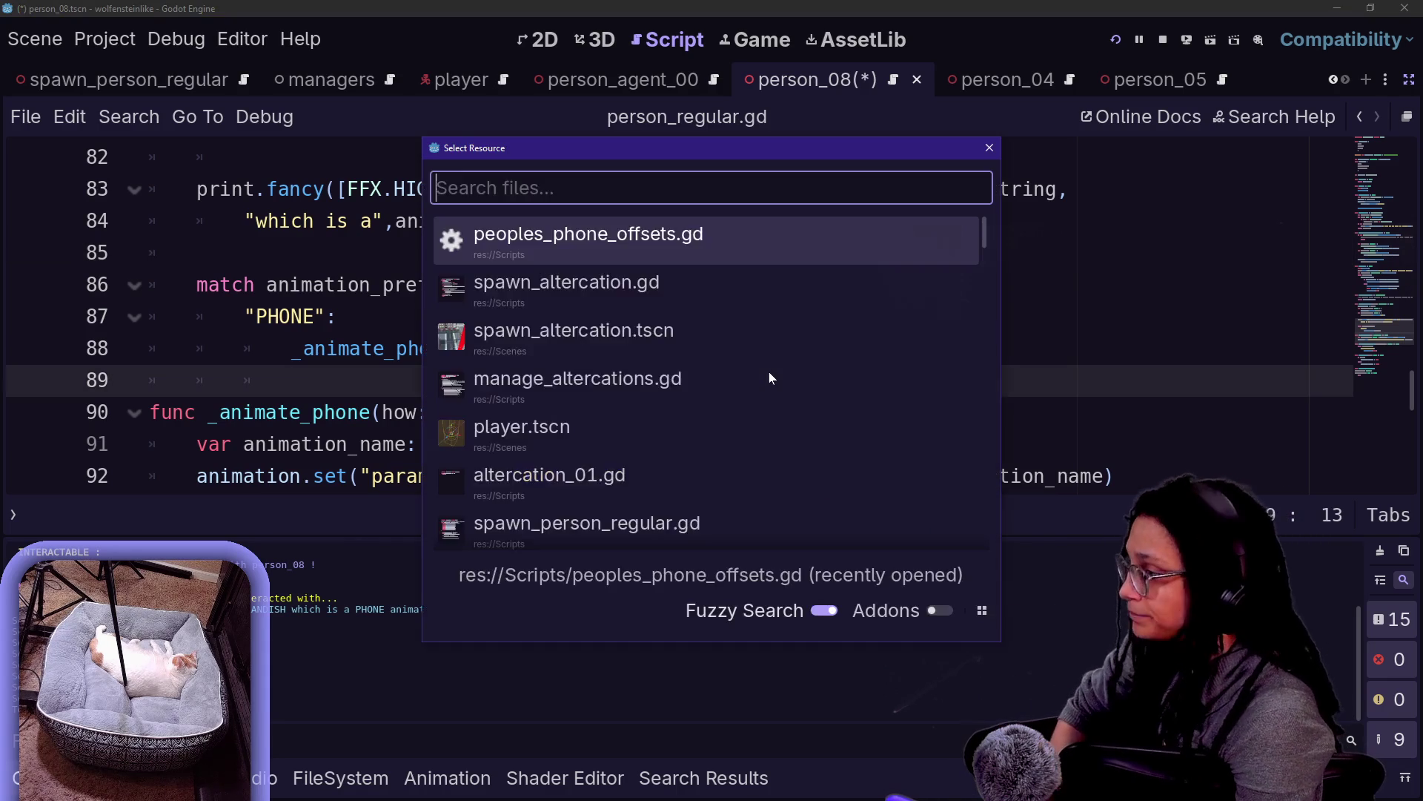
{"action": "type", "text": "phone_off"}
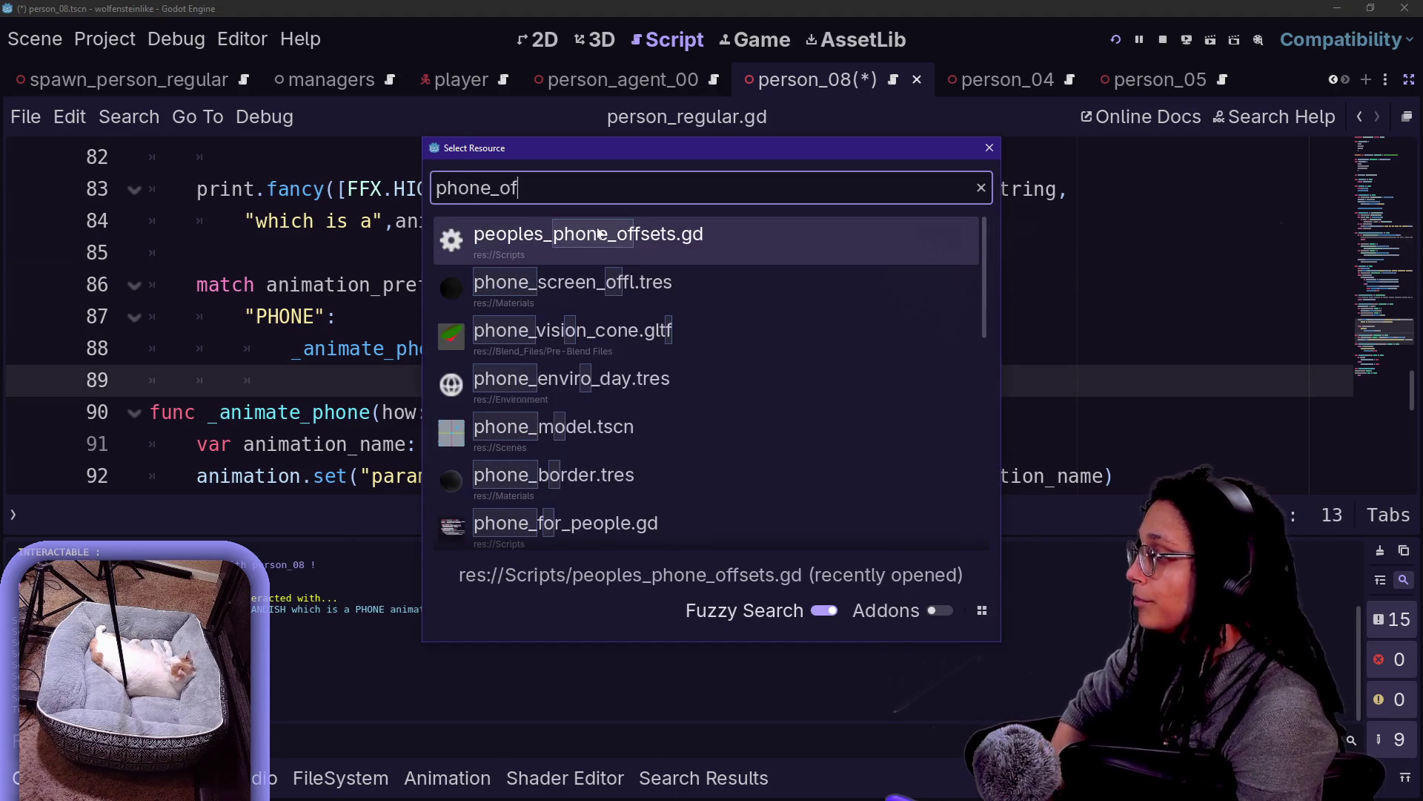
{"action": "key", "text": "Return"}
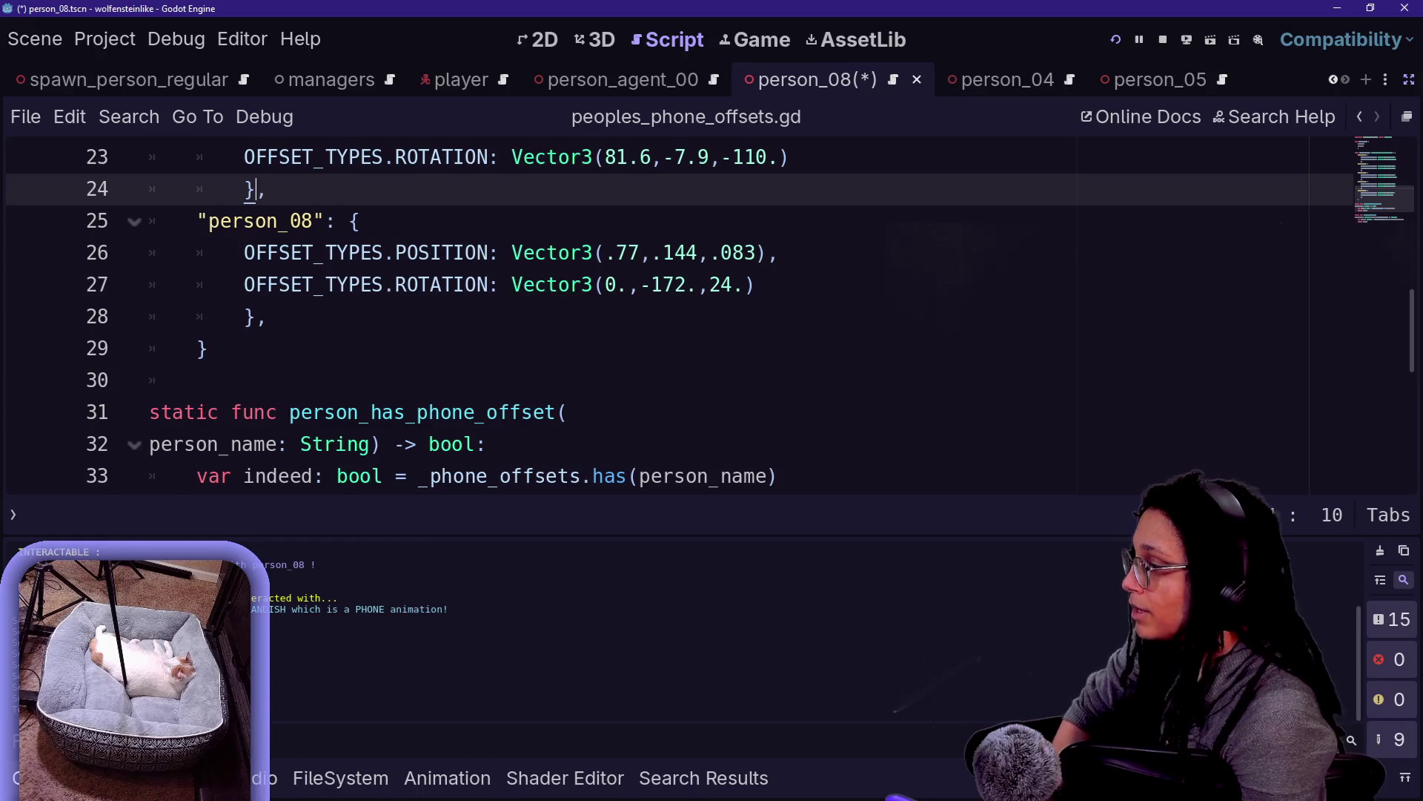
{"action": "key", "text": "ctrl+j"}
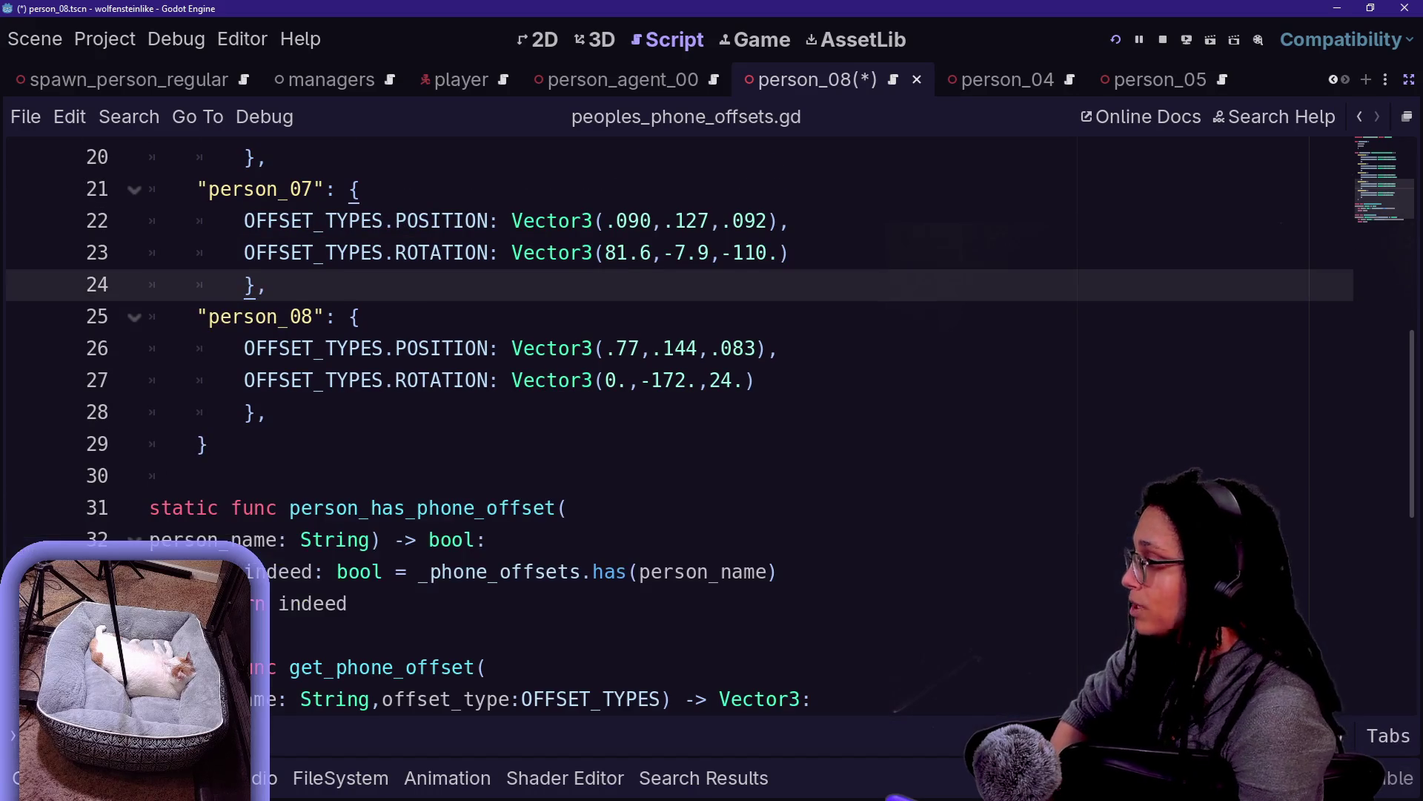
Add a new line below the _phone_offsets dictionary and start a # comment
{"action": "left_click", "coordinate": [196, 475]}
{"action": "key", "text": "Return"}
{"action": "key", "text": "Up"}
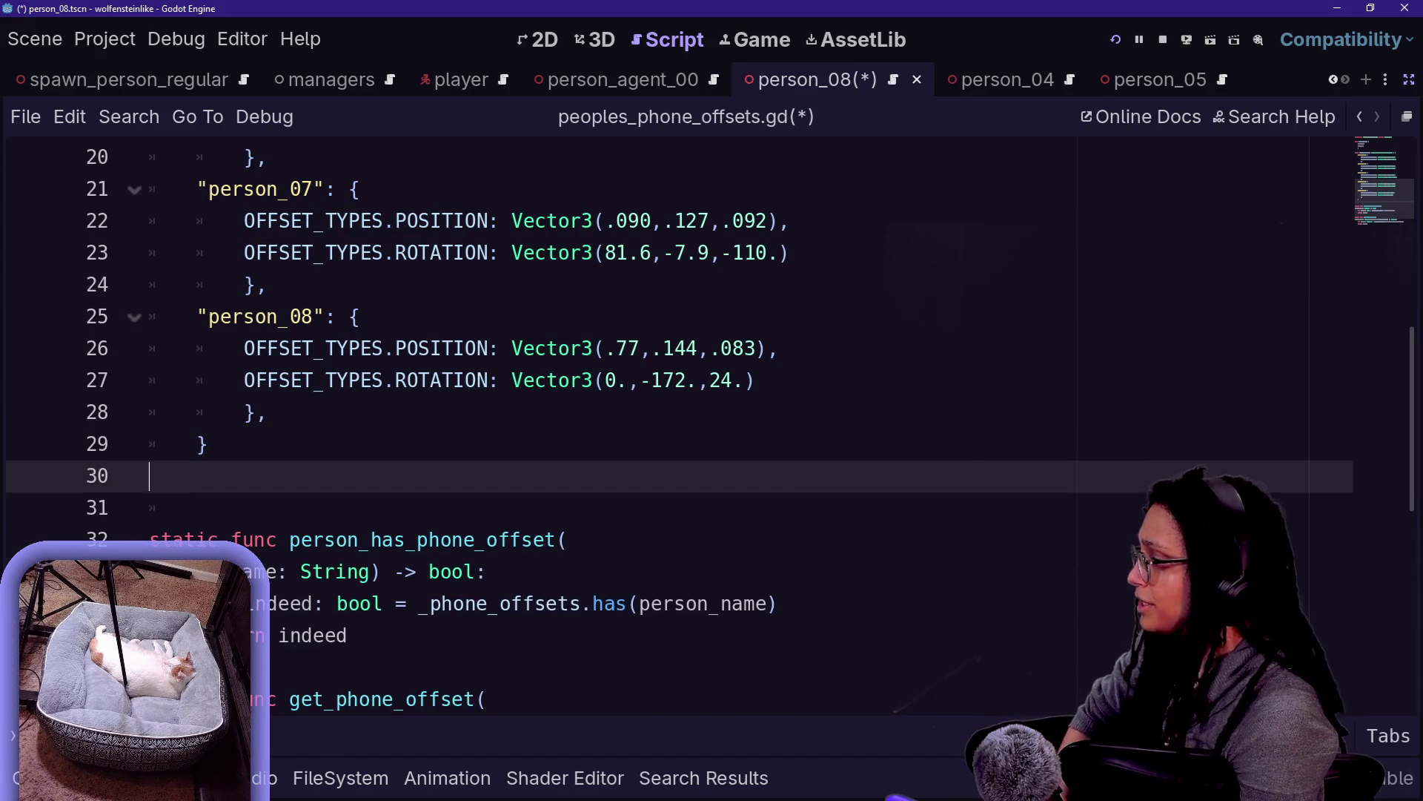
{"action": "key", "text": "Return"}
{"action": "type", "text": "## HOWTO: Phone Offset"}
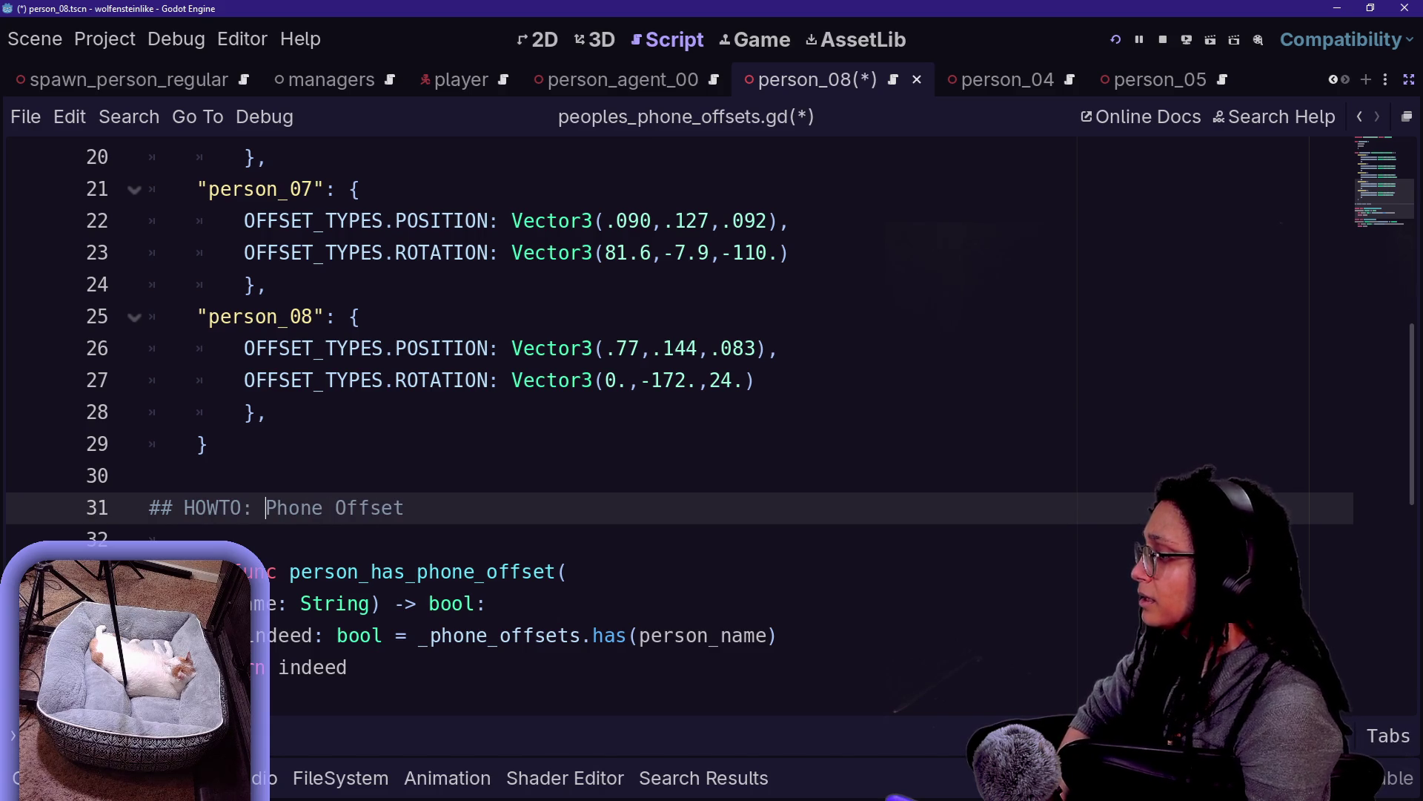
Open Project Settings and filter by 'warning' to view the GDScript and Shader warnings
{"action": "left_click", "coordinate": [134, 35]}
{"action": "left_click", "coordinate": [130, 39]}
{"action": "left_click", "coordinate": [126, 41]}
{"action": "left_click", "coordinate": [123, 71]}
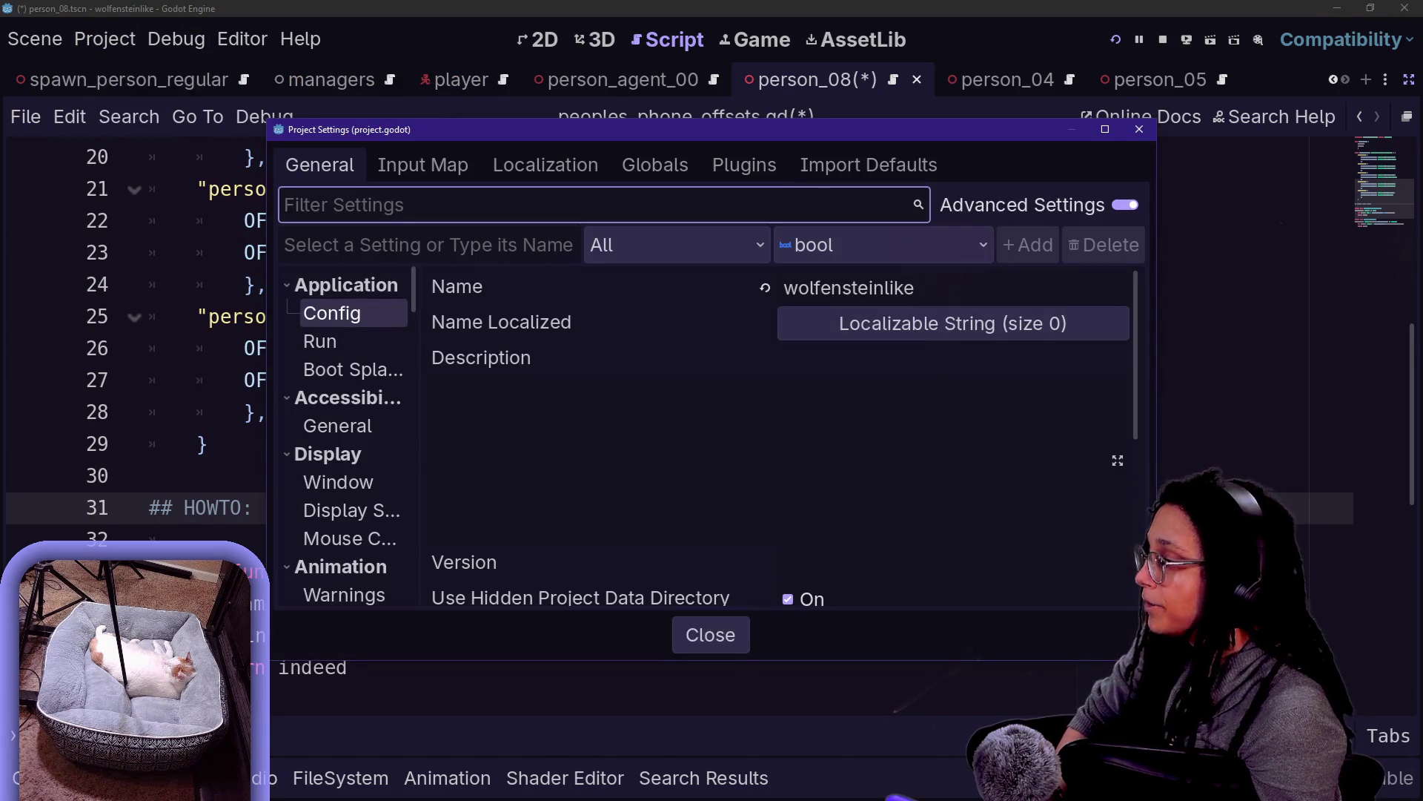
{"action": "type", "text": "warning"}
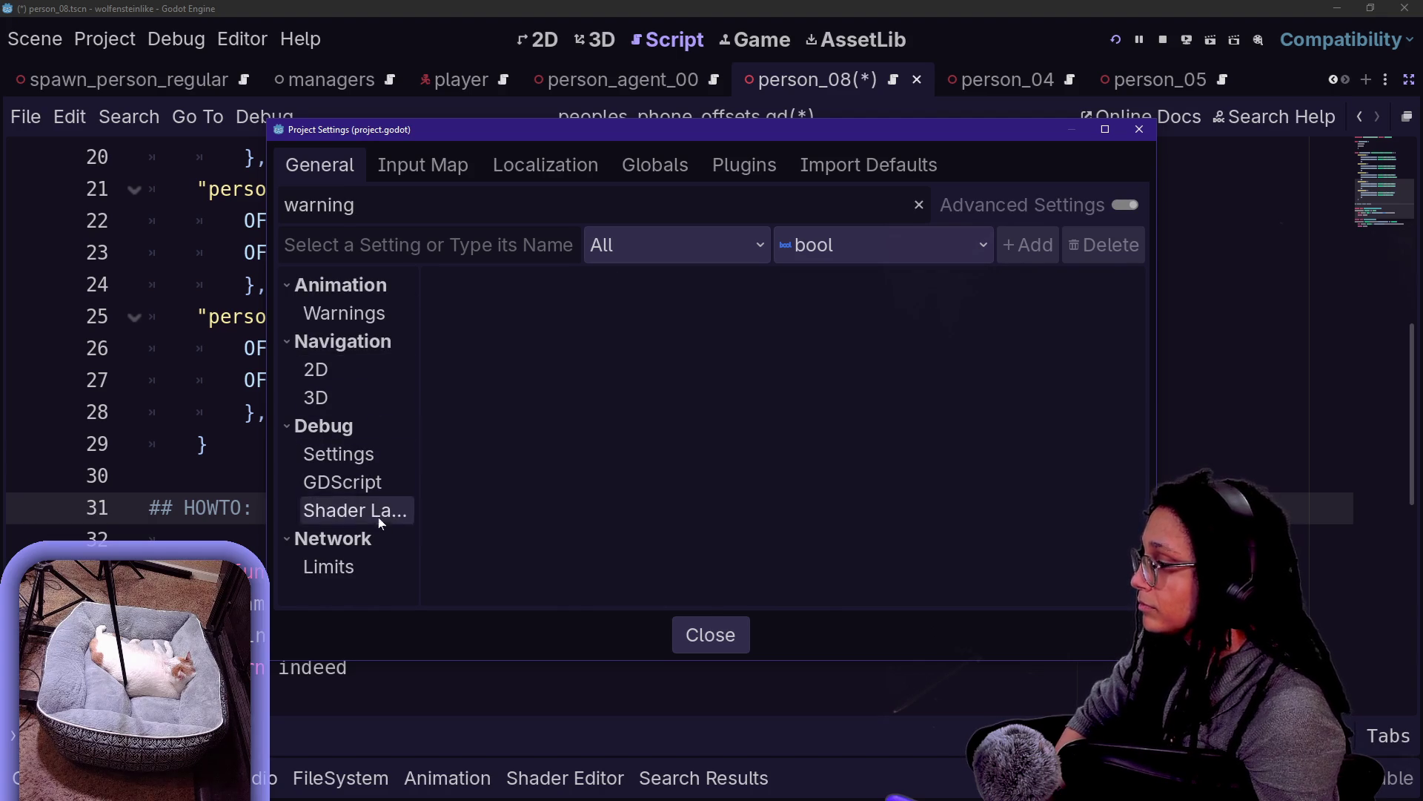
{"action": "left_click", "coordinate": [361, 456]}
{"action": "left_click", "coordinate": [357, 484]}
{"action": "left_click", "coordinate": [364, 457]}
{"action": "left_click", "coordinate": [378, 508]}
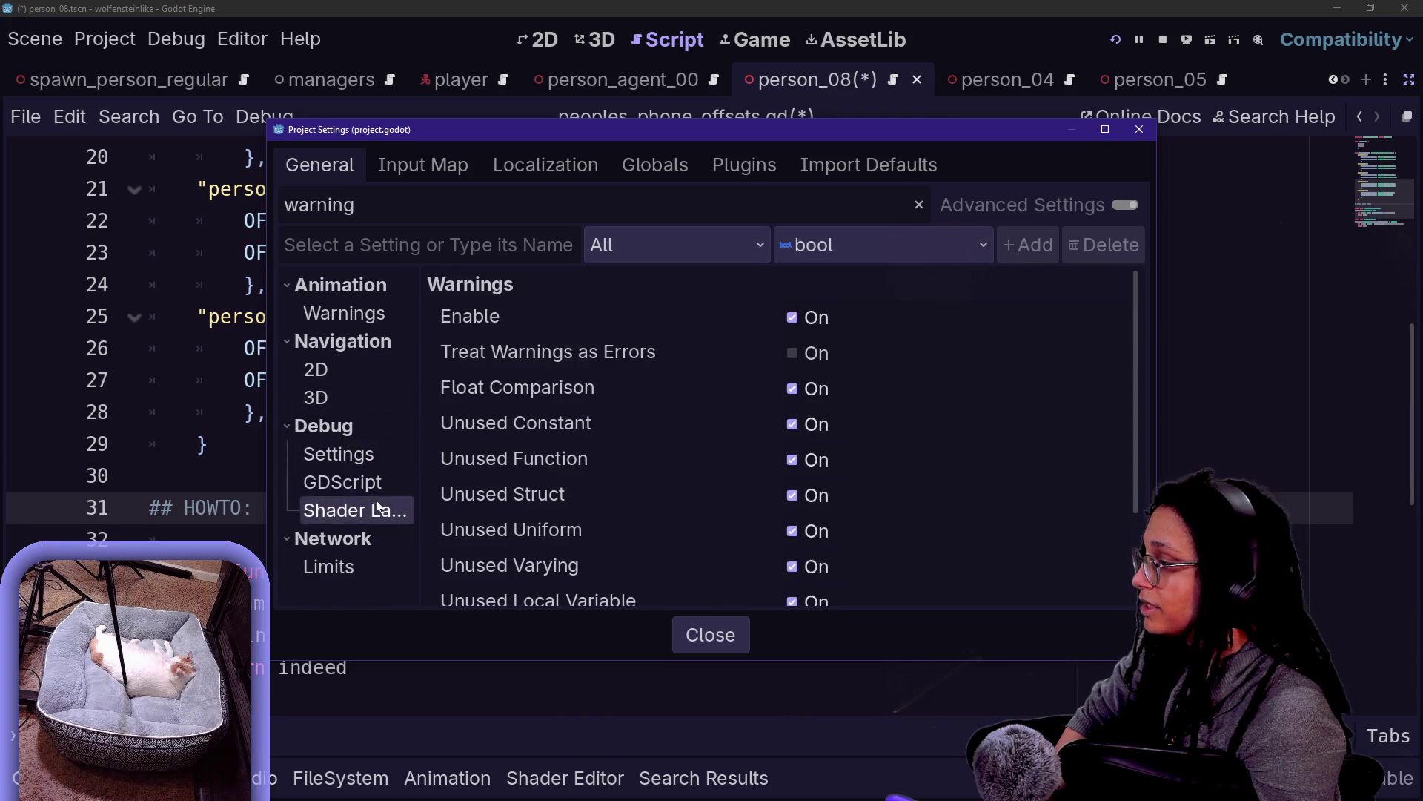
{"action": "left_click", "coordinate": [343, 341]}
{"action": "key", "text": "BackSpace"}
{"action": "key", "text": "BackSpace"}
{"action": "key", "text": "BackSpace"}
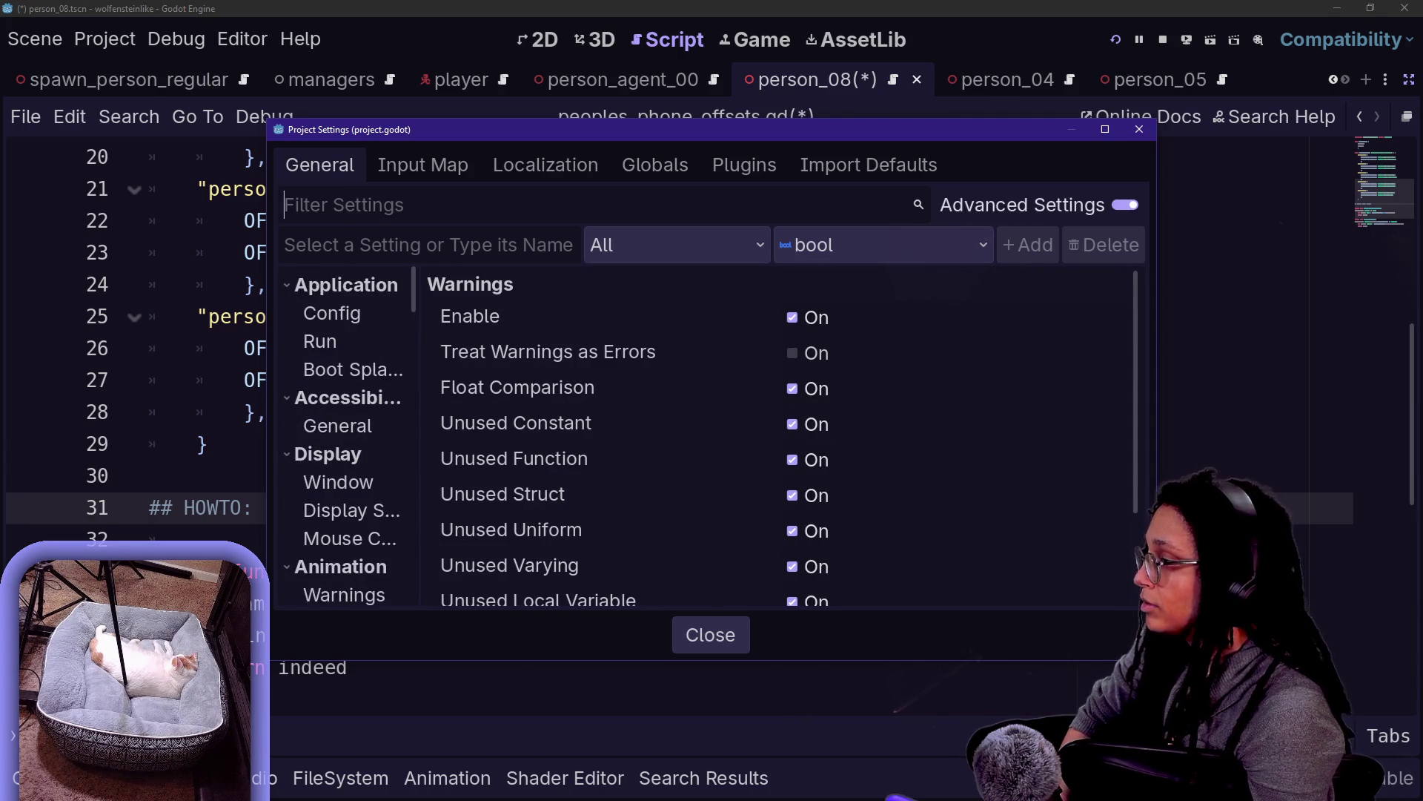
Browse the settings categories to view the GUI Theme and Fonts settings
{"action": "scroll", "coordinate": [398, 448], "scroll_direction": "down", "scroll_amount": 5}
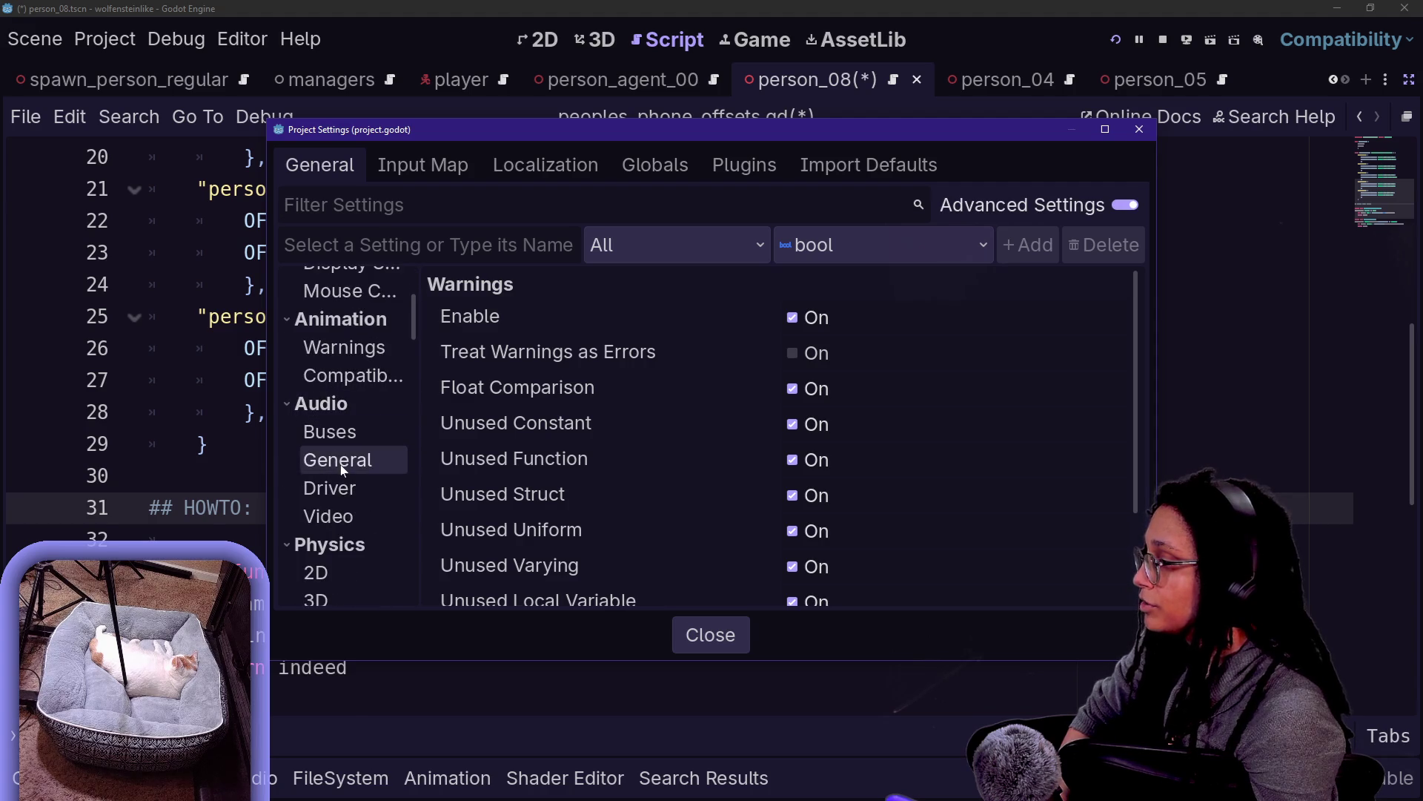
{"action": "scroll", "coordinate": [335, 461], "scroll_direction": "down", "scroll_amount": 2}
{"action": "scroll", "coordinate": [341, 466], "scroll_direction": "down", "scroll_amount": 3}
{"action": "scroll", "coordinate": [352, 476], "scroll_direction": "down", "scroll_amount": 6}
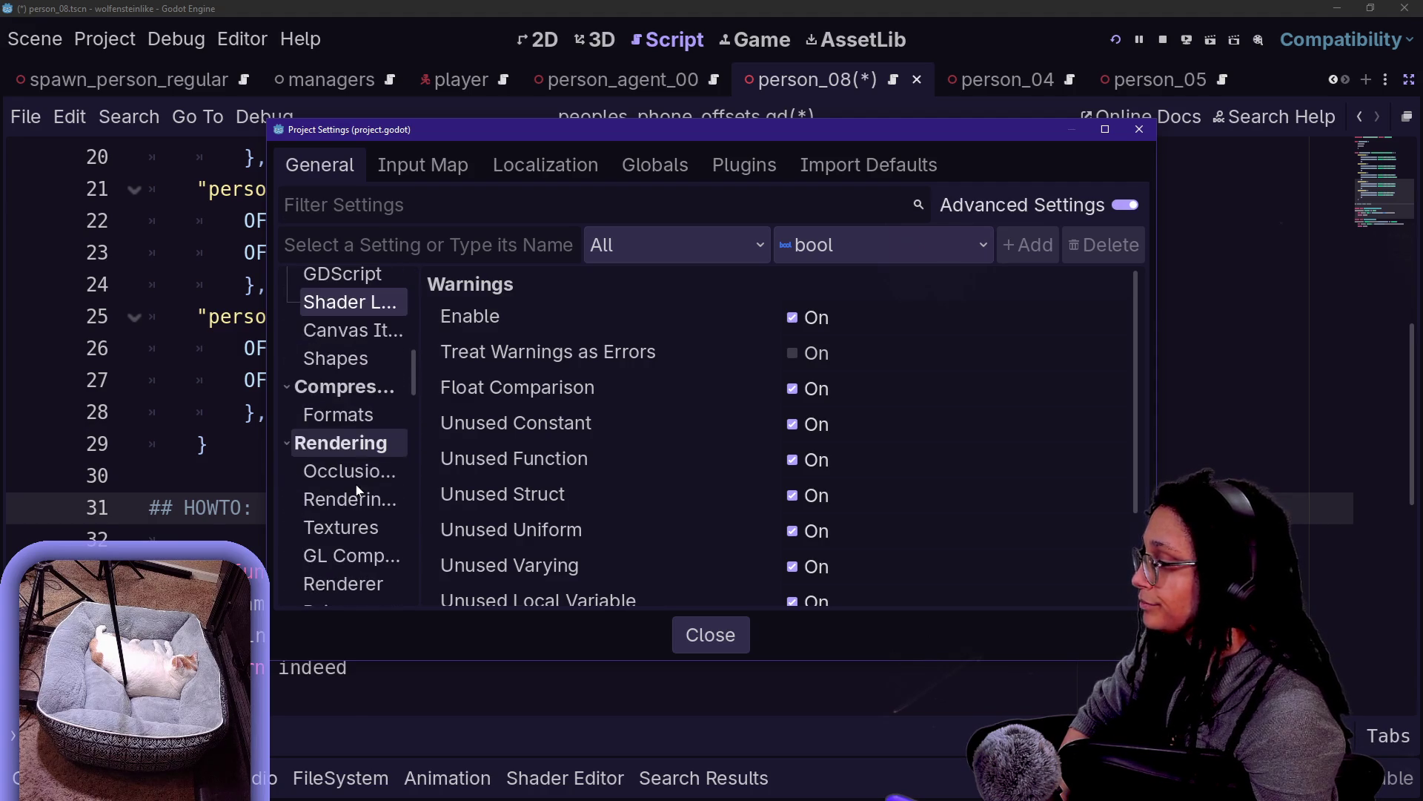
{"action": "scroll", "coordinate": [358, 486], "scroll_direction": "down", "scroll_amount": 5}
{"action": "scroll", "coordinate": [358, 486], "scroll_direction": "up", "scroll_amount": 15}
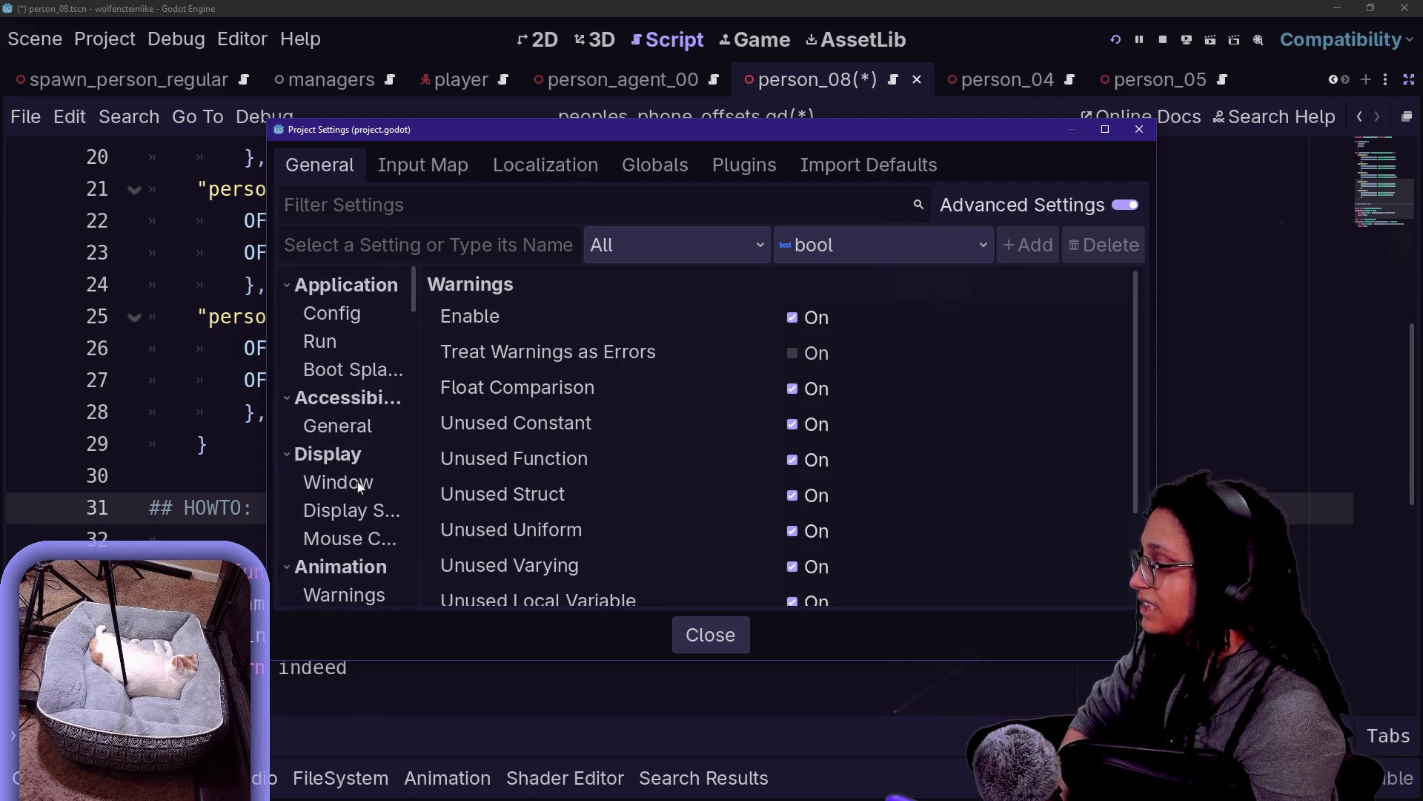
{"action": "scroll", "coordinate": [364, 425], "scroll_direction": "down", "scroll_amount": 10}
{"action": "scroll", "coordinate": [363, 422], "scroll_direction": "up", "scroll_amount": 5}
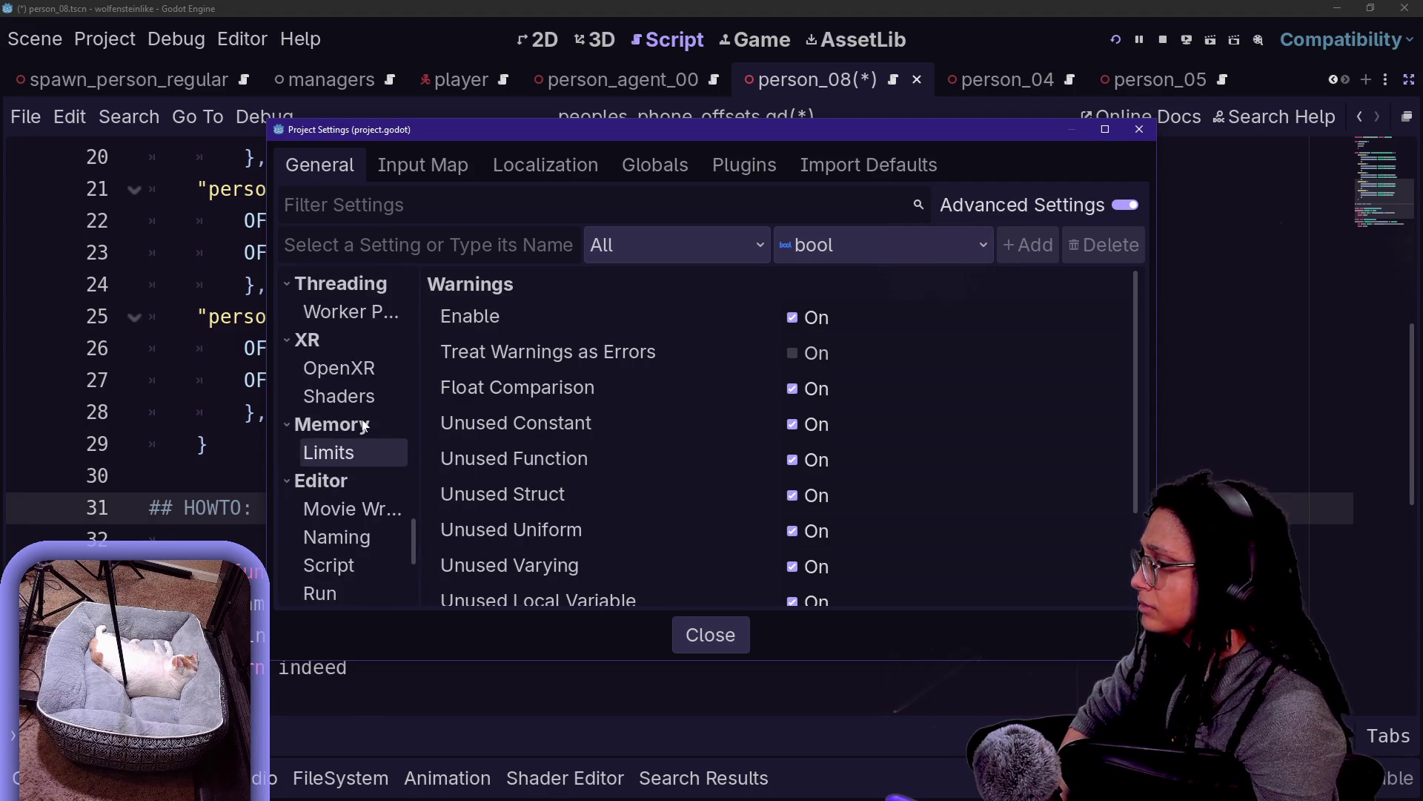
{"action": "scroll", "coordinate": [363, 424], "scroll_direction": "up", "scroll_amount": 10}
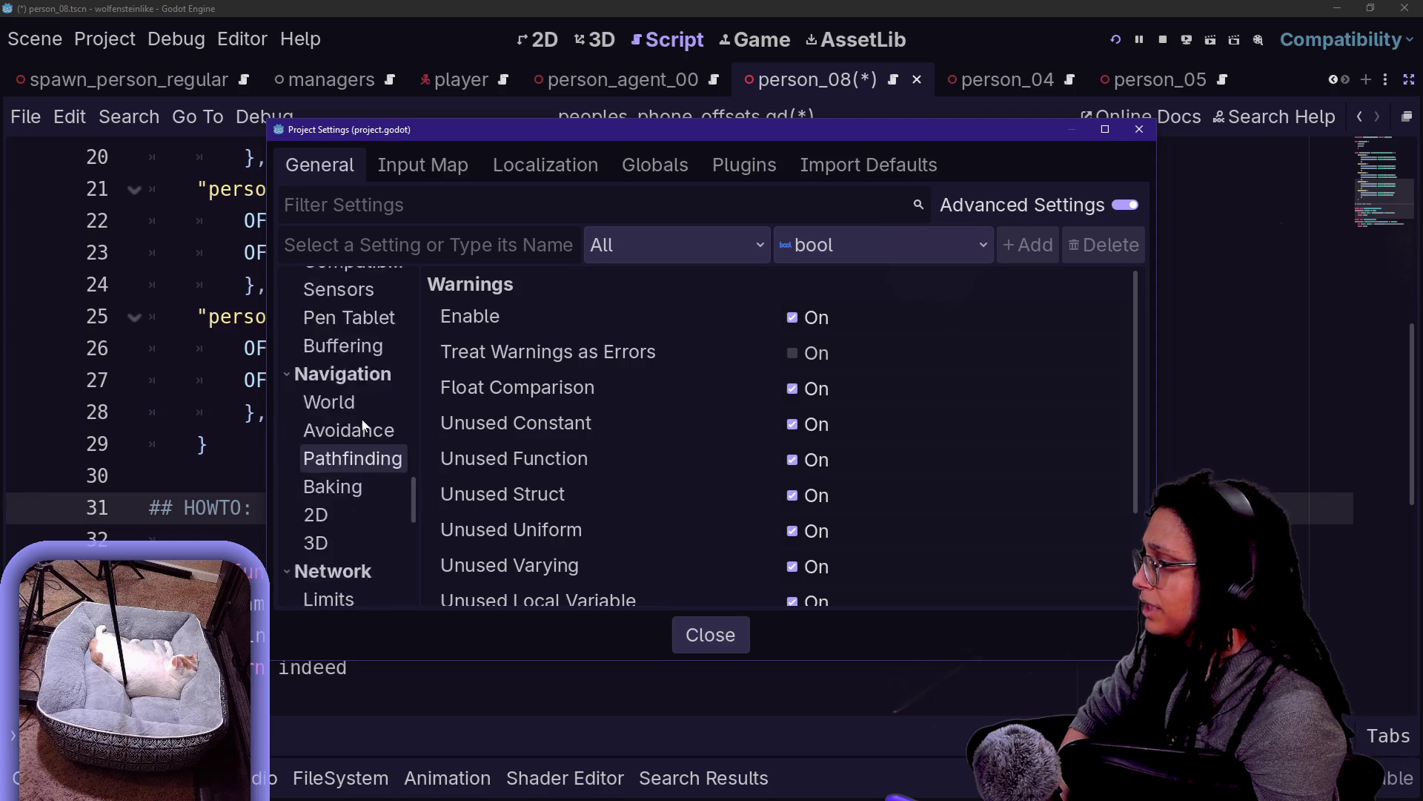
{"action": "scroll", "coordinate": [363, 424], "scroll_direction": "up", "scroll_amount": 3}
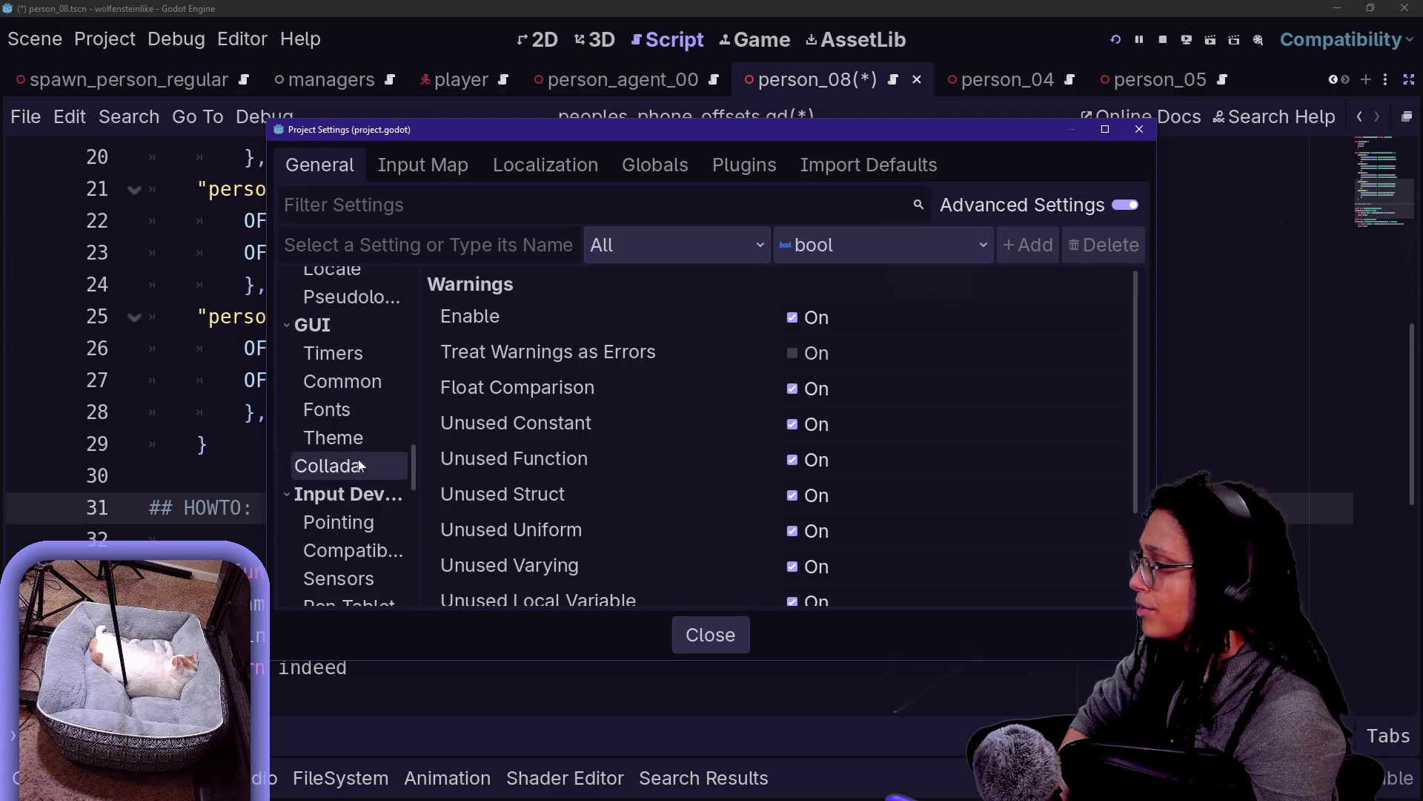
{"action": "left_click", "coordinate": [372, 436]}
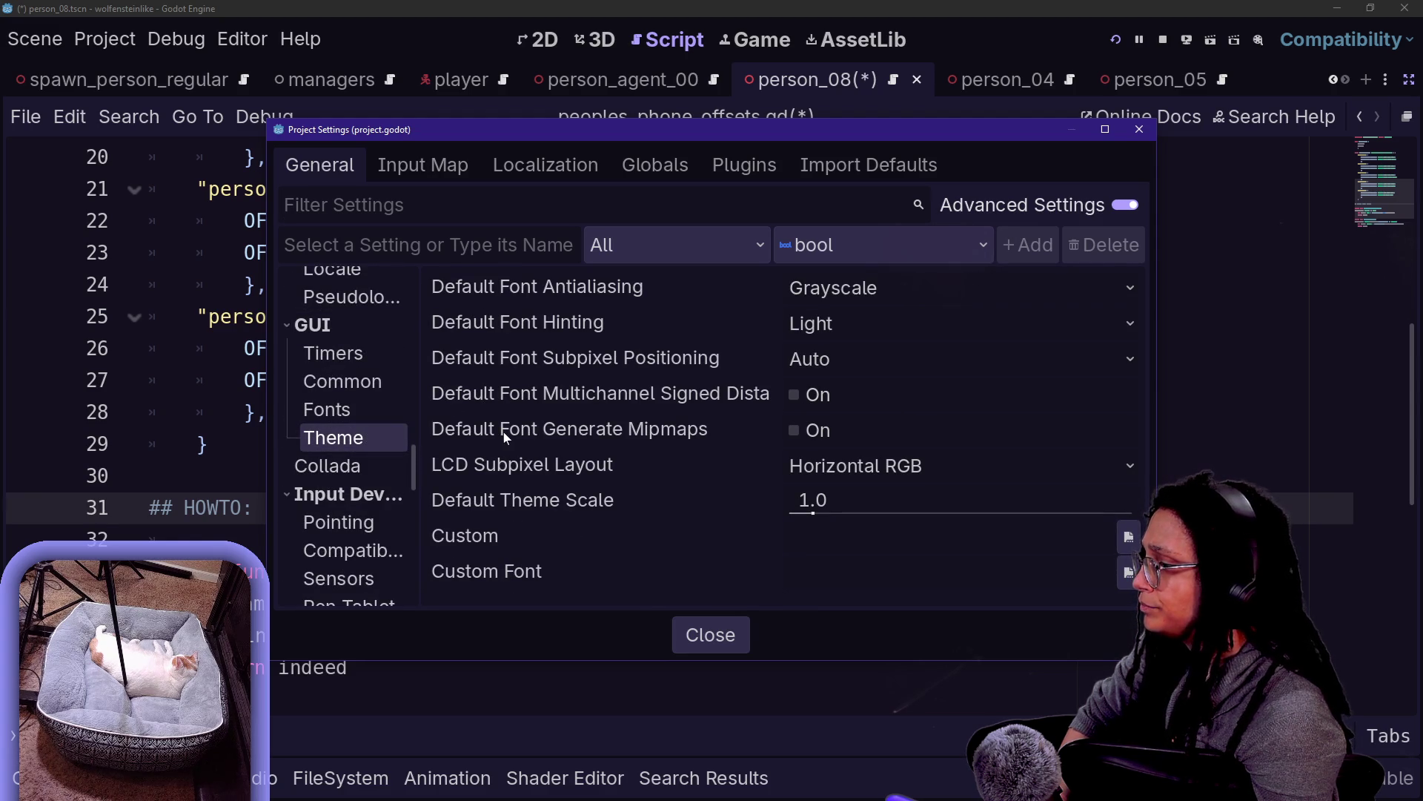
{"action": "left_click", "coordinate": [332, 411]}
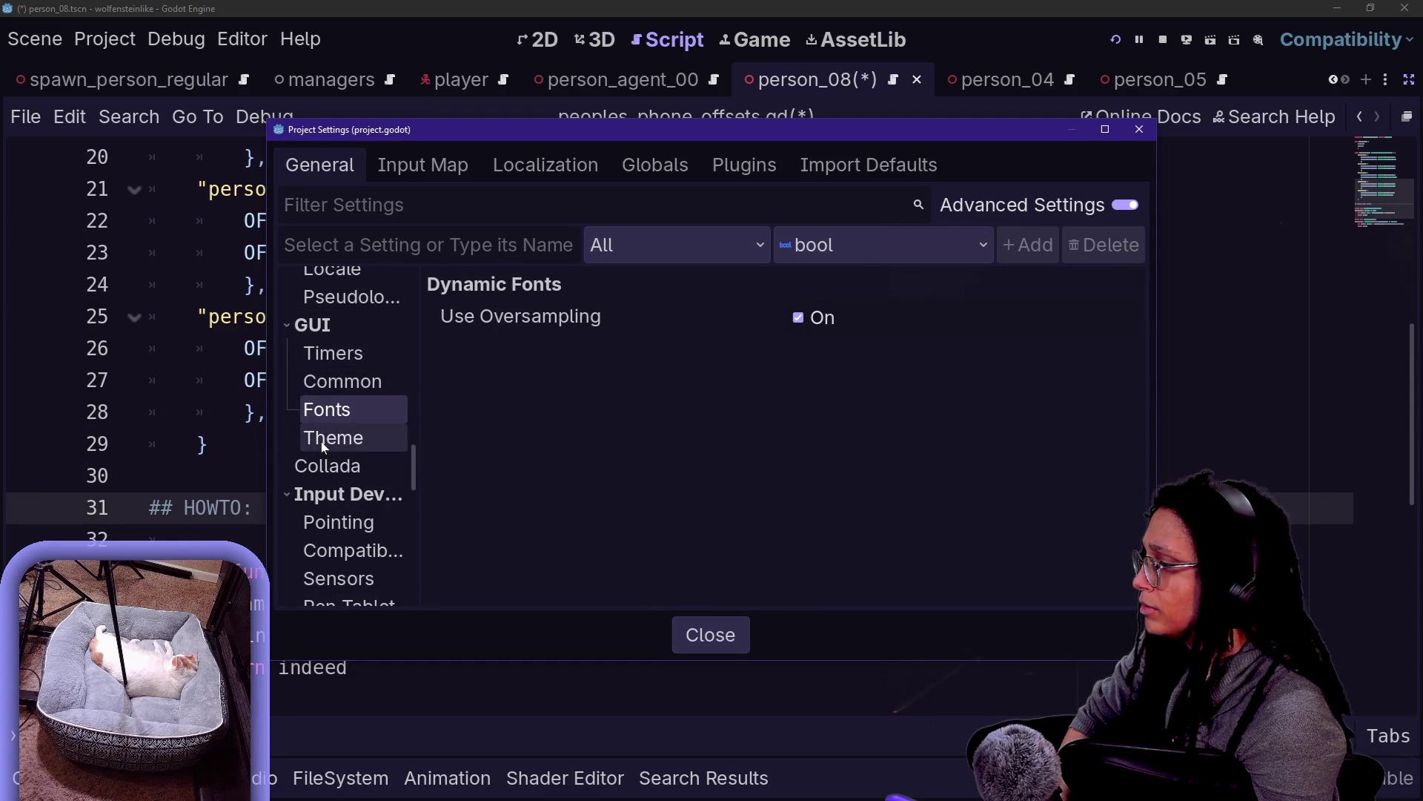
Scroll back up and close Project Settings without changing anything
{"action": "scroll", "coordinate": [346, 456], "scroll_direction": "up", "scroll_amount": 6}
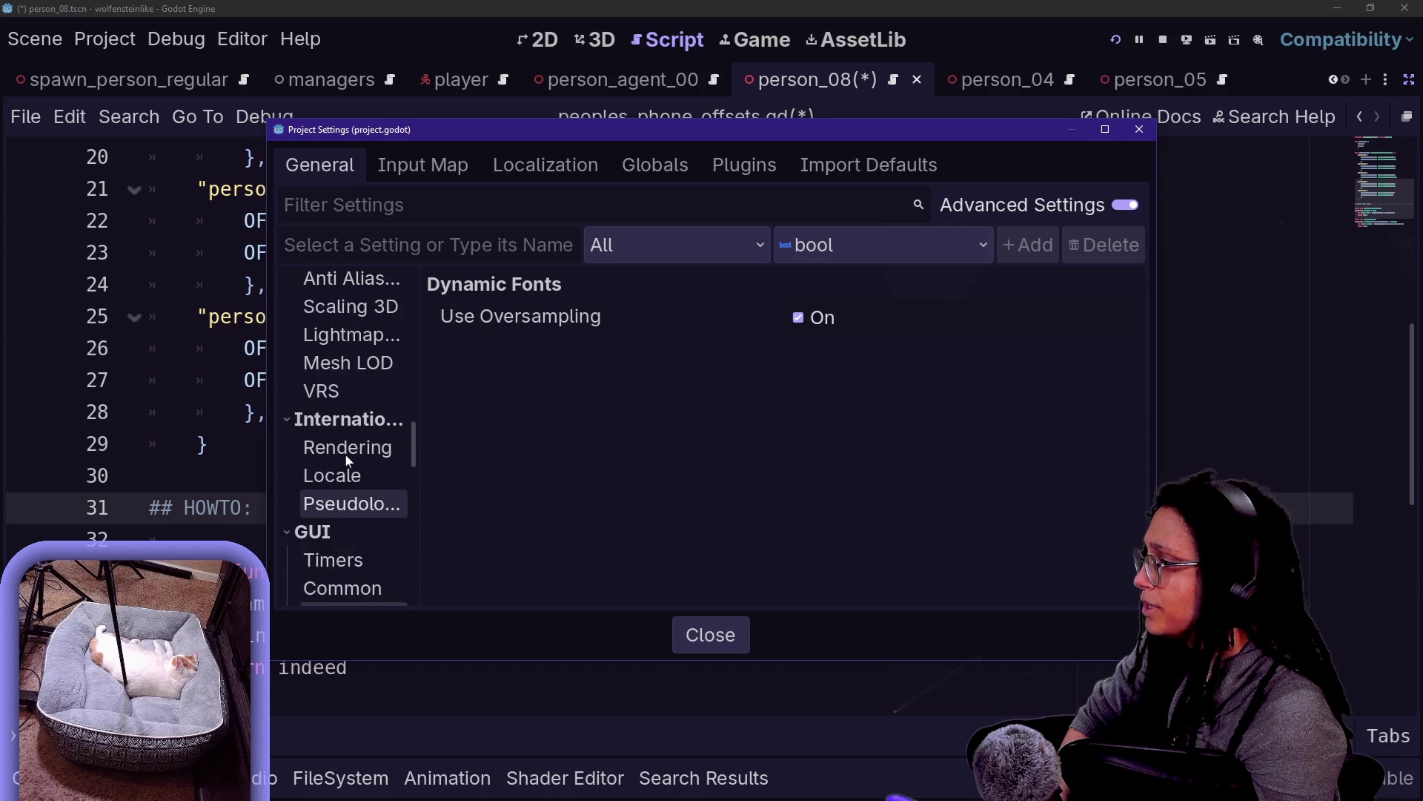
{"action": "scroll", "coordinate": [346, 455], "scroll_direction": "up", "scroll_amount": 10}
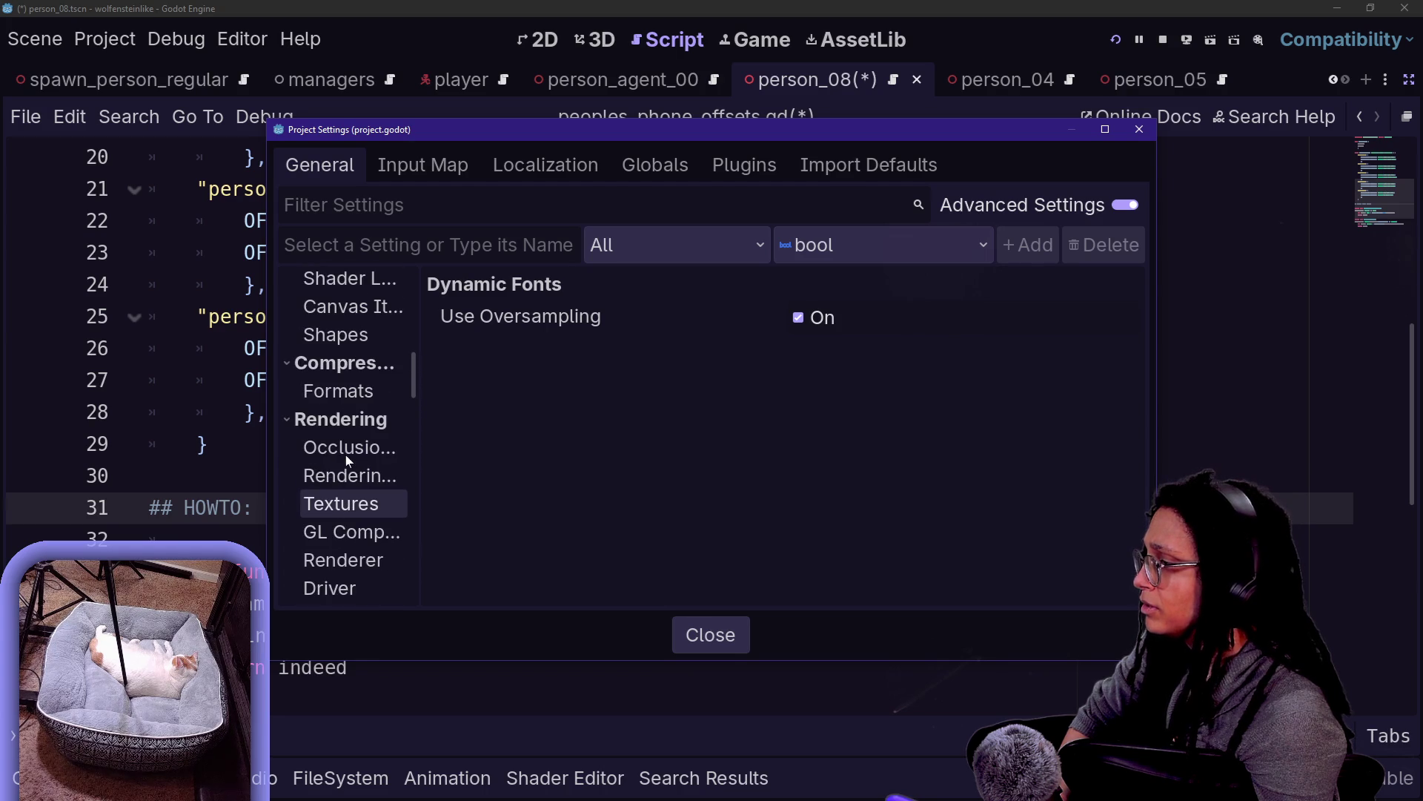
{"action": "mouse_move", "coordinate": [413, 375]}
{"action": "left_mouse_down"}
{"action": "mouse_move", "coordinate": [415, 346]}
{"action": "mouse_move", "coordinate": [565, 375]}
{"action": "left_mouse_up"}
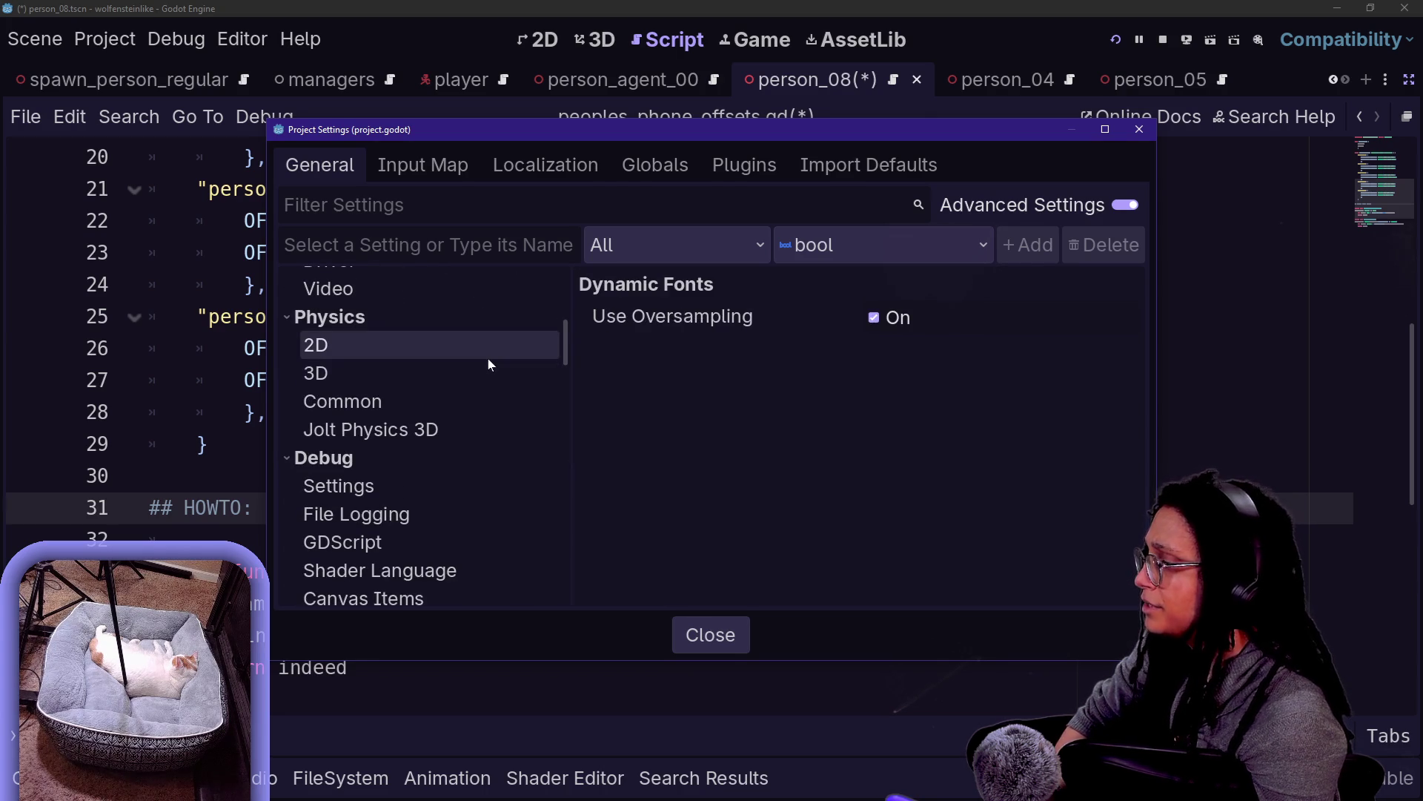
{"action": "scroll", "coordinate": [488, 362], "scroll_direction": "up", "scroll_amount": 5}
{"action": "scroll", "coordinate": [487, 363], "scroll_direction": "up", "scroll_amount": 3}
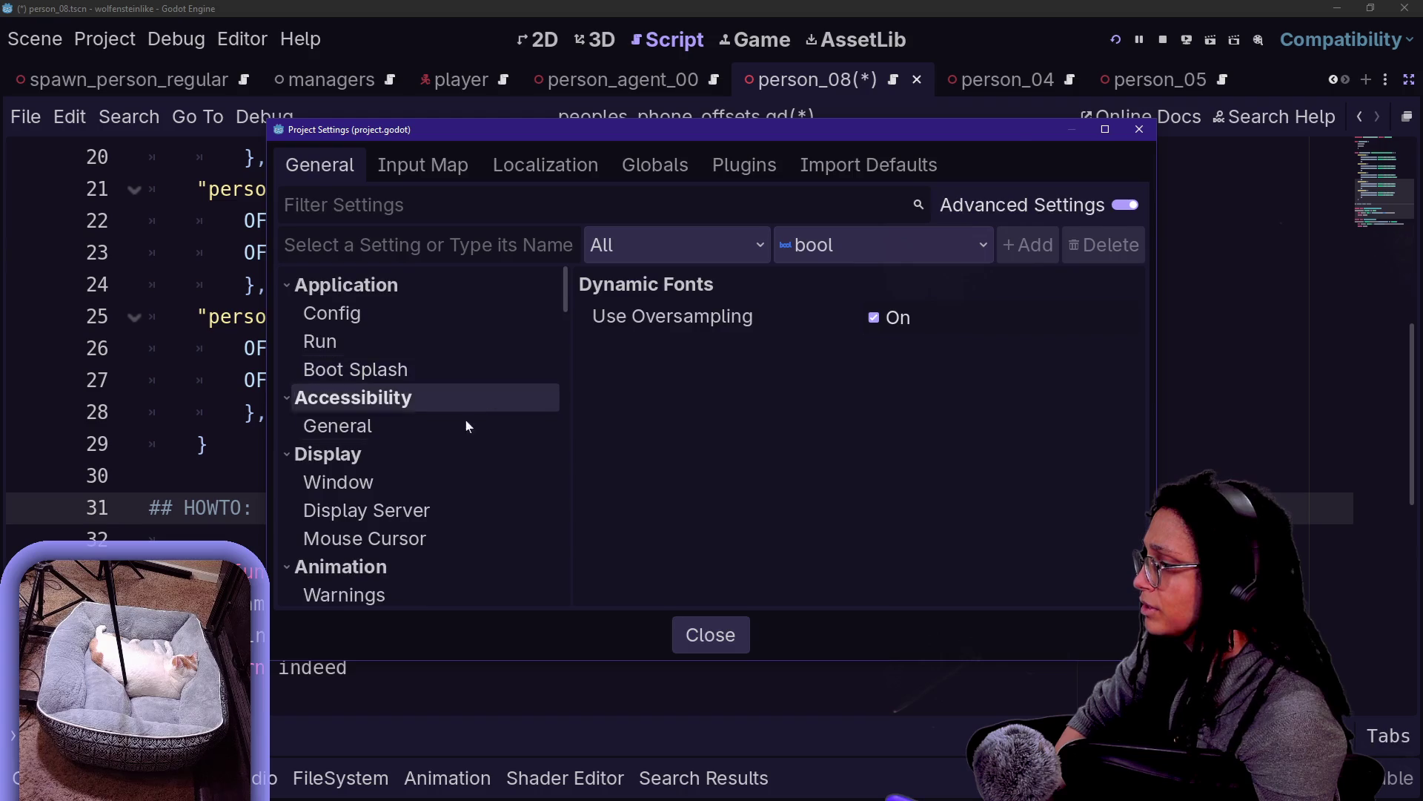
{"action": "key", "text": "Escape"}
{"action": "left_click", "coordinate": [234, 35]}
{"action": "left_click", "coordinate": [267, 69]}
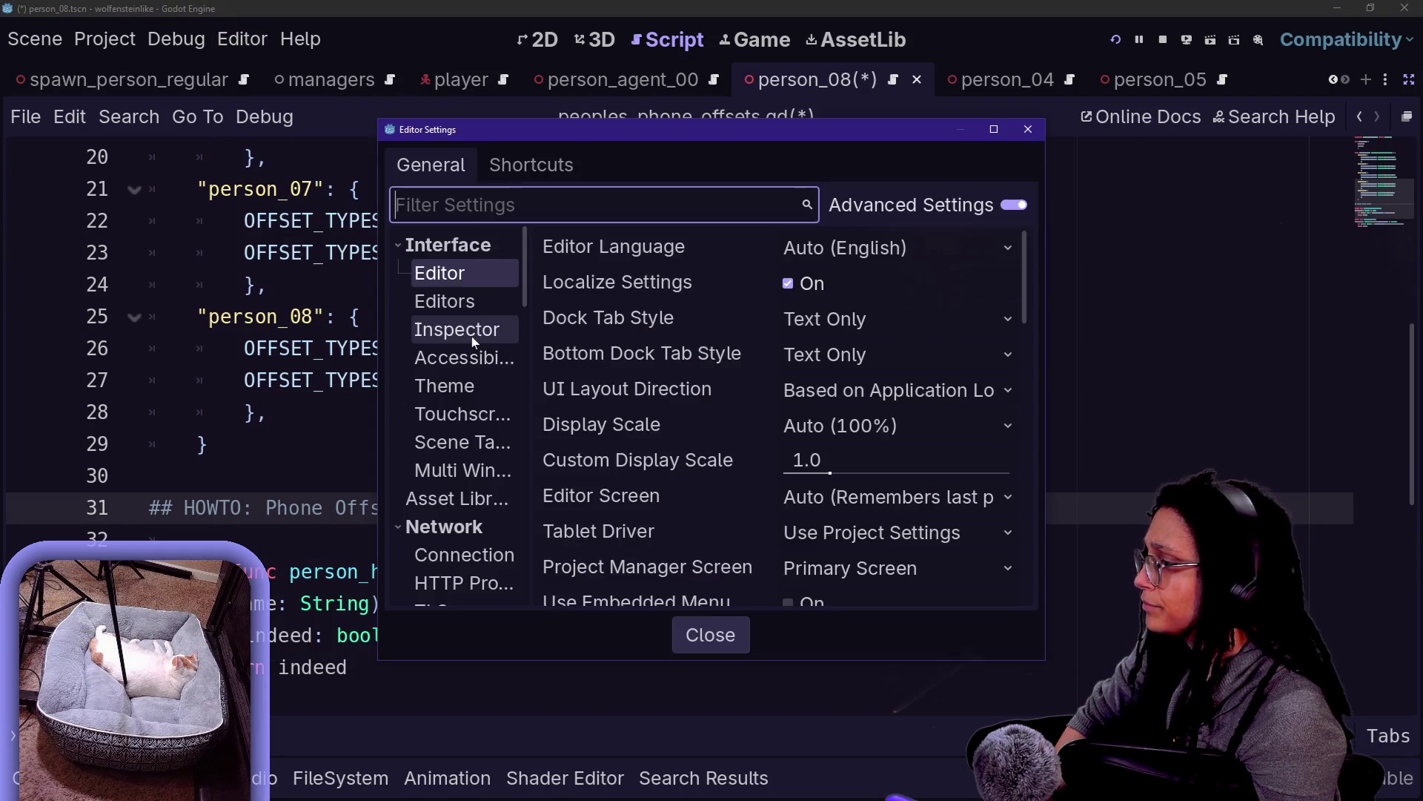
{"action": "left_click", "coordinate": [460, 386]}
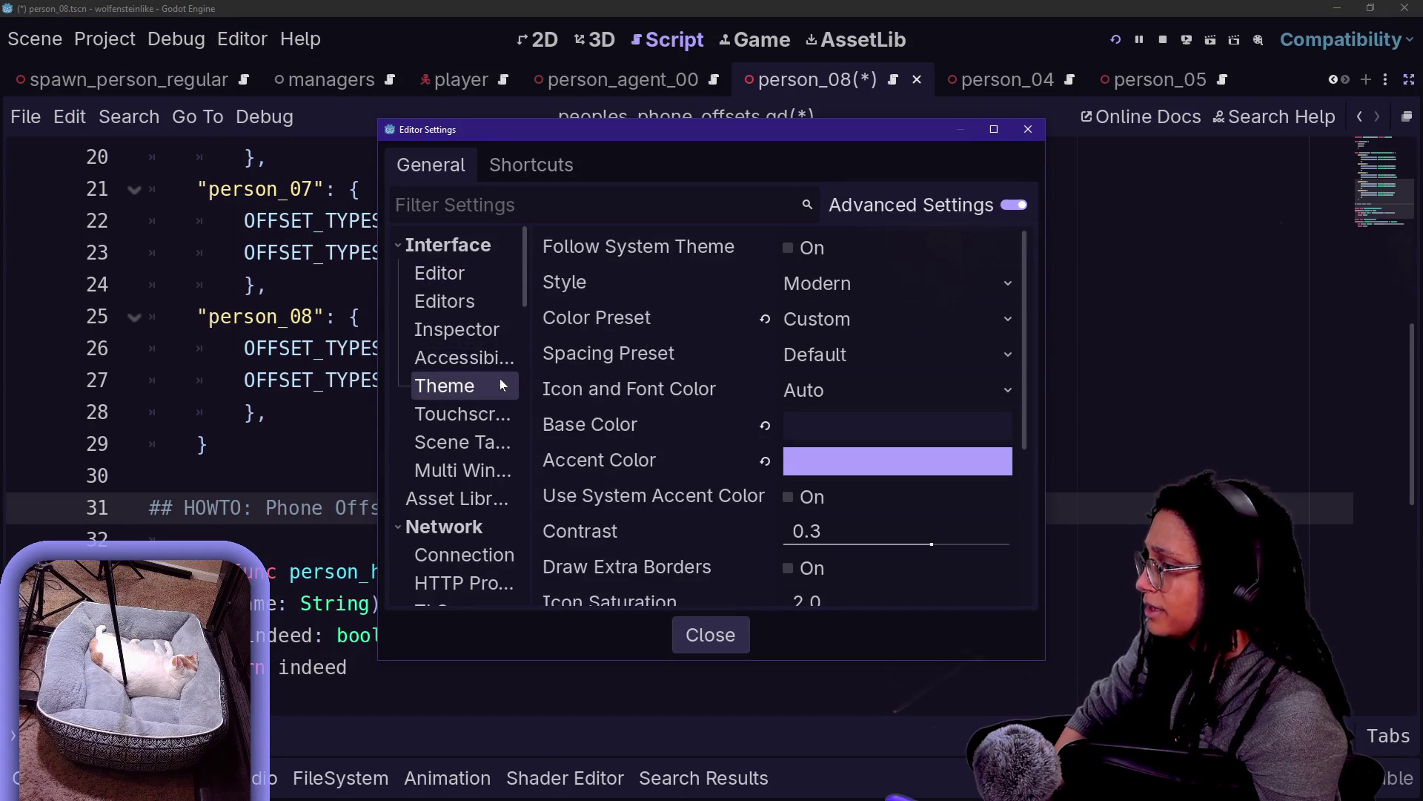
{"action": "scroll", "coordinate": [568, 348], "scroll_direction": "down", "scroll_amount": 5}
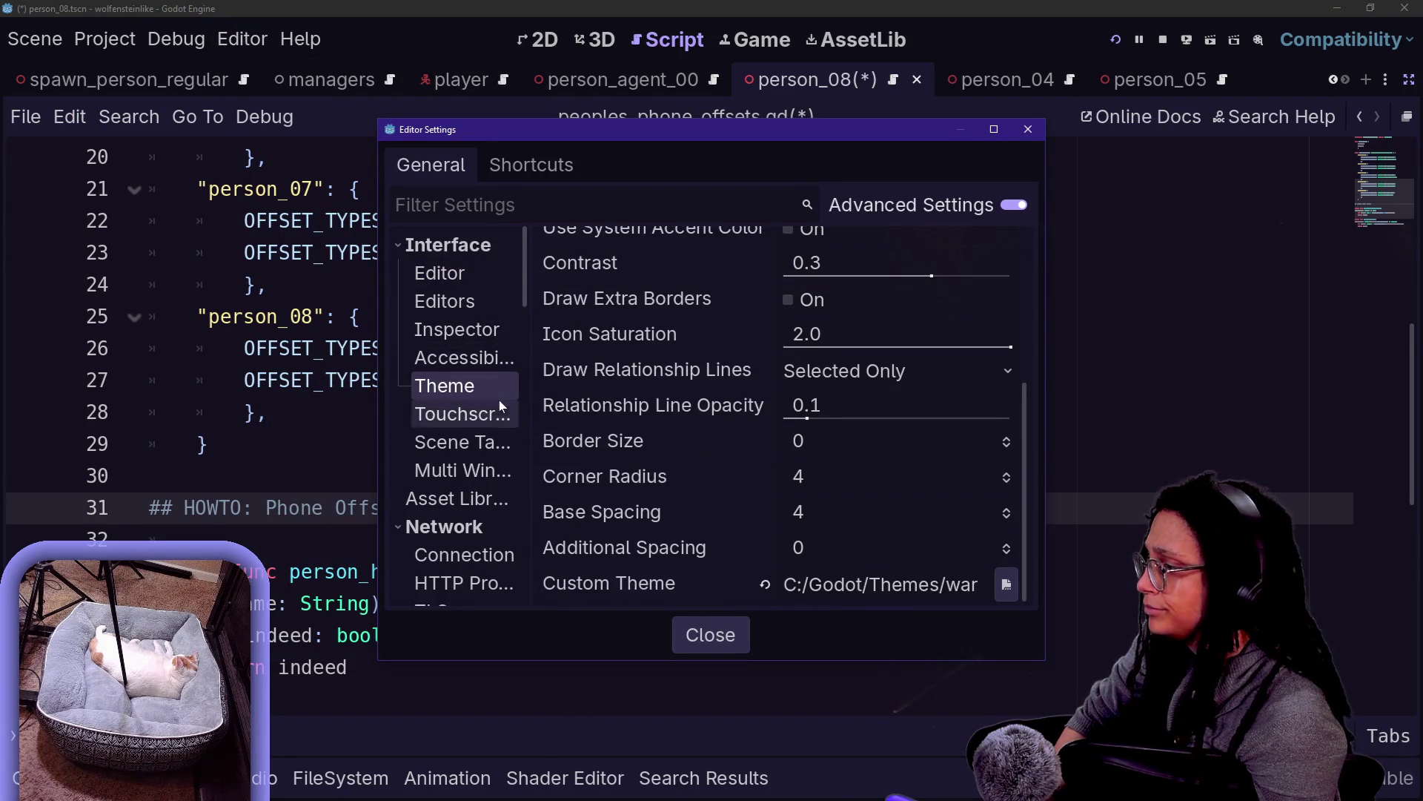
{"action": "scroll", "coordinate": [523, 337], "scroll_direction": "down", "scroll_amount": 5}
{"action": "left_click_drag", "start_coordinate": [528, 339], "coordinate": [704, 339]}
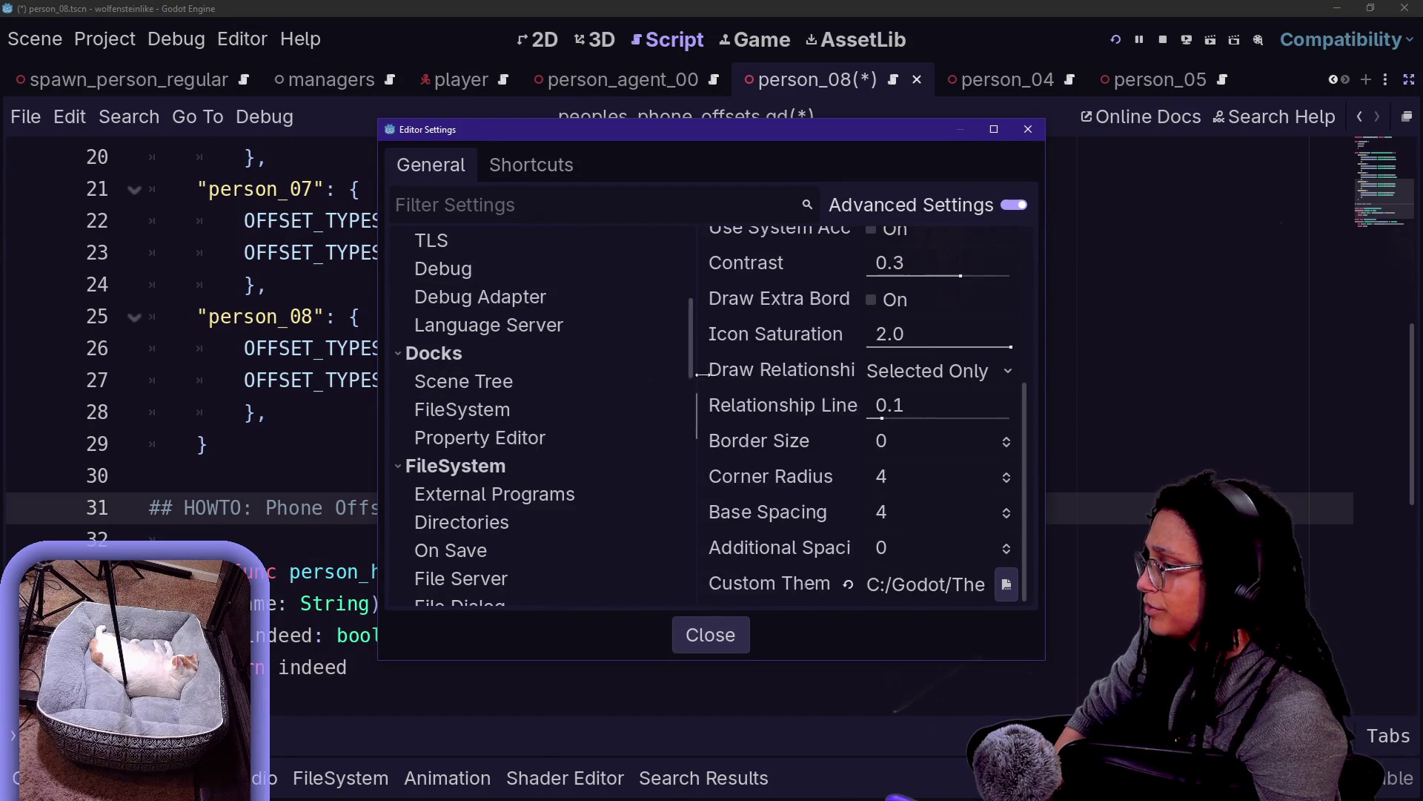
{"action": "scroll", "coordinate": [482, 389], "scroll_direction": "down", "scroll_amount": 5}
{"action": "left_click", "coordinate": [483, 386]}
{"action": "scroll", "coordinate": [793, 457], "scroll_direction": "down", "scroll_amount": 10}
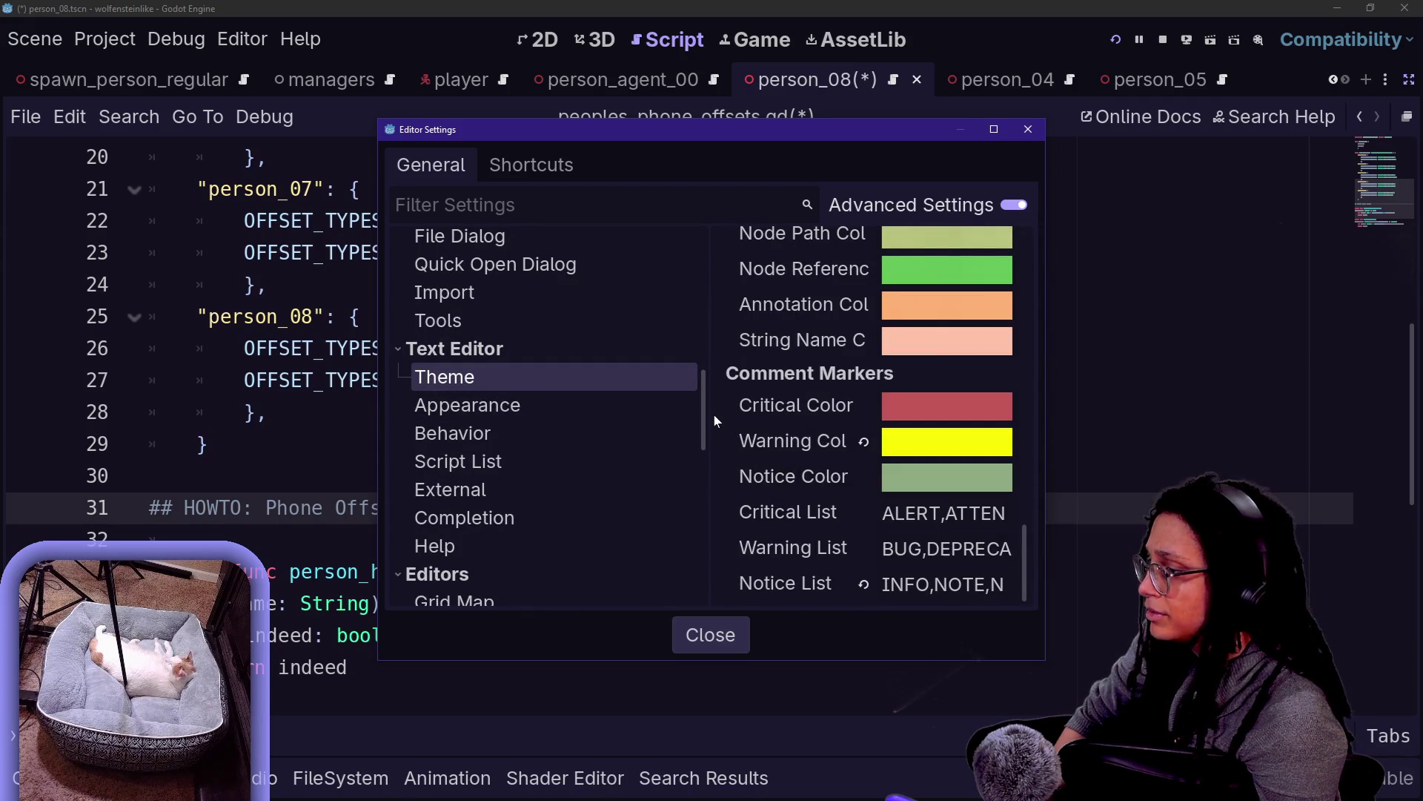
{"action": "left_click_drag", "start_coordinate": [714, 412], "coordinate": [527, 412]}
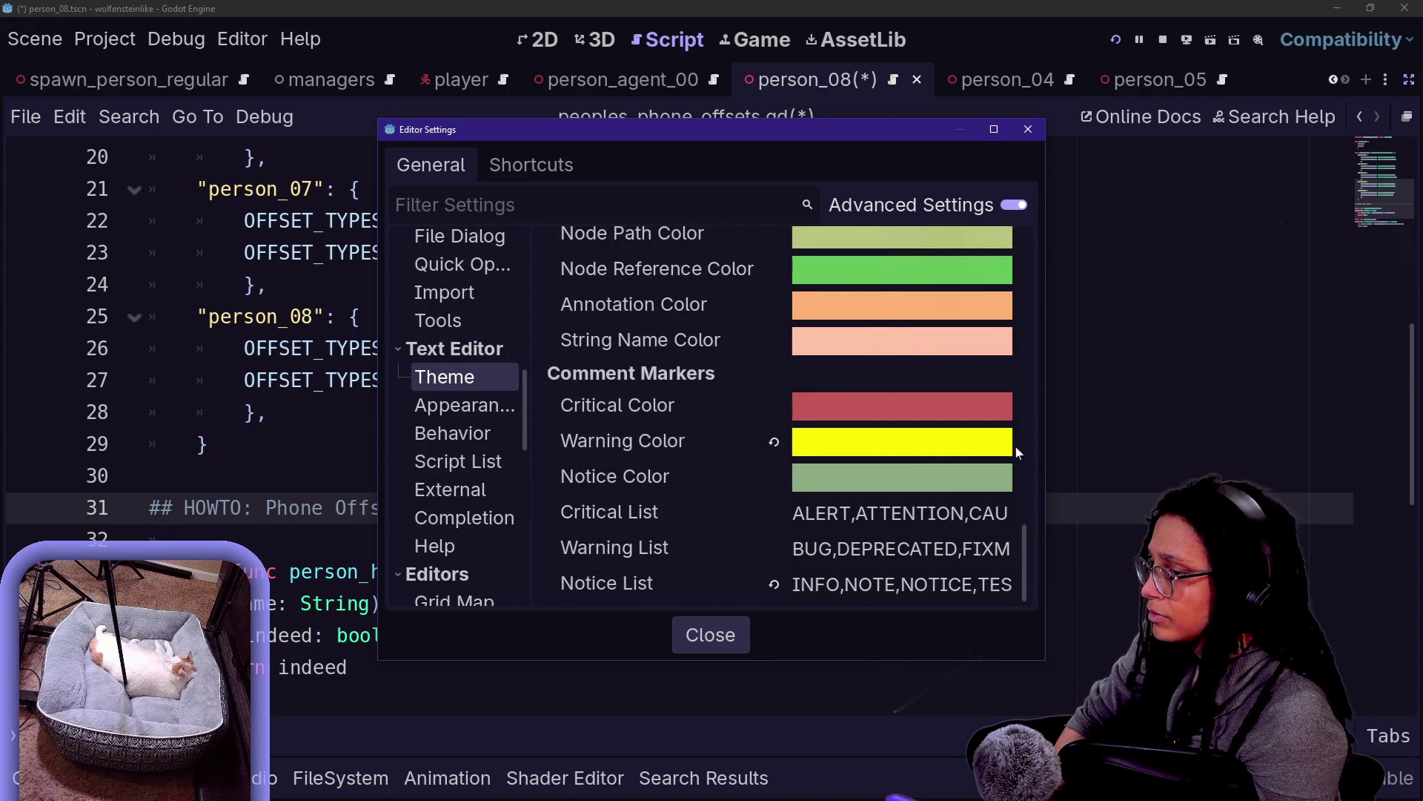
{"action": "left_click_drag", "start_coordinate": [1045, 457], "coordinate": [1308, 456]}
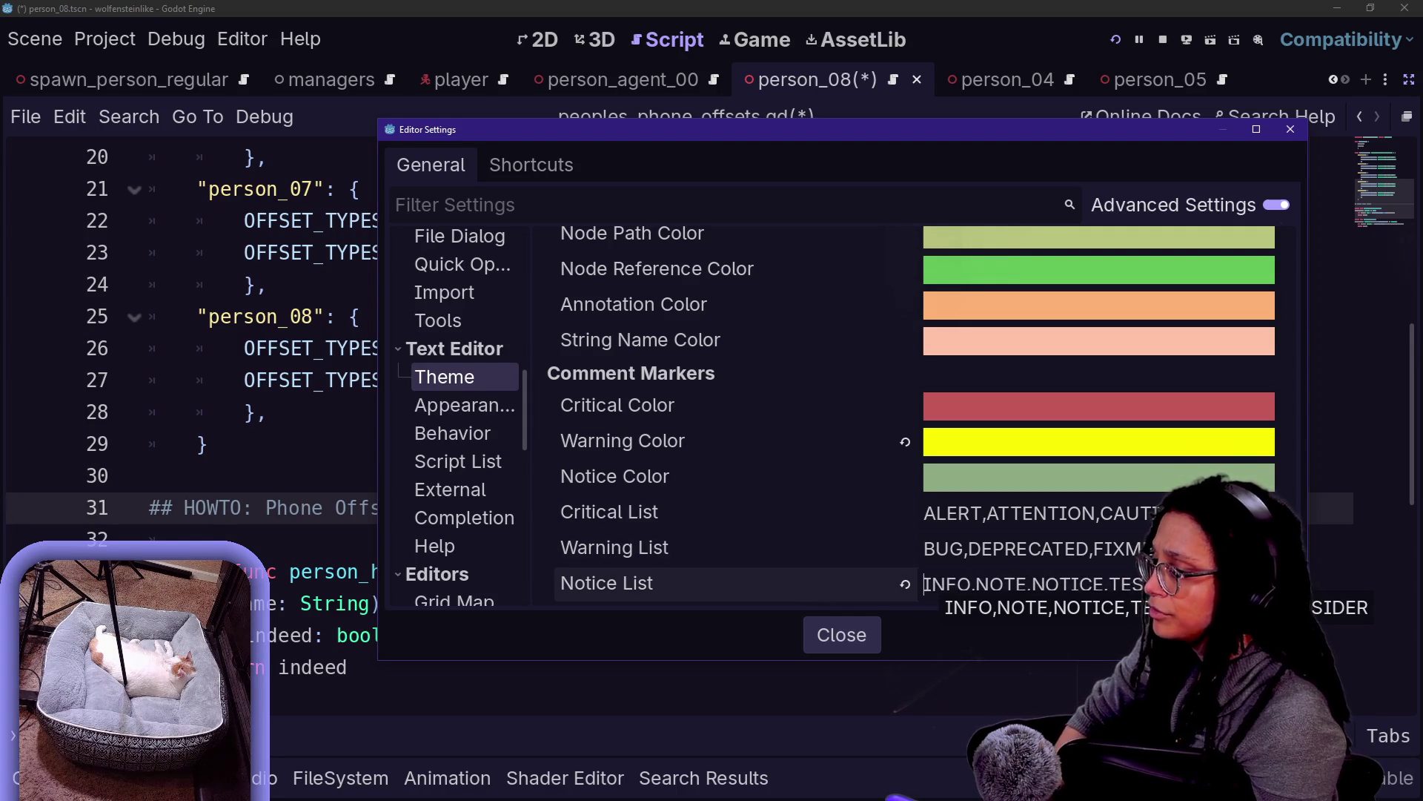
{"action": "key", "text": "Escape"}
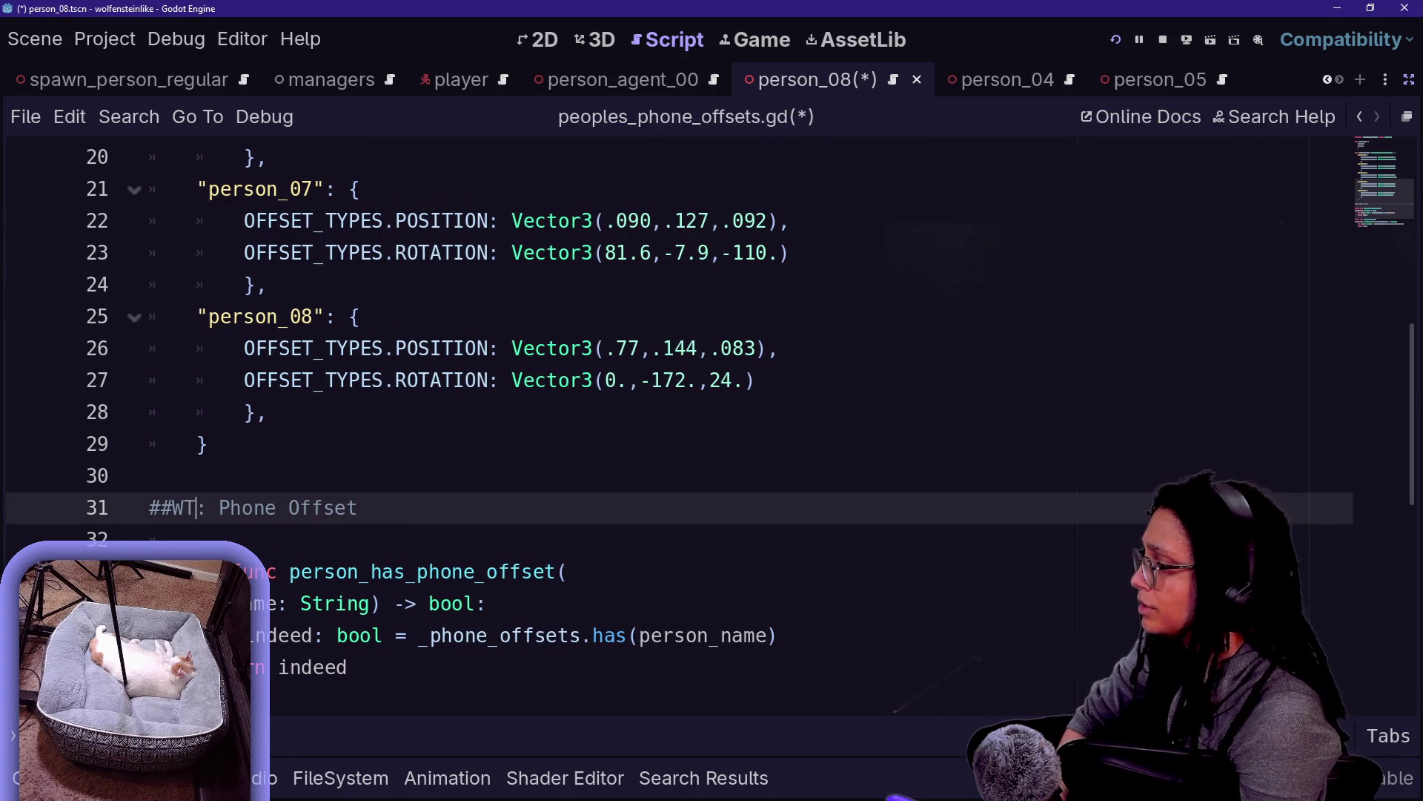
{"action": "type", "text": "INFO"}
Place the caret in line 31's INFO comment marker and open Editor Settings
{"action": "left_click", "coordinate": [149, 476]}
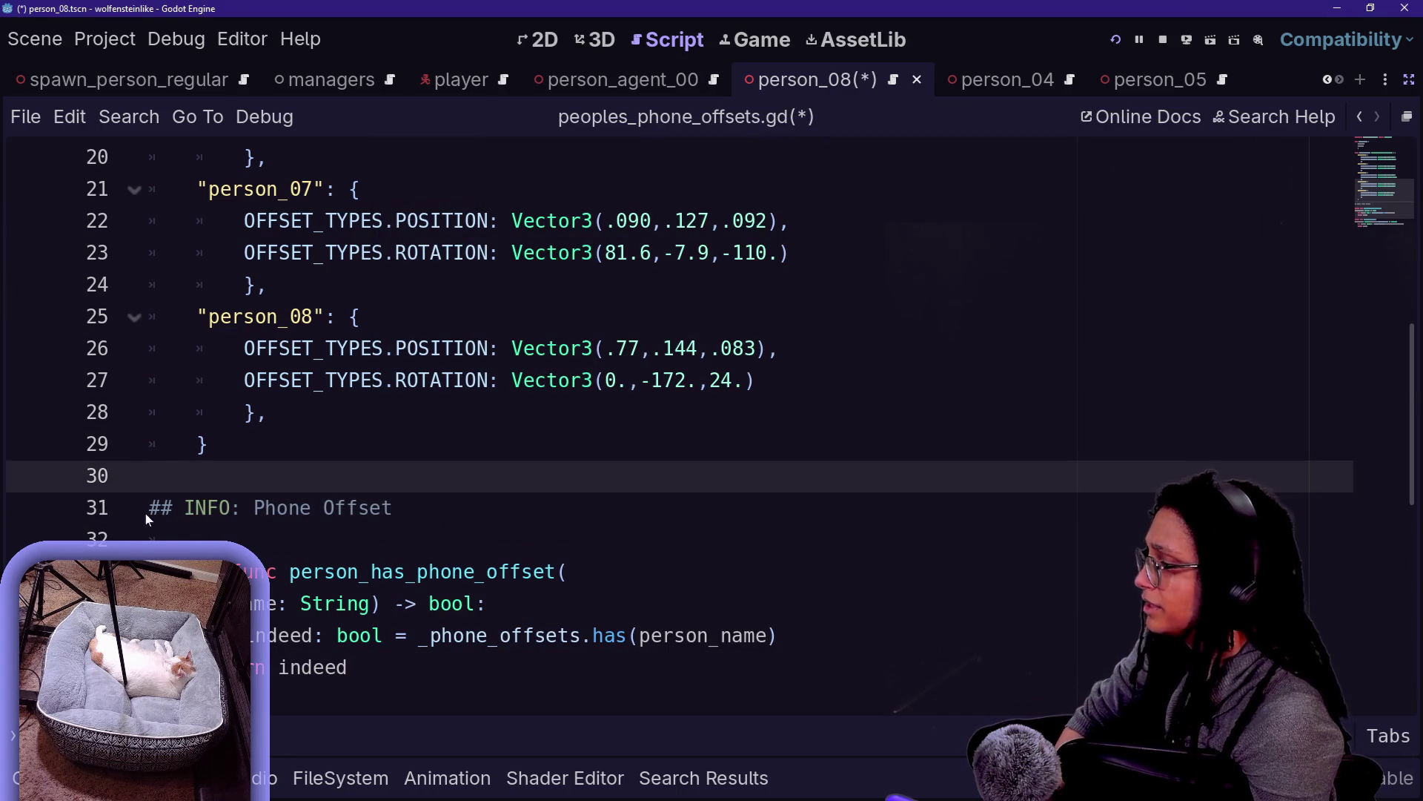
{"action": "left_click", "coordinate": [140, 535]}
{"action": "left_click", "coordinate": [208, 507]}
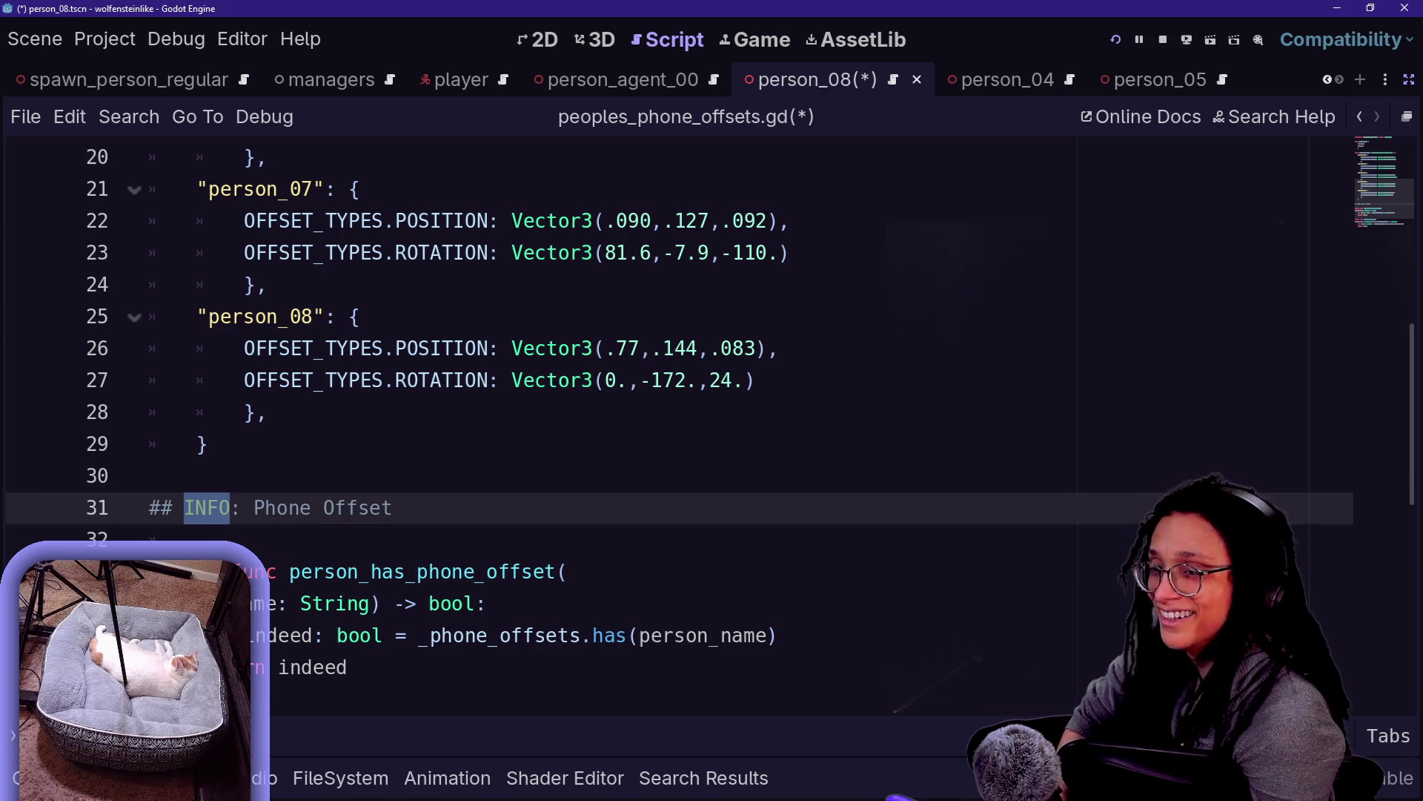
{"action": "left_click", "coordinate": [105, 38]}
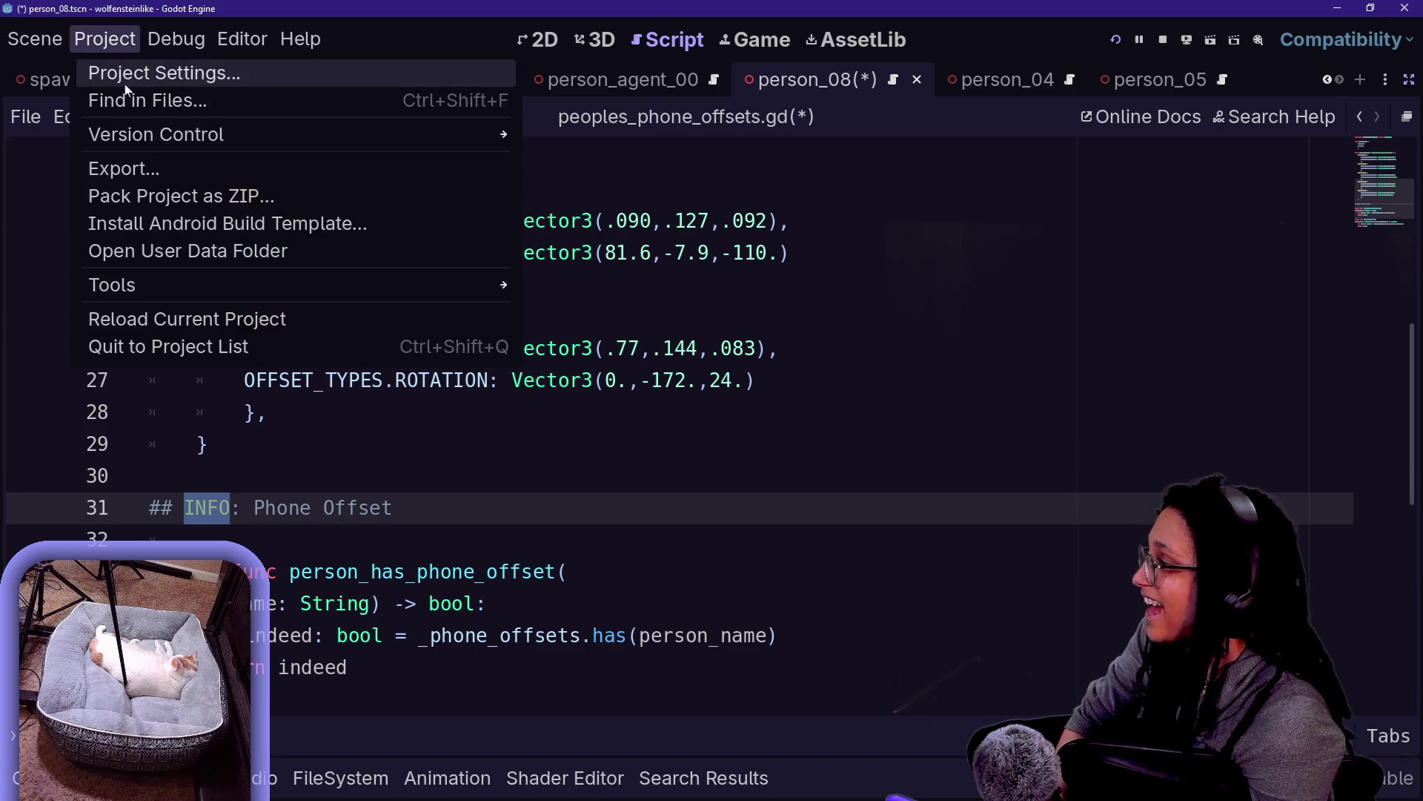
{"action": "mouse_move", "coordinate": [237, 39]}
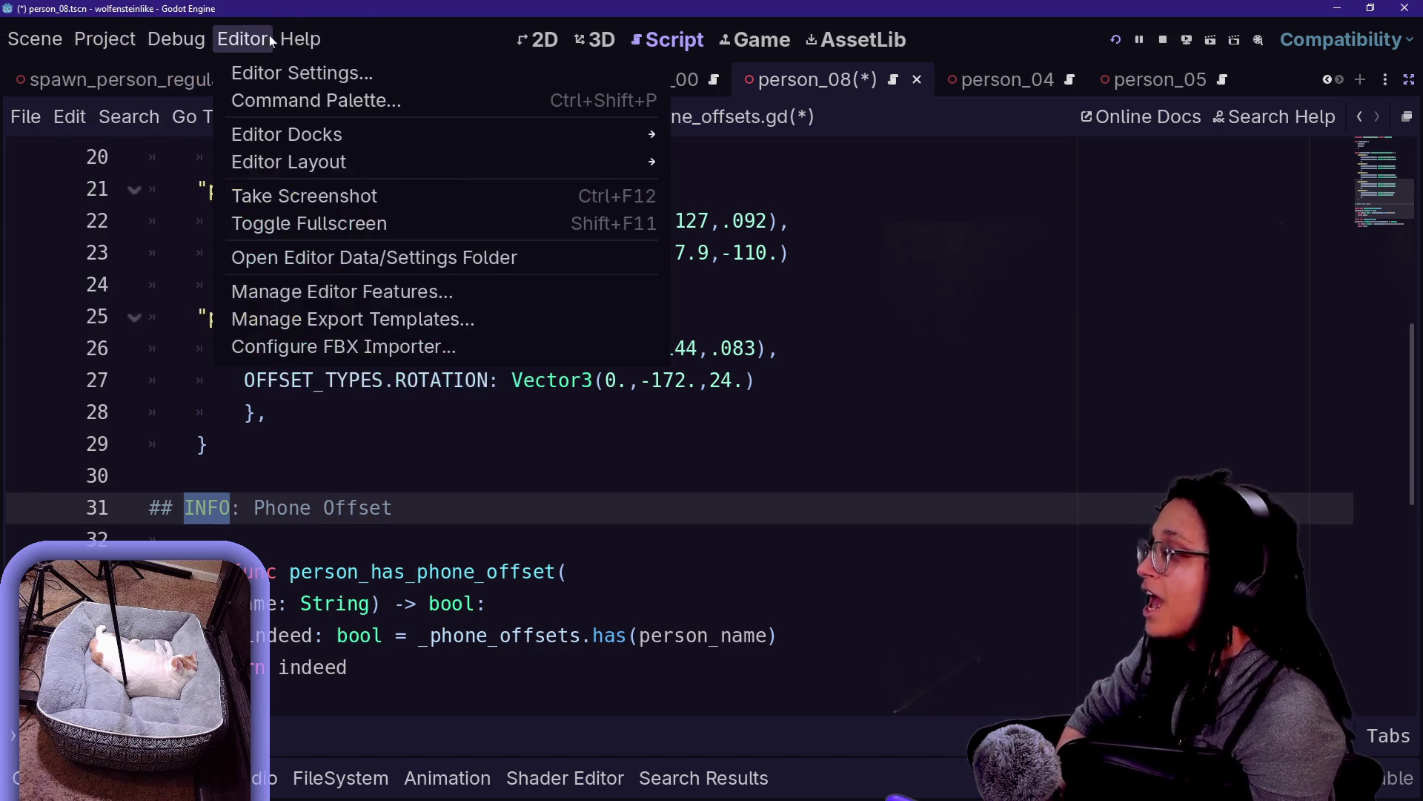
{"action": "left_click", "coordinate": [256, 69]}
Append ',WARNING' to the Comment Markers Warning List and close Editor Settings
{"action": "scroll", "coordinate": [651, 580], "scroll_direction": "down", "scroll_amount": 15}
{"action": "left_click", "coordinate": [1089, 548]}
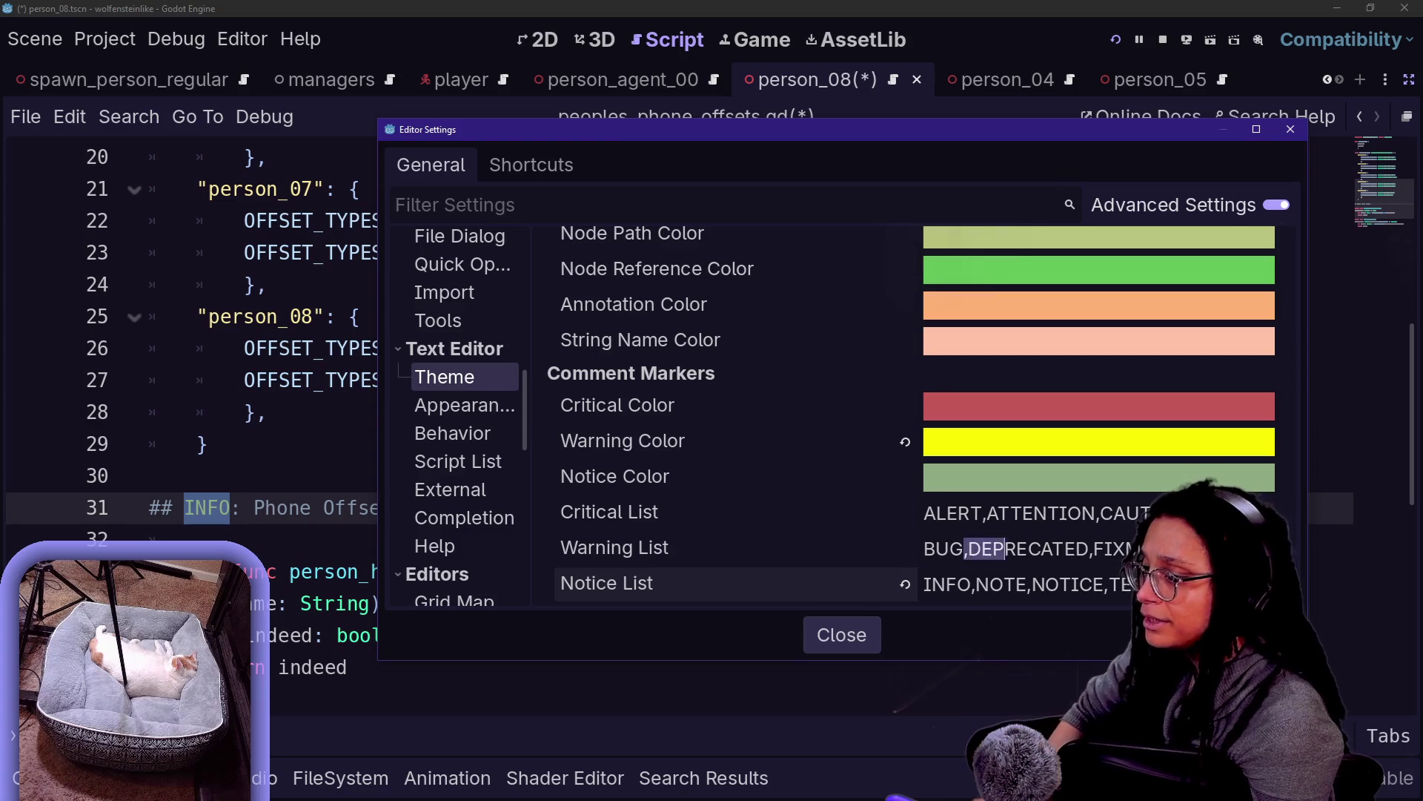
{"action": "mouse_move", "coordinate": [1075, 141]}
{"action": "left_mouse_down"}
{"action": "mouse_move", "coordinate": [1030, 120]}
{"action": "mouse_move", "coordinate": [799, 129]}
{"action": "left_mouse_up"}
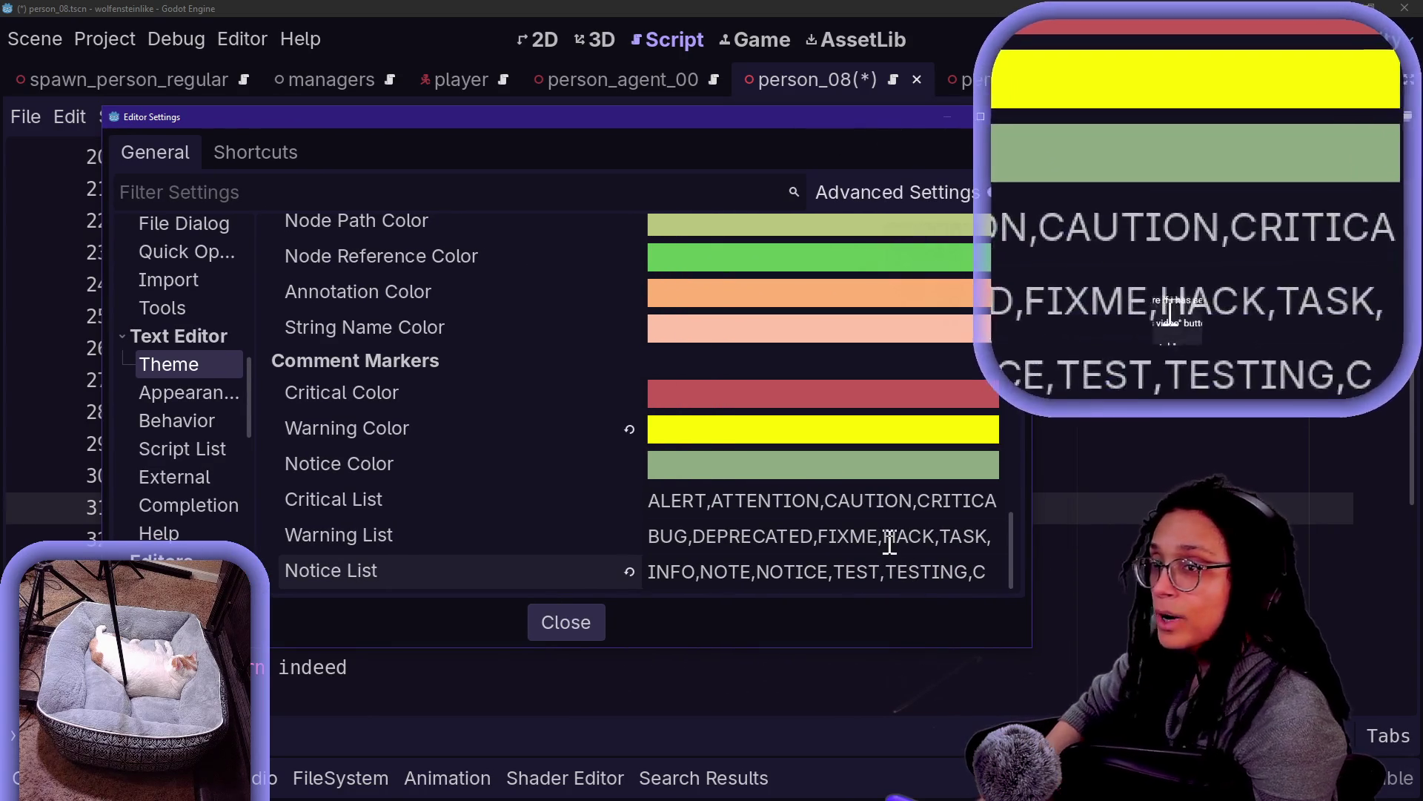
{"action": "double_click", "coordinate": [901, 535]}
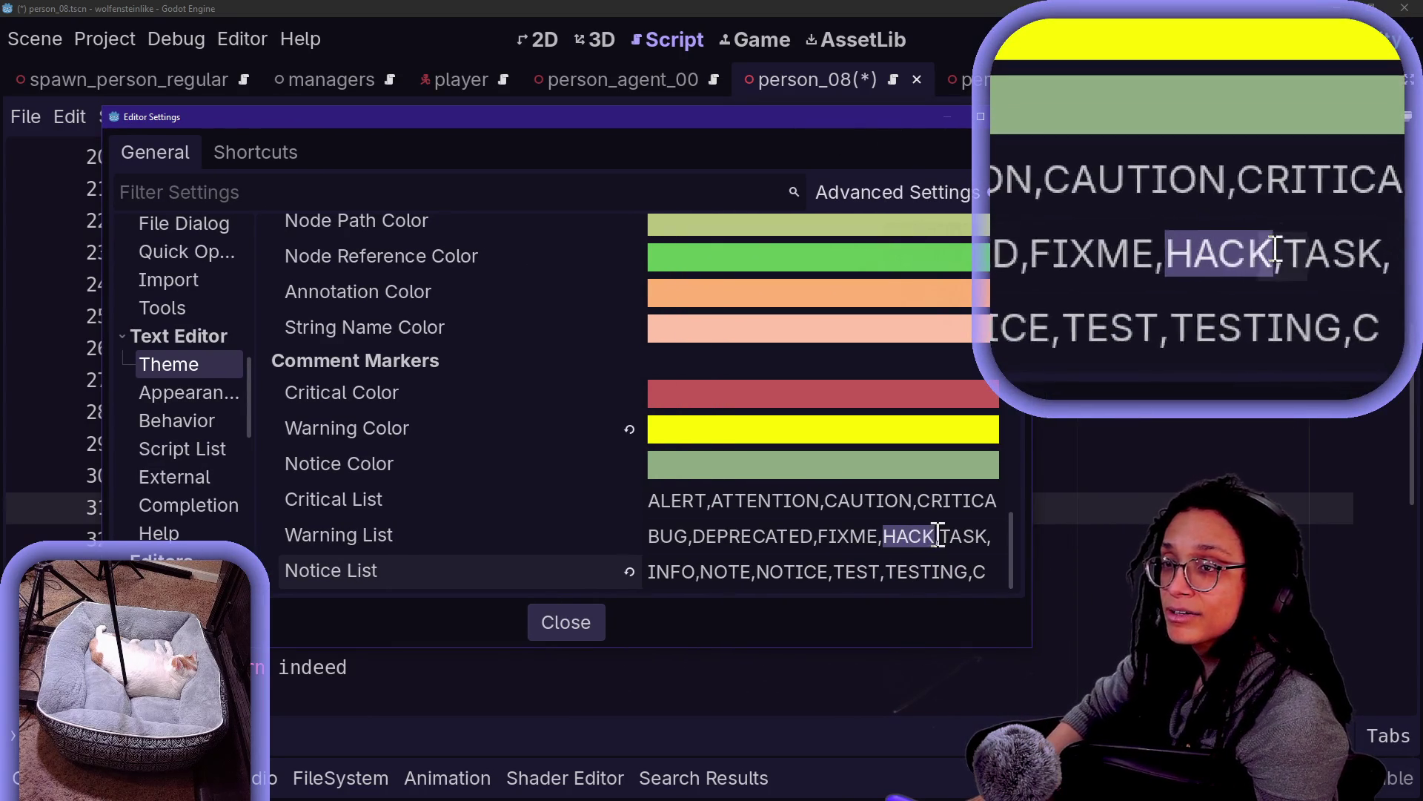
{"action": "left_click", "coordinate": [949, 535]}
{"action": "key", "text": "Right"}
{"action": "key", "text": "Right"}
{"action": "key", "text": "Right"}
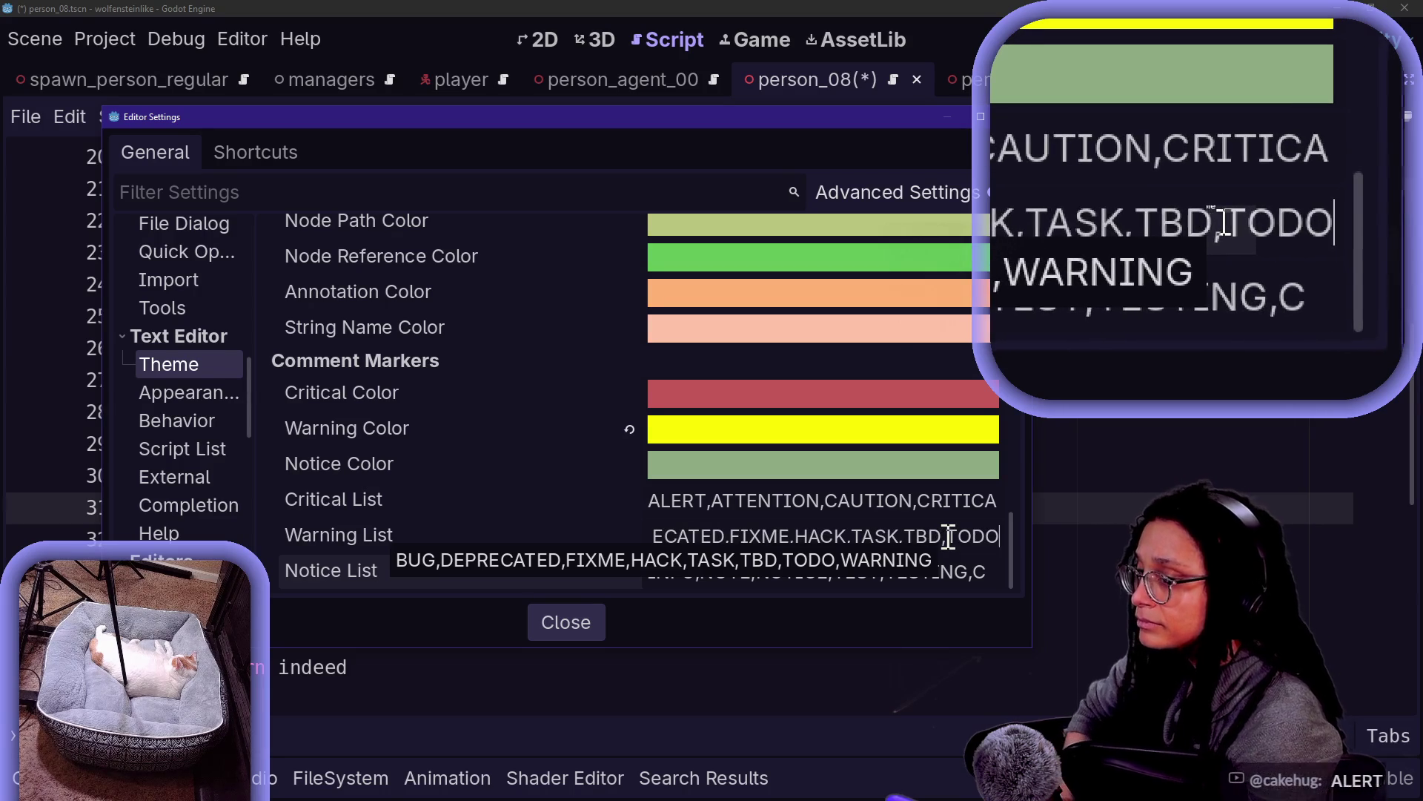
{"action": "type", "text": ",WARNING"}
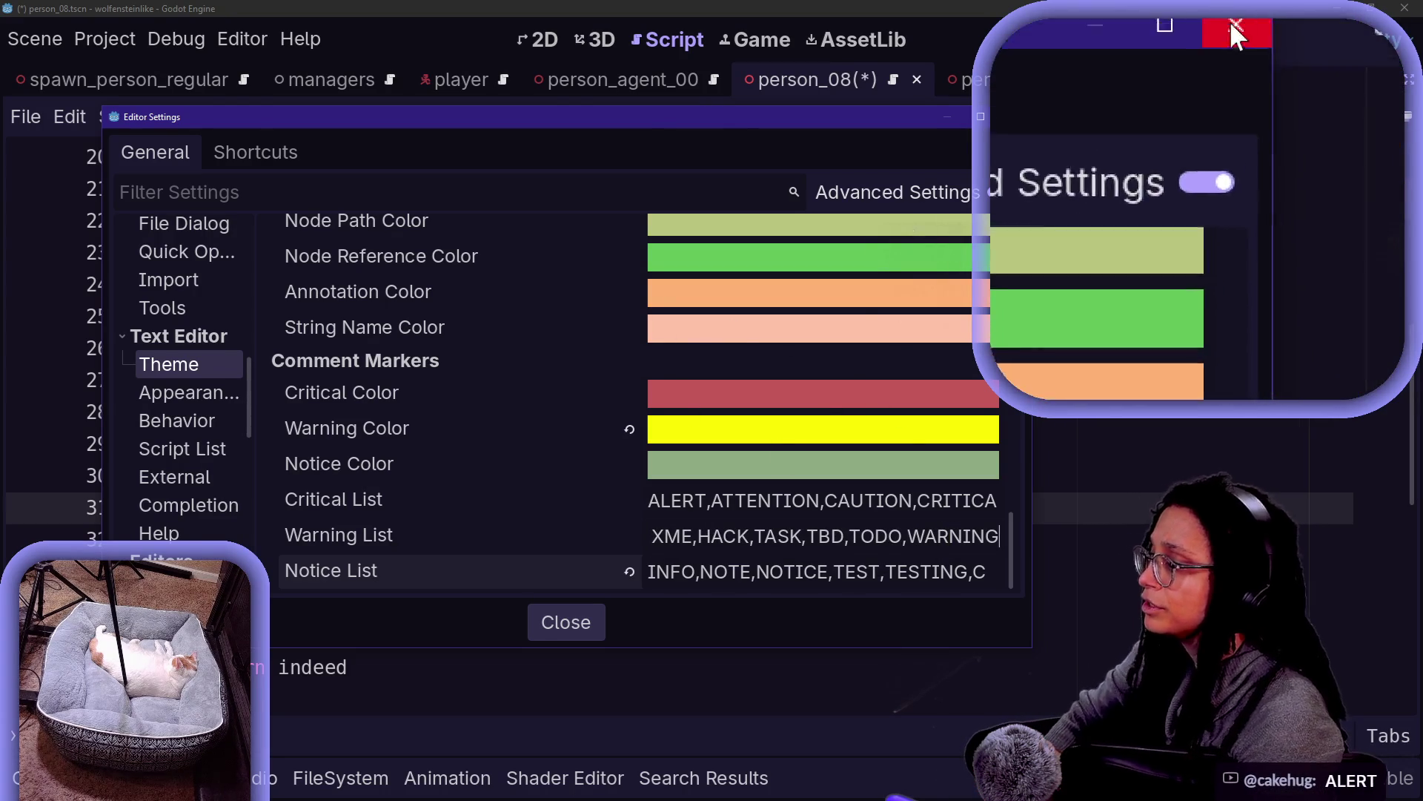
{"action": "left_click", "coordinate": [1015, 119]}
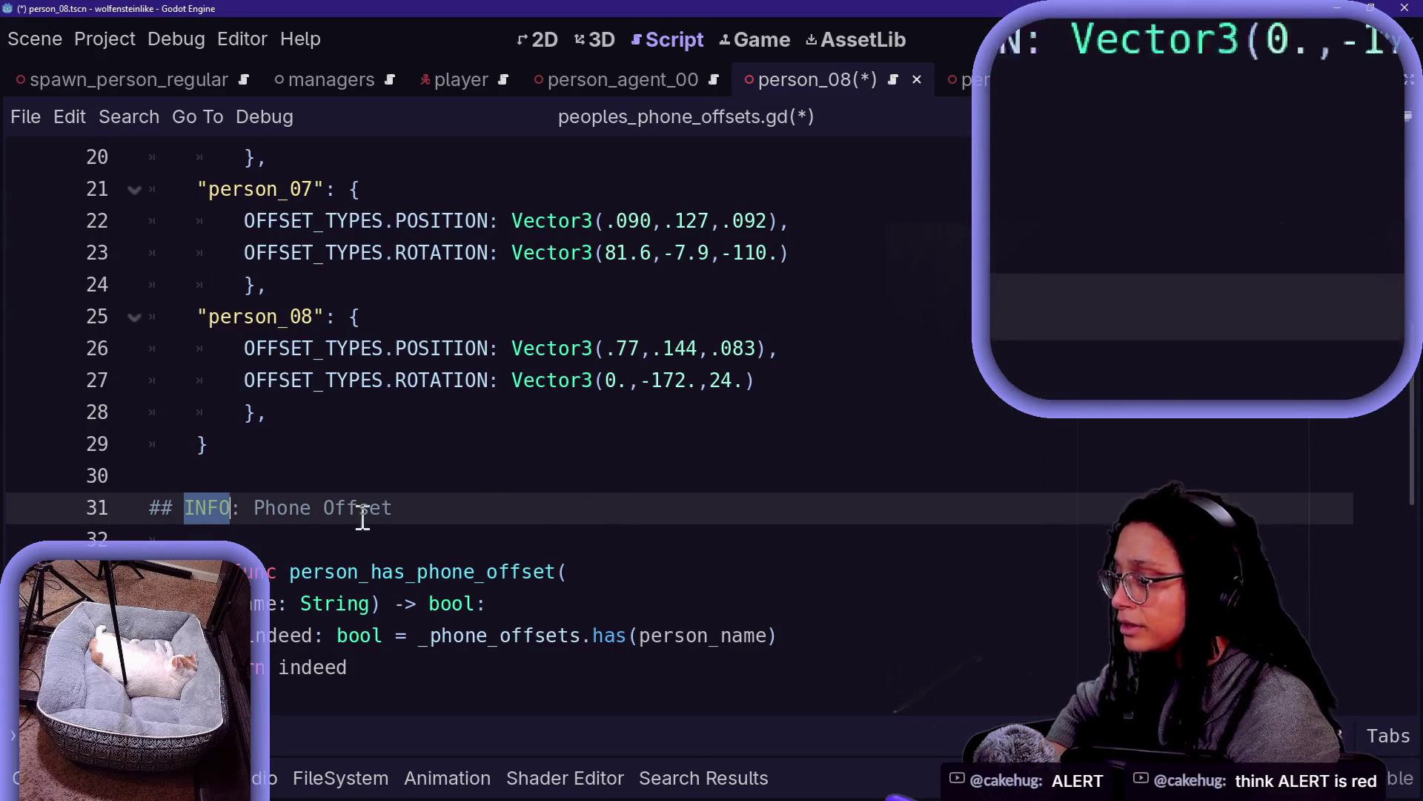
Change line 31's INFO marker to ALERT
{"action": "double_click", "coordinate": [208, 509]}
{"action": "type", "text": "AE"}
{"action": "key", "text": "BackSpace"}
{"action": "type", "text": "LERT"}
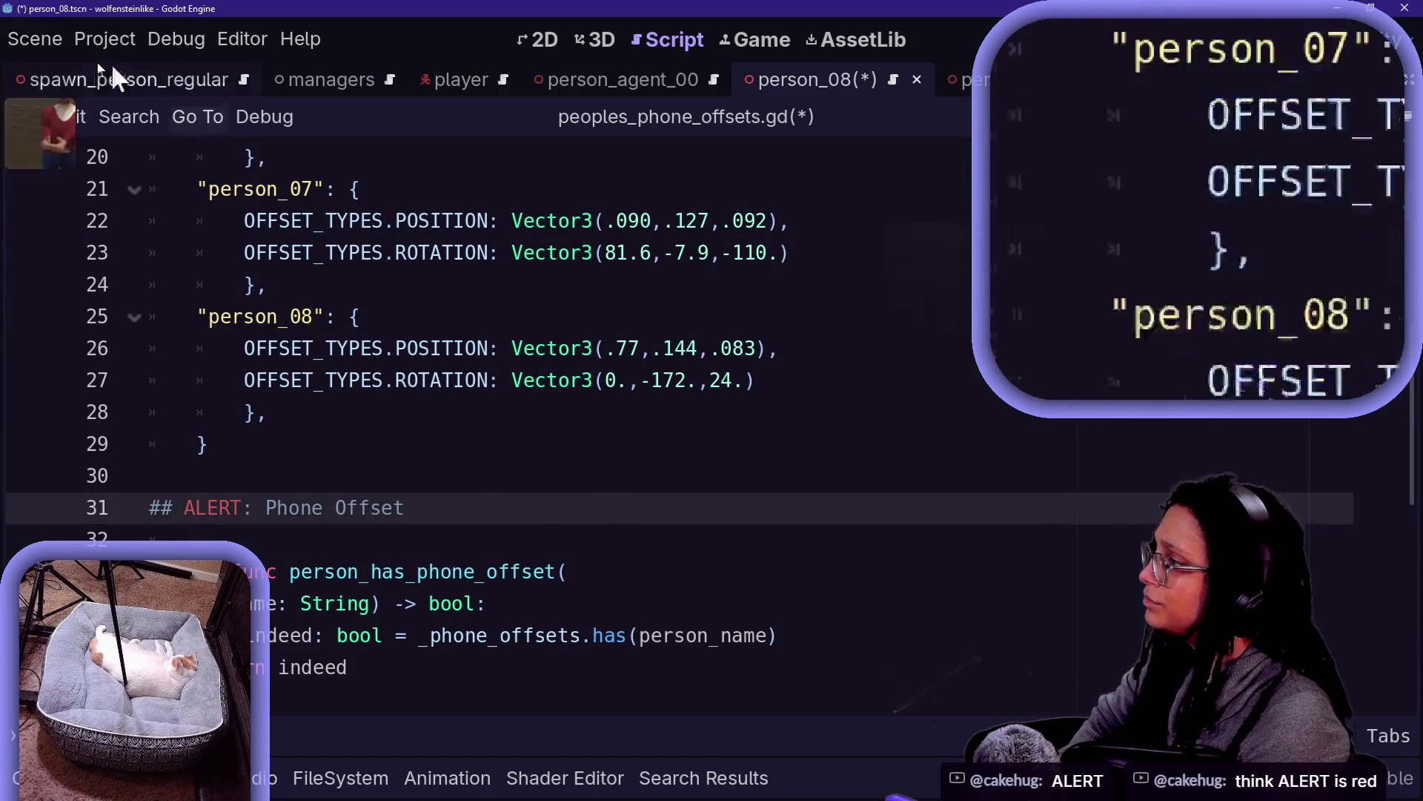
Add HOWTO to the comment-marker keyword list in Editor Settings
{"action": "left_click", "coordinate": [243, 39]}
{"action": "left_click", "coordinate": [285, 65]}
{"action": "type", "text": "HOWTO,.BUG,DEPRECATED,FIXME,HA"}
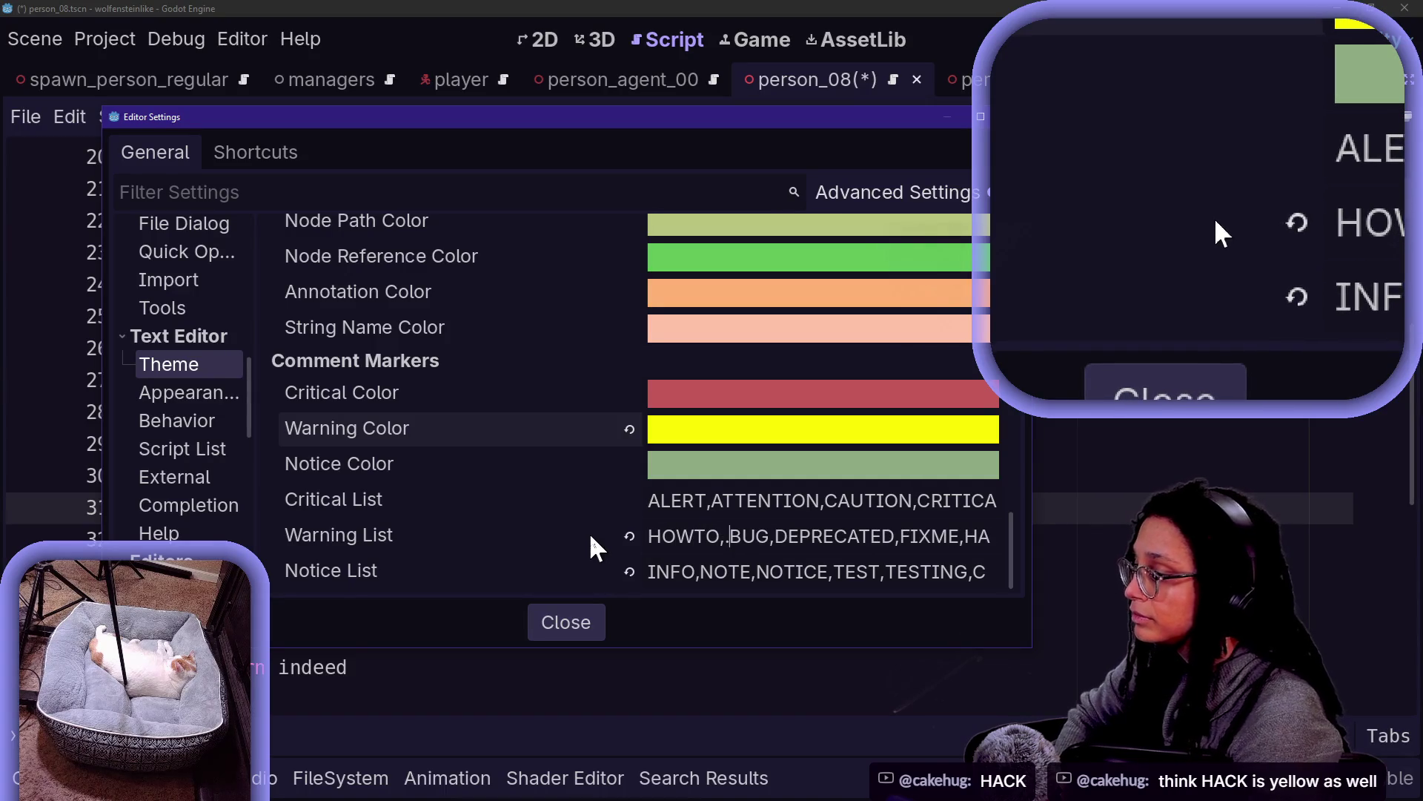
{"action": "key", "text": "BackSpace"}
{"action": "left_click", "coordinate": [568, 623]}
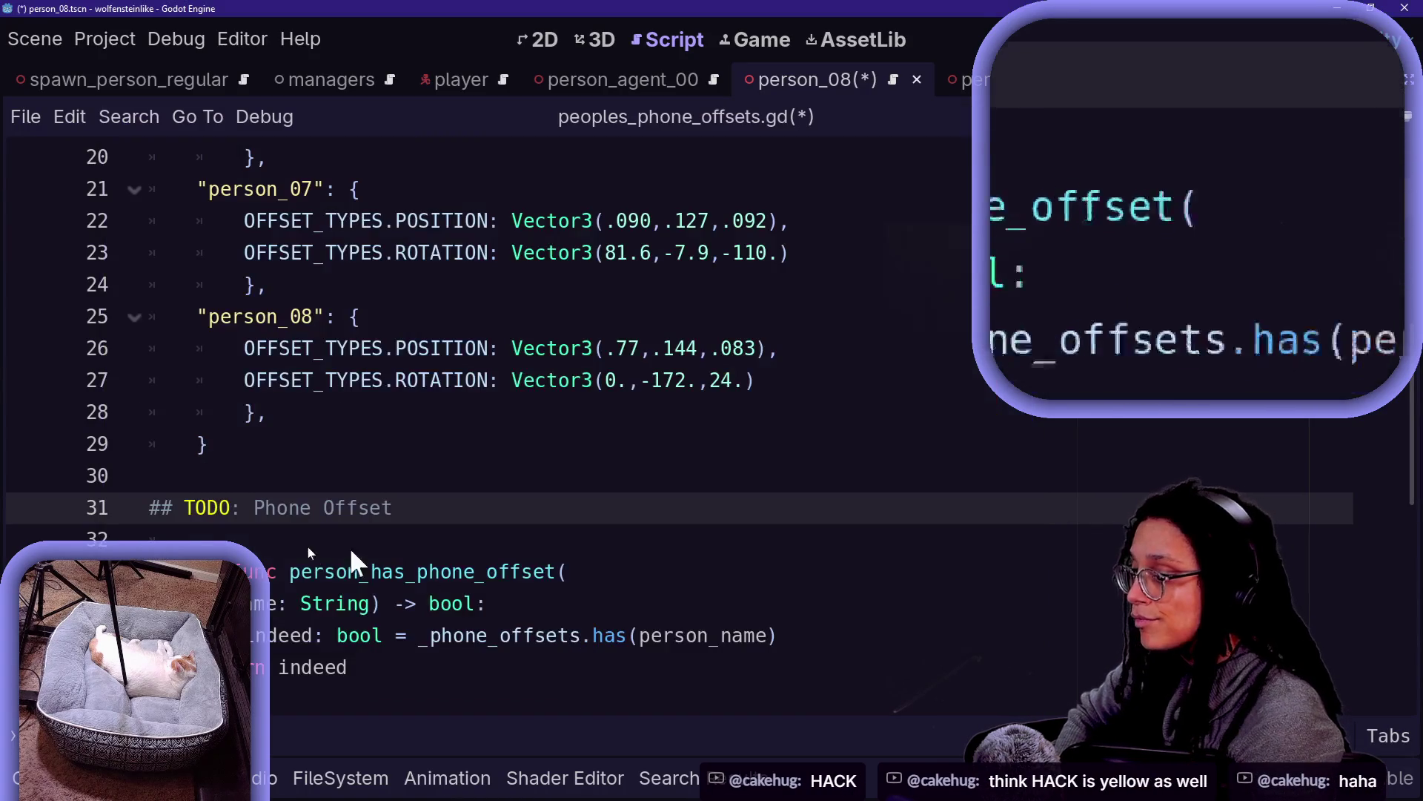
Rename line 31's TODO marker to HOWTO, keeping the offsets explanation text
{"action": "left_click", "coordinate": [214, 506]}
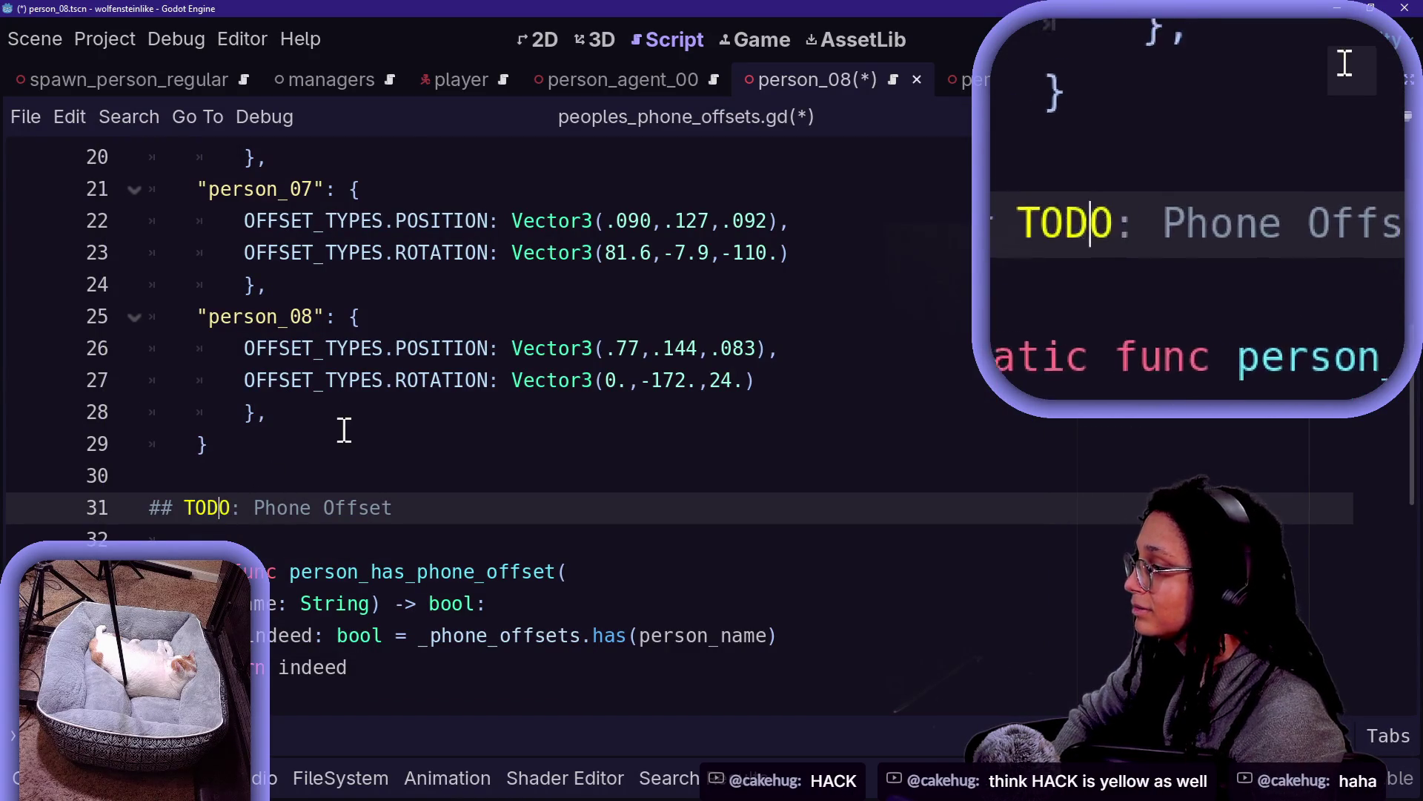
{"action": "double_click", "coordinate": [211, 504]}
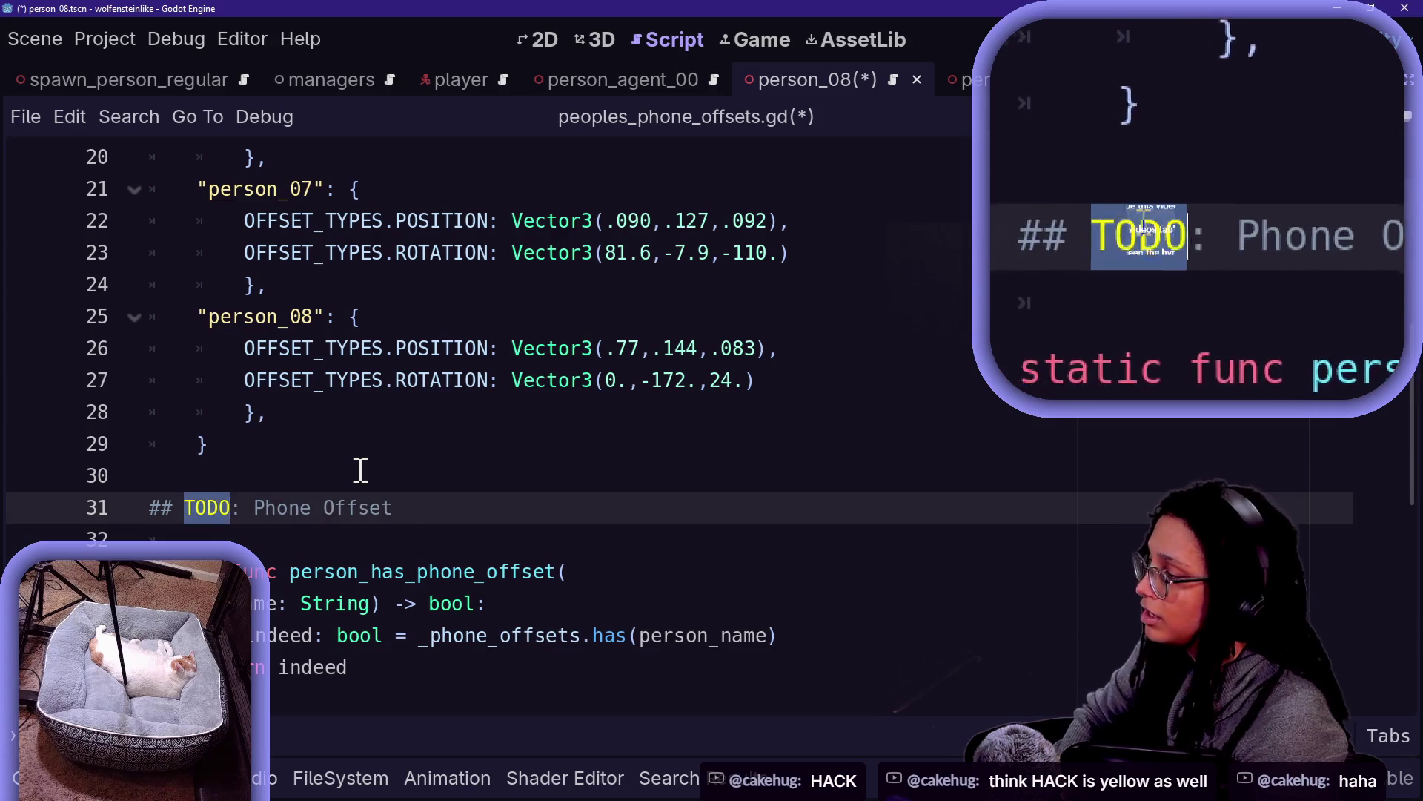
{"action": "type", "text": "HOWTO"}
{"action": "left_click", "coordinate": [359, 470]}
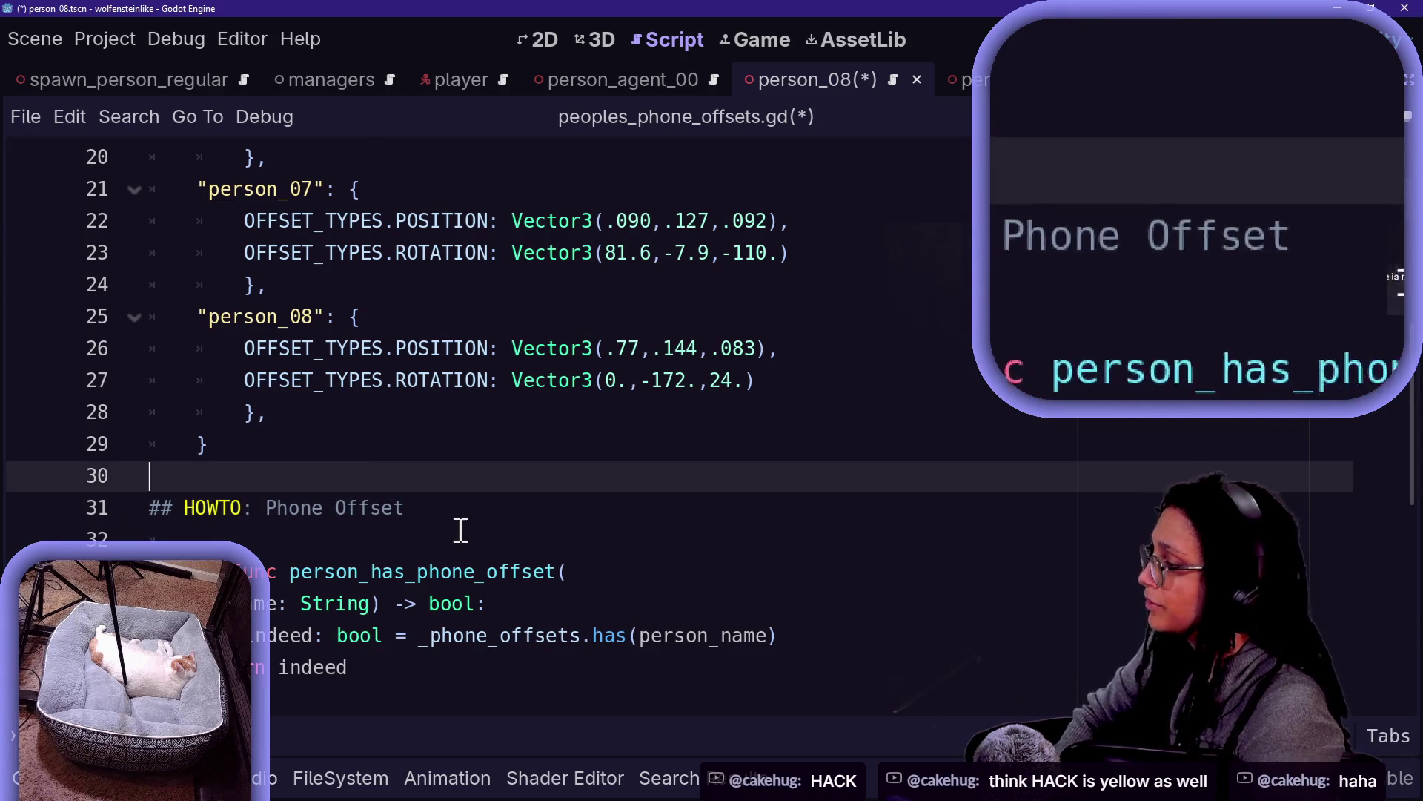
{"action": "left_click", "coordinate": [455, 511]}
{"action": "key", "text": "BackSpace"}
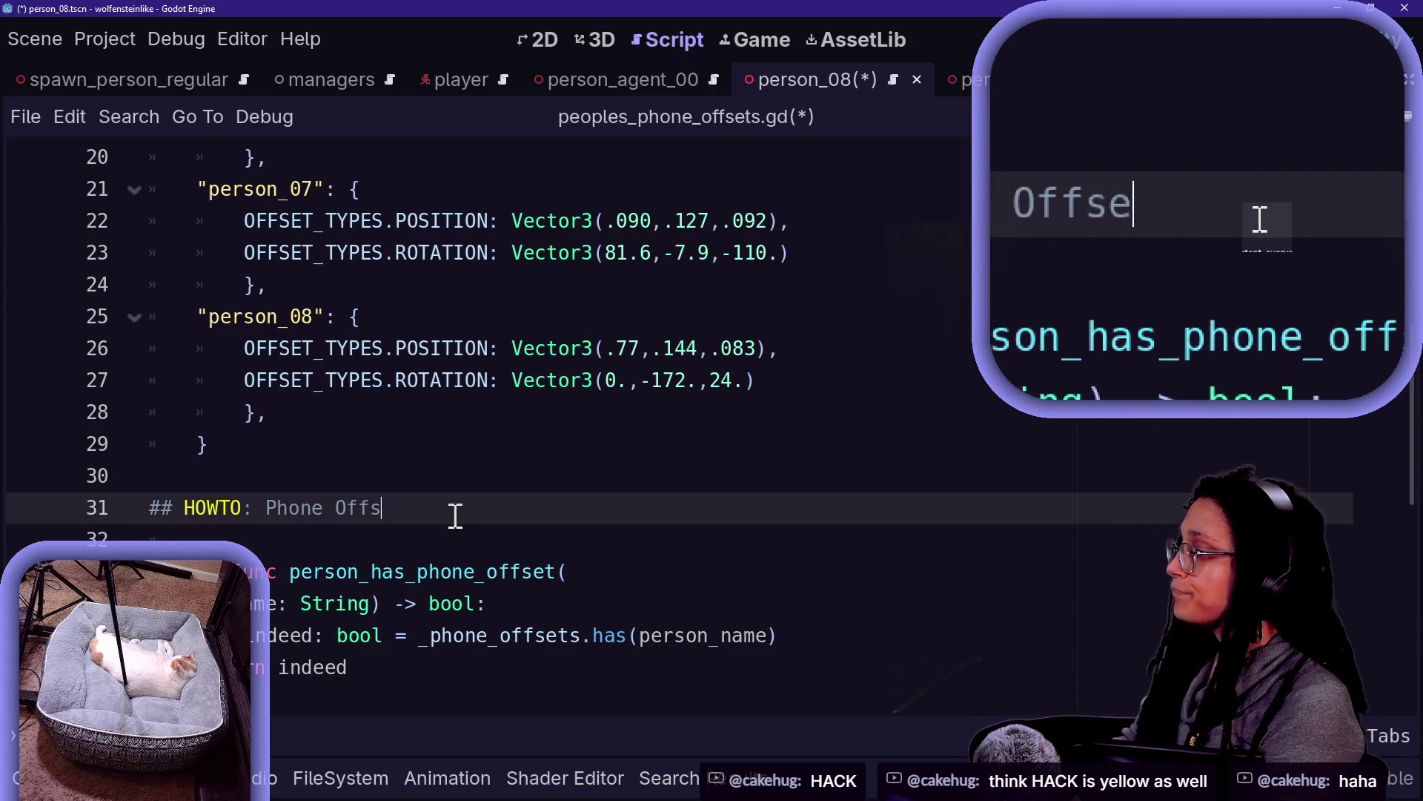
{"action": "key", "text": "BackSpace"}
{"action": "key", "text": "BackSpace"}
{"action": "key", "text": "BackSpace"}
{"action": "key", "text": "ctrl+z"}
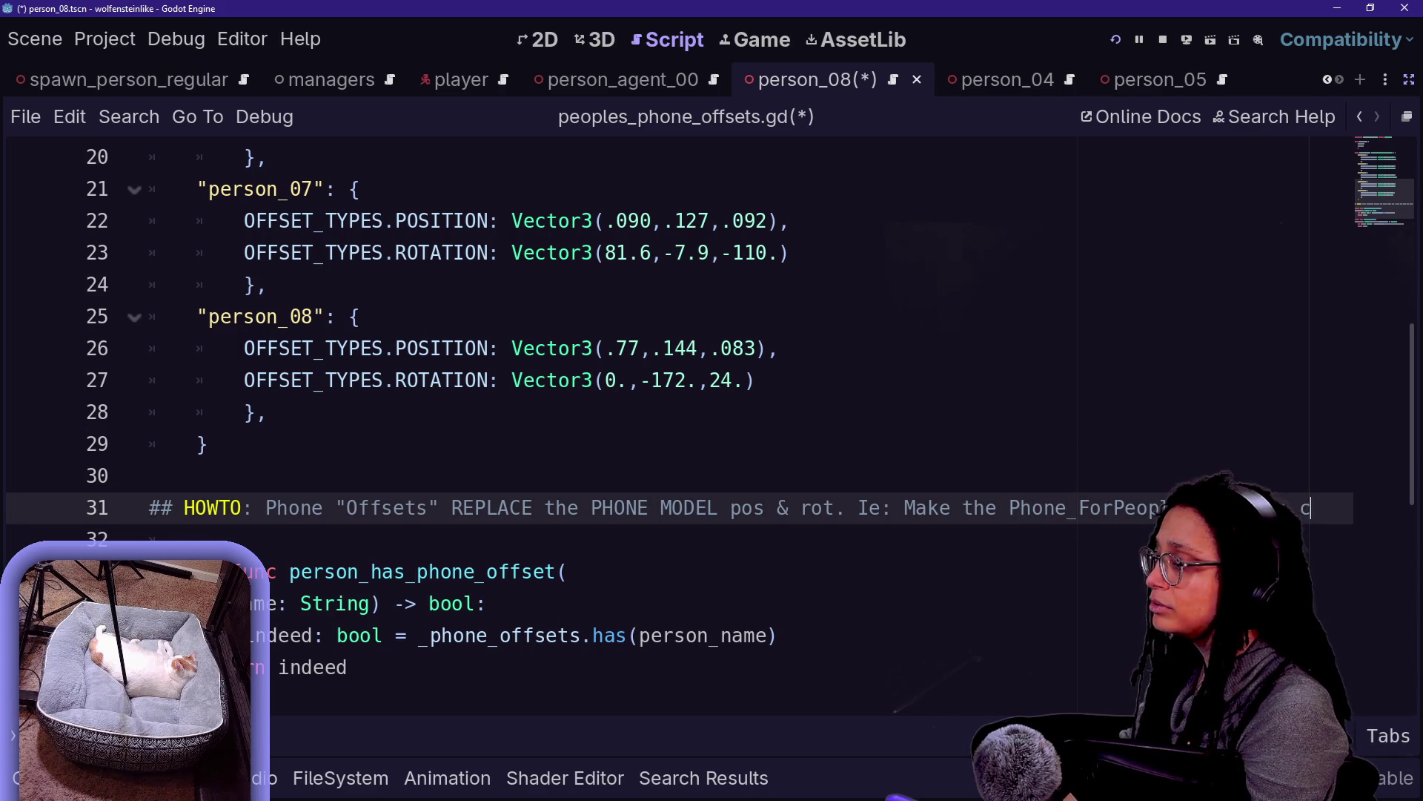
Finish the HOWTO comment with 'pos&rot there, then record THOSE numbers.'
{"action": "type", "text": "hildren"}
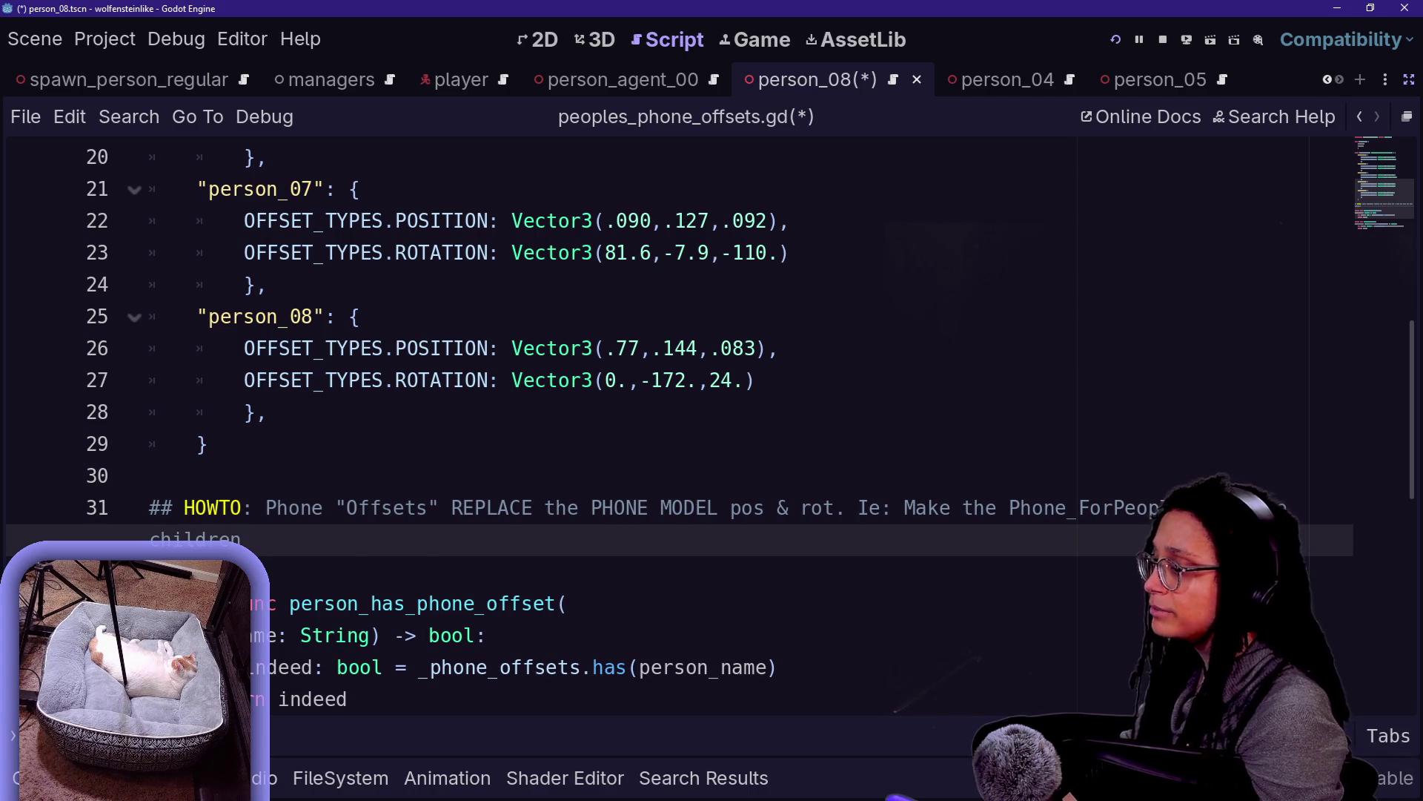
{"action": "left_click", "coordinate": [241, 507]}
{"action": "type", "text": "s"}
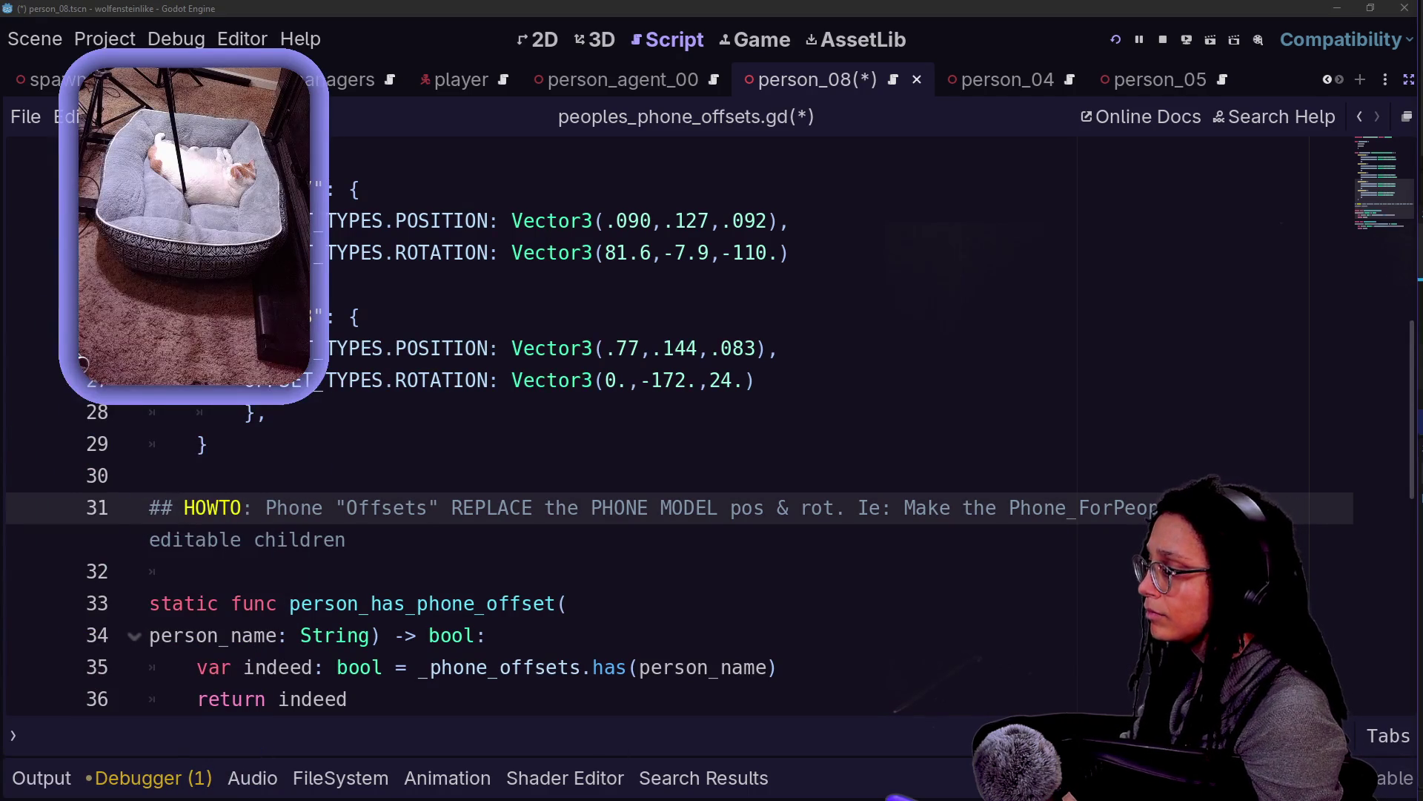
{"action": "left_click", "coordinate": [347, 538]}
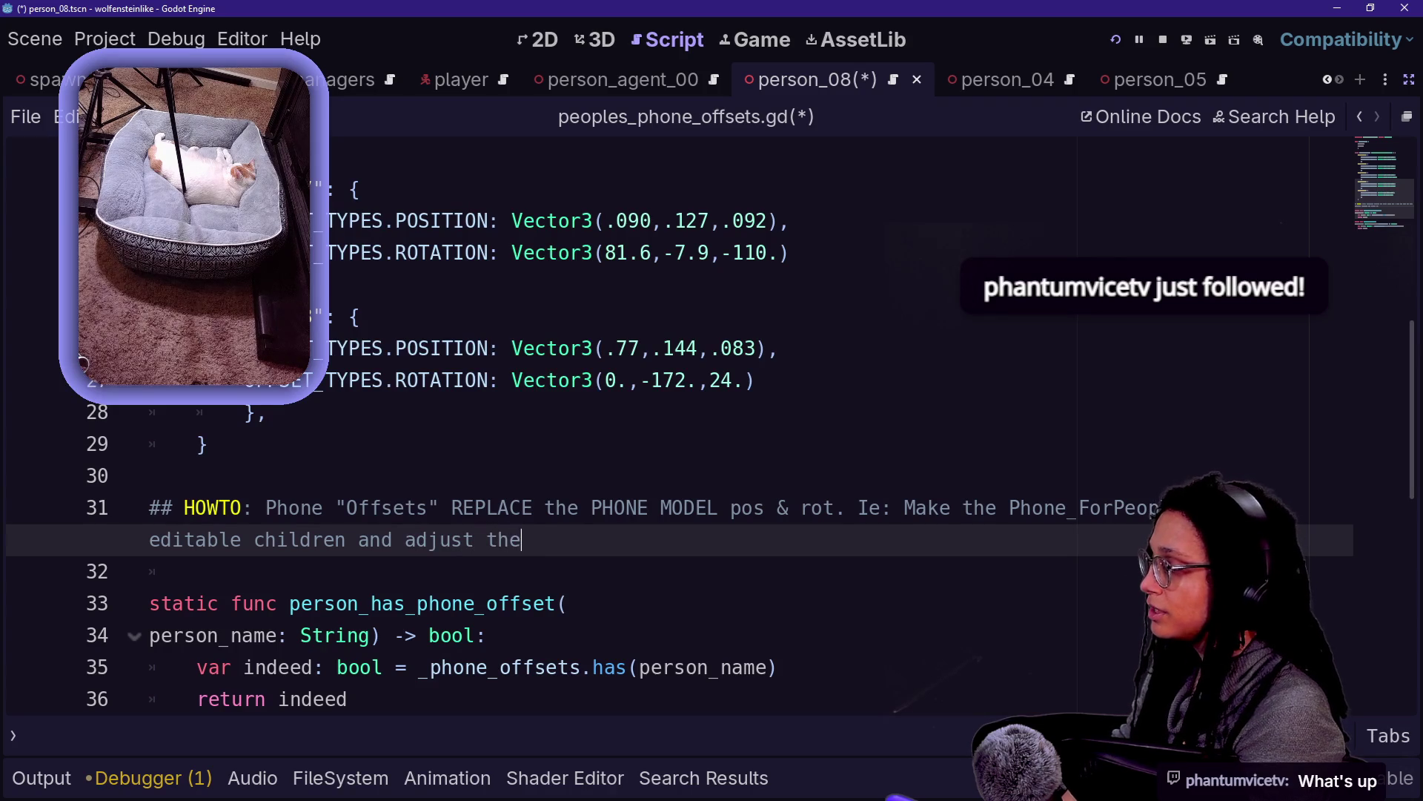
{"action": "key", "text": "BackSpace"}
{"action": "key", "text": "BackSpace"}
{"action": "key", "text": "BackSpace"}
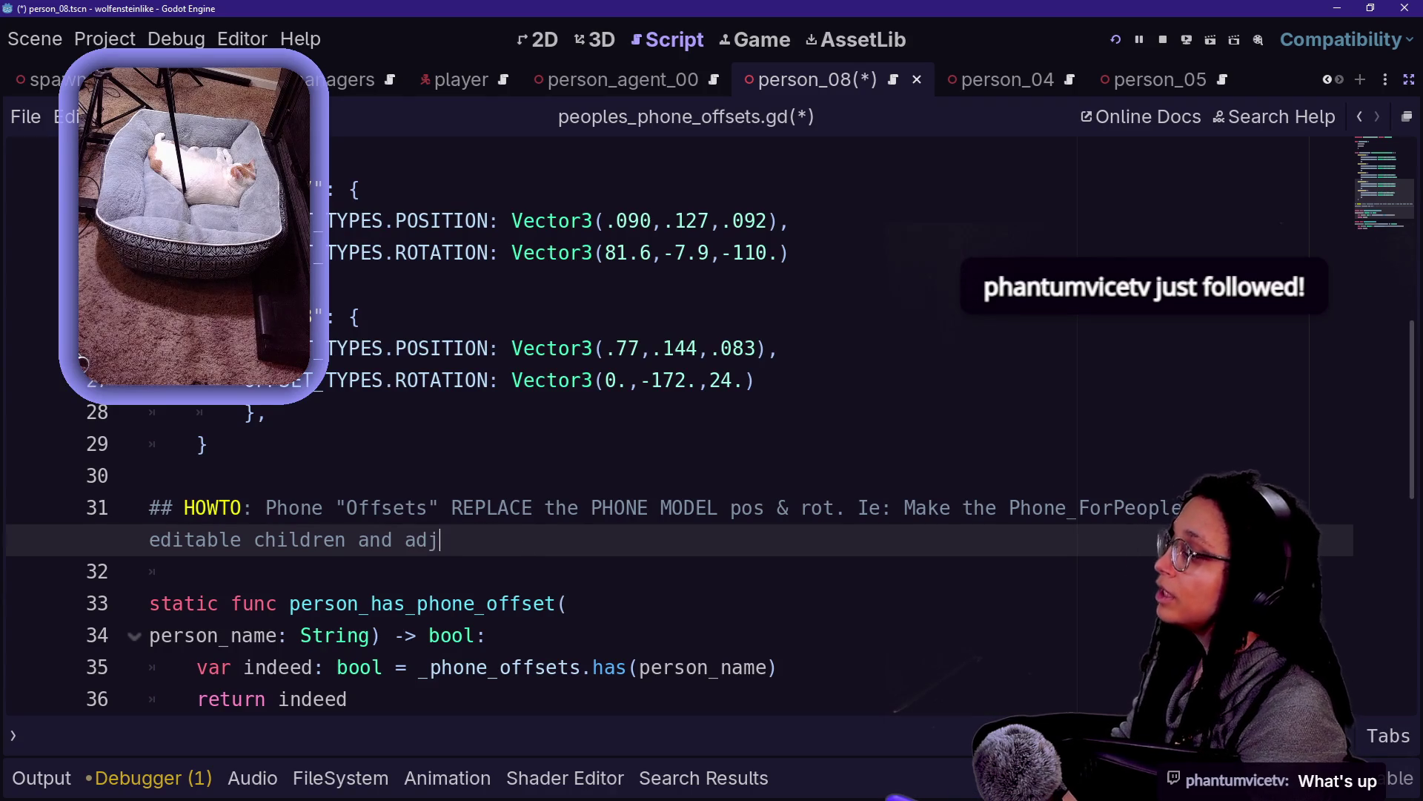
{"action": "type", "text": "ust pos"}
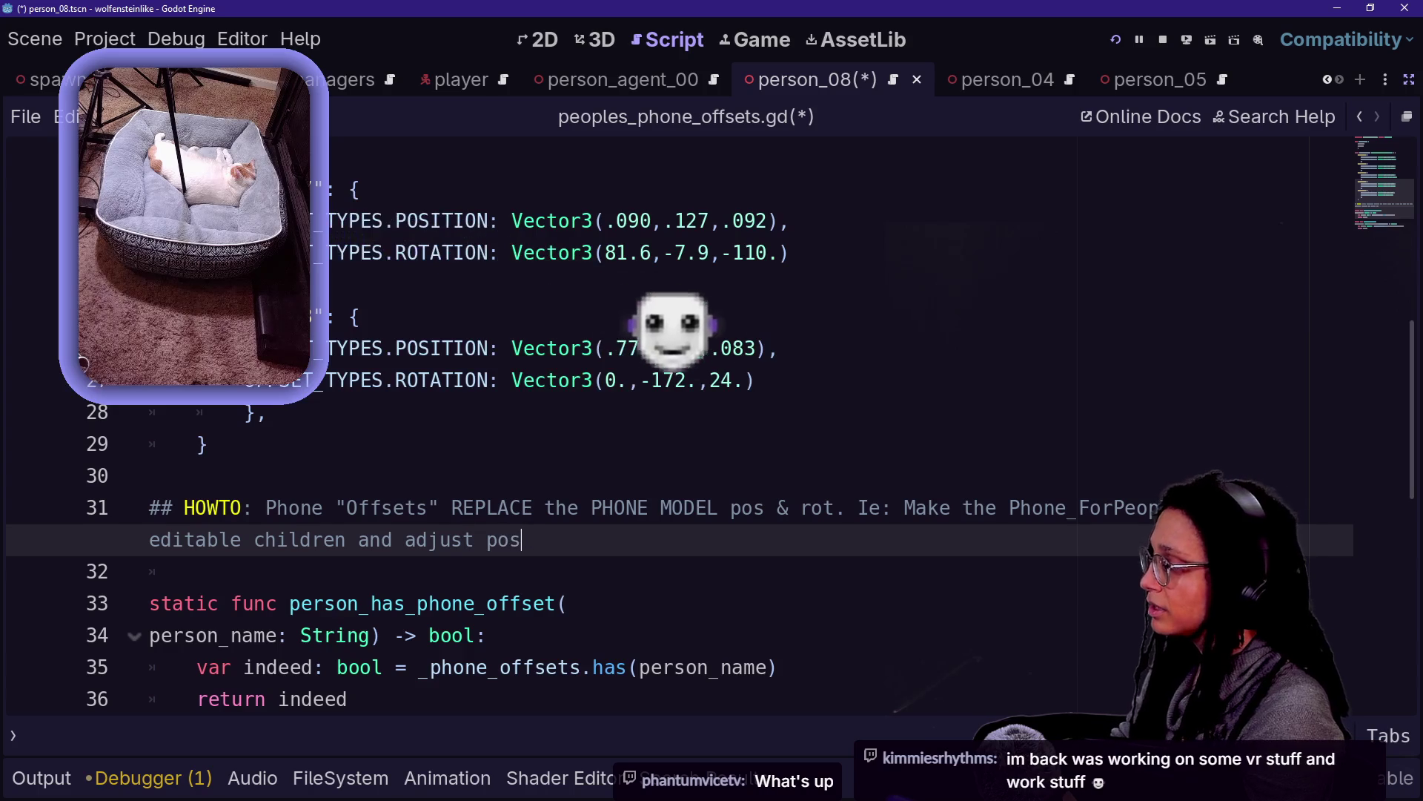
{"action": "type", "text": "&rot there, then record THOSE n"}
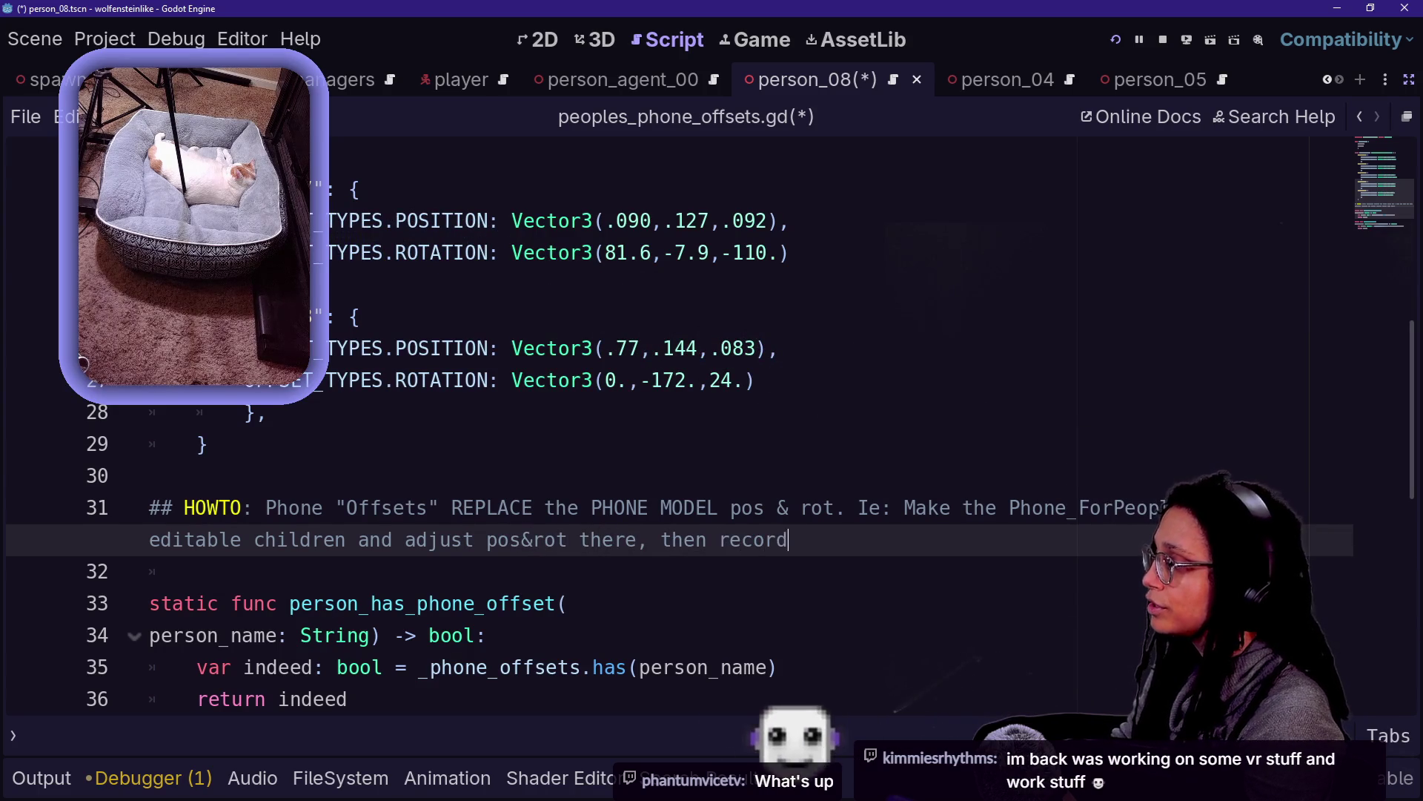
{"action": "type", "text": "umbers. Uneditable-"}
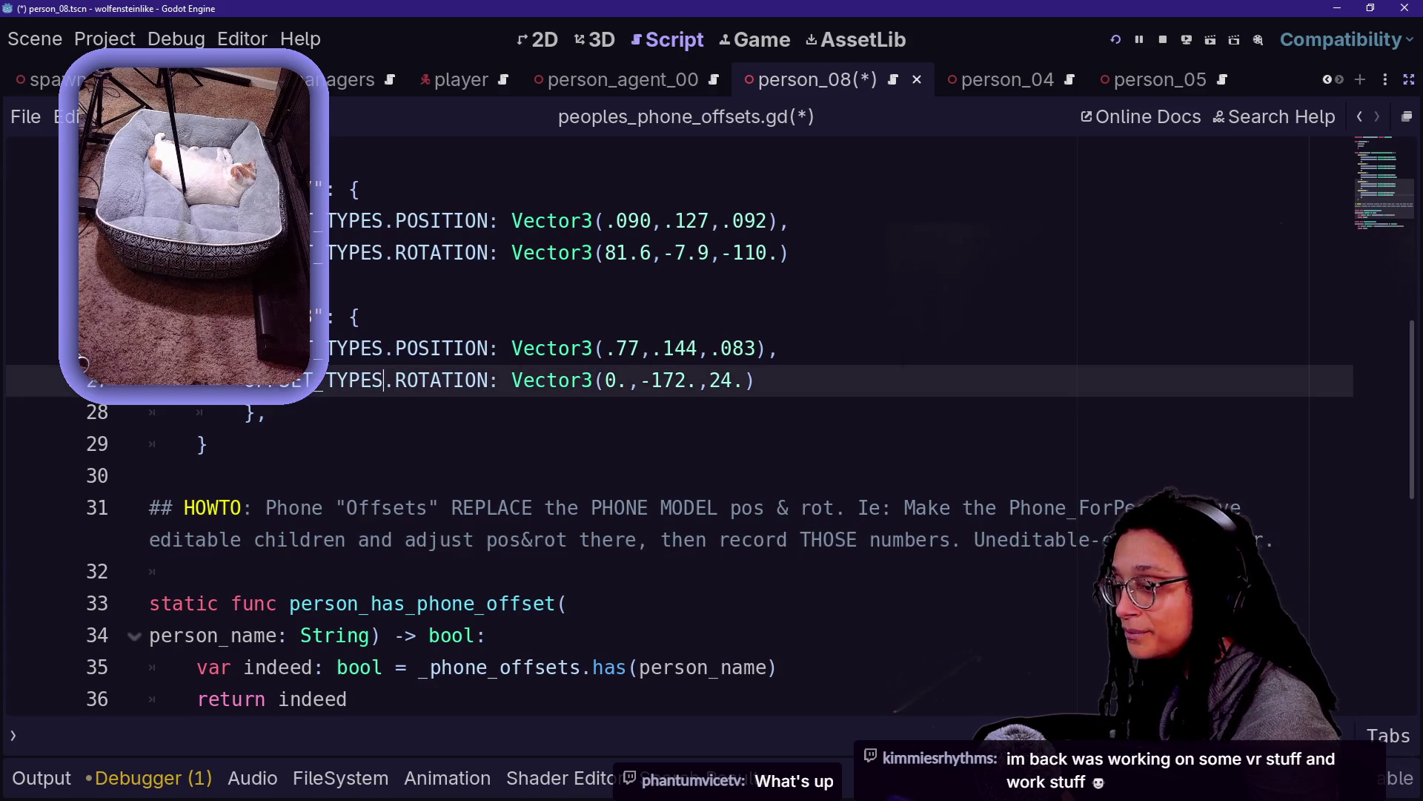
Save peoples_phone_offsets.gd
{"action": "key", "text": "ctrl+s"}
{"action": "left_click", "coordinate": [197, 571]}
{"action": "left_click", "coordinate": [976, 539]}
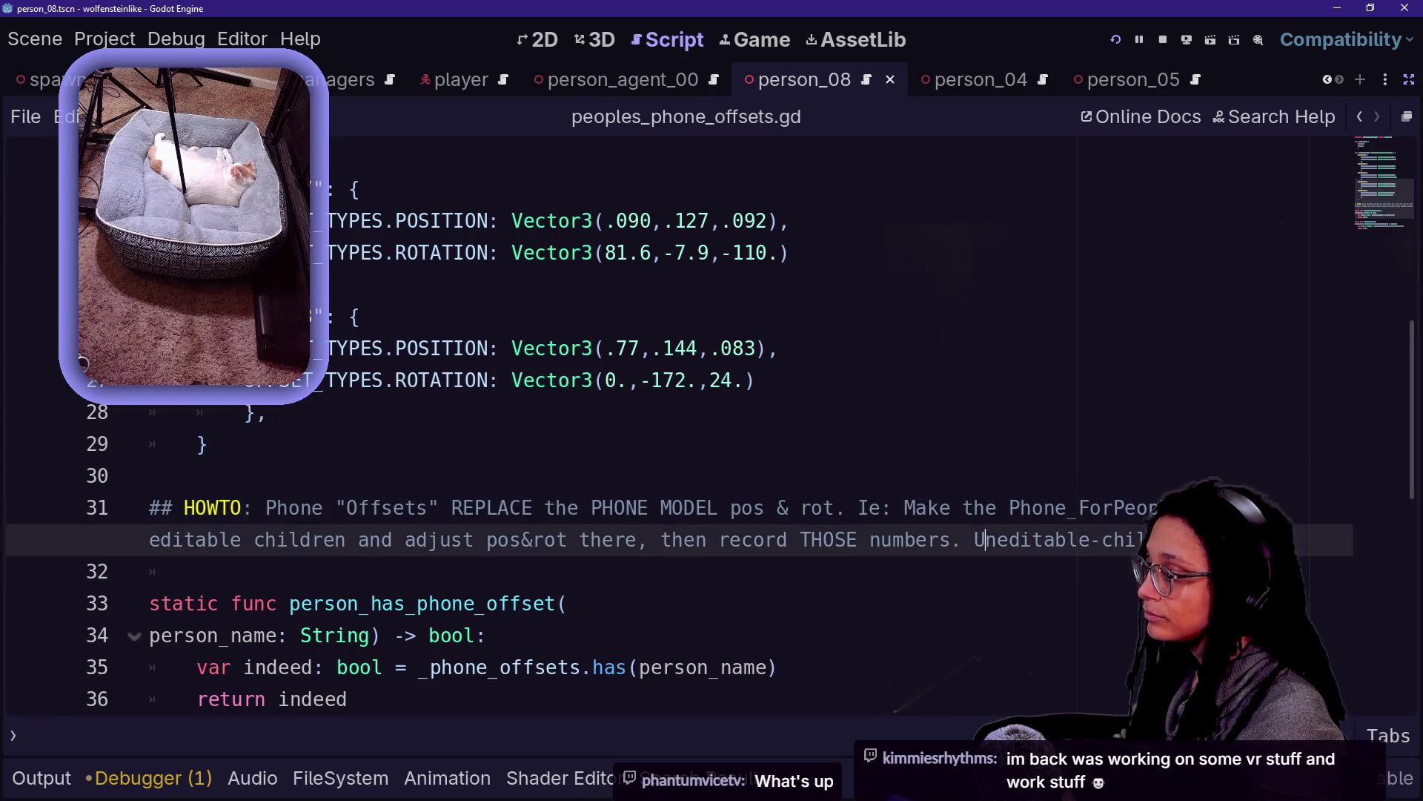
{"action": "key", "text": "Down"}
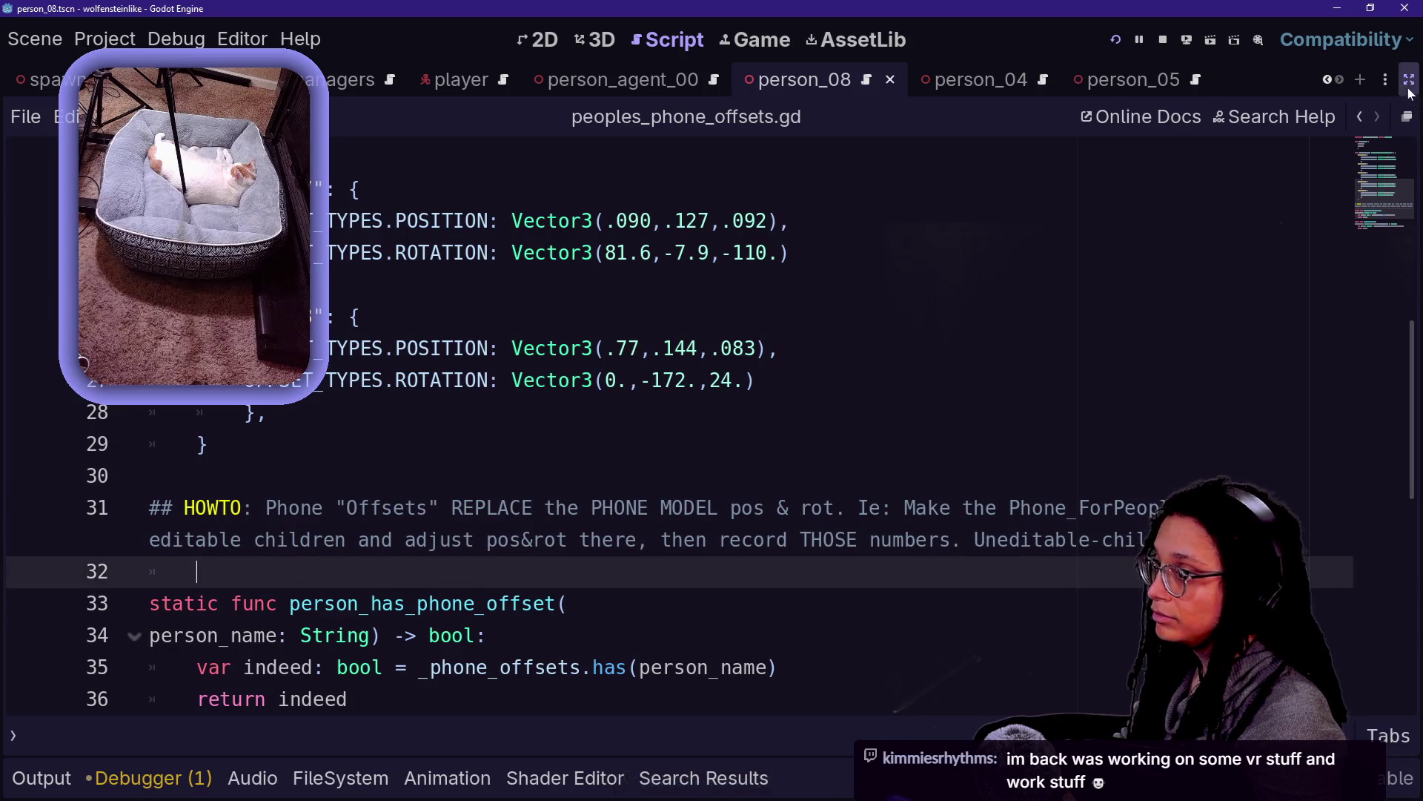
Restore the scene panels, review person_08's offset lines 25–28, and save
{"action": "left_click", "coordinate": [1409, 79]}
{"action": "left_click", "coordinate": [812, 508]}
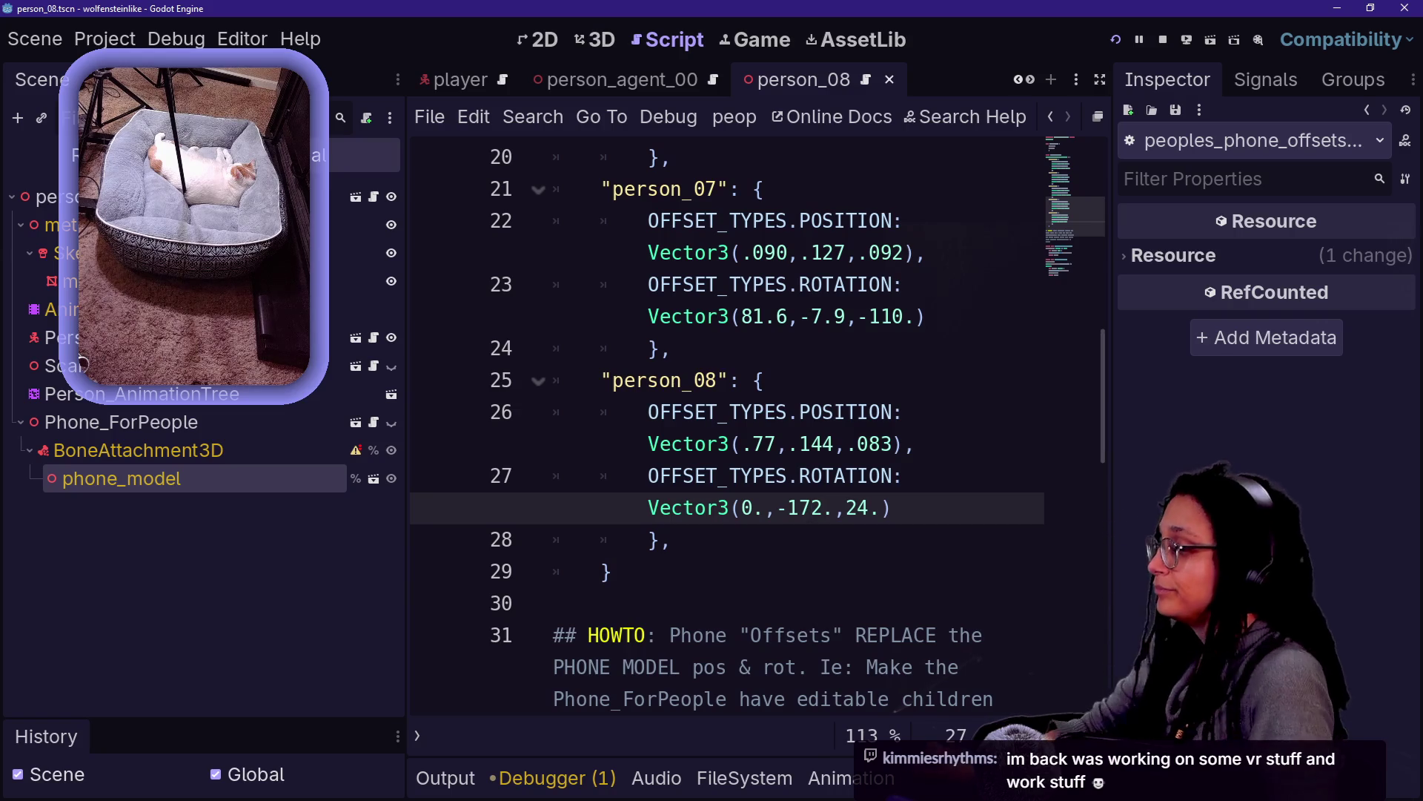
{"action": "left_click", "coordinate": [763, 380]}
{"action": "scroll", "coordinate": [763, 381], "scroll_direction": "down", "scroll_amount": 2}
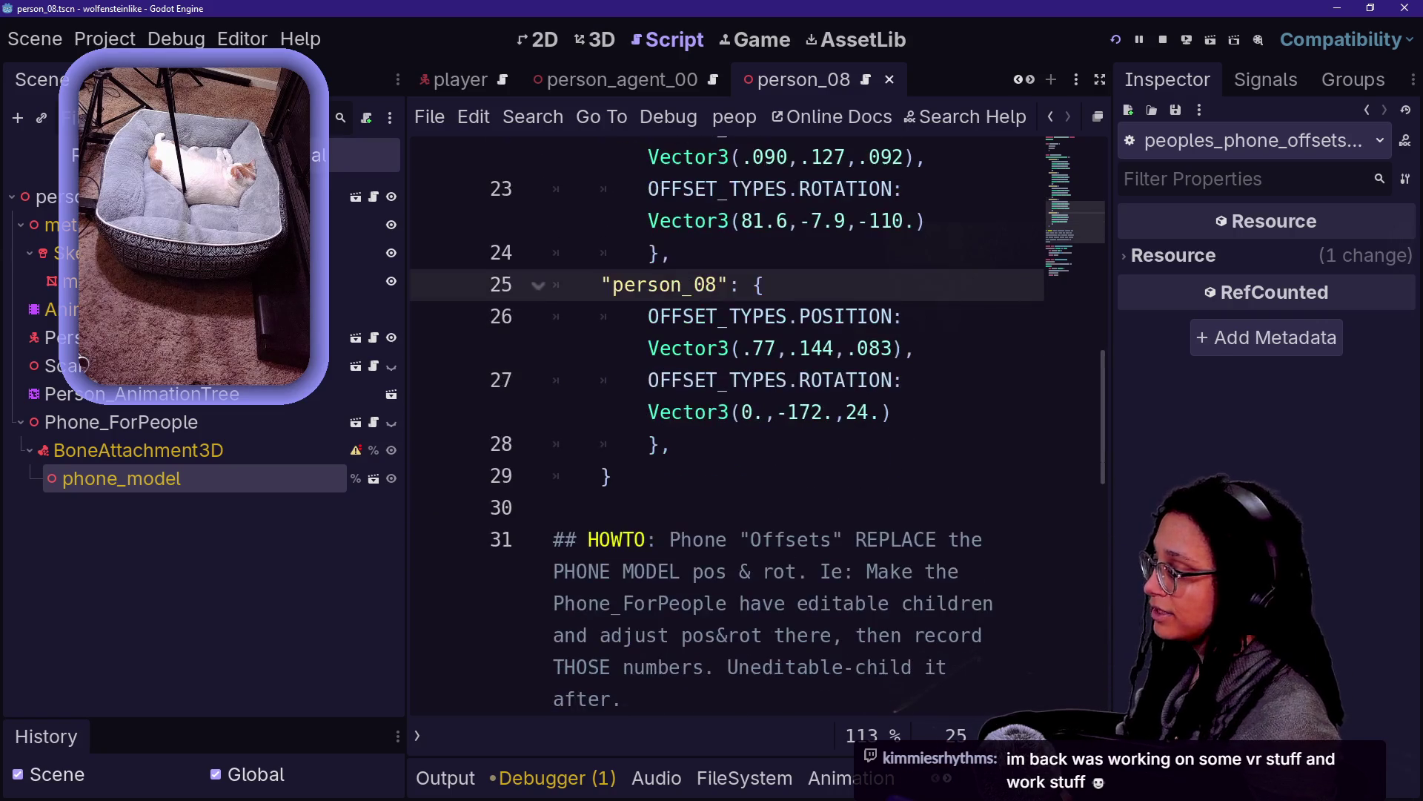
{"action": "left_click", "coordinate": [671, 443]}
{"action": "key", "text": "ctrl+s"}
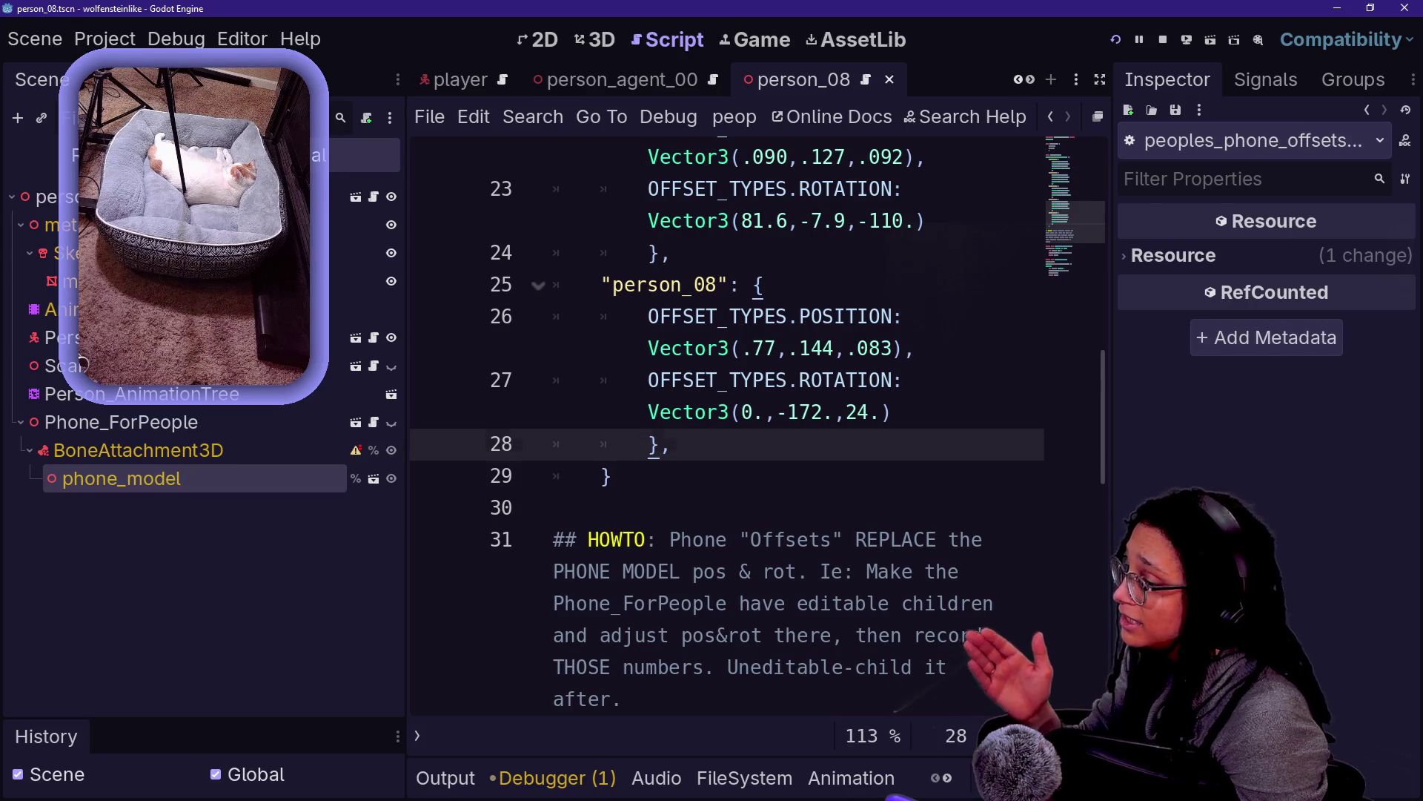
{"action": "left_click", "coordinate": [831, 571]}
Select phone_model in 3D and frame the person_08 character in the viewport
{"action": "left_click", "coordinate": [616, 47]}
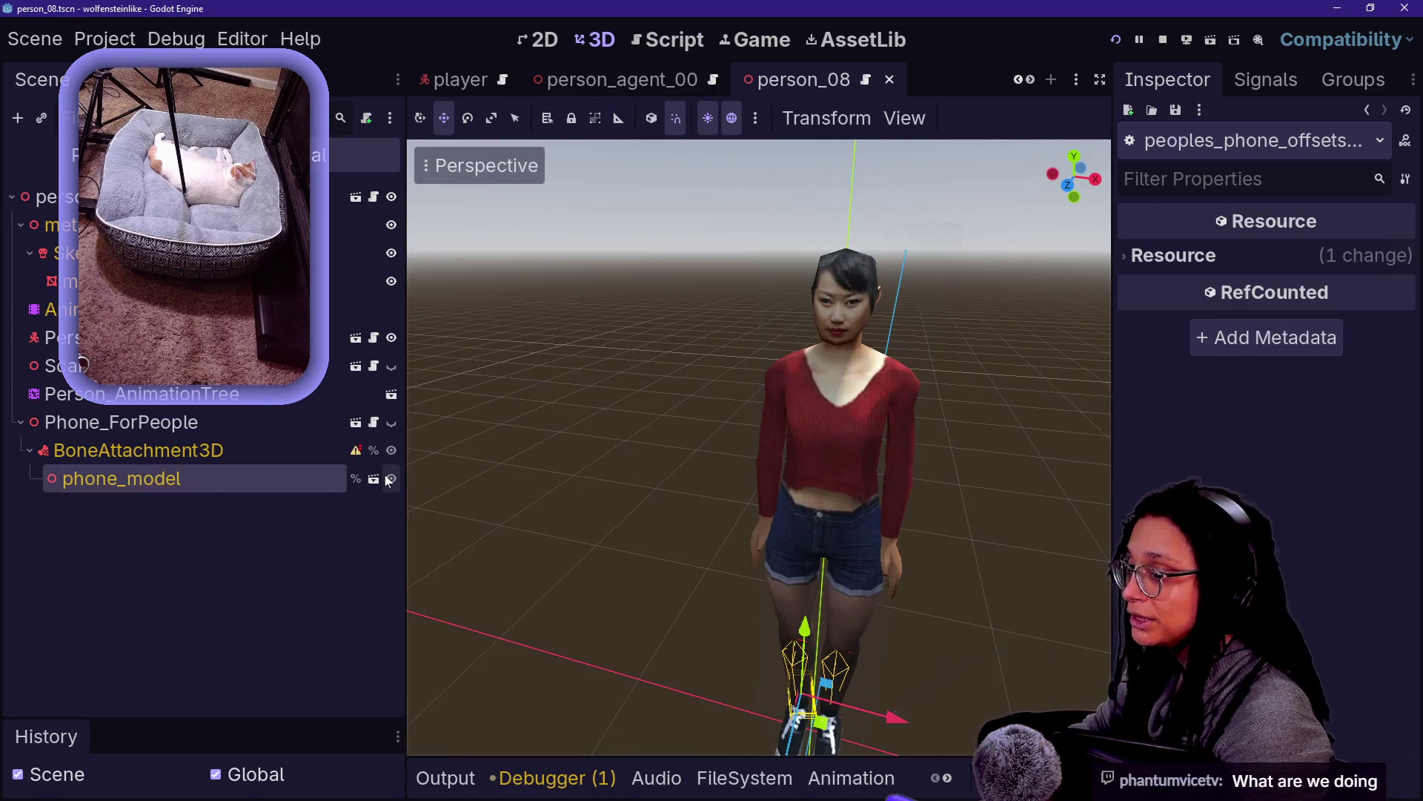
{"action": "left_click", "coordinate": [171, 479]}
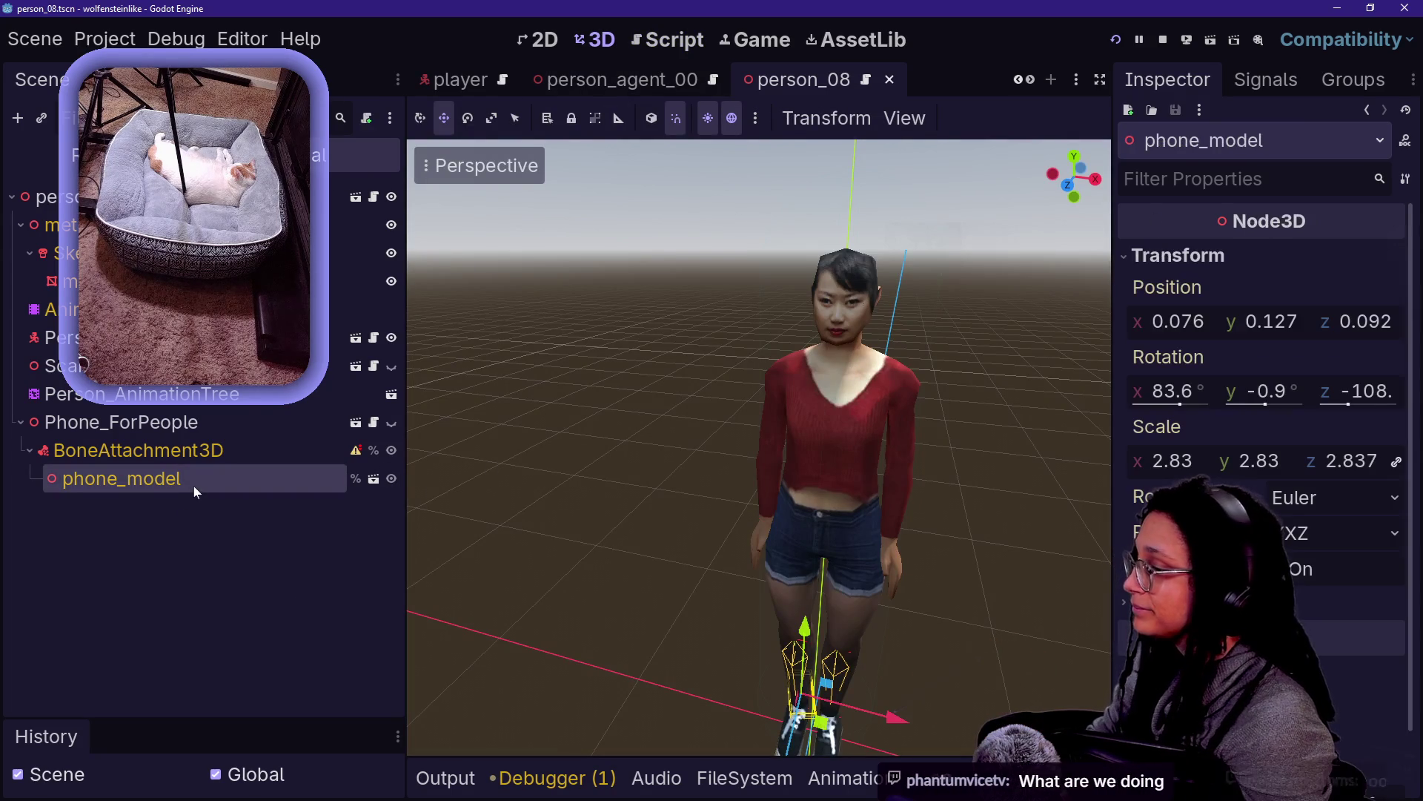
{"action": "key", "text": "f"}
{"action": "key", "text": "w"}
{"action": "scroll", "coordinate": [759, 445], "scroll_direction": "up", "scroll_amount": 3}
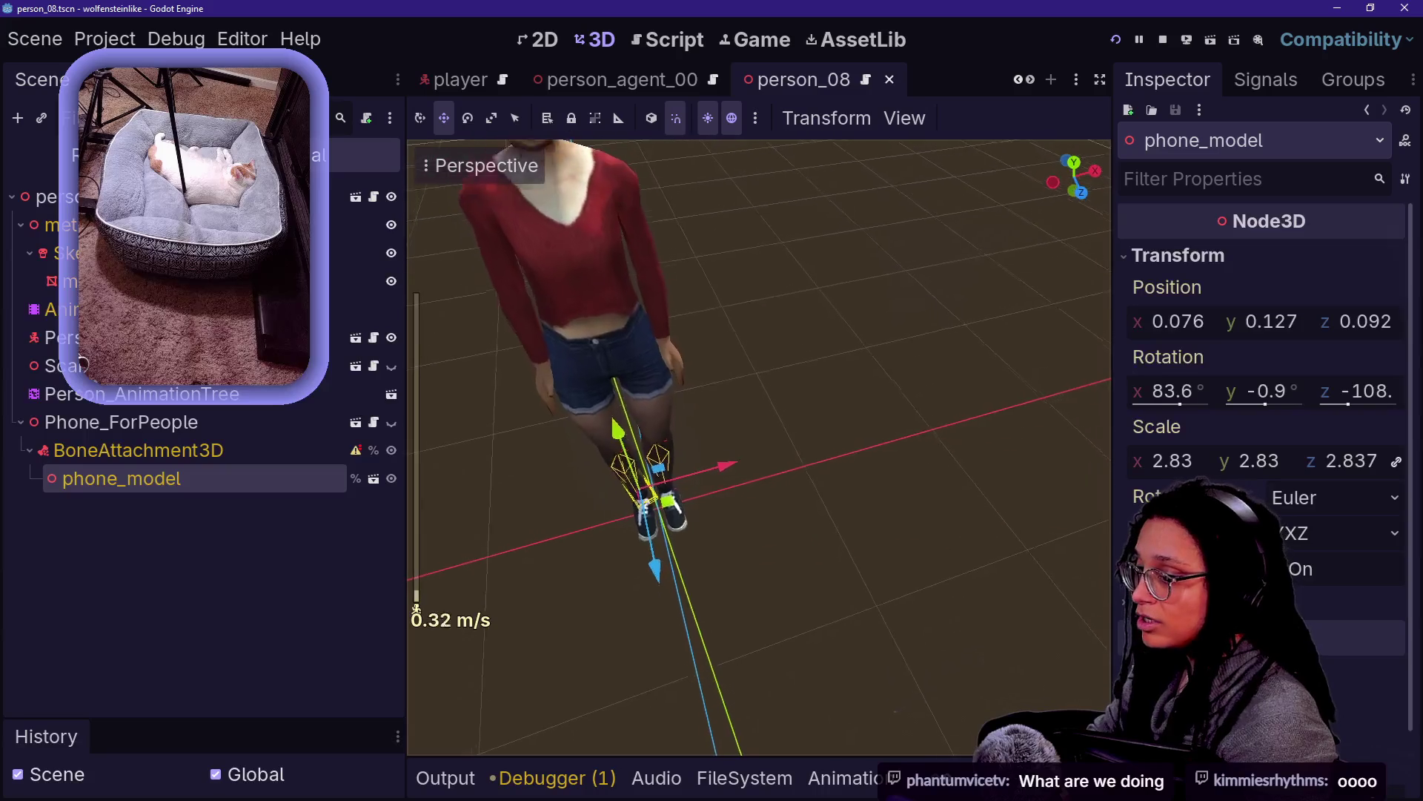
{"action": "key", "text": "s"}
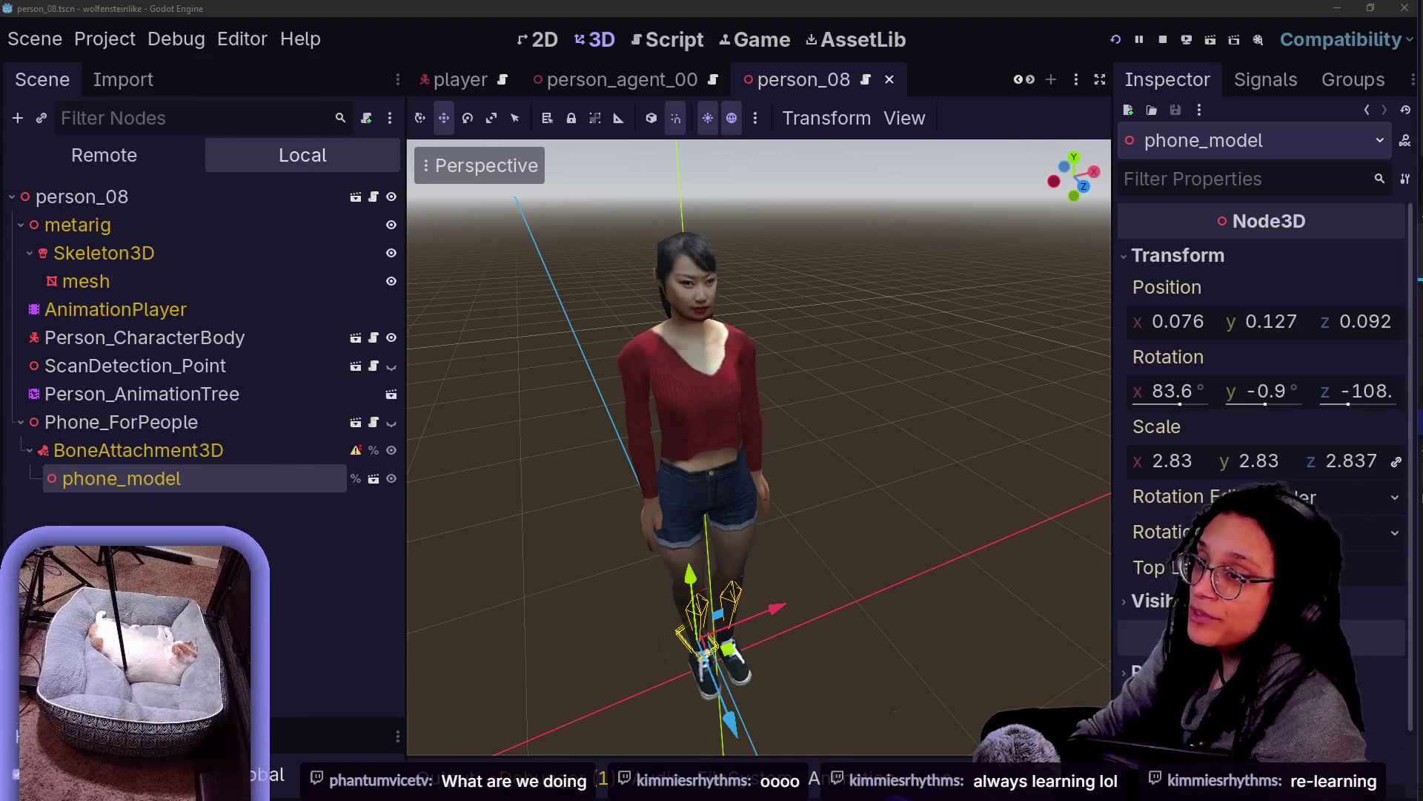
{"action": "left_click", "coordinate": [310, 525]}
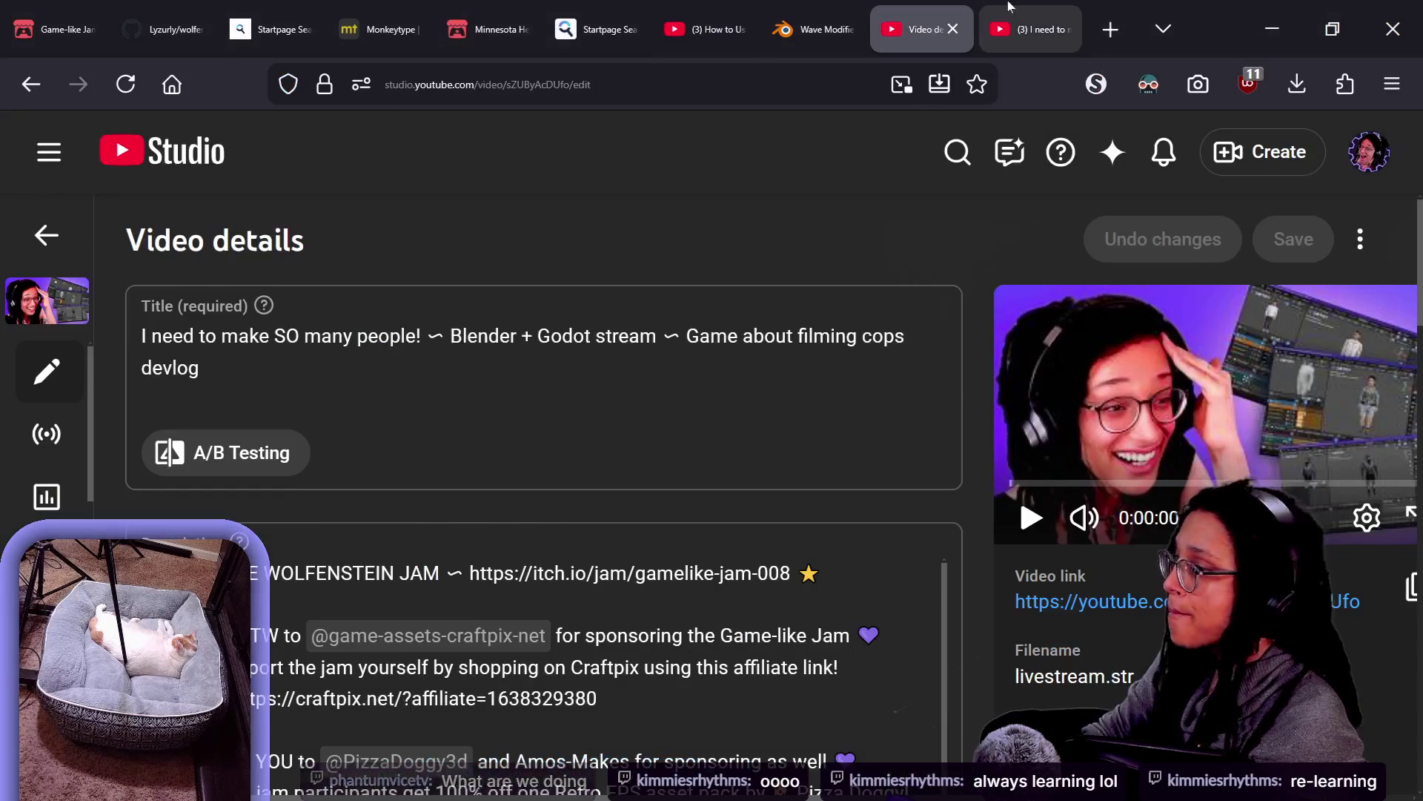
Rewind the YouTube Studio stream preview by five seconds
{"action": "key", "text": "Left"}
{"action": "key", "text": "Left"}
{"action": "key", "text": "Left"}
{"action": "key", "text": "Left"}
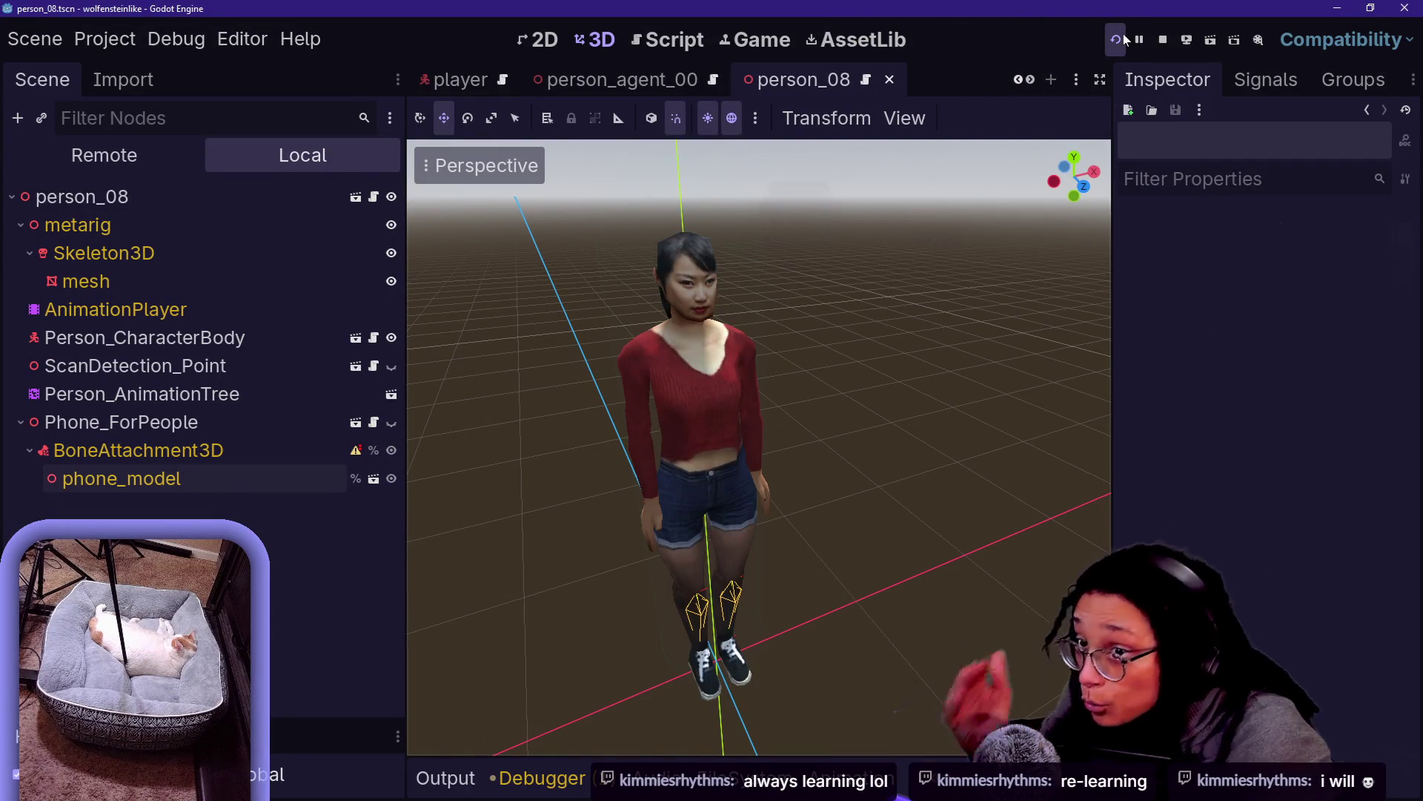
Comment out person_08's offset entry on lines 25–28 with Ctrl+K and run the game
{"action": "left_click", "coordinate": [246, 443]}
{"action": "left_click", "coordinate": [243, 433]}
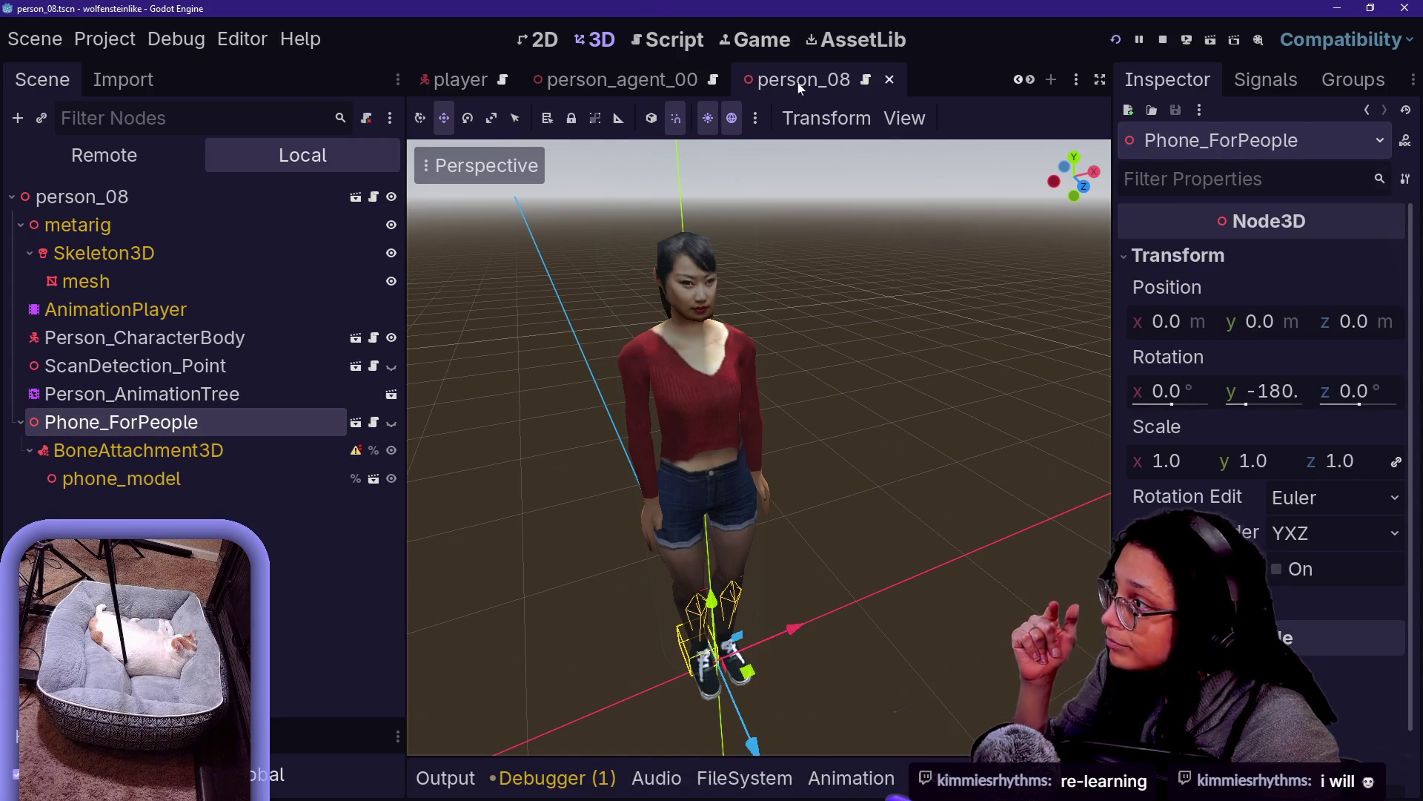
{"action": "left_click", "coordinate": [670, 35]}
{"action": "mouse_move", "coordinate": [671, 445]}
{"action": "left_mouse_down"}
{"action": "mouse_move", "coordinate": [668, 381]}
{"action": "mouse_move", "coordinate": [741, 285]}
{"action": "left_mouse_up"}
{"action": "key", "text": "ctrl+k"}
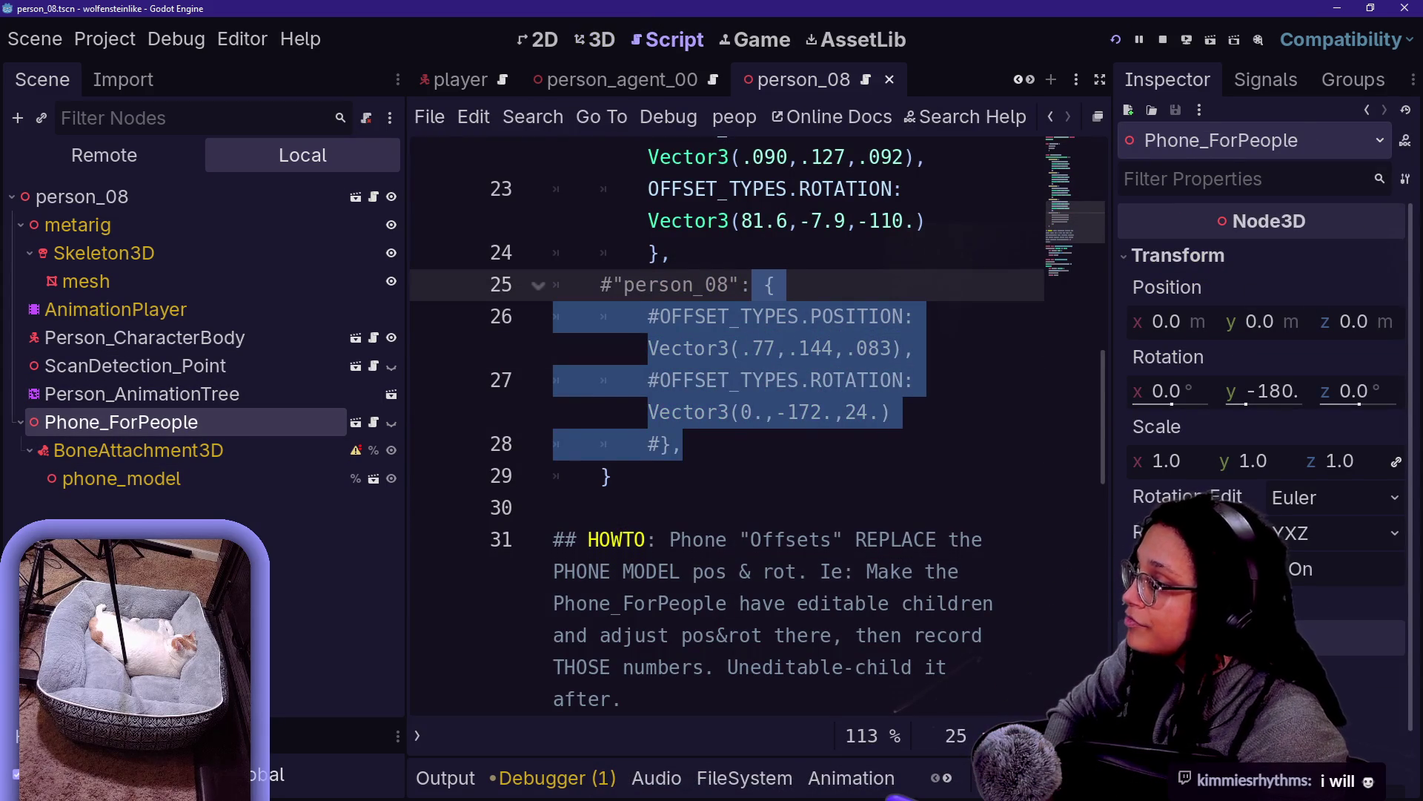
{"action": "key", "text": "F5"}
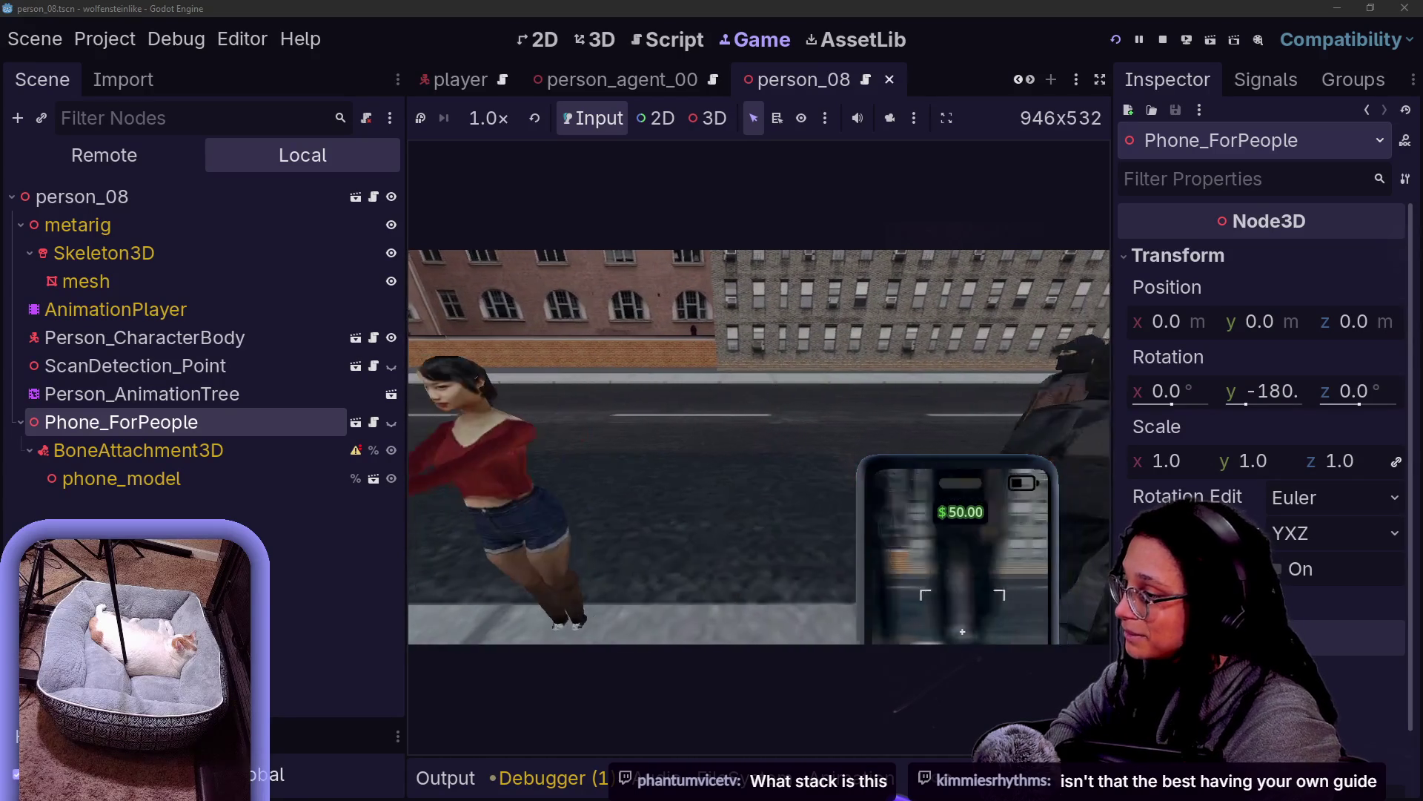
{"action": "left_click", "coordinate": [890, 118]}
{"action": "left_click", "coordinate": [689, 119]}
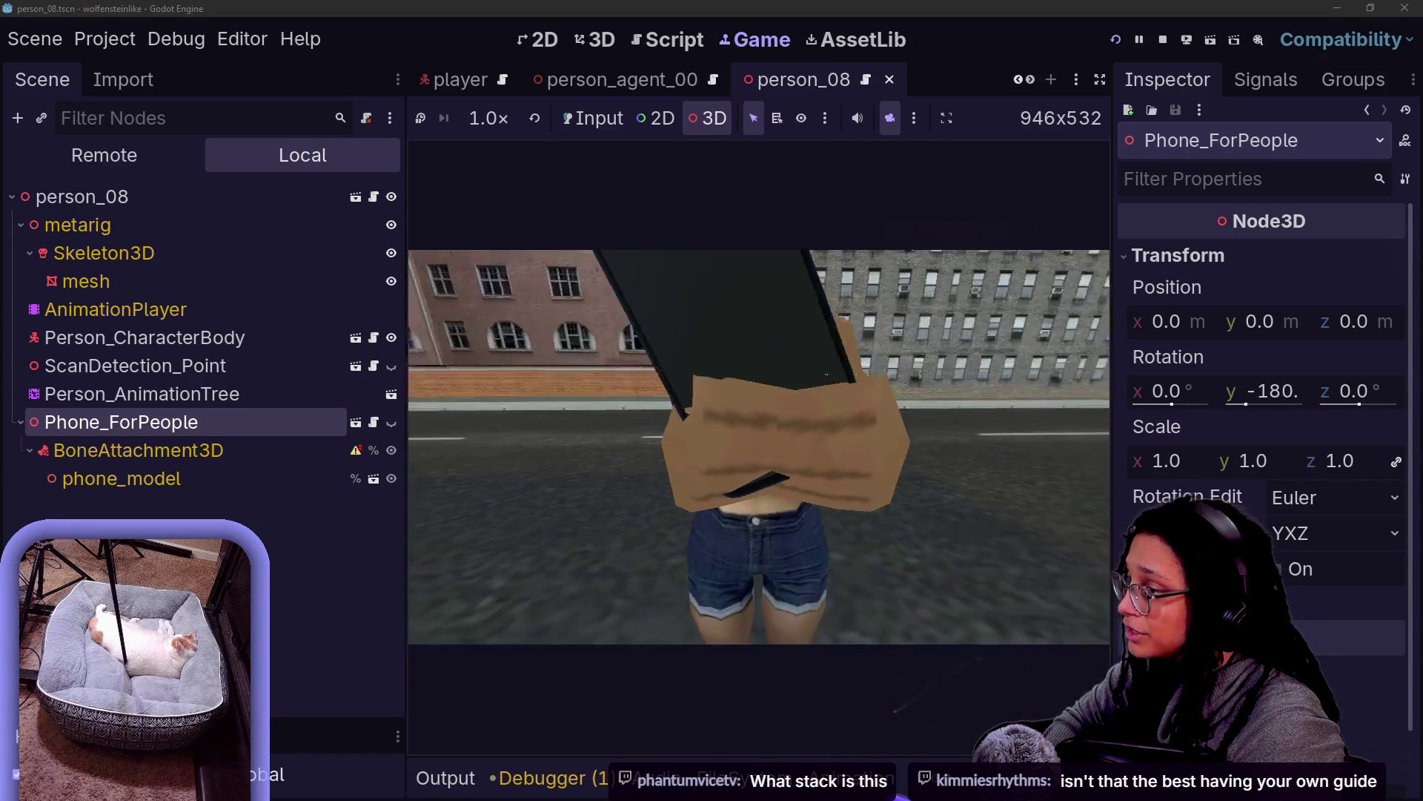
{"action": "left_click", "coordinate": [741, 341]}
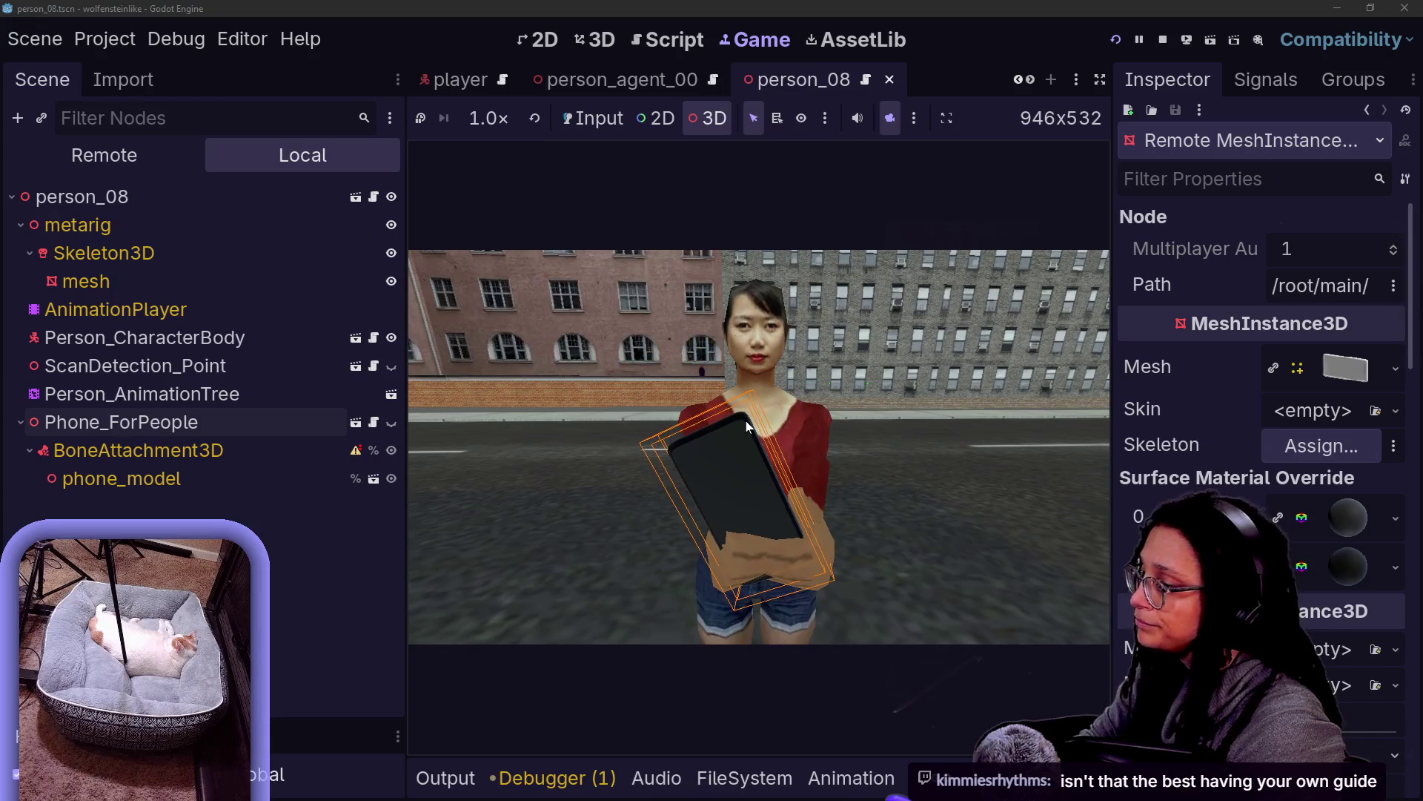
{"action": "left_click", "coordinate": [138, 474]}
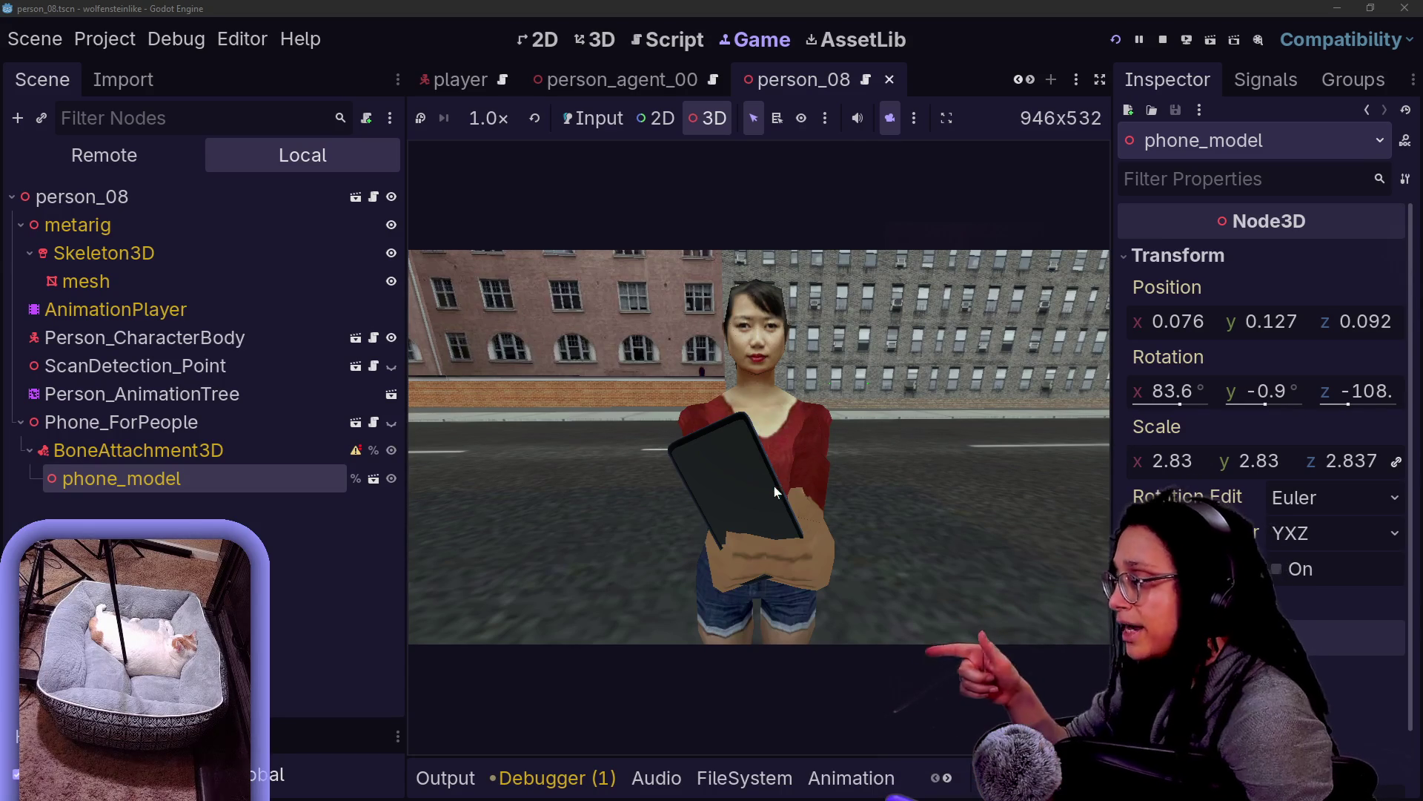
Tilt and turn phone_model and slide it sideways toward person_08's body
{"action": "mouse_move", "coordinate": [1179, 391]}
{"action": "left_mouse_down"}
{"action": "mouse_move", "coordinate": [1362, 406]}
{"action": "mouse_move", "coordinate": [1350, 408]}
{"action": "left_mouse_up"}
{"action": "key", "text": "ctrl+z"}
{"action": "key", "text": "ctrl+z"}
{"action": "key", "text": "ctrl+z"}
{"action": "left_click_drag", "start_coordinate": [1163, 381], "coordinate": [1180, 390]}
{"action": "left_click_drag", "start_coordinate": [1343, 393], "coordinate": [1351, 405]}
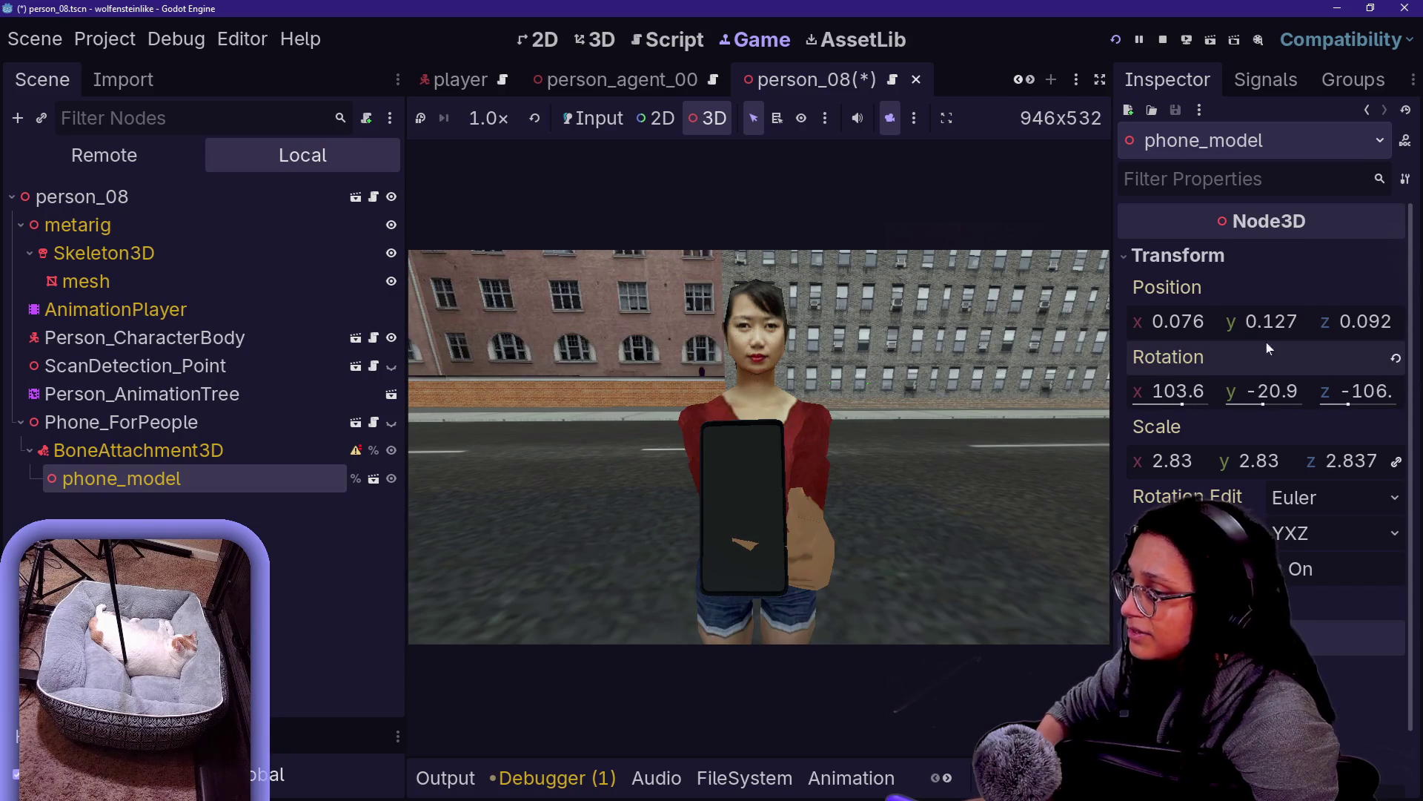
{"action": "left_click_drag", "start_coordinate": [1161, 324], "coordinate": [1156, 324]}
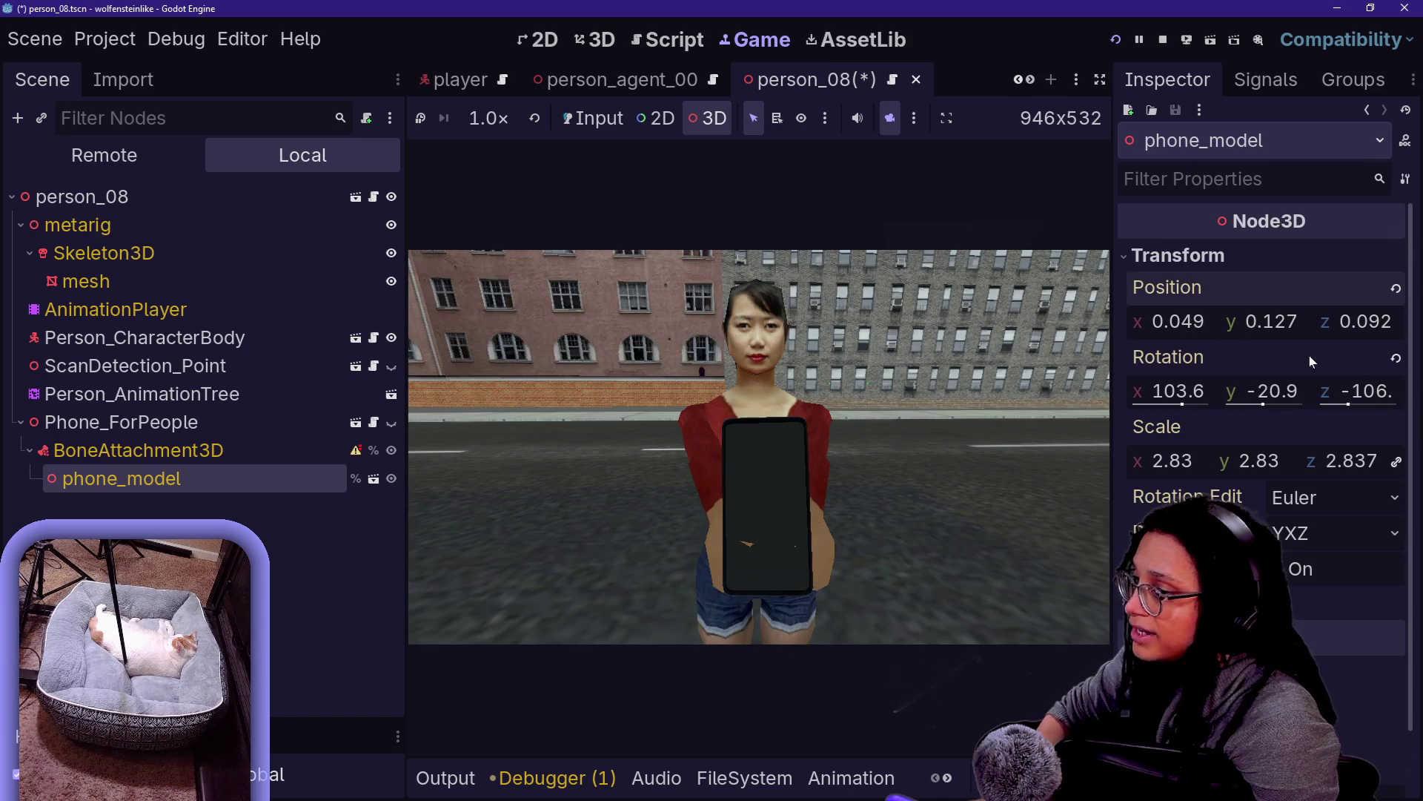
{"action": "mouse_move", "coordinate": [1272, 390]}
{"action": "left_mouse_down"}
{"action": "mouse_move", "coordinate": [1290, 390]}
{"action": "mouse_move", "coordinate": [1261, 404]}
{"action": "mouse_move", "coordinate": [1318, 404]}
{"action": "left_mouse_up"}
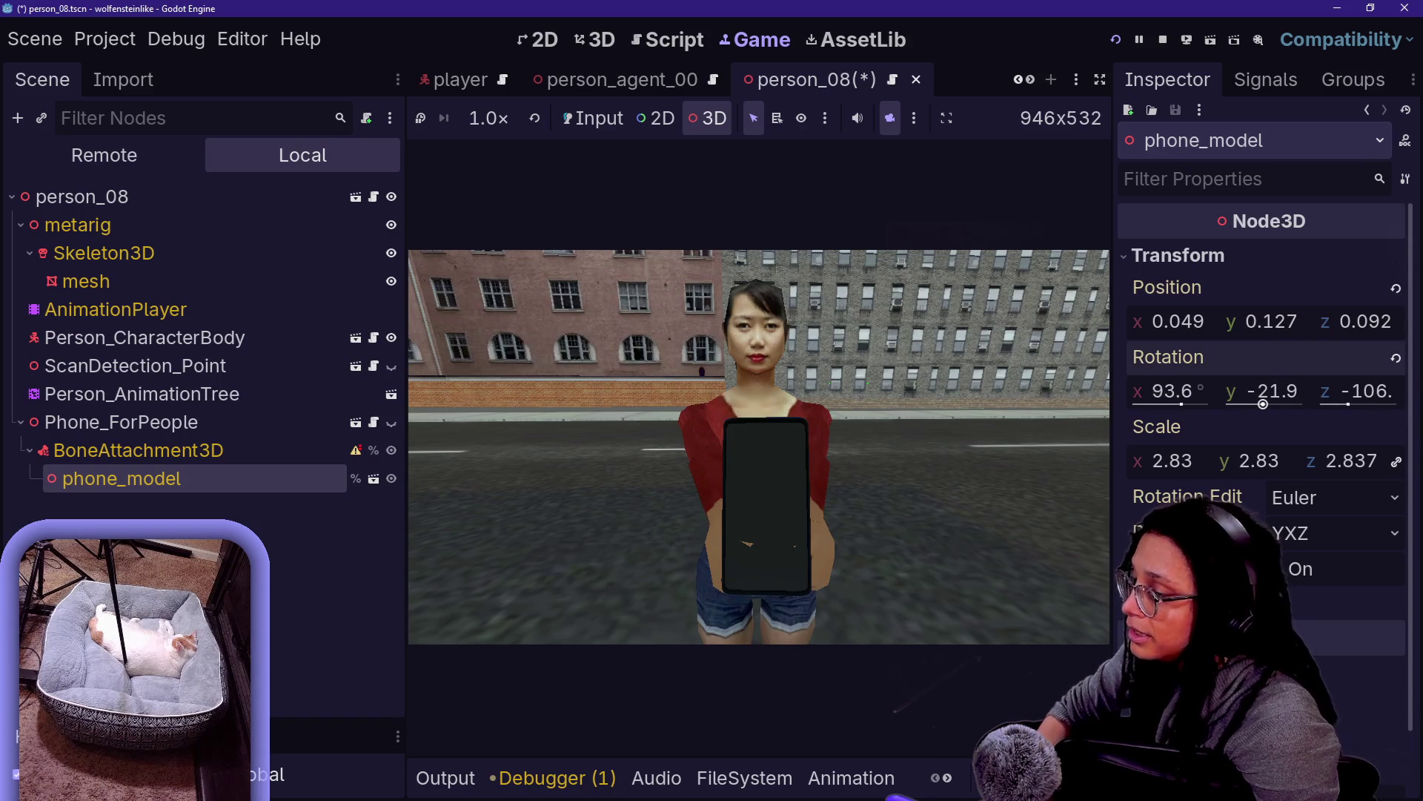
{"action": "left_click_drag", "start_coordinate": [1182, 391], "coordinate": [1168, 391]}
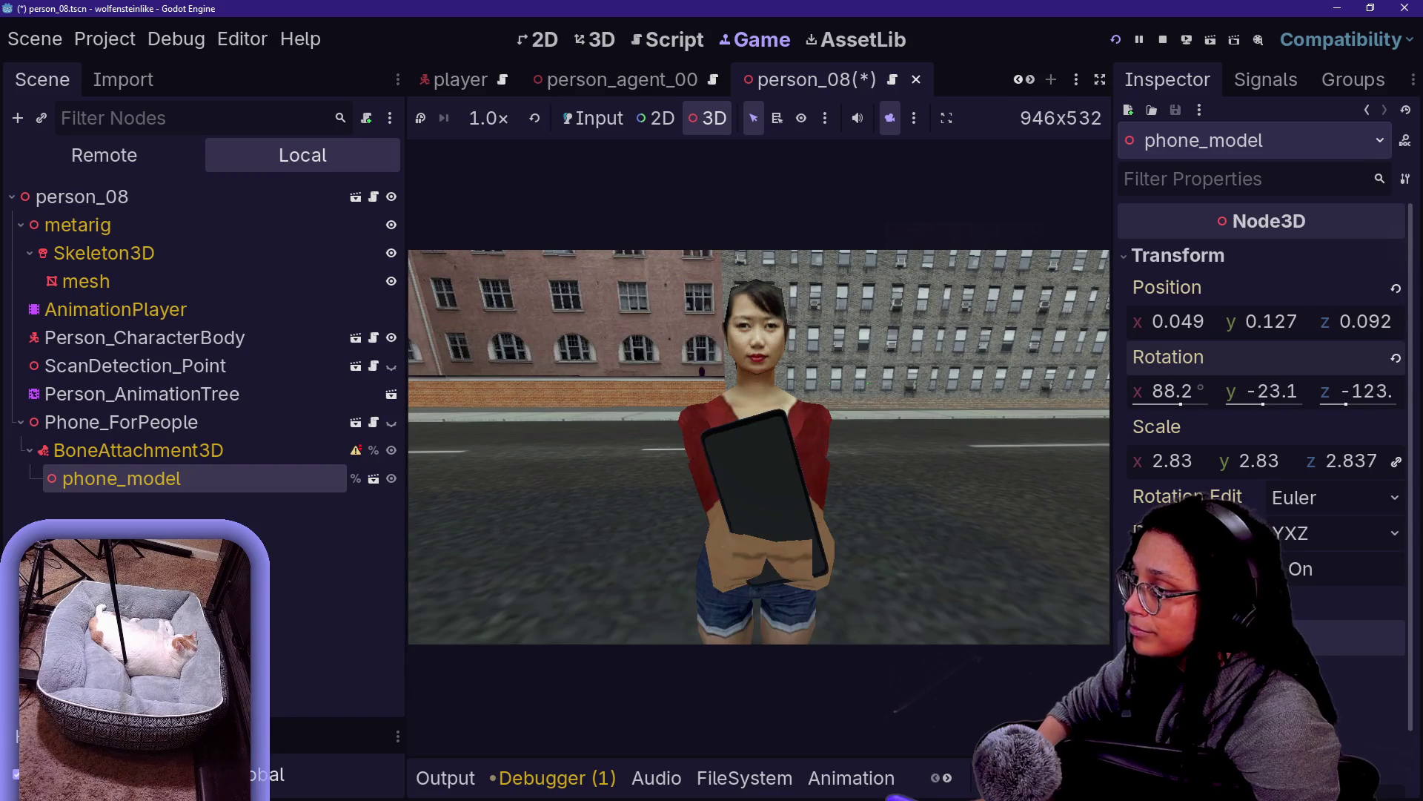
Settle phone_model at position 0.052, 0.114, 0.095 and rotation 86.2, -13.7, -97.2
{"action": "left_click_drag", "start_coordinate": [1252, 387], "coordinate": [1223, 387]}
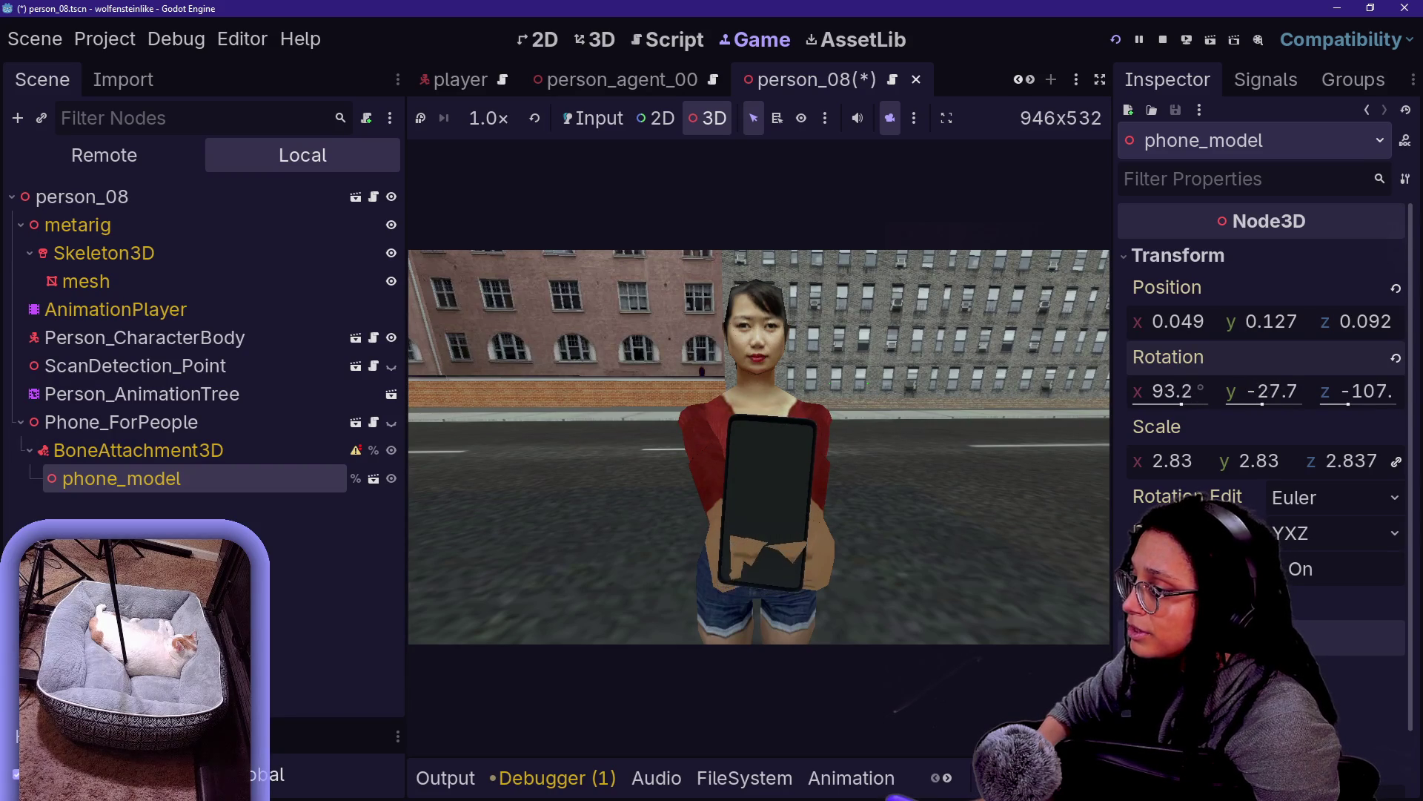
{"action": "left_click_drag", "start_coordinate": [1357, 391], "coordinate": [1364, 391]}
{"action": "left_click_drag", "start_coordinate": [1179, 391], "coordinate": [1264, 404]}
{"action": "mouse_move", "coordinate": [1354, 332]}
{"action": "left_mouse_down"}
{"action": "mouse_move", "coordinate": [1342, 333]}
{"action": "mouse_move", "coordinate": [1355, 332]}
{"action": "left_mouse_up"}
{"action": "left_click_drag", "start_coordinate": [1179, 332], "coordinate": [1163, 332]}
{"action": "left_click_drag", "start_coordinate": [1272, 332], "coordinate": [1269, 332]}
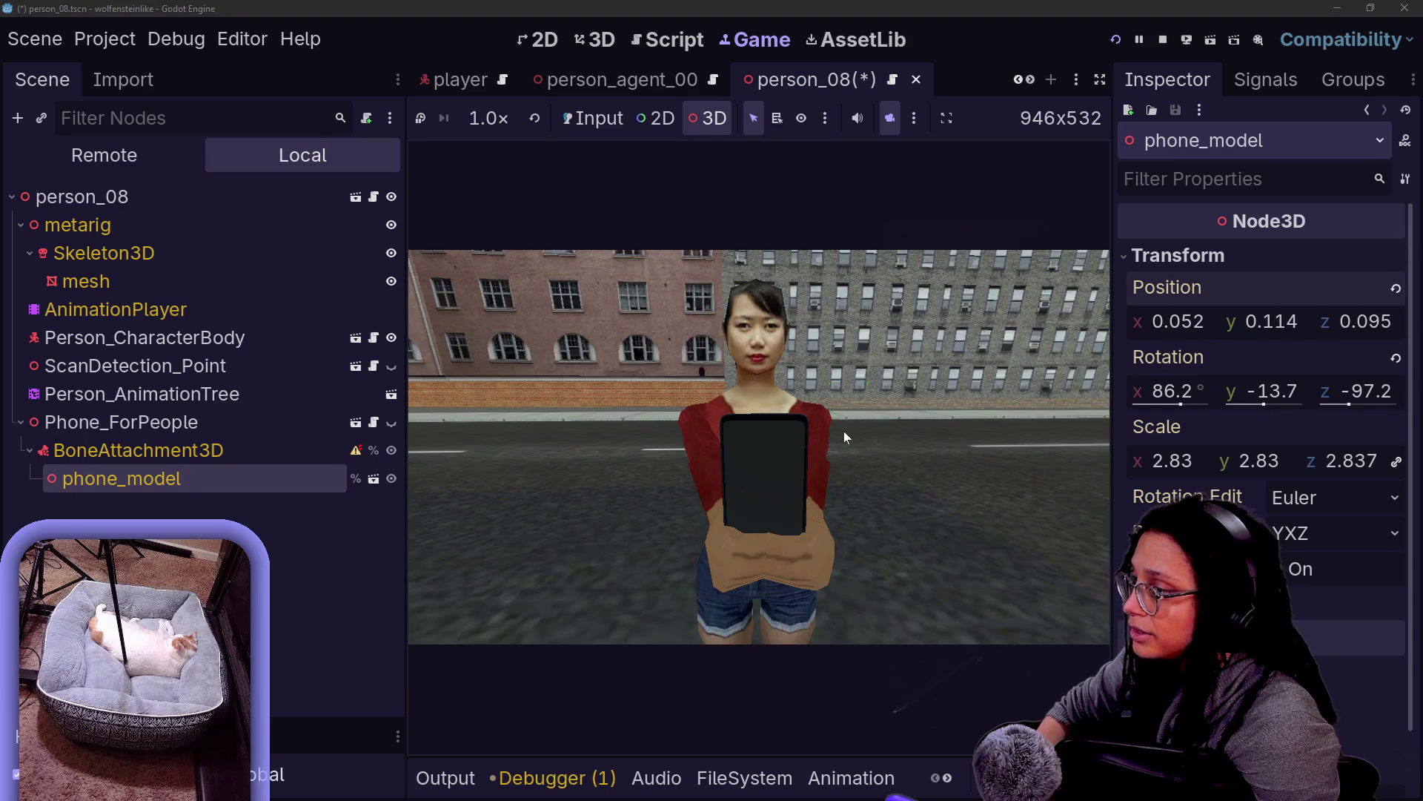
Inspect the phone and the collision capsule inside the running game
{"action": "left_click", "coordinate": [759, 367]}
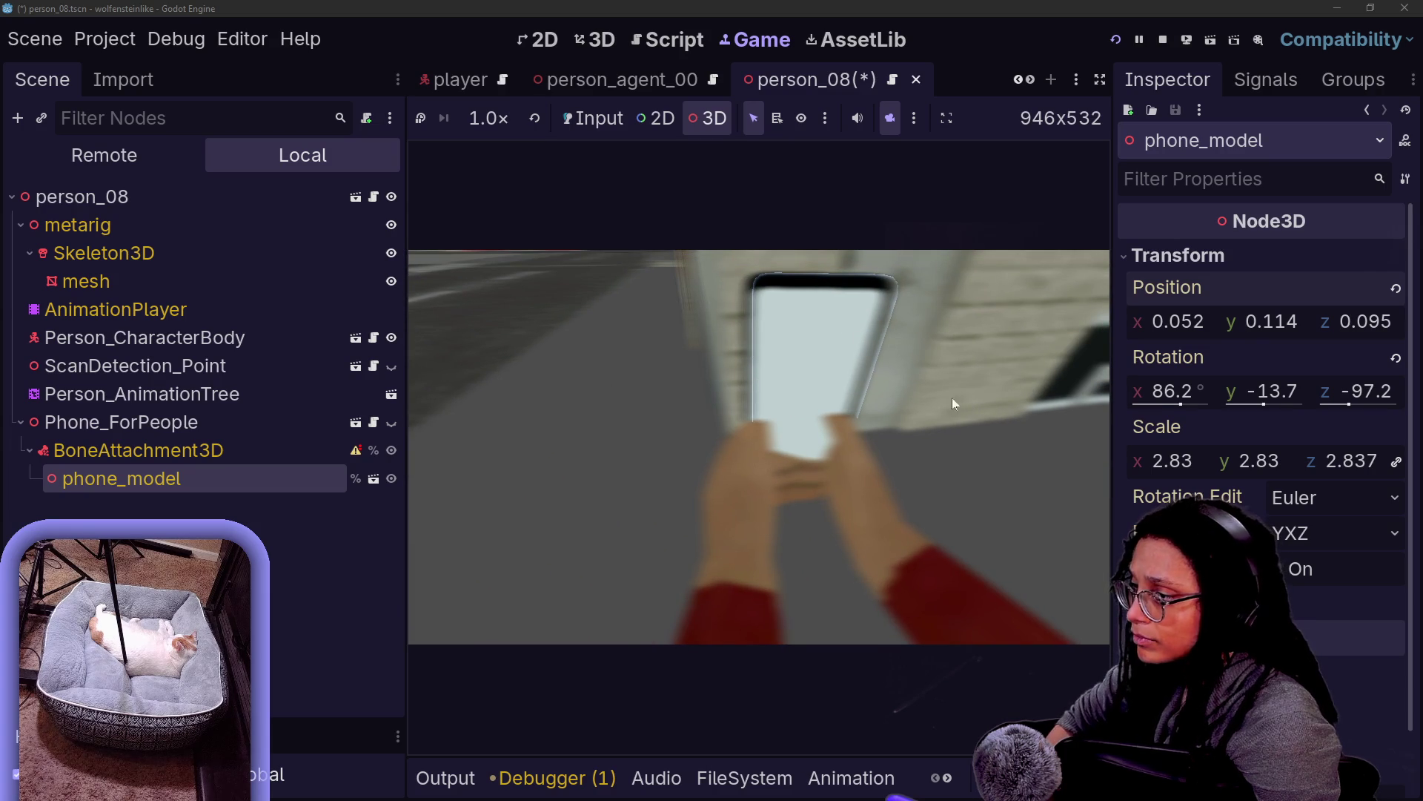
{"action": "left_click", "coordinate": [847, 420]}
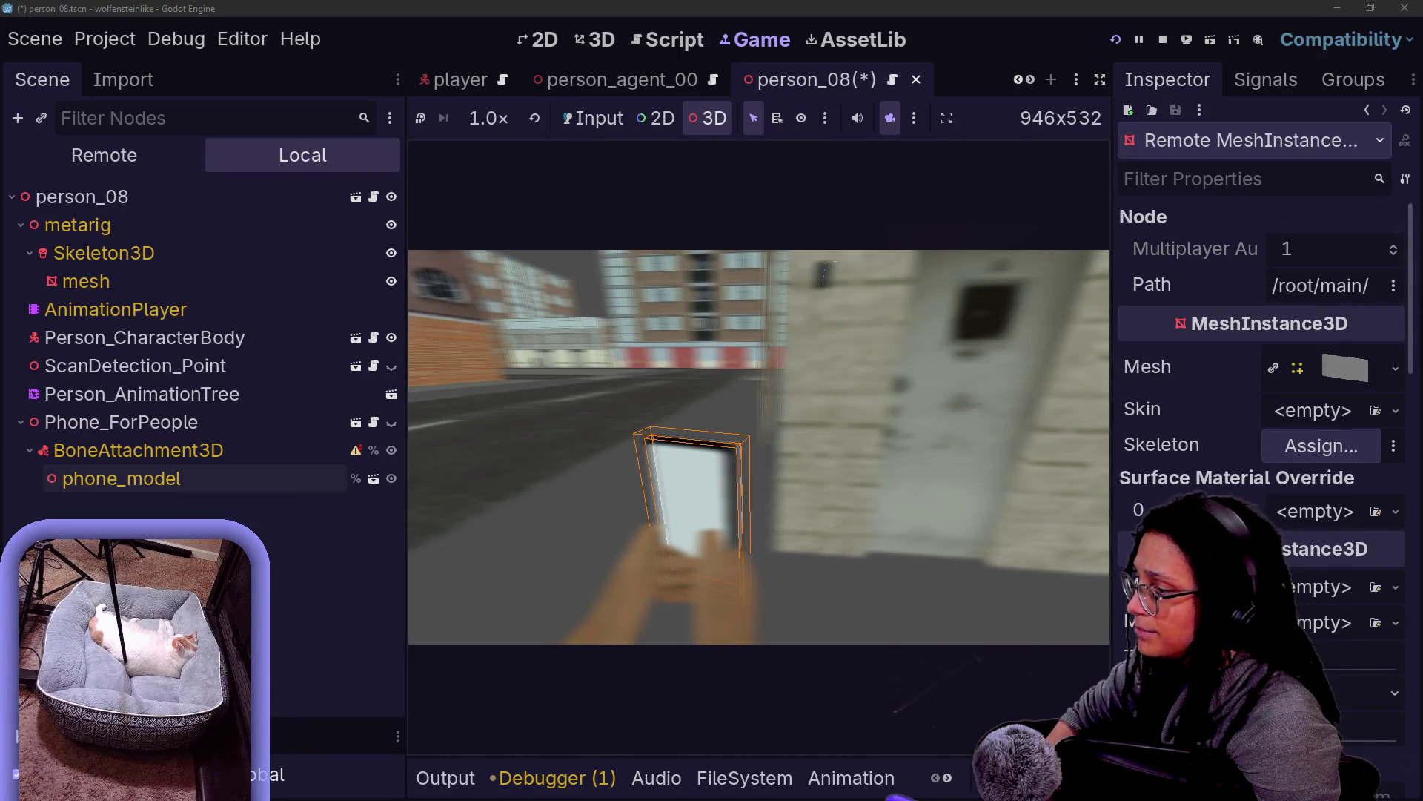
{"action": "left_click", "coordinate": [771, 306]}
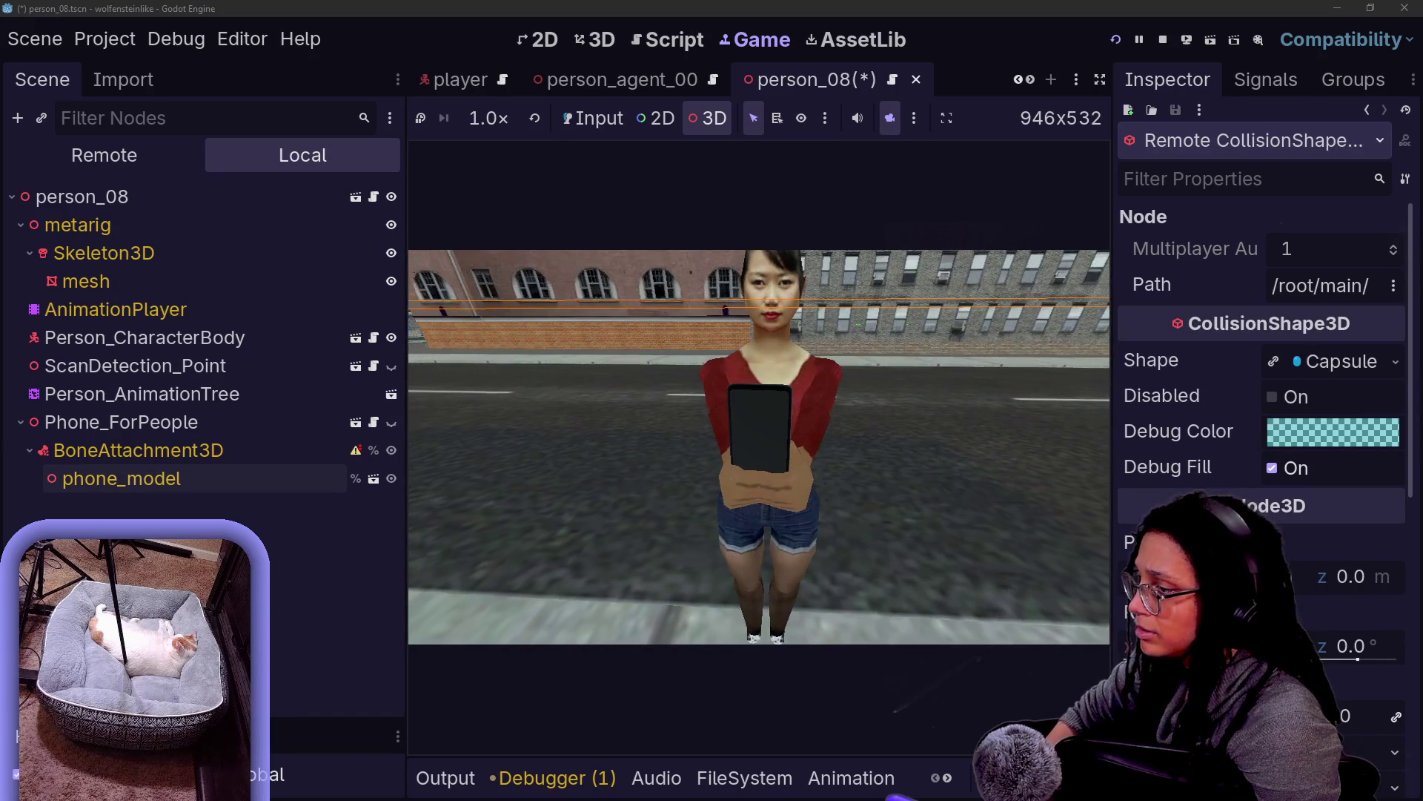
Adjust phone_model to position 0.047, 0.108, 0.103 and rotation 96.4, -11.3, -97.2
{"action": "left_click", "coordinate": [121, 479]}
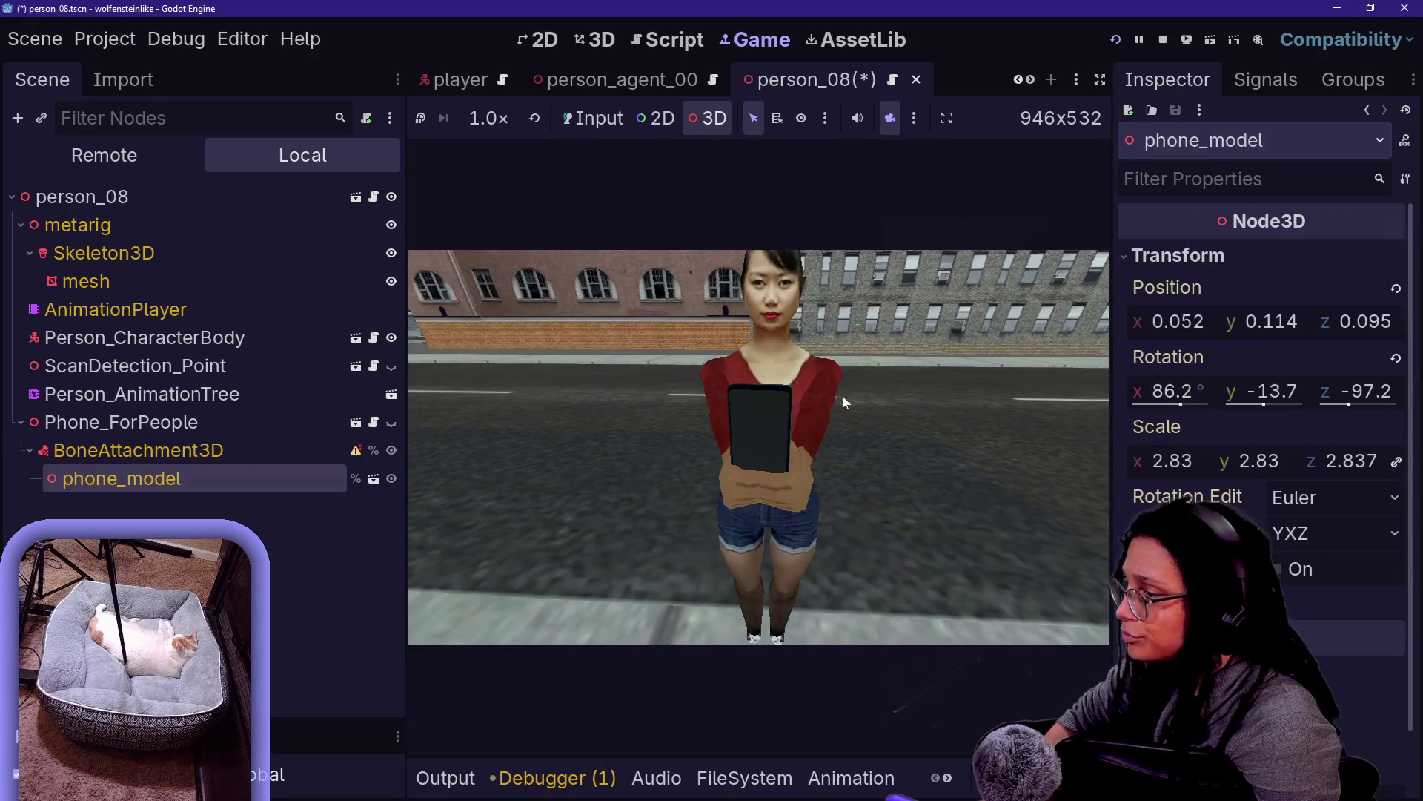
{"action": "left_click_drag", "start_coordinate": [1158, 388], "coordinate": [1183, 389]}
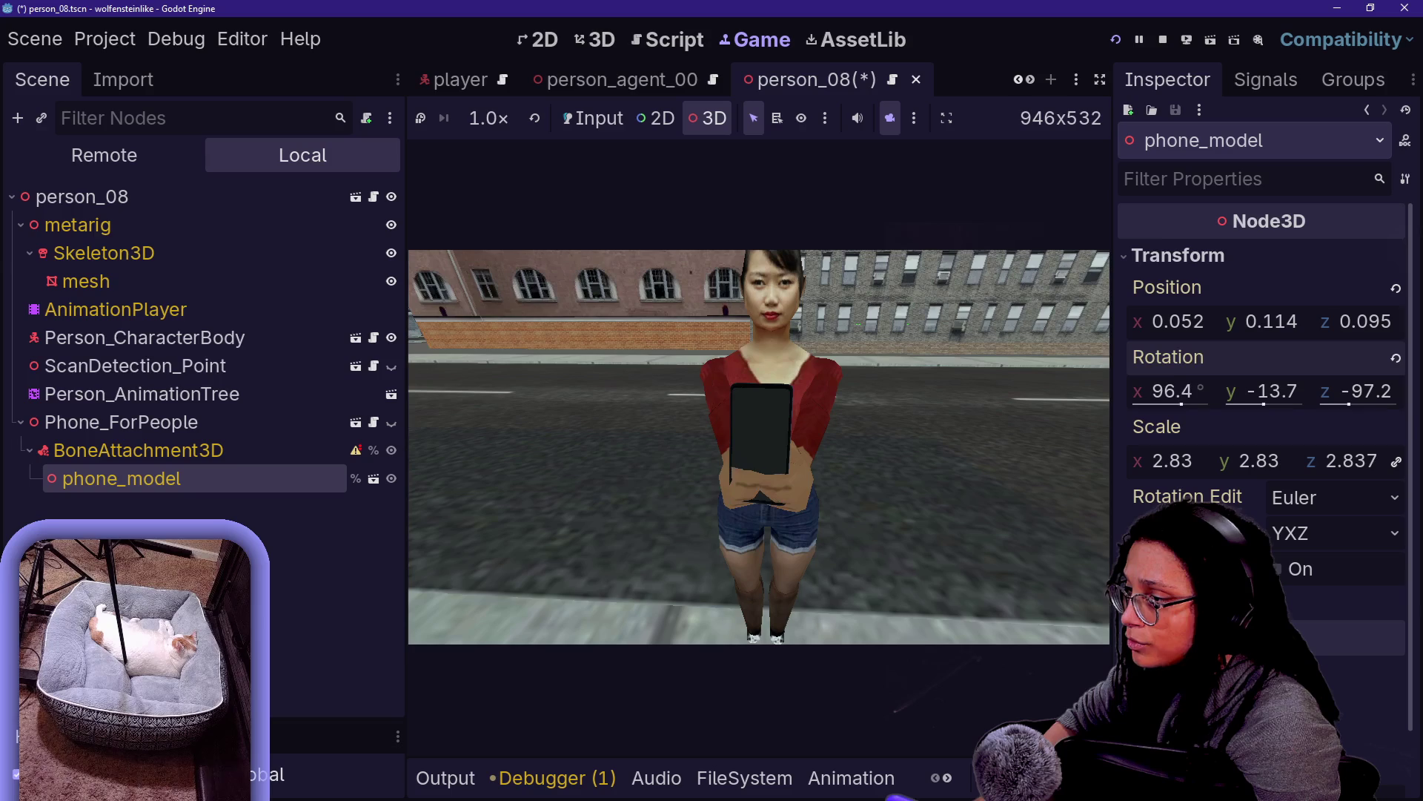
{"action": "left_click_drag", "start_coordinate": [1274, 399], "coordinate": [1296, 399]}
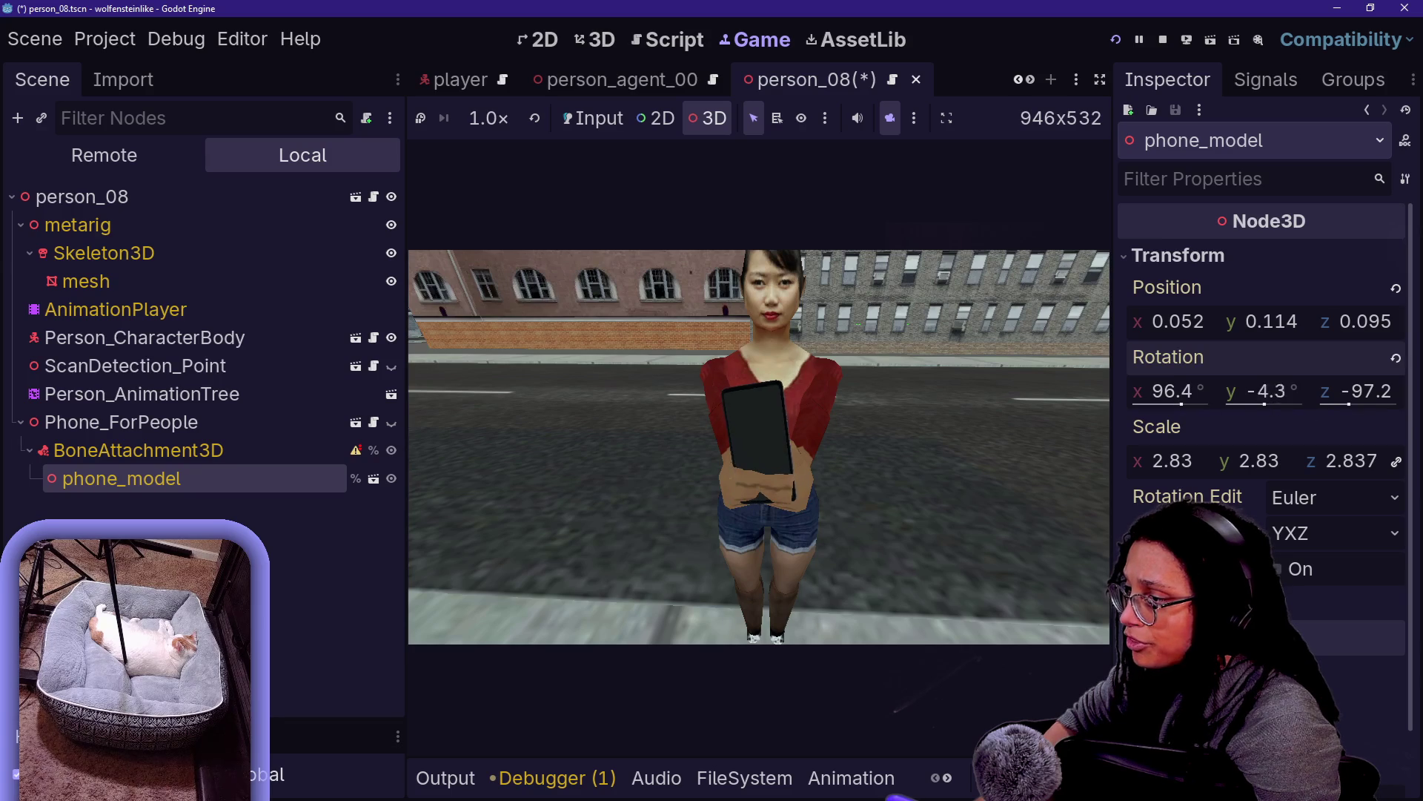
{"action": "mouse_move", "coordinate": [1336, 329]}
{"action": "left_mouse_down"}
{"action": "mouse_move", "coordinate": [1361, 329]}
{"action": "mouse_move", "coordinate": [1347, 328]}
{"action": "left_mouse_up"}
{"action": "mouse_move", "coordinate": [1169, 311]}
{"action": "left_mouse_down"}
{"action": "mouse_move", "coordinate": [1184, 311]}
{"action": "mouse_move", "coordinate": [1165, 311]}
{"action": "left_mouse_up"}
{"action": "mouse_move", "coordinate": [1262, 312]}
{"action": "left_mouse_down"}
{"action": "mouse_move", "coordinate": [1277, 313]}
{"action": "mouse_move", "coordinate": [1262, 313]}
{"action": "left_mouse_up"}
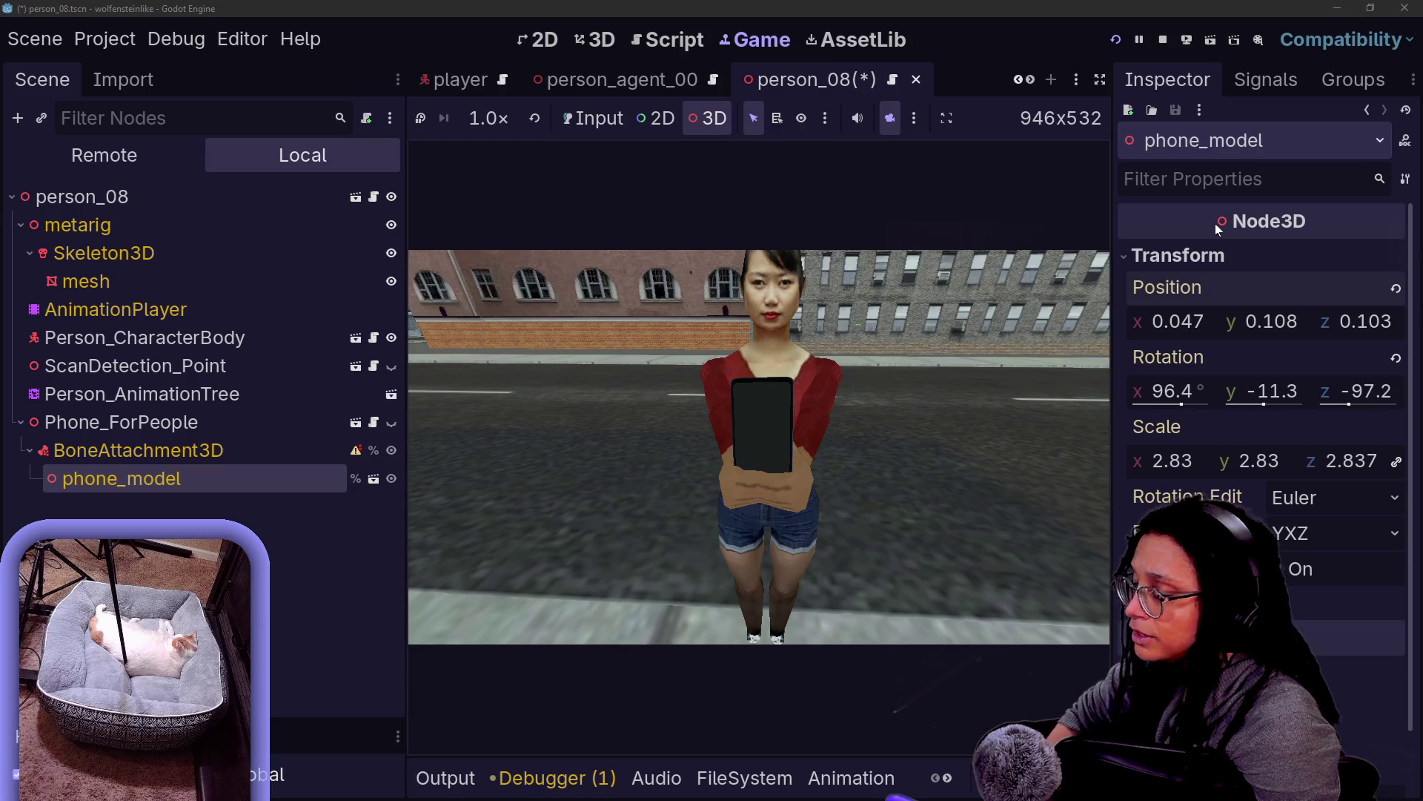
Uncomment the person_08 offset entry and set its position to .047, .108, .103
{"action": "left_click", "coordinate": [687, 34]}
{"action": "key", "text": "ctrl+k"}
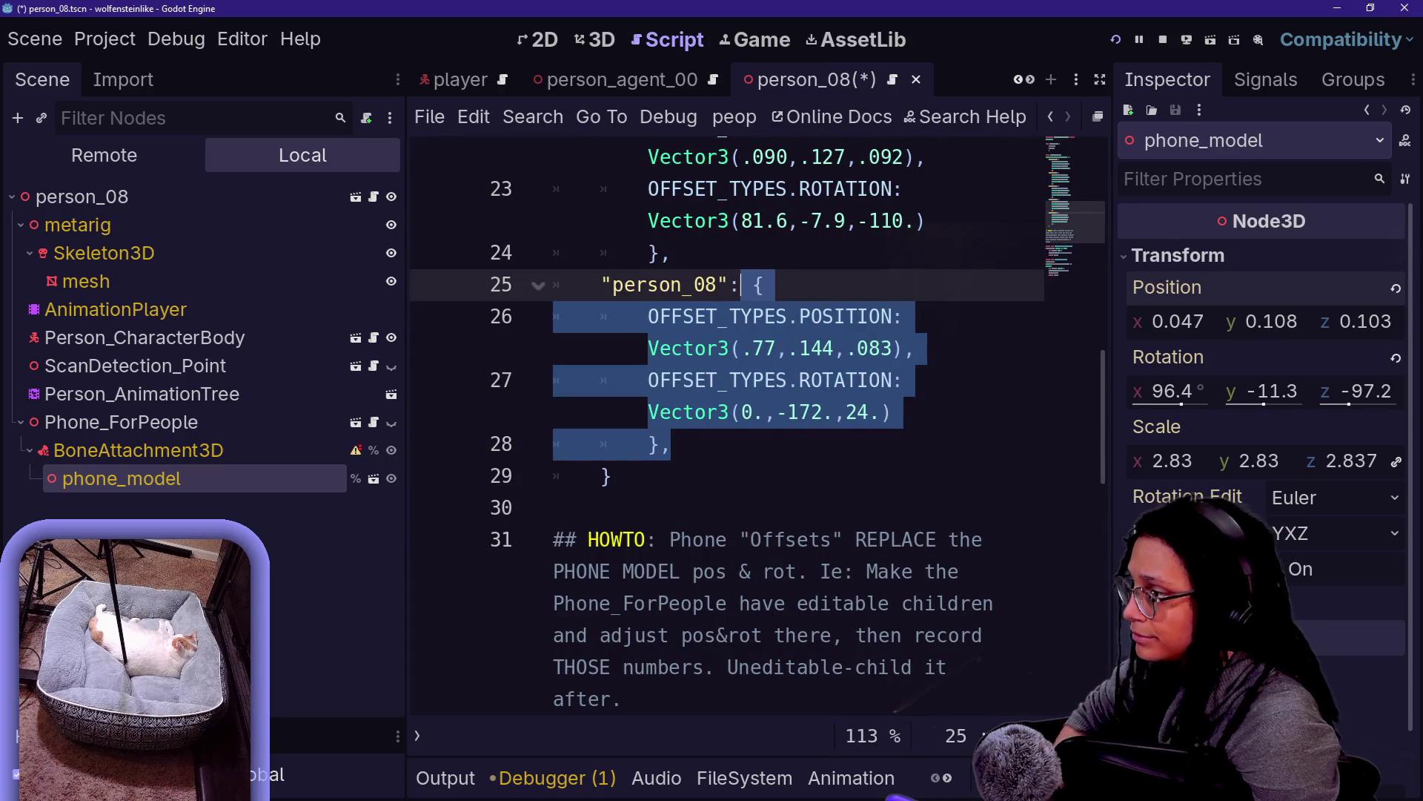
{"action": "left_click", "coordinate": [682, 315]}
{"action": "left_click", "coordinate": [777, 347]}
{"action": "key", "text": "BackSpace"}
{"action": "key", "text": "BackSpace"}
{"action": "type", "text": "04"}
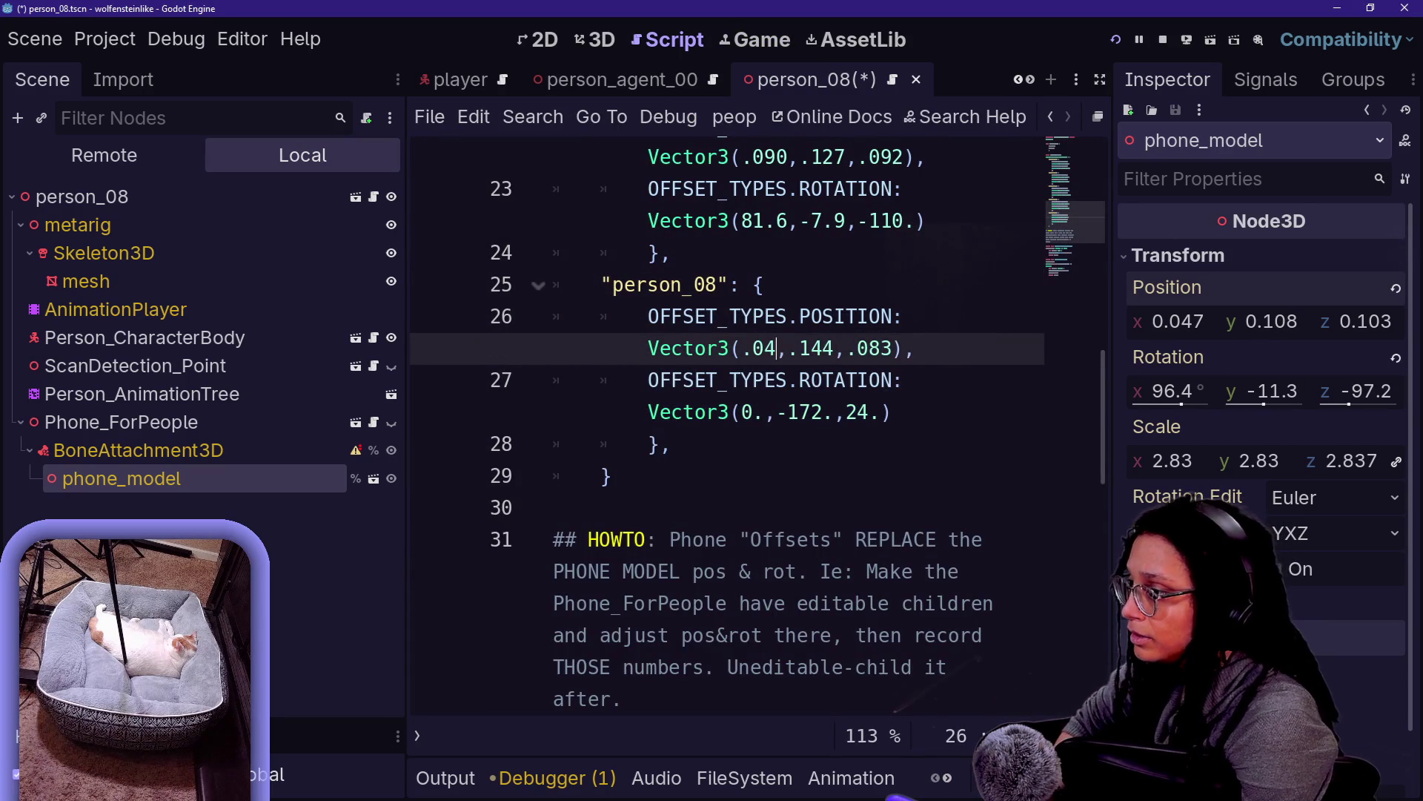
{"action": "type", "text": "7"}
{"action": "left_click", "coordinate": [845, 348]}
{"action": "key", "text": "BackSpace"}
{"action": "key", "text": "BackSpace"}
{"action": "type", "text": "08"}
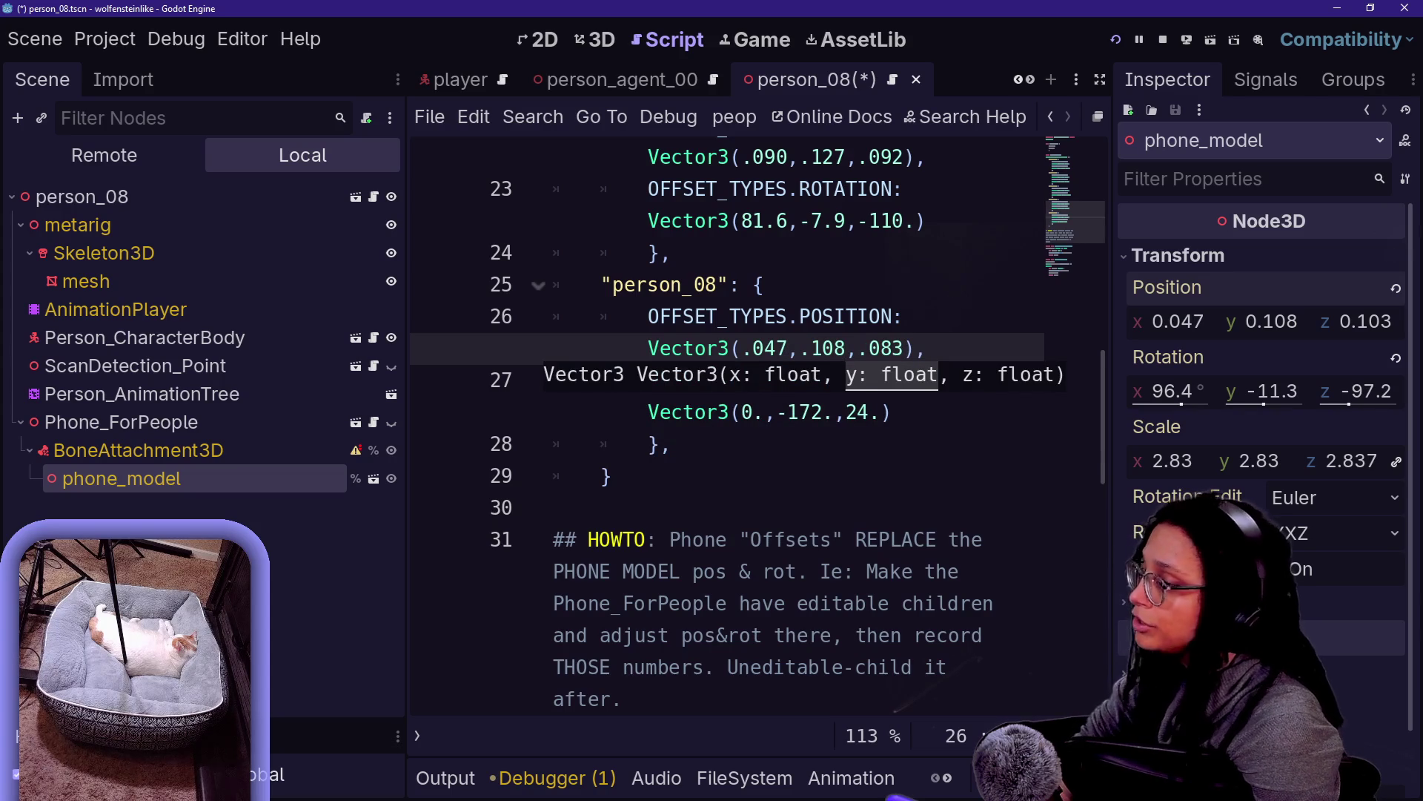
{"action": "left_click", "coordinate": [894, 348]}
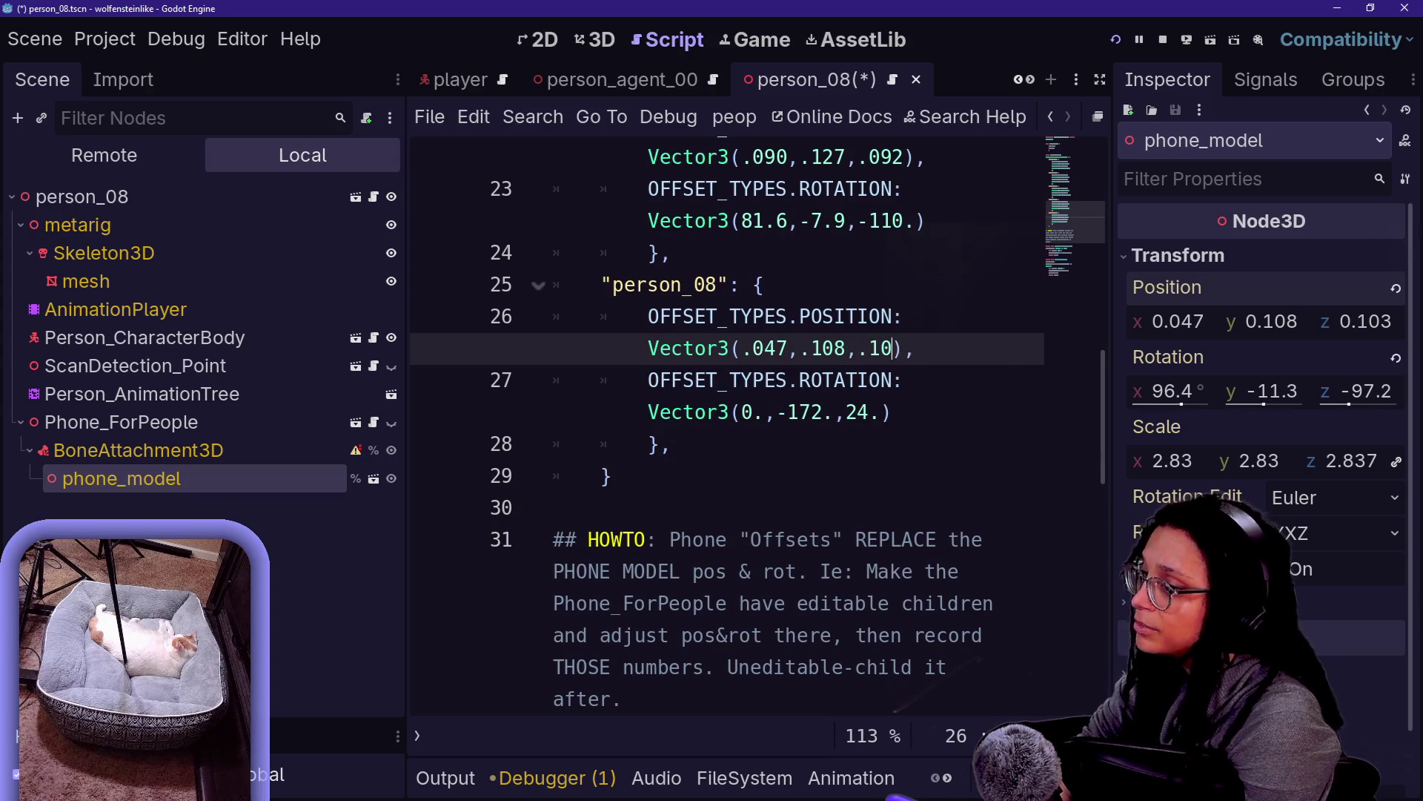
{"action": "type", "text": "3"}
Set the person_08 rotation offset to 96.4, -11.3, -97.2 in the script
{"action": "left_click", "coordinate": [750, 411]}
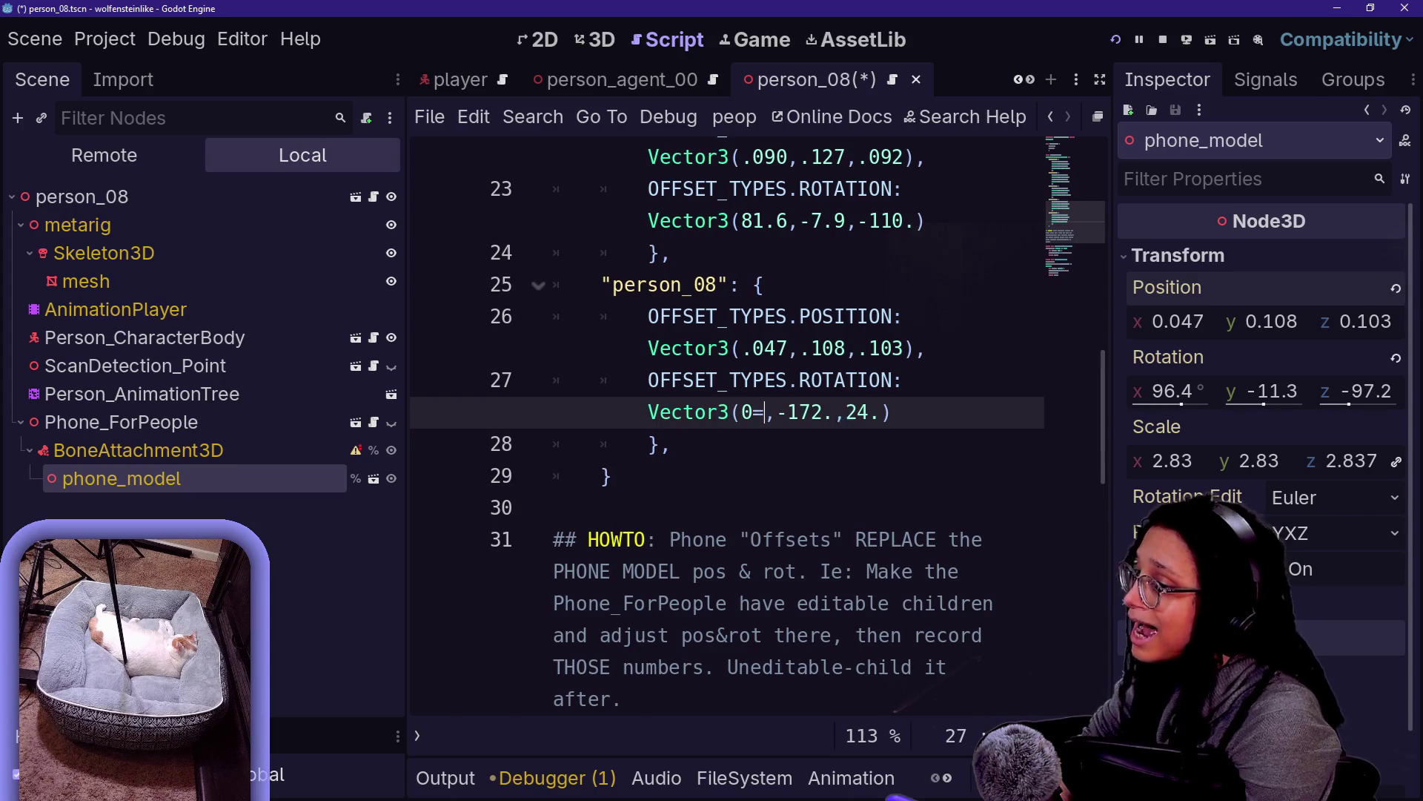
{"action": "key", "text": "BackSpace"}
{"action": "key", "text": "BackSpace"}
{"action": "type", "text": "96.4"}
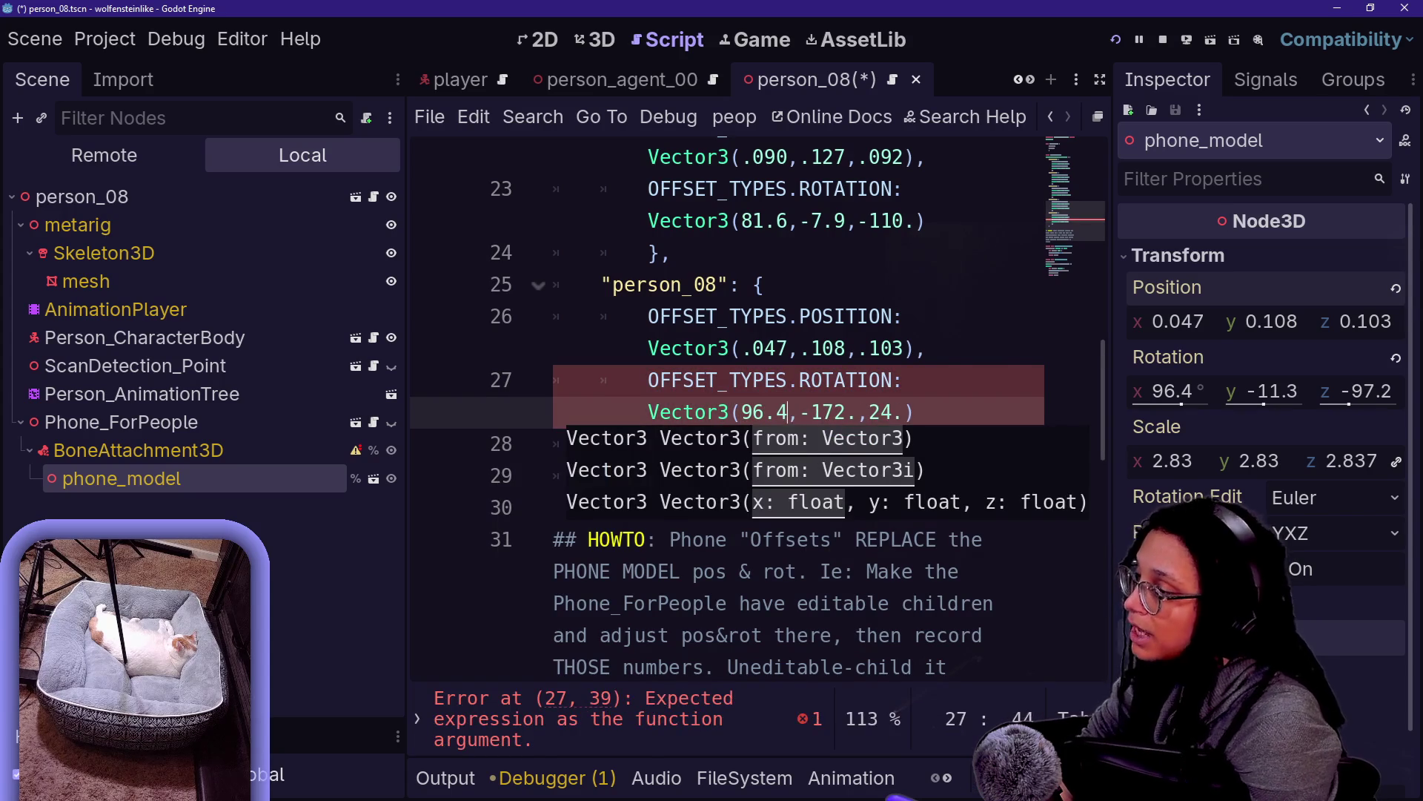
{"action": "left_click", "coordinate": [834, 412]}
{"action": "key", "text": "BackSpace"}
{"action": "type", "text": "1"}
{"action": "key", "text": "Right"}
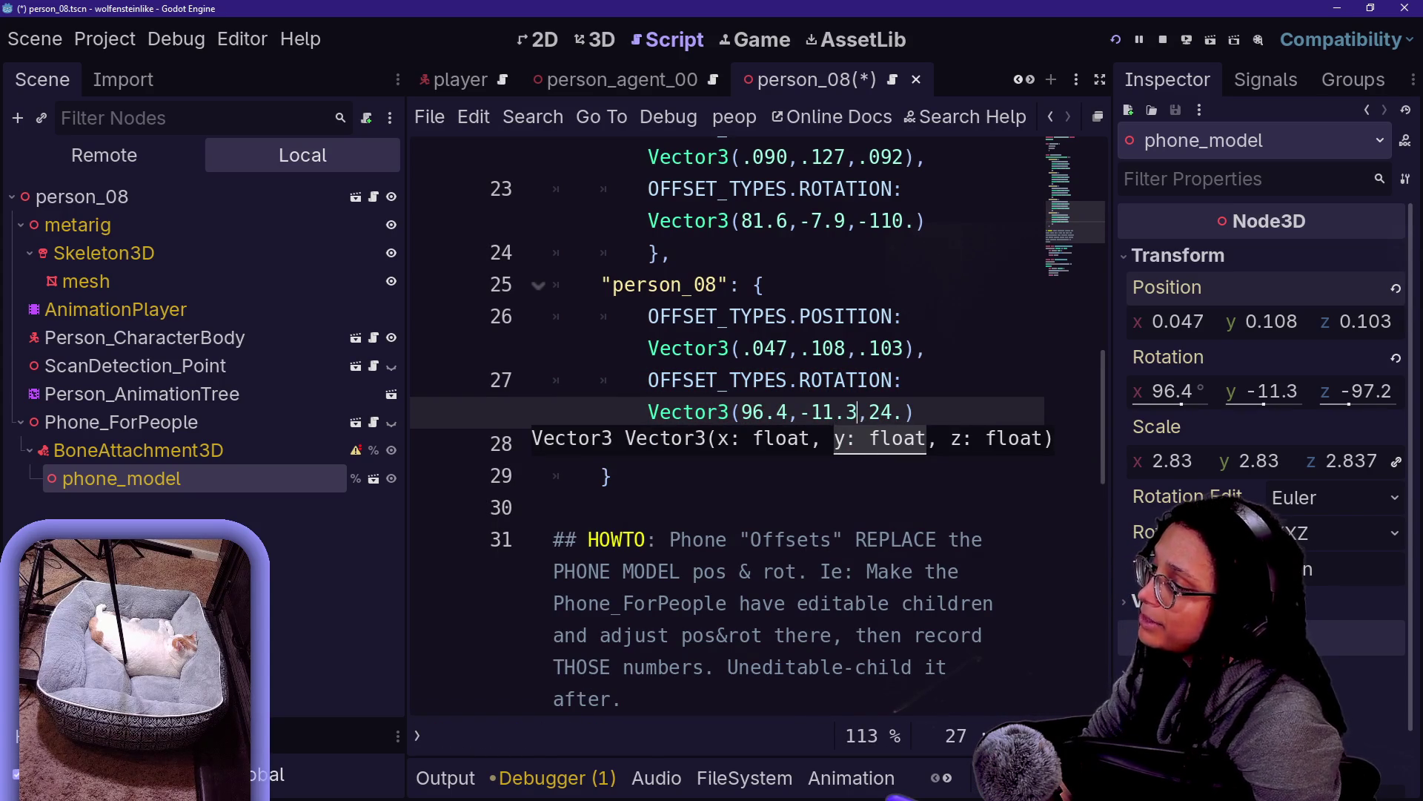
{"action": "left_click", "coordinate": [917, 411]}
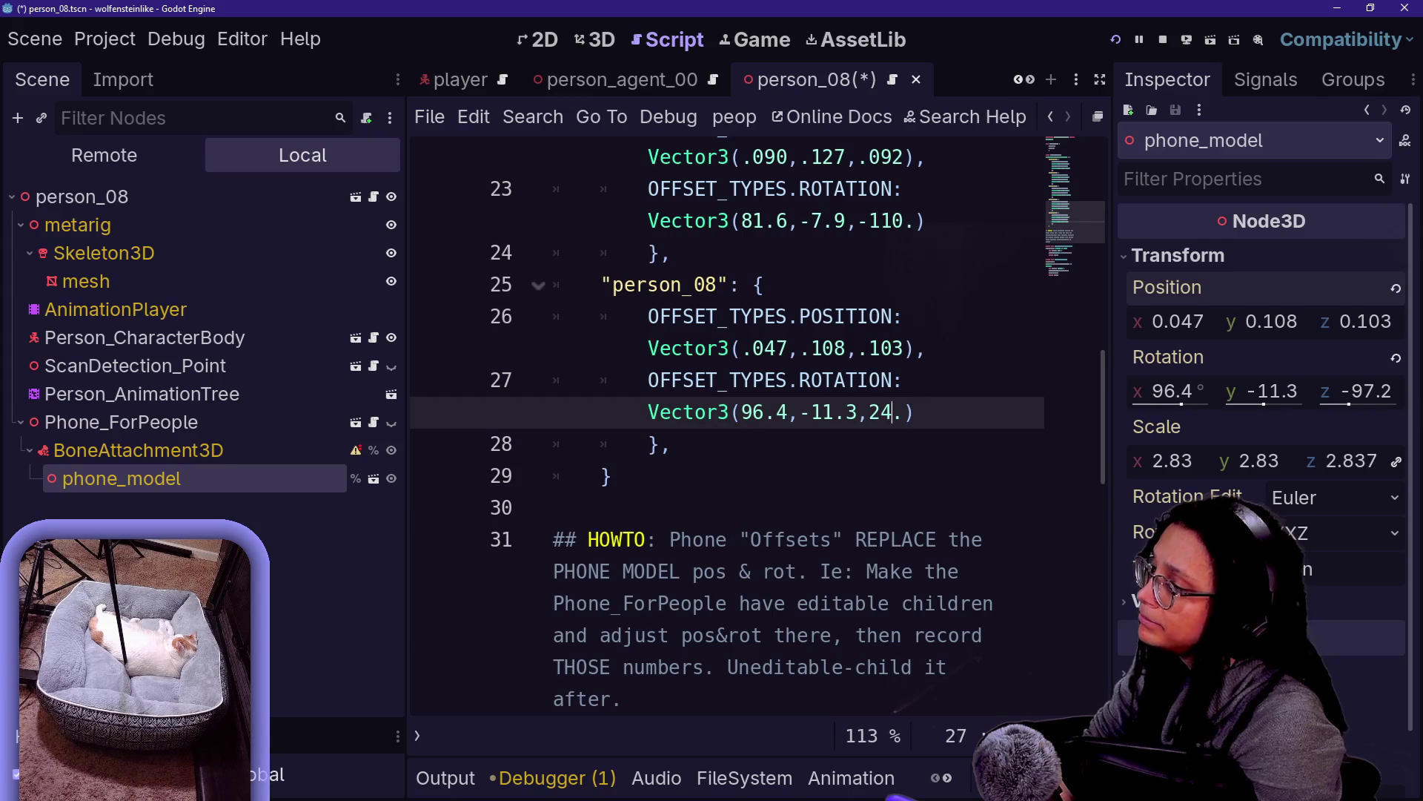
{"action": "type", "text": "-977"}
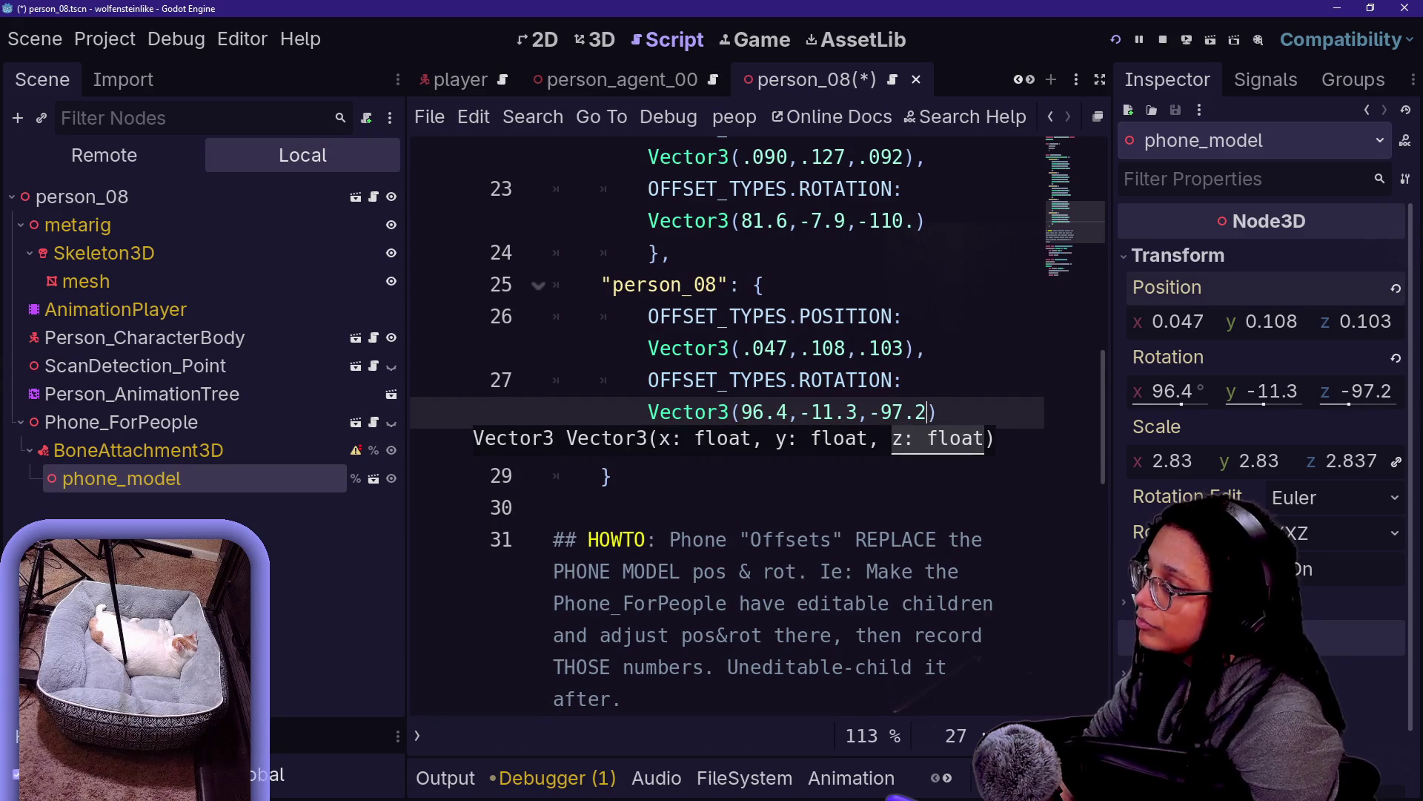
{"action": "left_click", "coordinate": [894, 380]}
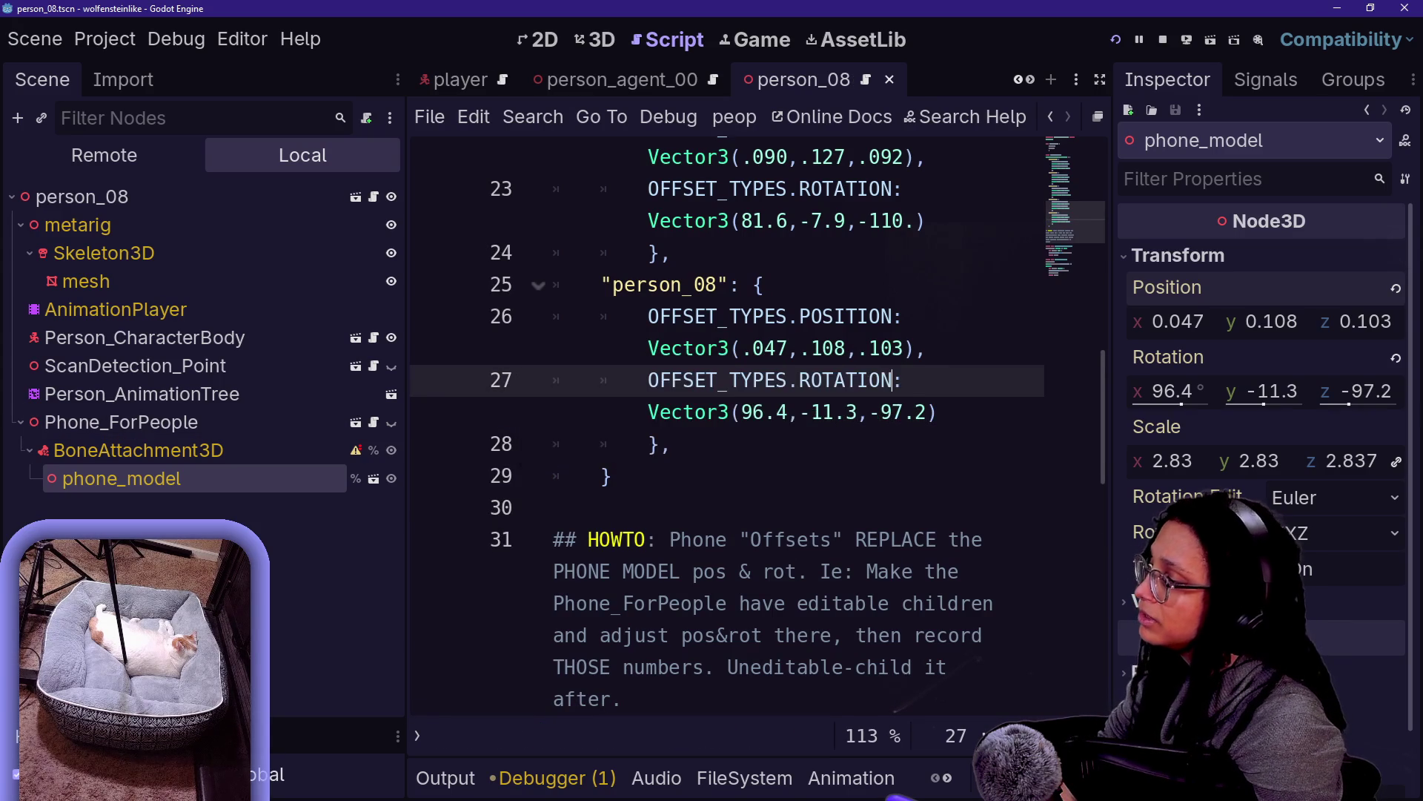
{"action": "right_click", "coordinate": [186, 422]}
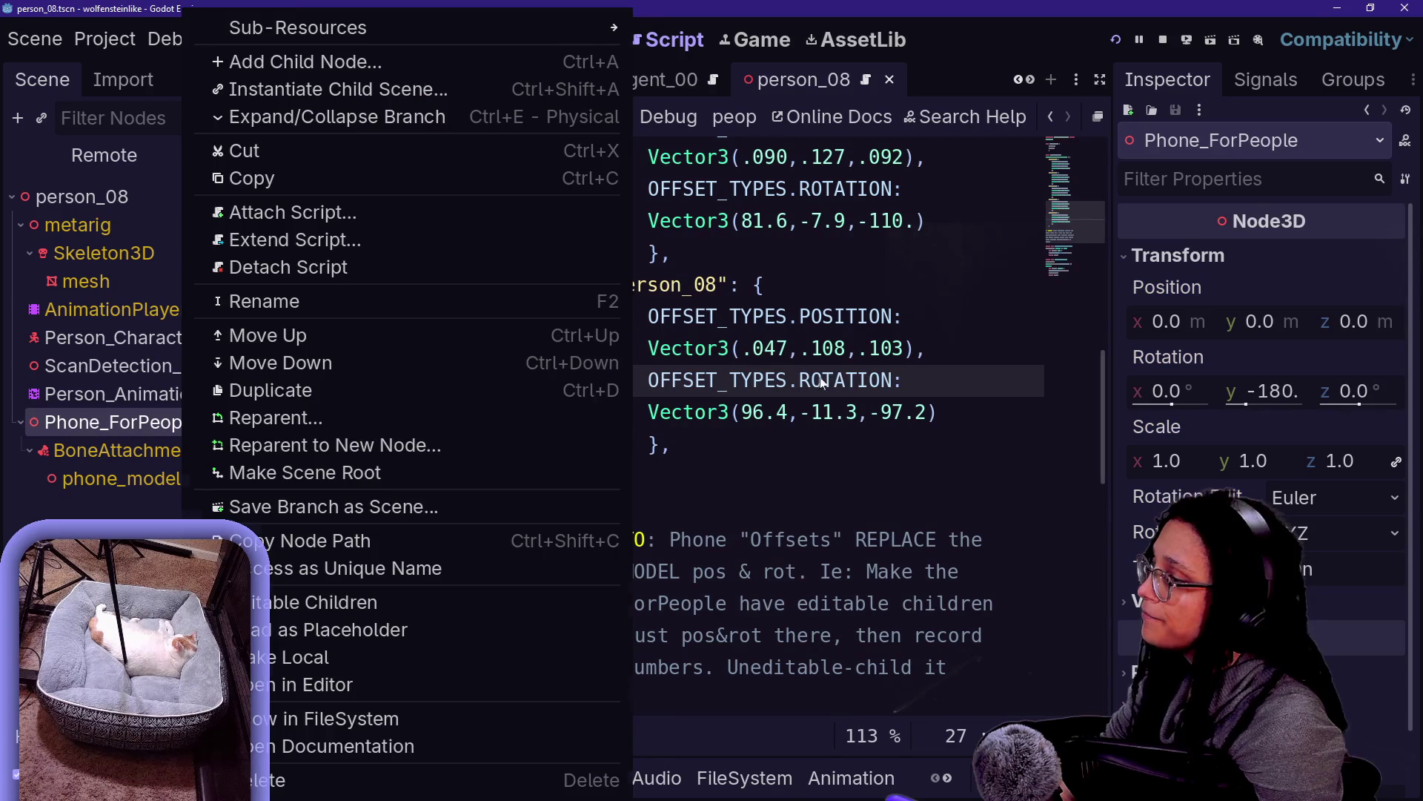
Reselect phone_model and recheck the recorded rotation Z value of -97.2
{"action": "left_click", "coordinate": [825, 381]}
{"action": "left_click", "coordinate": [184, 483]}
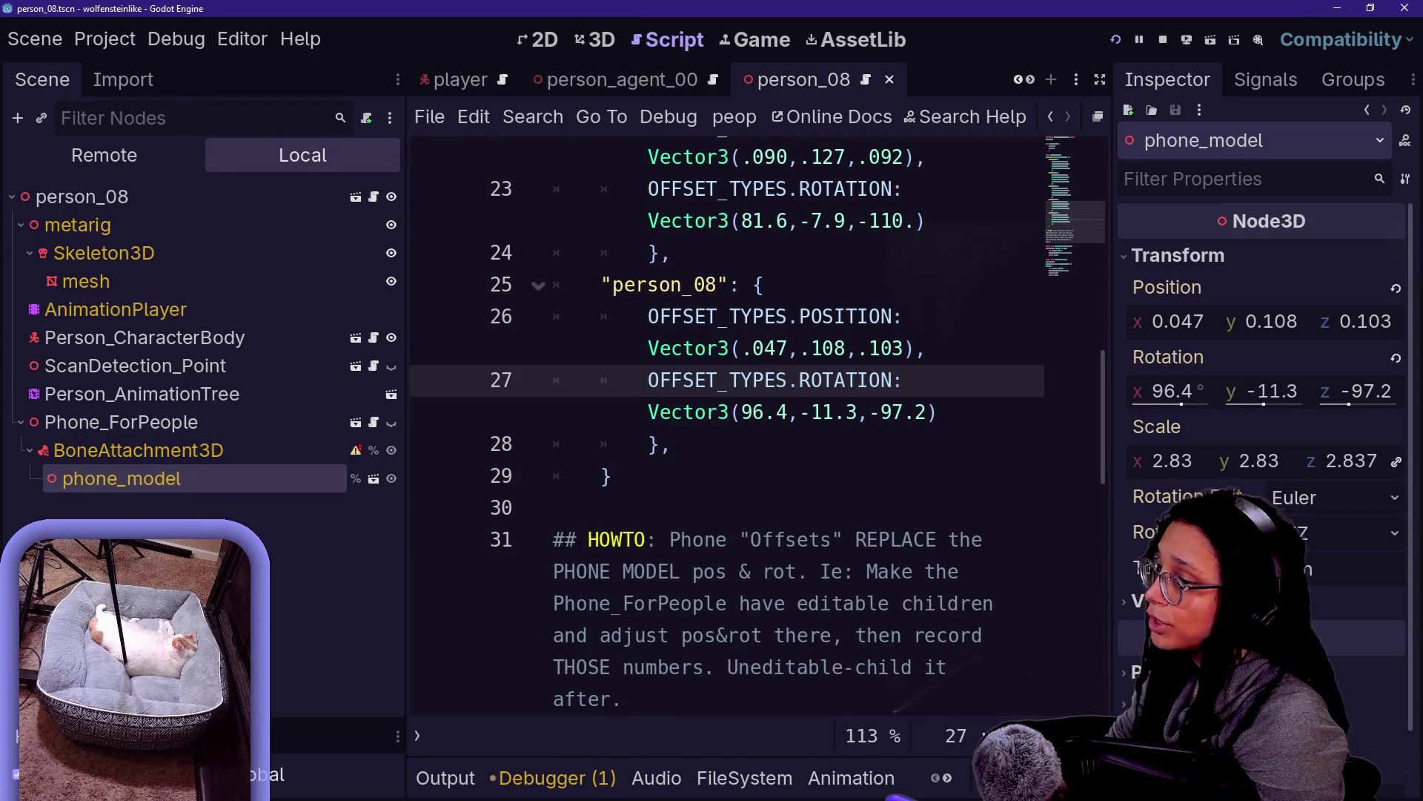
{"action": "left_click", "coordinate": [917, 412]}
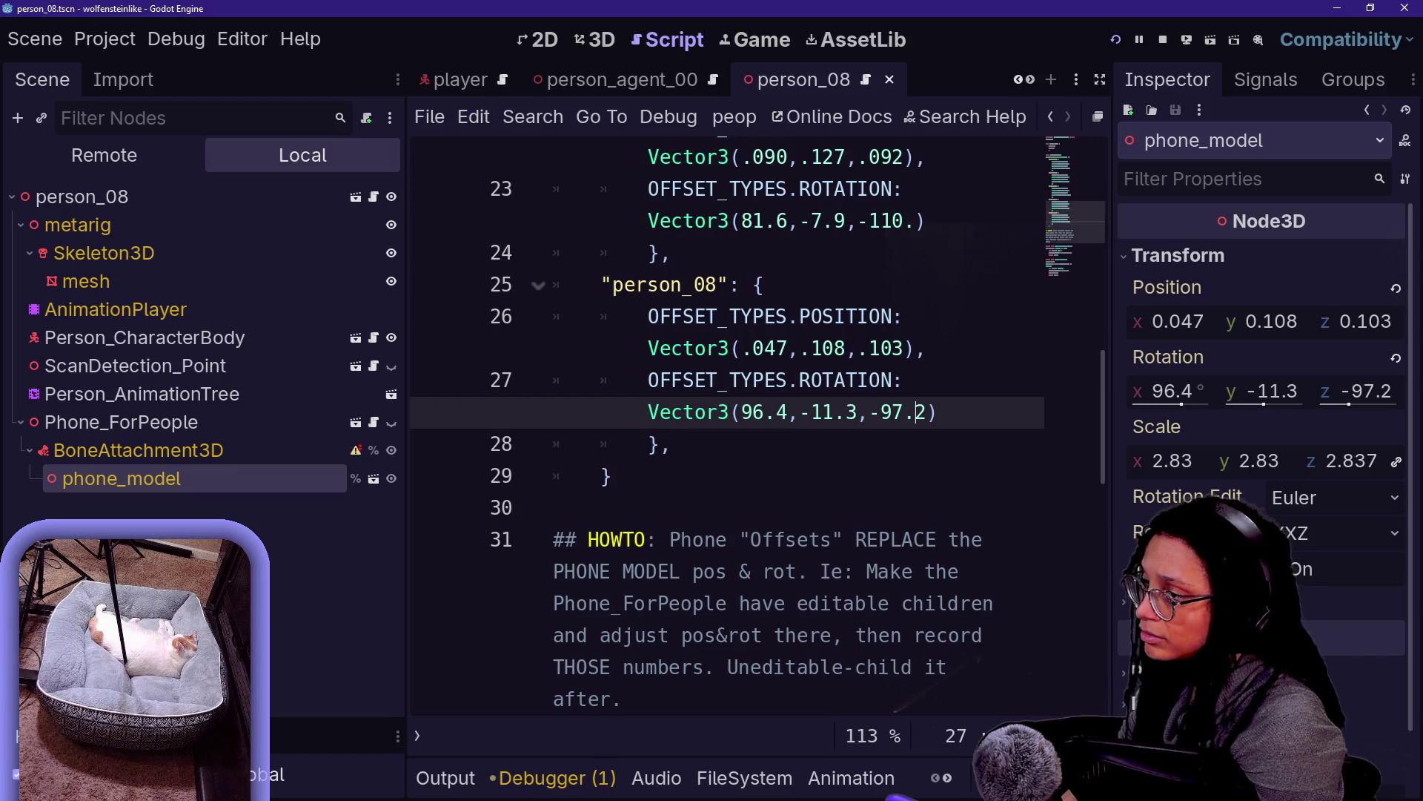
Turn off Editable Children on Phone_ForPeople, confirm the revert, and run the game
{"action": "right_click", "coordinate": [130, 433]}
{"action": "left_click", "coordinate": [652, 451]}
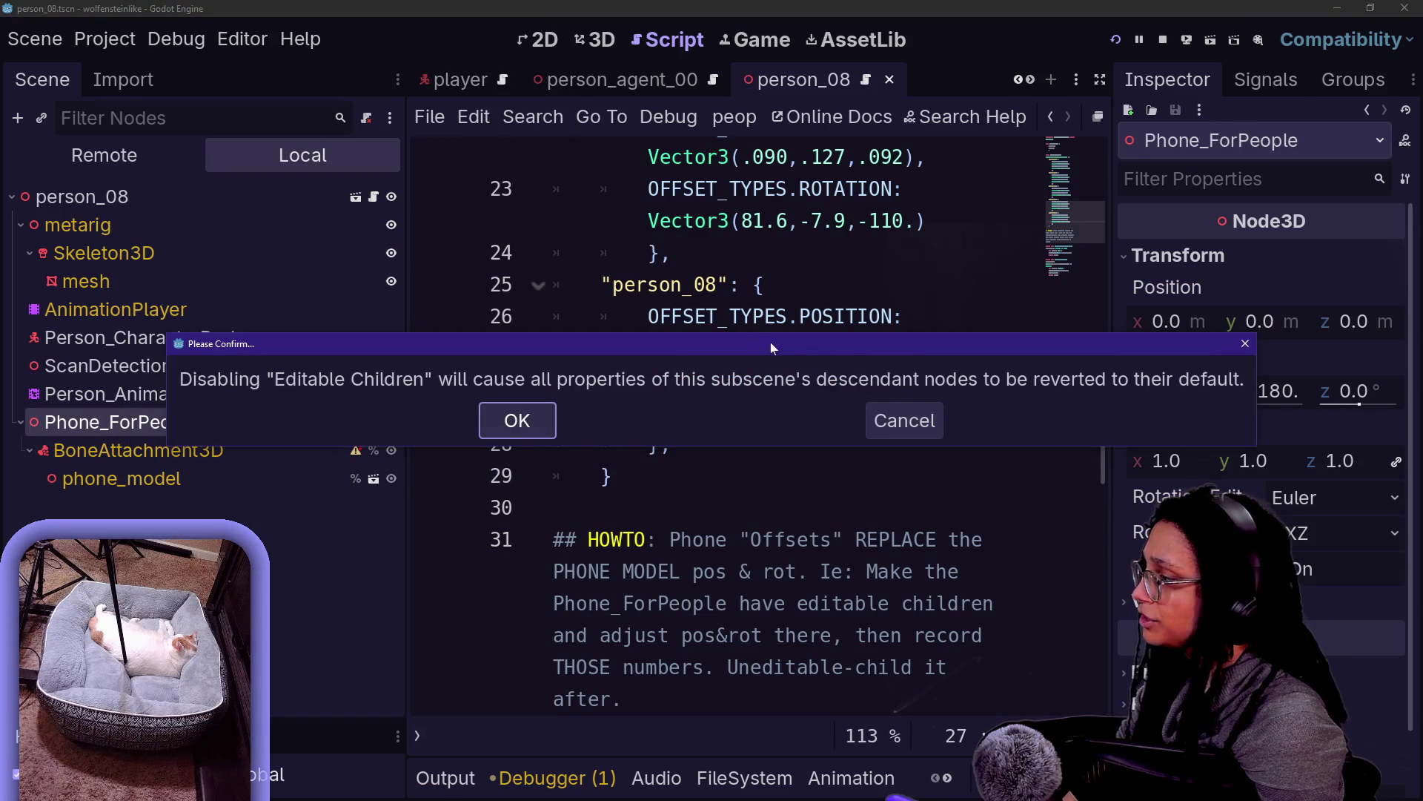
{"action": "left_click", "coordinate": [521, 413]}
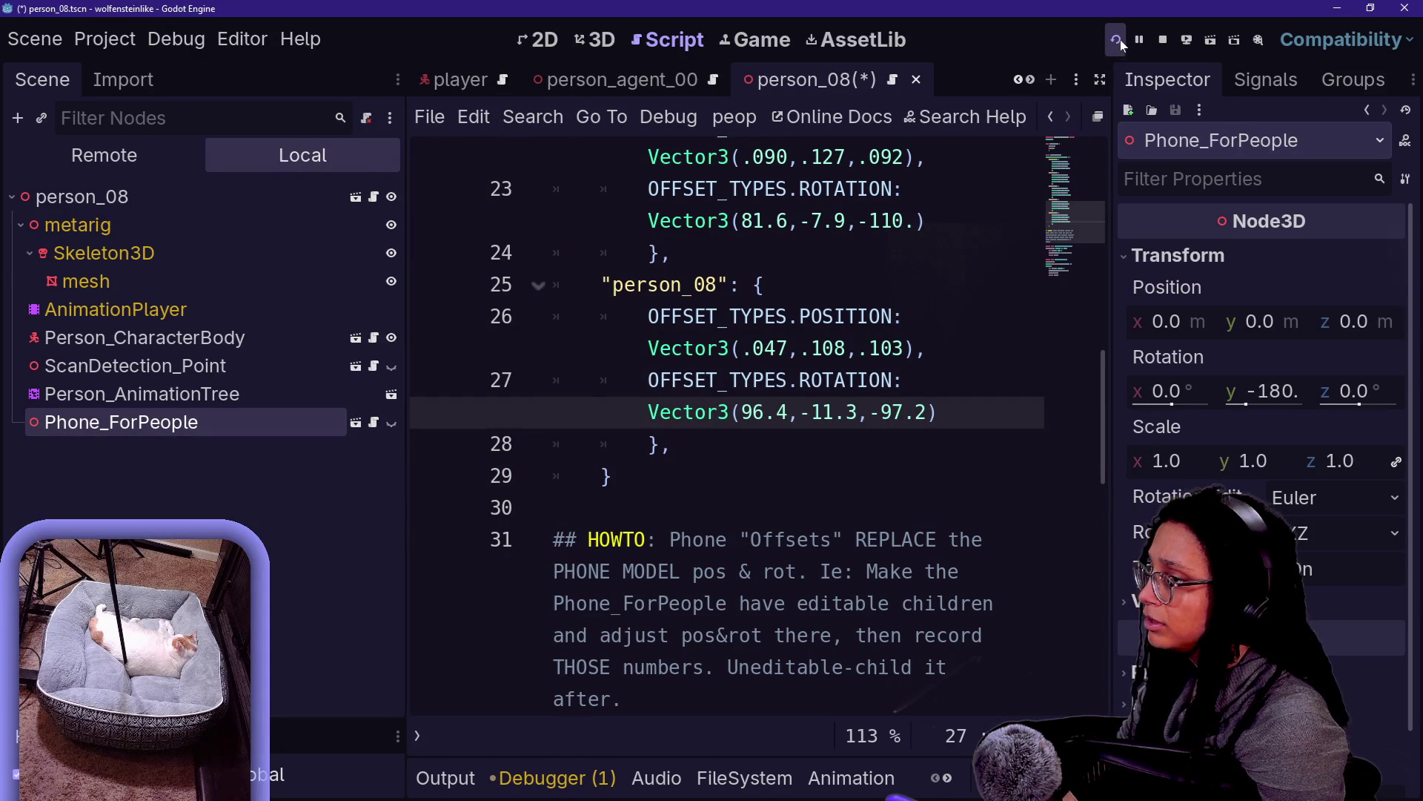
{"action": "left_click", "coordinate": [1117, 42]}
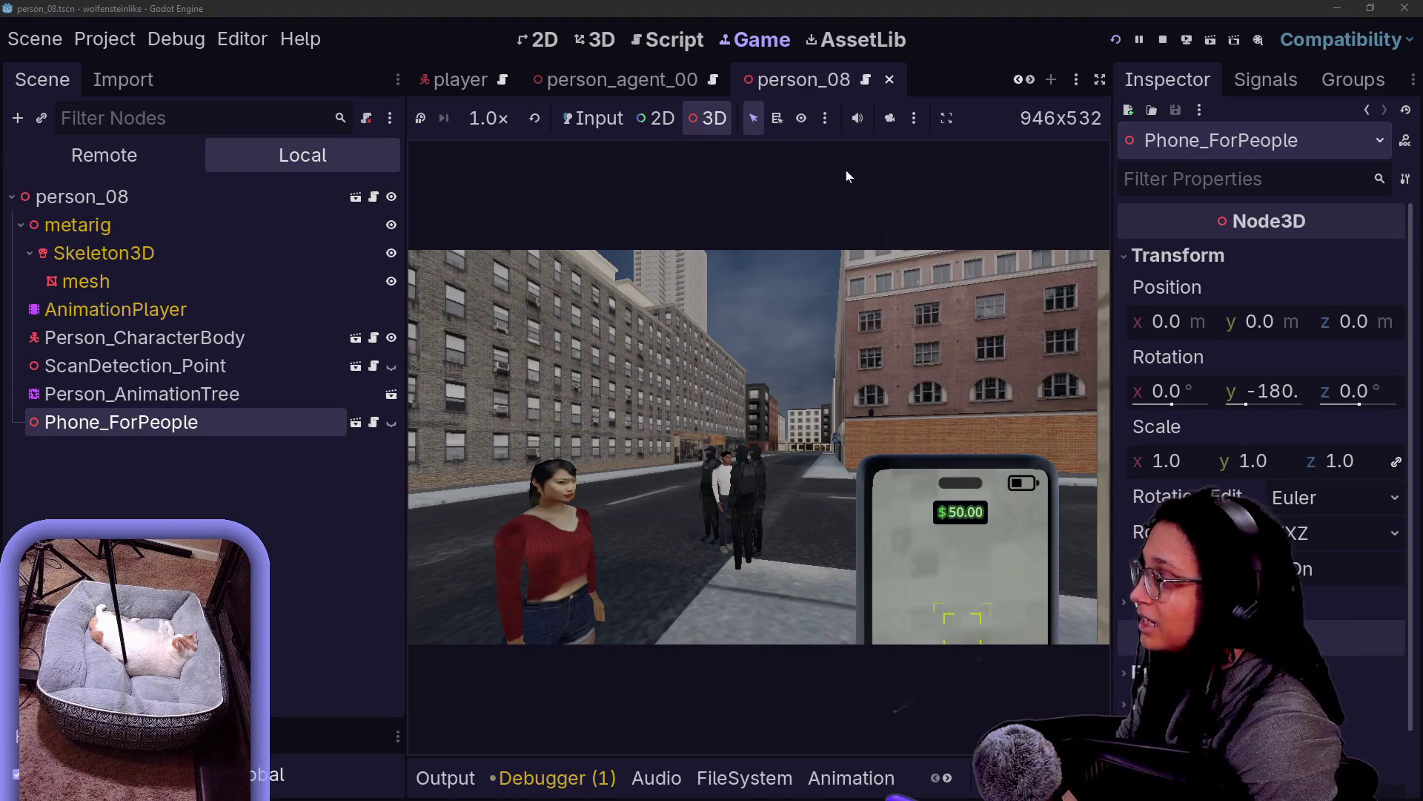
Walk up to person_08 in the enlarged game view to check her phone, then return to 3D
{"action": "left_click", "coordinate": [1098, 81]}
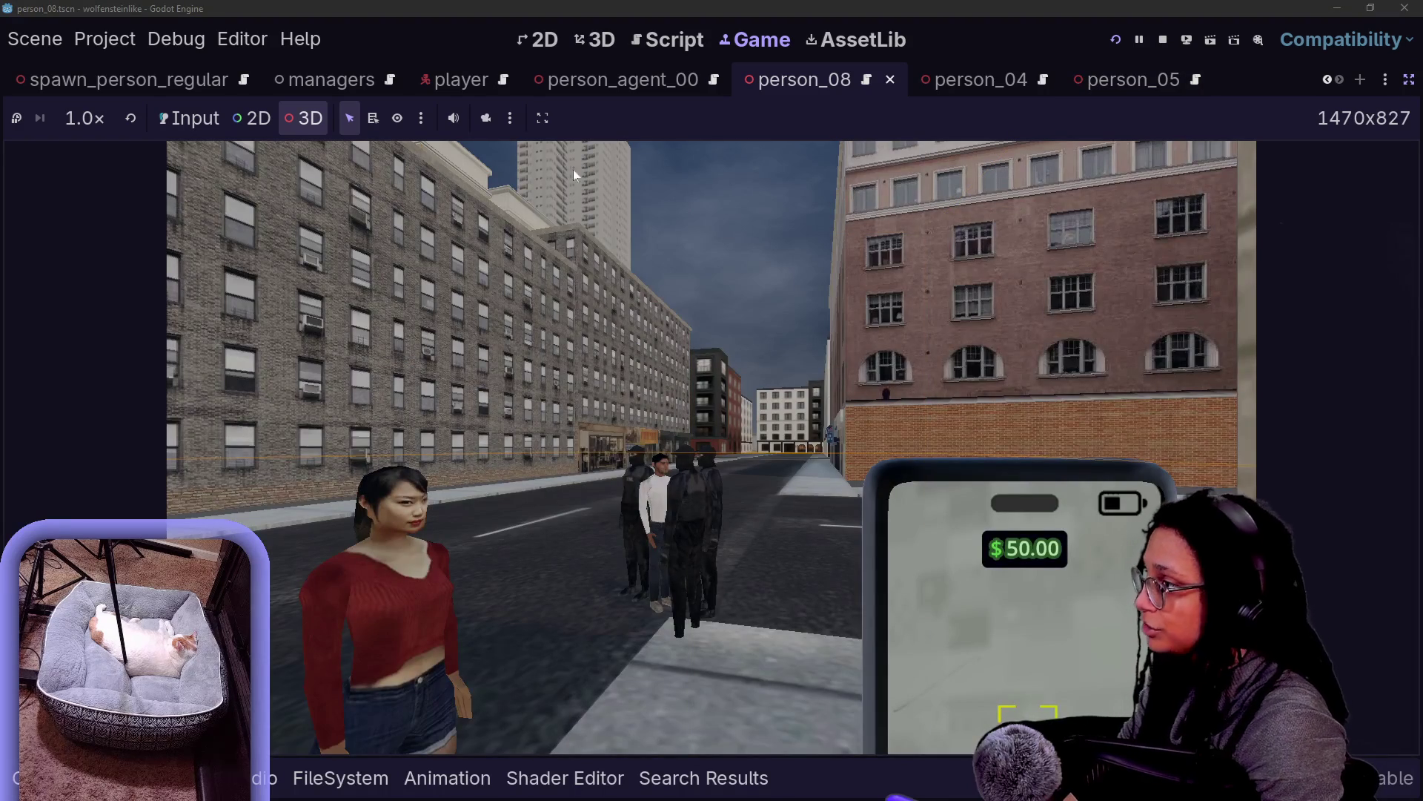
{"action": "left_click", "coordinate": [189, 118]}
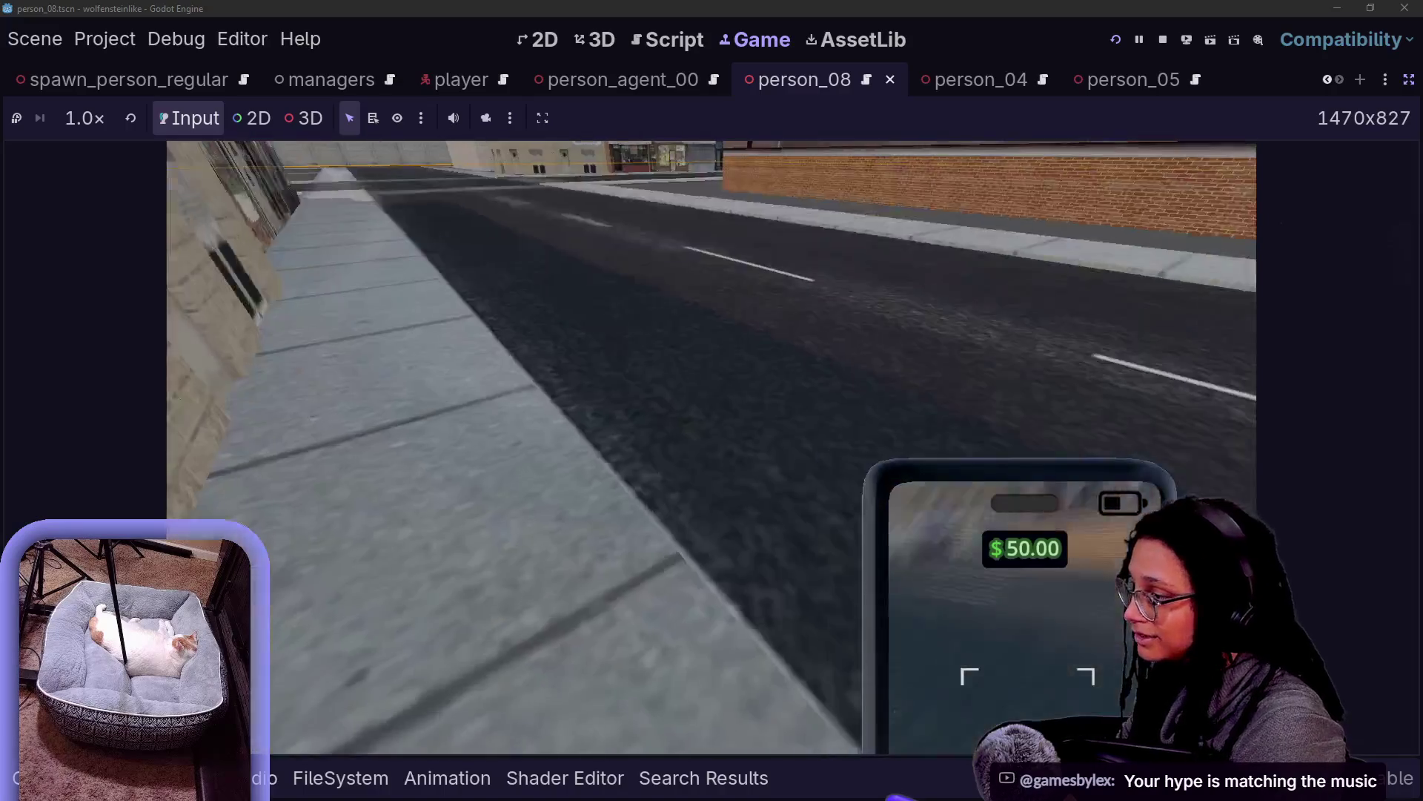
{"action": "key", "text": "w"}
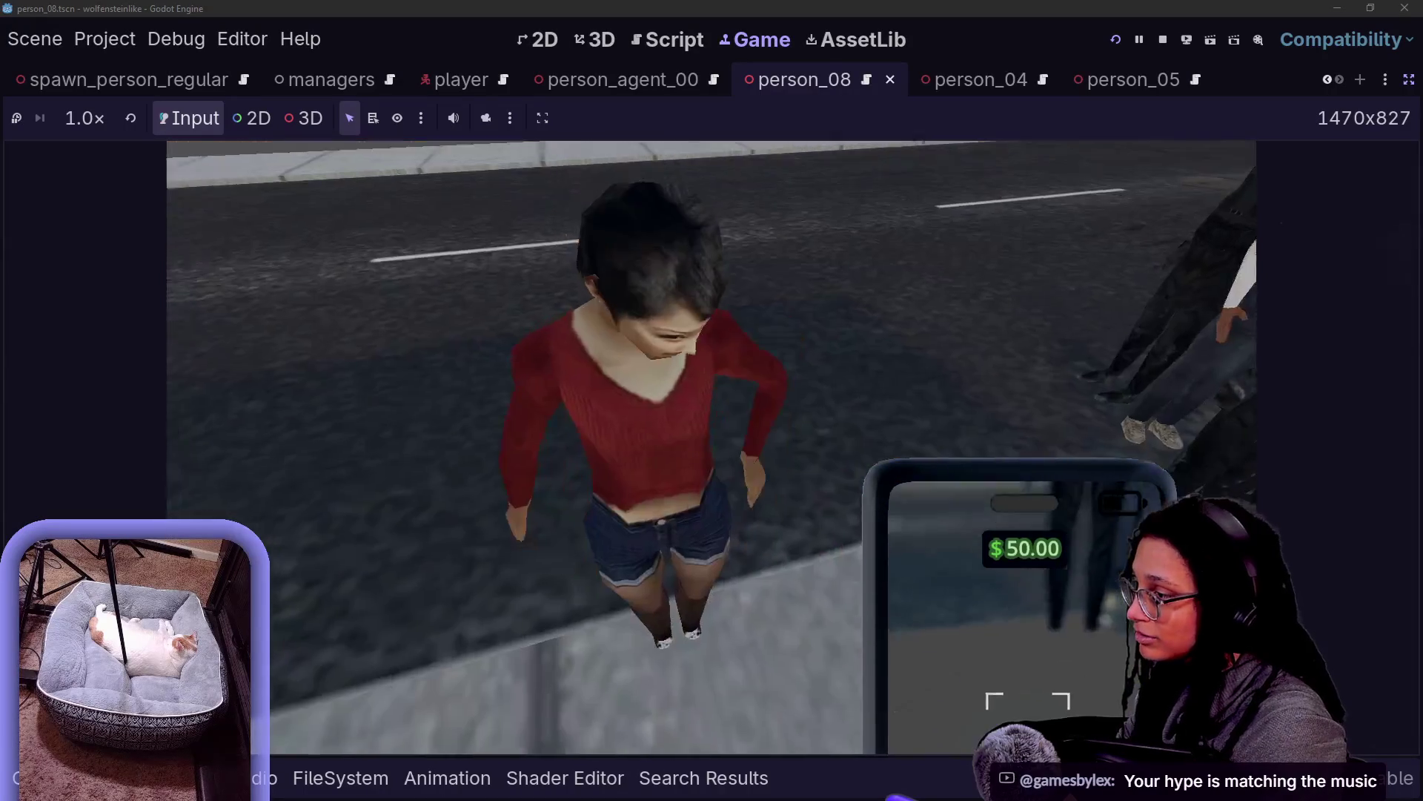
{"action": "key", "text": "s"}
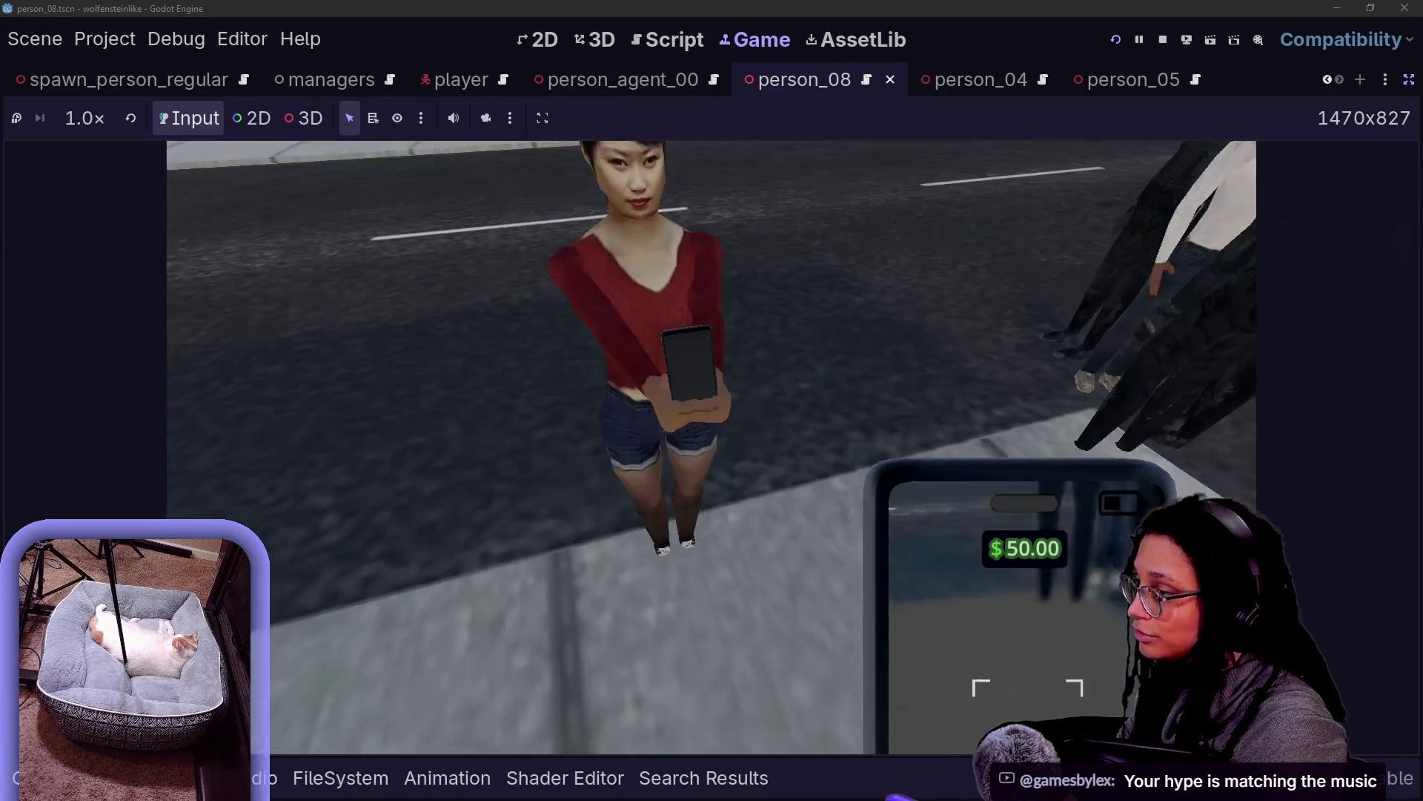
{"action": "key", "text": "w"}
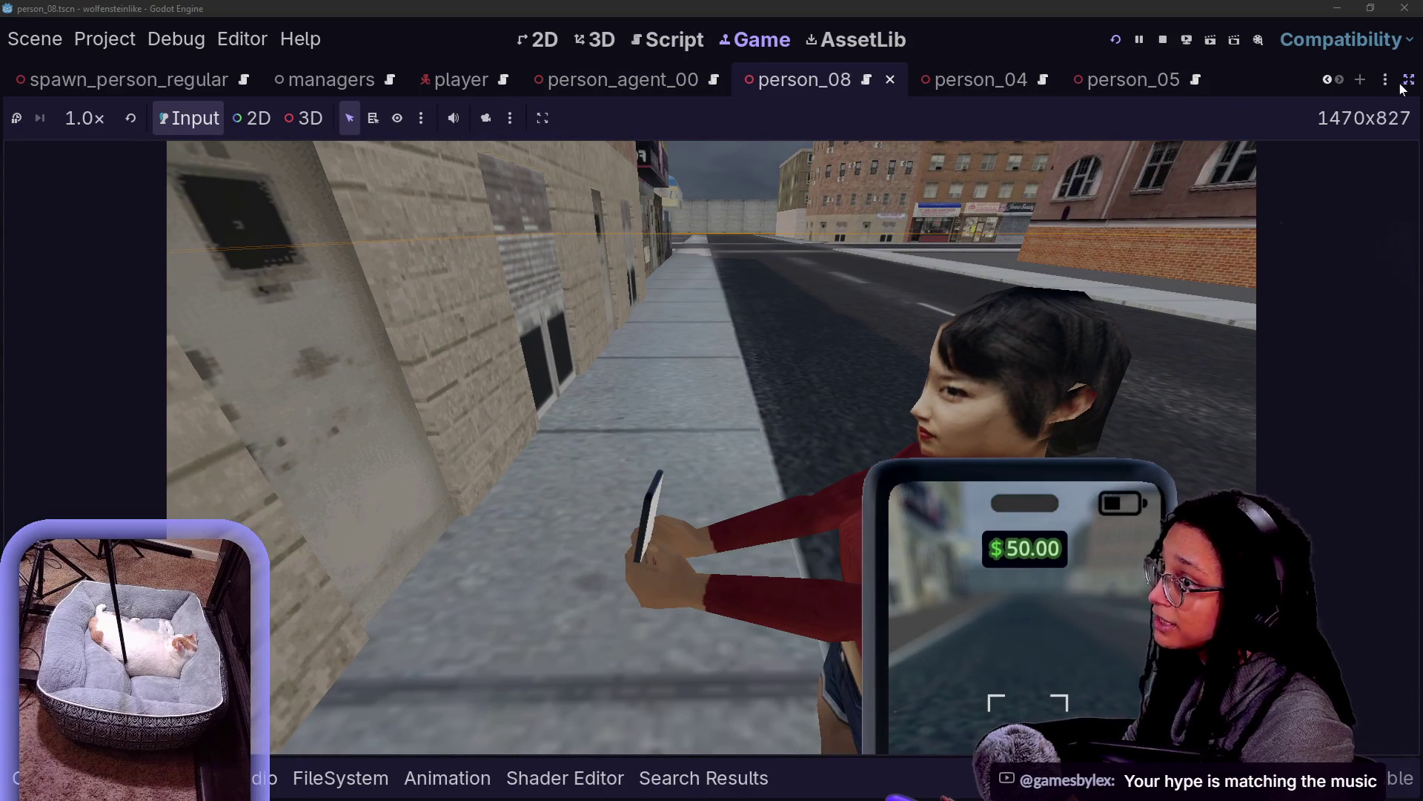
{"action": "key", "text": "ctrl+F2"}
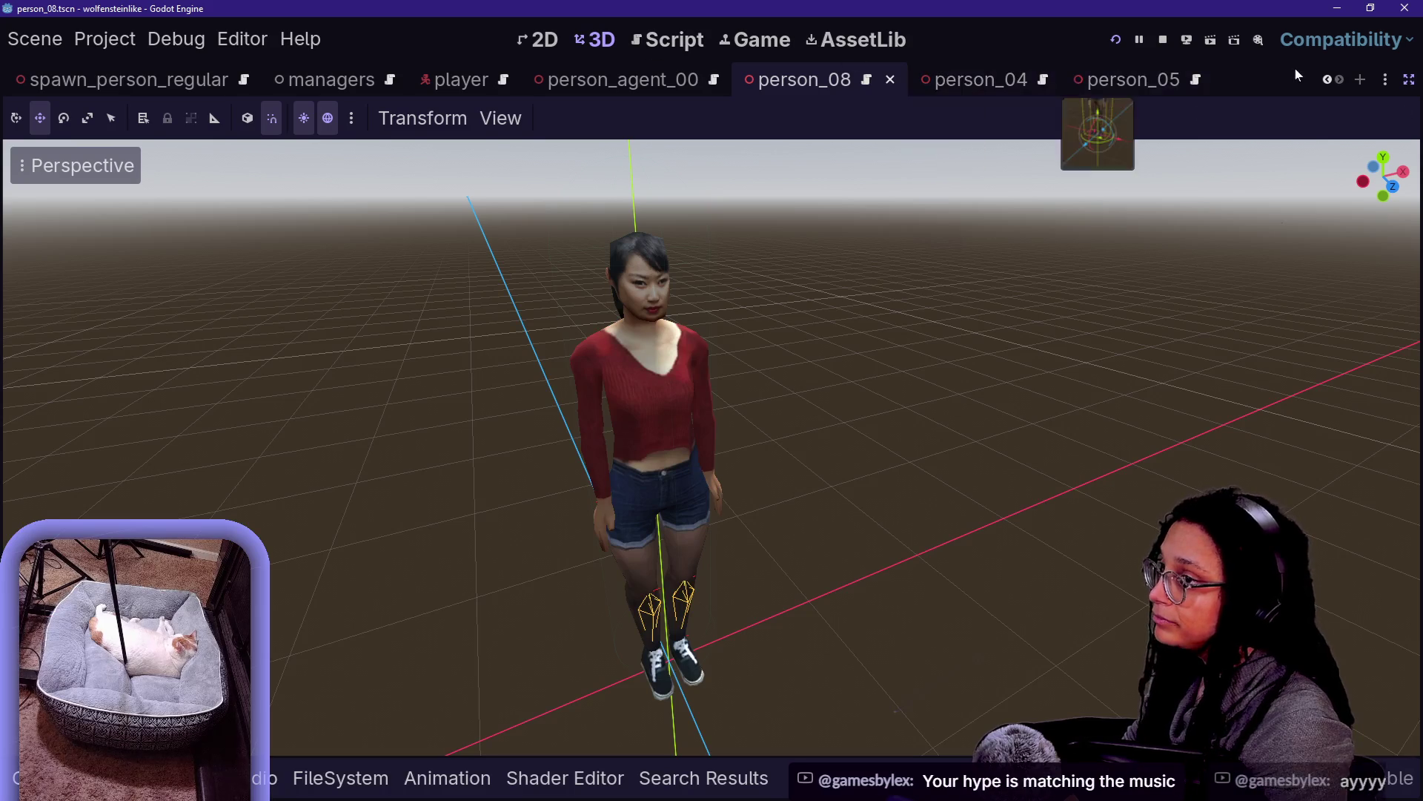
Restore the scene tree and inspector panels and select Phone_ForPeople
{"action": "left_click", "coordinate": [1385, 79]}
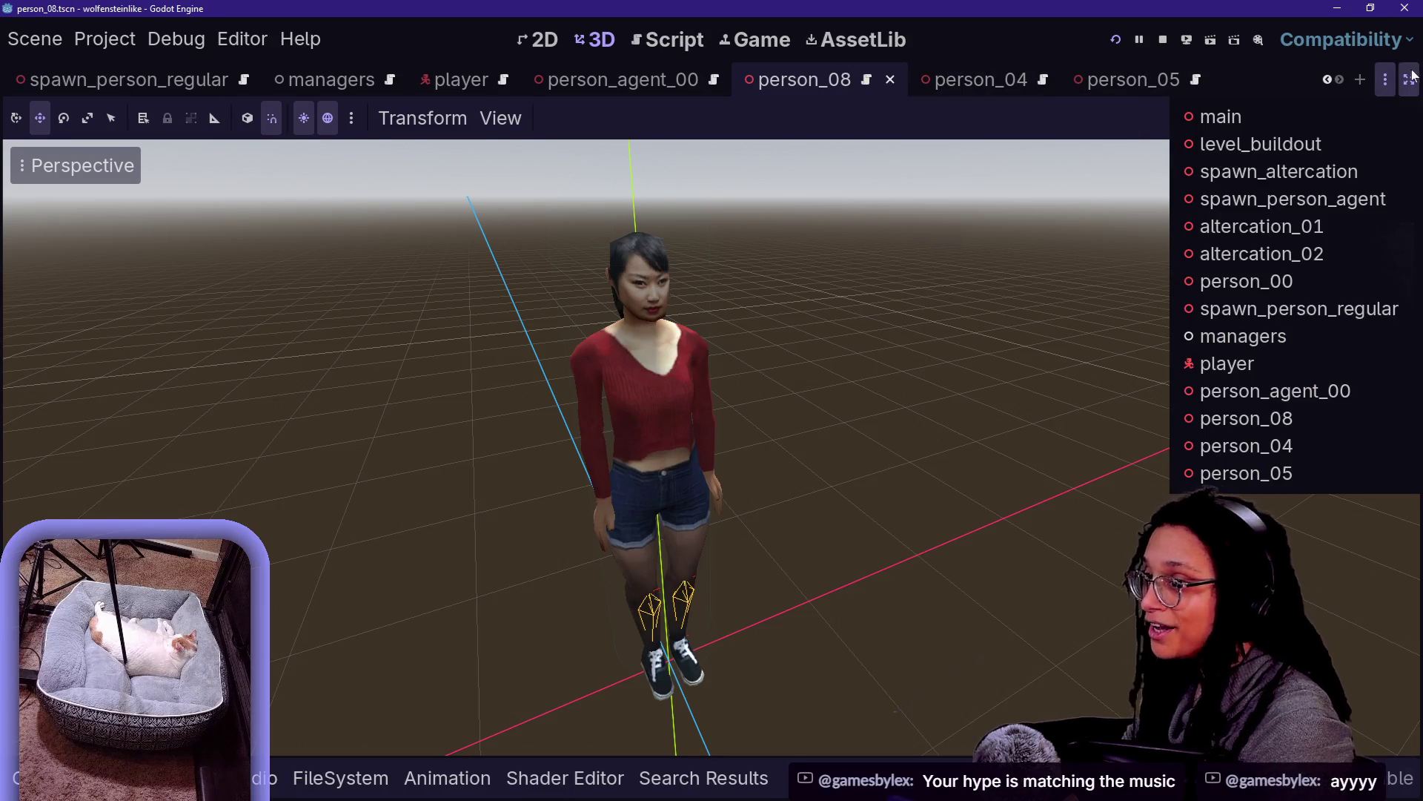
{"action": "left_click", "coordinate": [1410, 79]}
{"action": "left_click", "coordinate": [1410, 79]}
{"action": "left_click", "coordinate": [119, 420]}
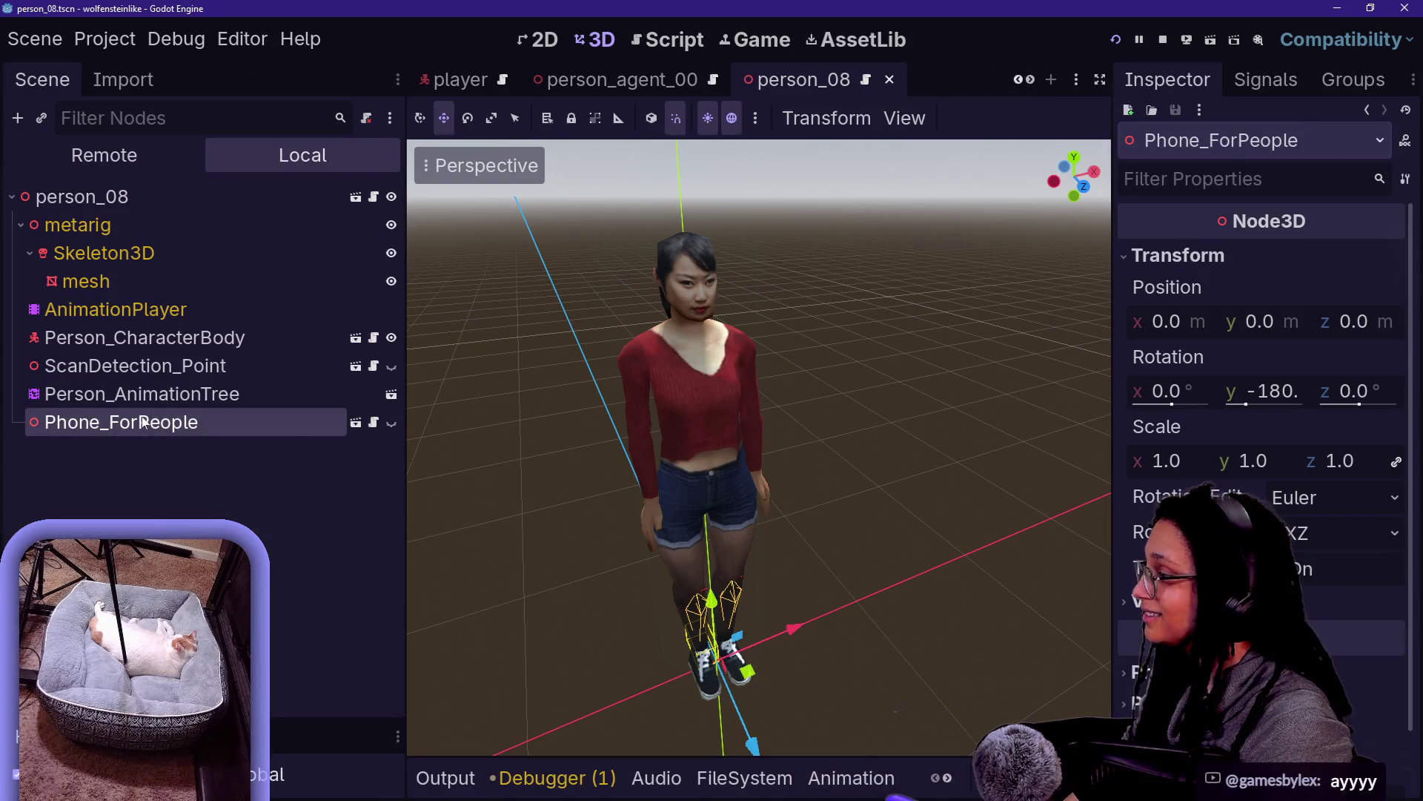
{"action": "left_click", "coordinate": [392, 422]}
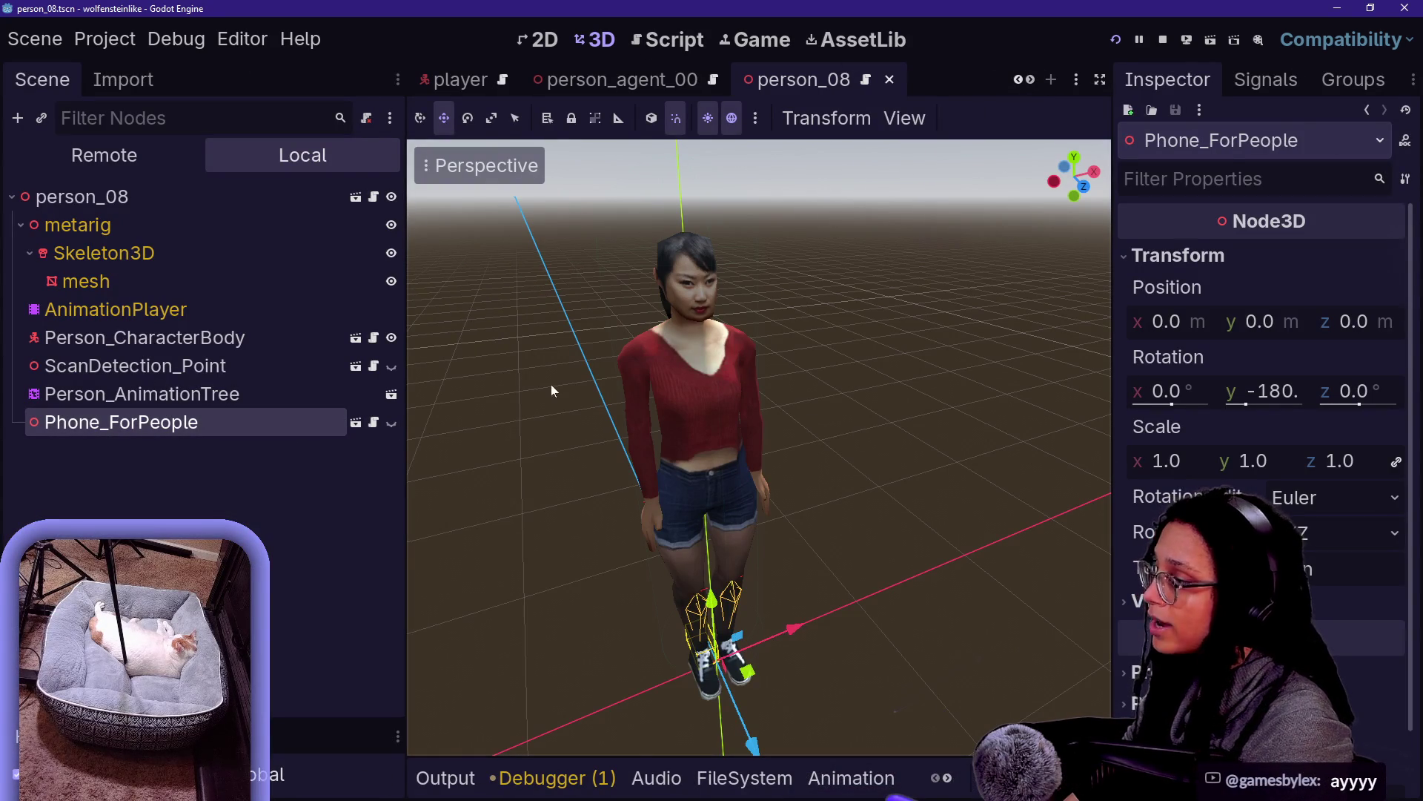
Enable Editable Children on Phone_ForPeople, show the Game view, and select phone_model
{"action": "right_click", "coordinate": [191, 420]}
{"action": "left_click", "coordinate": [333, 598]}
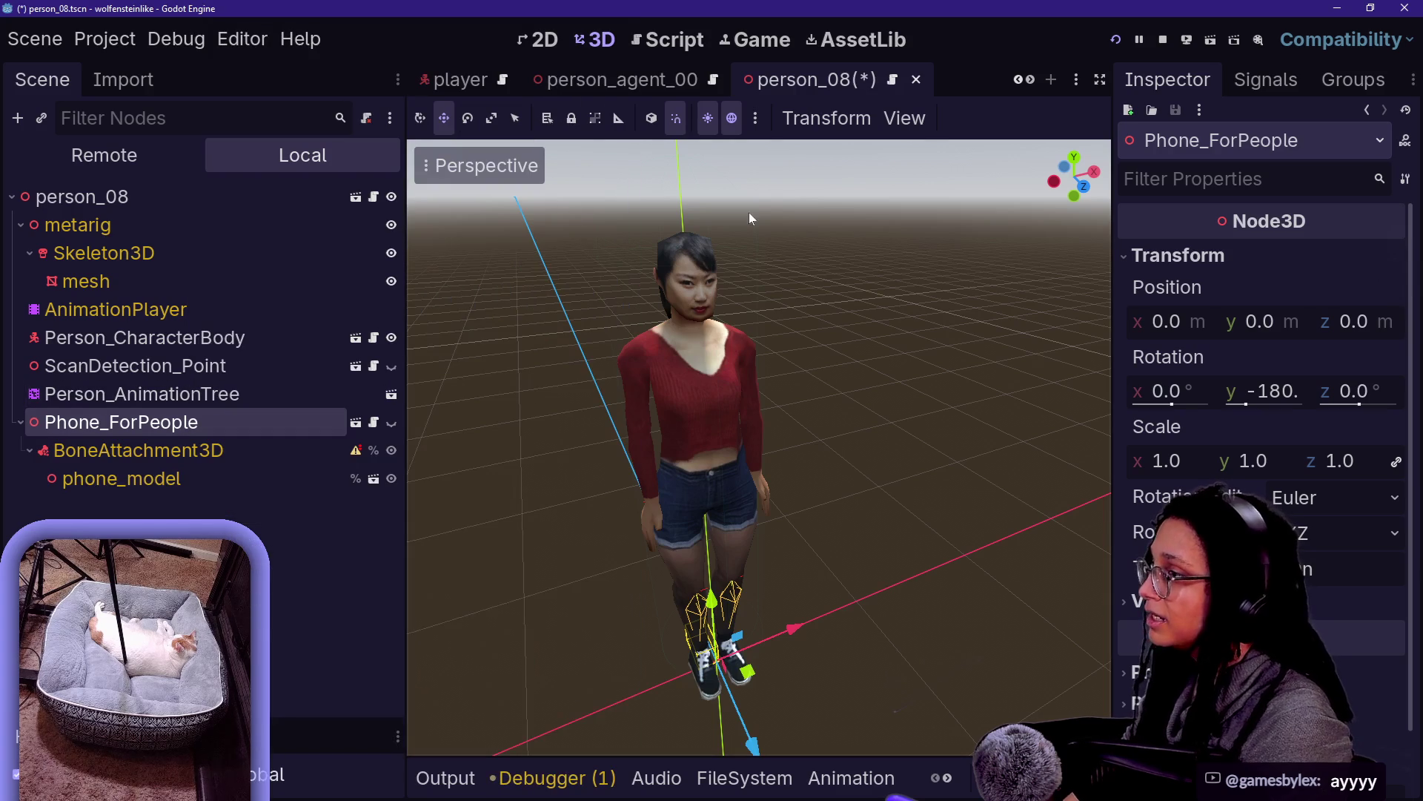
{"action": "left_click", "coordinate": [756, 39]}
{"action": "left_click", "coordinate": [121, 481]}
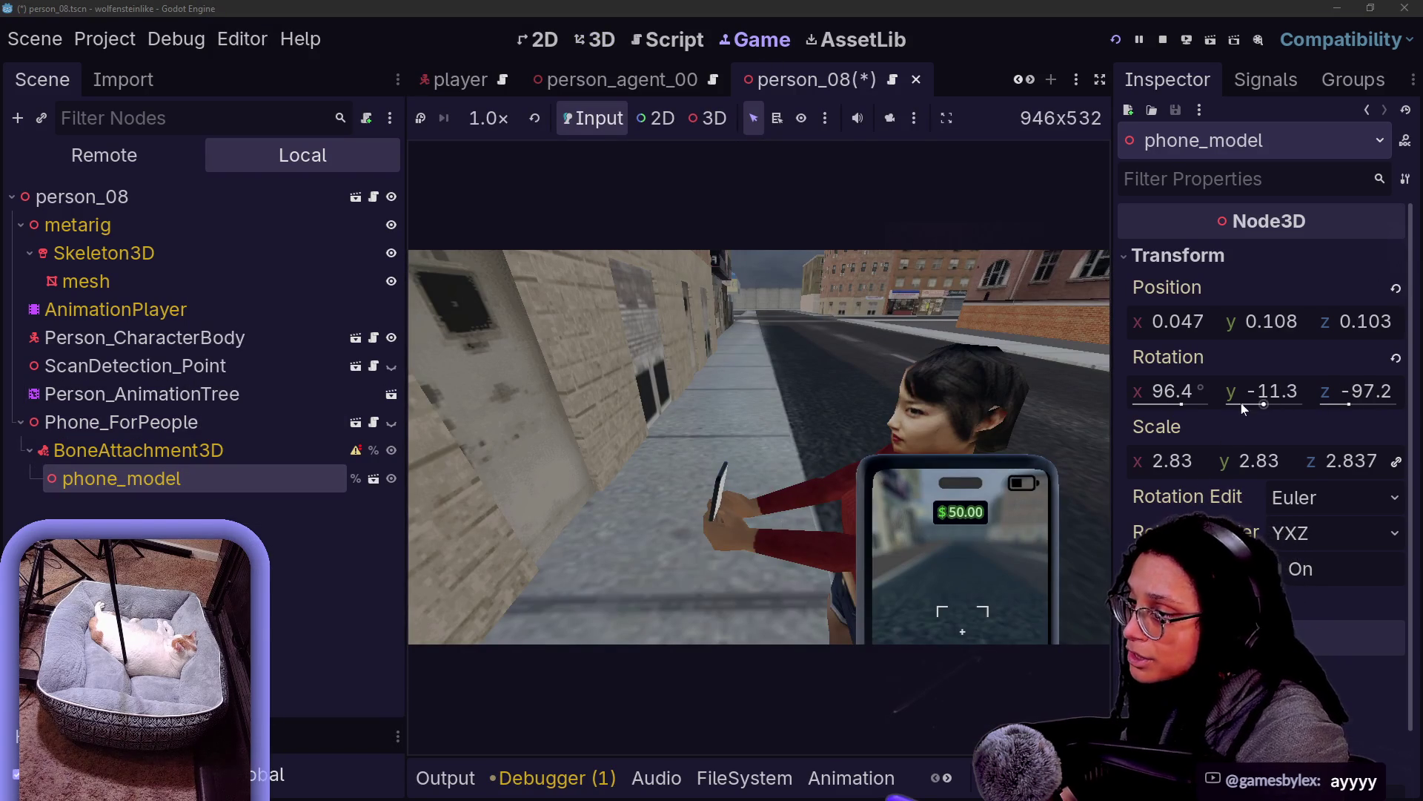
{"action": "mouse_move", "coordinate": [1340, 406]}
{"action": "left_mouse_down"}
{"action": "mouse_move", "coordinate": [1379, 406]}
{"action": "mouse_move", "coordinate": [1320, 406]}
{"action": "mouse_move", "coordinate": [1340, 407]}
{"action": "left_mouse_up"}
Restore z rotation -97.2, then tune phone_model's x, y, z rotation while watching the game
{"action": "key", "text": "ctrl+z"}
{"action": "mouse_move", "coordinate": [1179, 393]}
{"action": "left_mouse_down"}
{"action": "mouse_move", "coordinate": [1216, 393]}
{"action": "mouse_move", "coordinate": [1148, 393]}
{"action": "left_mouse_up"}
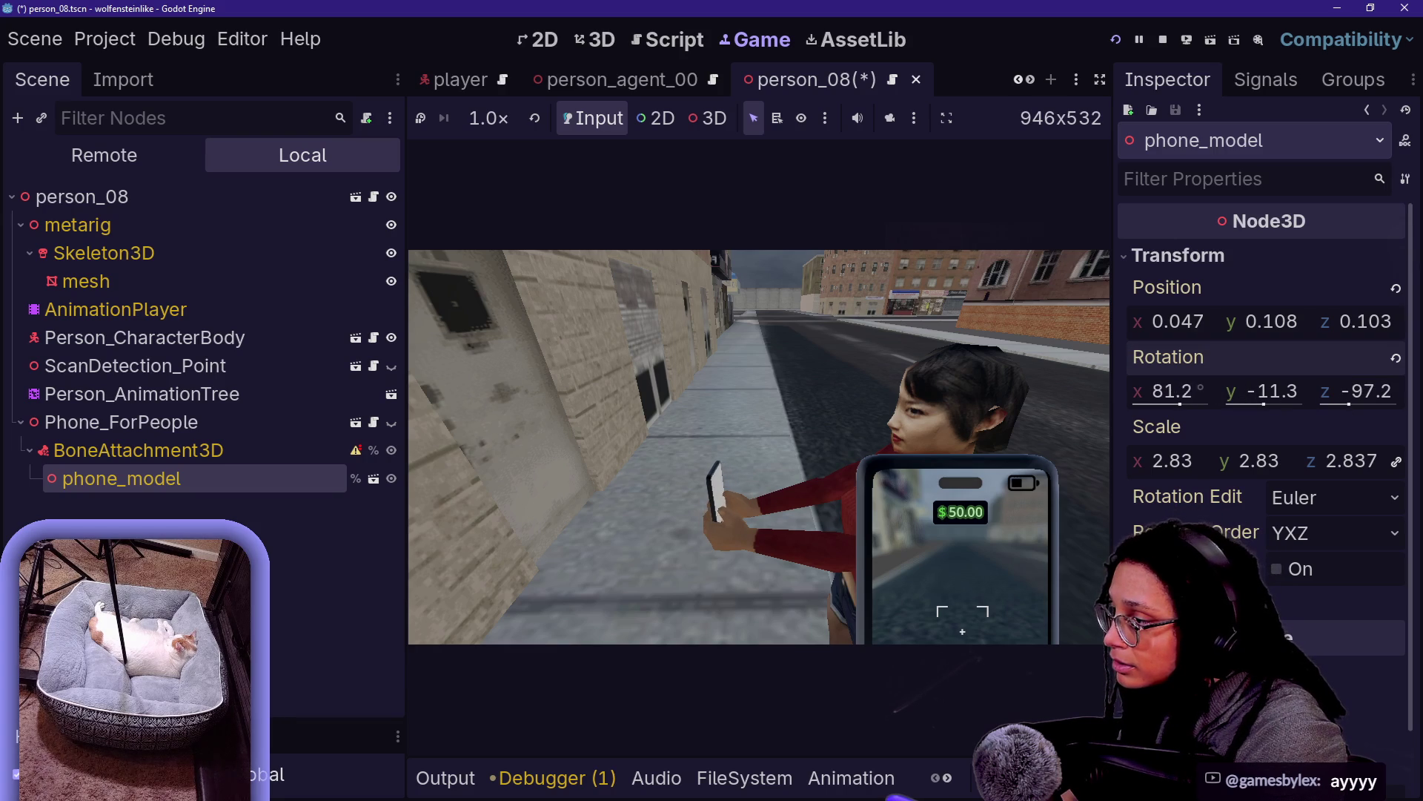
{"action": "left_click", "coordinate": [1046, 352]}
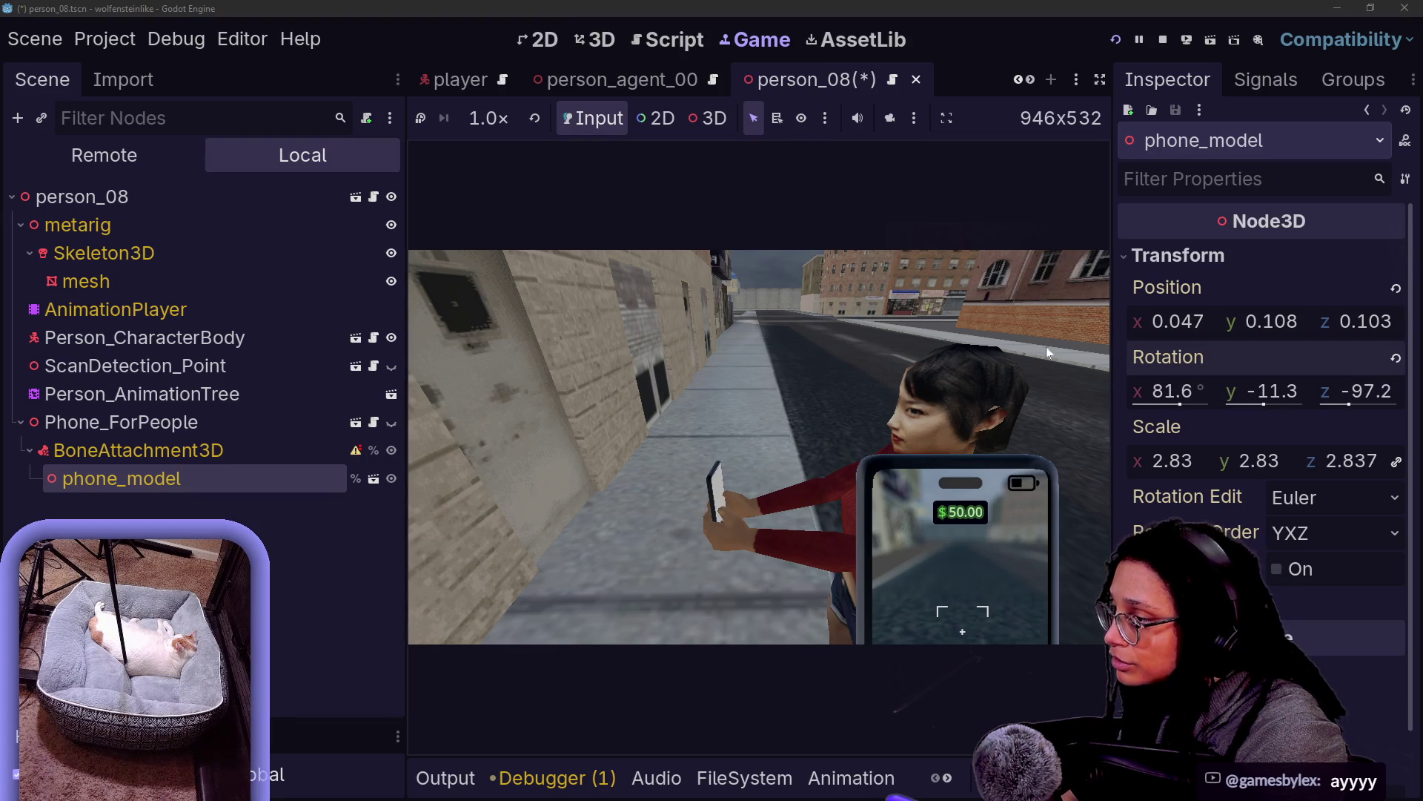
{"action": "left_click", "coordinate": [709, 273]}
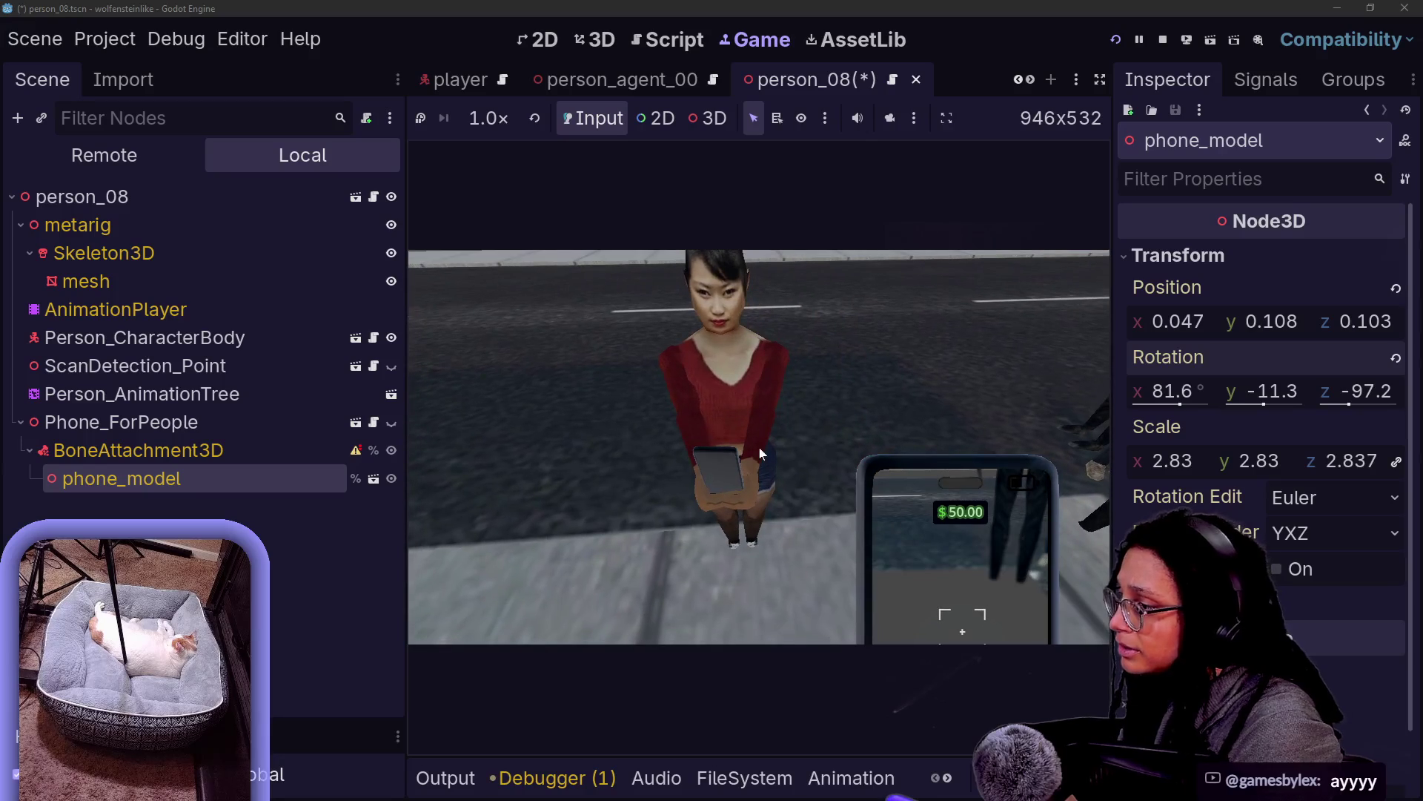
{"action": "mouse_move", "coordinate": [1271, 392]}
{"action": "left_mouse_down"}
{"action": "mouse_move", "coordinate": [1253, 391]}
{"action": "mouse_move", "coordinate": [1277, 392]}
{"action": "mouse_move", "coordinate": [1268, 406]}
{"action": "left_mouse_up"}
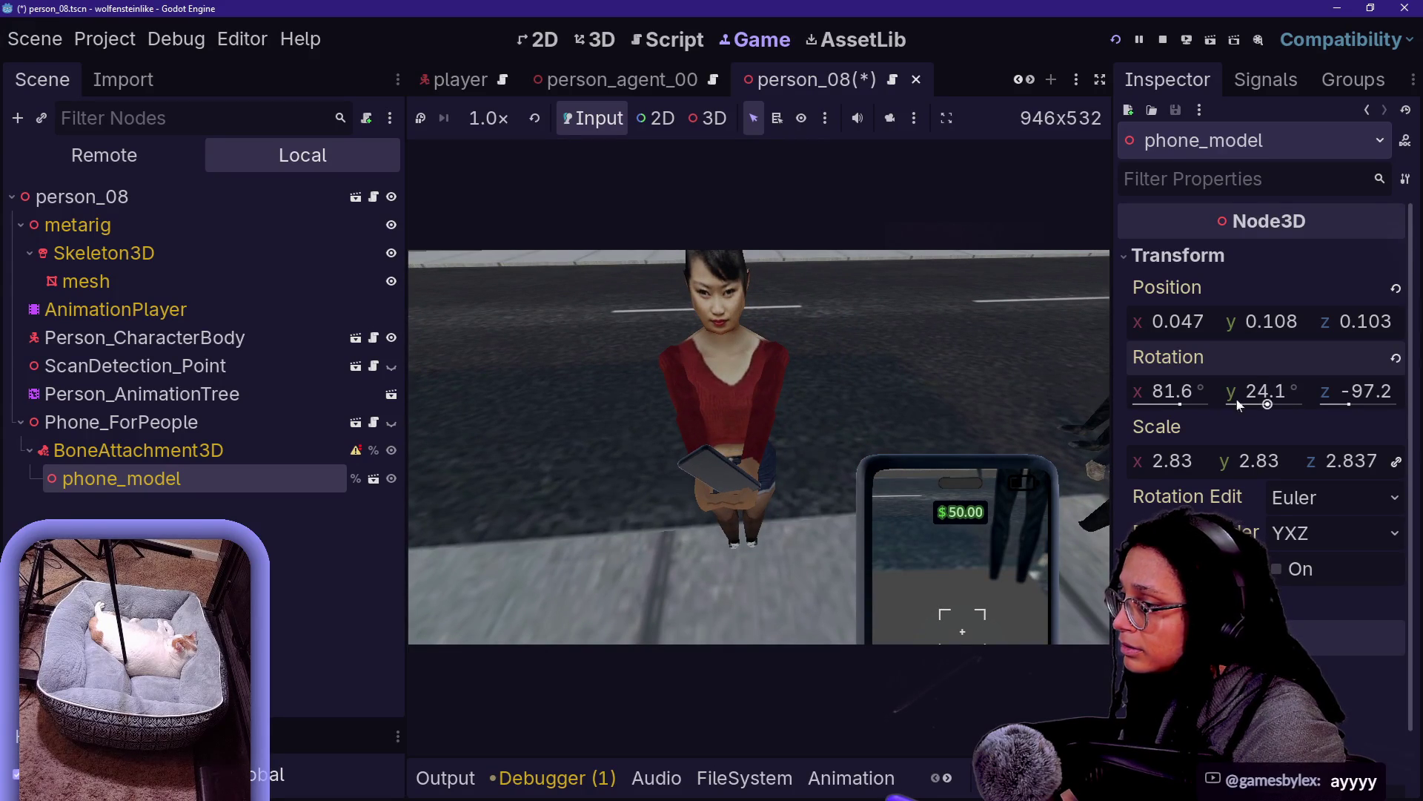
{"action": "mouse_move", "coordinate": [1382, 402]}
{"action": "left_mouse_down"}
{"action": "mouse_move", "coordinate": [1364, 403]}
{"action": "mouse_move", "coordinate": [1388, 402]}
{"action": "left_mouse_up"}
{"action": "left_click_drag", "start_coordinate": [1288, 404], "coordinate": [1268, 404]}
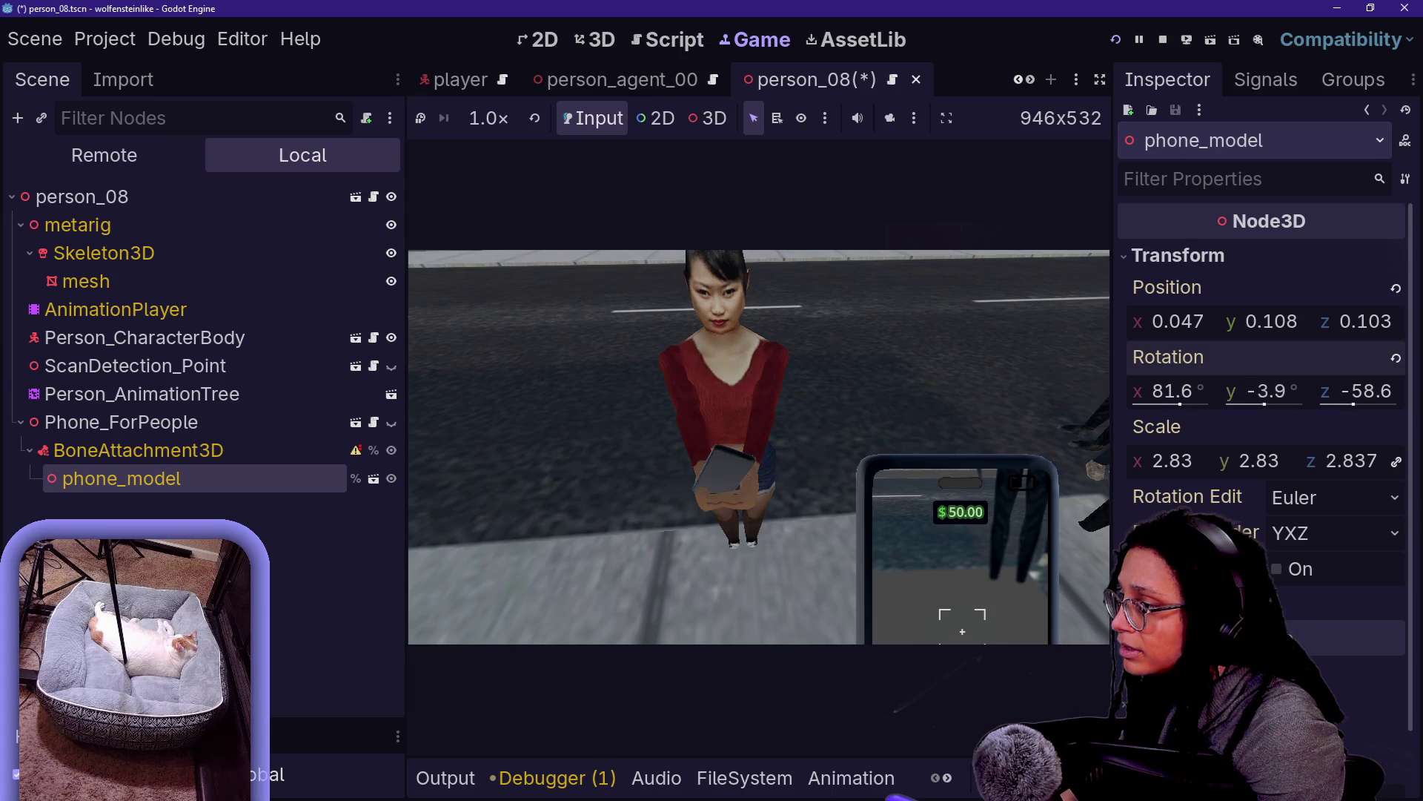
{"action": "mouse_move", "coordinate": [1382, 404]}
{"action": "left_mouse_down"}
{"action": "mouse_move", "coordinate": [1285, 393]}
{"action": "mouse_move", "coordinate": [1364, 393]}
{"action": "mouse_move", "coordinate": [1353, 410]}
{"action": "left_mouse_up"}
{"action": "mouse_move", "coordinate": [1181, 398]}
{"action": "left_mouse_down"}
{"action": "mouse_move", "coordinate": [1216, 398]}
{"action": "mouse_move", "coordinate": [1189, 398]}
{"action": "left_mouse_up"}
{"action": "left_click_drag", "start_coordinate": [1380, 404], "coordinate": [1364, 404]}
{"action": "left_click_drag", "start_coordinate": [1189, 395], "coordinate": [1218, 395]}
{"action": "left_click_drag", "start_coordinate": [1406, 407], "coordinate": [1404, 407]}
{"action": "mouse_move", "coordinate": [1285, 403]}
{"action": "left_mouse_down"}
{"action": "mouse_move", "coordinate": [1234, 402]}
{"action": "mouse_move", "coordinate": [1321, 403]}
{"action": "mouse_move", "coordinate": [1233, 403]}
{"action": "mouse_move", "coordinate": [1305, 402]}
{"action": "left_mouse_up"}
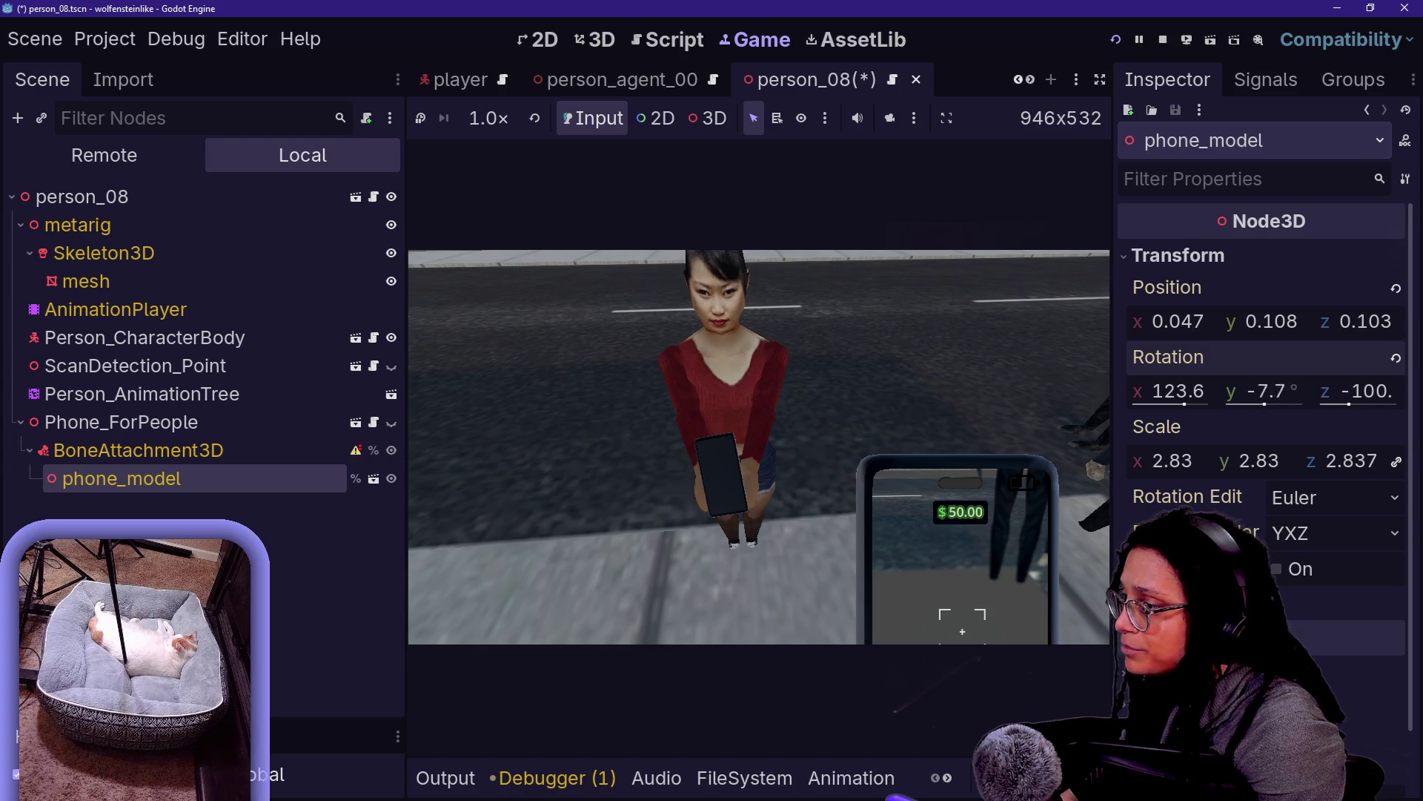
{"action": "left_click_drag", "start_coordinate": [1180, 403], "coordinate": [1170, 403]}
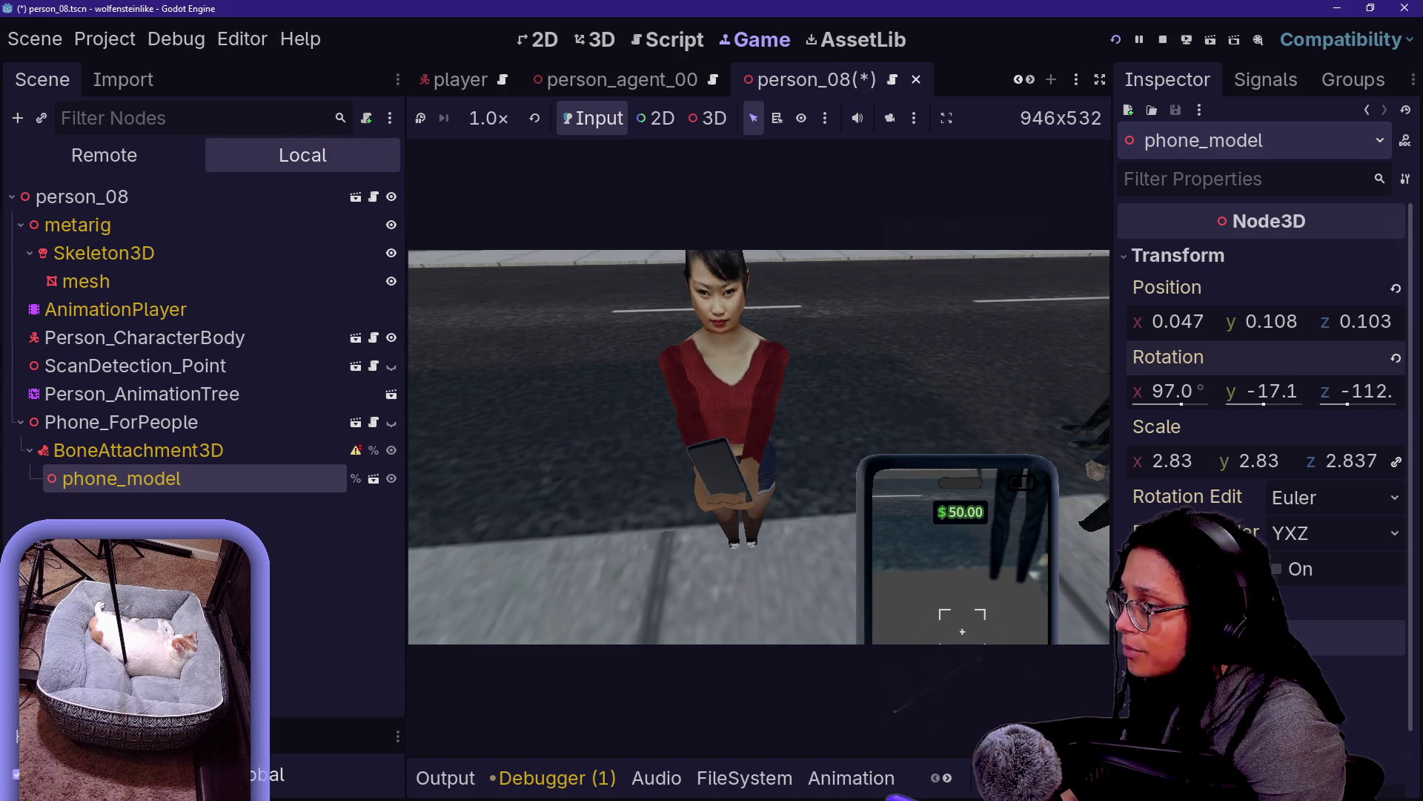
Settle the phone near rotation 93.6, -27.3, -111 with height 0.105 and check it in-game
{"action": "left_click_drag", "start_coordinate": [1283, 327], "coordinate": [1296, 327]}
{"action": "mouse_move", "coordinate": [1349, 392]}
{"action": "left_mouse_down"}
{"action": "mouse_move", "coordinate": [1199, 406]}
{"action": "mouse_move", "coordinate": [1346, 412]}
{"action": "left_mouse_up"}
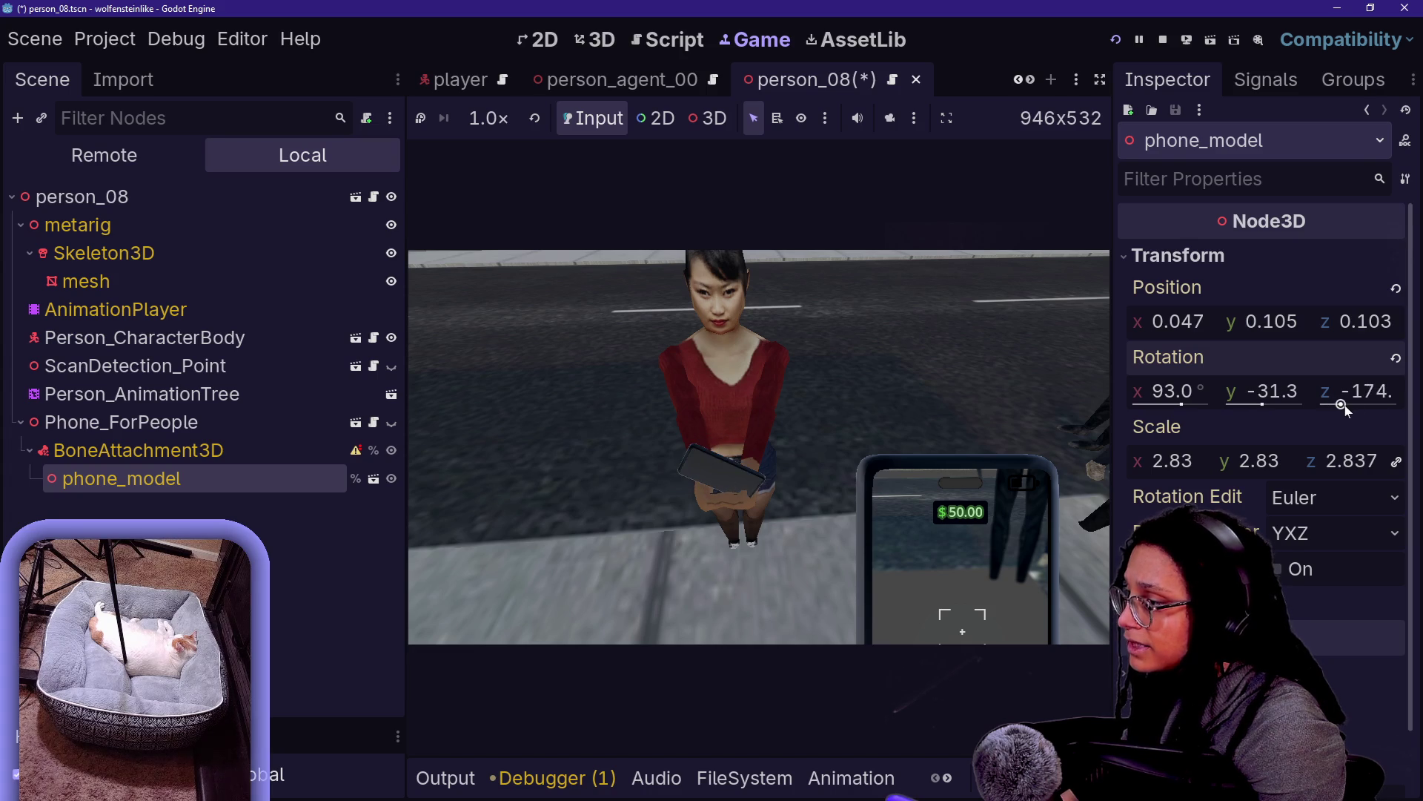
{"action": "key", "text": "ctrl+z"}
{"action": "left_click_drag", "start_coordinate": [1190, 393], "coordinate": [1200, 393]}
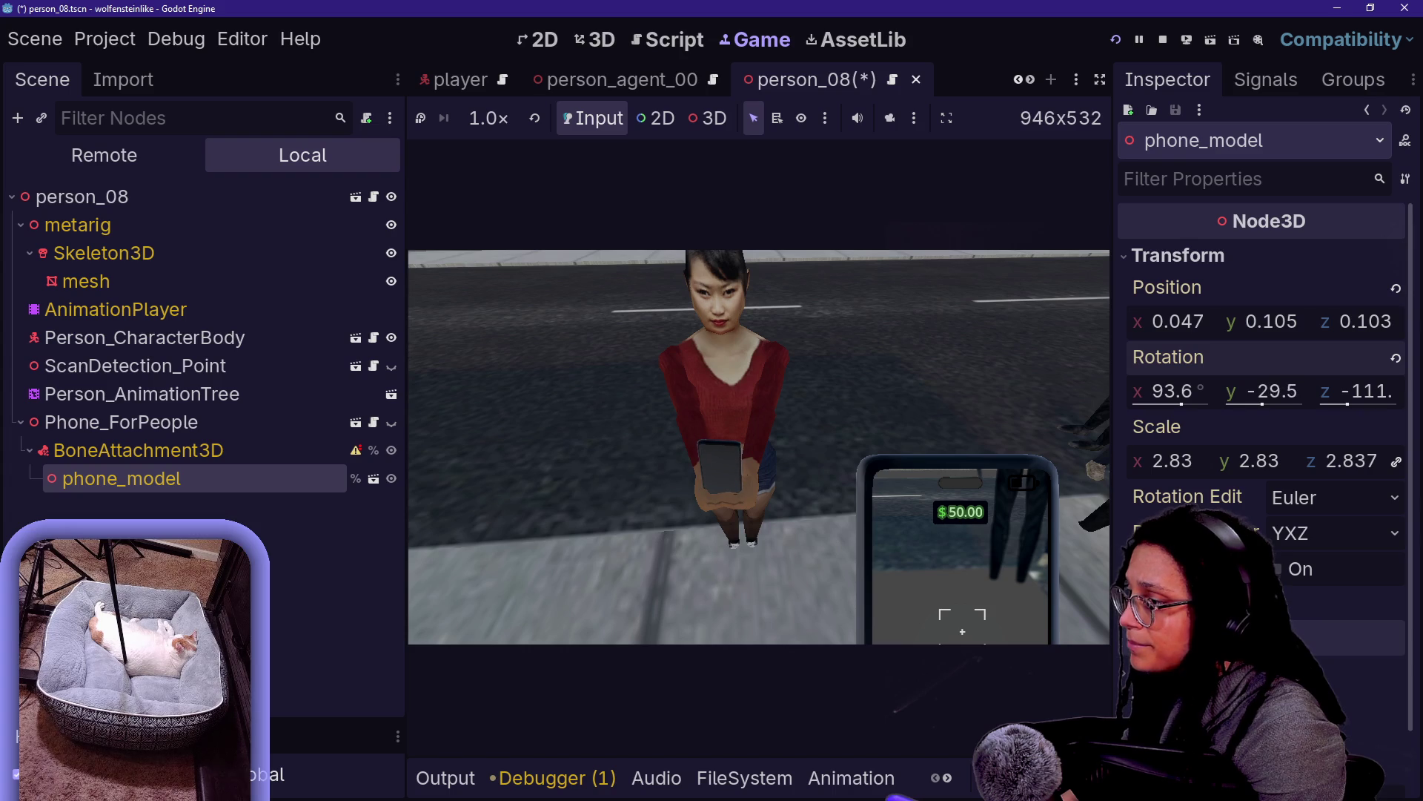
{"action": "left_click", "coordinate": [790, 361]}
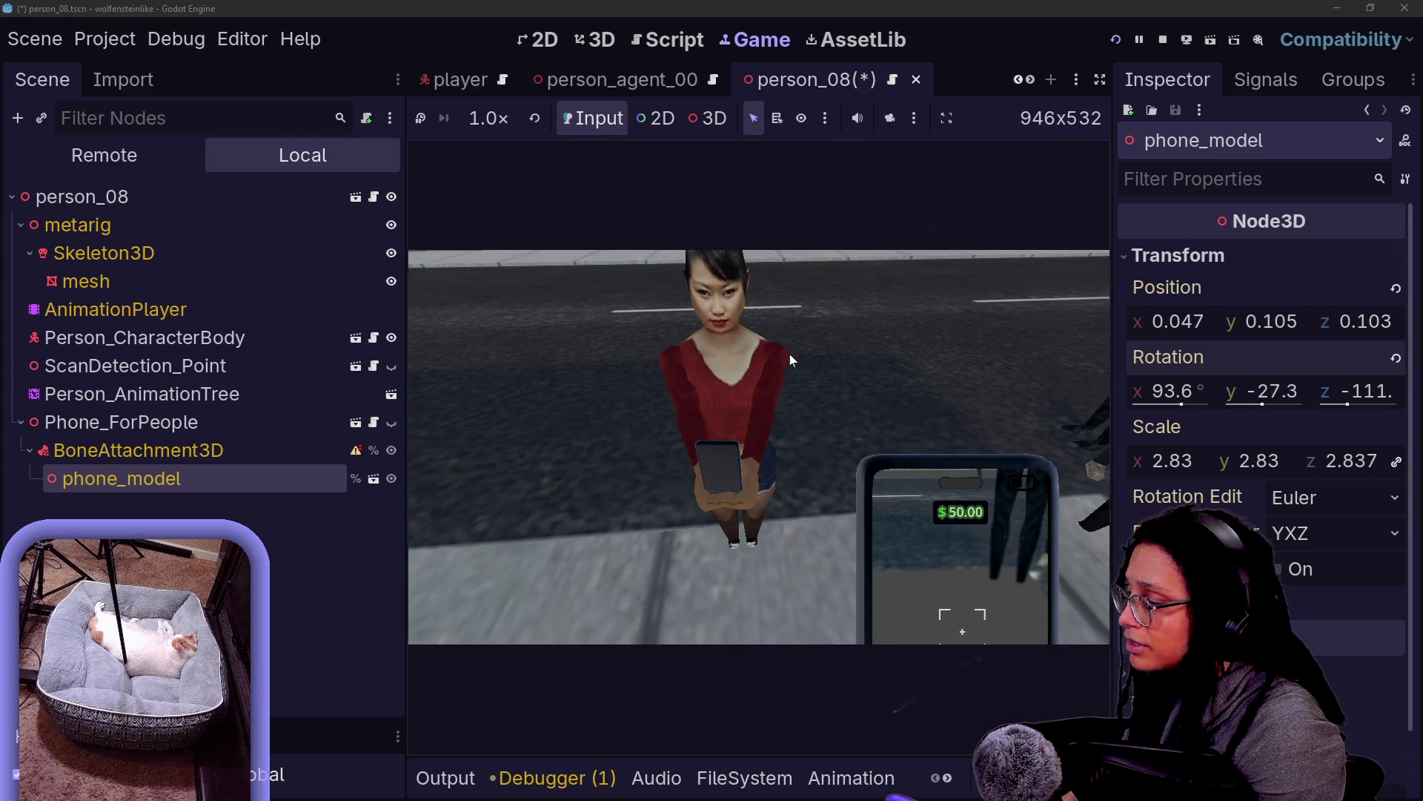
{"action": "left_click", "coordinate": [708, 118]}
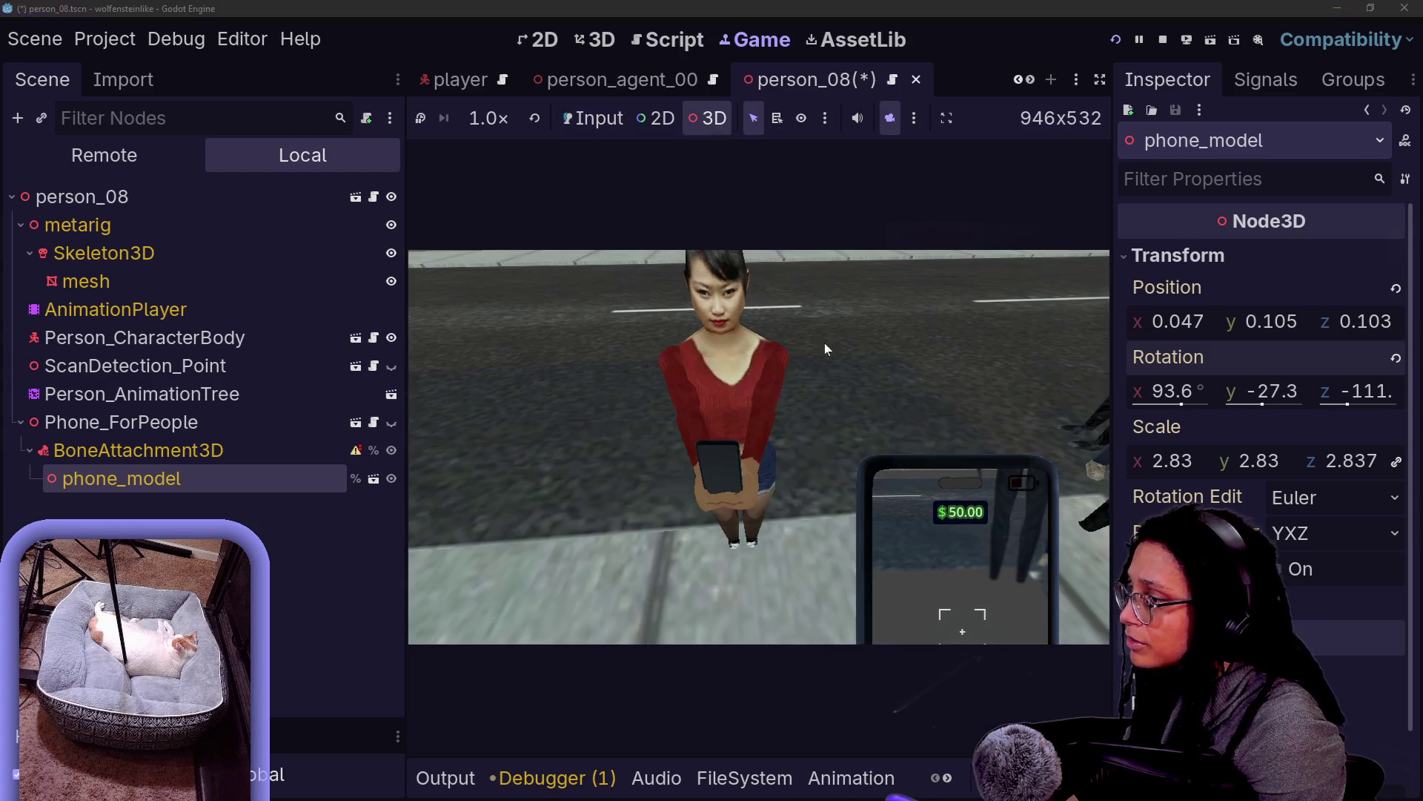
{"action": "left_click", "coordinate": [819, 356]}
{"action": "left_click", "coordinate": [859, 238]}
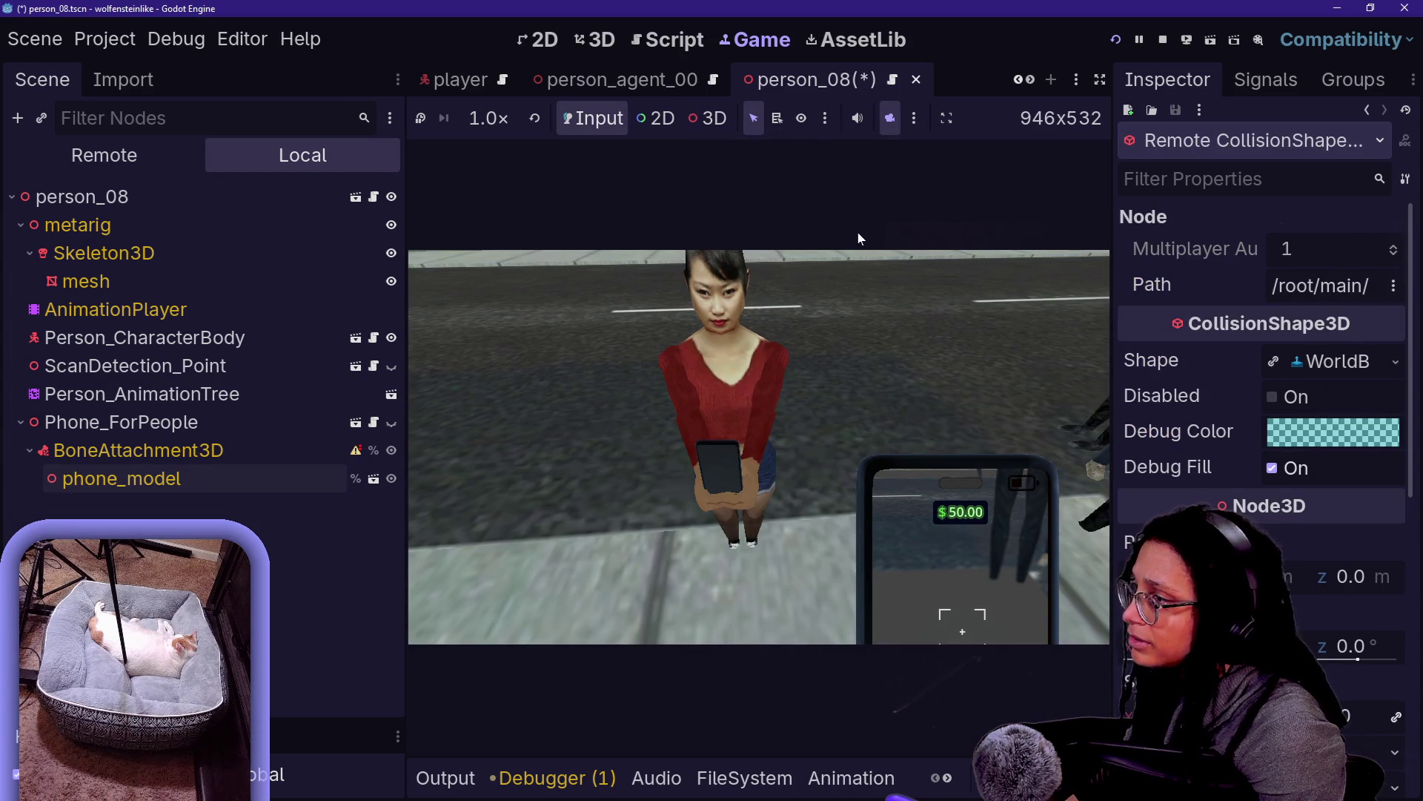
{"action": "left_click", "coordinate": [838, 258]}
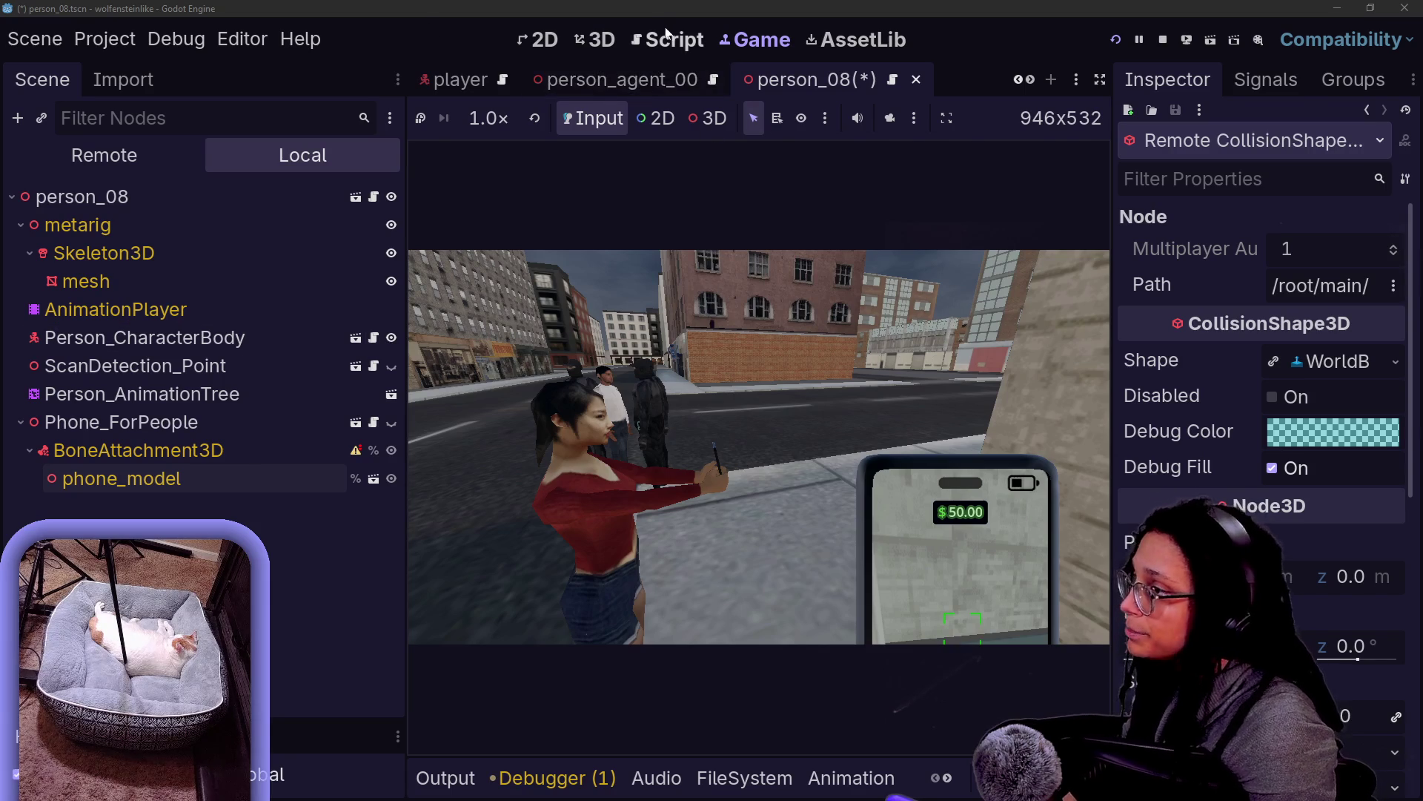
{"action": "key", "text": "ctrl+F3"}
Change person_08's position Y offset to .105 in the script
{"action": "left_click", "coordinate": [180, 478]}
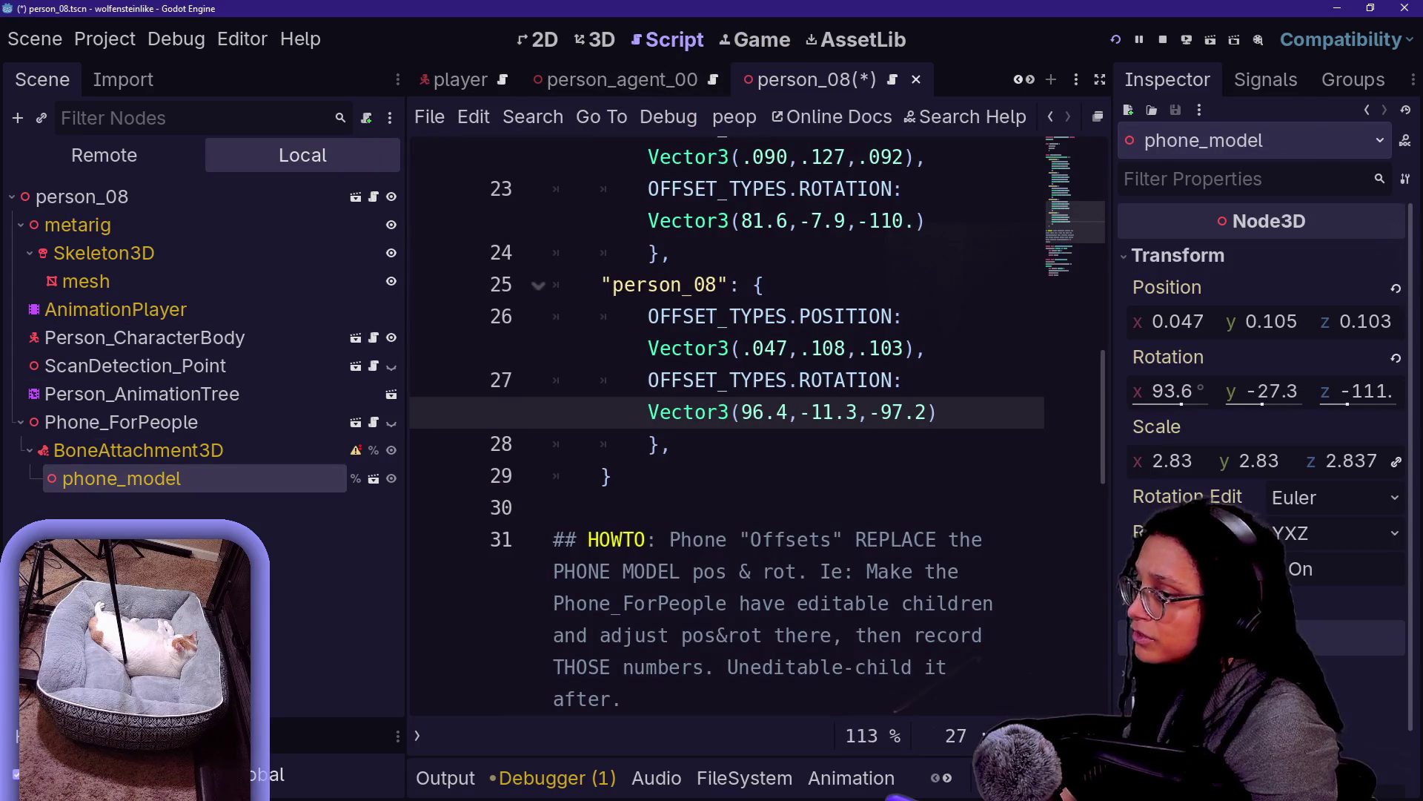
{"action": "left_click", "coordinate": [776, 348]}
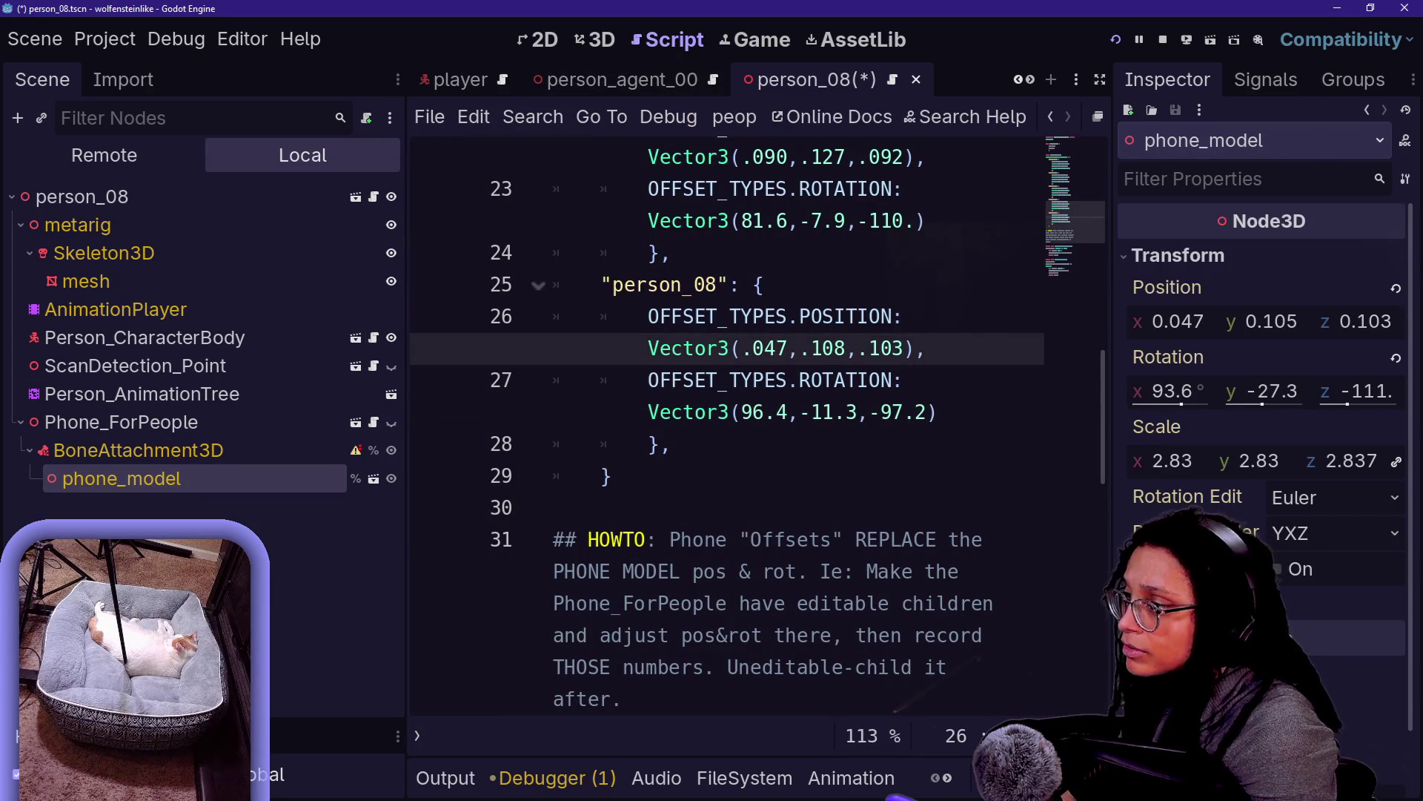
{"action": "left_click", "coordinate": [845, 347]}
{"action": "key", "text": "BackSpace"}
{"action": "type", "text": "5"}
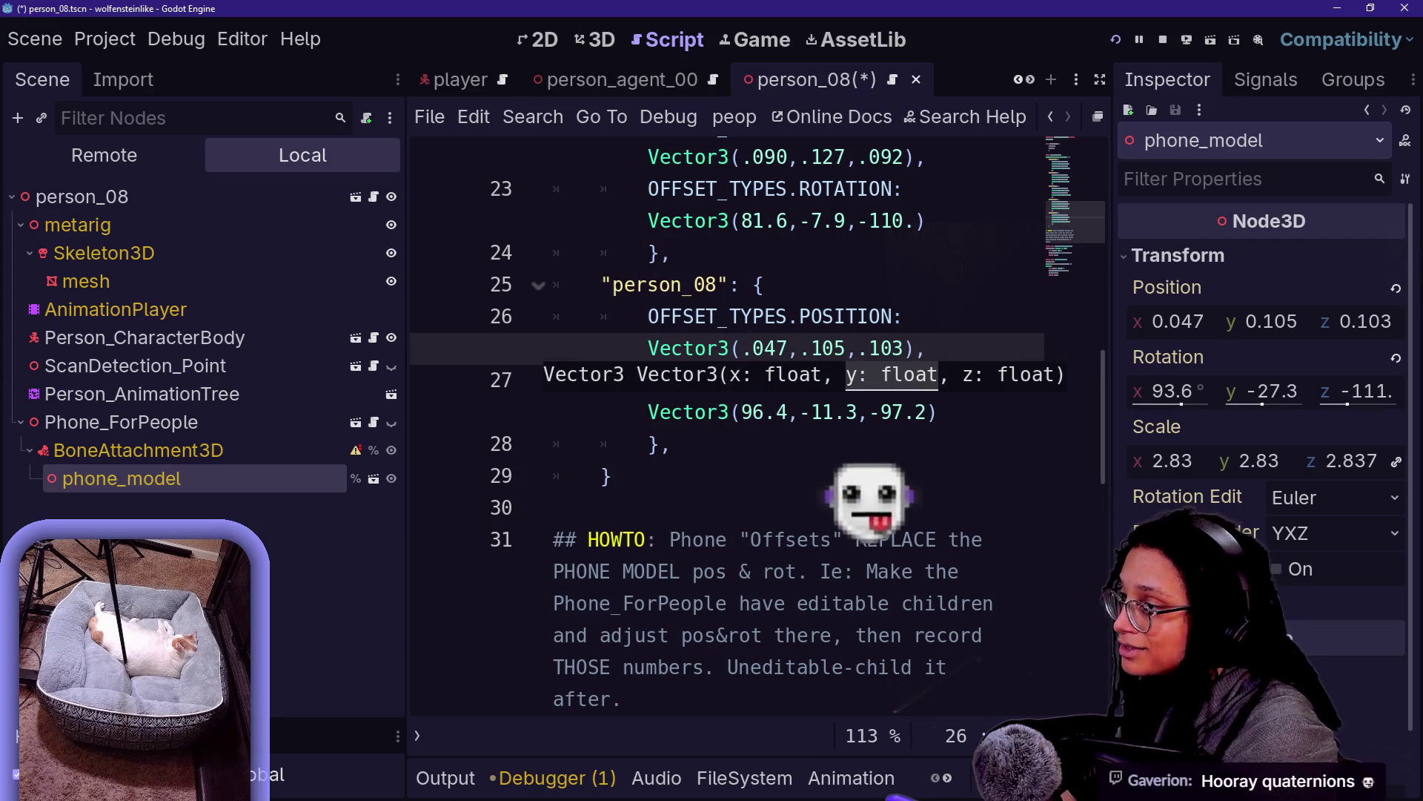
Retype the rotation X and Y offsets as 93.6 and -27.3
{"action": "left_click", "coordinate": [753, 411]}
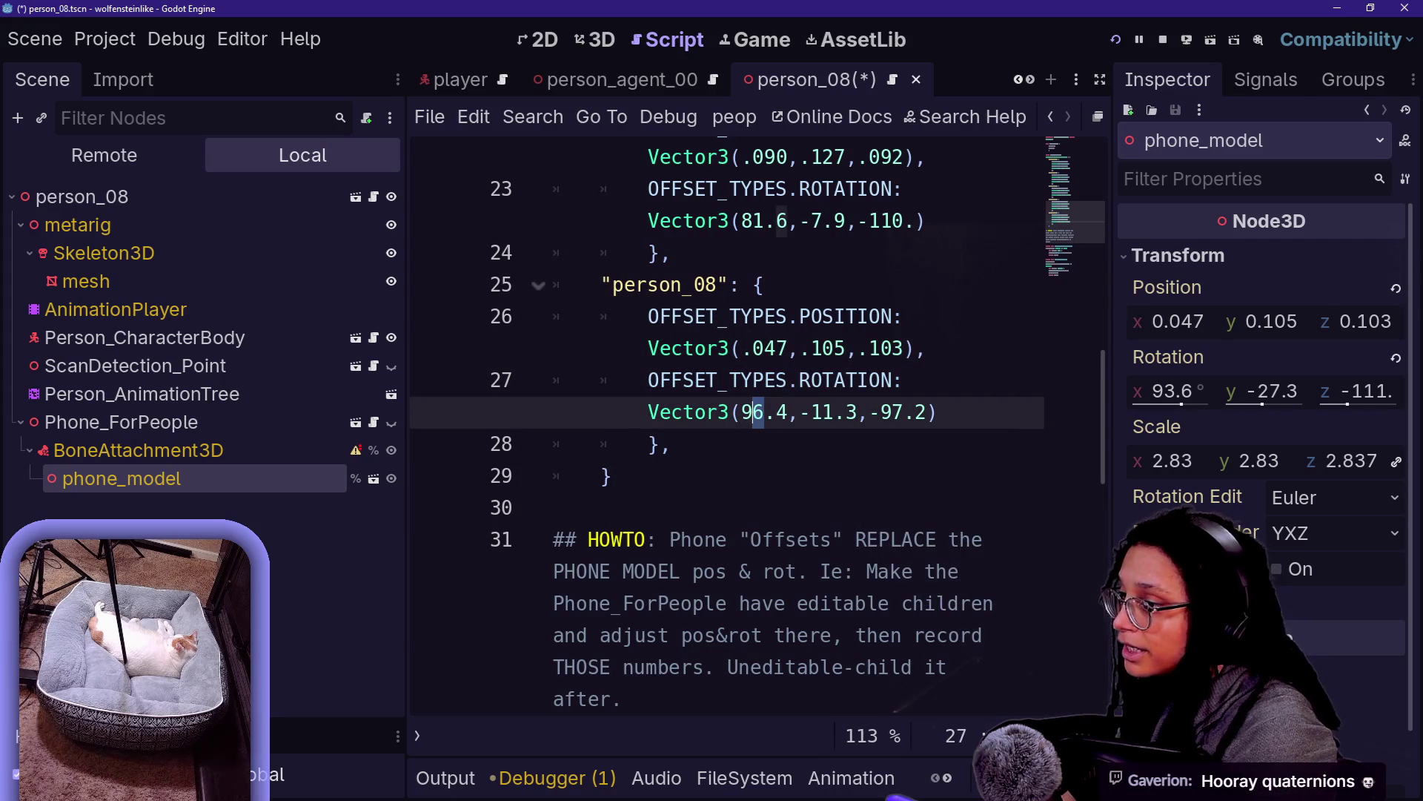
{"action": "type", "text": "3"}
{"action": "key", "text": "Right"}
{"action": "key", "text": "Right"}
{"action": "key", "text": "Delete"}
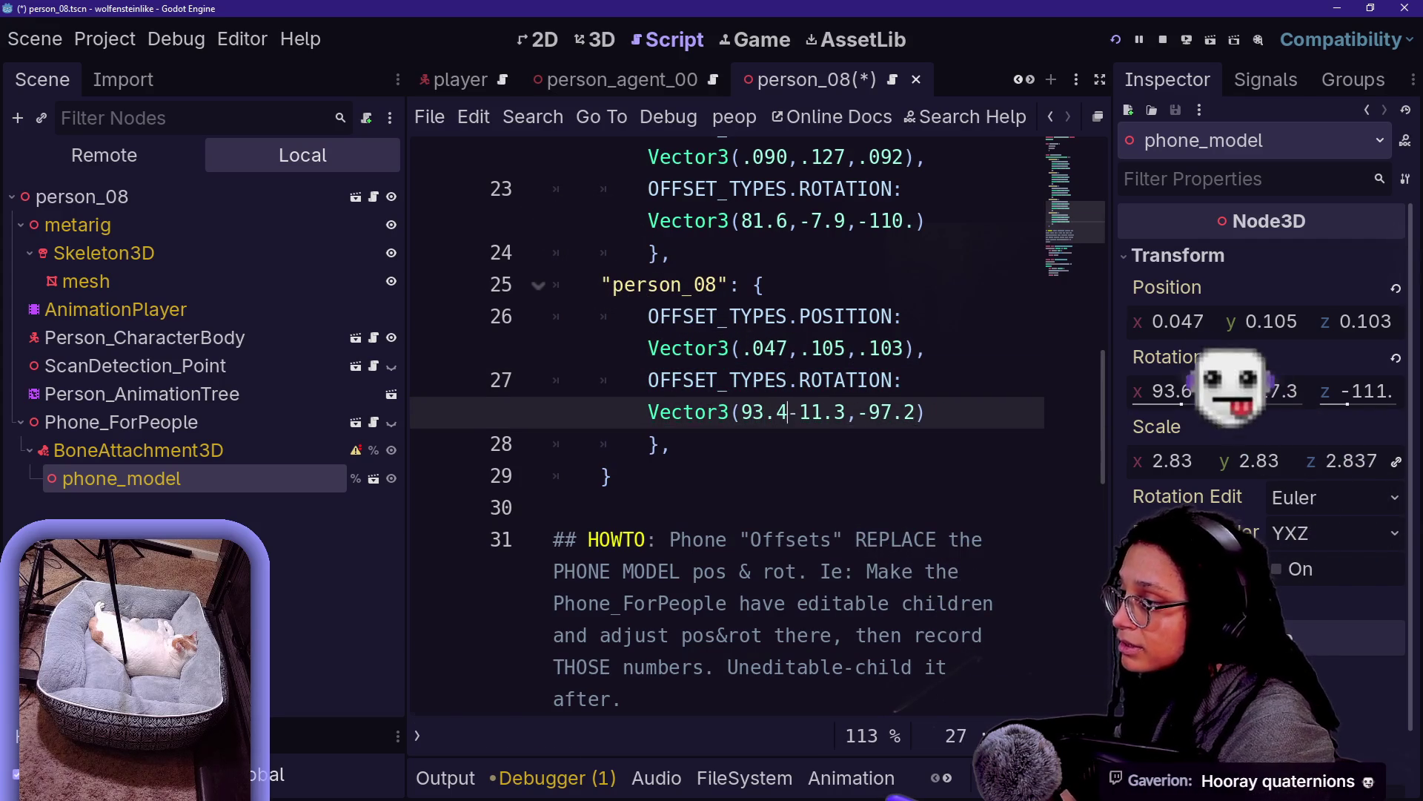
{"action": "key", "text": "BackSpace"}
{"action": "type", "text": "6,"}
{"action": "key", "text": "Right"}
{"action": "key", "text": "Right"}
{"action": "key", "text": "Right"}
{"action": "key", "text": "BackSpace"}
{"action": "key", "text": "BackSpace"}
{"action": "type", "text": "26"}
Set the rotation Z offset to -111 and save peoples_phone_offsets.gd
{"action": "left_click", "coordinate": [834, 347]}
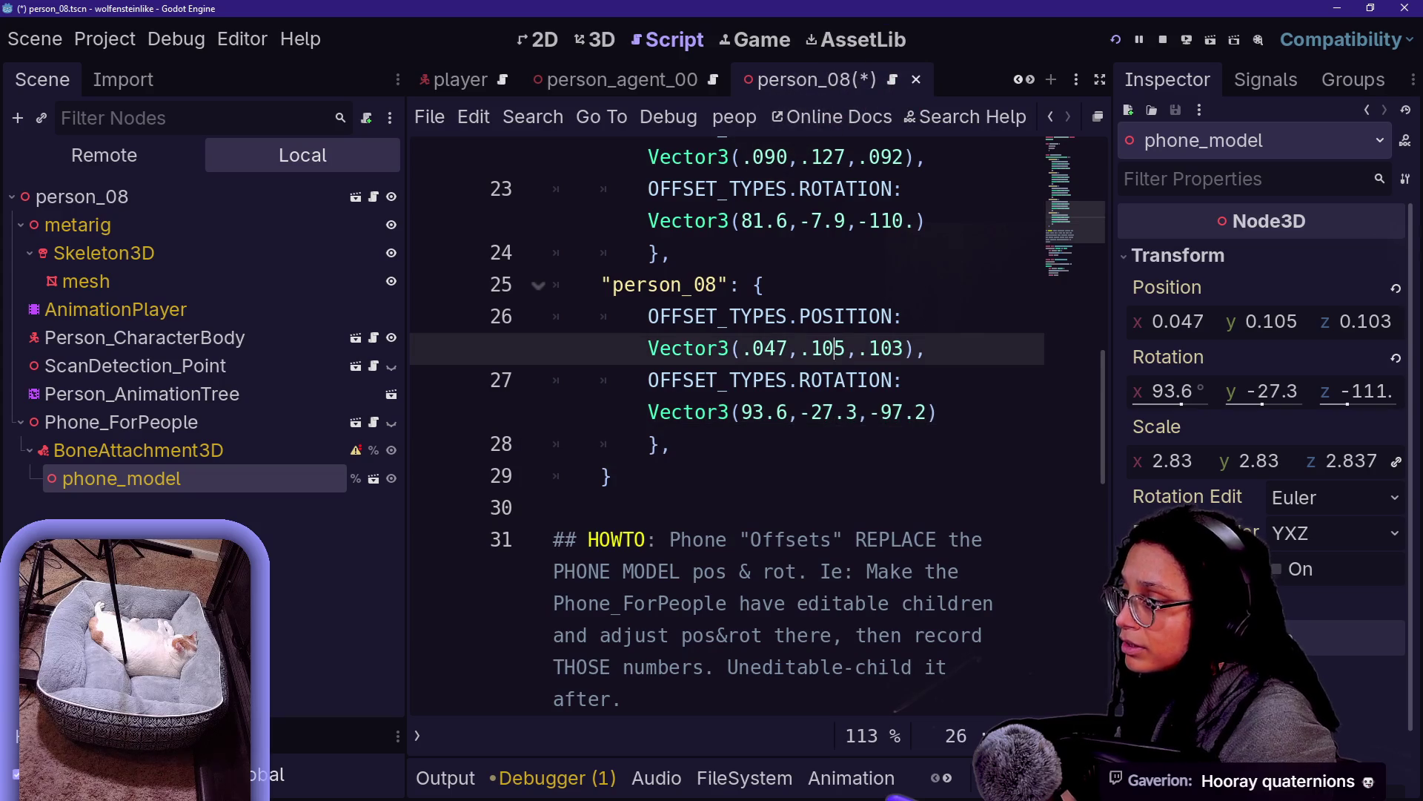
{"action": "left_click", "coordinate": [903, 413]}
{"action": "key", "text": "BackSpace"}
{"action": "key", "text": "BackSpace"}
{"action": "type", "text": "111"}
{"action": "key", "text": "Delete"}
{"action": "key", "text": "Delete"}
{"action": "type", "text": "."}
{"action": "left_click", "coordinate": [764, 285]}
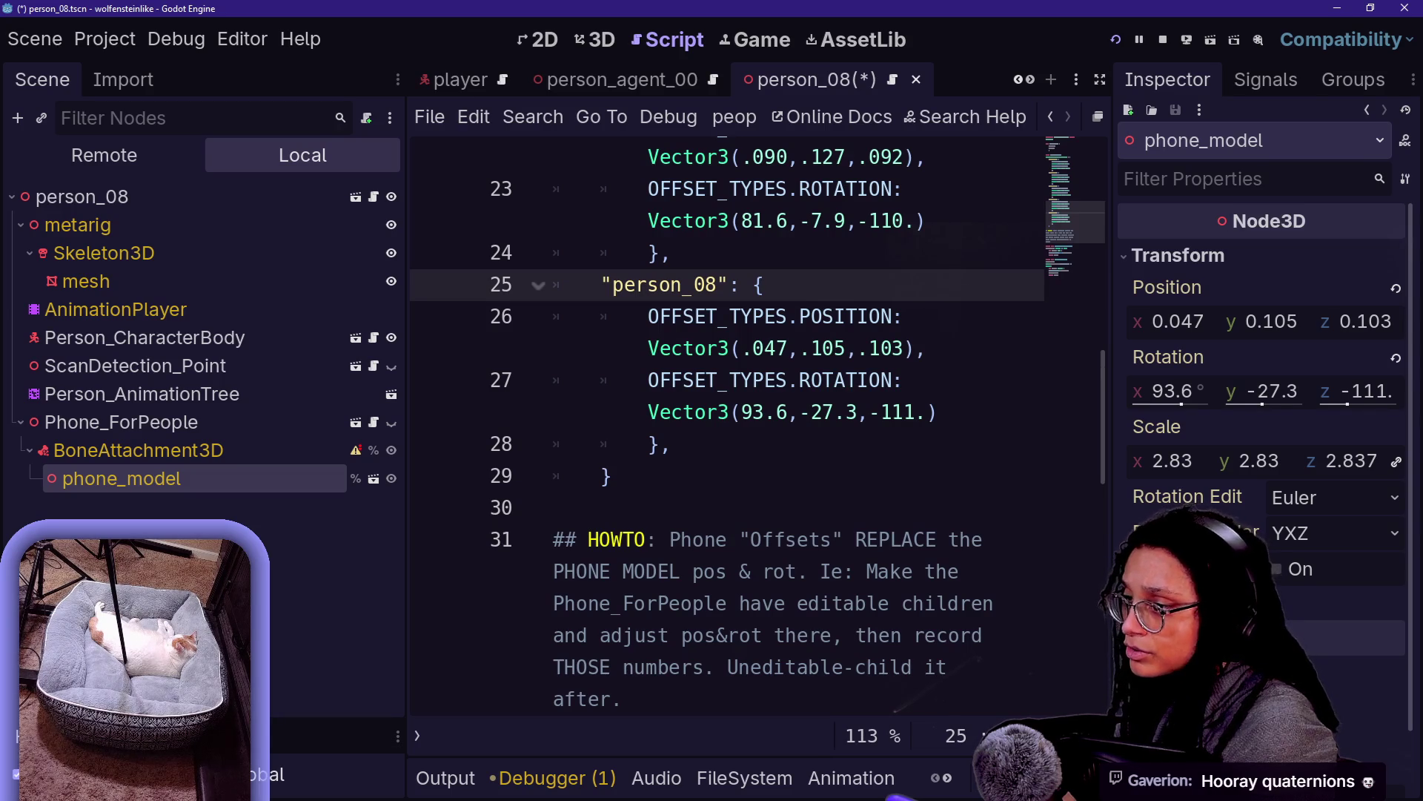
{"action": "left_click", "coordinate": [671, 444]}
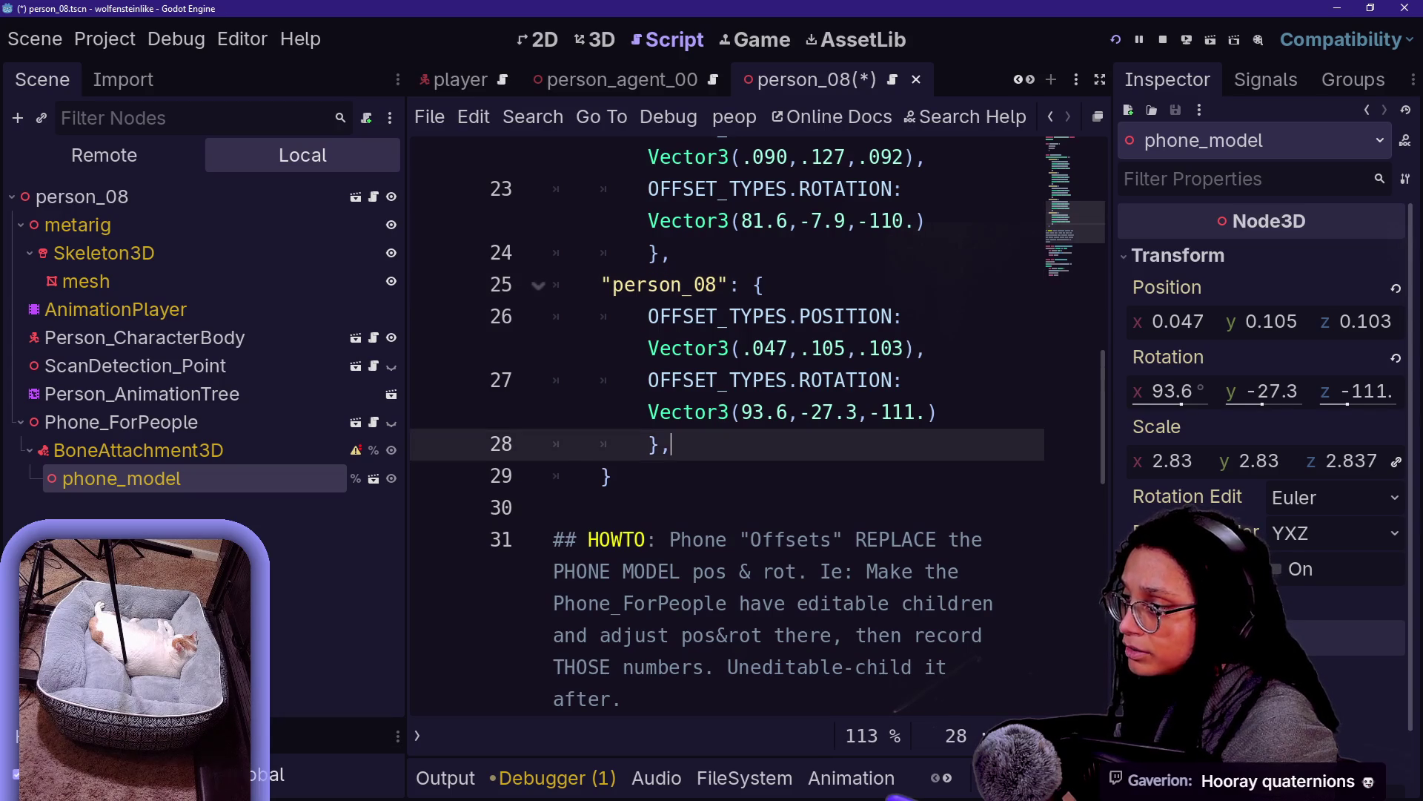
{"action": "key", "text": "ctrl+s"}
{"action": "right_click", "coordinate": [276, 430]}
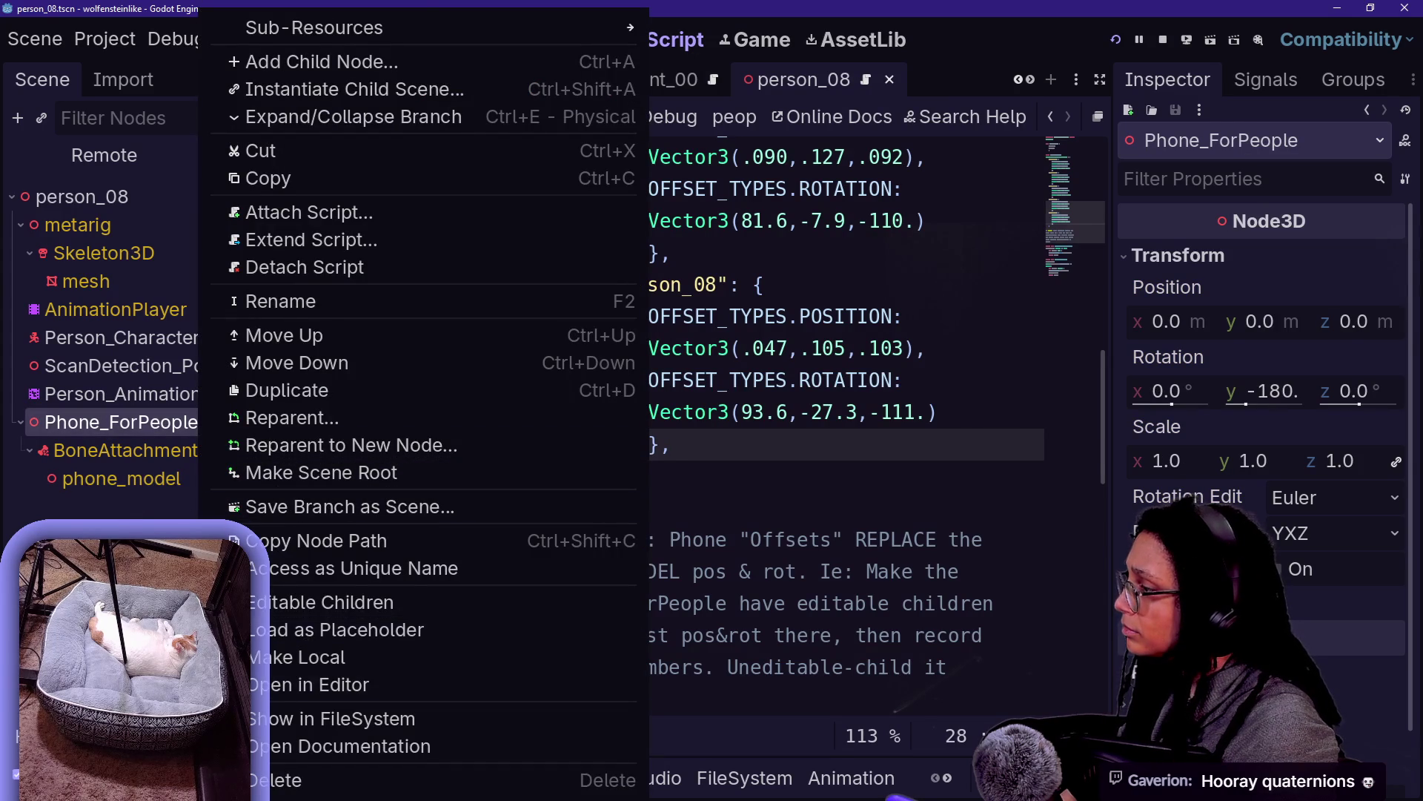
Turn off Editable Children on Phone_ForPeople and confirm the change
{"action": "left_click", "coordinate": [126, 454]}
{"action": "left_click", "coordinate": [126, 474]}
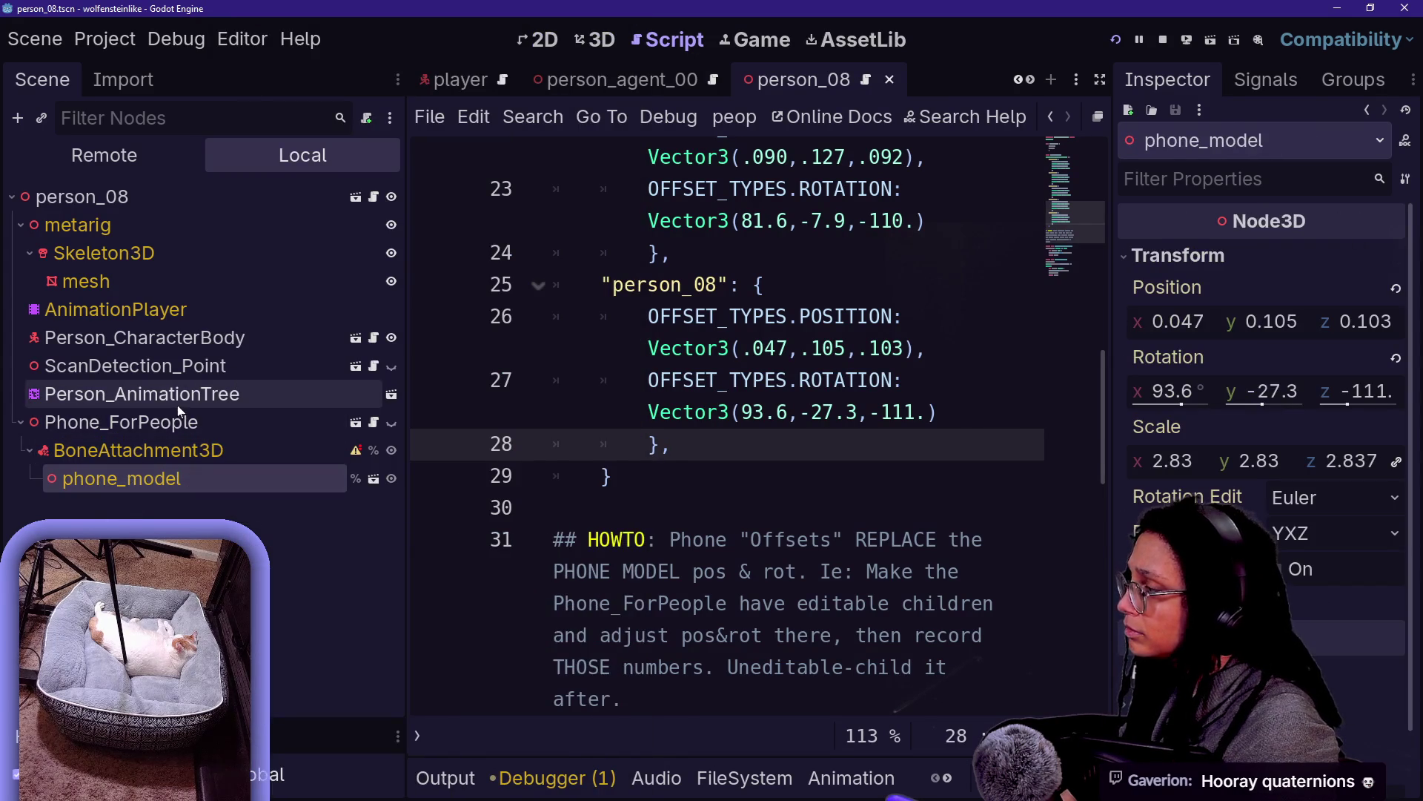
{"action": "left_click", "coordinate": [182, 424]}
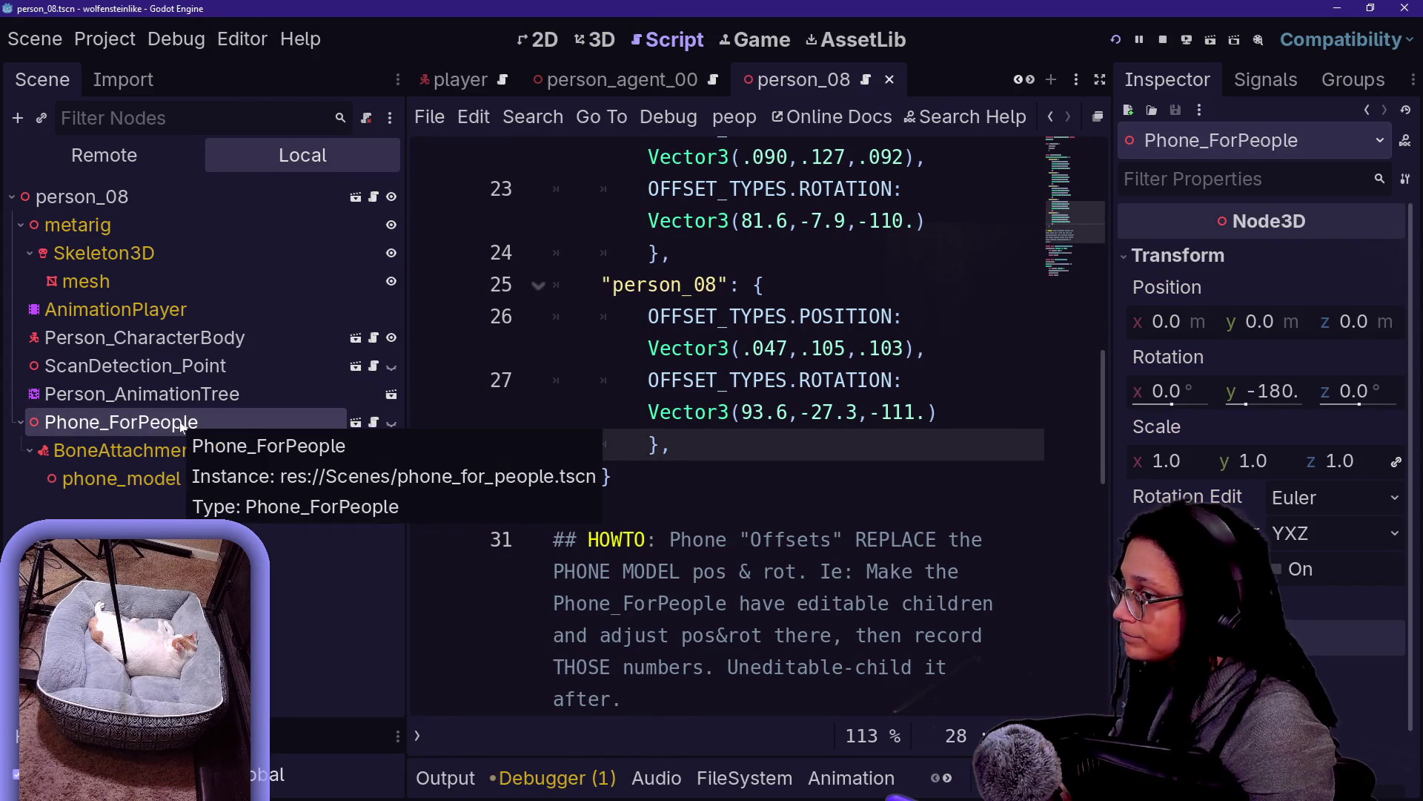
{"action": "left_click", "coordinate": [172, 480]}
{"action": "right_click", "coordinate": [181, 424]}
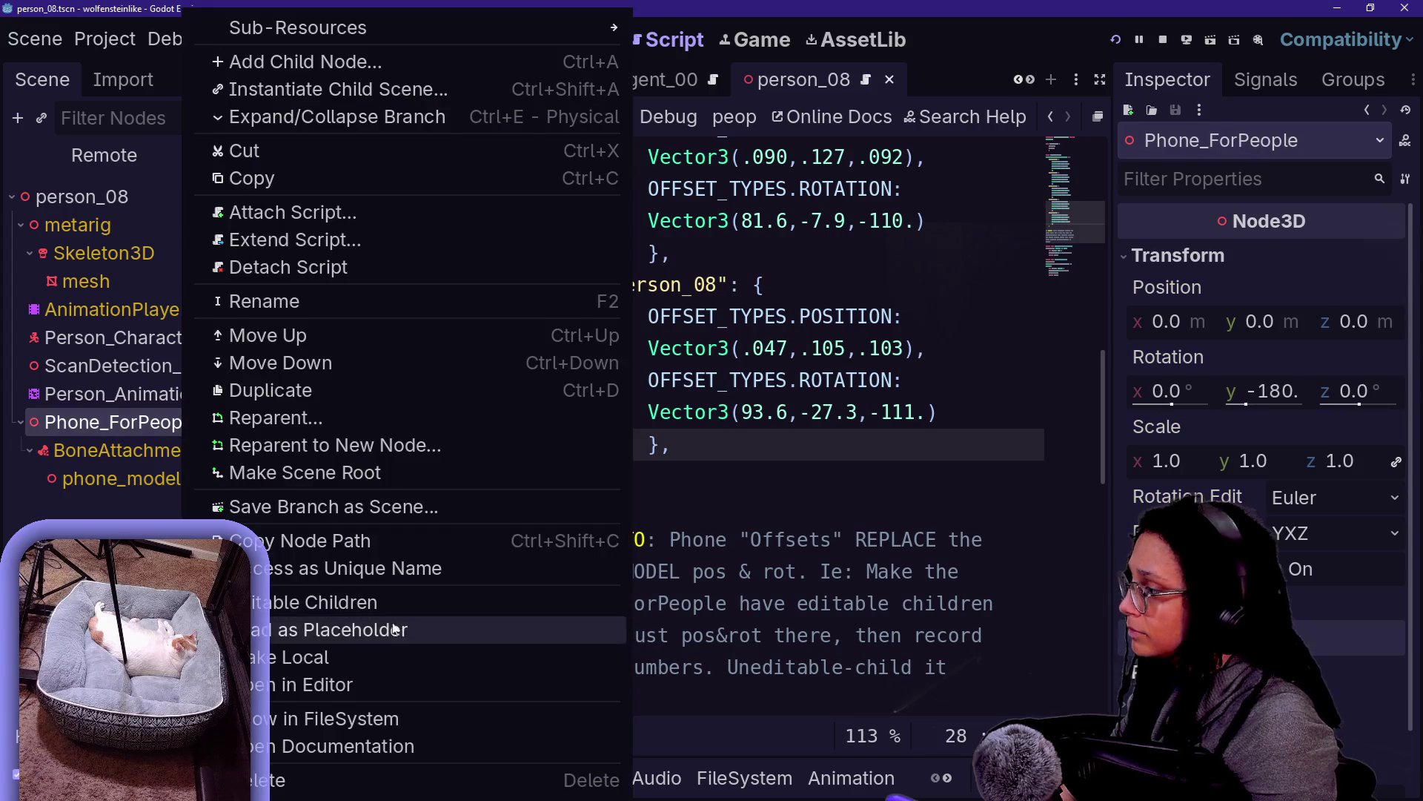
{"action": "left_click", "coordinate": [445, 602]}
{"action": "left_click", "coordinate": [517, 420]}
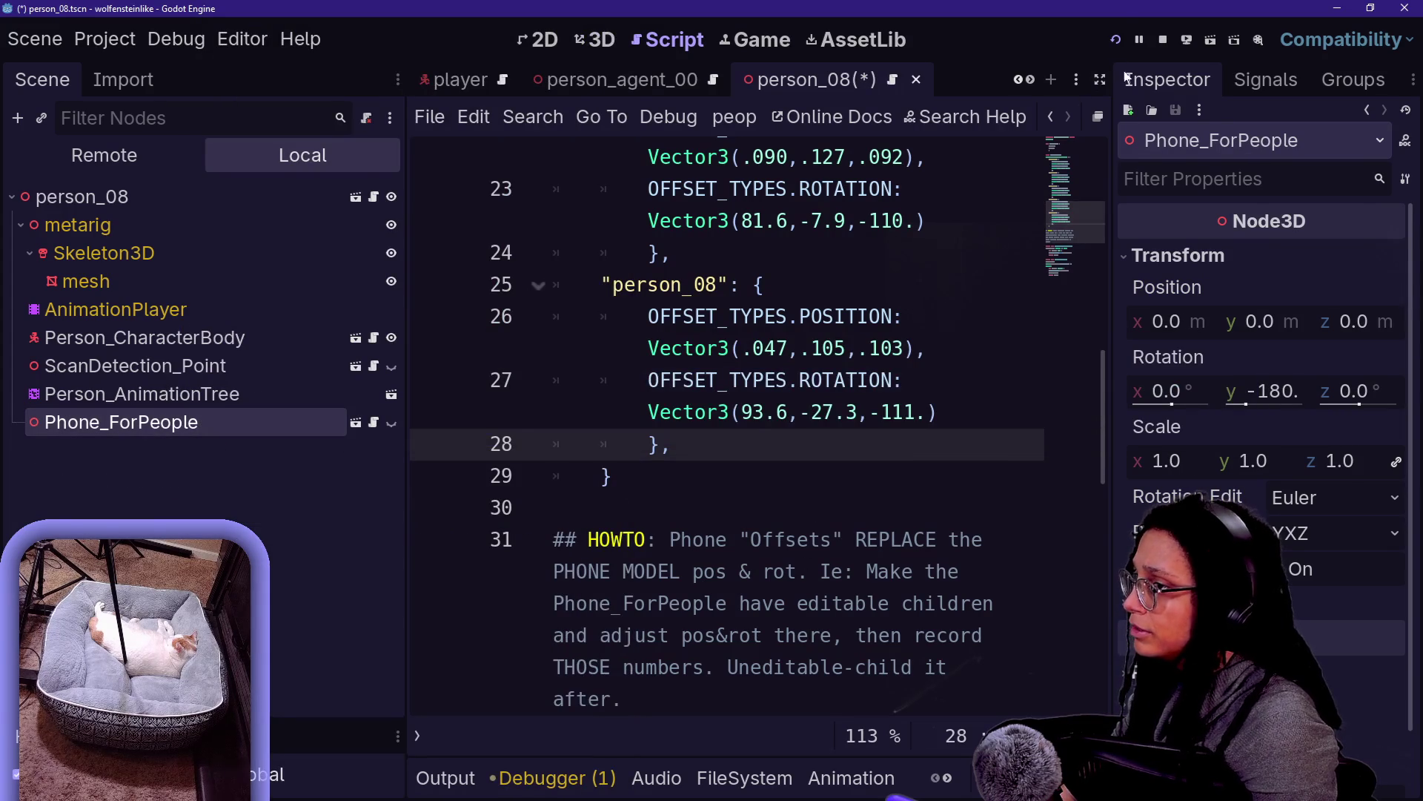
Test-run the game, stop it, save person_08, and open the level_buildout scene
{"action": "key", "text": "F6"}
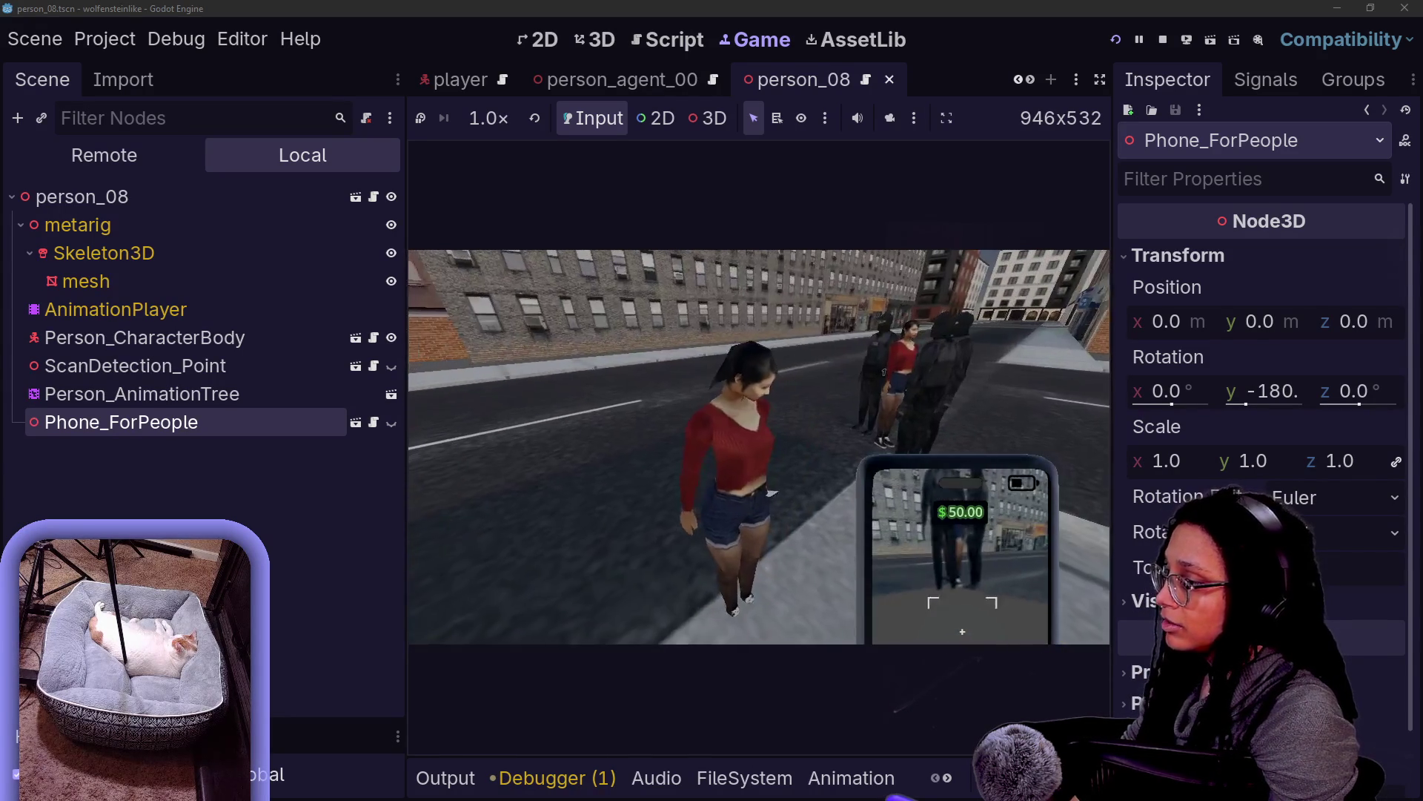
{"action": "left_click", "coordinate": [1163, 41]}
{"action": "key", "text": "ctrl+s"}
{"action": "key", "text": "alt+Tab"}
{"action": "key", "text": "alt+Tab"}
{"action": "scroll", "coordinate": [514, 86], "scroll_direction": "down", "scroll_amount": 4}
{"action": "left_click", "coordinate": [515, 86]}
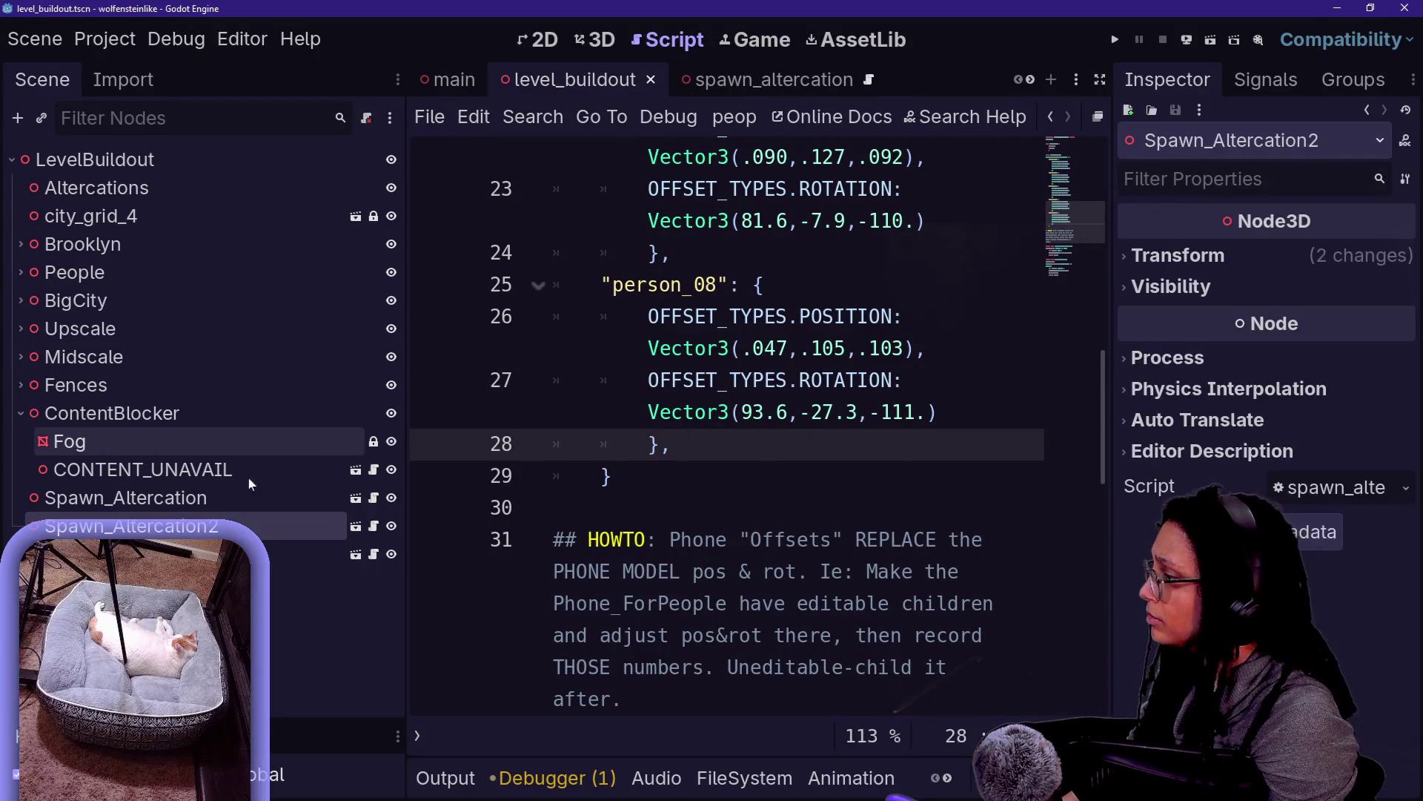
Delete person_08 from Spawn_Altercation2, save level_buildout, and switch to GitHub Desktop
{"action": "left_click", "coordinate": [235, 547]}
{"action": "key", "text": "Delete"}
{"action": "key", "text": "Return"}
{"action": "key", "text": "ctrl+s"}
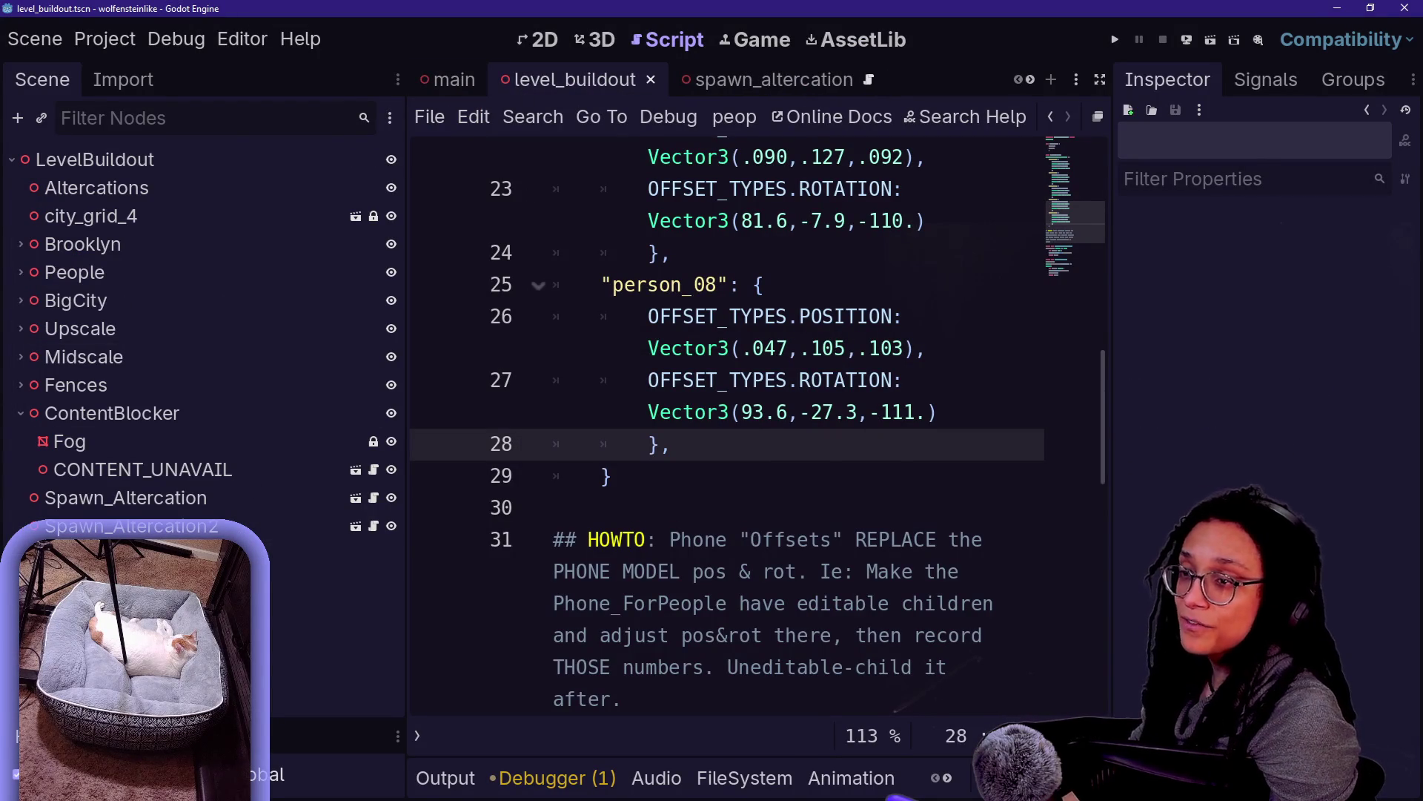
{"action": "key", "text": "alt+Tab"}
{"action": "key", "text": "alt+Tab"}
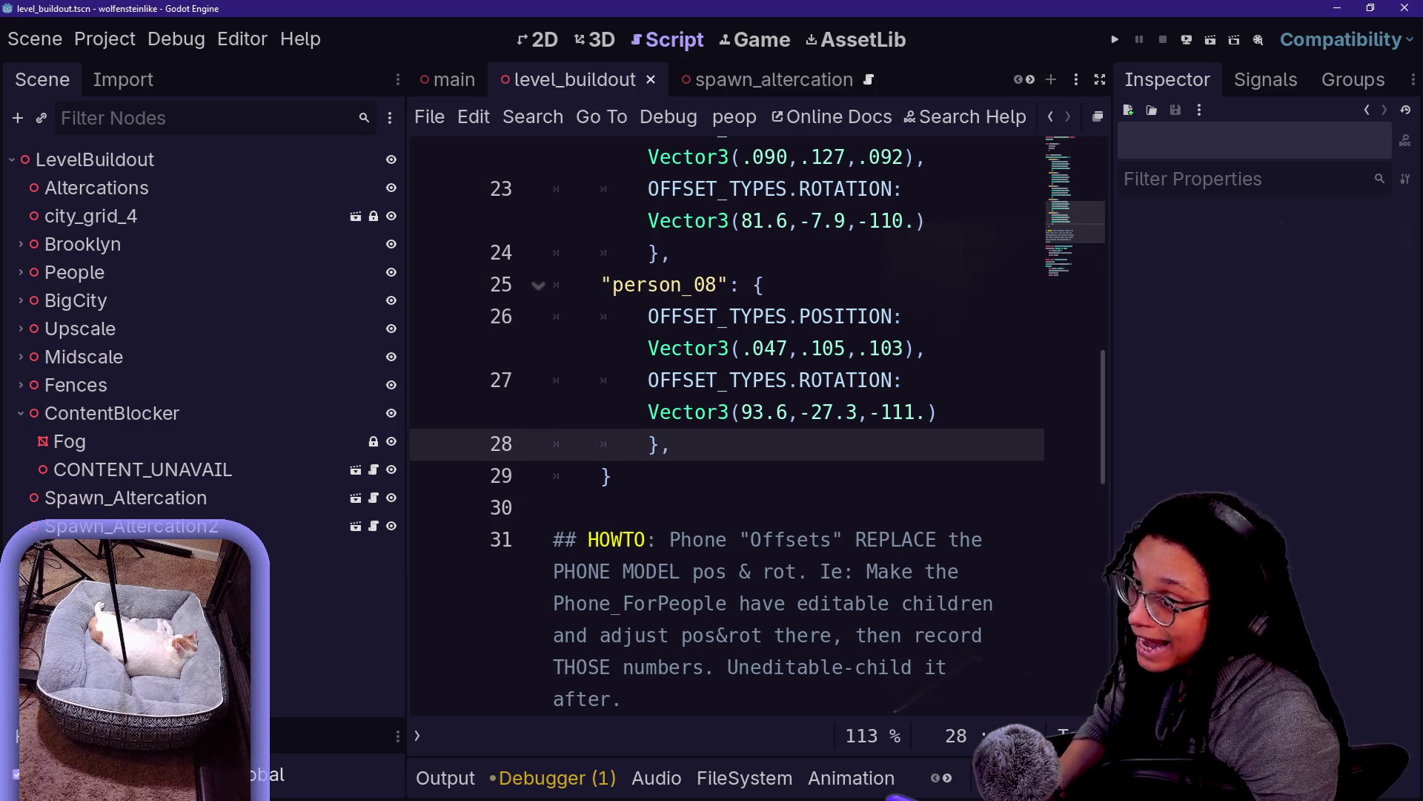
{"action": "key", "text": "alt+Tab"}
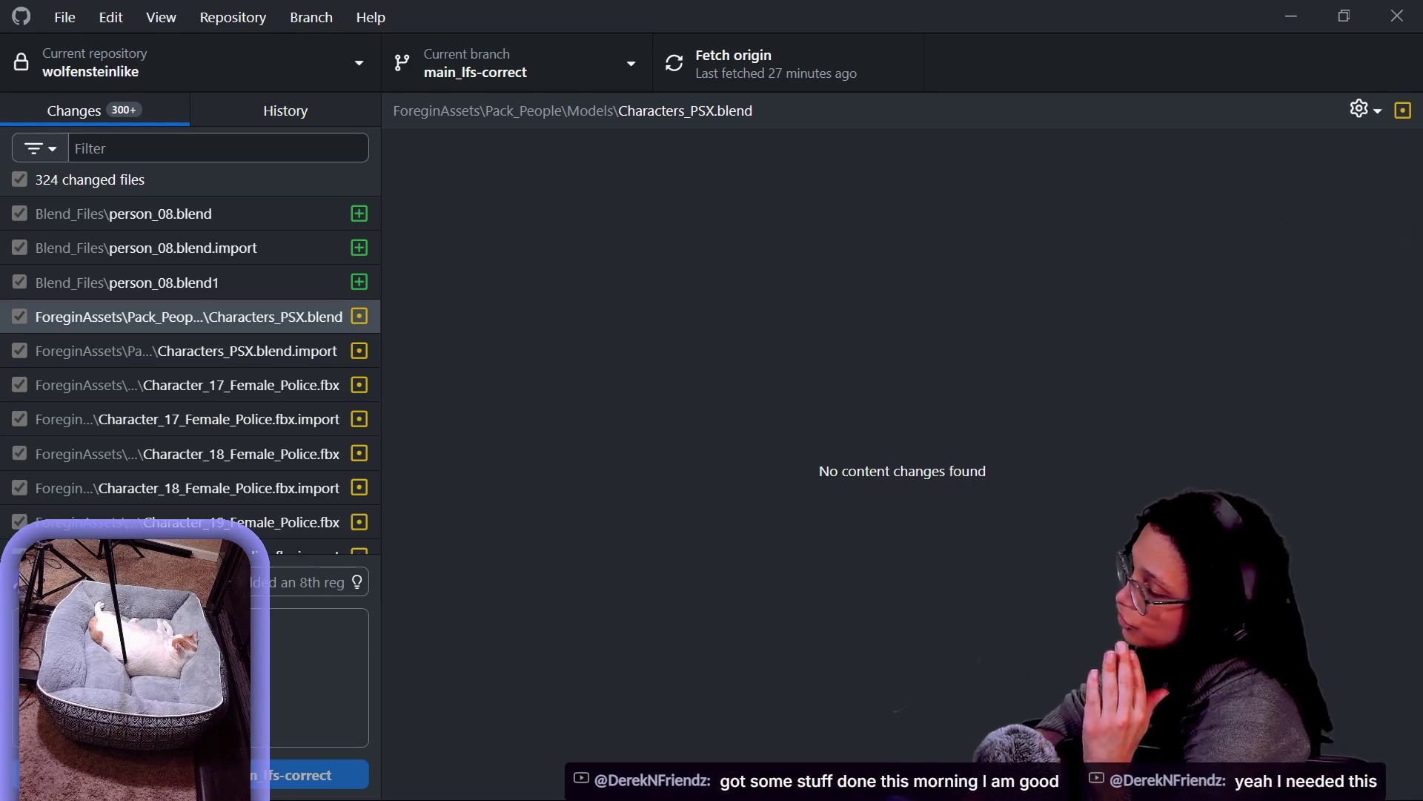
Switch from GitHub Desktop to the browser showing the Monkeytype 108 wpm result
{"action": "key", "text": "alt+Tab"}
{"action": "key", "text": "alt+Tab"}
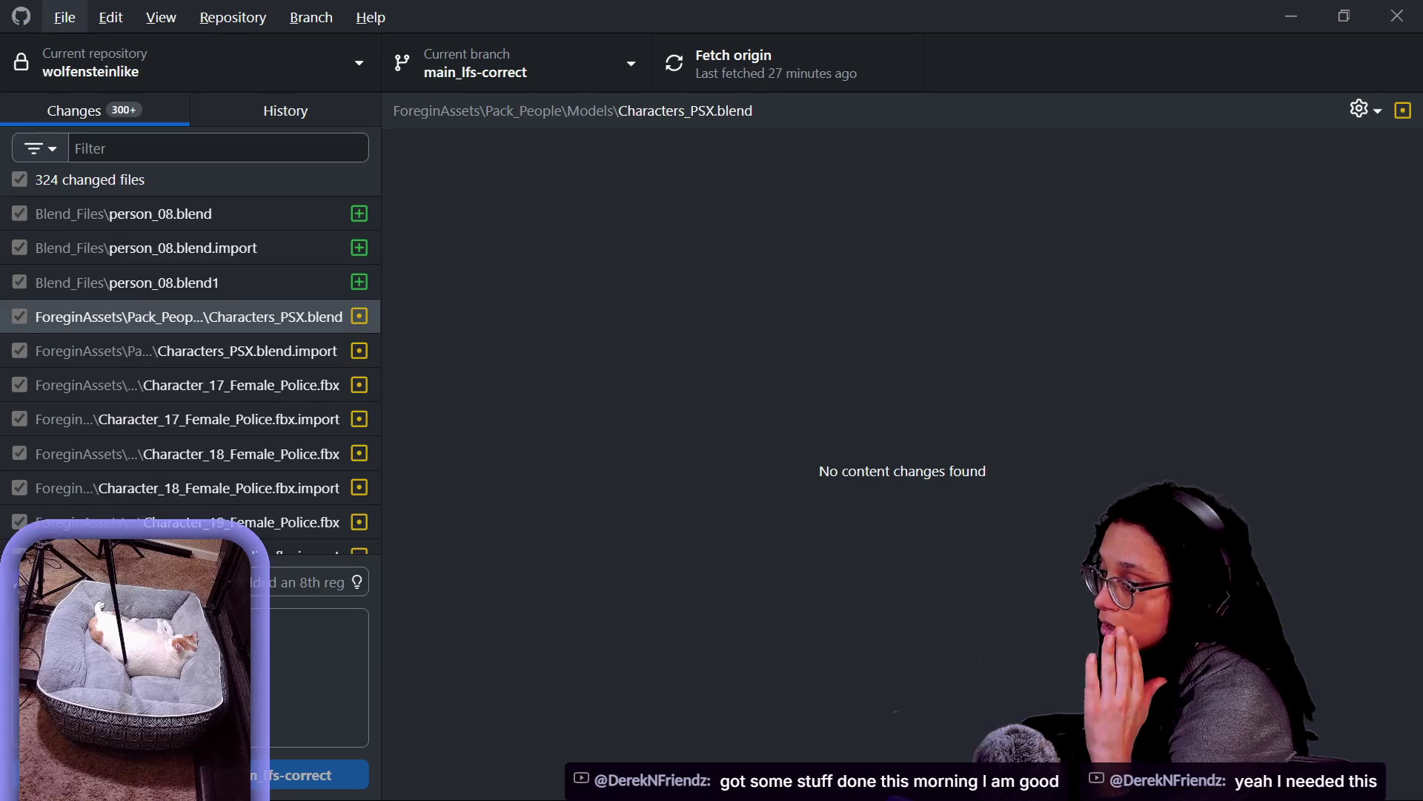
{"action": "key", "text": "alt+Tab"}
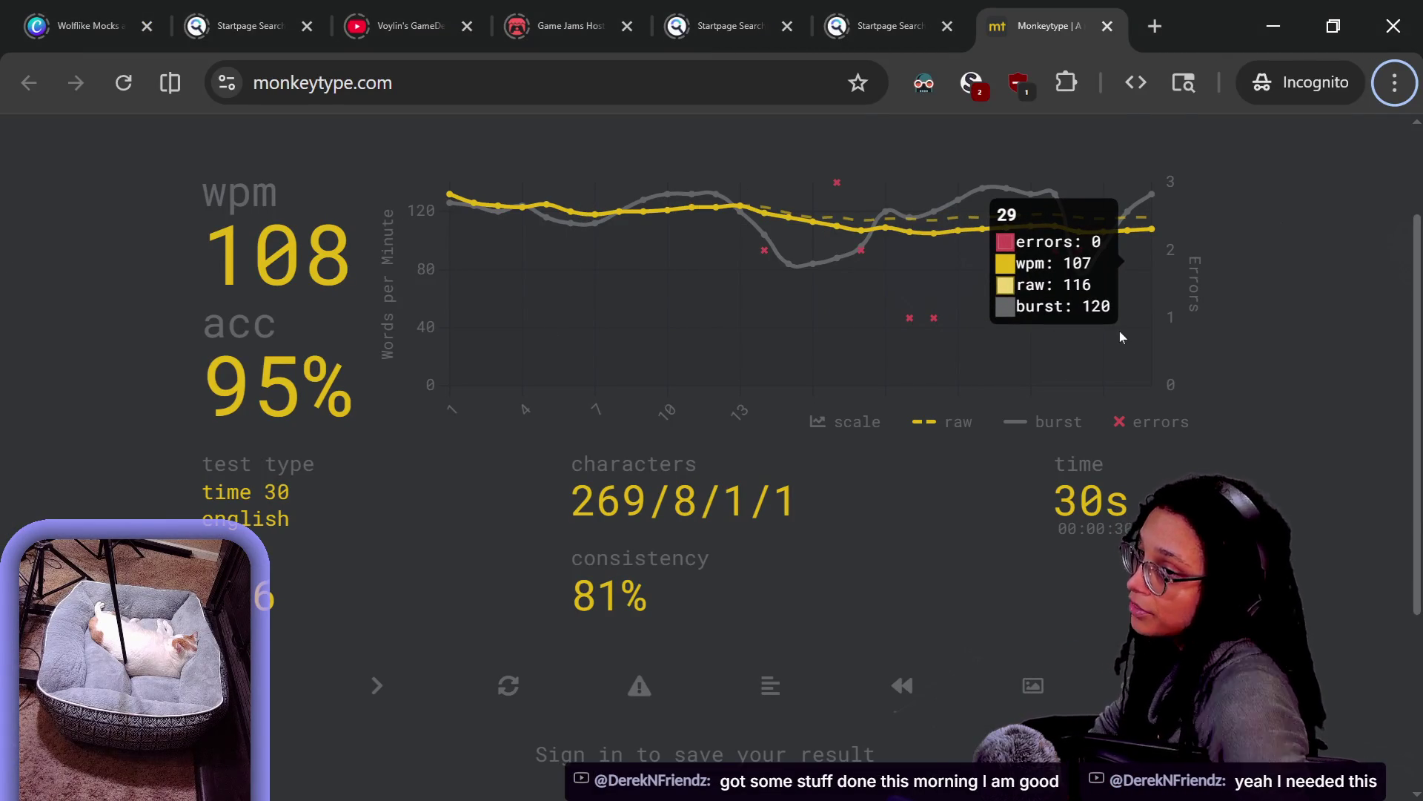
In the browser, close the YouTube Studio video details tab and the Wave Modifier tabs
{"action": "key", "text": "alt+Tab"}
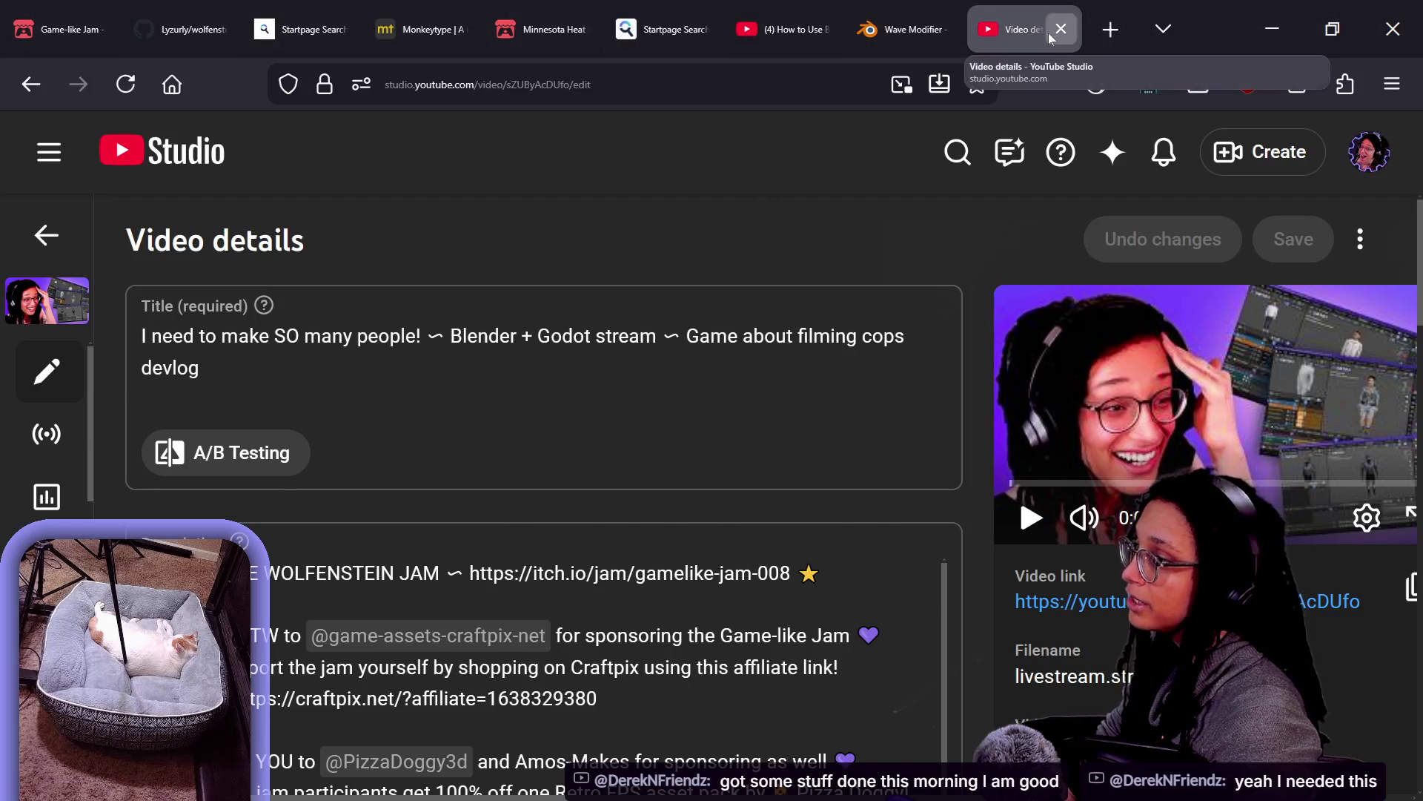
{"action": "left_click", "coordinate": [1051, 34]}
{"action": "left_click", "coordinate": [1057, 34]}
{"action": "left_click", "coordinate": [1056, 35]}
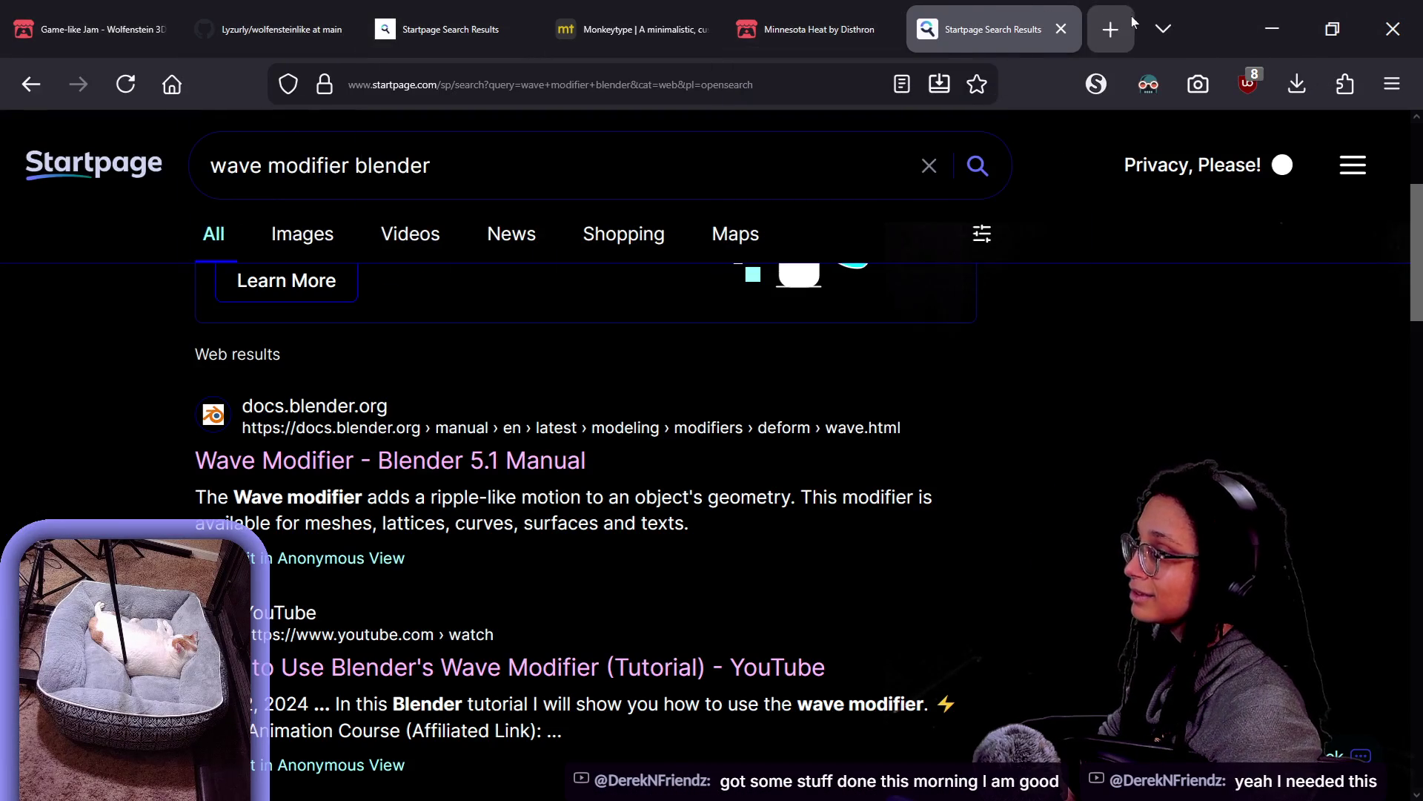
In a new tab, open Hyper Game Dev!'s Discord live-text channel from the discord bookmarks
{"action": "left_click", "coordinate": [1111, 28]}
{"action": "left_click", "coordinate": [137, 128]}
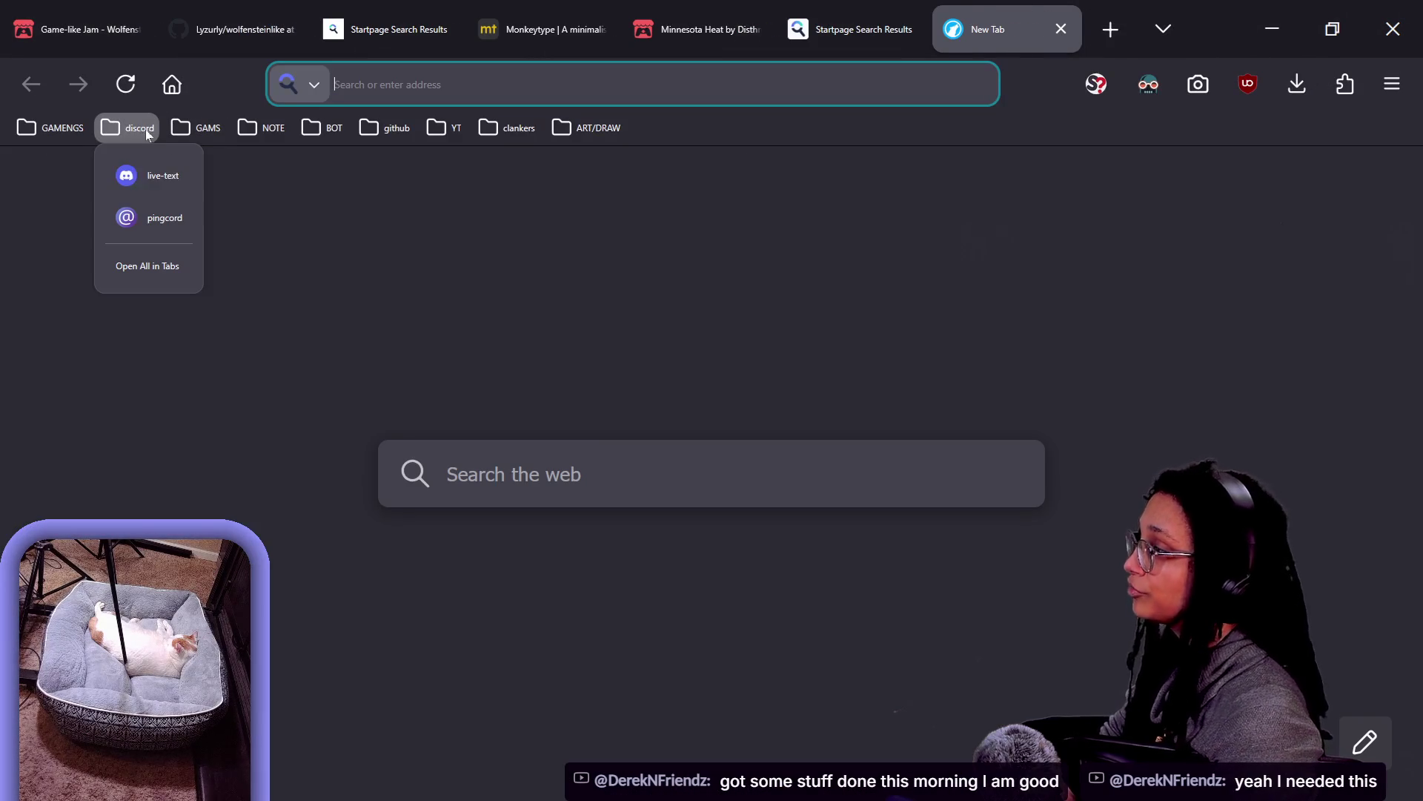
{"action": "left_click", "coordinate": [175, 178]}
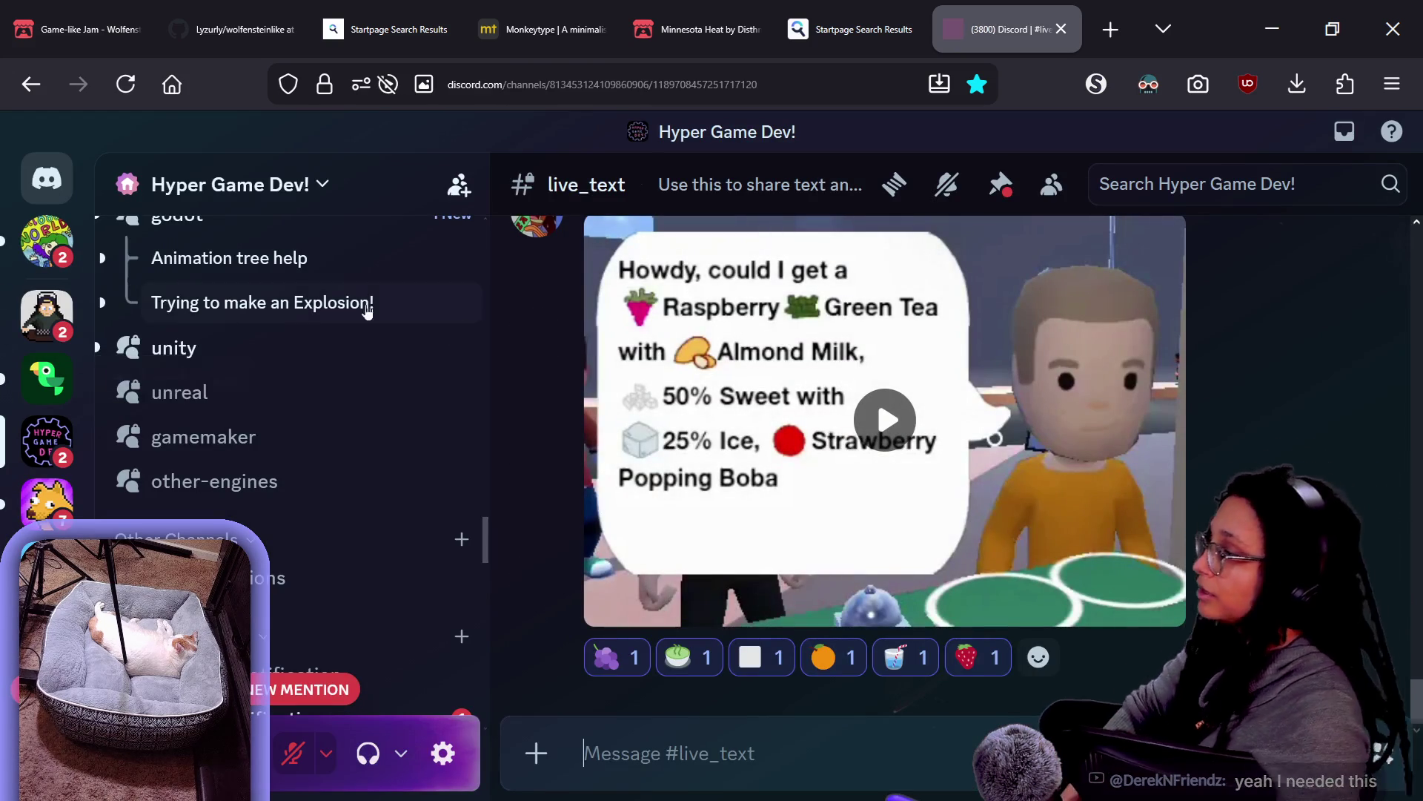
Open the game-like-jam forum and the Healing Hospital Wolfenstein GLJ 08 devlog thread
{"action": "scroll", "coordinate": [169, 395], "scroll_direction": "up", "scroll_amount": 10}
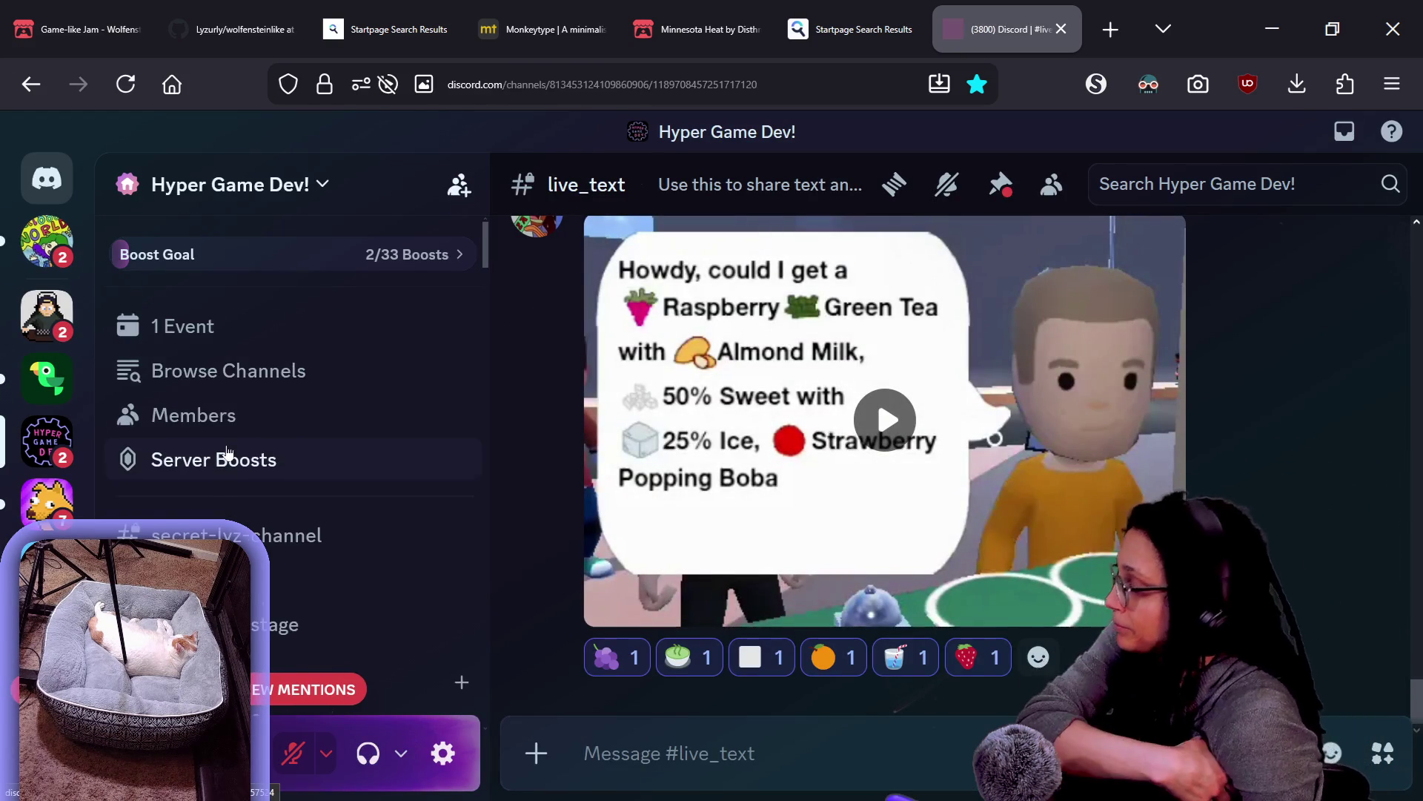
{"action": "scroll", "coordinate": [226, 452], "scroll_direction": "down", "scroll_amount": 15}
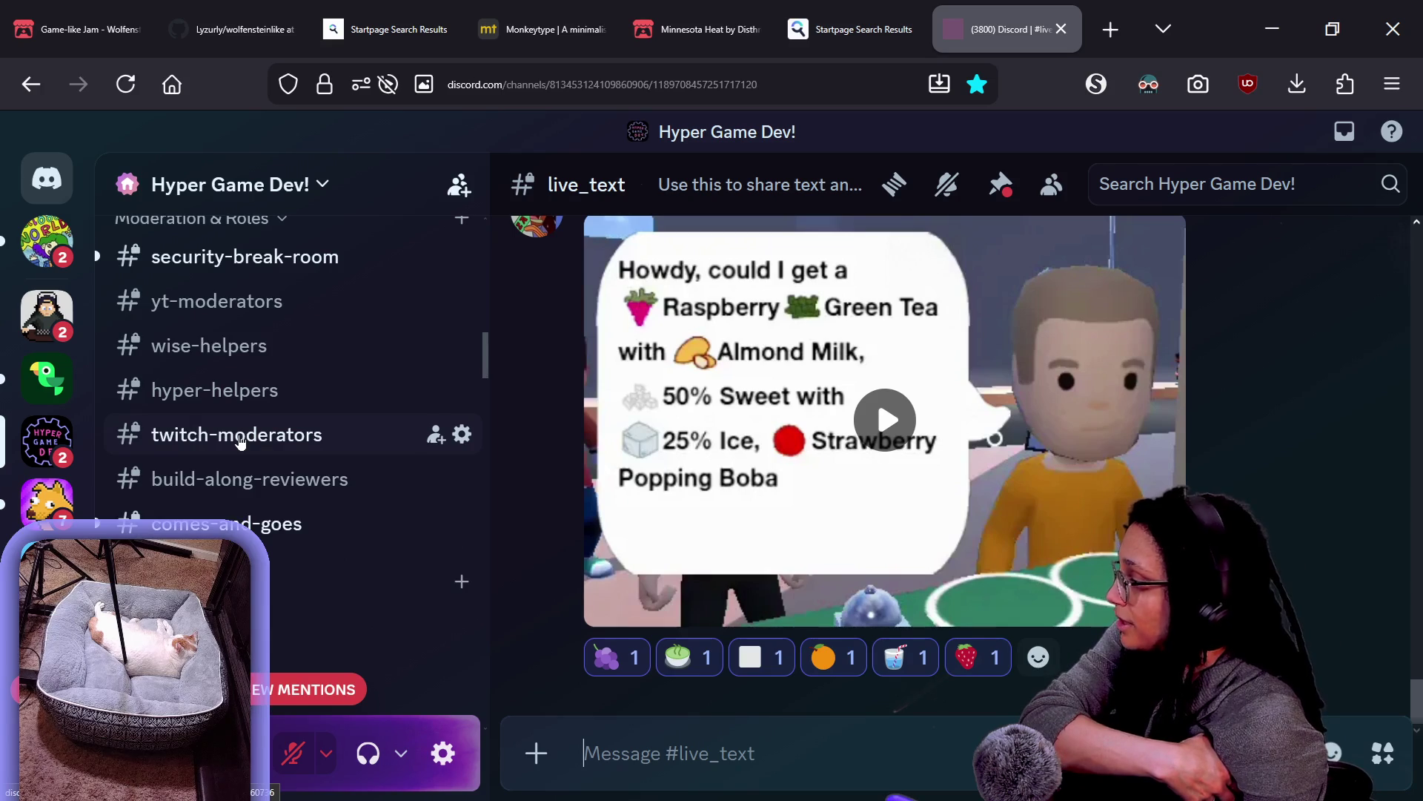
{"action": "scroll", "coordinate": [240, 442], "scroll_direction": "down", "scroll_amount": 5}
{"action": "scroll", "coordinate": [260, 481], "scroll_direction": "down", "scroll_amount": 3}
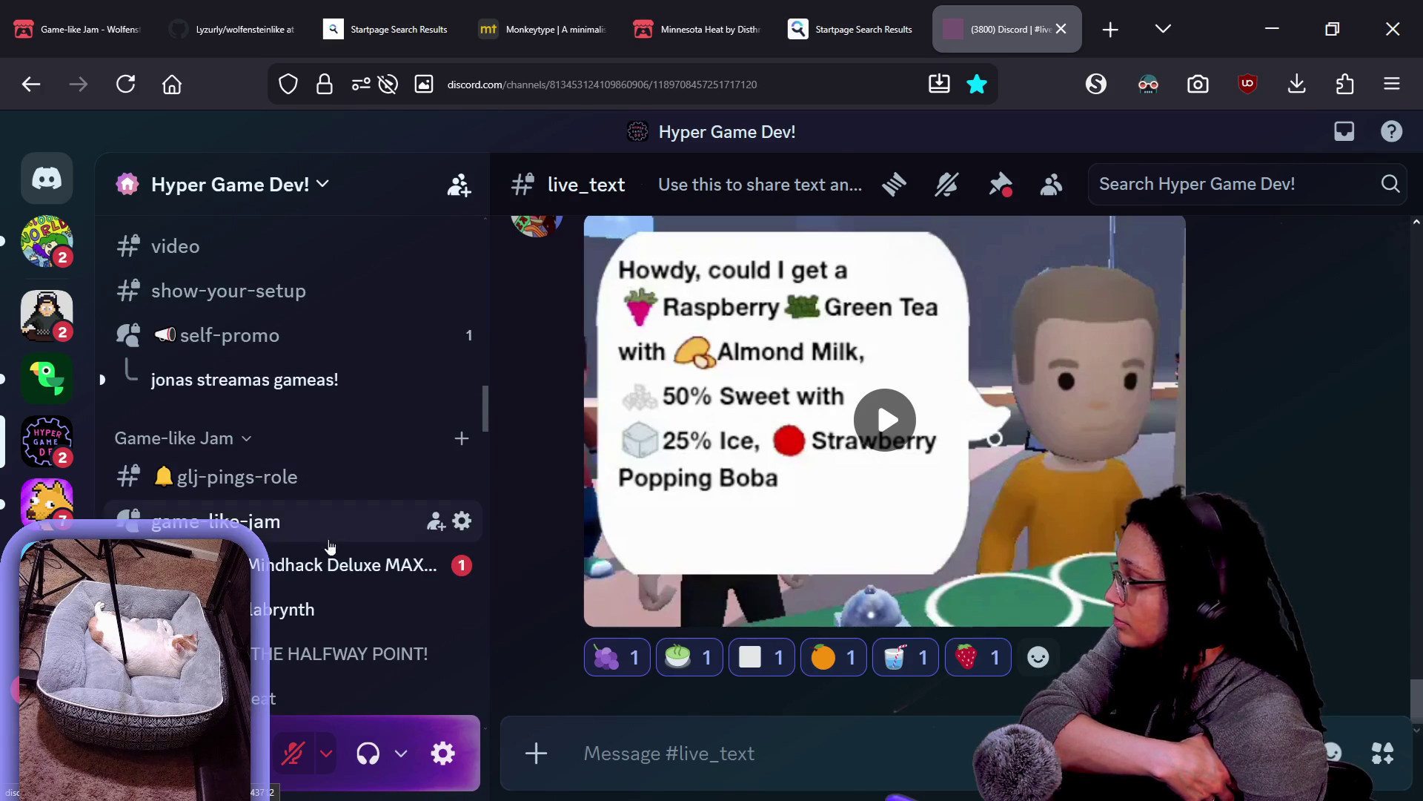
{"action": "left_click", "coordinate": [329, 541]}
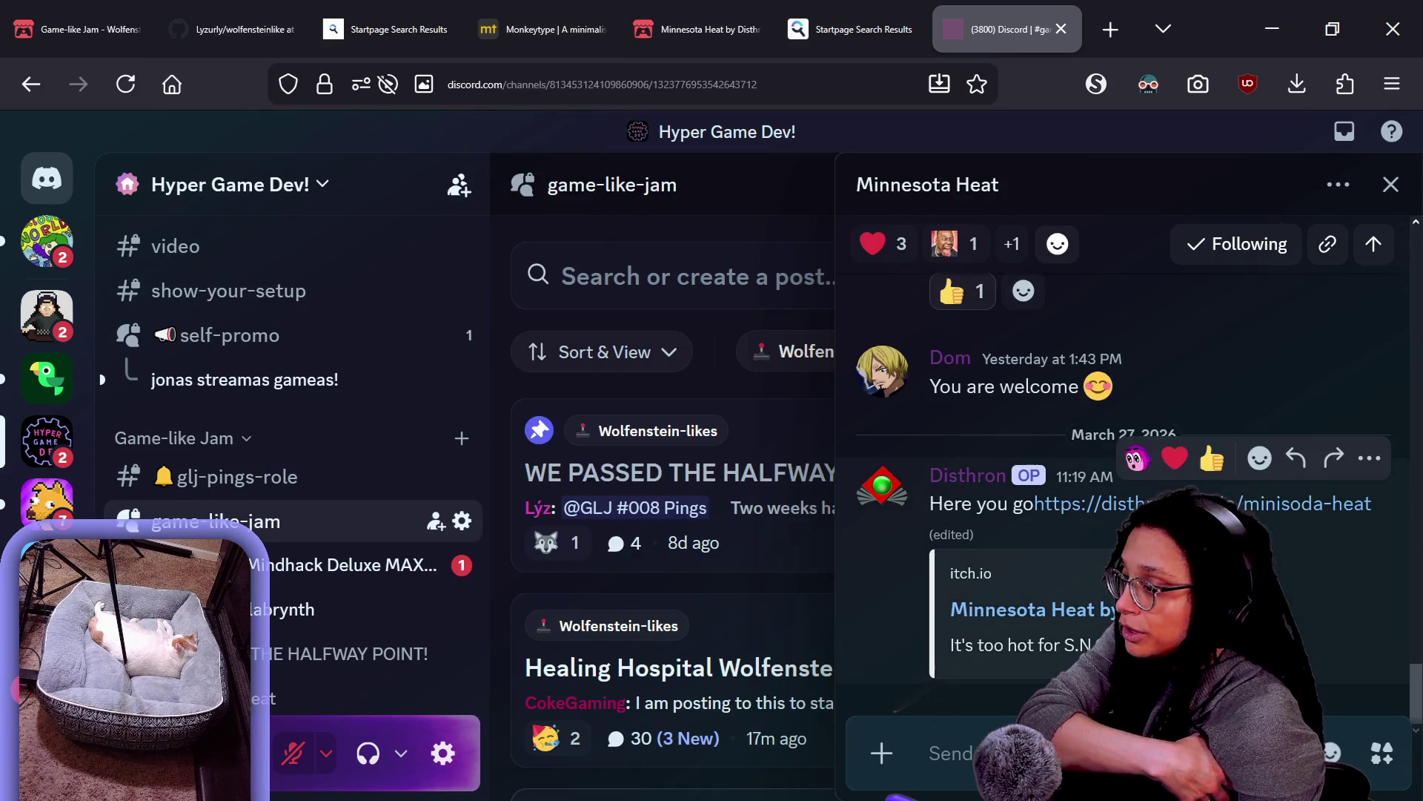
{"action": "scroll", "coordinate": [946, 514], "scroll_direction": "up", "scroll_amount": 2}
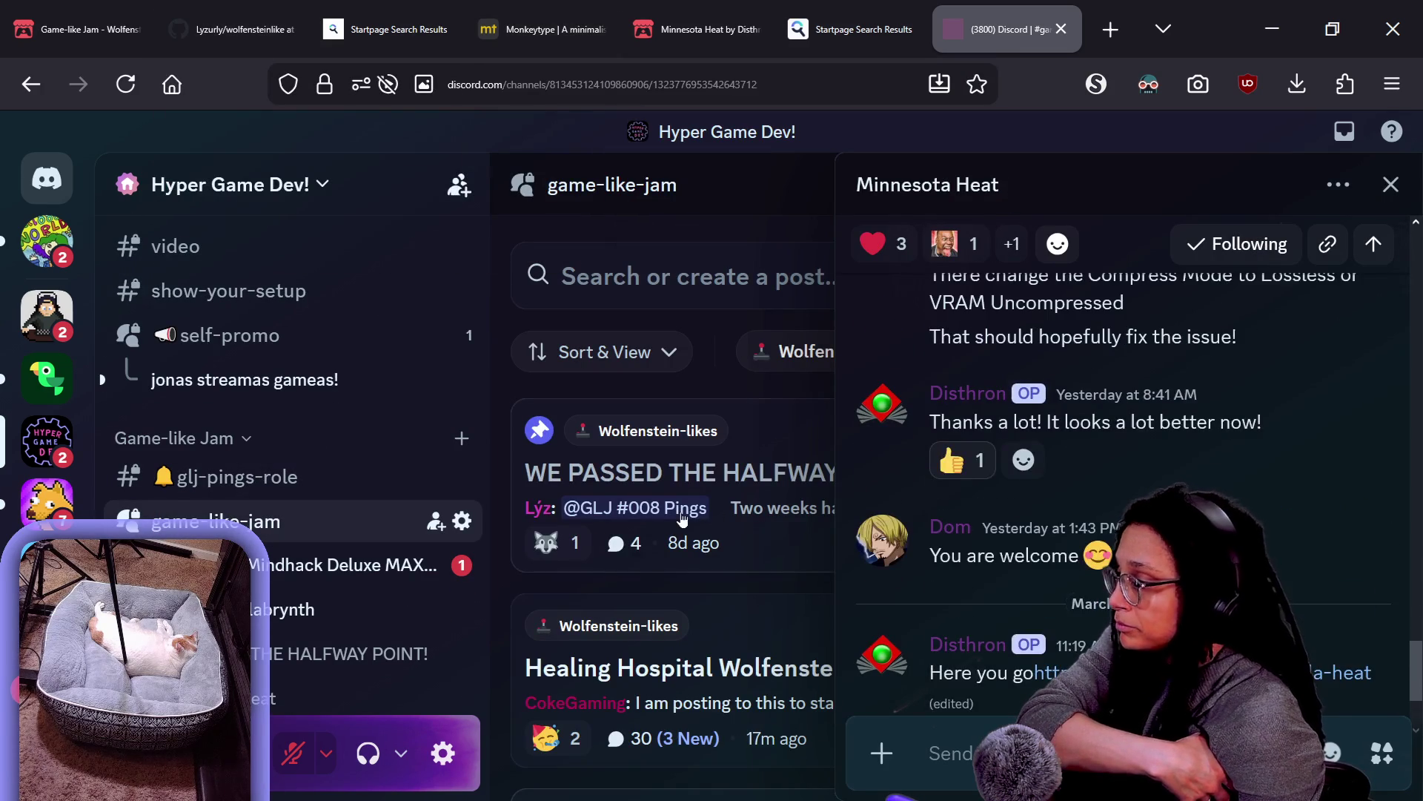
{"action": "left_click", "coordinate": [817, 660]}
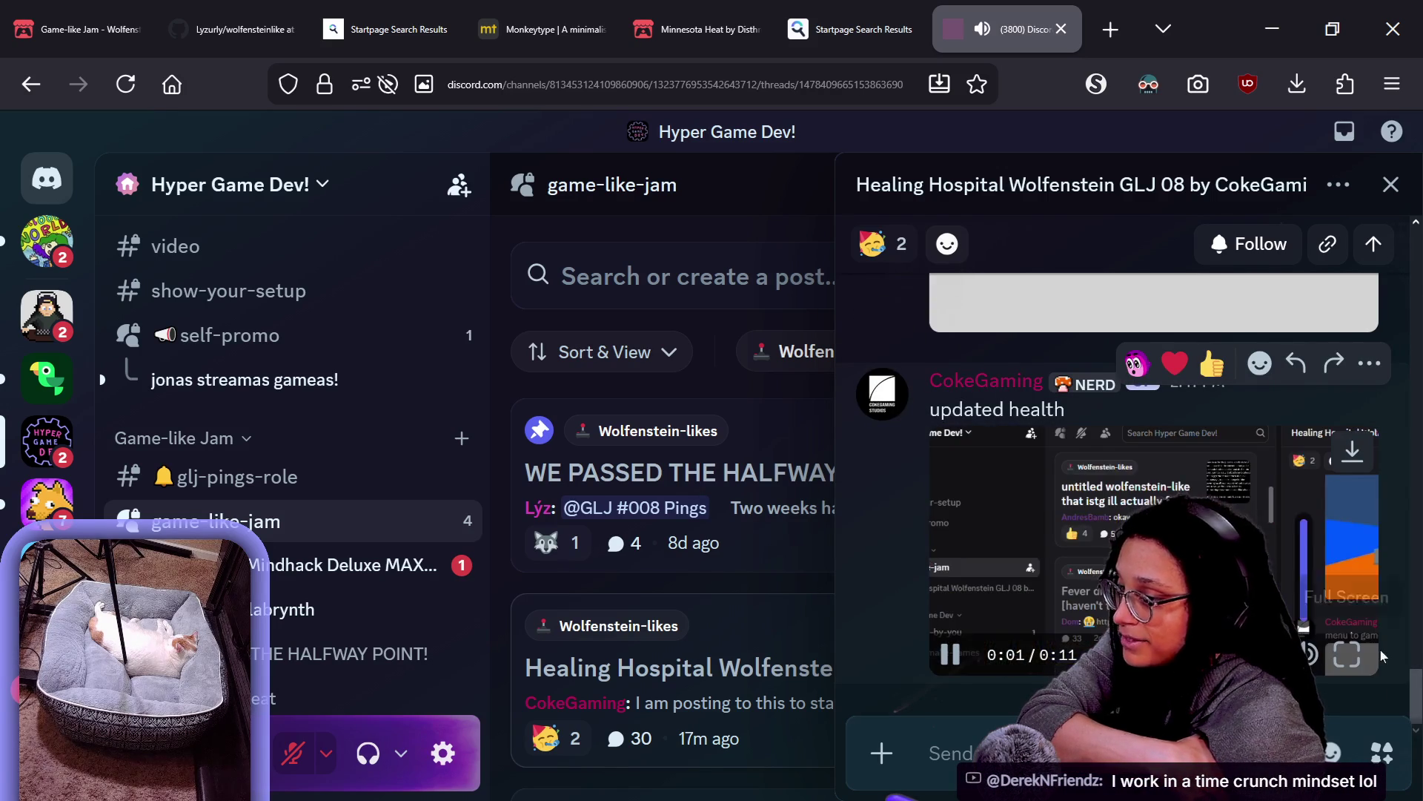
Watch the latest Healing Hospital gameplay clip full screen
{"action": "left_click", "coordinate": [1348, 654]}
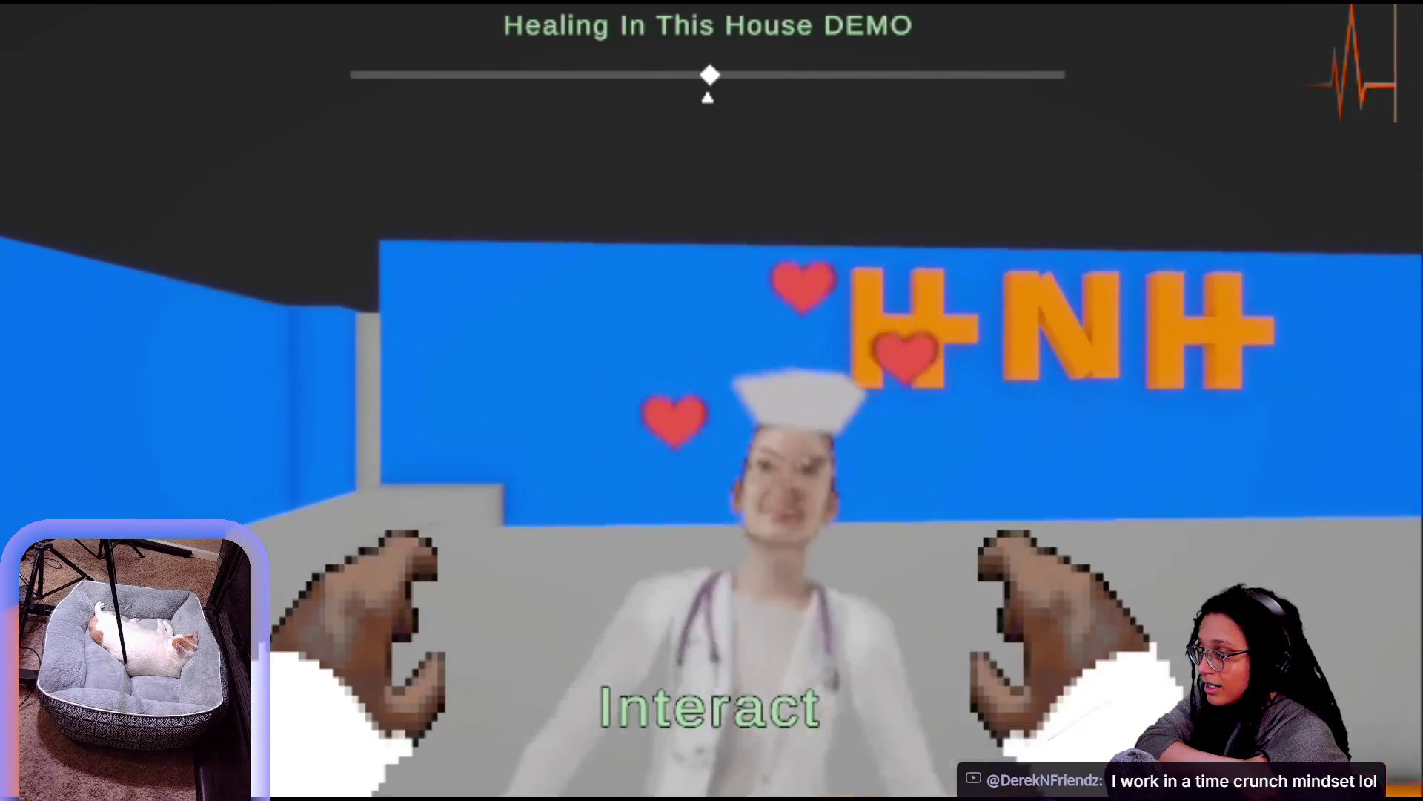
{"action": "key", "text": "super"}
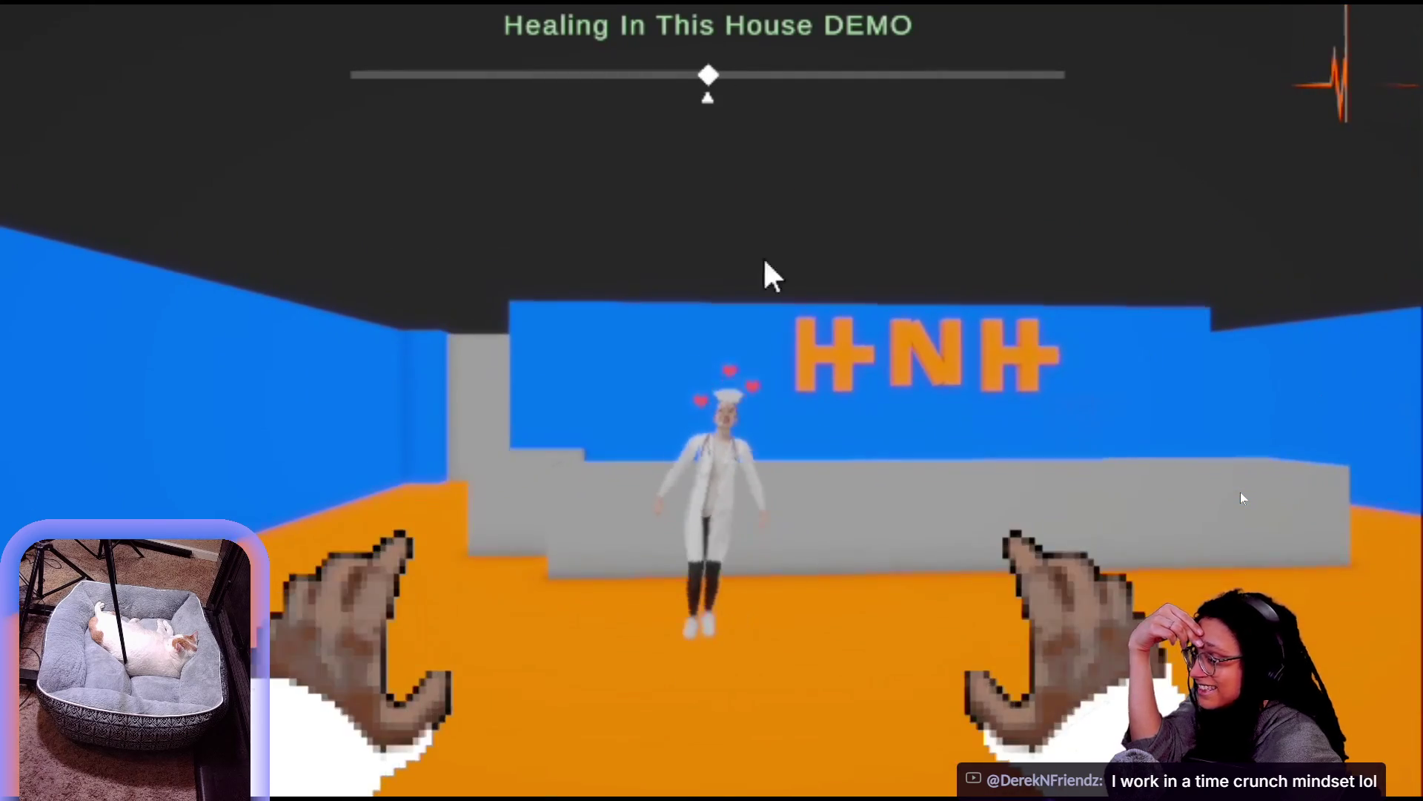
{"action": "key", "text": "super"}
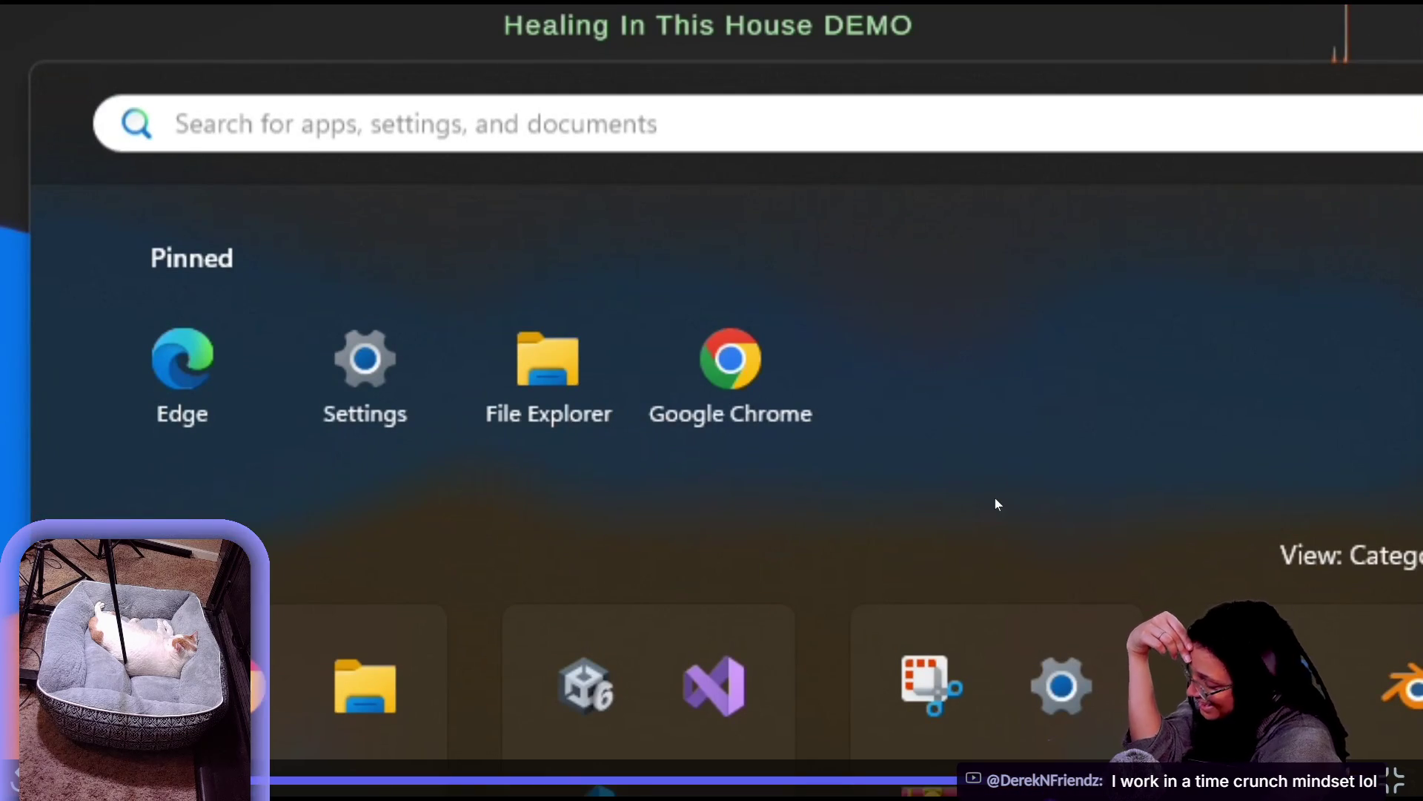
Play the earlier 'menu to game scene' clip full screen, then exit full screen
{"action": "scroll", "coordinate": [1289, 289], "scroll_direction": "up", "scroll_amount": 7}
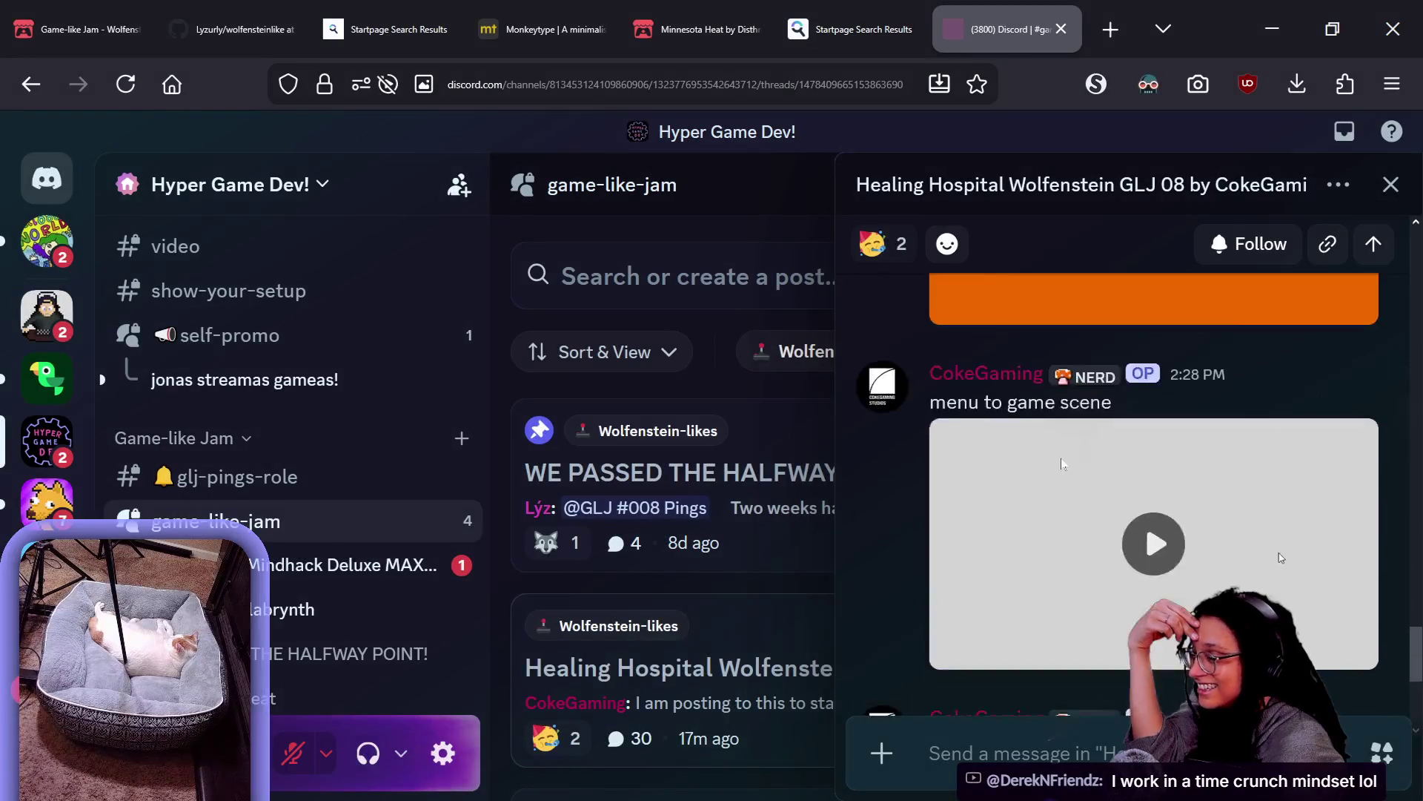
{"action": "scroll", "coordinate": [1288, 291], "scroll_direction": "down", "scroll_amount": 3}
{"action": "left_click", "coordinate": [1153, 571]}
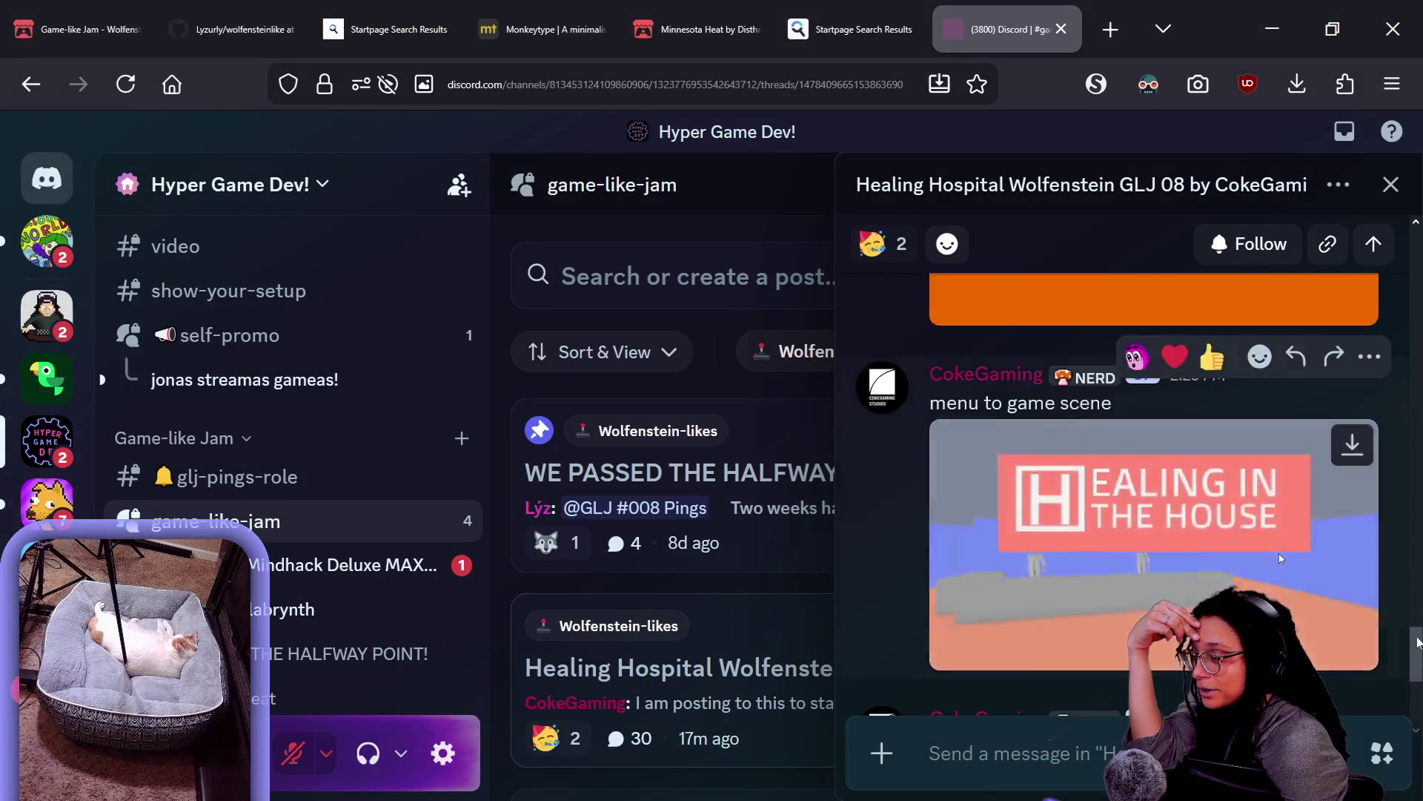
{"action": "left_click", "coordinate": [1359, 644]}
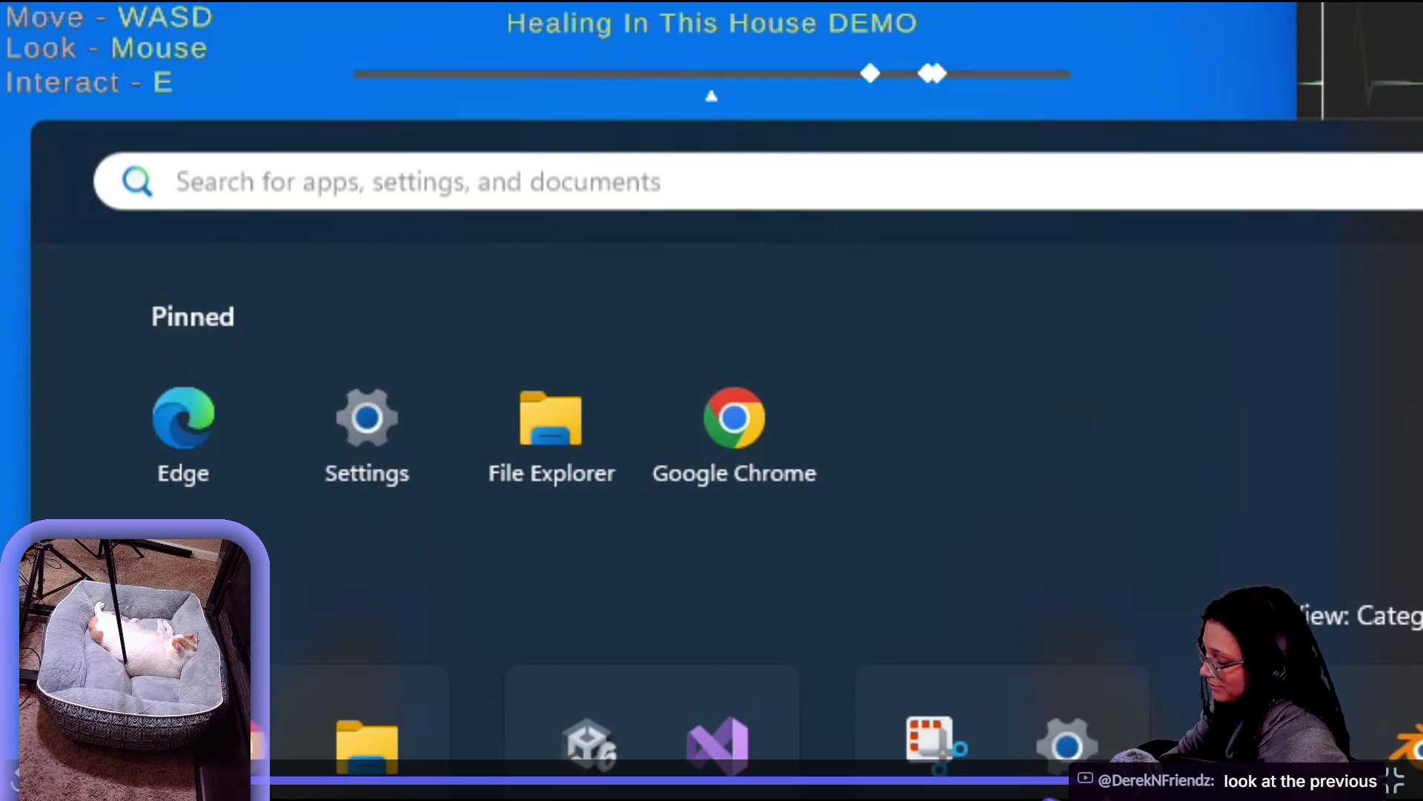
{"action": "key", "text": "Escape"}
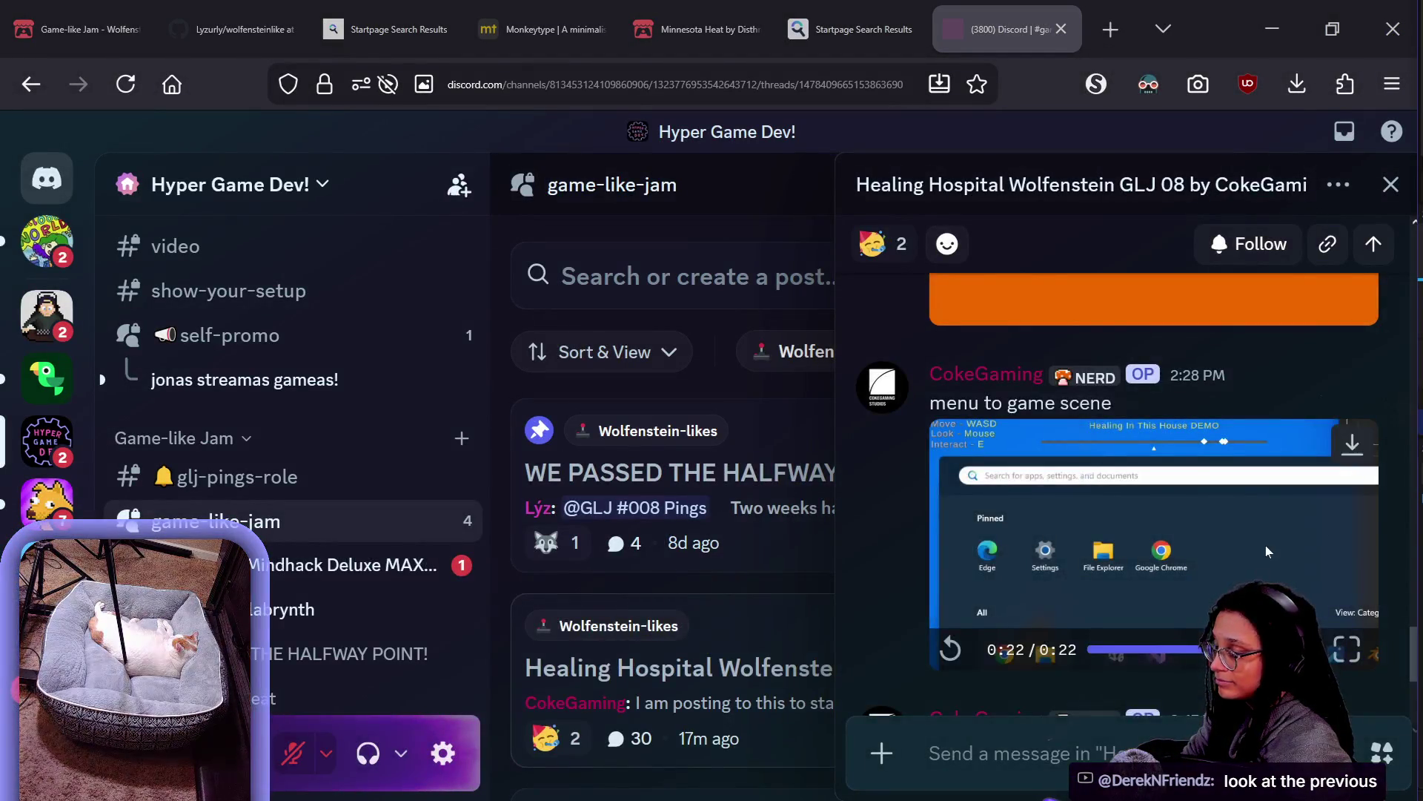
Watch the 'main menu done' video full screen, pause it, and return to the thread
{"action": "scroll", "coordinate": [1265, 544], "scroll_direction": "up", "scroll_amount": 10}
{"action": "scroll", "coordinate": [1265, 545], "scroll_direction": "down", "scroll_amount": 5}
{"action": "scroll", "coordinate": [1260, 445], "scroll_direction": "up", "scroll_amount": 2}
{"action": "left_click", "coordinate": [1154, 361]}
{"action": "left_click", "coordinate": [1335, 463]}
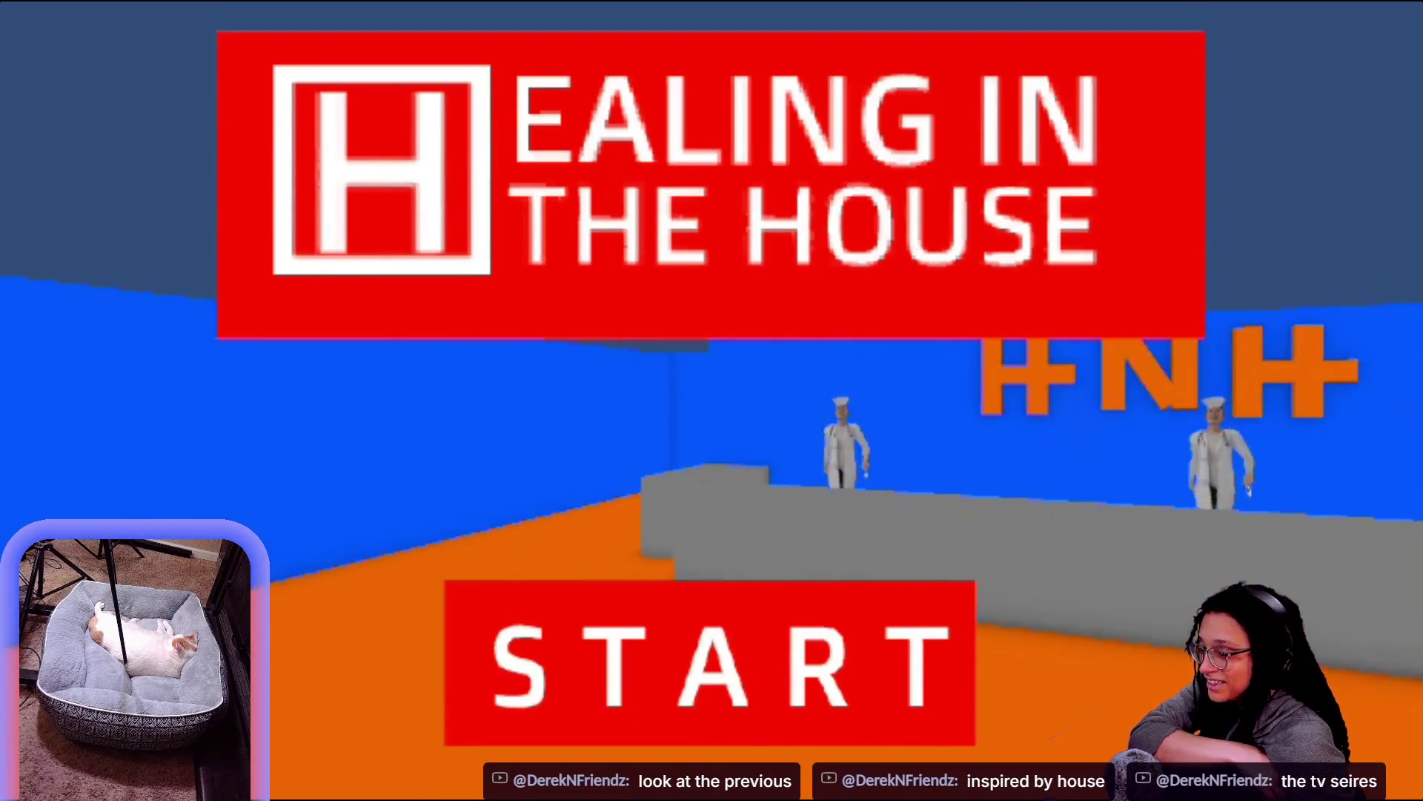
{"action": "key", "text": "space"}
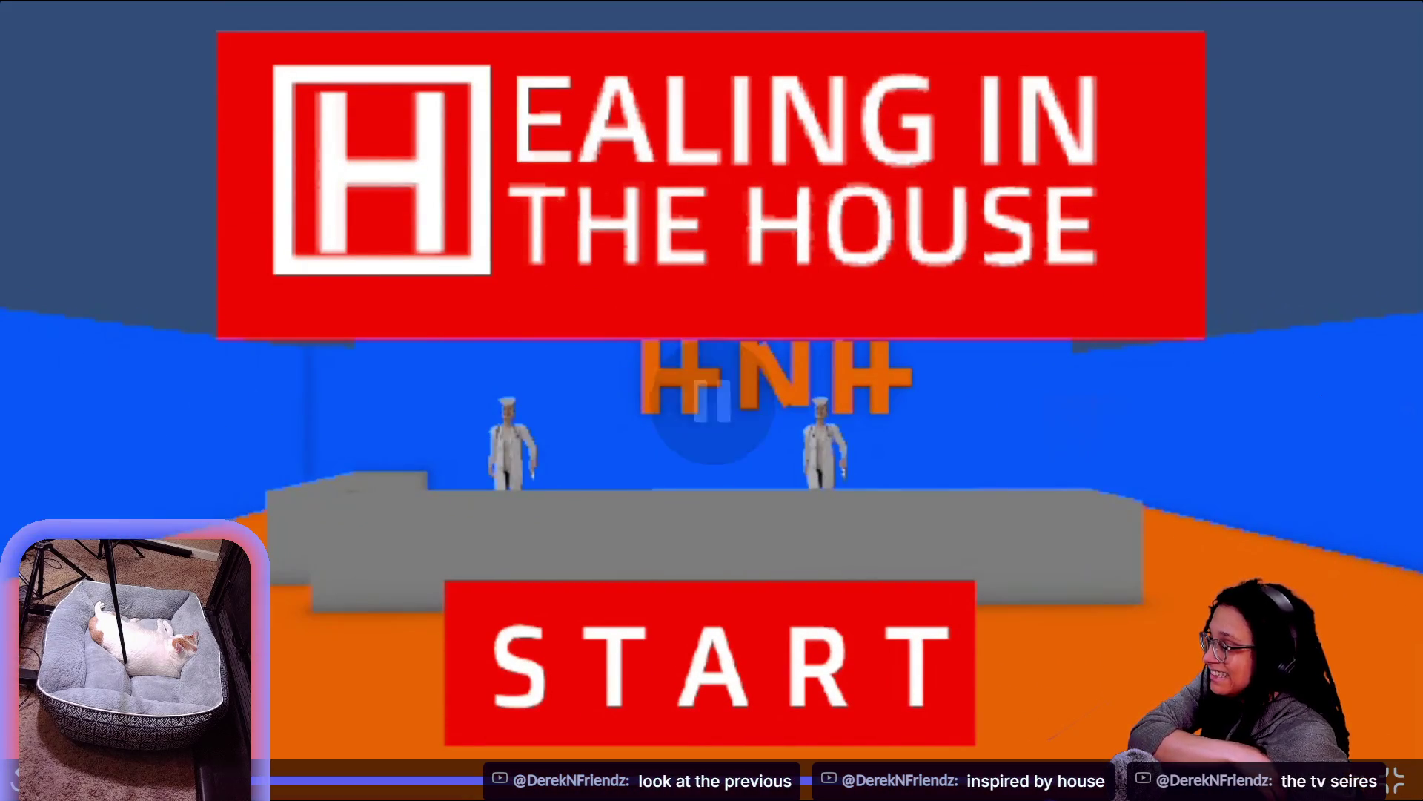
{"action": "key", "text": "Escape"}
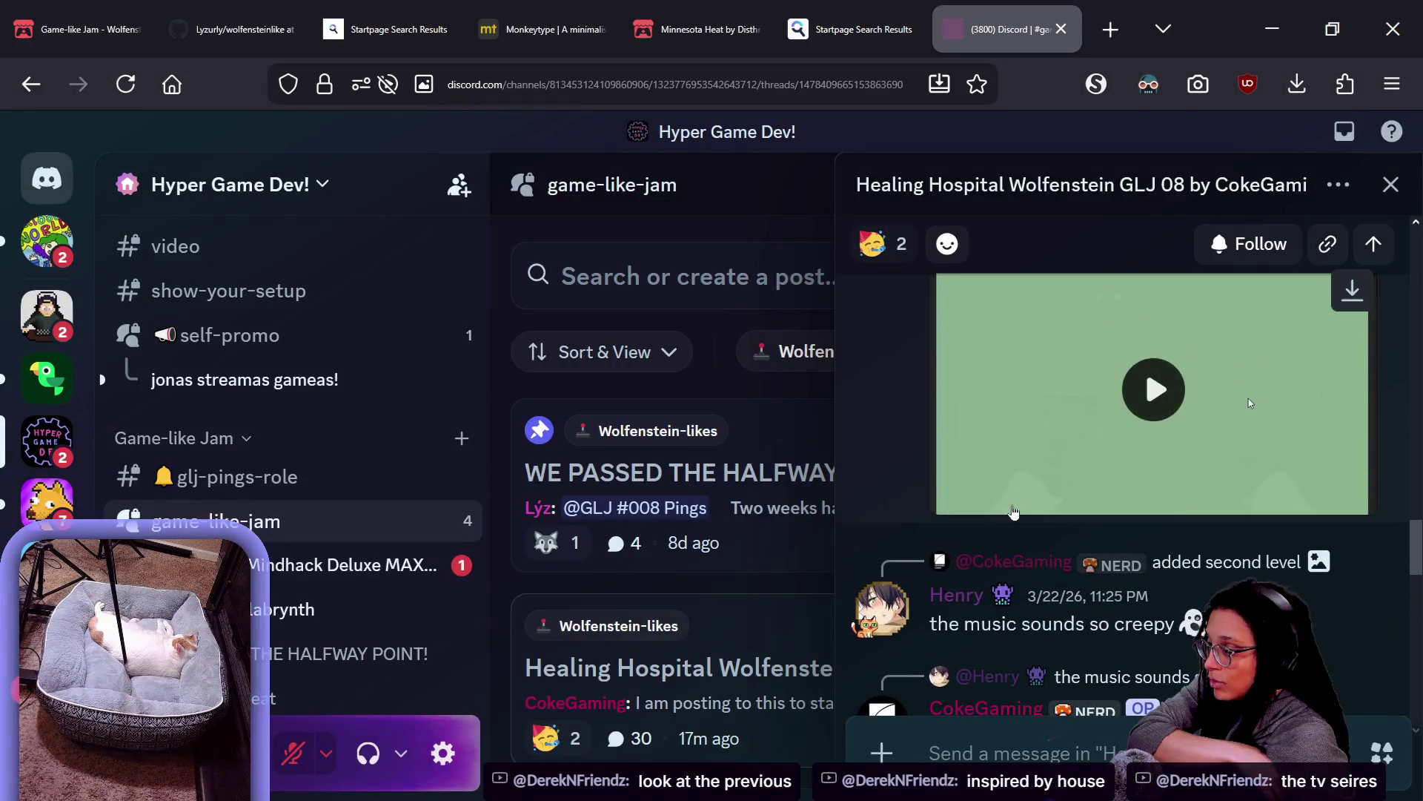
Start the 'added second level' video playing inline
{"action": "scroll", "coordinate": [1131, 525], "scroll_direction": "up", "scroll_amount": 5}
{"action": "scroll", "coordinate": [1129, 518], "scroll_direction": "up", "scroll_amount": 2}
{"action": "scroll", "coordinate": [1130, 519], "scroll_direction": "down", "scroll_amount": 5}
{"action": "left_click", "coordinate": [1154, 406]}
Watch the 'Updated lobby' video full screen until it ends, then exit full screen
{"action": "scroll", "coordinate": [1153, 404], "scroll_direction": "up", "scroll_amount": 10}
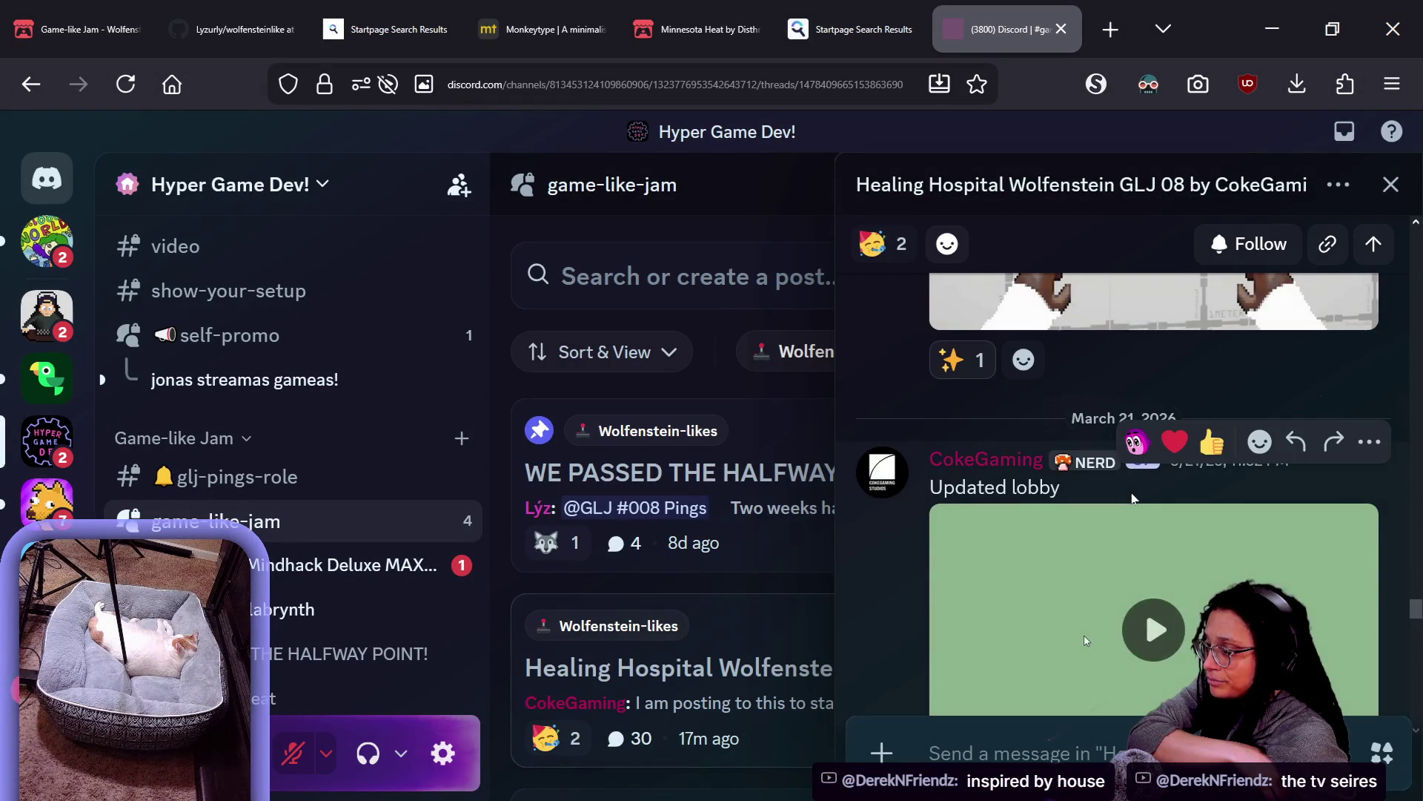
{"action": "scroll", "coordinate": [1132, 496], "scroll_direction": "down", "scroll_amount": 5}
{"action": "scroll", "coordinate": [1173, 513], "scroll_direction": "up", "scroll_amount": 10}
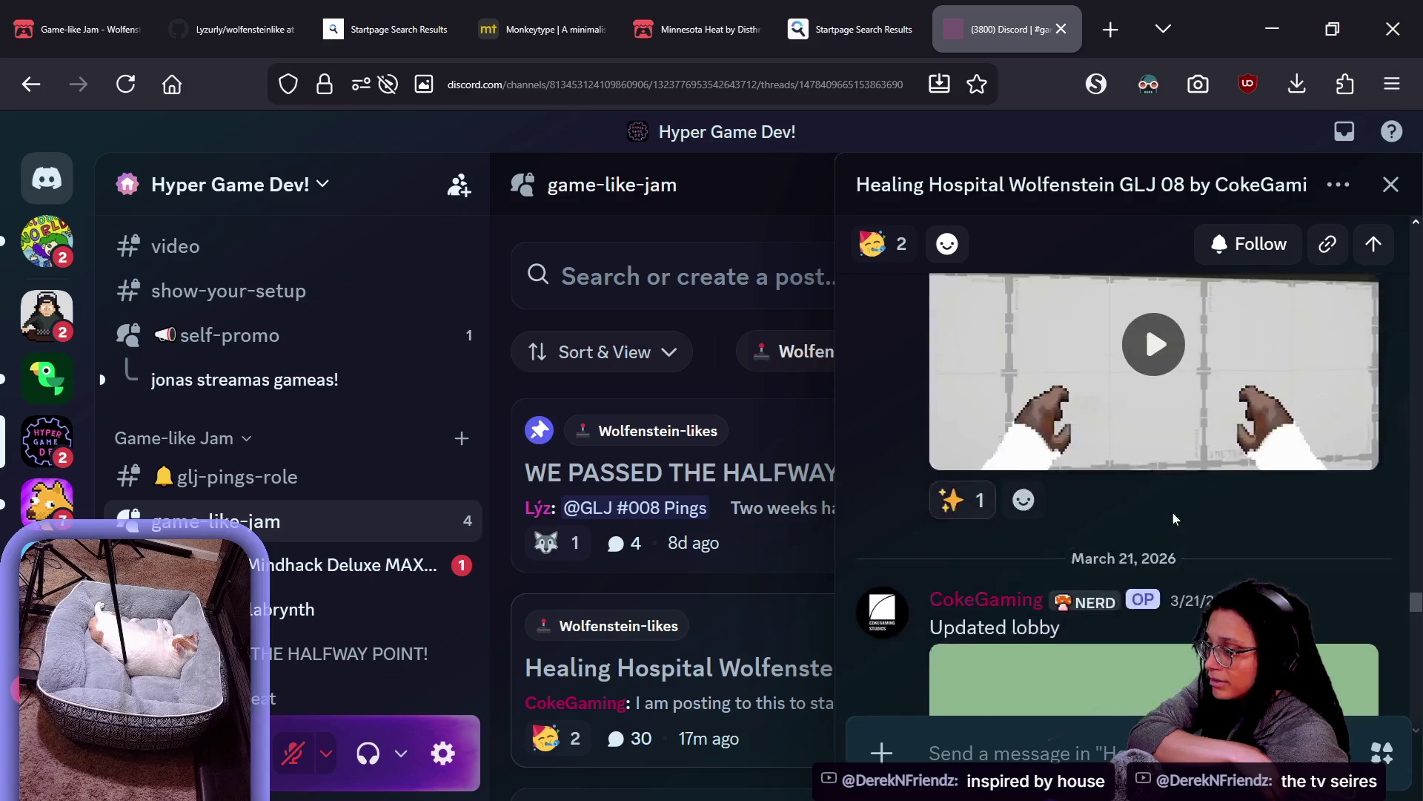
{"action": "scroll", "coordinate": [1185, 524], "scroll_direction": "up", "scroll_amount": 3}
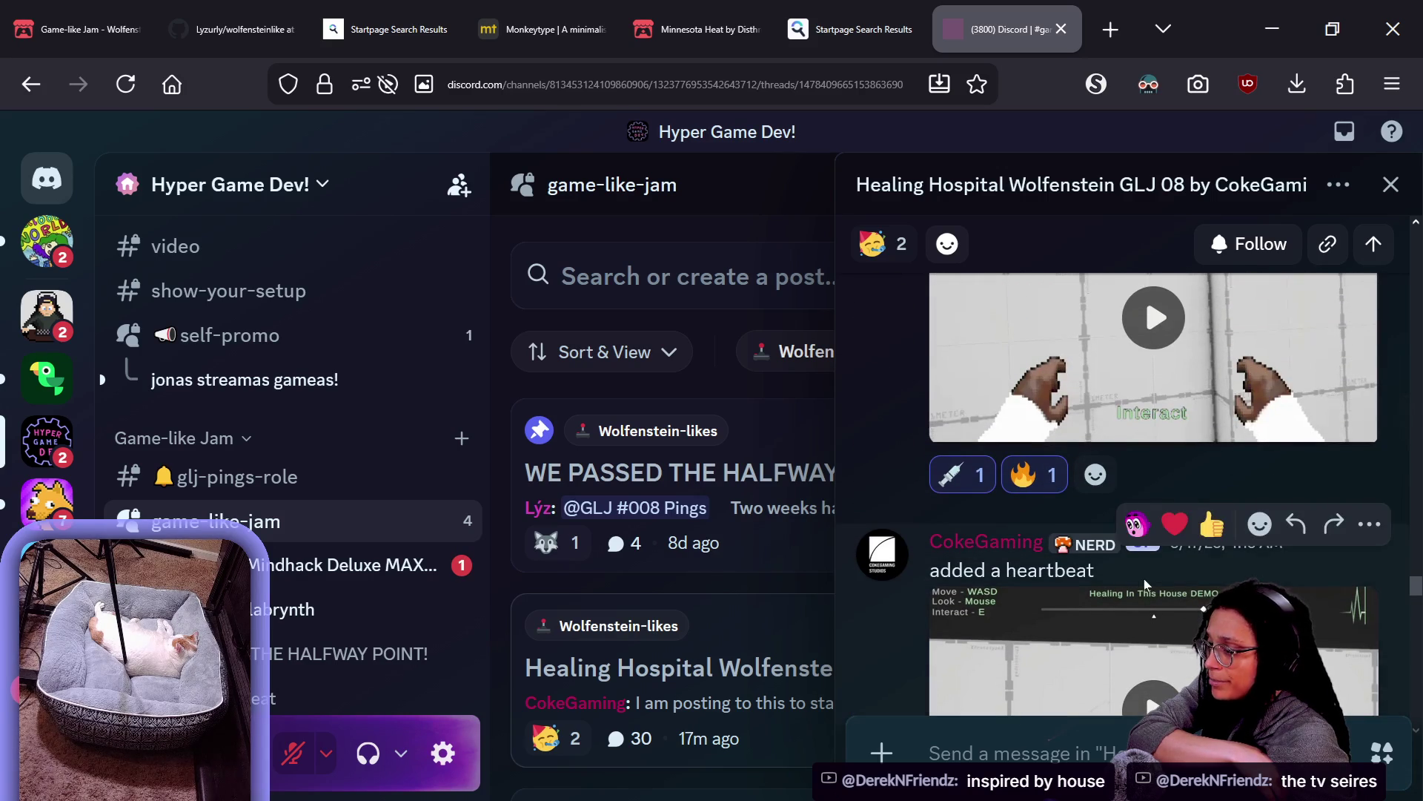
{"action": "scroll", "coordinate": [1186, 563], "scroll_direction": "down", "scroll_amount": 5}
{"action": "scroll", "coordinate": [1084, 641], "scroll_direction": "down", "scroll_amount": 3}
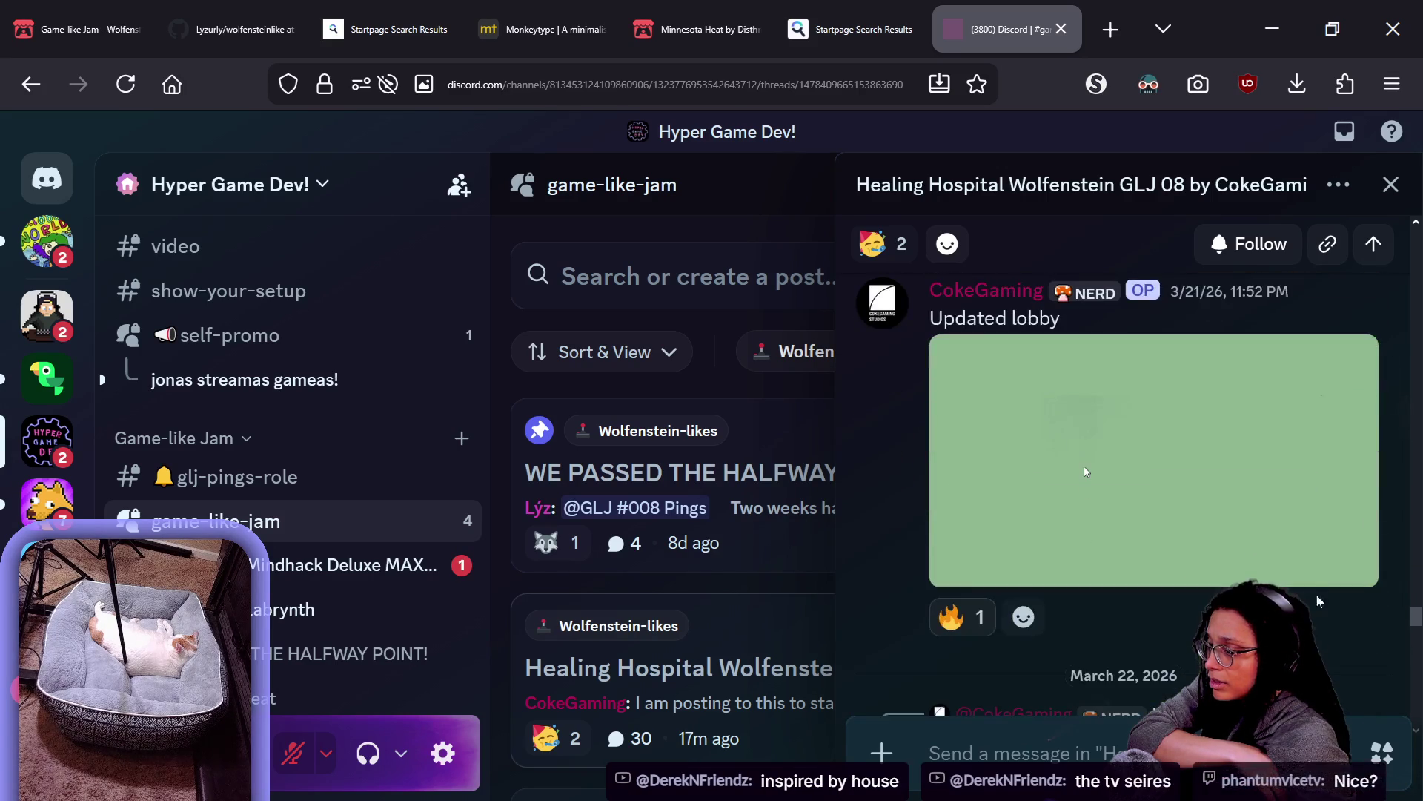
{"action": "left_click", "coordinate": [1347, 568]}
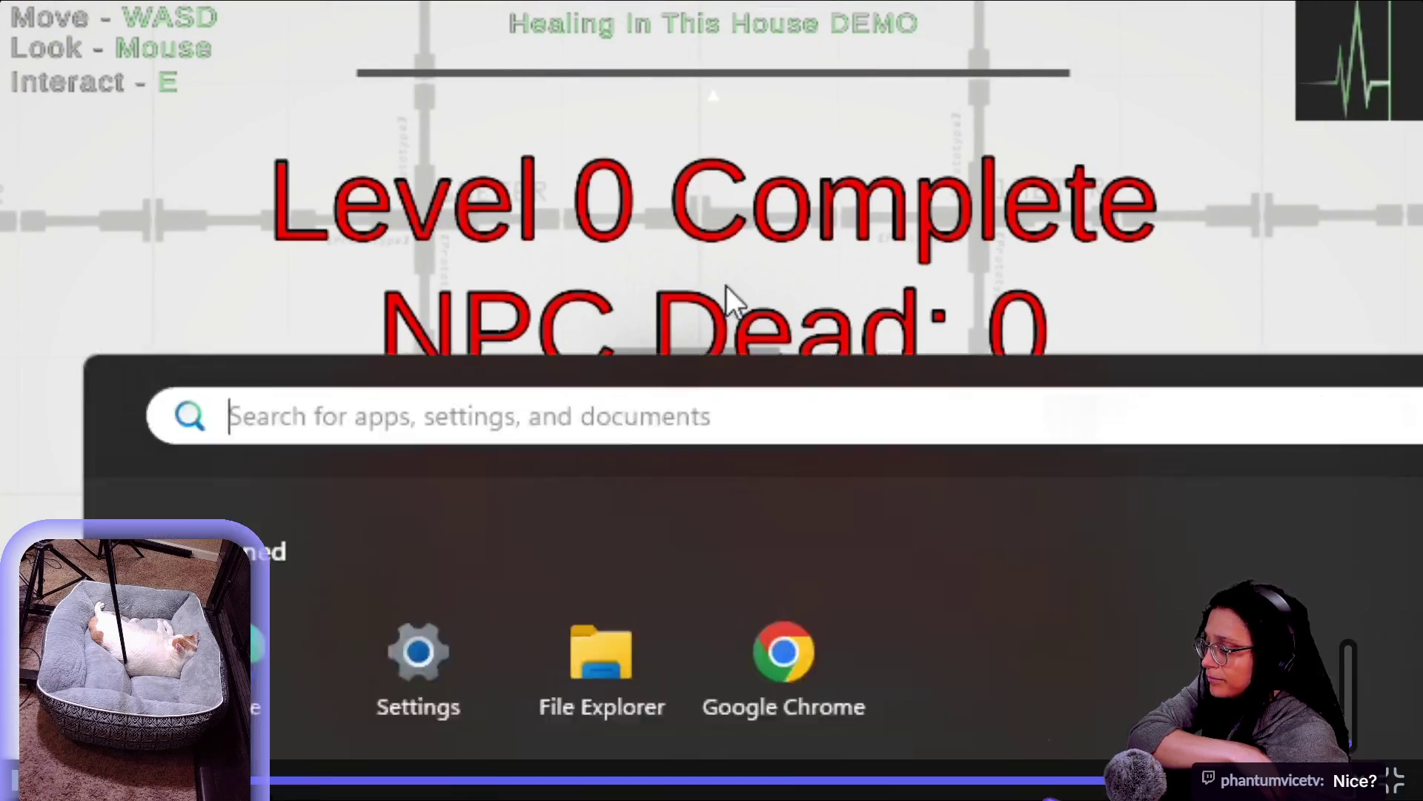
{"action": "key", "text": "Escape"}
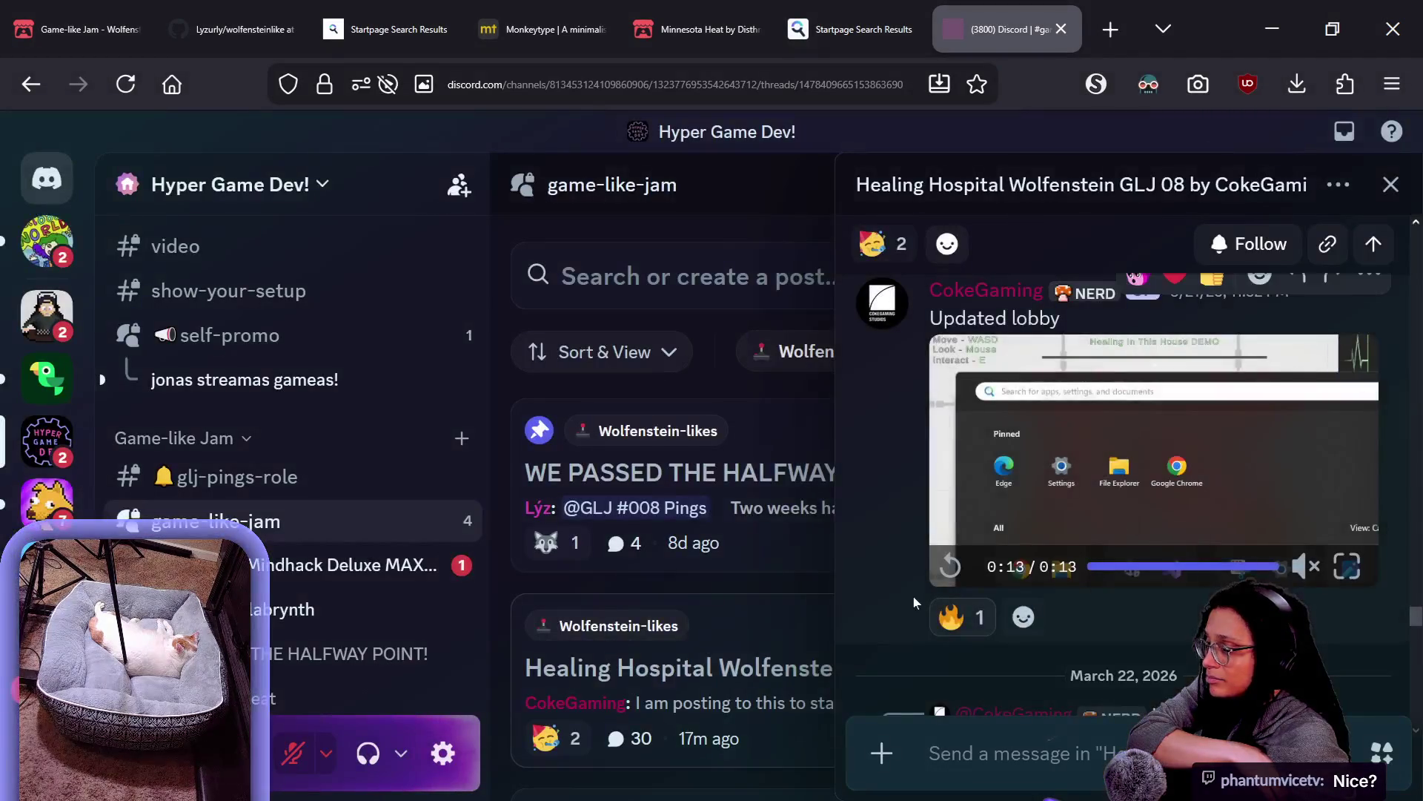
Watch the 'healing to broken nurses' video full screen and return to the thread
{"action": "scroll", "coordinate": [913, 596], "scroll_direction": "down", "scroll_amount": 5}
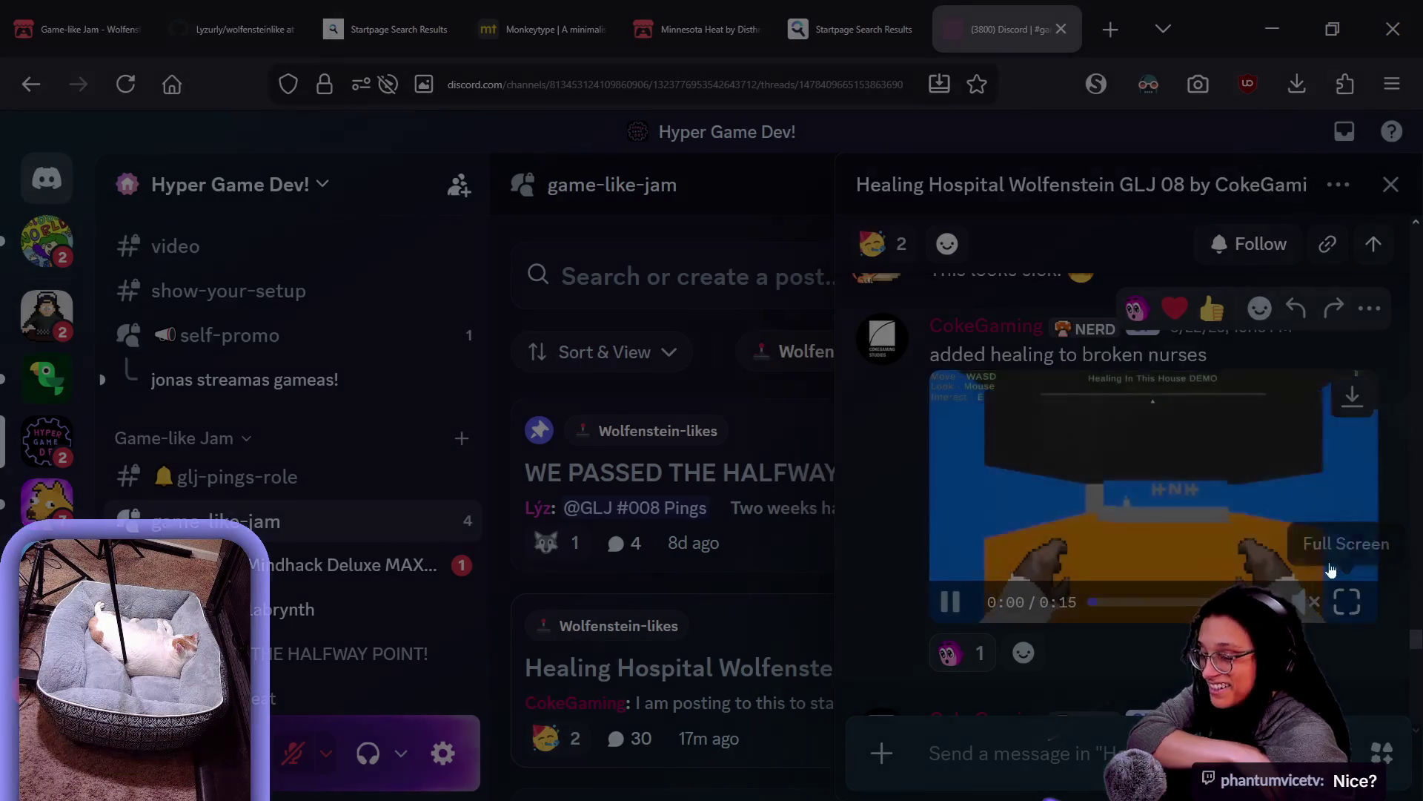
{"action": "left_click", "coordinate": [1348, 602]}
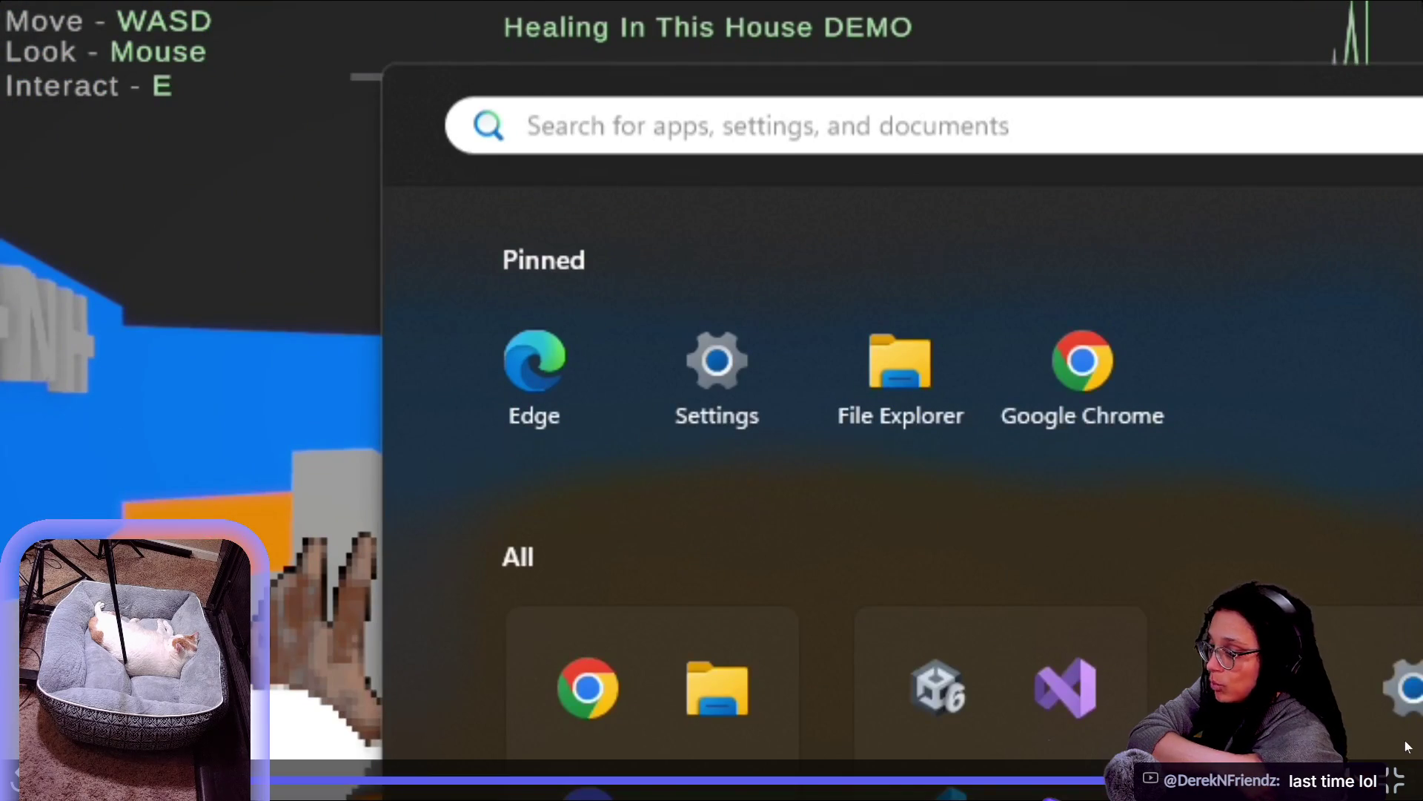
{"action": "left_click", "coordinate": [1394, 778]}
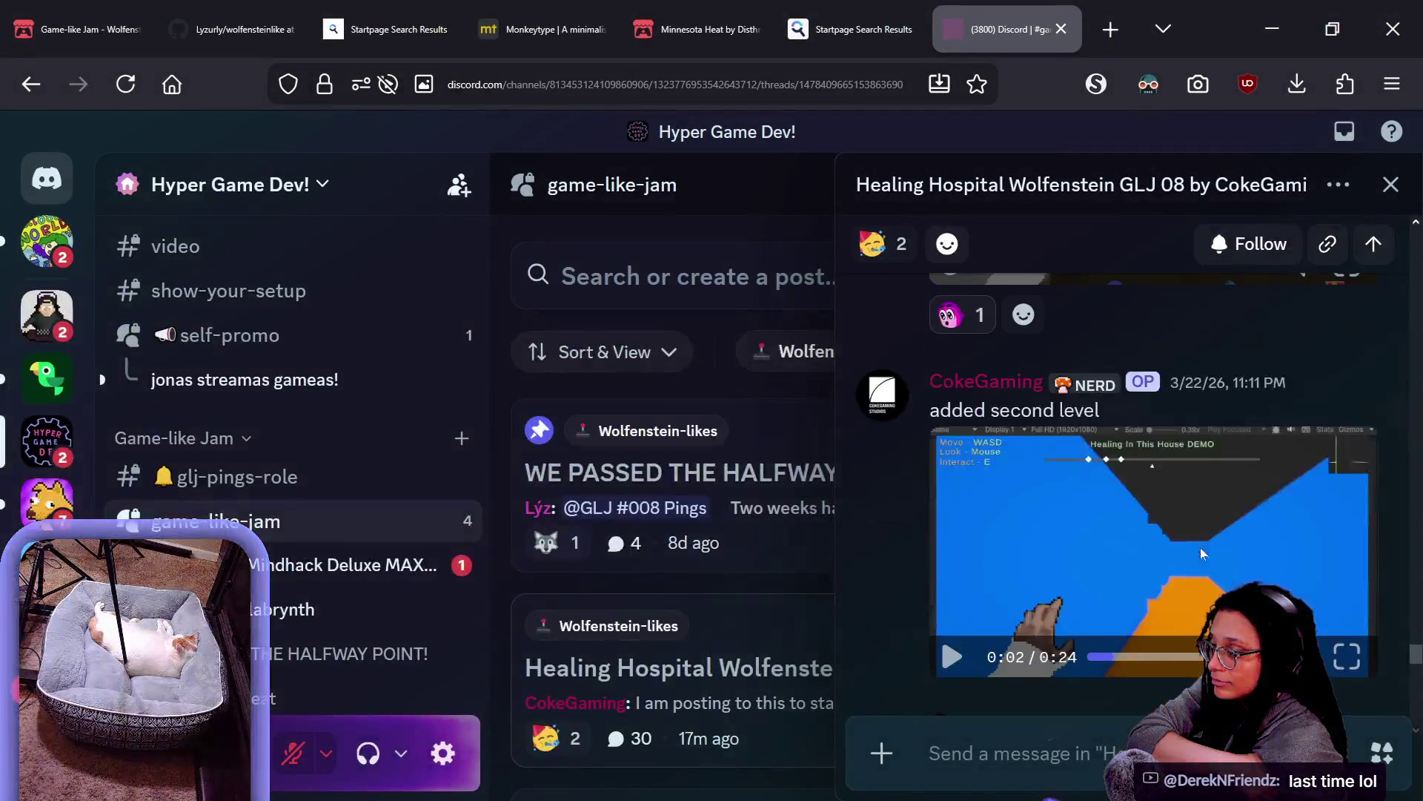
Watch the 'added second level' video full screen through to its end
{"action": "left_click", "coordinate": [1347, 656]}
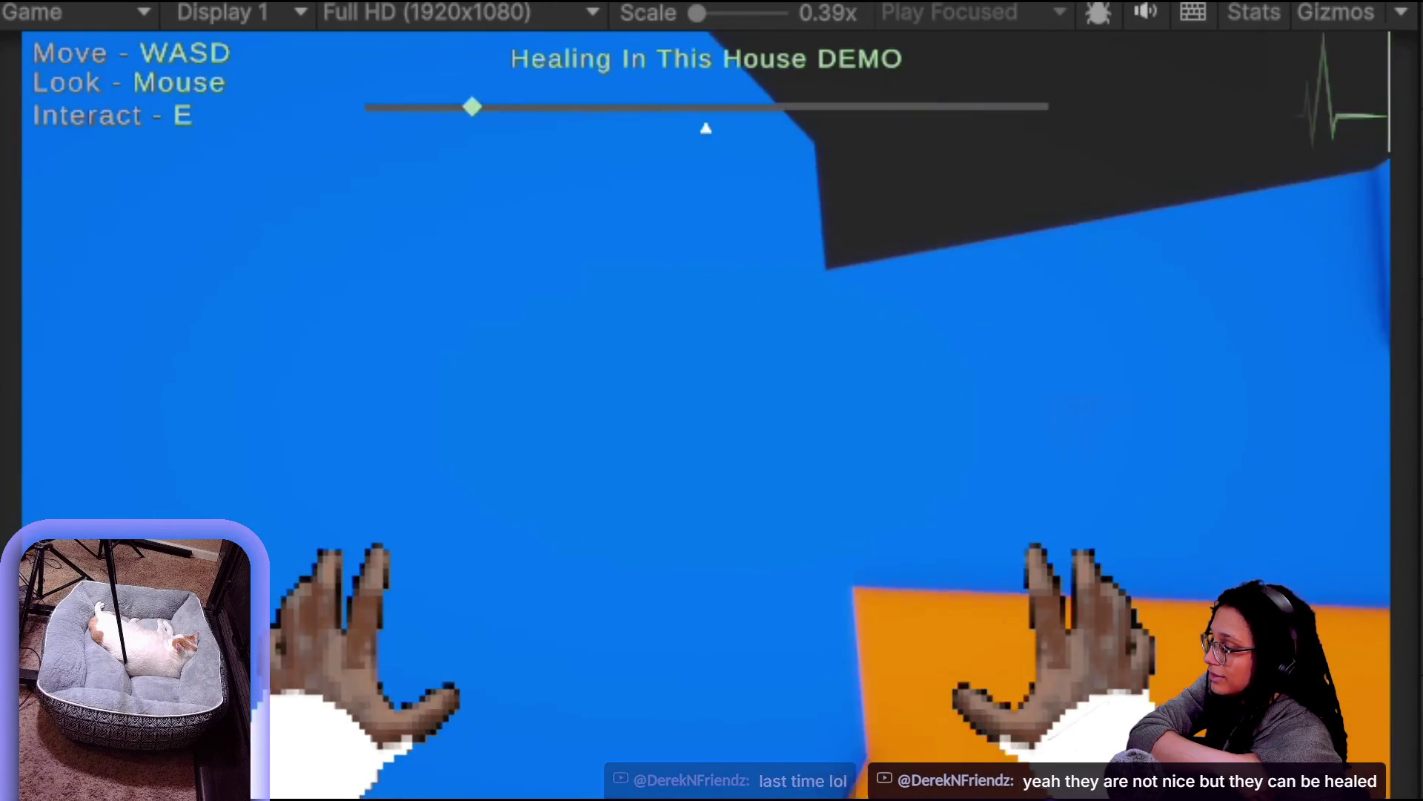
{"action": "key", "text": "w"}
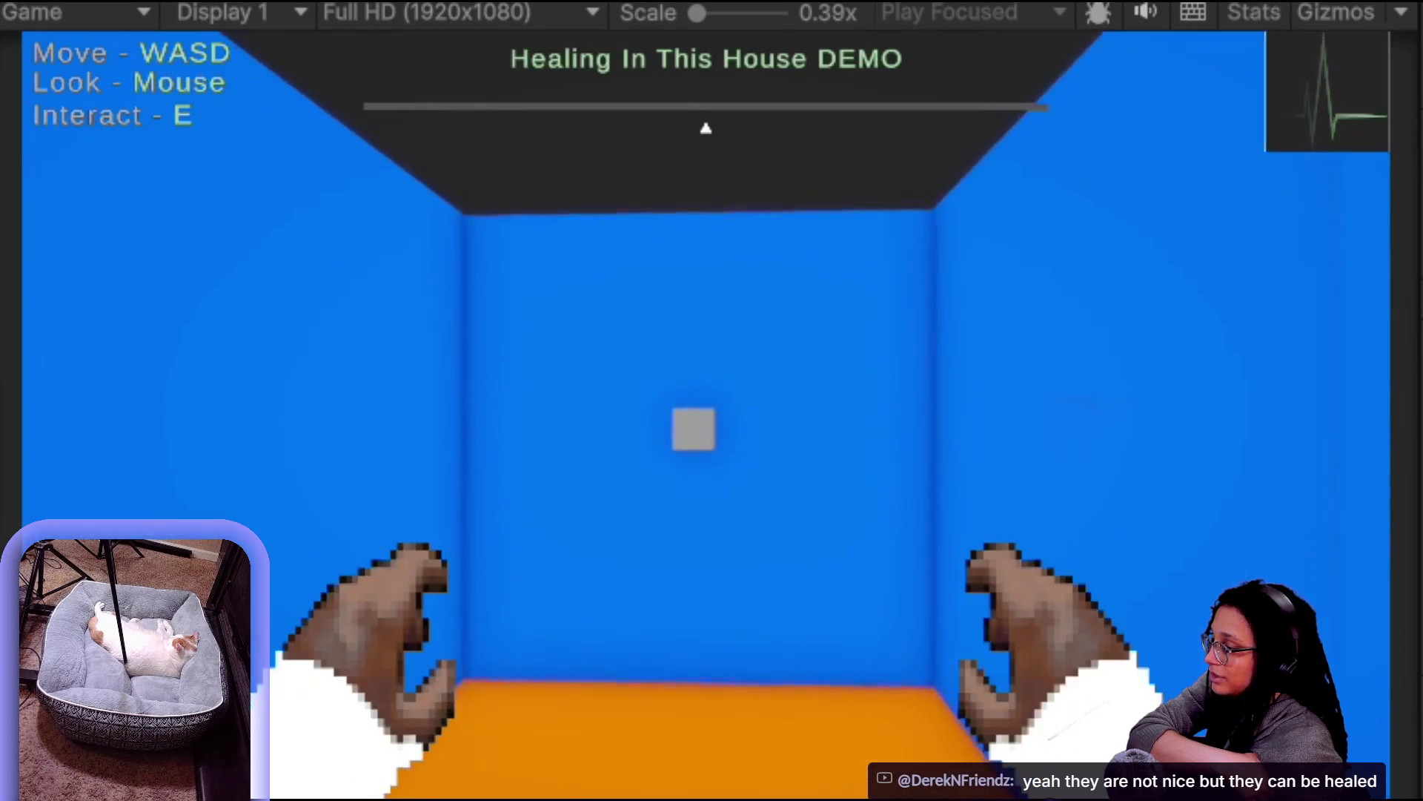
{"action": "key", "text": "e"}
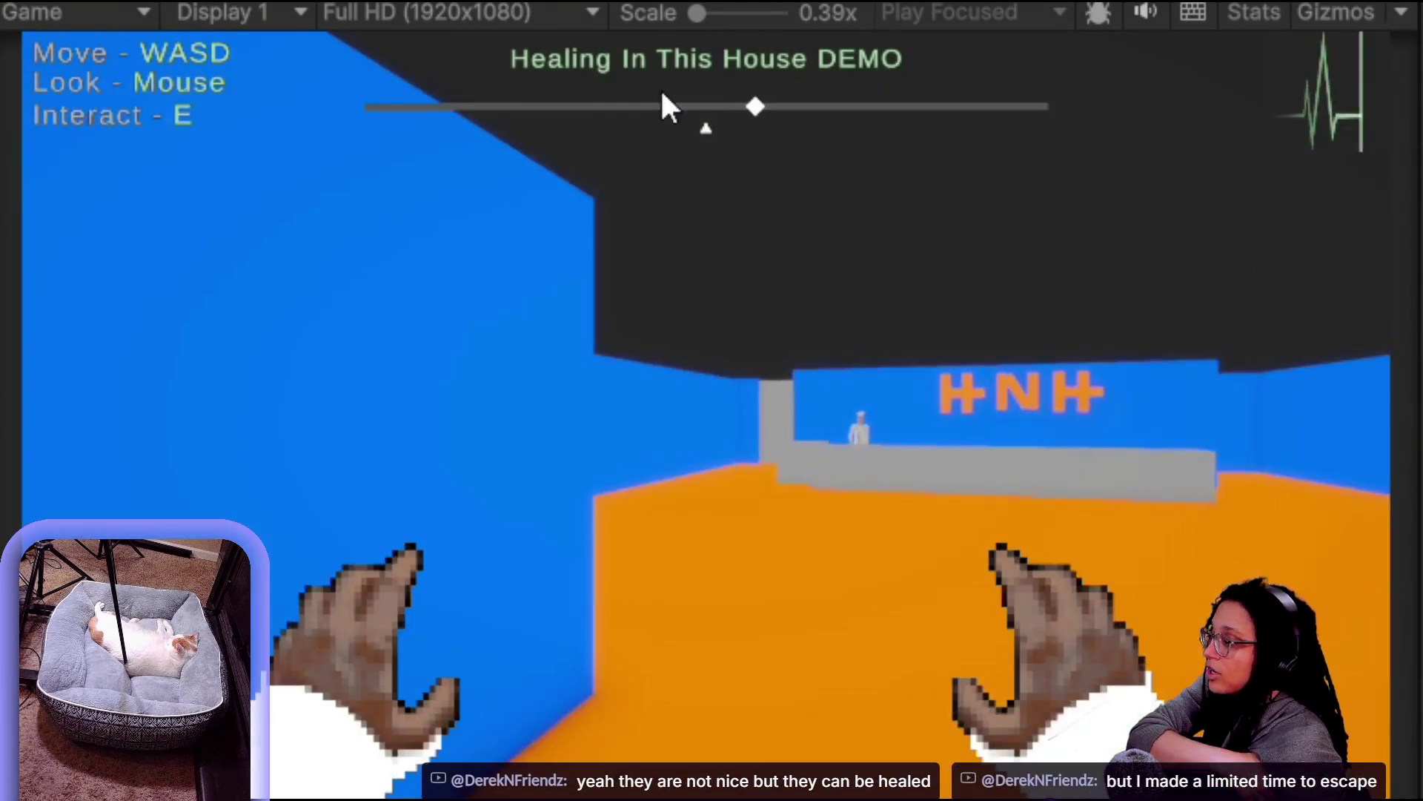
{"action": "key", "text": "super"}
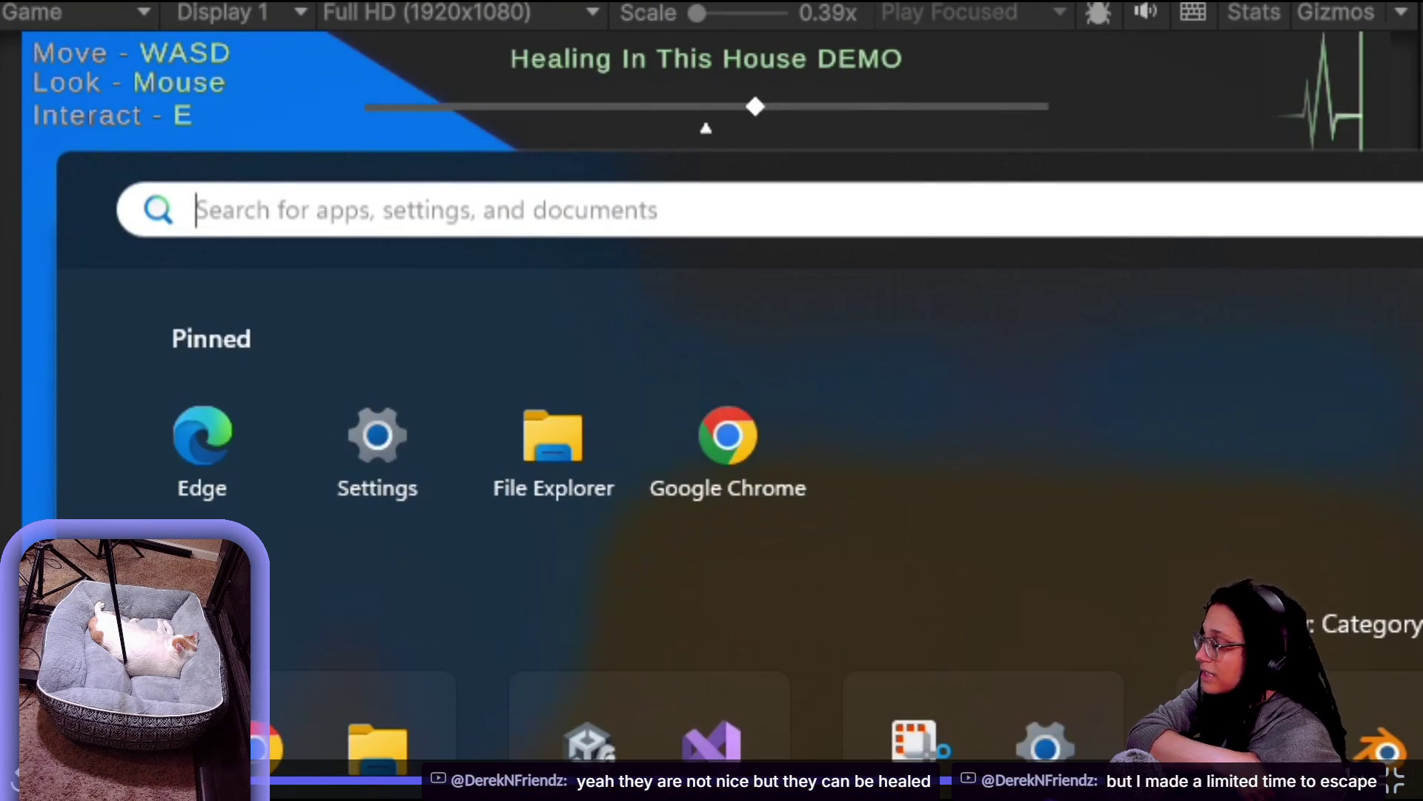
{"action": "key", "text": "Escape"}
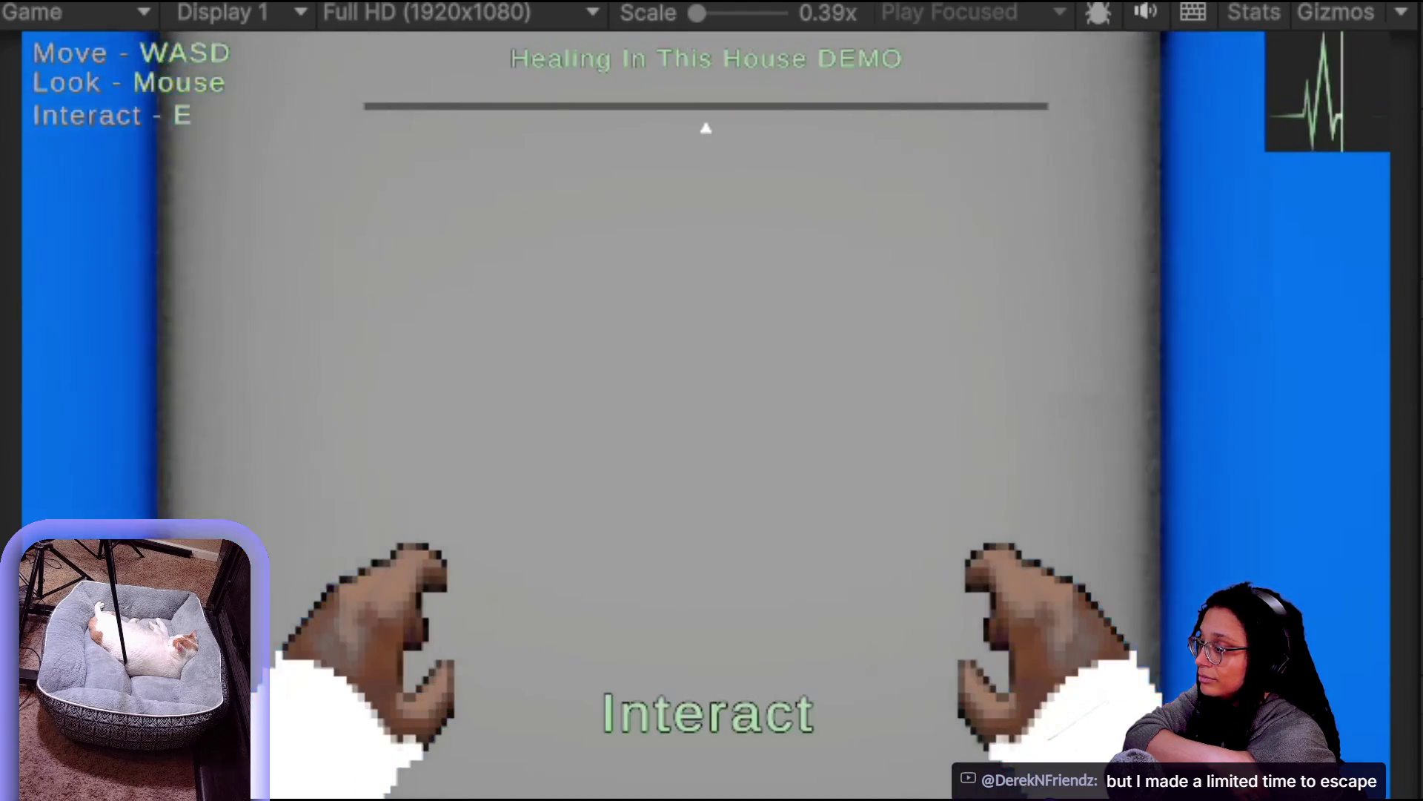
{"action": "key", "text": "e"}
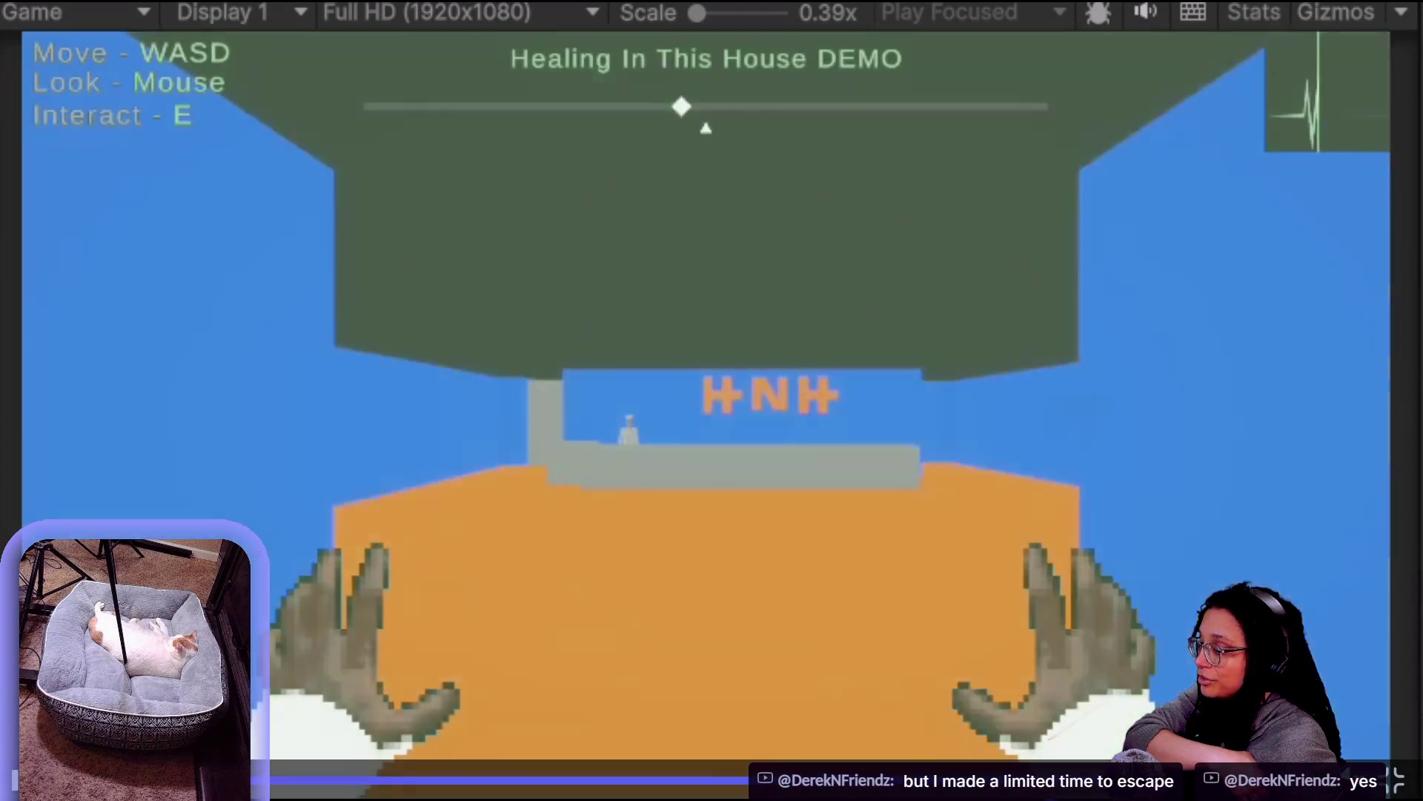
{"action": "key", "text": "alt+Tab"}
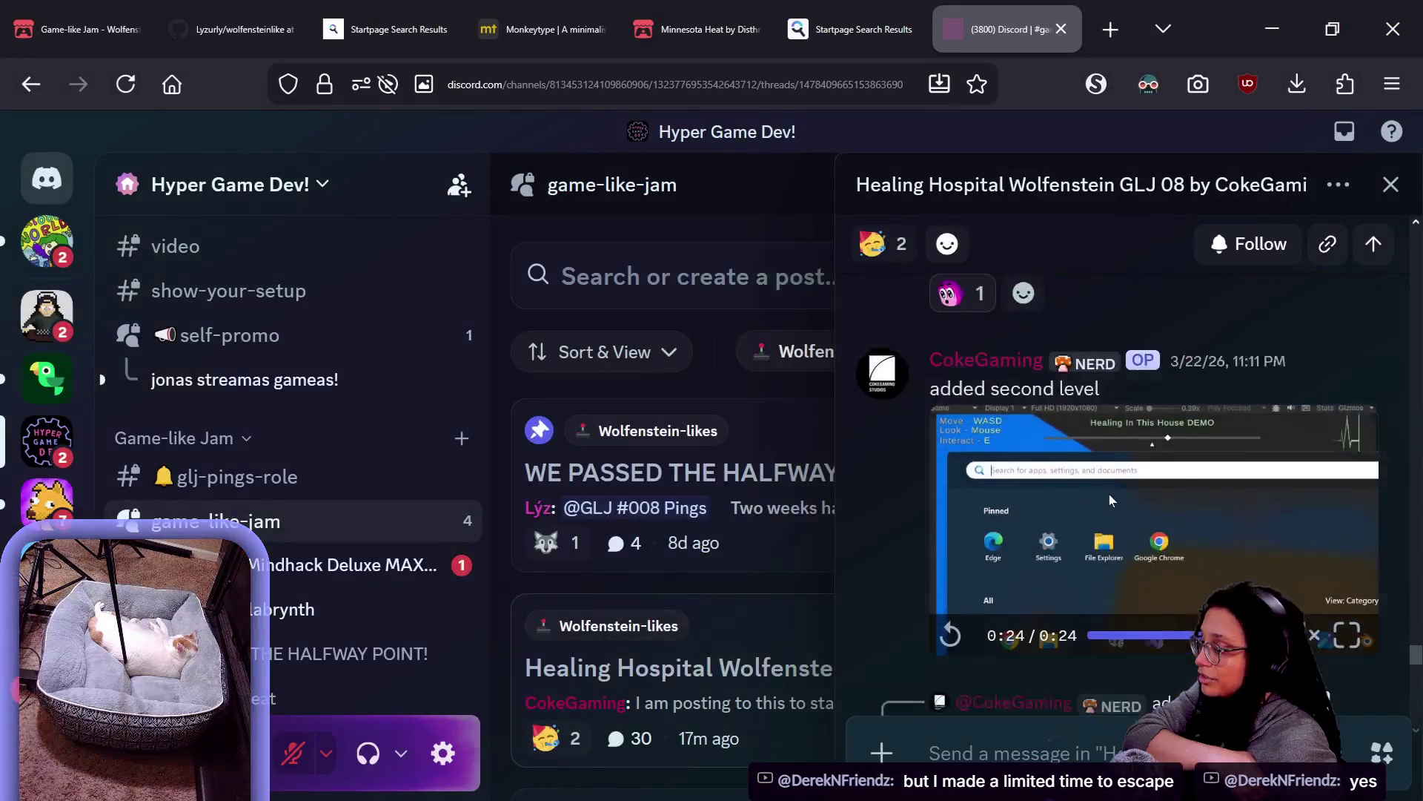
Watch the 'updated health' devlog video full screen and return to the thread
{"action": "scroll", "coordinate": [1110, 500], "scroll_direction": "down", "scroll_amount": 6}
{"action": "left_click", "coordinate": [1123, 512]}
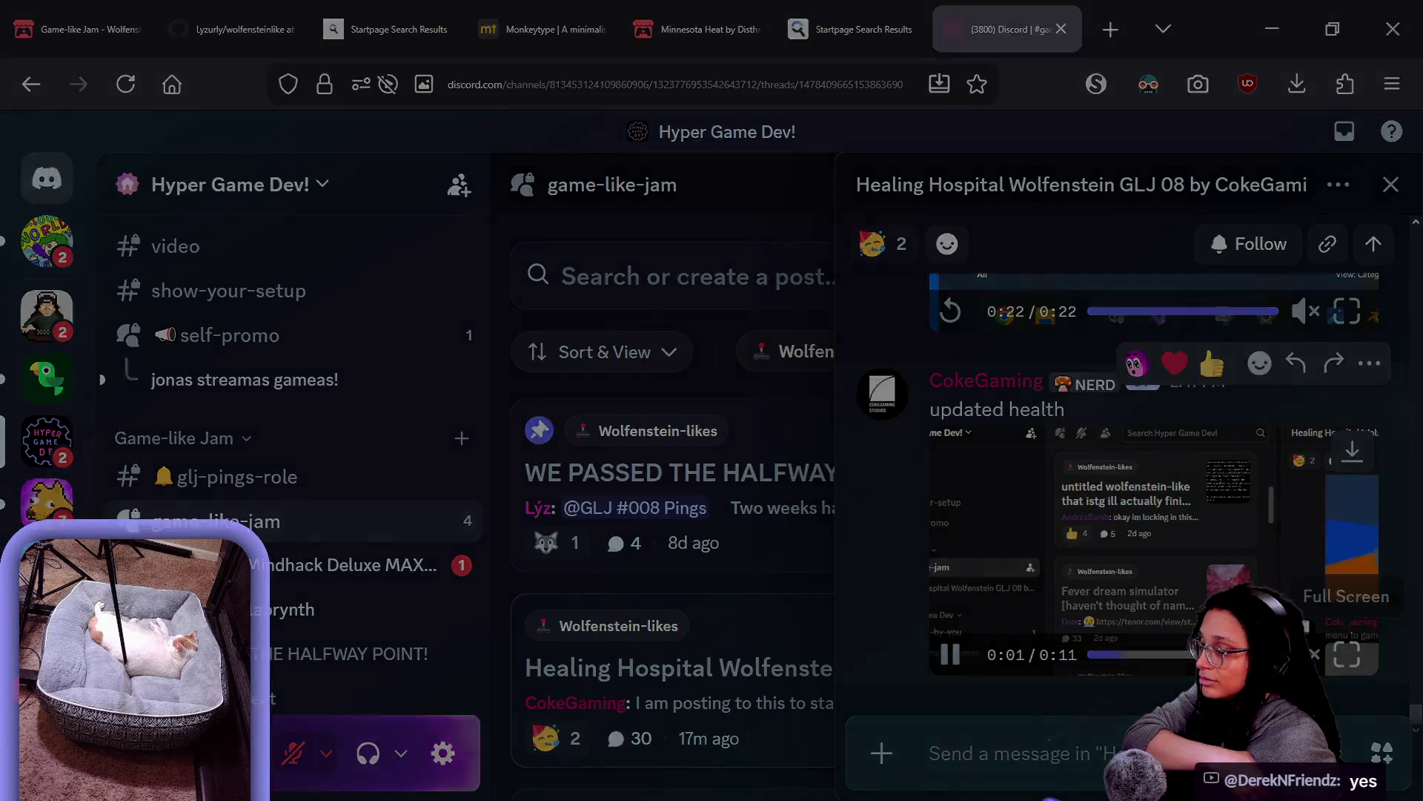
{"action": "left_click", "coordinate": [1347, 654]}
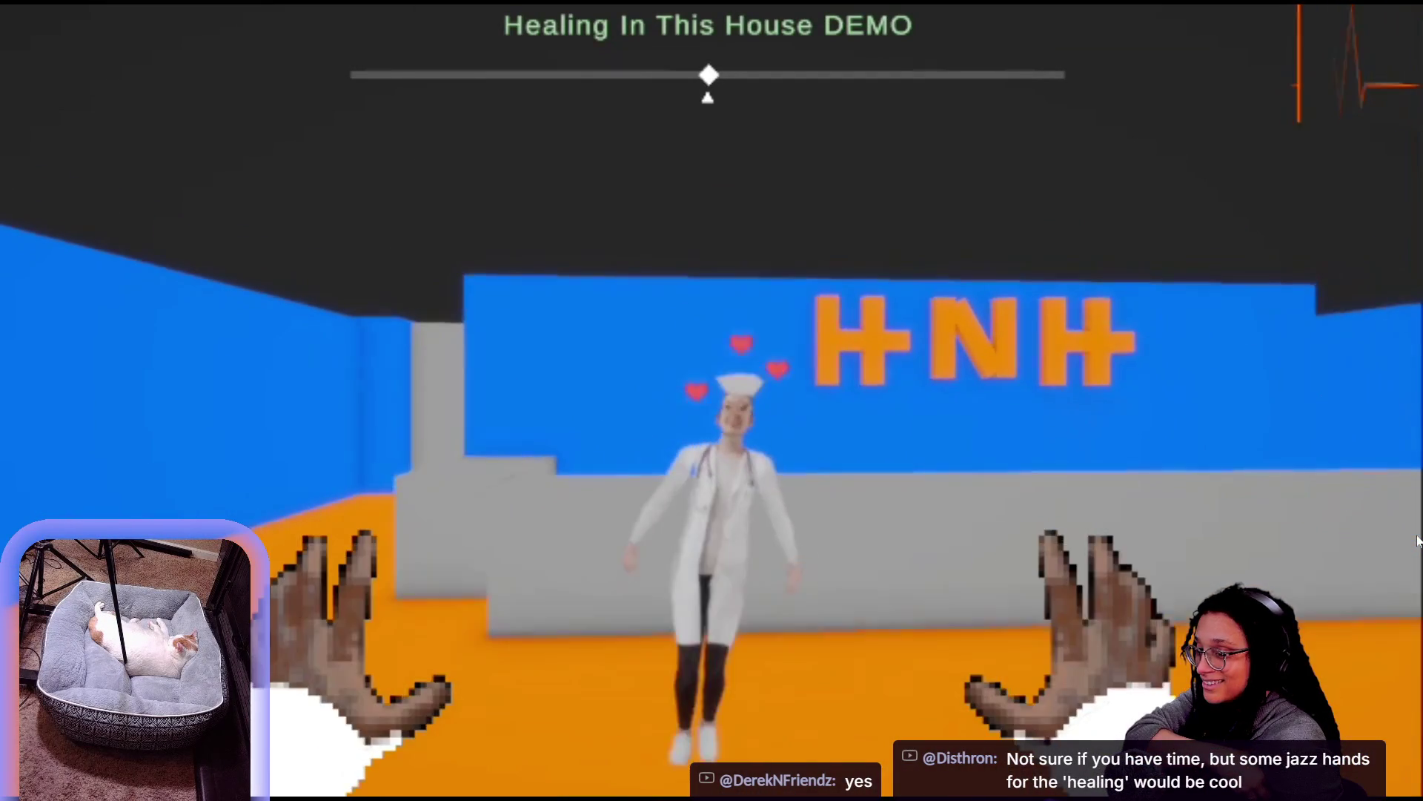
{"action": "key", "text": "super"}
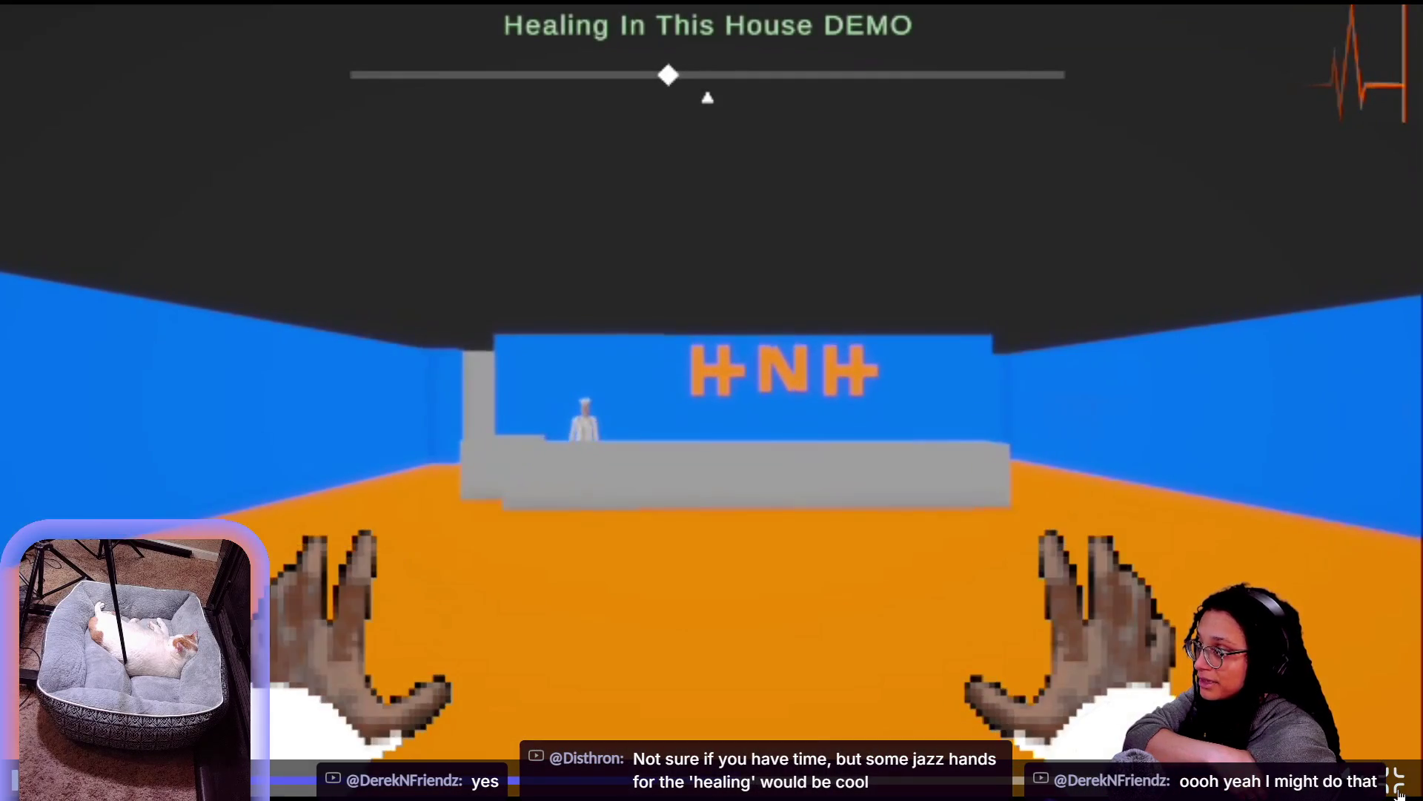
{"action": "left_click", "coordinate": [1399, 793]}
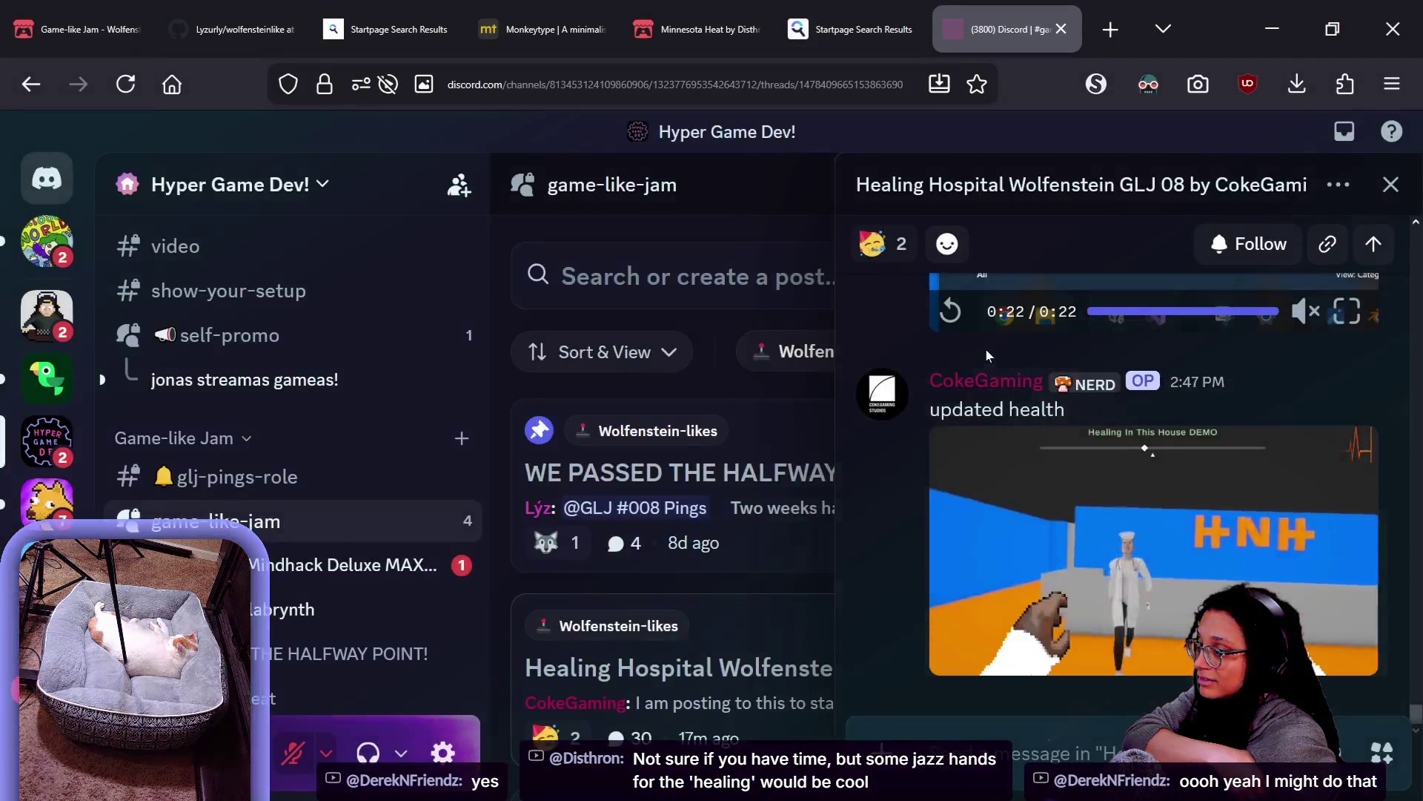
Play the 'menu to game scene' clip inline and pause it at 0:09
{"action": "scroll", "coordinate": [1080, 599], "scroll_direction": "up", "scroll_amount": 5}
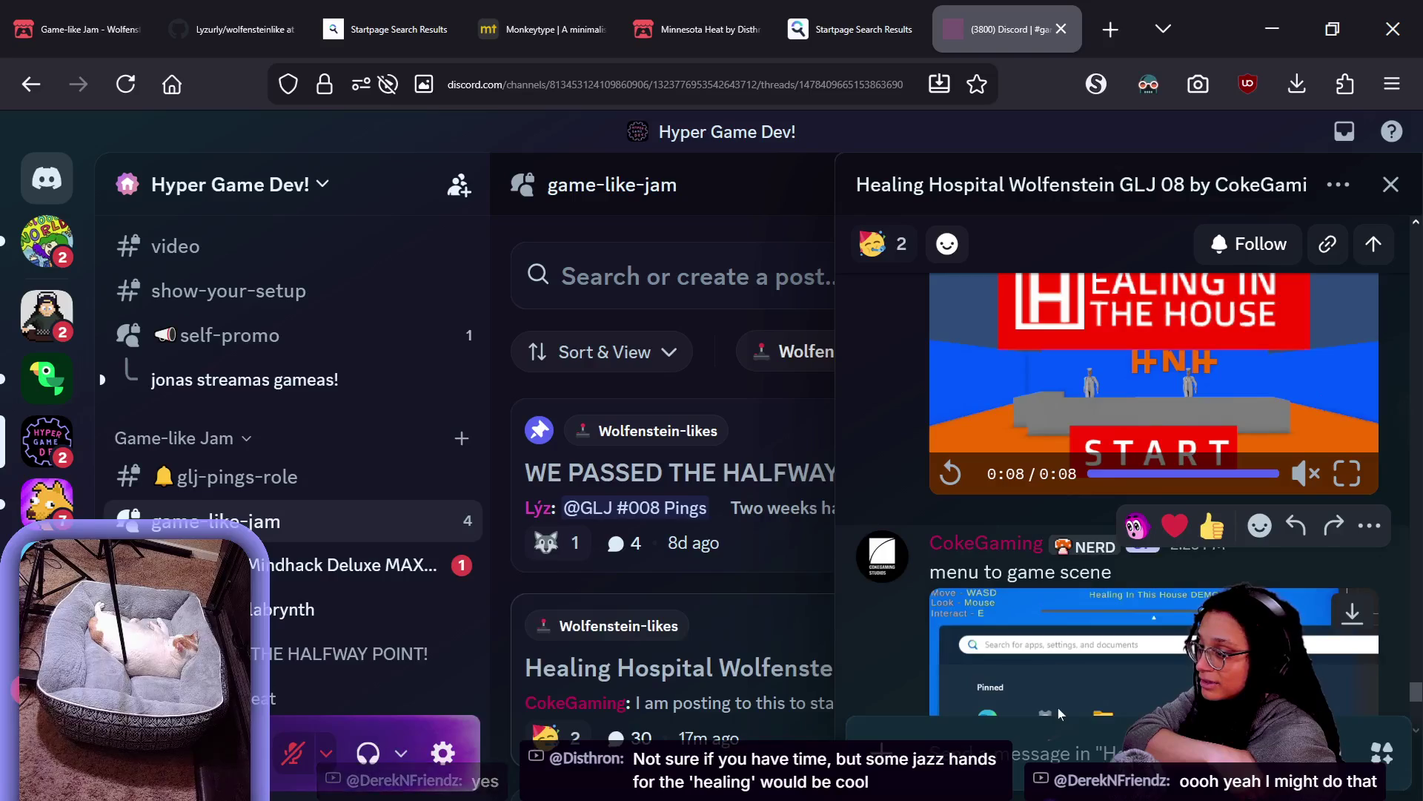
{"action": "left_click", "coordinate": [1057, 707]}
{"action": "scroll", "coordinate": [1110, 694], "scroll_direction": "down", "scroll_amount": 2}
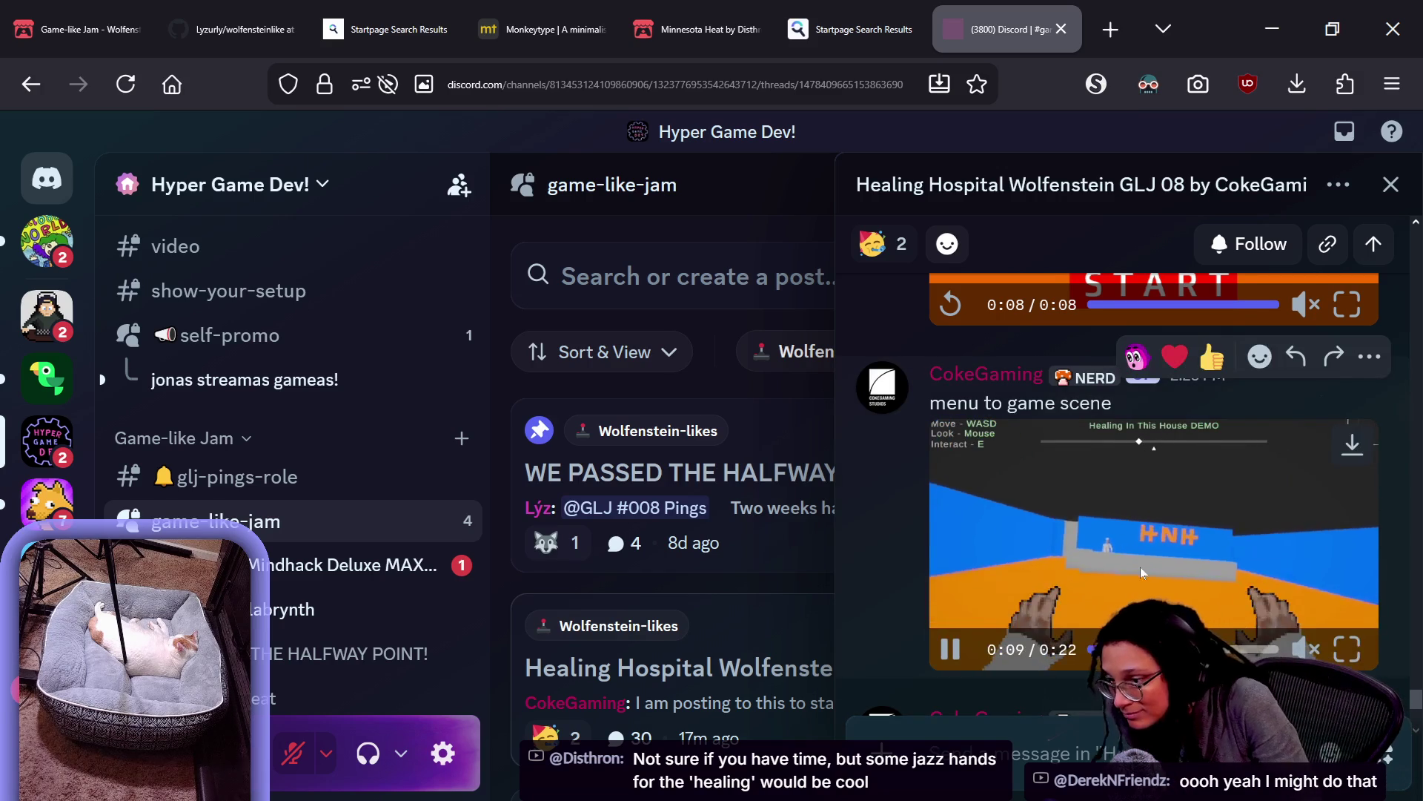
{"action": "left_click", "coordinate": [1141, 567]}
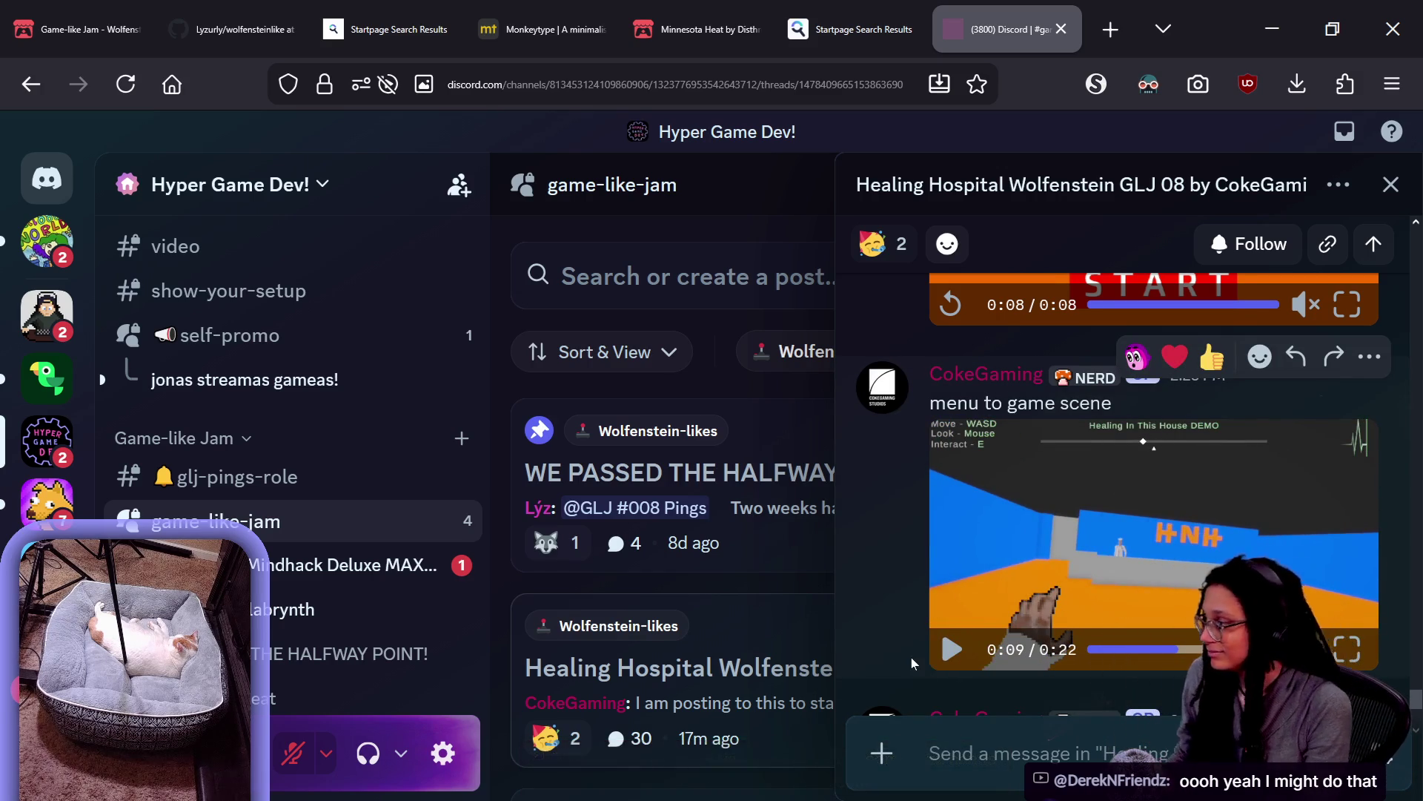
{"action": "key", "text": "alt+Tab"}
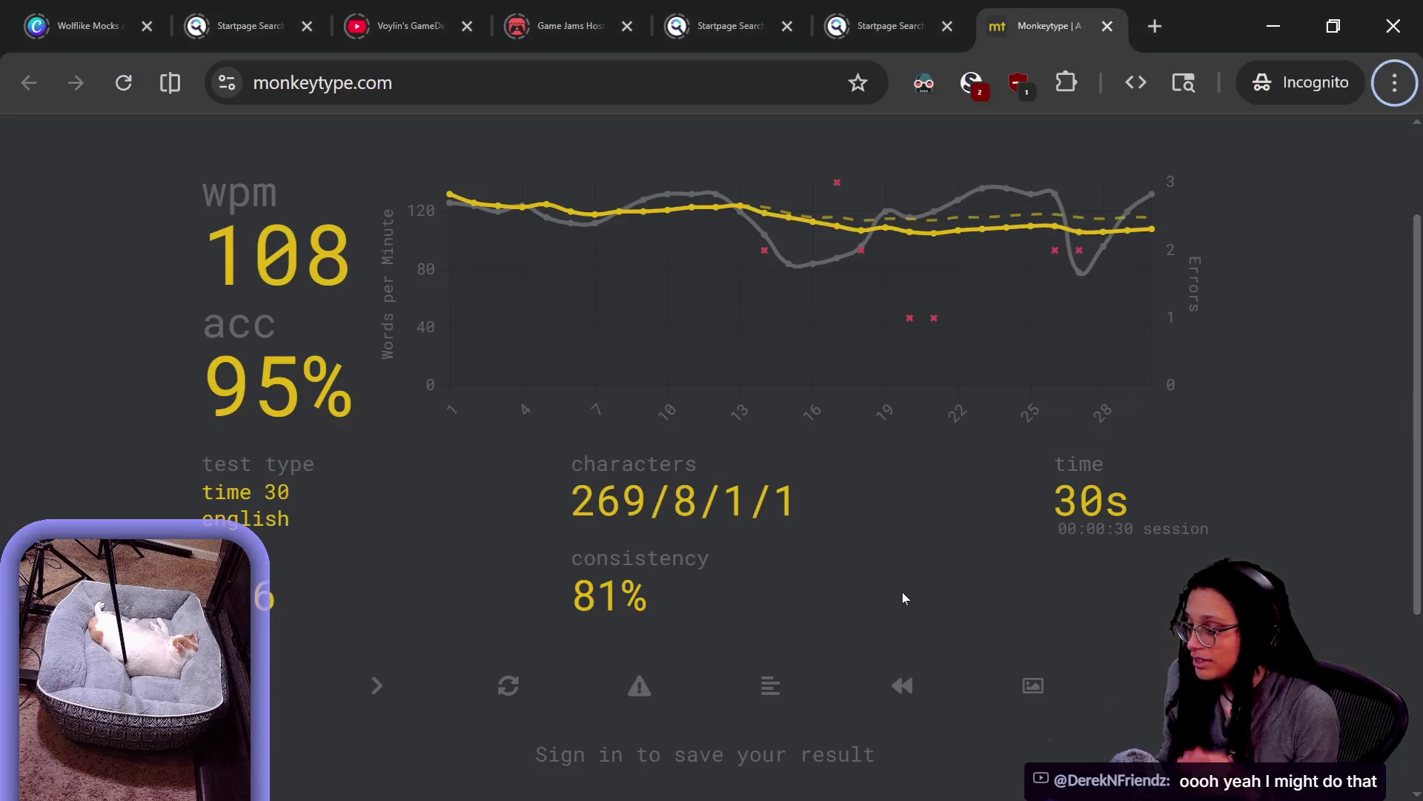
Back in the level_buildout script, put the caret after line 29's closing brace
{"action": "key", "text": "alt+Tab"}
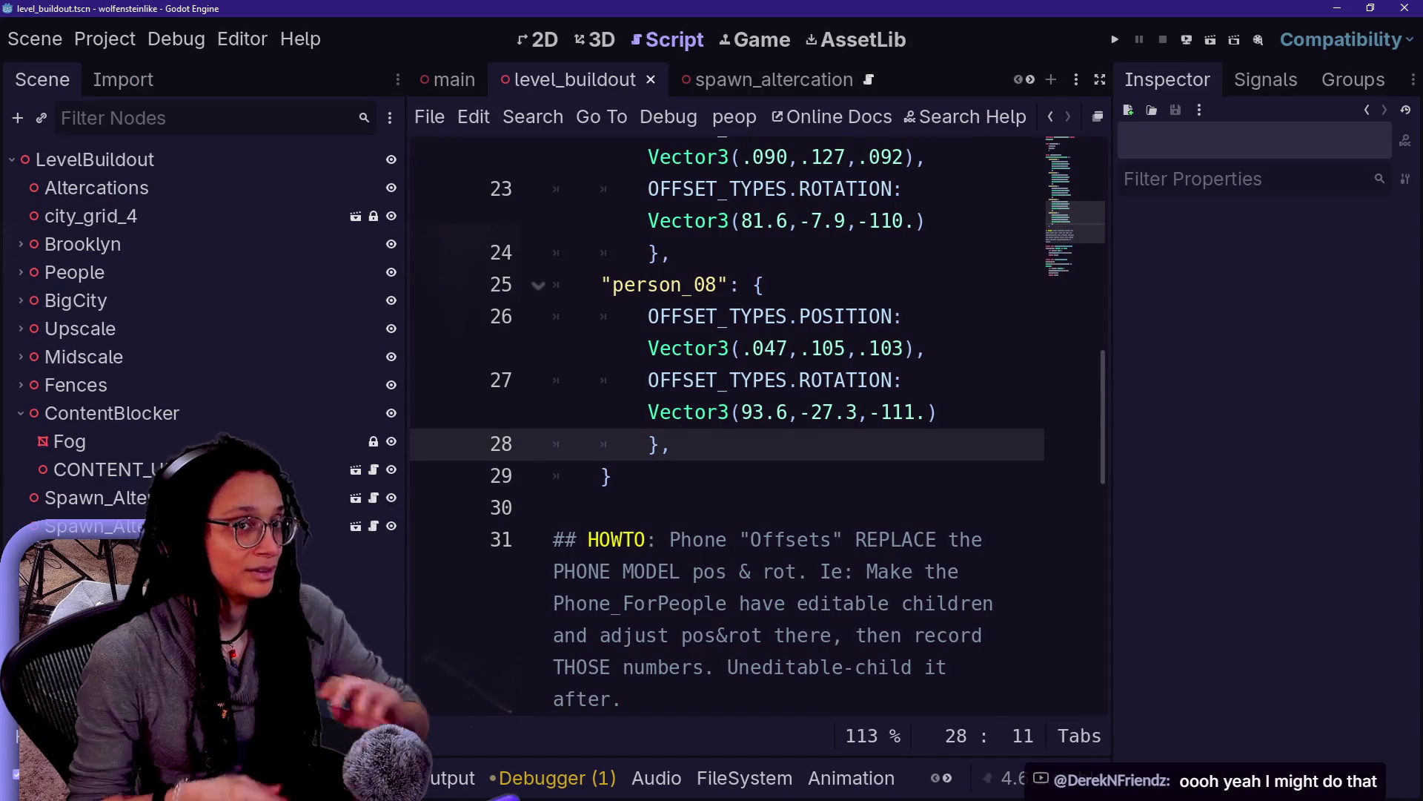
{"action": "left_click", "coordinate": [611, 476]}
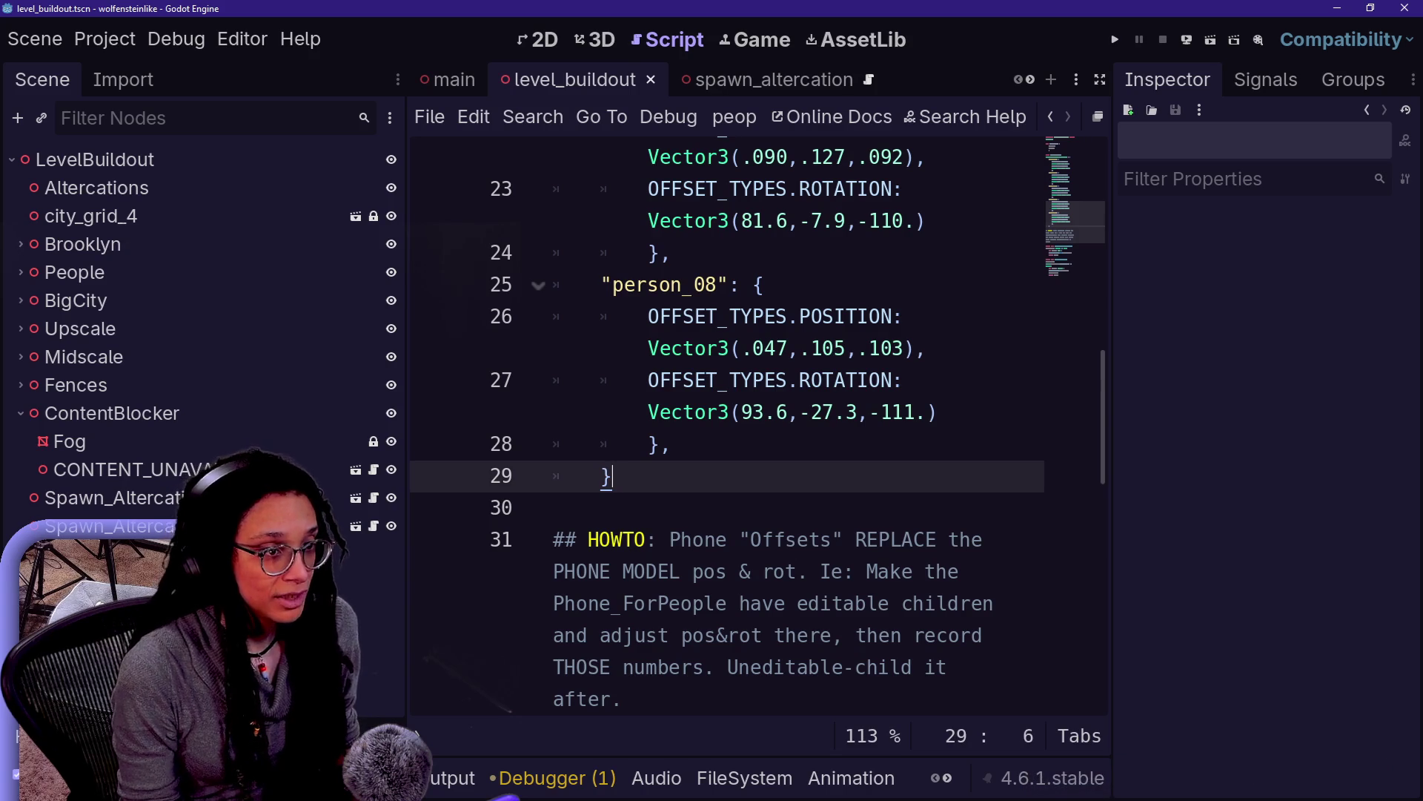
{"action": "key", "text": "alt+Tab"}
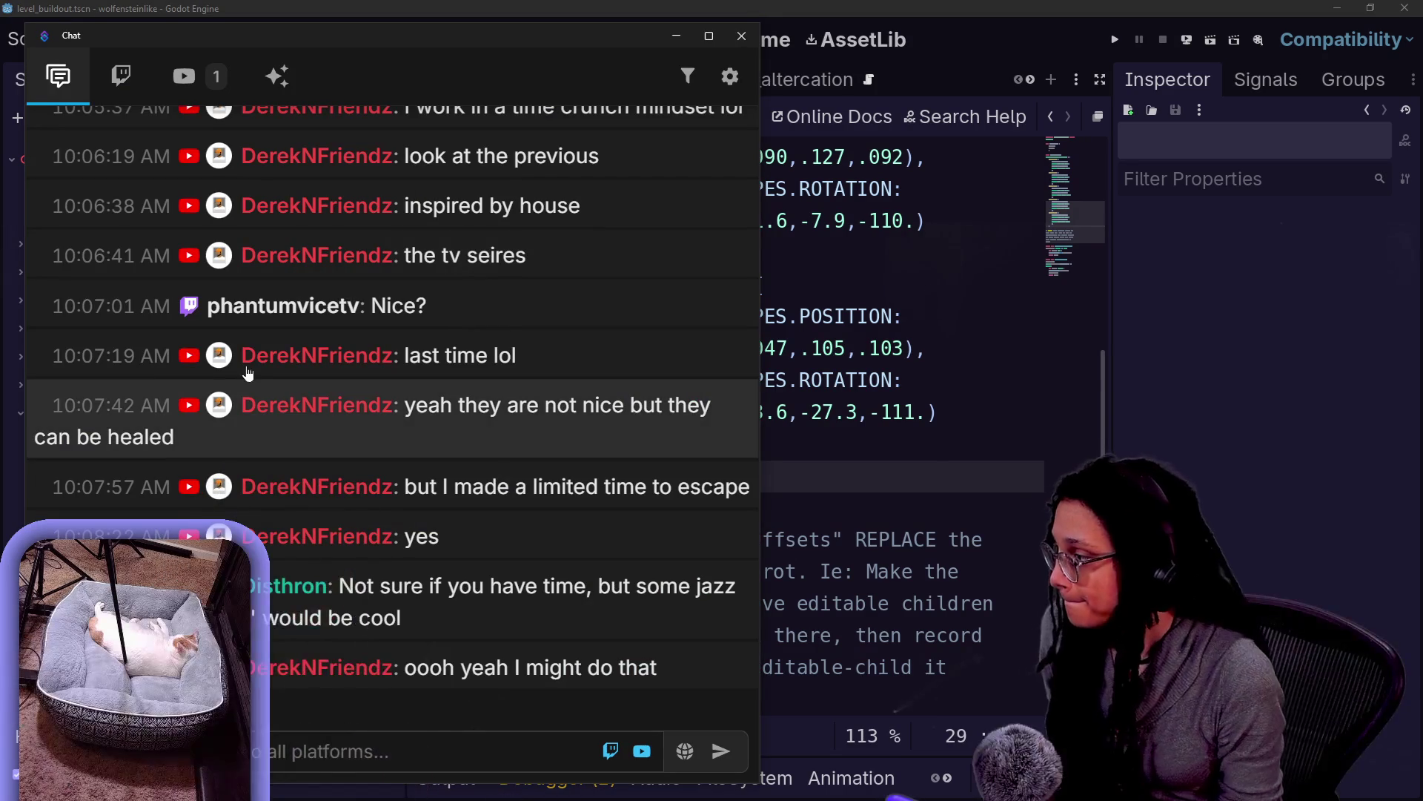
Read the chat history back to the 09:10 messages, then return to the browser
{"action": "scroll", "coordinate": [467, 530], "scroll_direction": "up", "scroll_amount": 10}
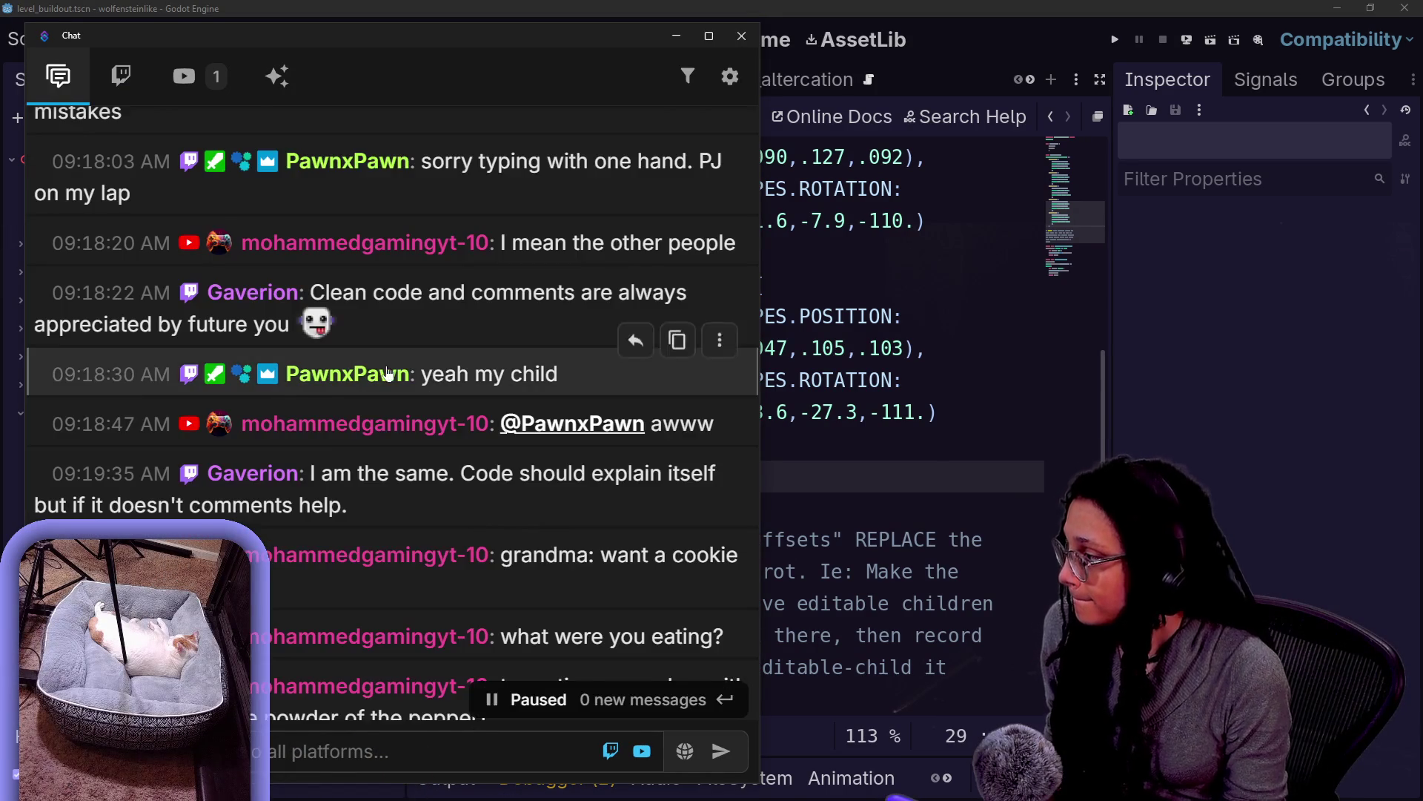
{"action": "scroll", "coordinate": [389, 372], "scroll_direction": "up", "scroll_amount": 3}
{"action": "scroll", "coordinate": [564, 378], "scroll_direction": "up", "scroll_amount": 5}
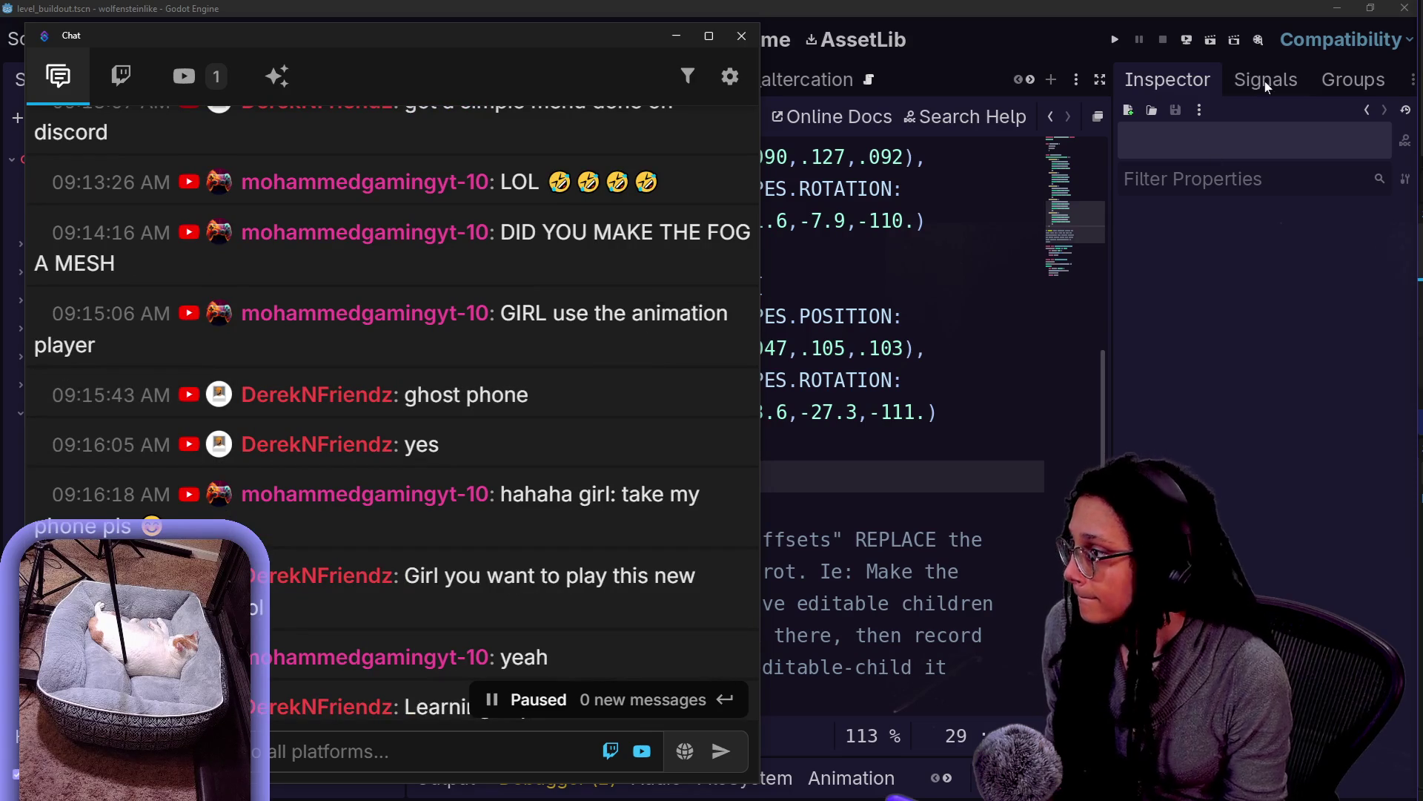
{"action": "scroll", "coordinate": [564, 393], "scroll_direction": "up", "scroll_amount": 7}
{"action": "scroll", "coordinate": [392, 371], "scroll_direction": "down", "scroll_amount": 2}
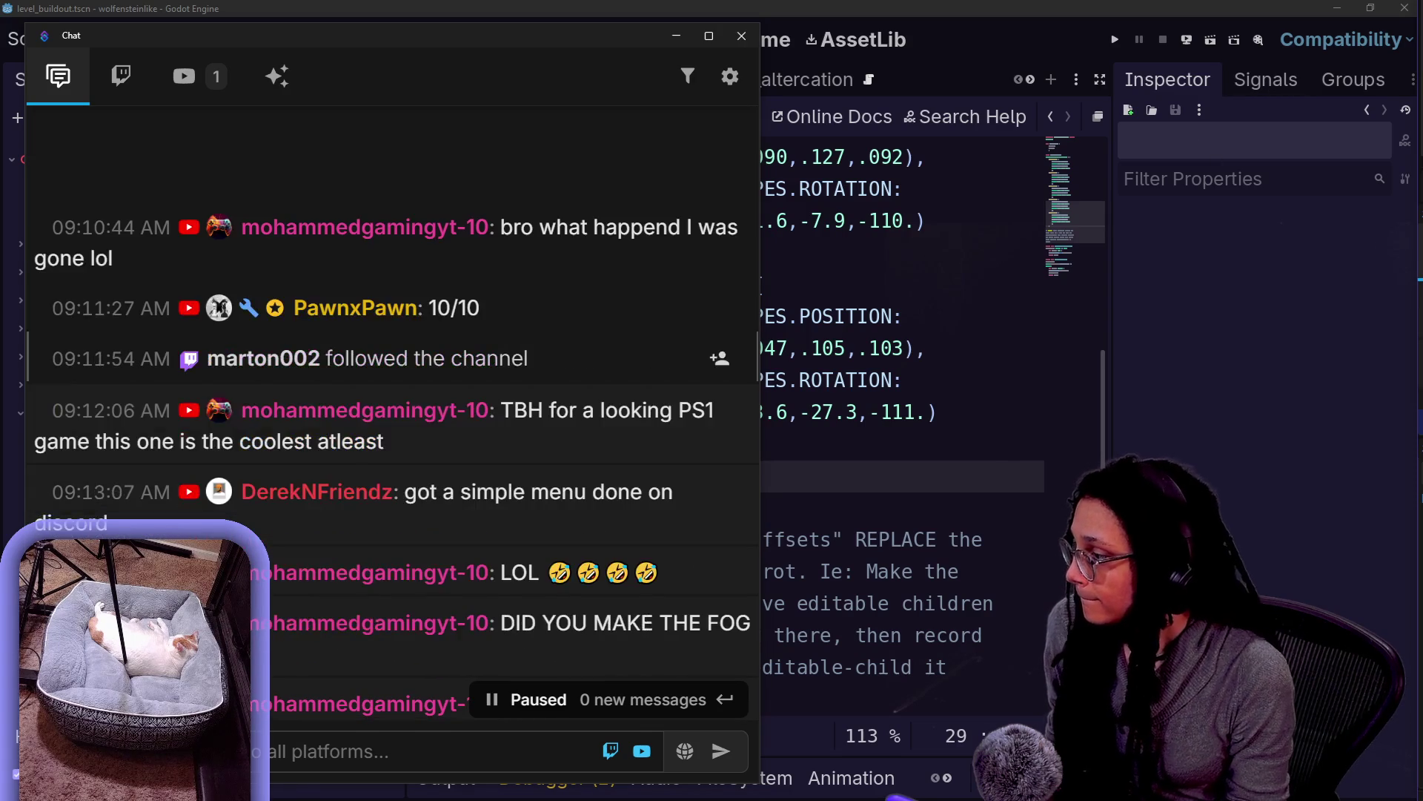
{"action": "scroll", "coordinate": [607, 373], "scroll_direction": "down", "scroll_amount": 4}
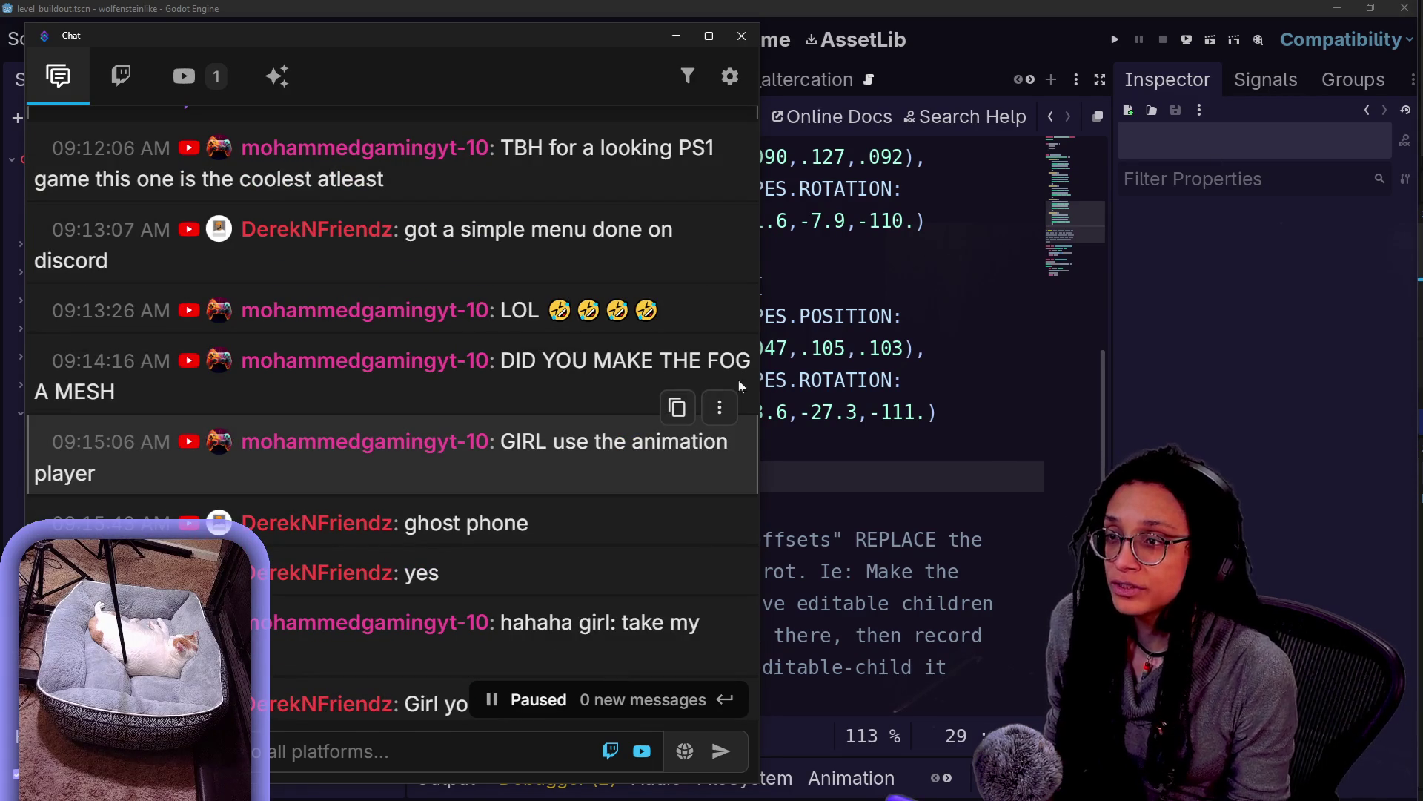
{"action": "scroll", "coordinate": [609, 489], "scroll_direction": "down", "scroll_amount": 4}
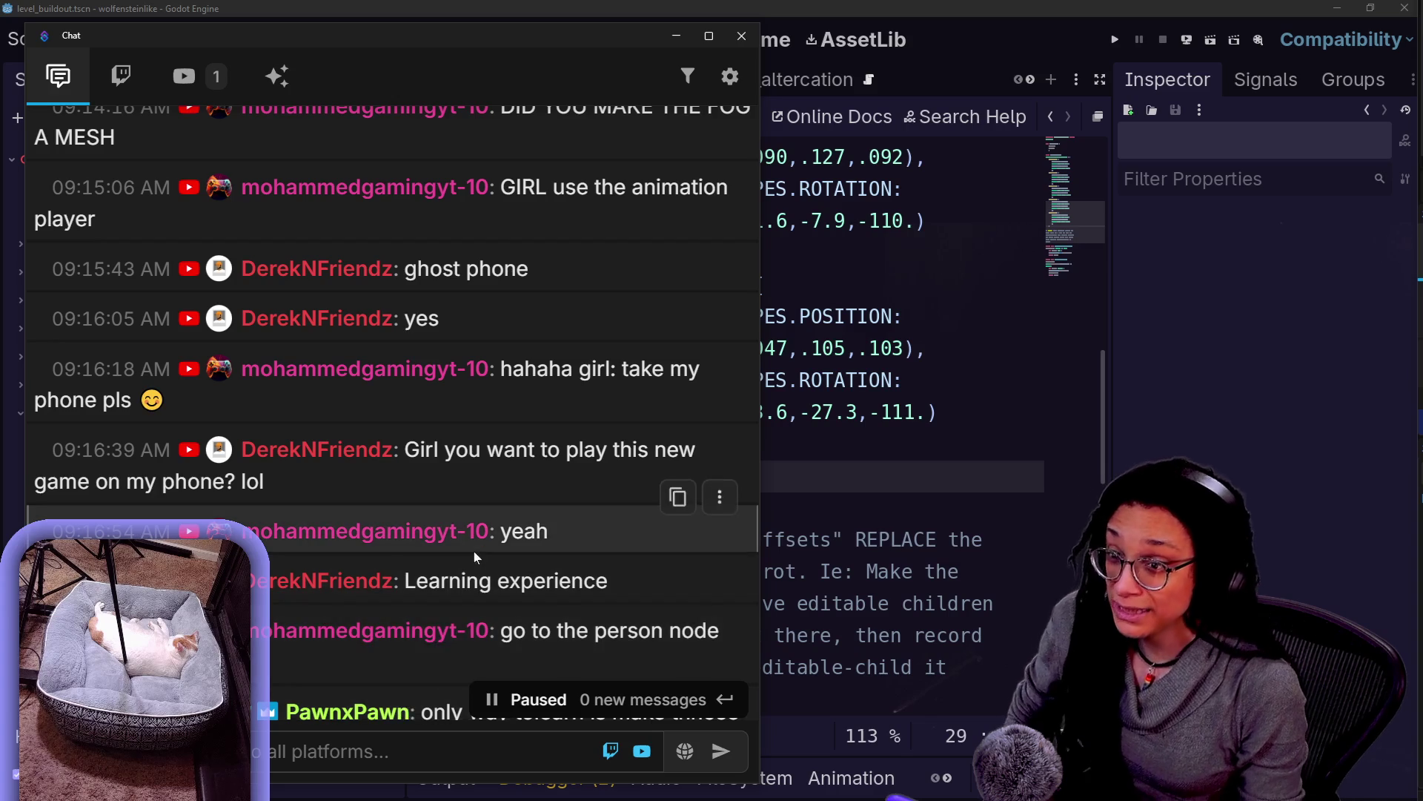
{"action": "scroll", "coordinate": [601, 552], "scroll_direction": "down", "scroll_amount": 2}
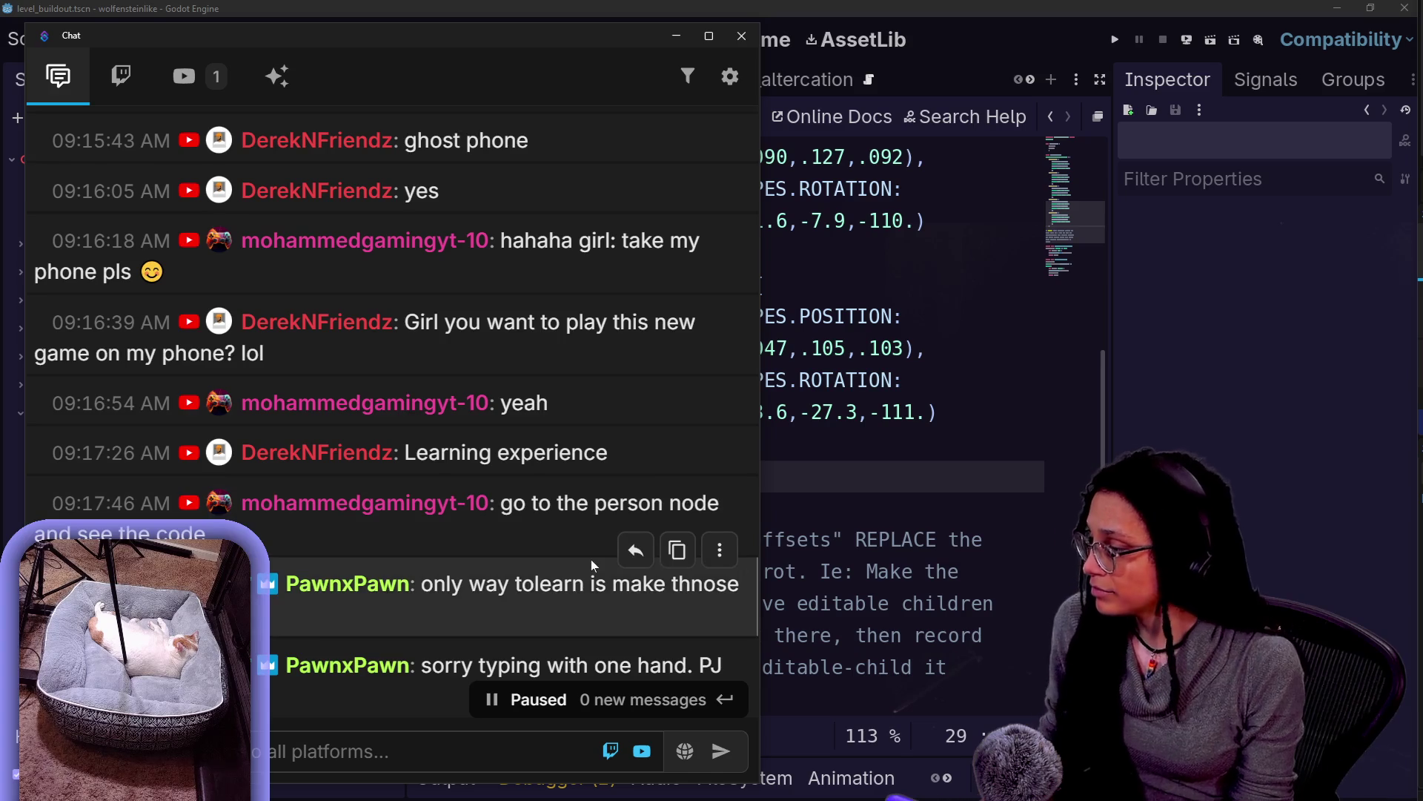
{"action": "scroll", "coordinate": [607, 563], "scroll_direction": "down", "scroll_amount": 2}
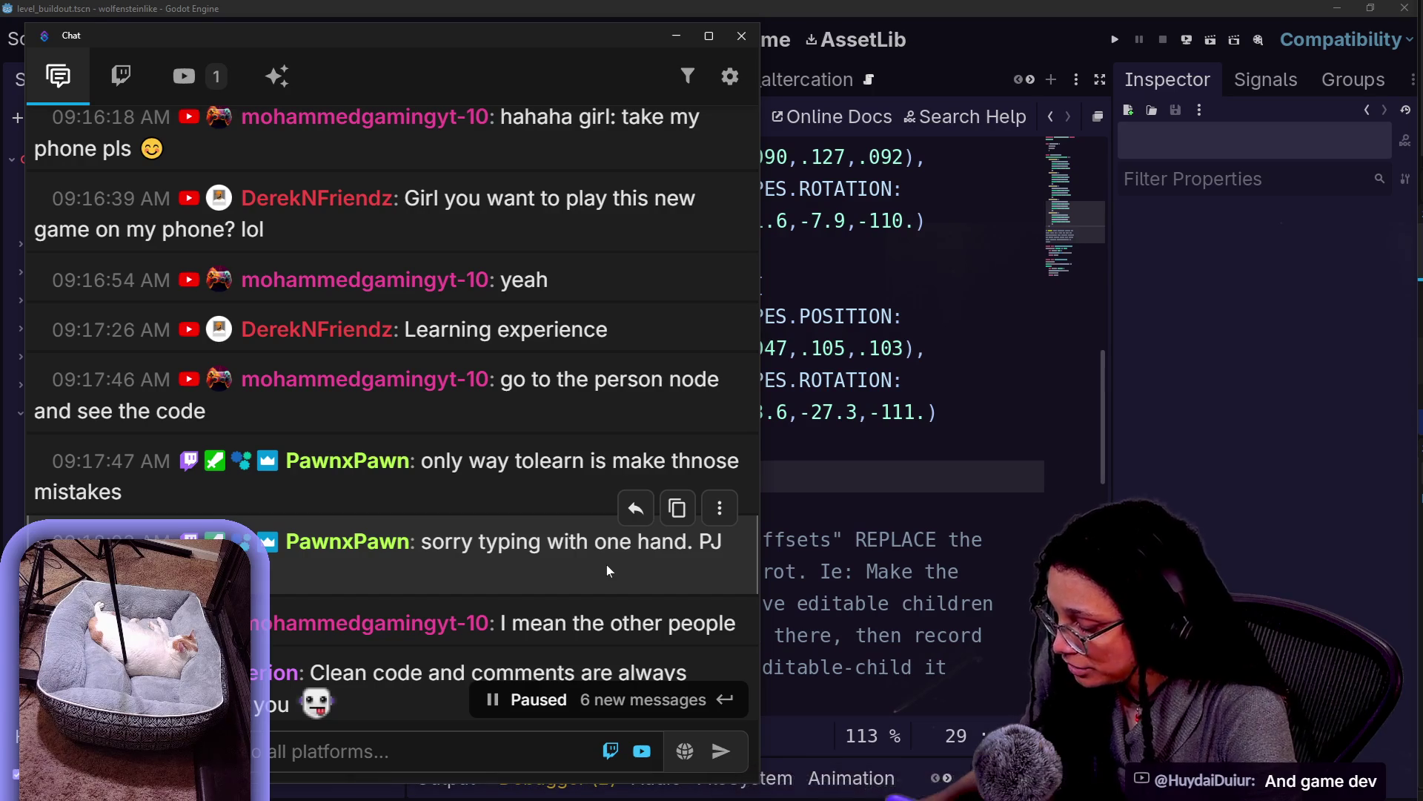
{"action": "key", "text": "alt+Tab"}
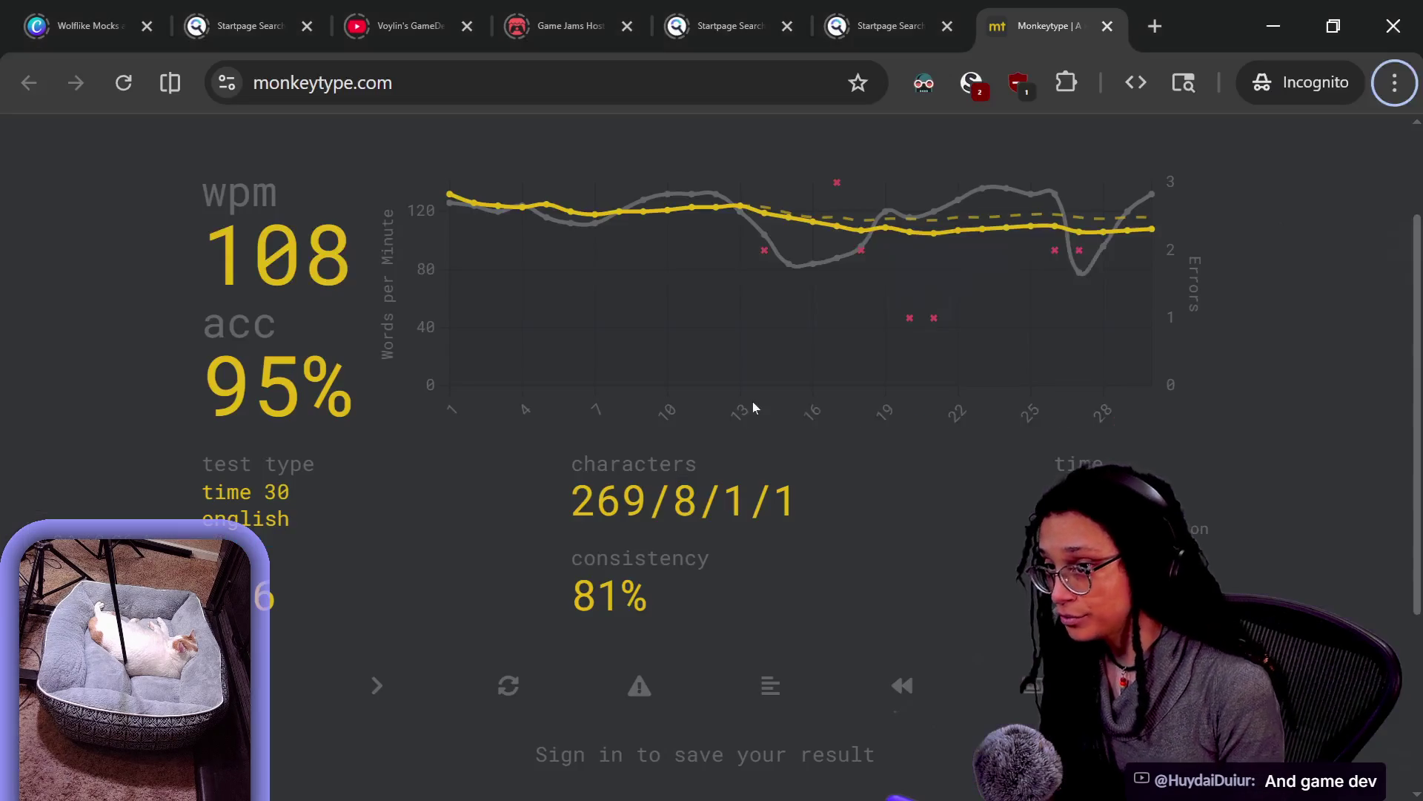
Open the bookmarked Godot Learn-Along stream from the YT folder in a new tab and scrub ahead
{"action": "left_click", "coordinate": [1153, 27]}
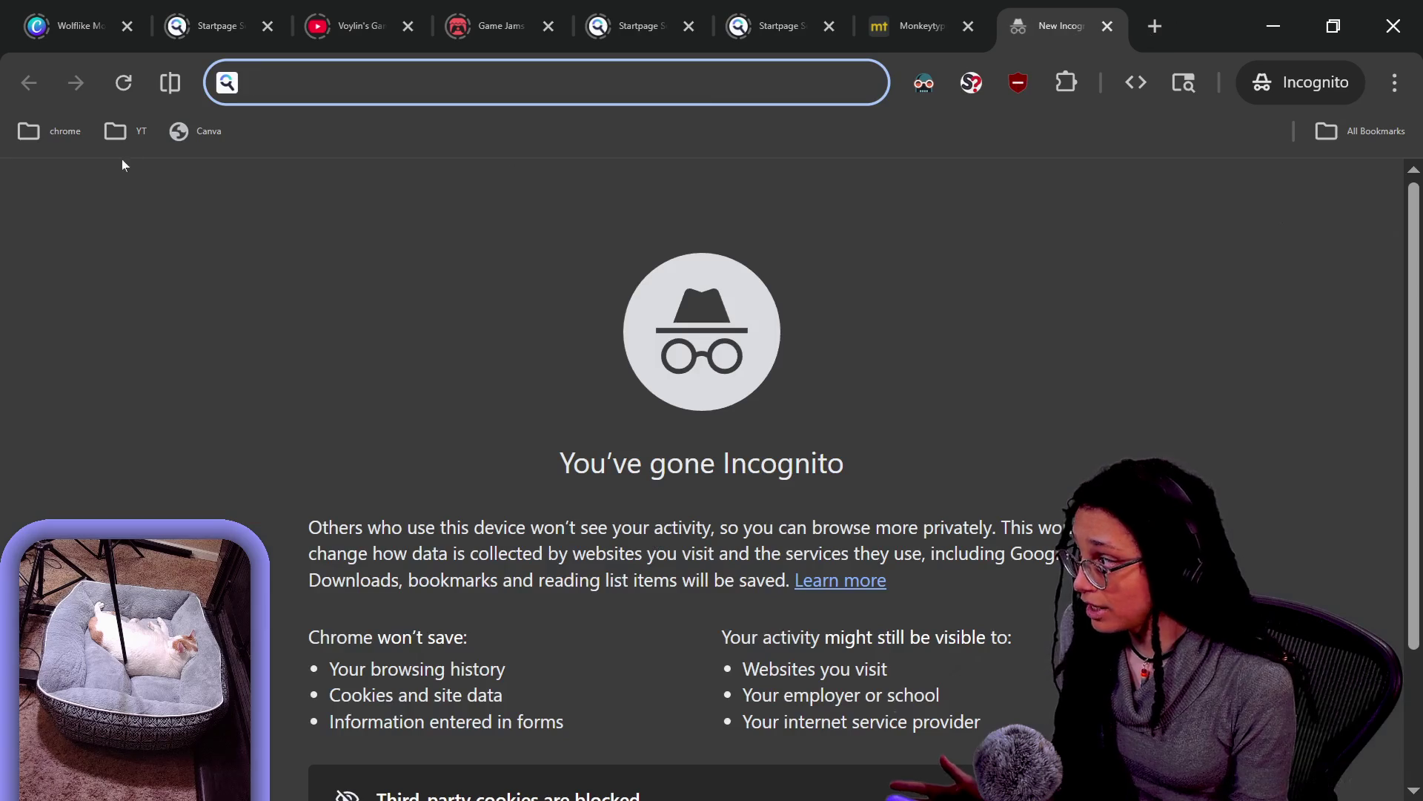
{"action": "left_click", "coordinate": [126, 131]}
{"action": "left_click", "coordinate": [142, 126]}
{"action": "left_click", "coordinate": [143, 126]}
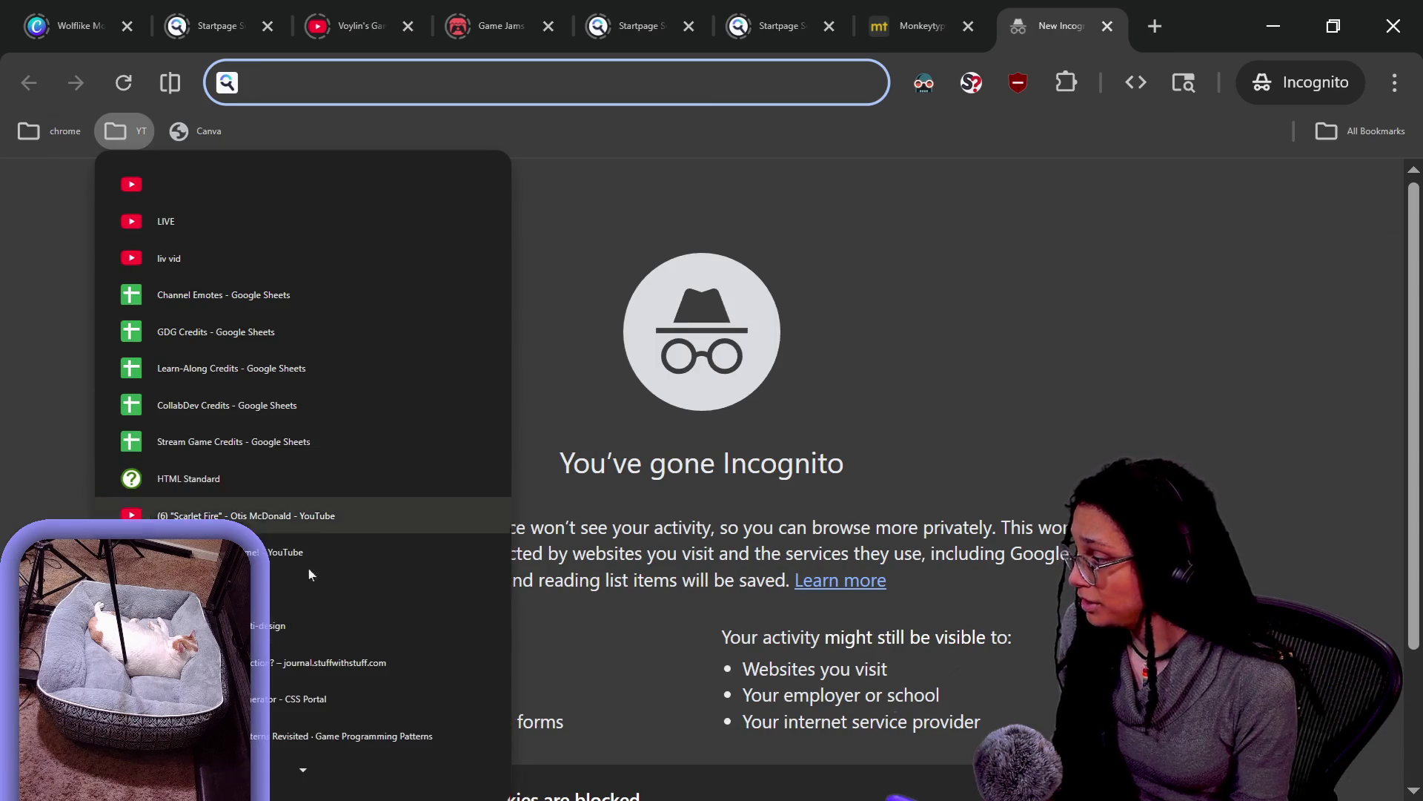
{"action": "scroll", "coordinate": [324, 636], "scroll_direction": "down", "scroll_amount": 1}
{"action": "left_click", "coordinate": [323, 518]}
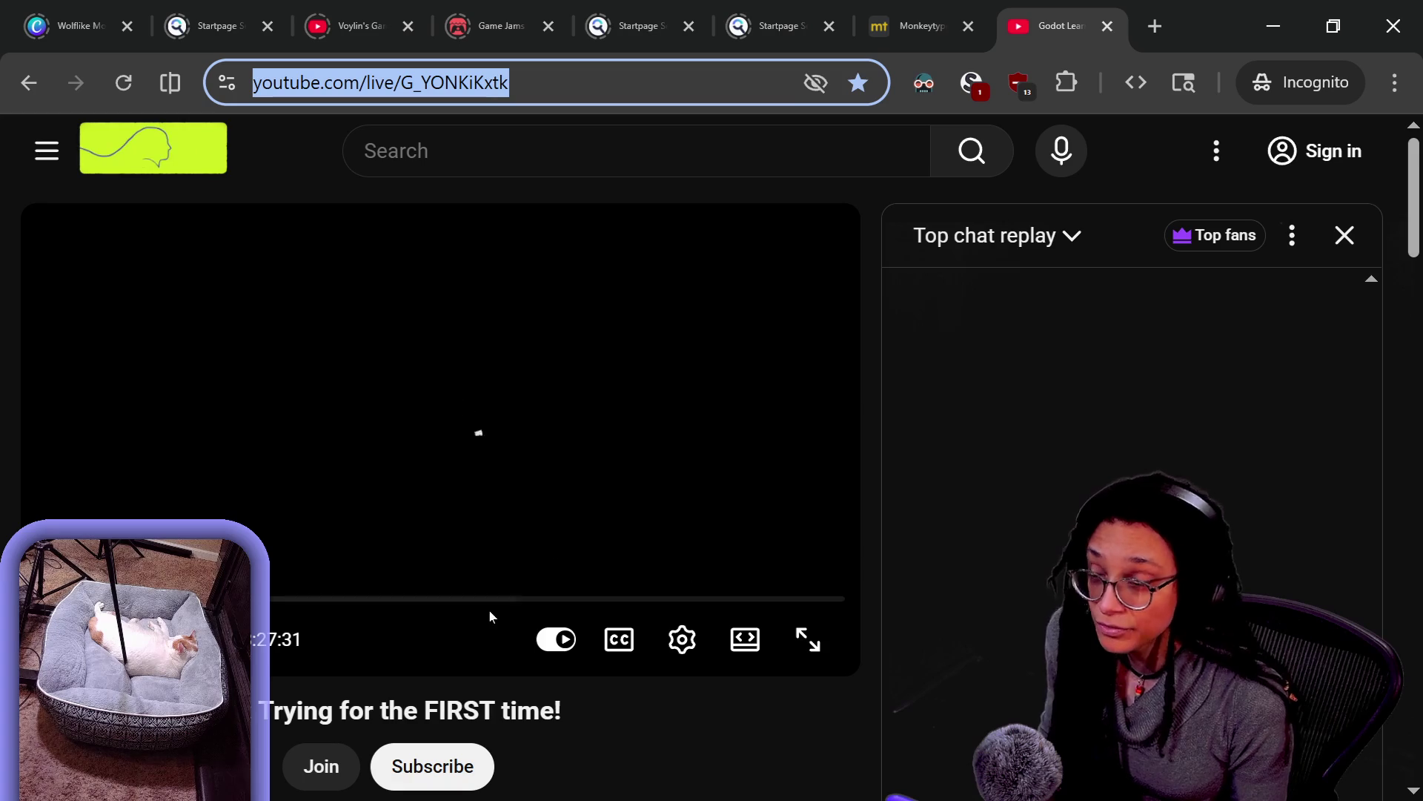
{"action": "left_click_drag", "start_coordinate": [111, 599], "coordinate": [276, 598]}
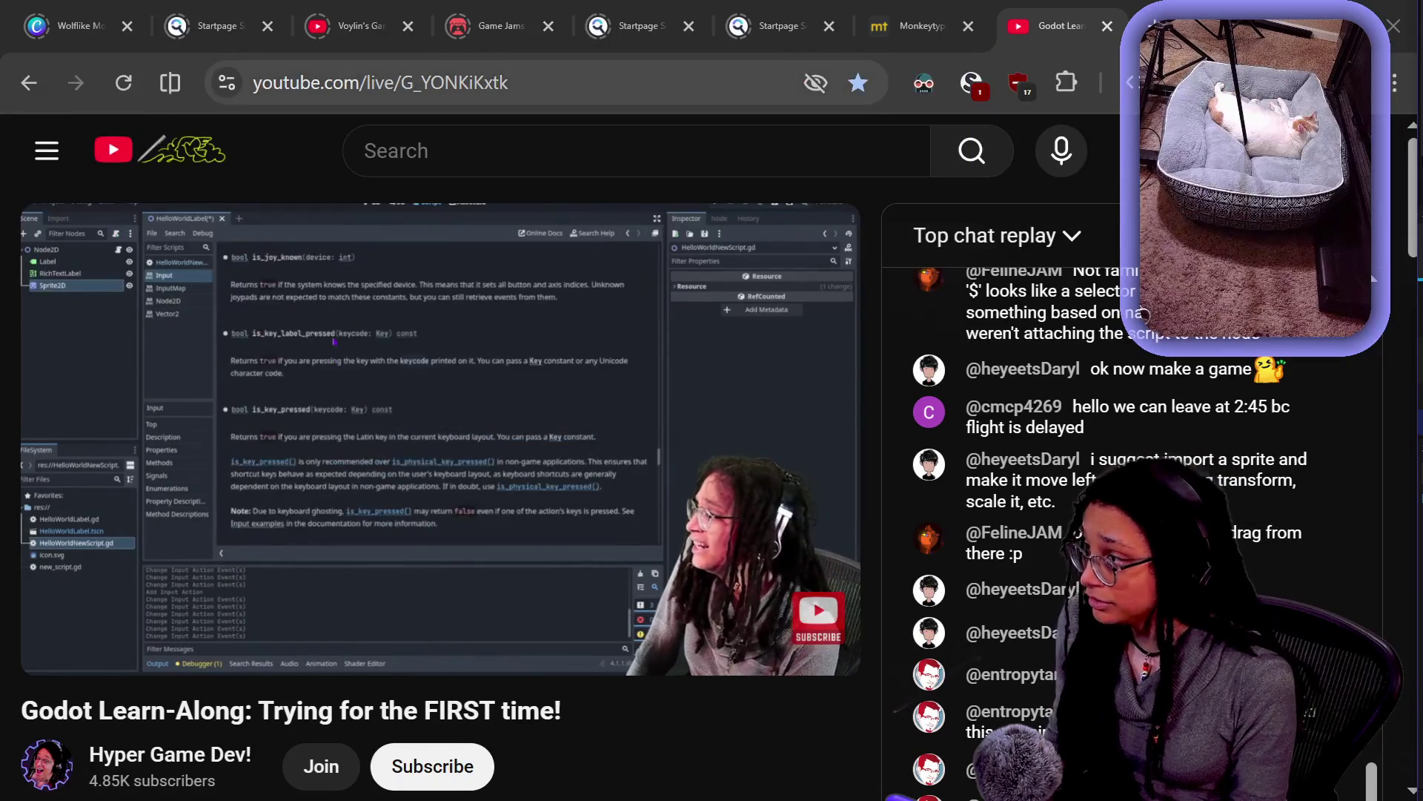
Copy the stream's URL and send it as a message in Chat
{"action": "left_click", "coordinate": [444, 82]}
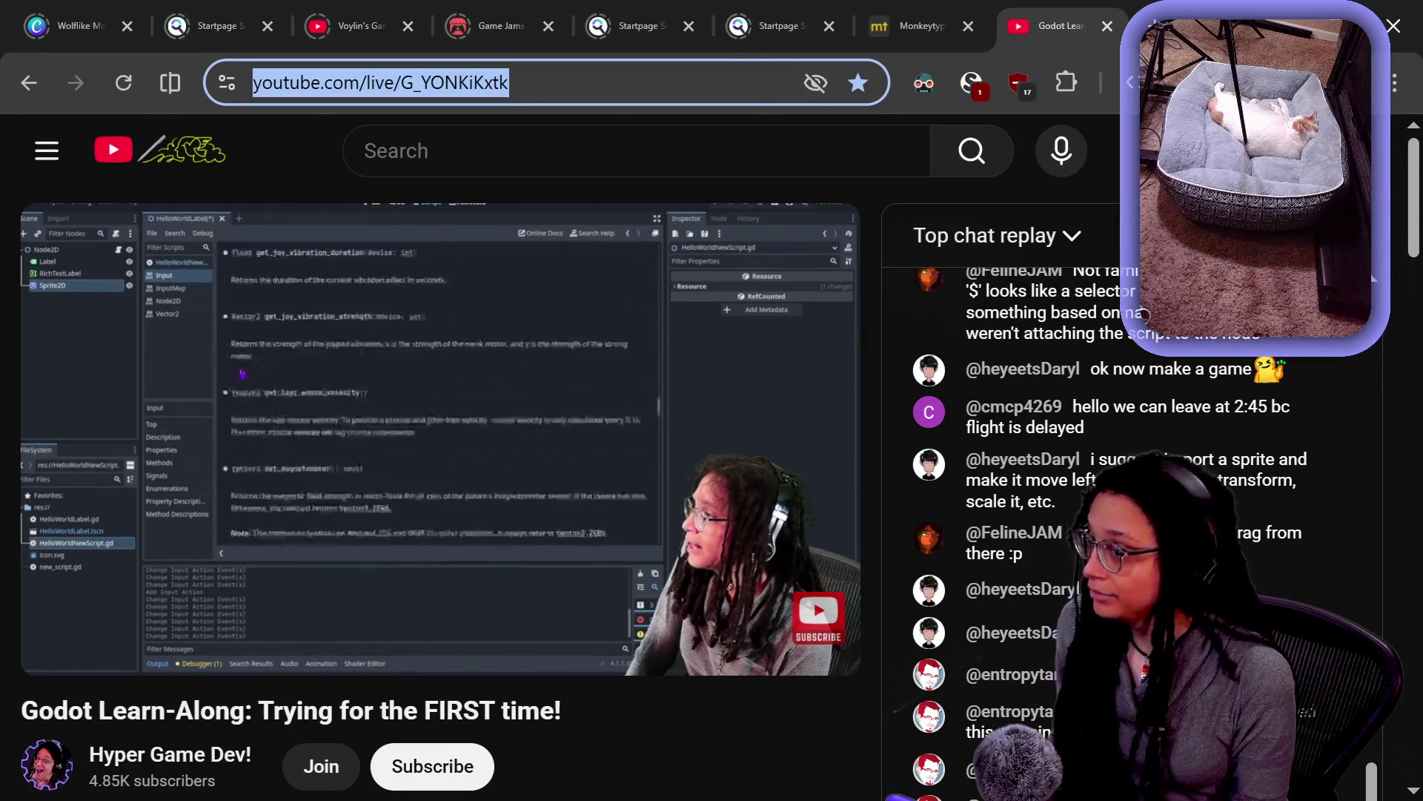
{"action": "key", "text": "alt+Tab"}
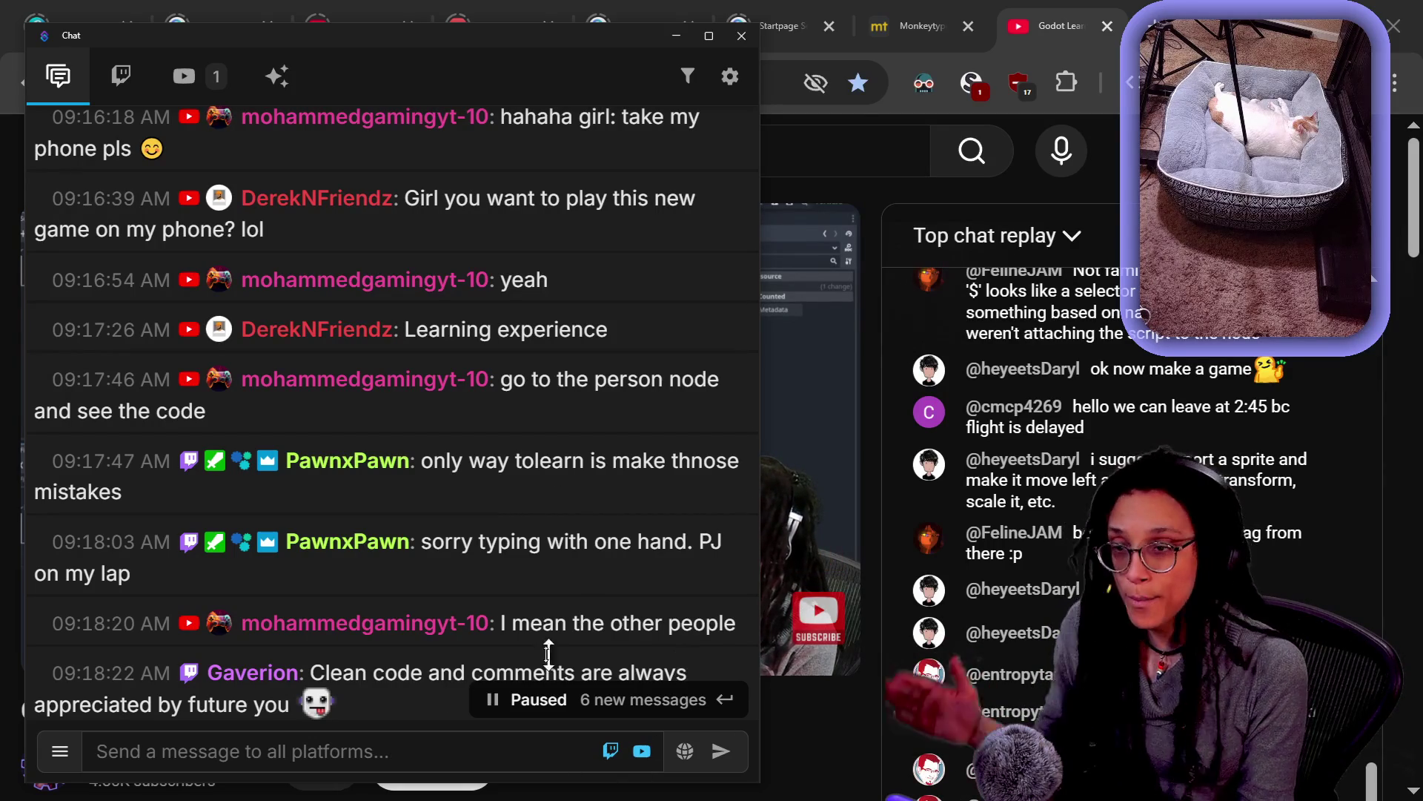
{"action": "type", "text": "https://www.youtube.com/live/G_YONKiKxtk"}
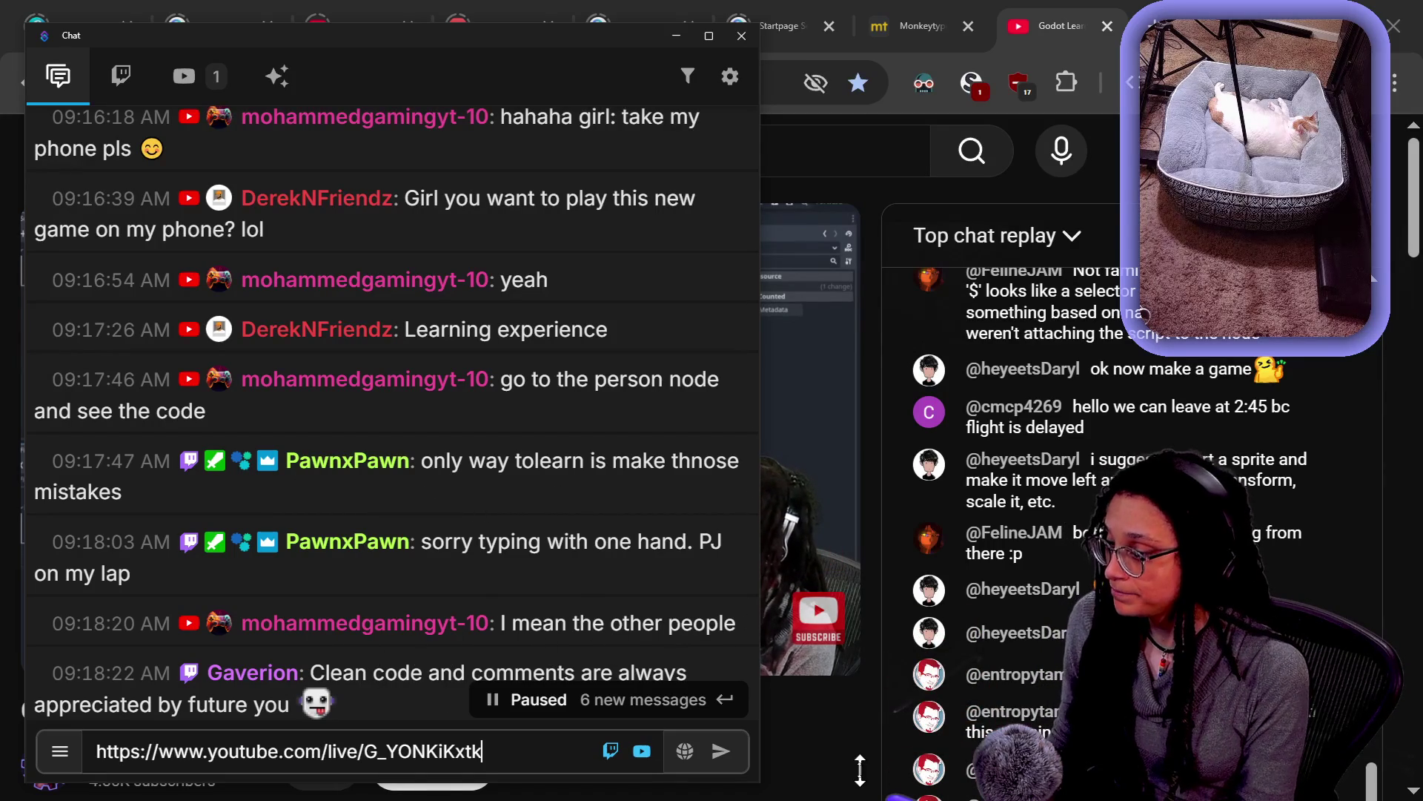
{"action": "key", "text": "Return"}
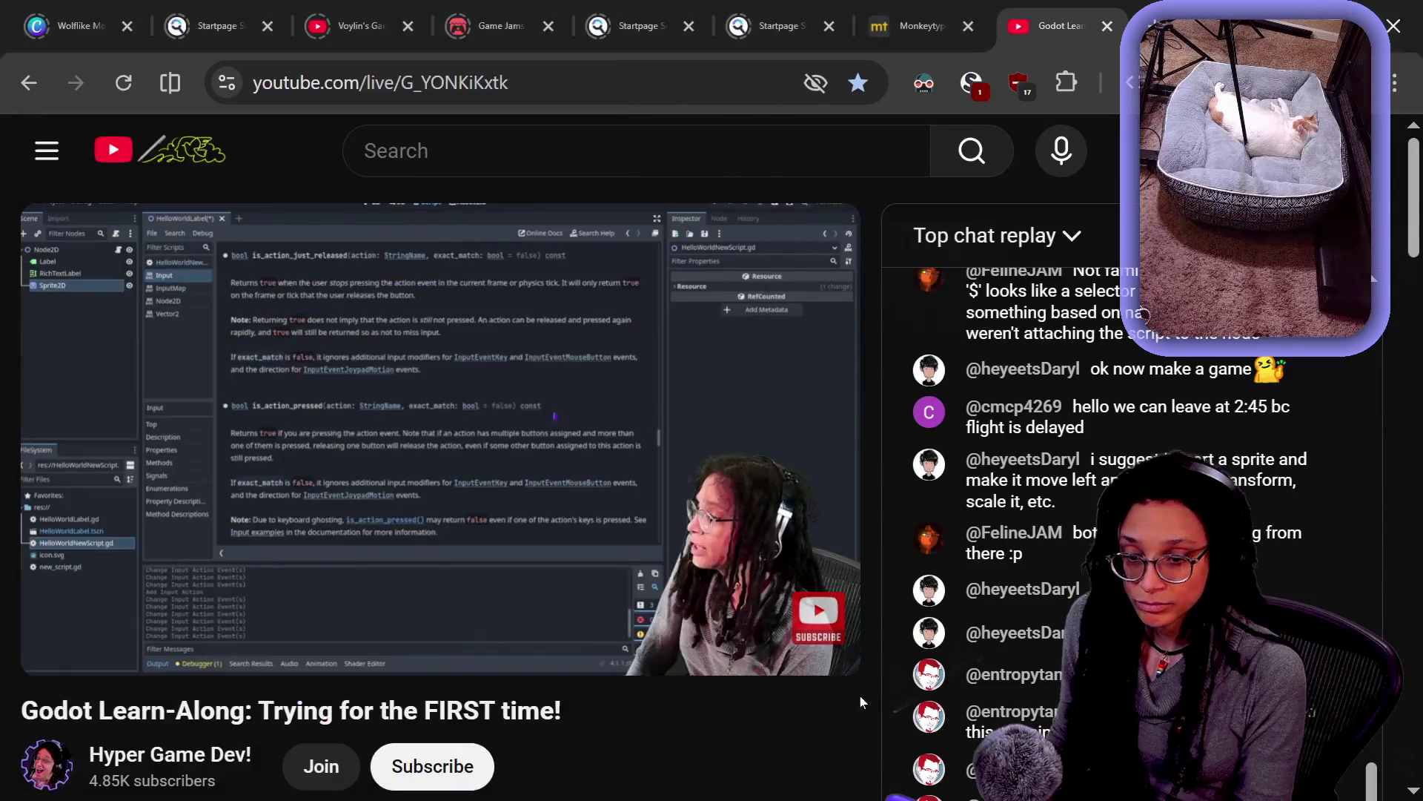
{"action": "left_click", "coordinate": [977, 639]}
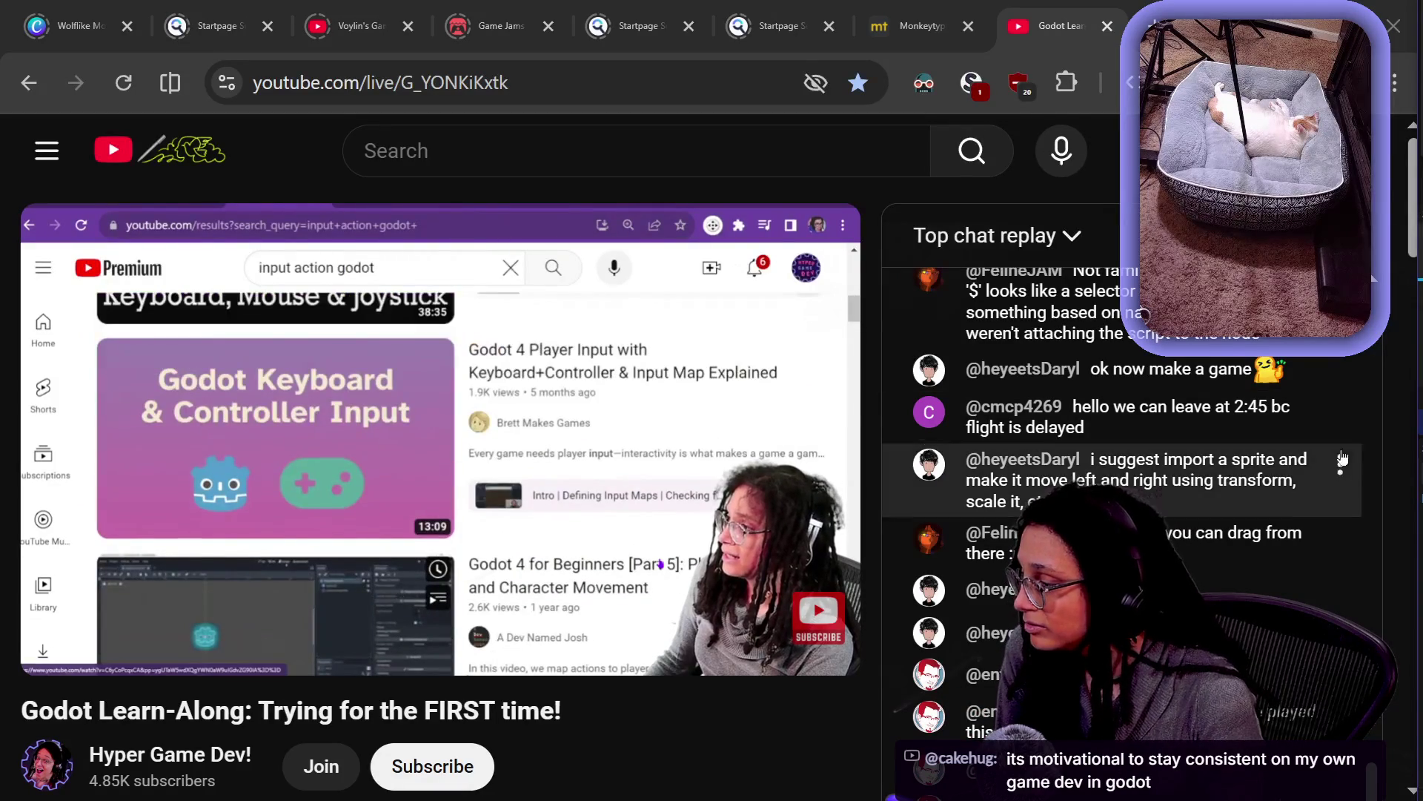
Skip the Learn-Along stream forward to about 3:07:38
{"action": "mouse_move", "coordinate": [467, 570]}
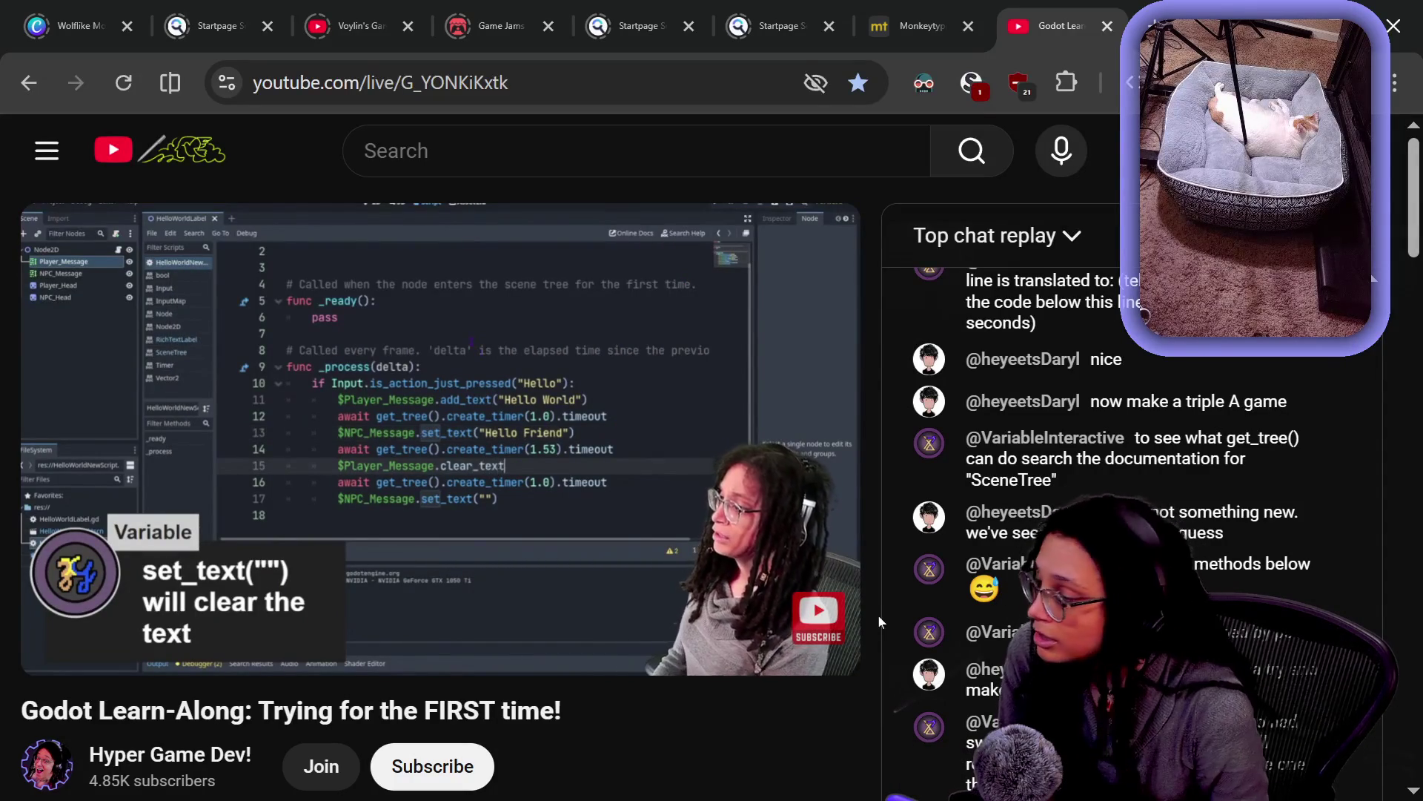
{"action": "key", "text": "Right"}
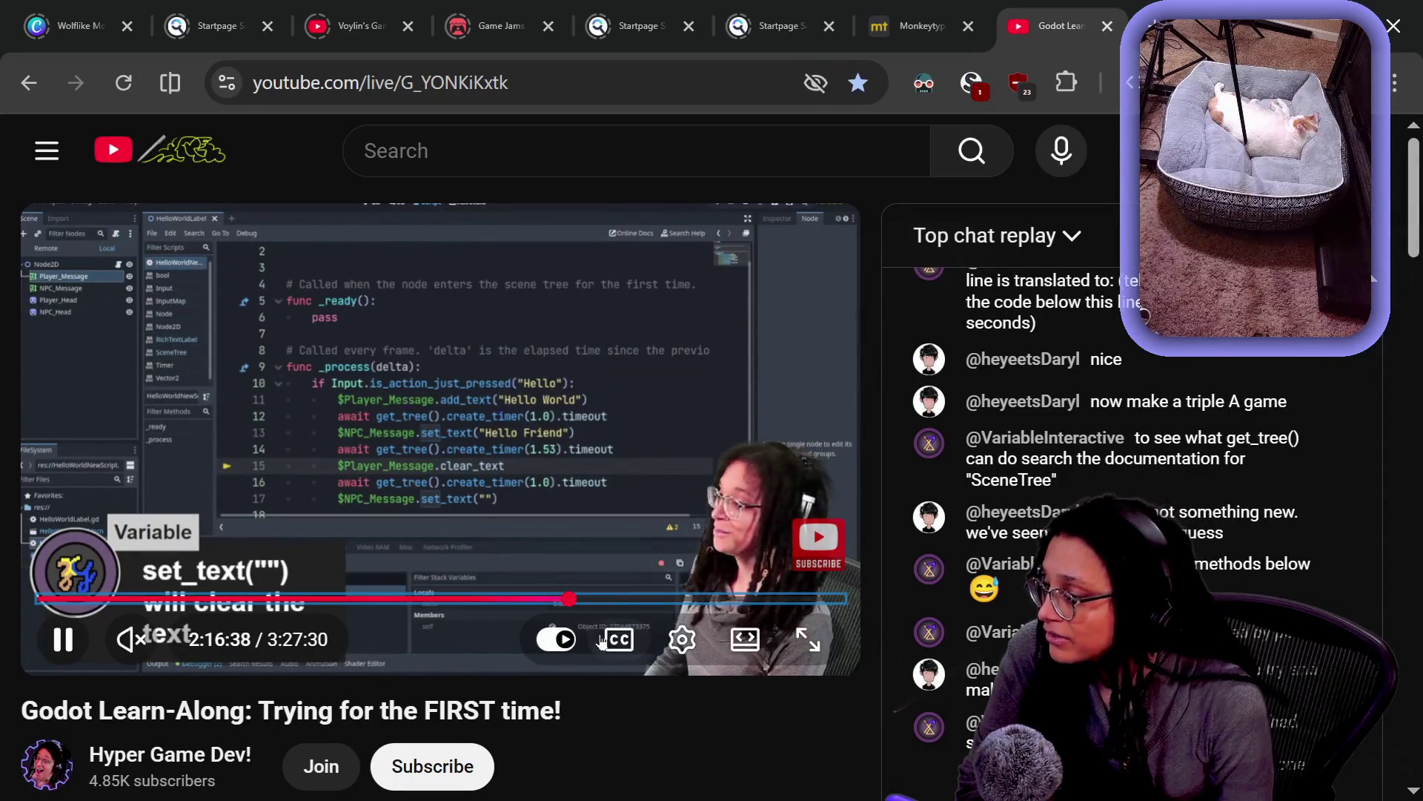
{"action": "left_click_drag", "start_coordinate": [568, 599], "coordinate": [738, 602]}
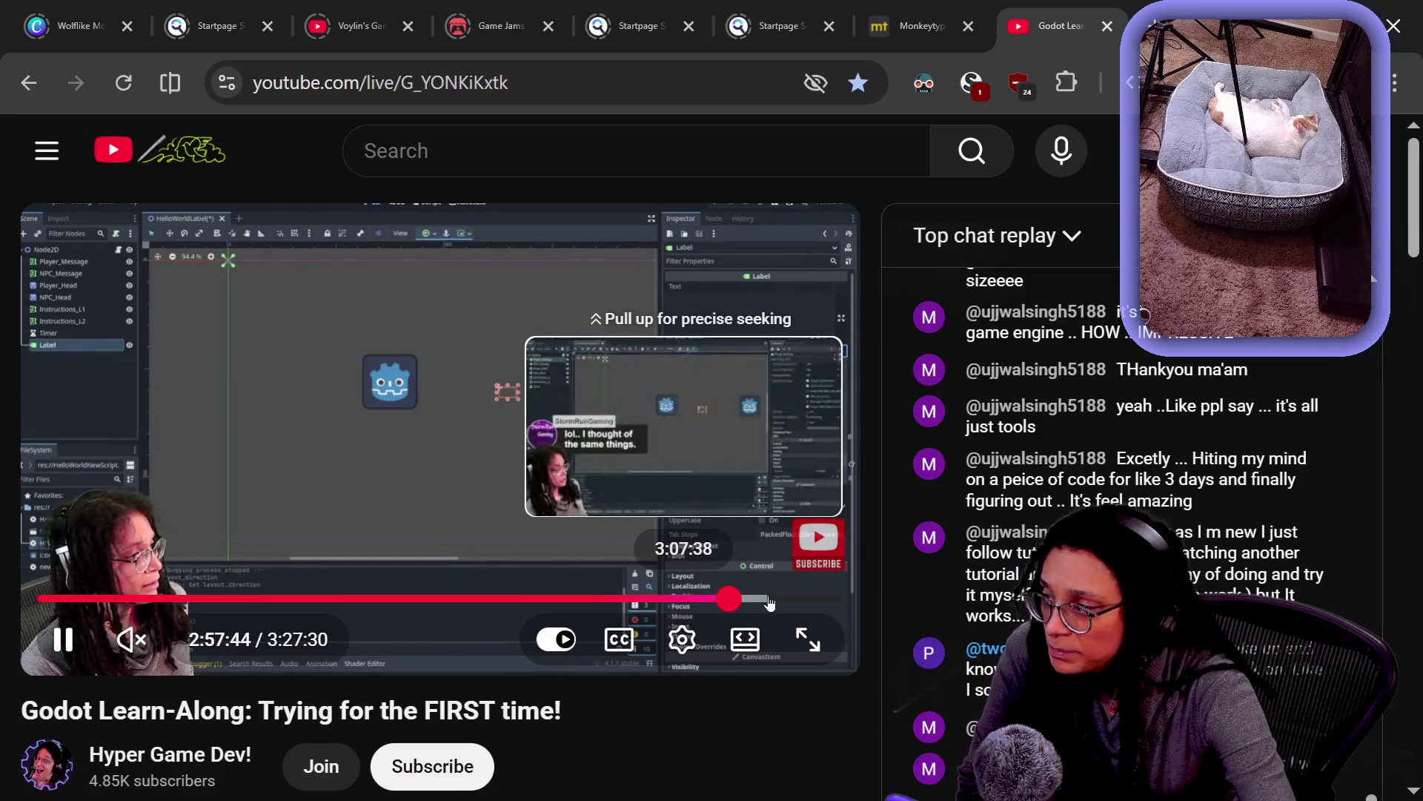
{"action": "left_click", "coordinate": [727, 590]}
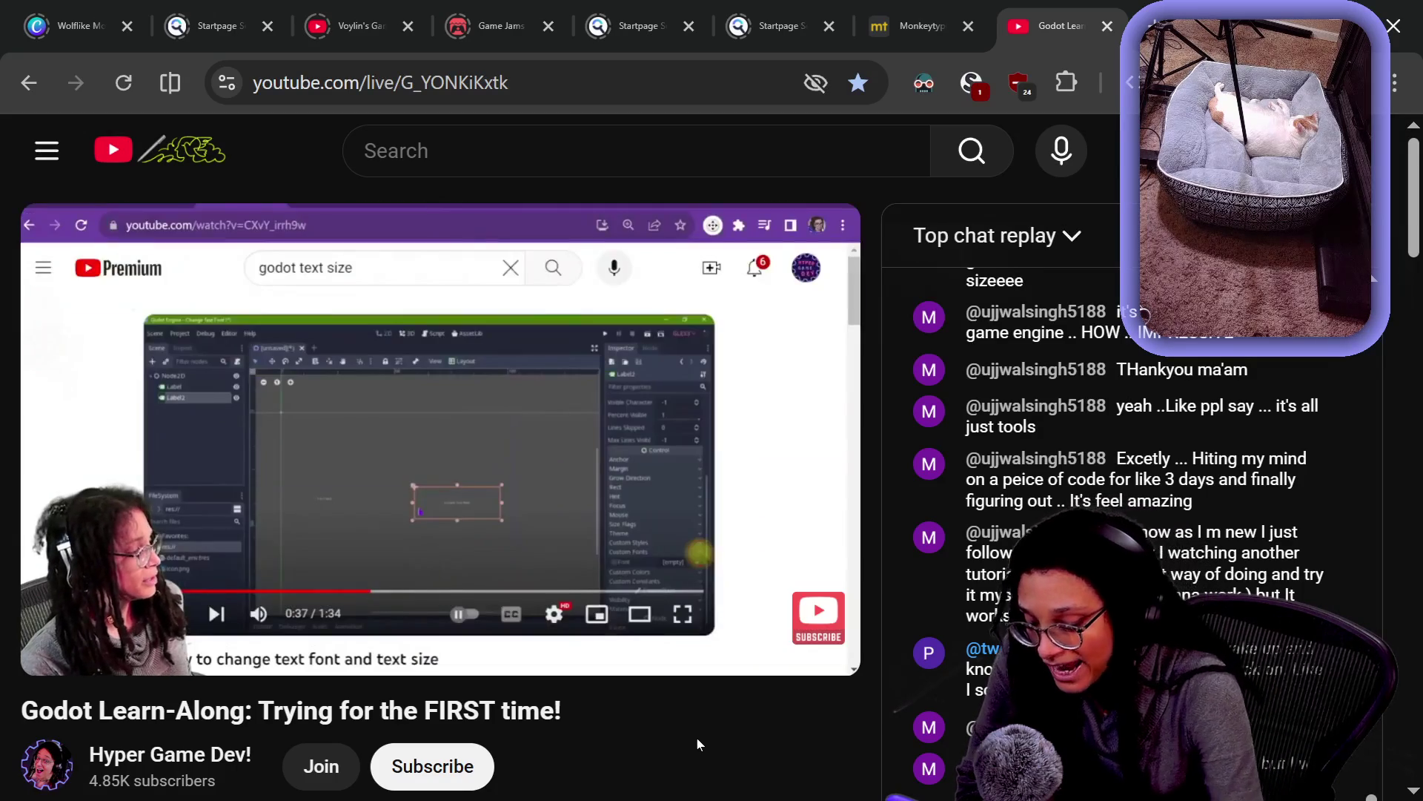
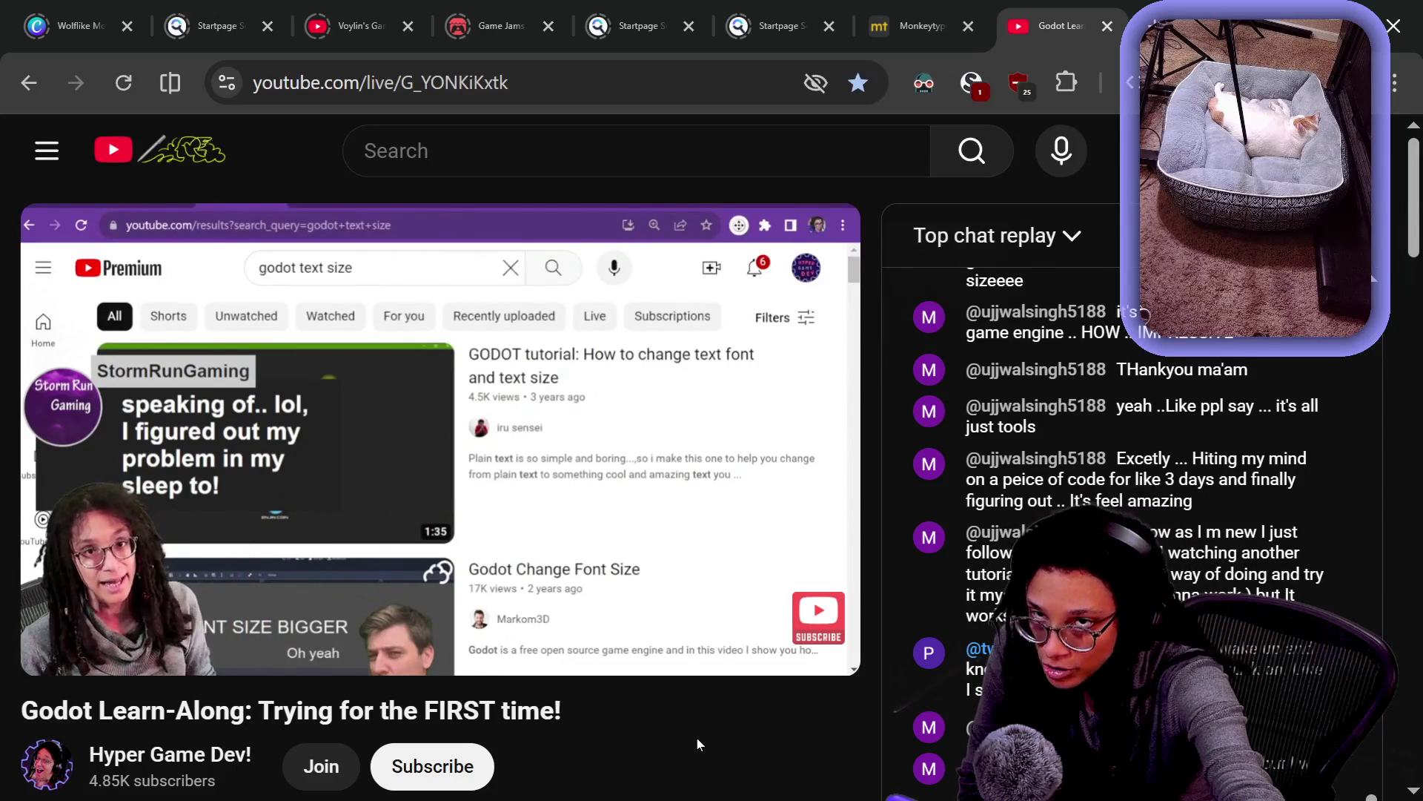
Pause the Godot Learn-Along replay on YouTube and close its browser tab
{"action": "mouse_move", "coordinate": [786, 475]}
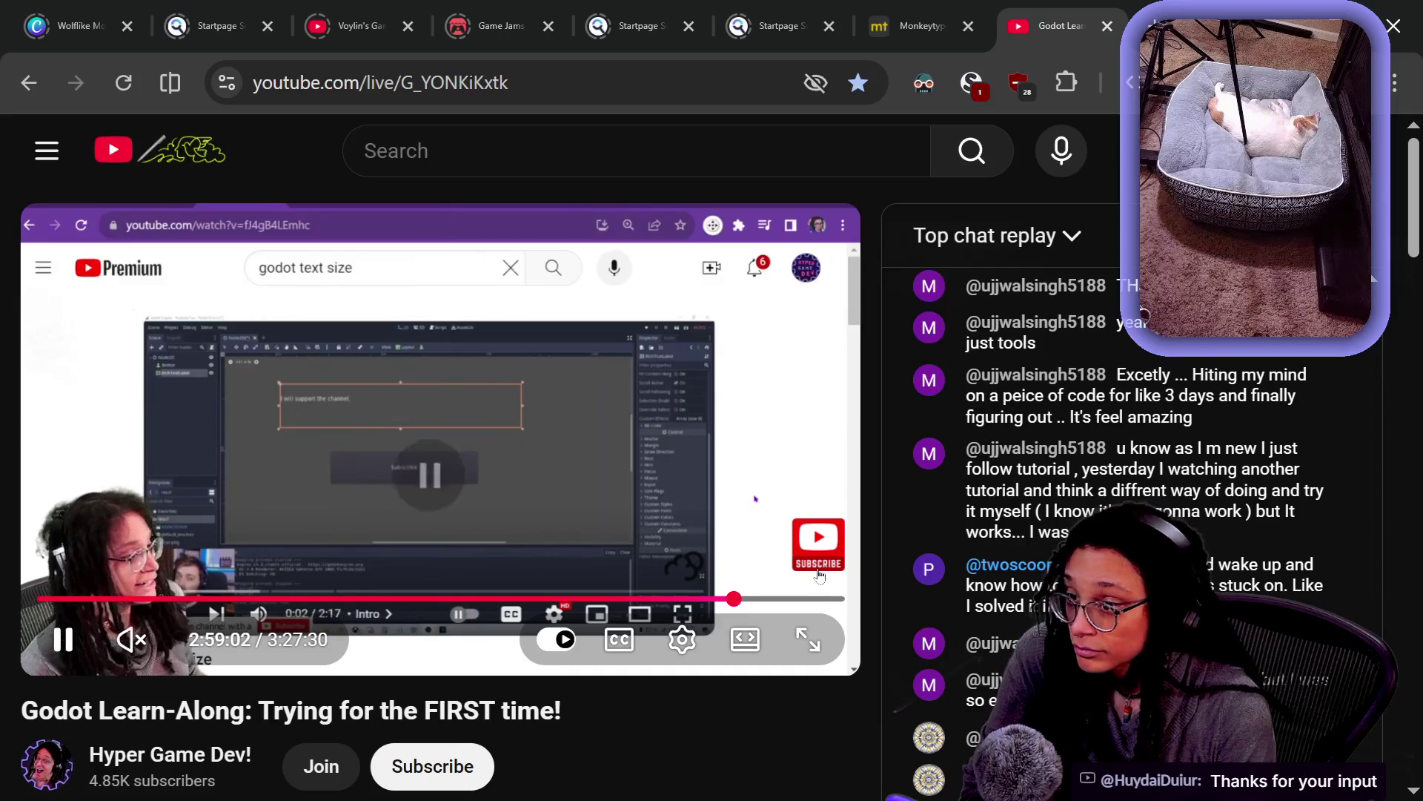
{"action": "left_click", "coordinate": [402, 390]}
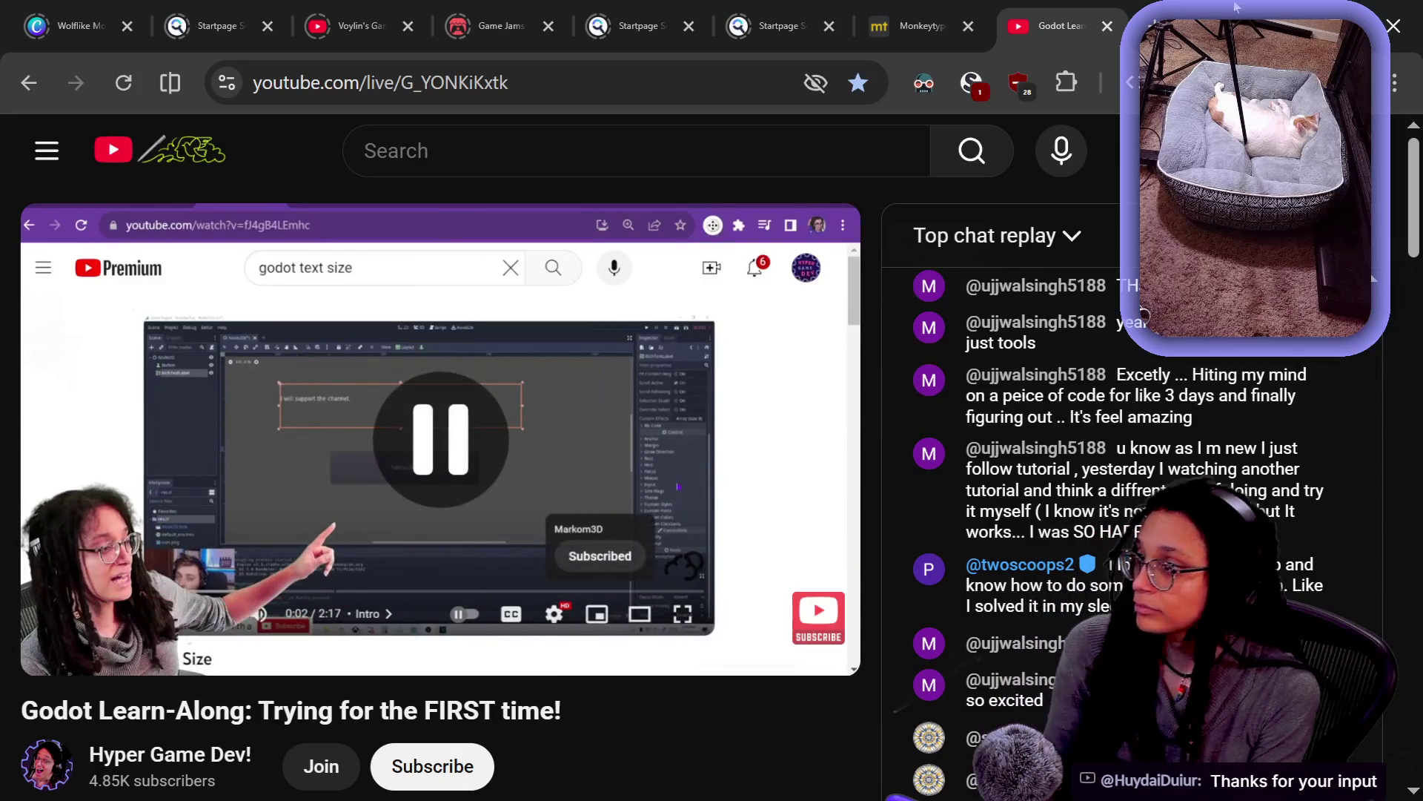
{"action": "key", "text": "ctrl+w"}
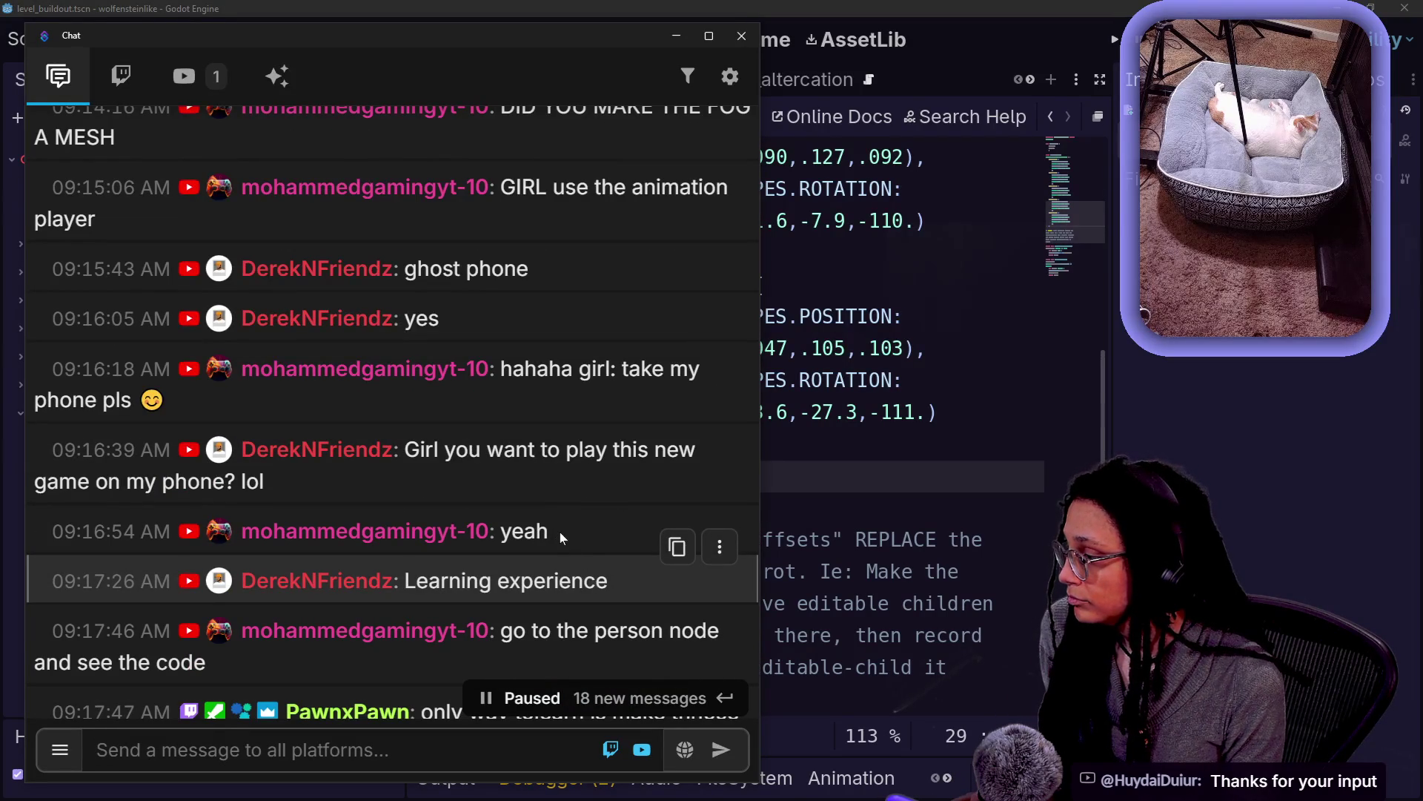
Scroll the chat feed down to the newest messages, ending at a viewer's thanks, then hide the chat window
{"action": "scroll", "coordinate": [559, 531], "scroll_direction": "up", "scroll_amount": 5}
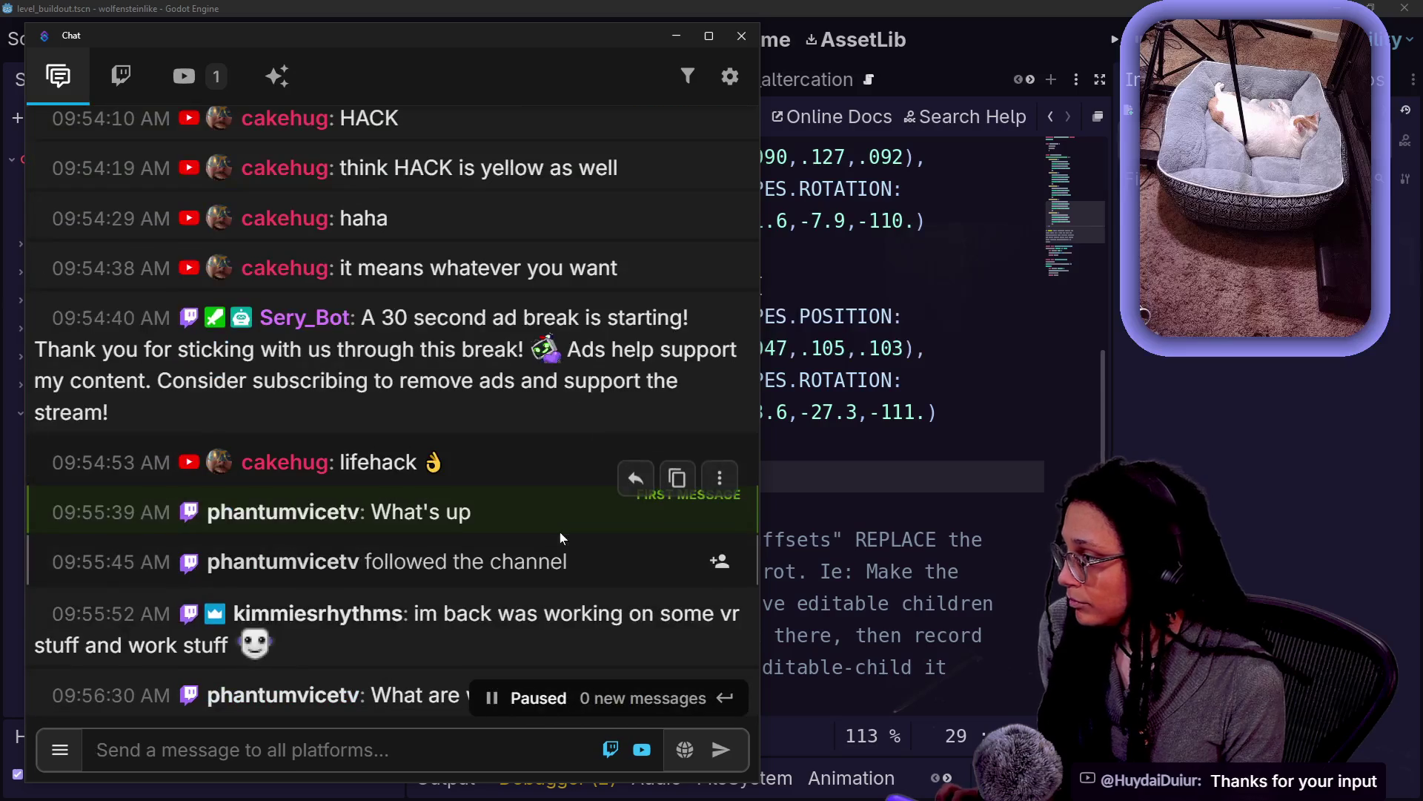
{"action": "scroll", "coordinate": [558, 532], "scroll_direction": "down", "scroll_amount": 2}
{"action": "scroll", "coordinate": [417, 587], "scroll_direction": "down", "scroll_amount": 2}
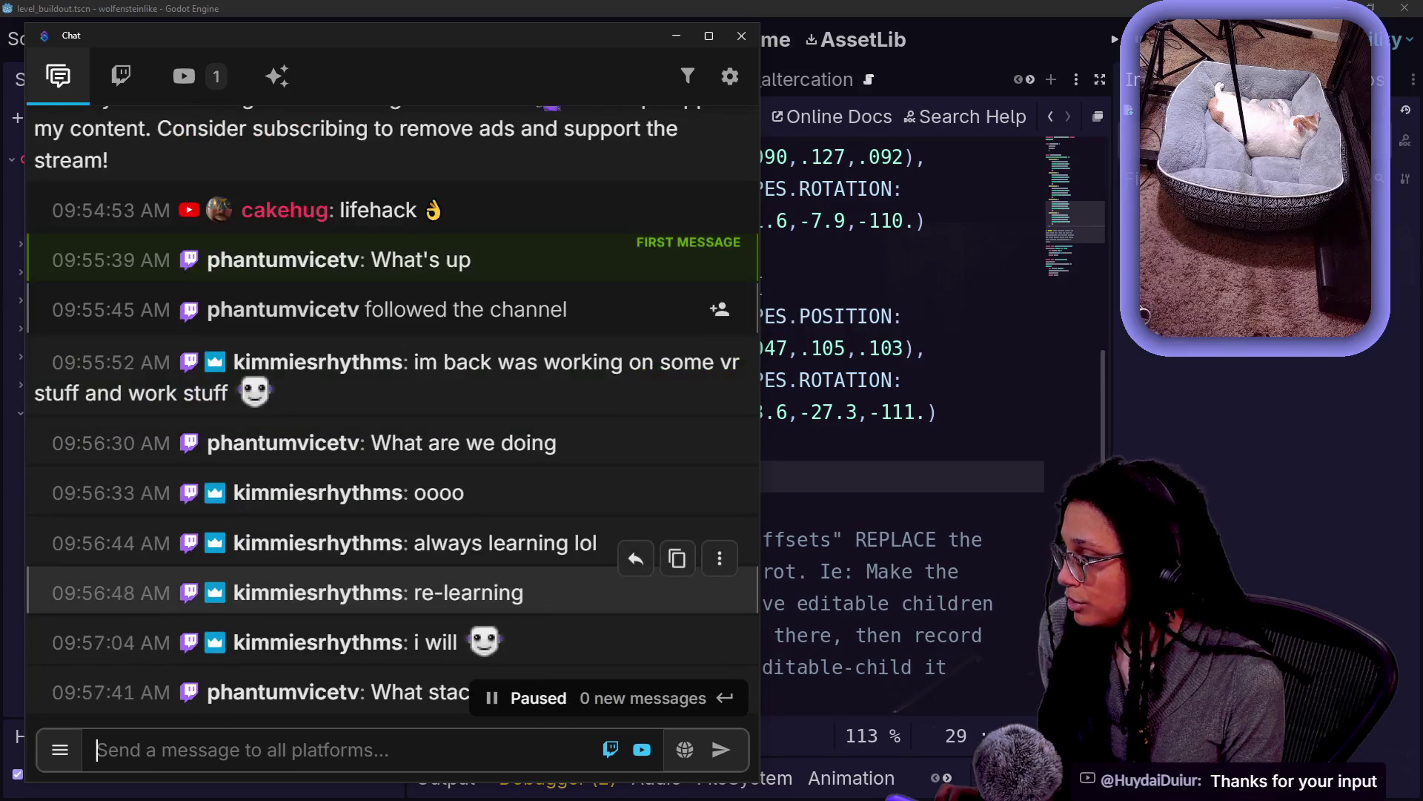
{"action": "scroll", "coordinate": [417, 592], "scroll_direction": "down", "scroll_amount": 2}
{"action": "scroll", "coordinate": [417, 592], "scroll_direction": "down", "scroll_amount": 4}
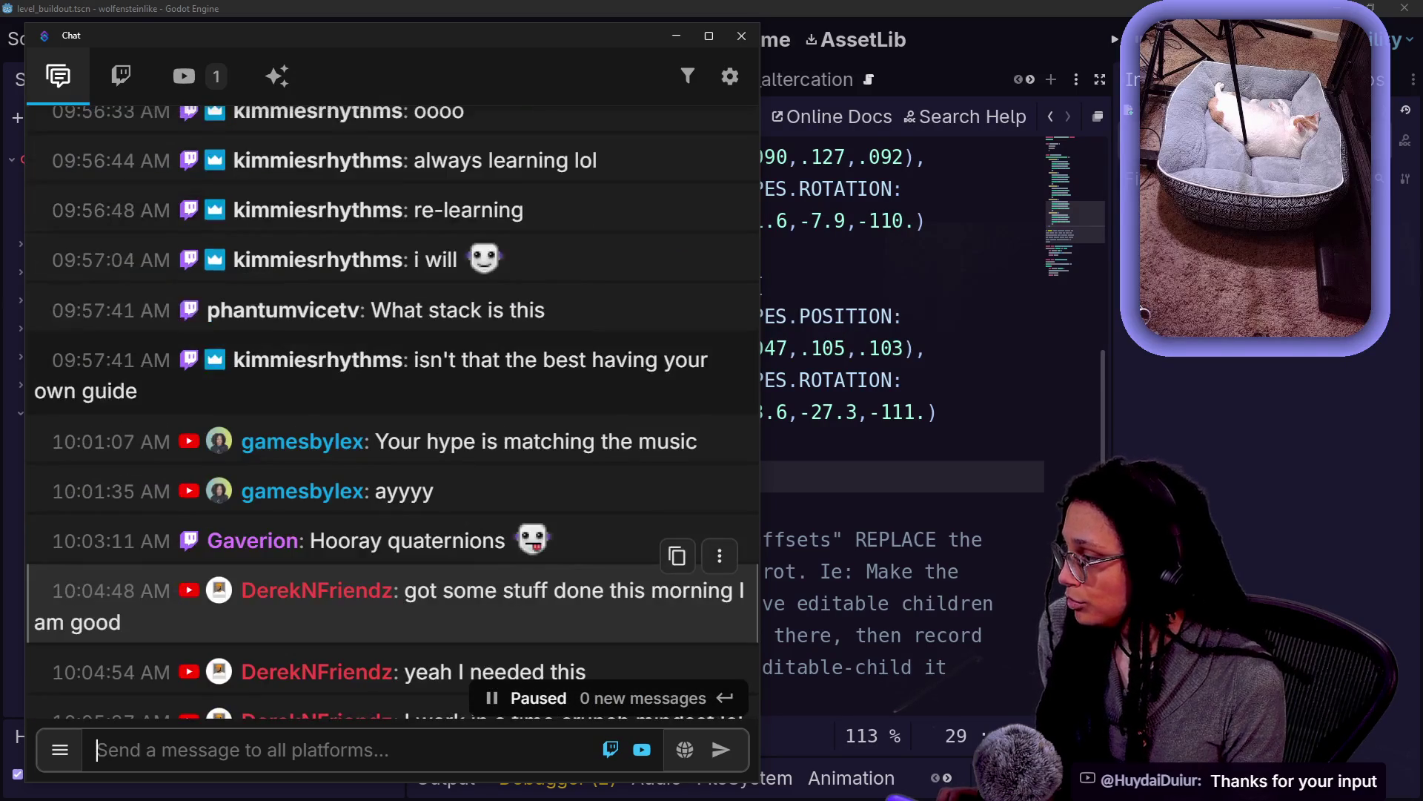
{"action": "scroll", "coordinate": [417, 586], "scroll_direction": "down", "scroll_amount": 2}
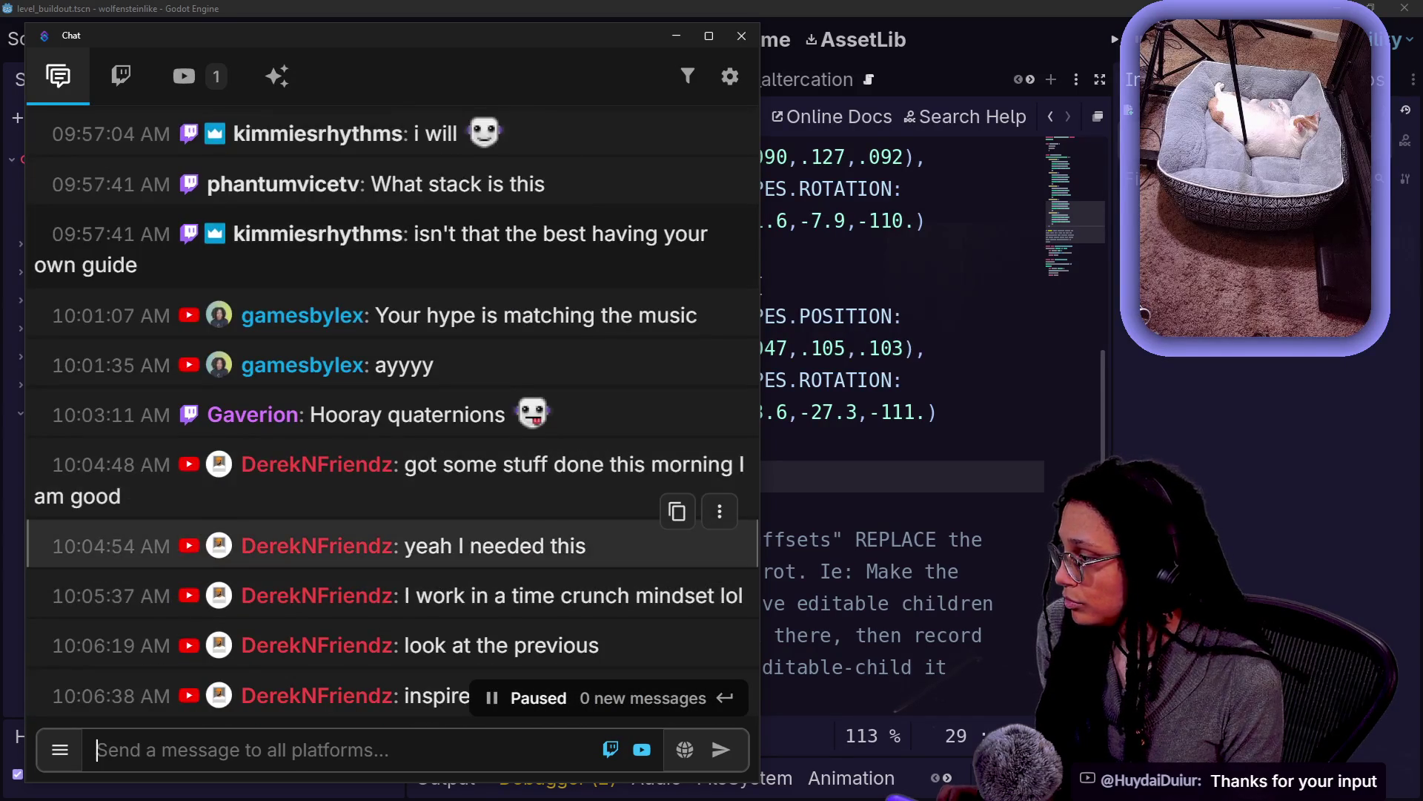
{"action": "left_click_drag", "start_coordinate": [430, 234], "coordinate": [467, 292]}
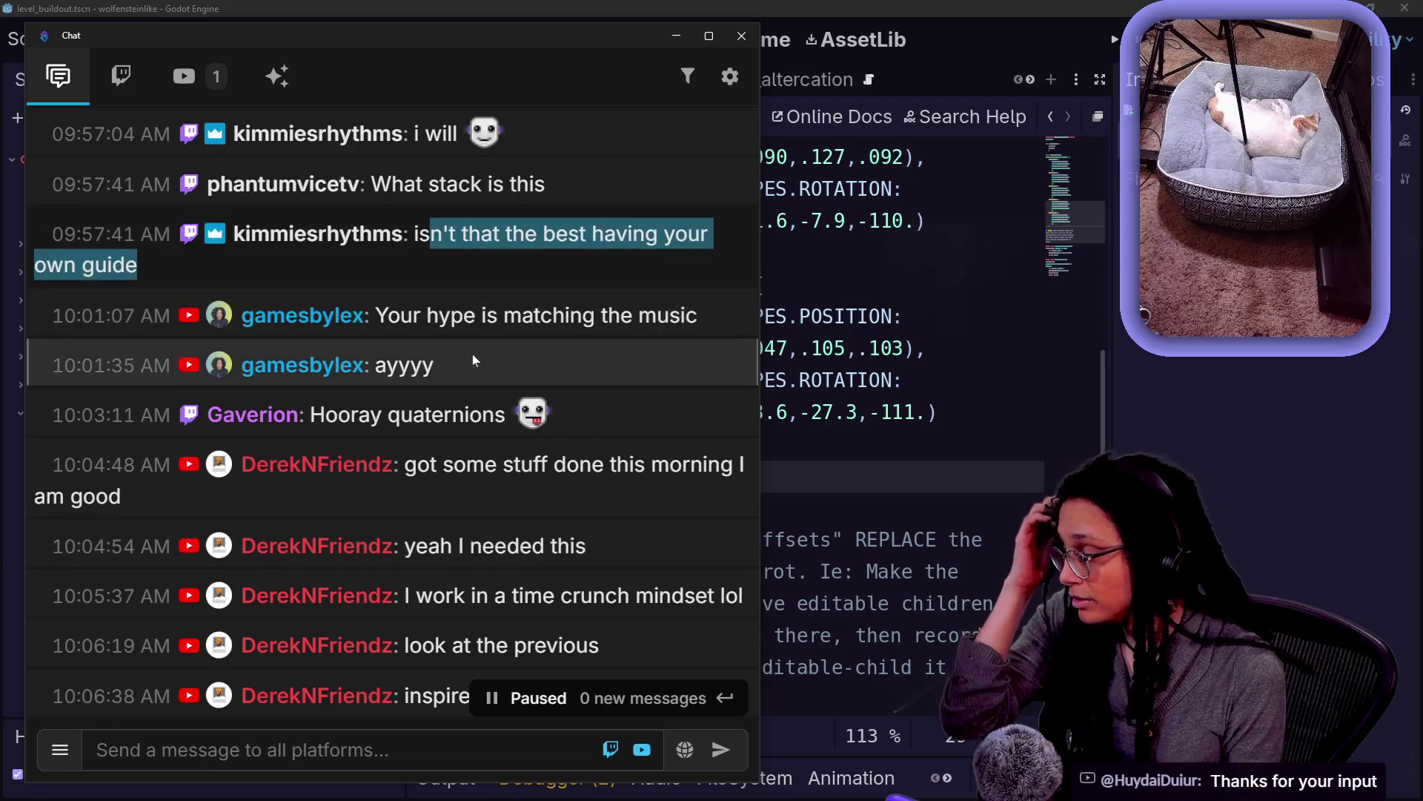
{"action": "left_click", "coordinate": [414, 239]}
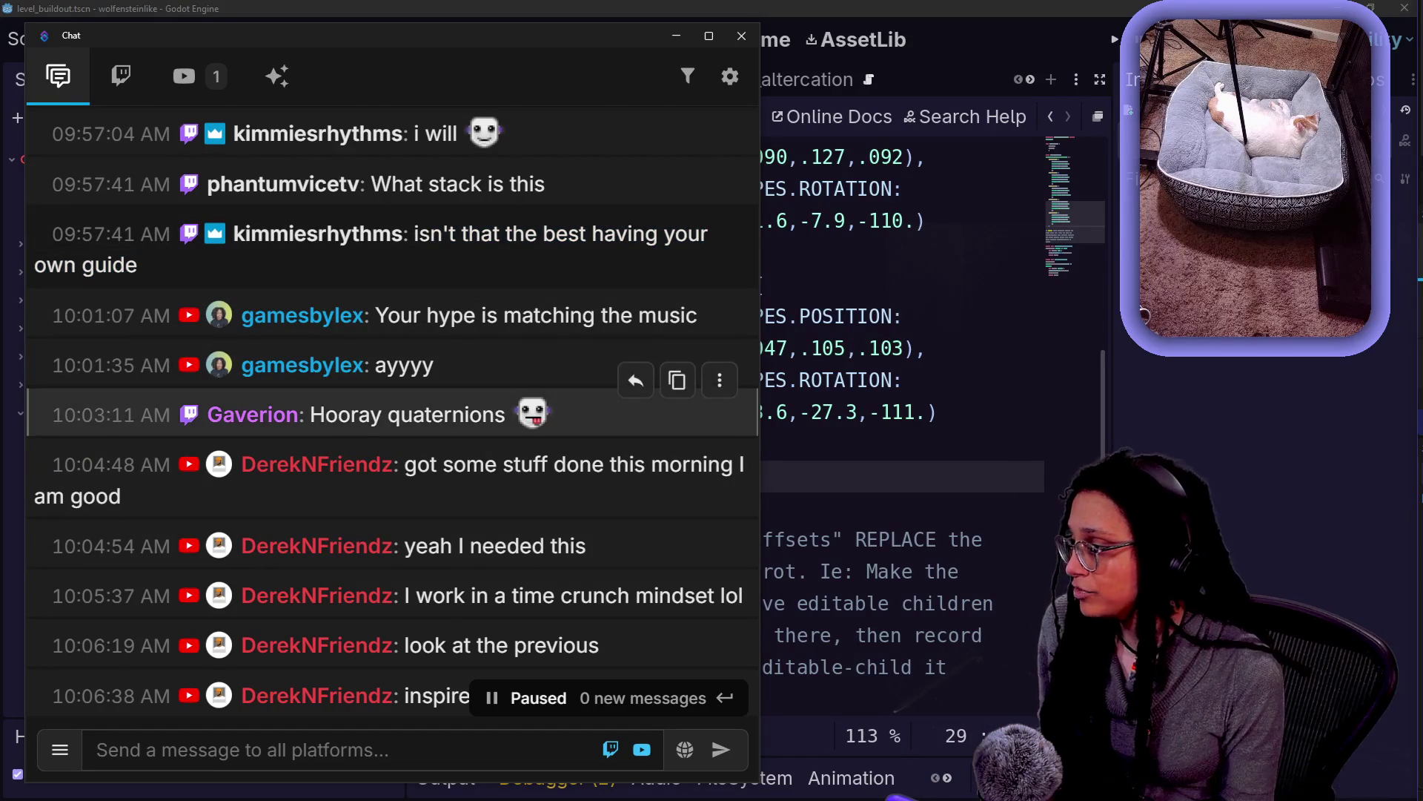
{"action": "scroll", "coordinate": [495, 459], "scroll_direction": "down", "scroll_amount": 3}
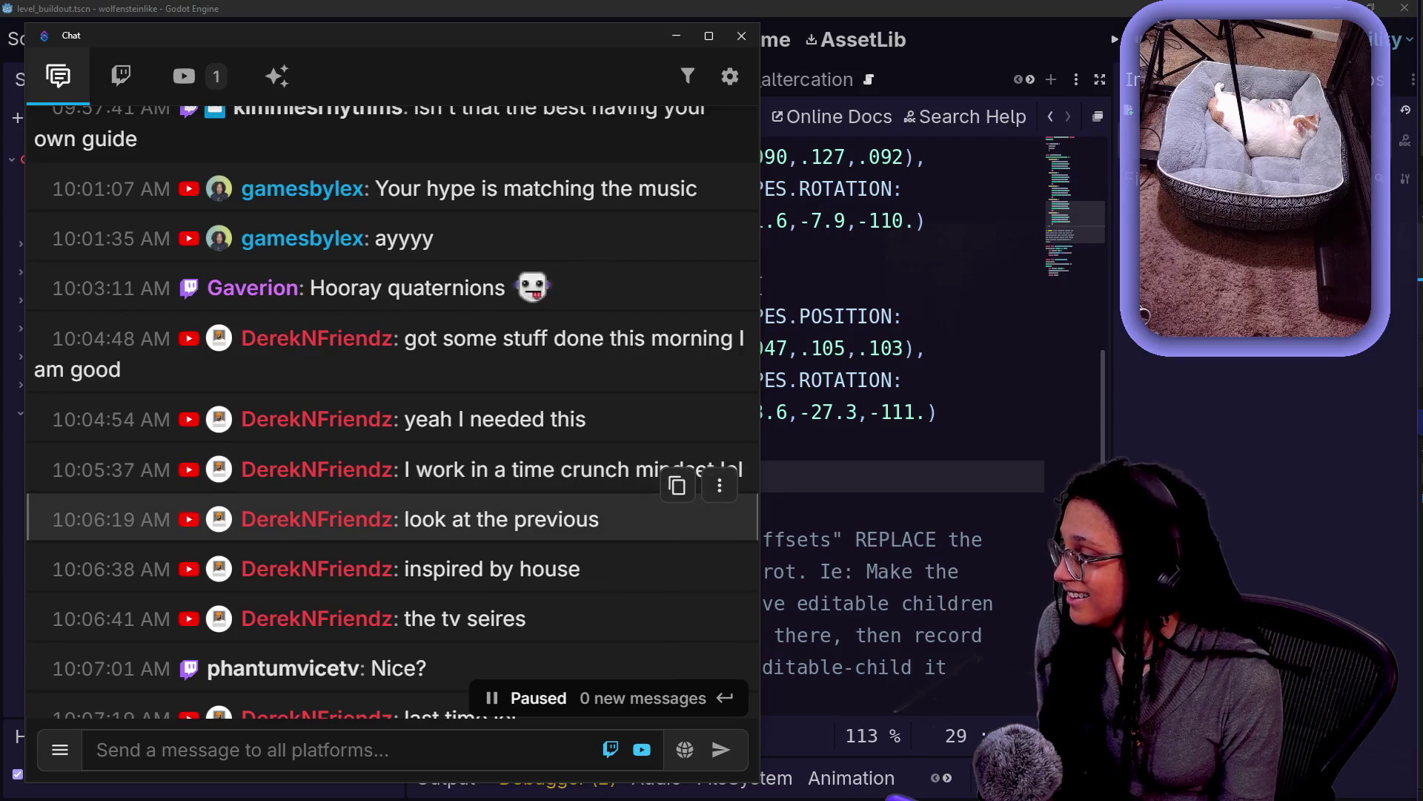
{"action": "scroll", "coordinate": [489, 604], "scroll_direction": "down", "scroll_amount": 10}
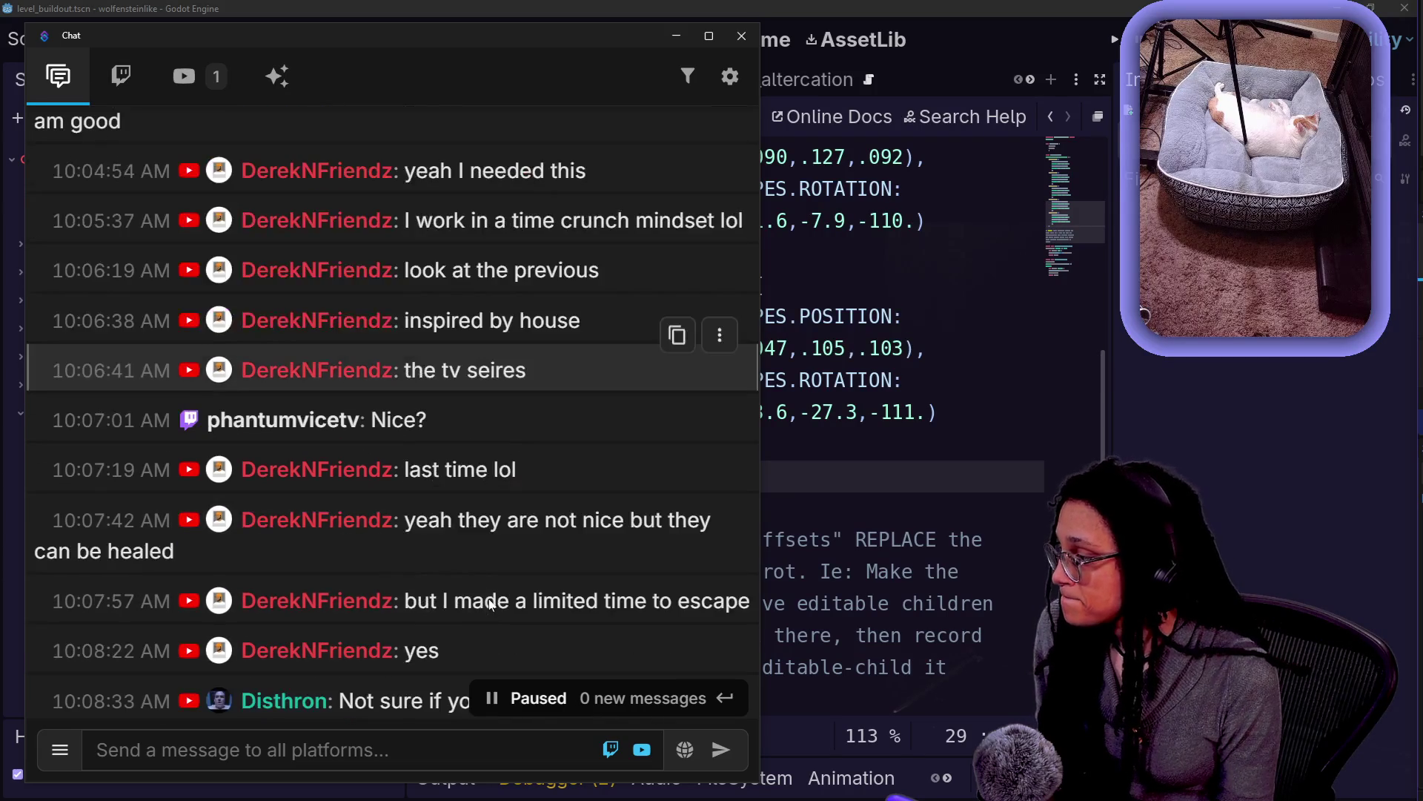
{"action": "scroll", "coordinate": [488, 598], "scroll_direction": "down", "scroll_amount": 5}
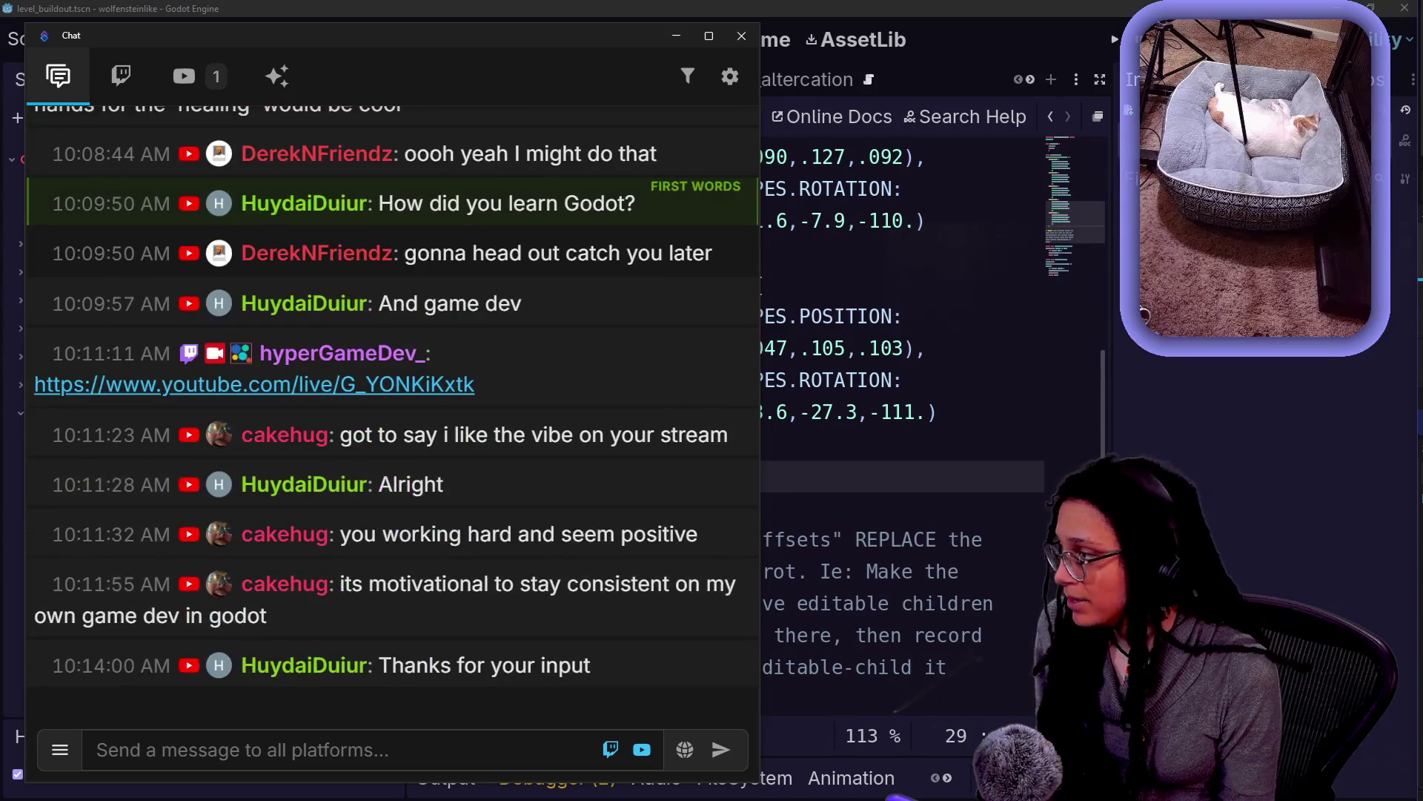
{"action": "key", "text": "alt+Tab"}
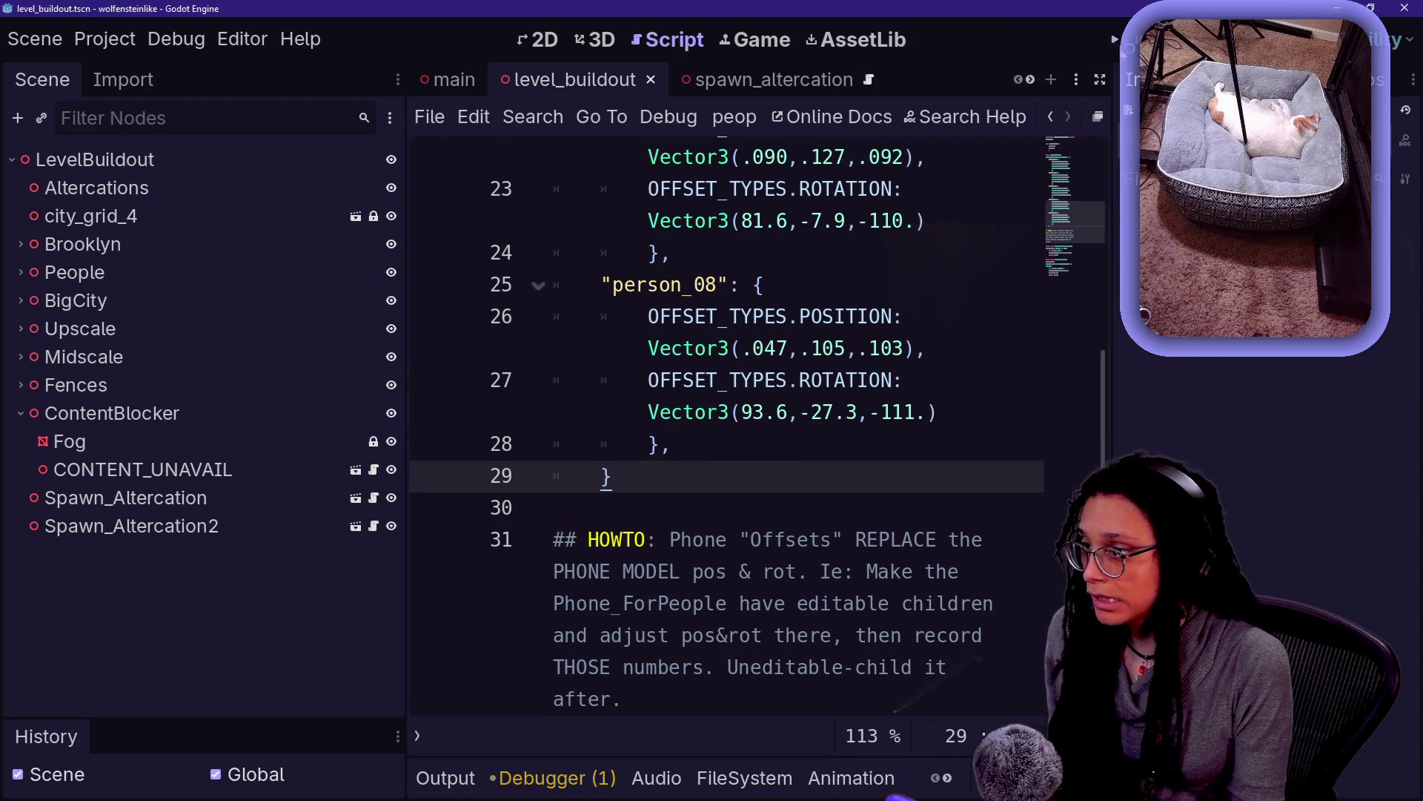
Run the city street project with the side docks hidden to enlarge the Game view, then stop it
{"action": "key", "text": "F5"}
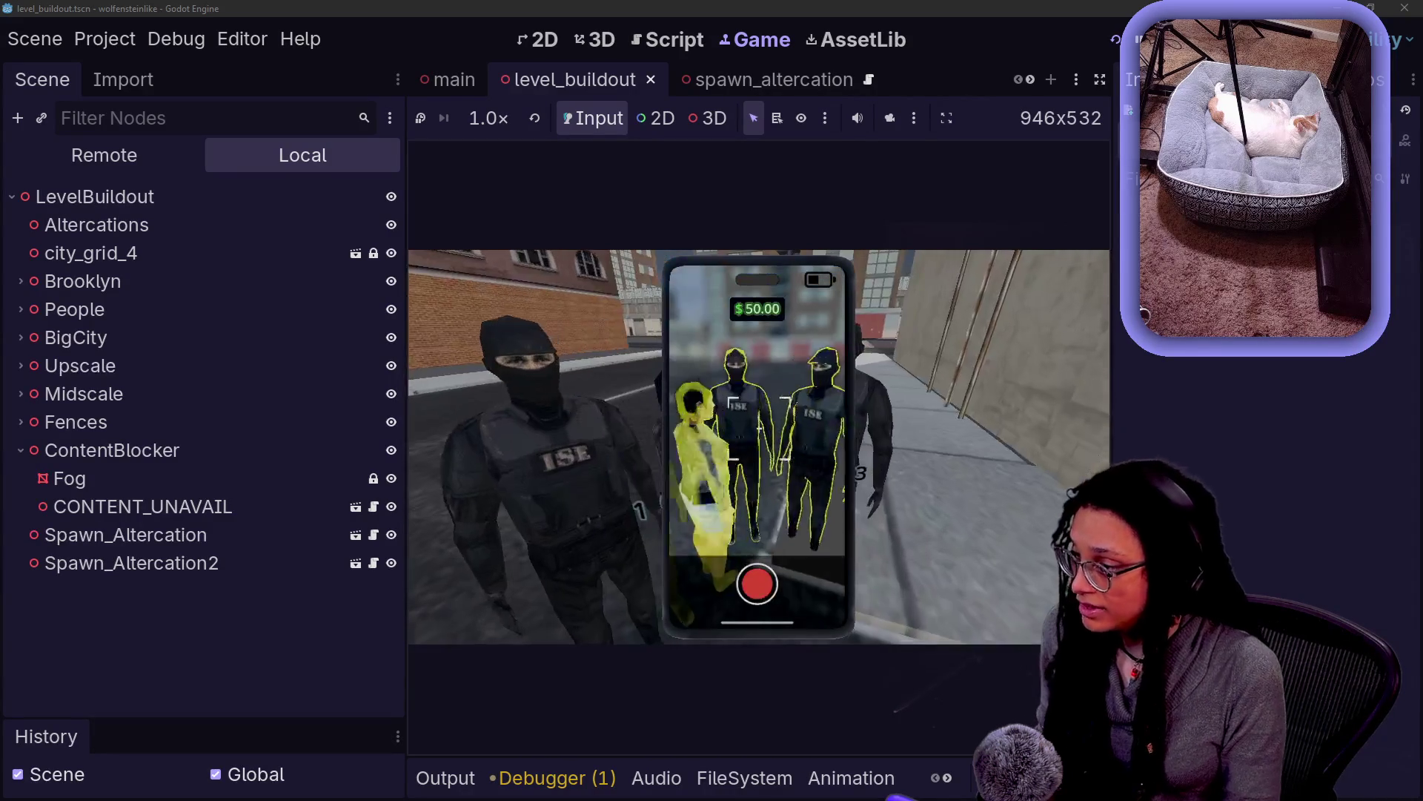
{"action": "left_click", "coordinate": [1100, 80]}
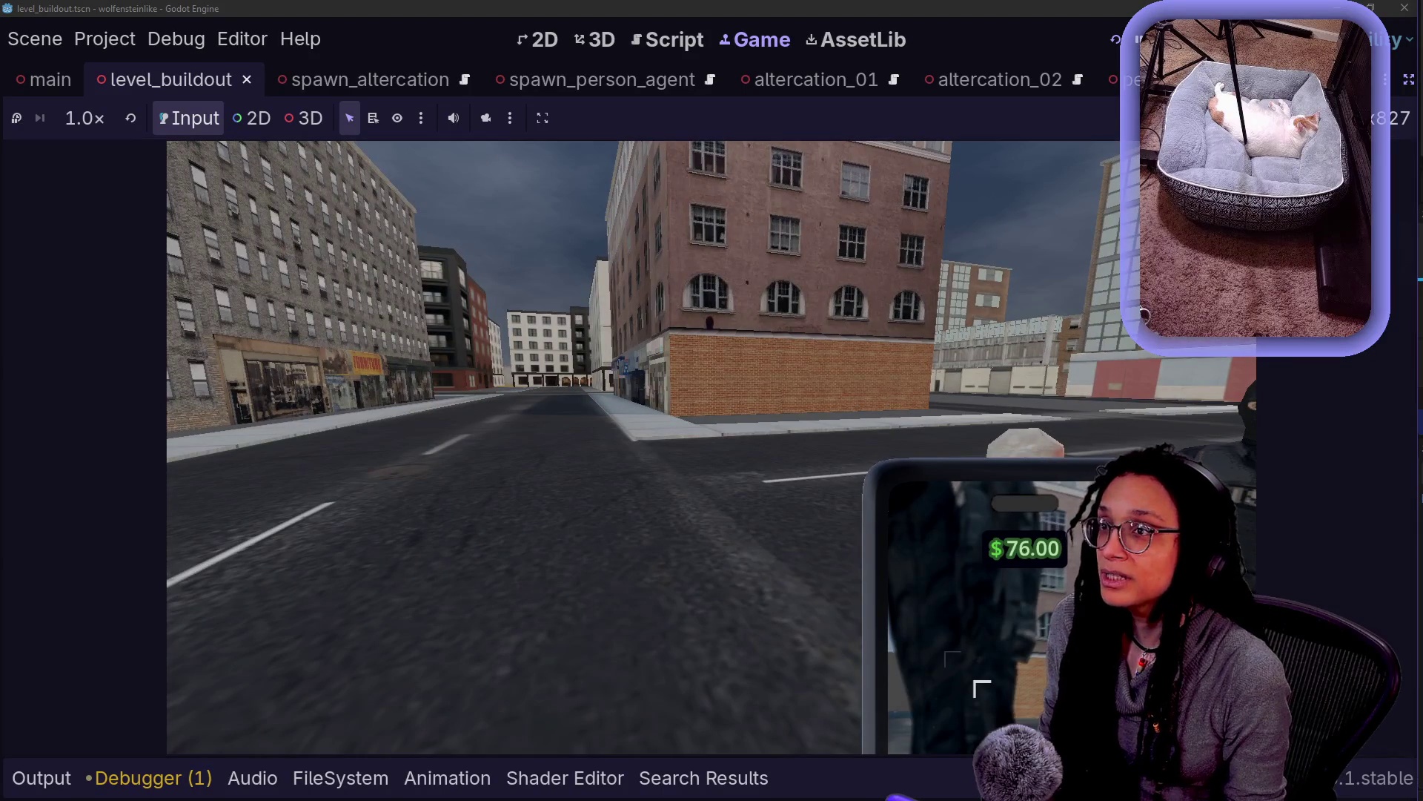
{"action": "key", "text": "F8"}
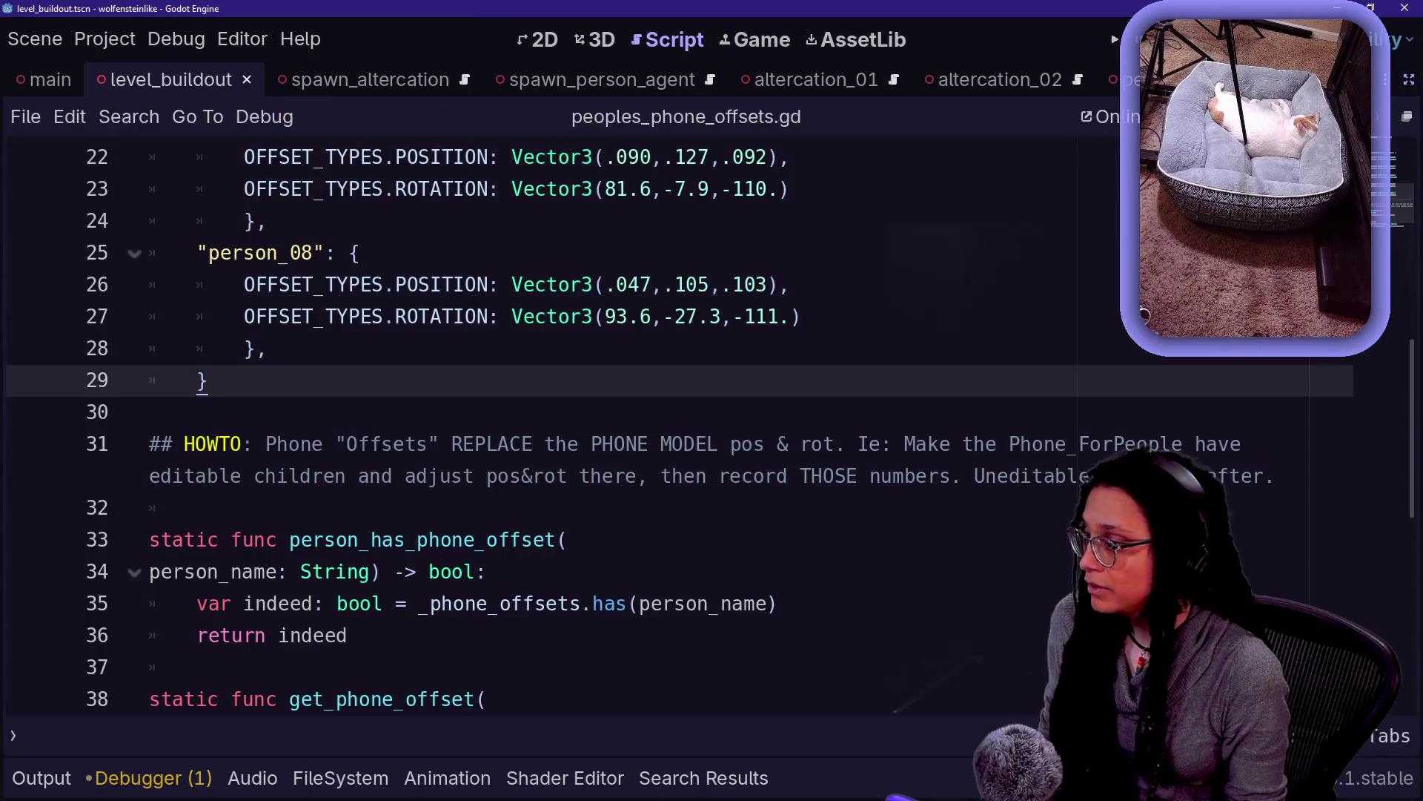
In the 3D view, focus the red pillar, drag it along the X axis, and save level_buildout
{"action": "key", "text": "ctrl+F2"}
{"action": "left_click", "coordinate": [738, 513]}
{"action": "scroll", "coordinate": [738, 513], "scroll_direction": "up", "scroll_amount": 5}
{"action": "key", "text": "f"}
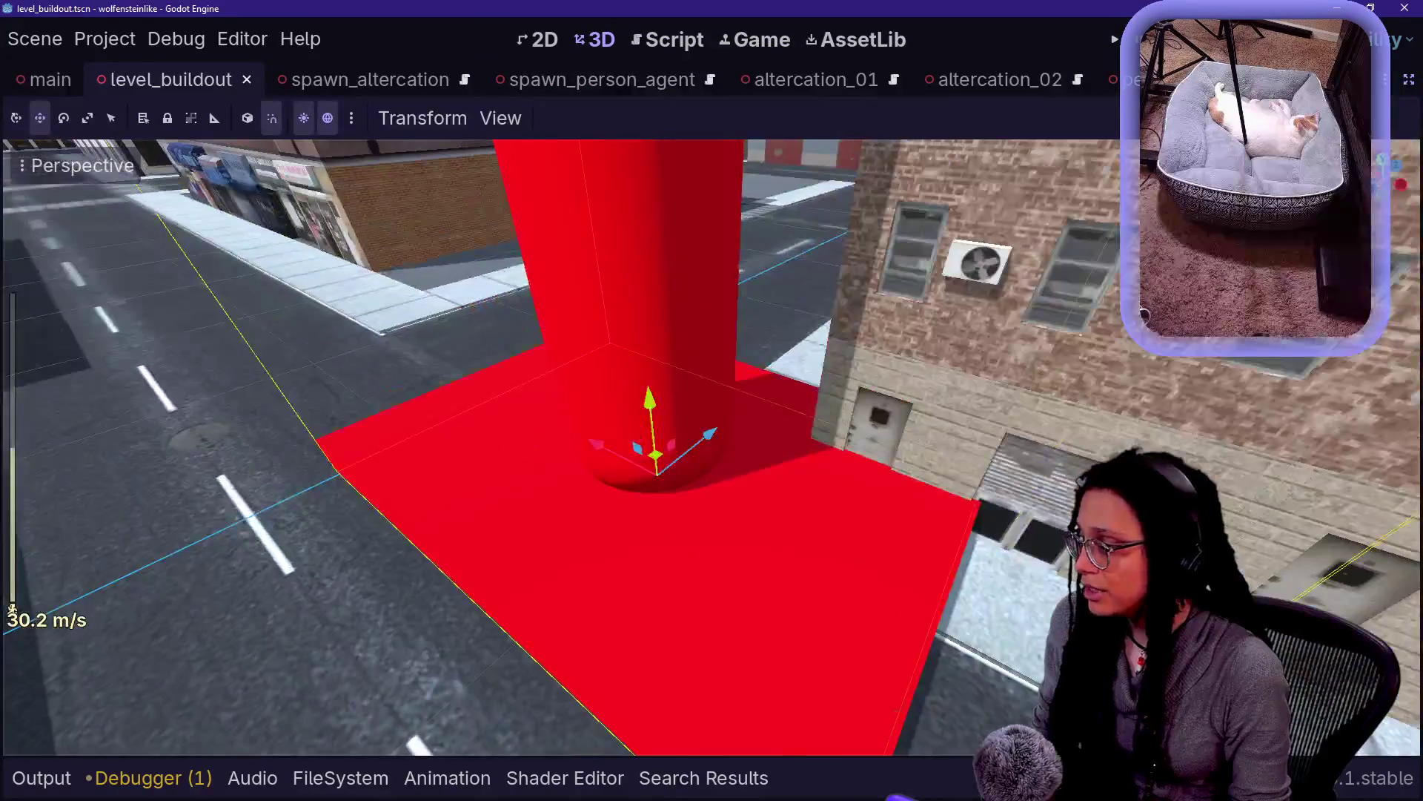
{"action": "left_click_drag", "start_coordinate": [636, 424], "coordinate": [813, 479]}
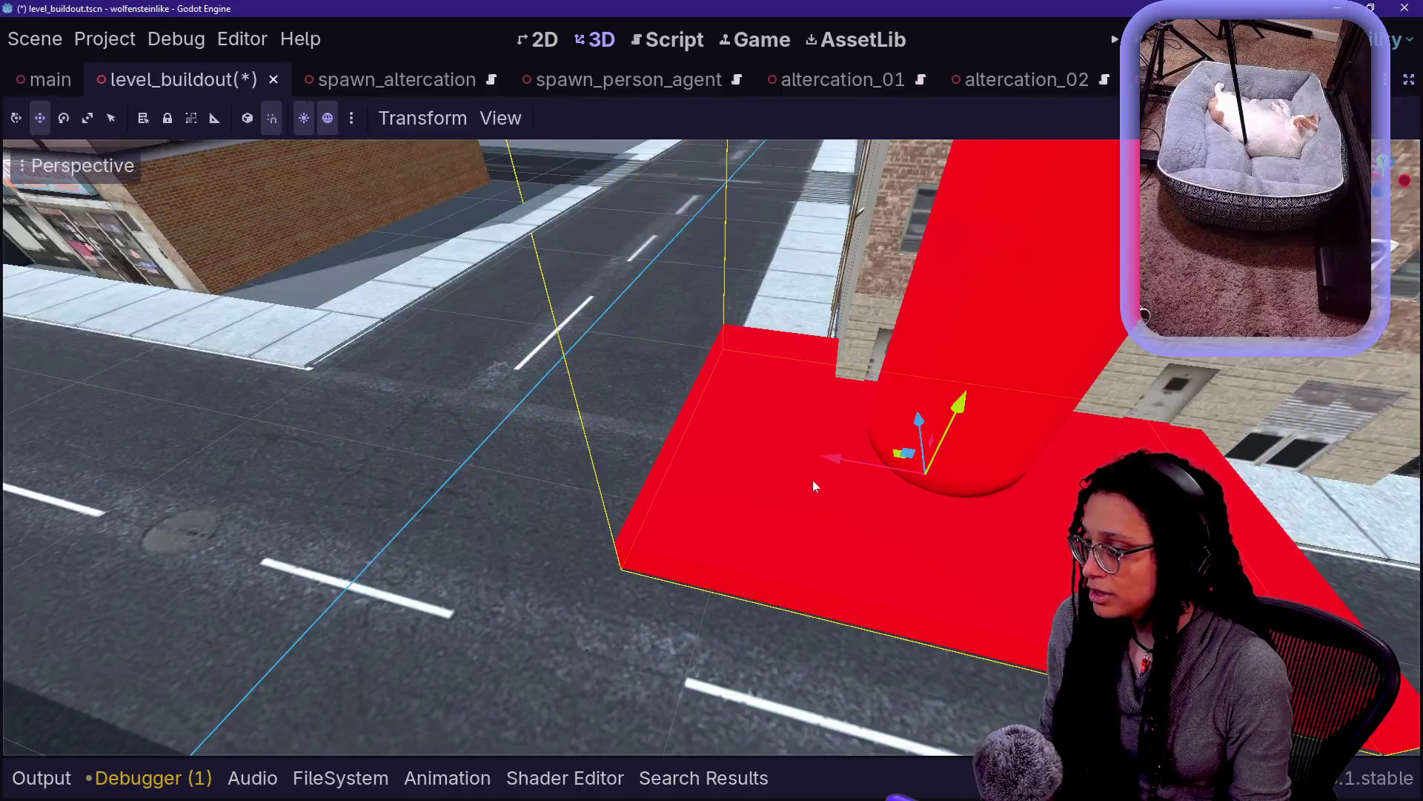
{"action": "key", "text": "ctrl+s"}
Fly the camera up to an overhead rooftop view, then start the game in the Game view
{"action": "scroll", "coordinate": [610, 353], "scroll_direction": "down", "scroll_amount": 10}
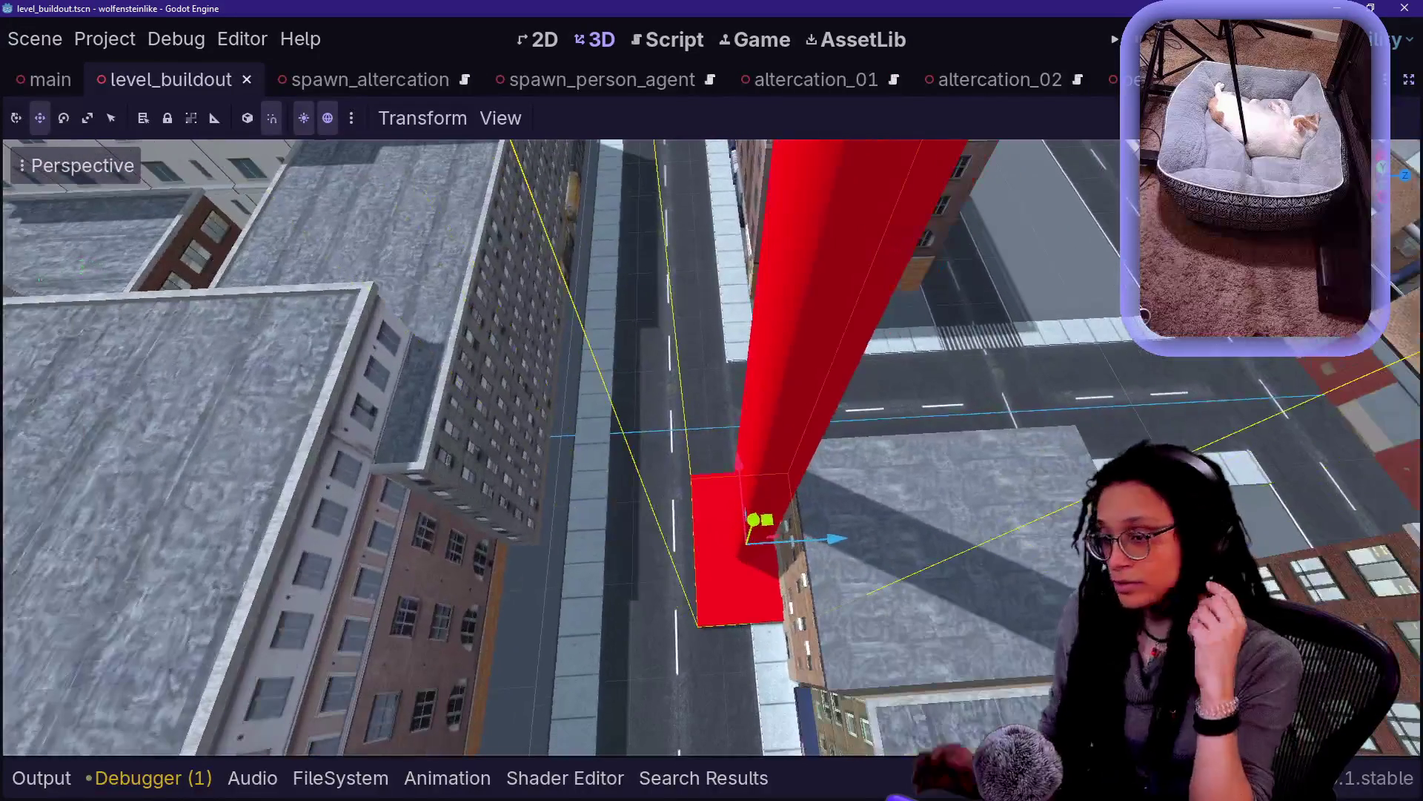
{"action": "left_click_drag", "start_coordinate": [354, 202], "coordinate": [355, 202]}
{"action": "left_click", "coordinate": [756, 40]}
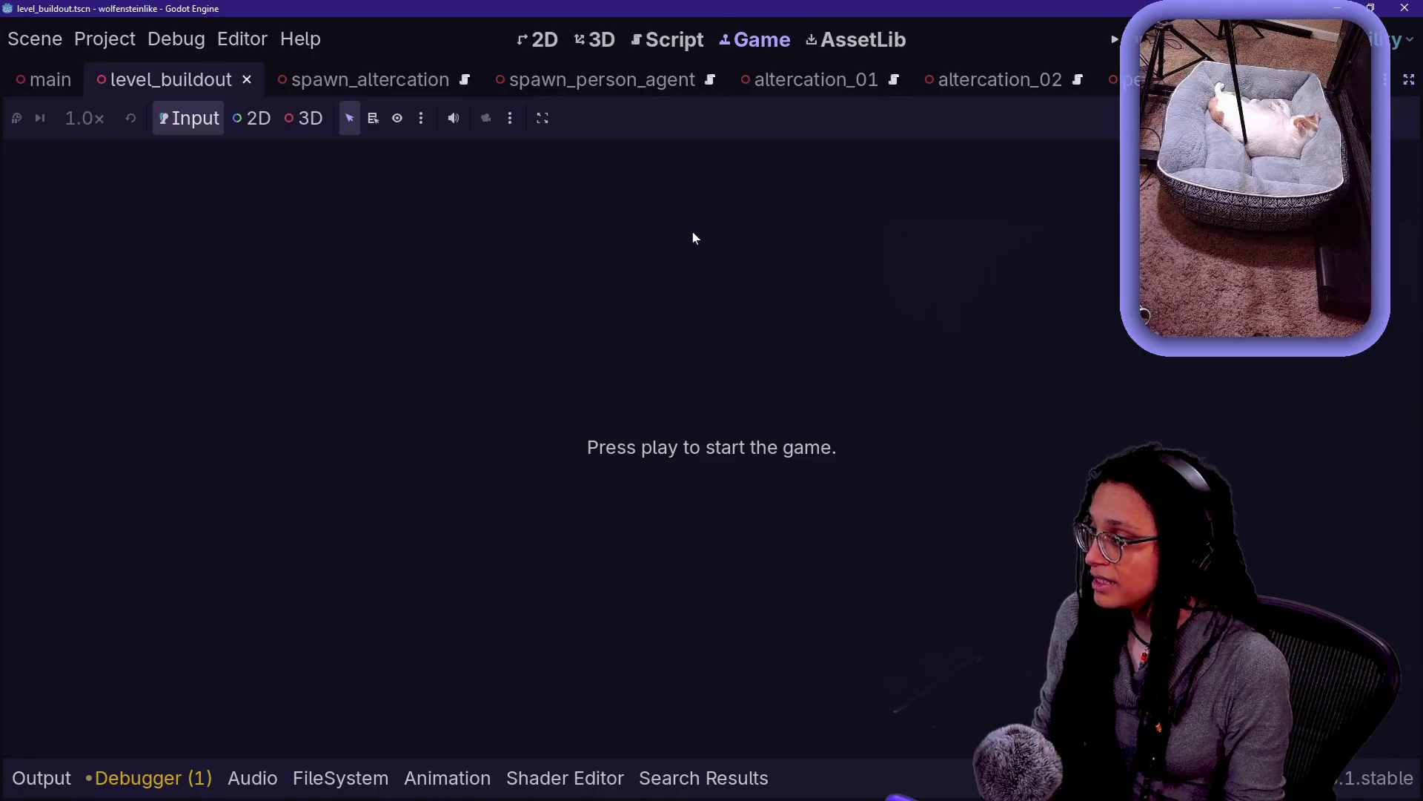
{"action": "left_click", "coordinate": [1114, 38]}
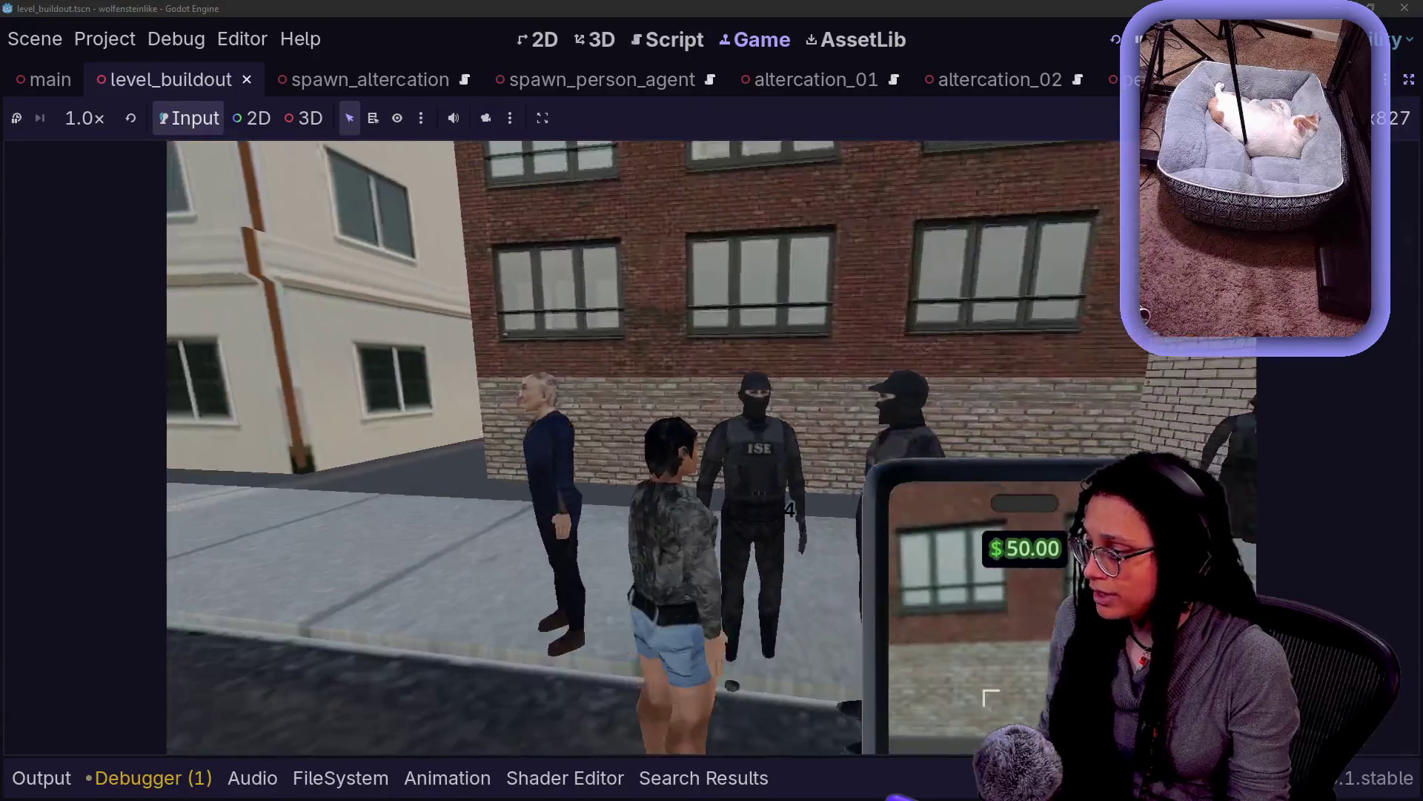
Walk up past the woman and two masked ISE officers on the sidewalk, then back away to view the group
{"action": "key", "text": "w"}
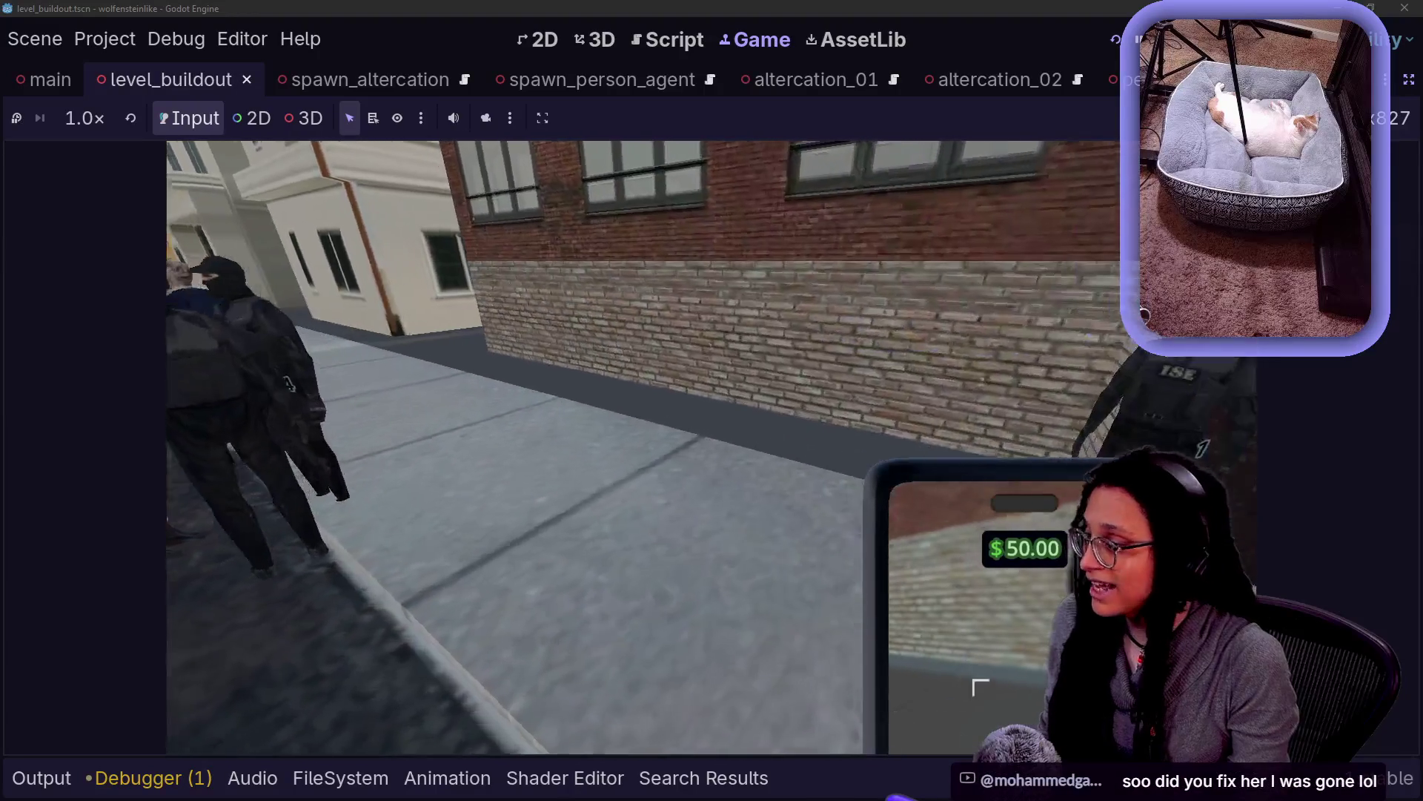
{"action": "key", "text": "w"}
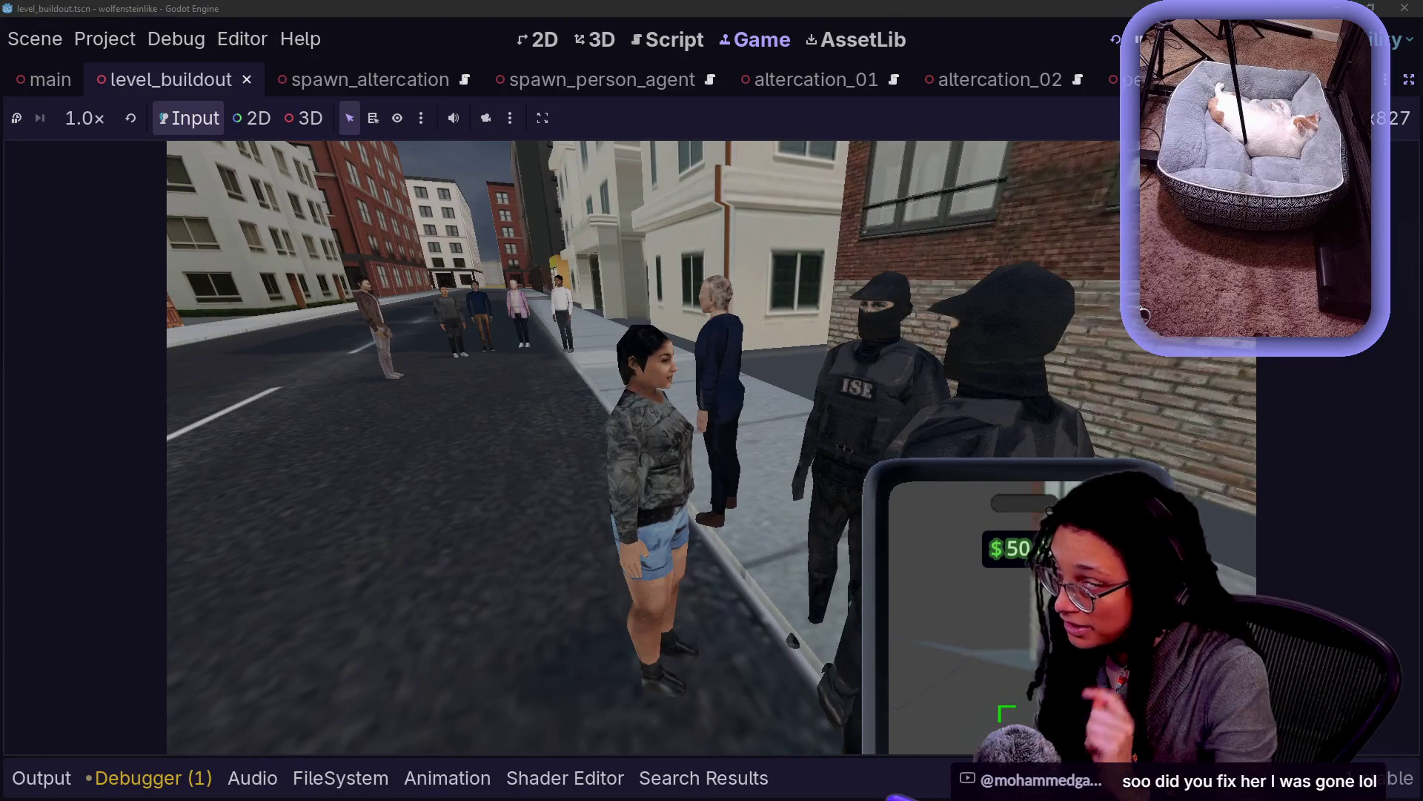
{"action": "key", "text": "w"}
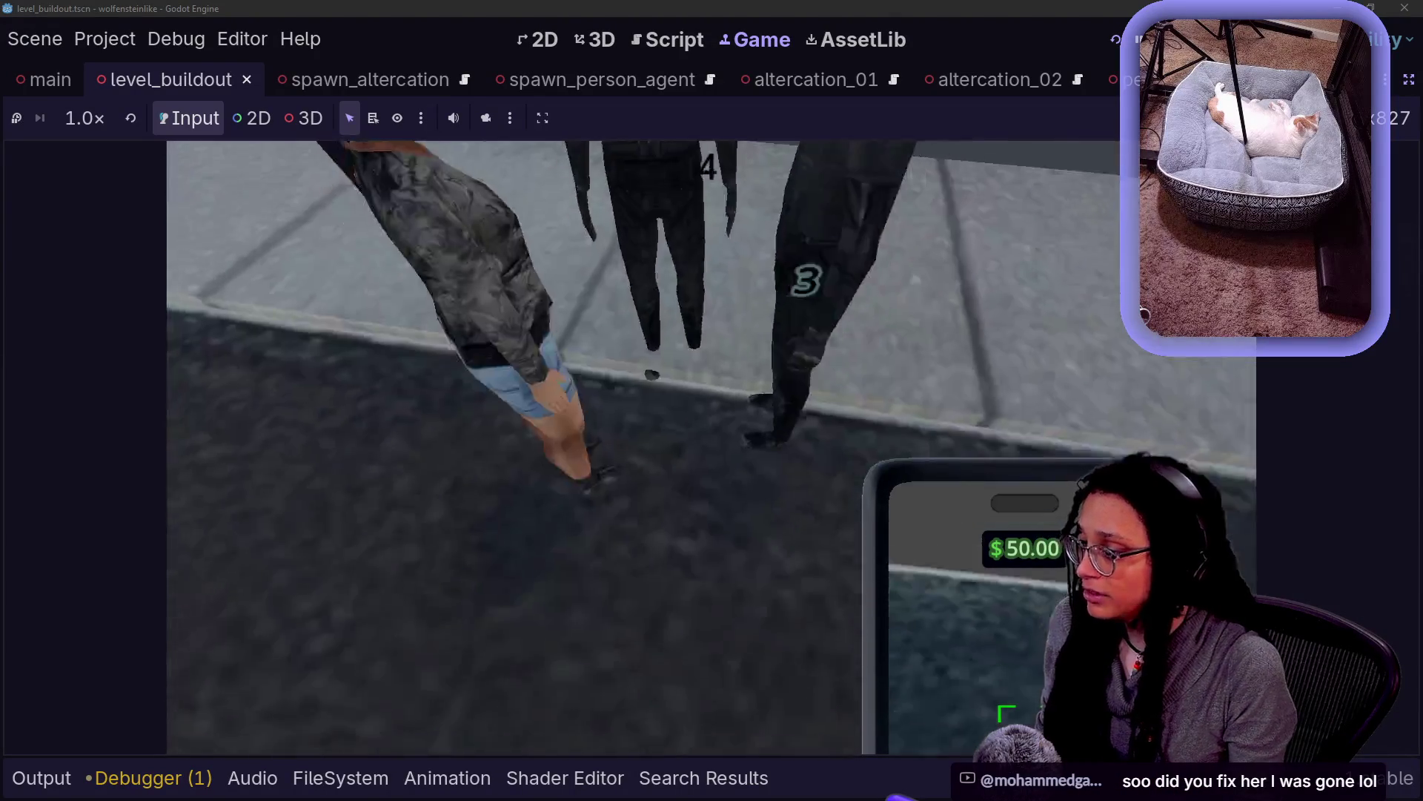
{"action": "key", "text": "s"}
{"action": "key", "text": "Escape"}
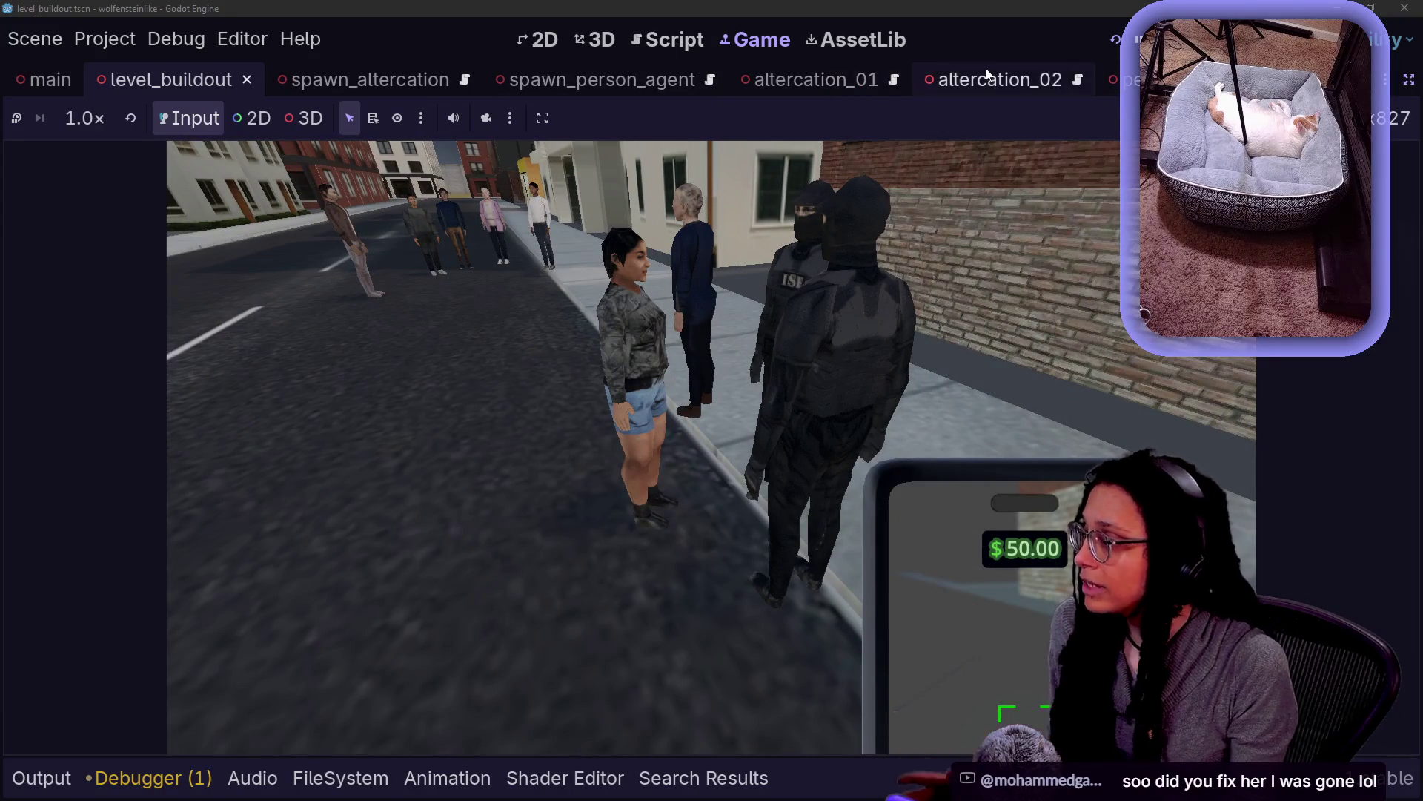
{"action": "scroll", "coordinate": [964, 80], "scroll_direction": "down", "scroll_amount": 3}
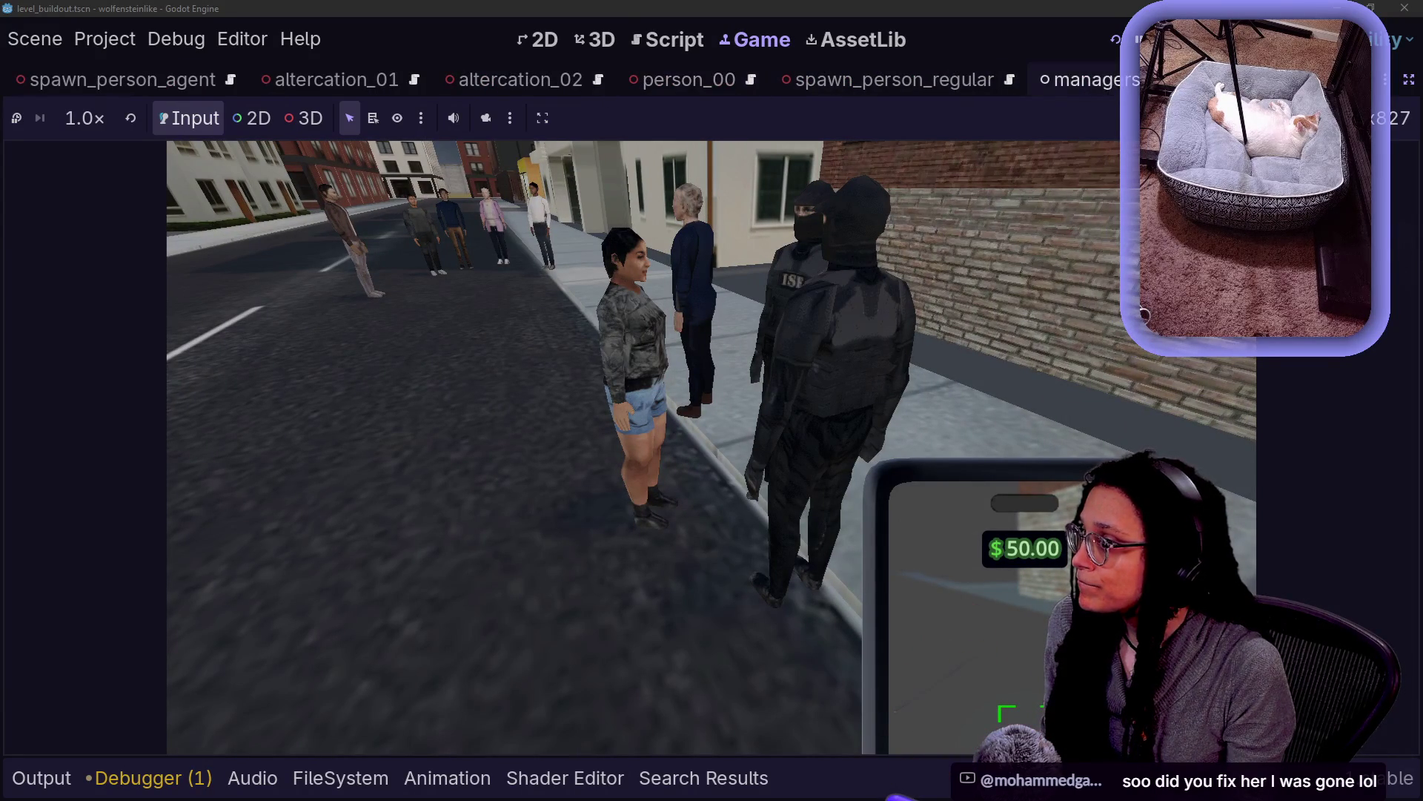
Open the altercation_02 and Spawn_PersonAgent scenes with the scene and inspector docks restored
{"action": "left_click", "coordinate": [512, 77]}
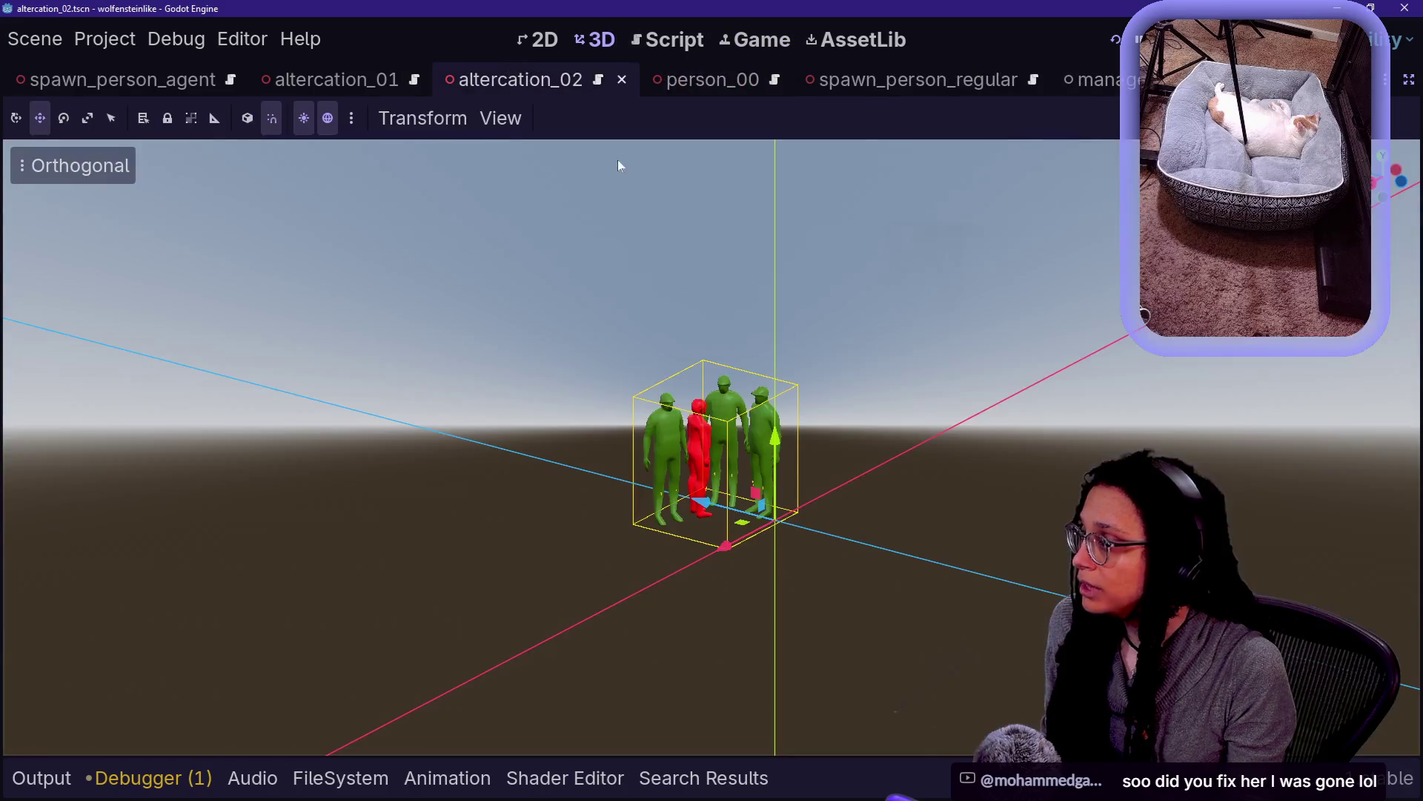
{"action": "left_click", "coordinate": [1408, 79]}
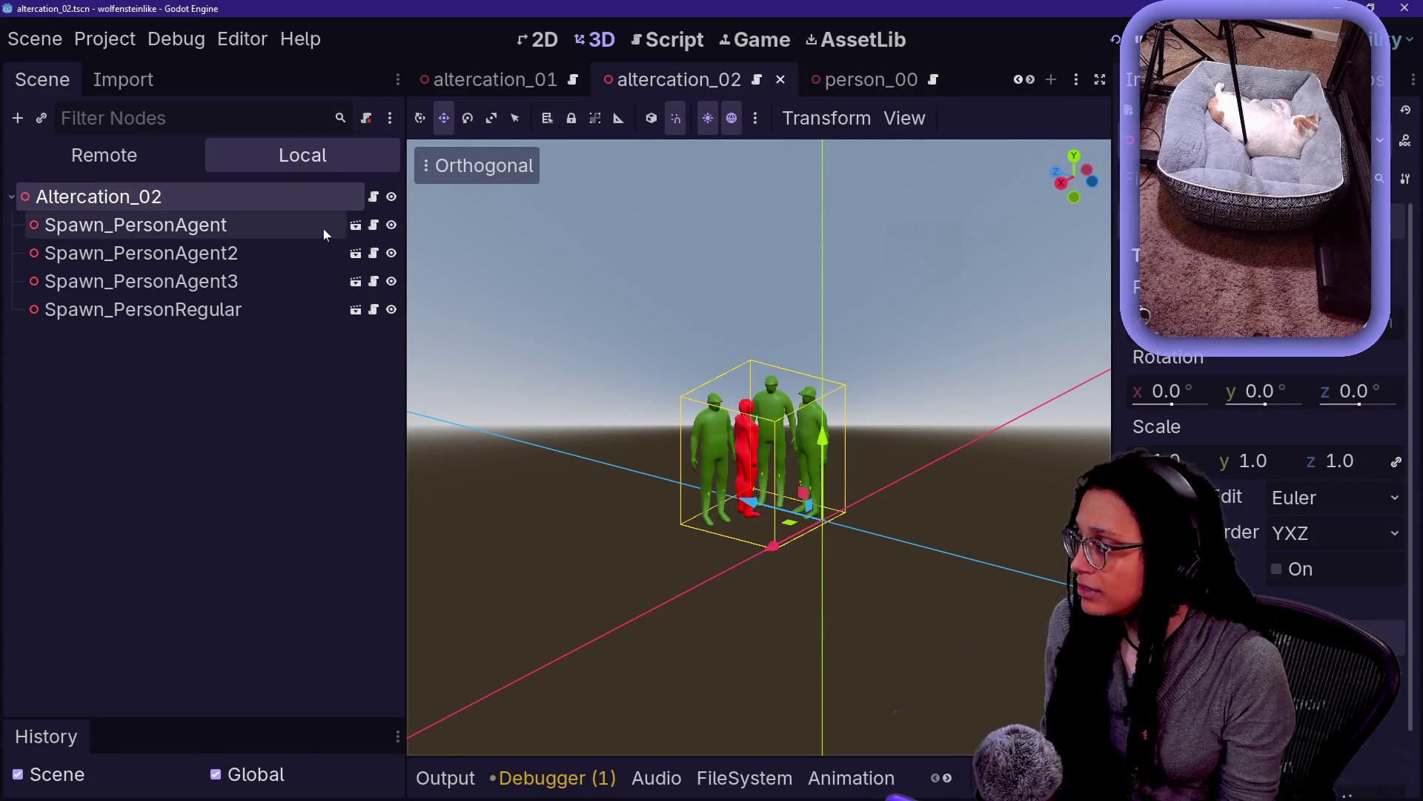
{"action": "left_click", "coordinate": [356, 225]}
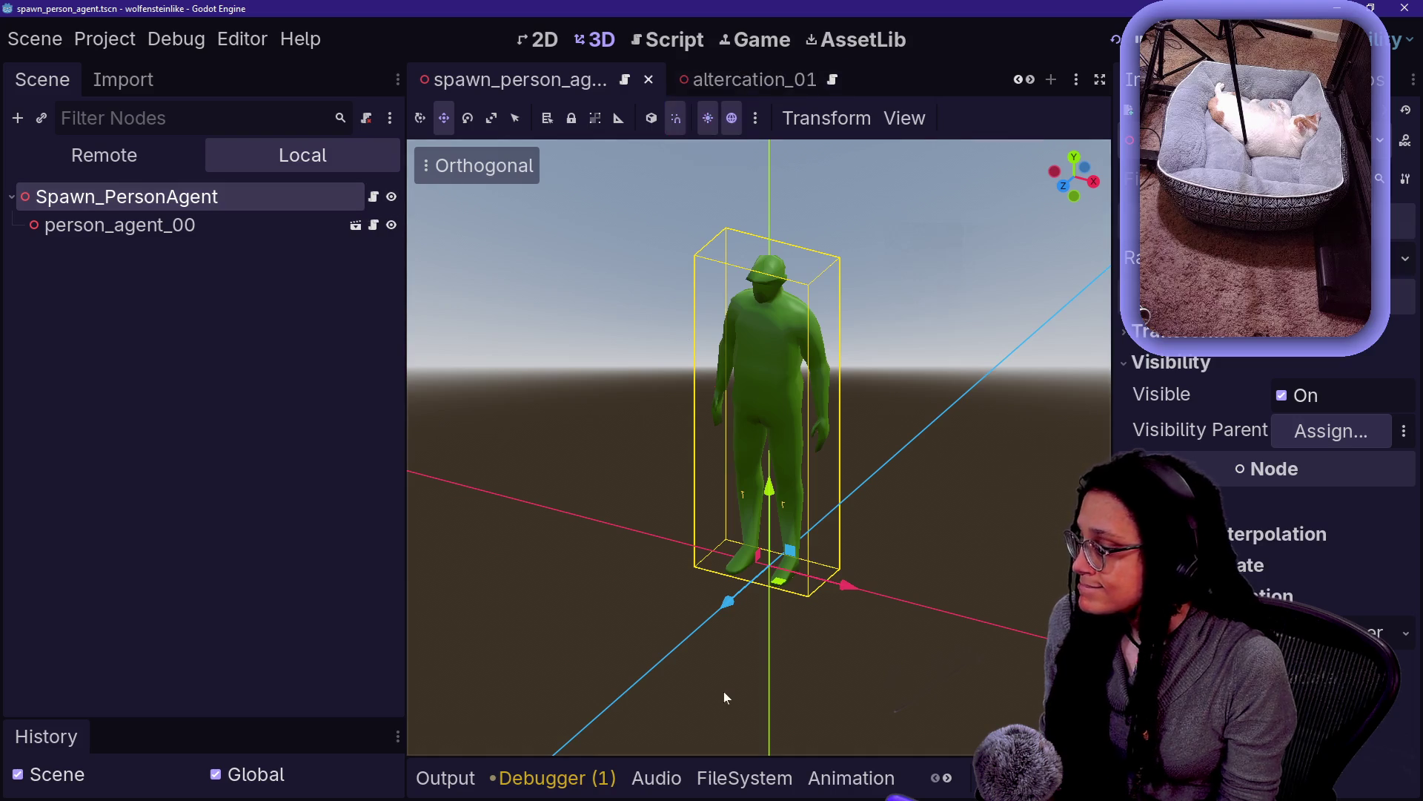
{"action": "left_click", "coordinate": [730, 777]}
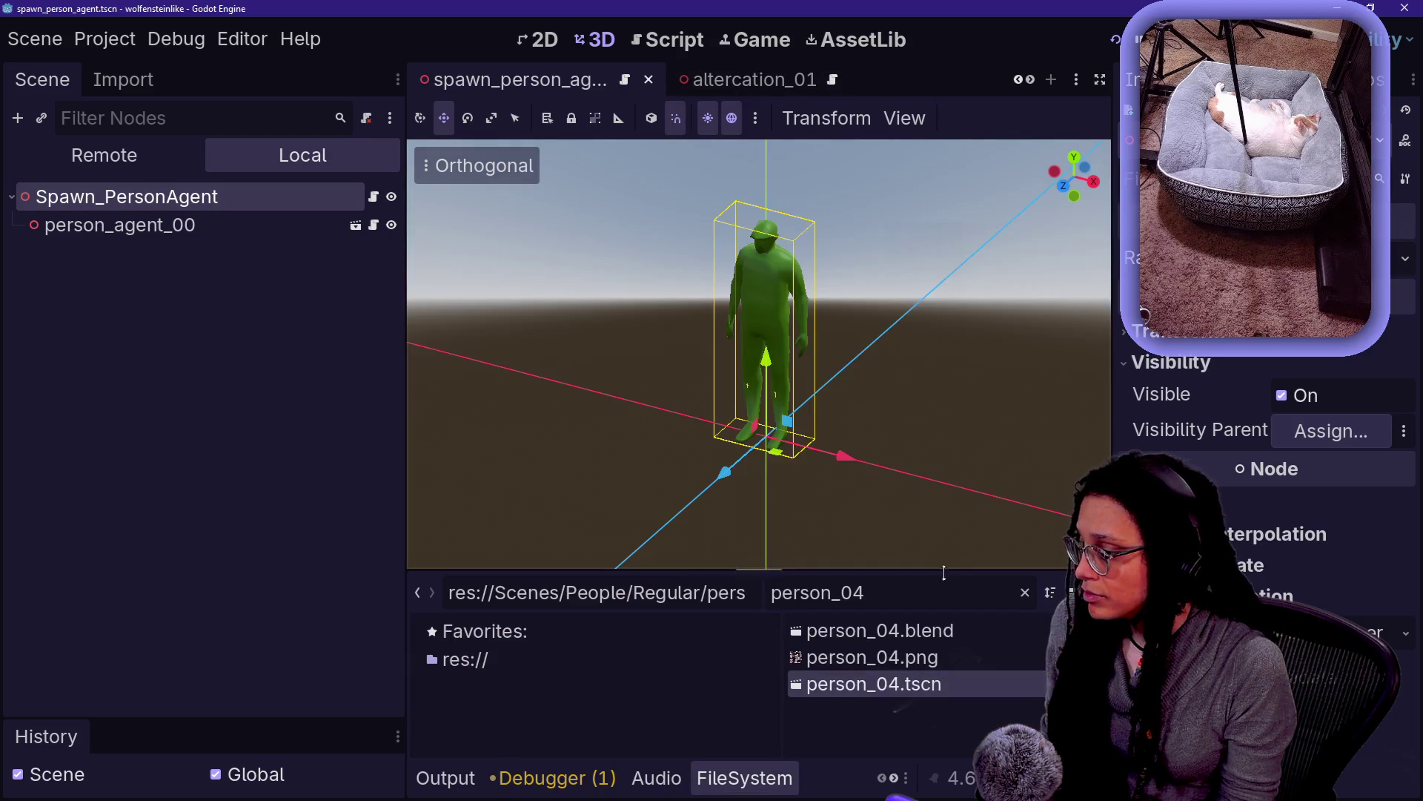
Open person_04, open its Person_CharacterBody node as its own scene, and run the game
{"action": "double_click", "coordinate": [944, 686]}
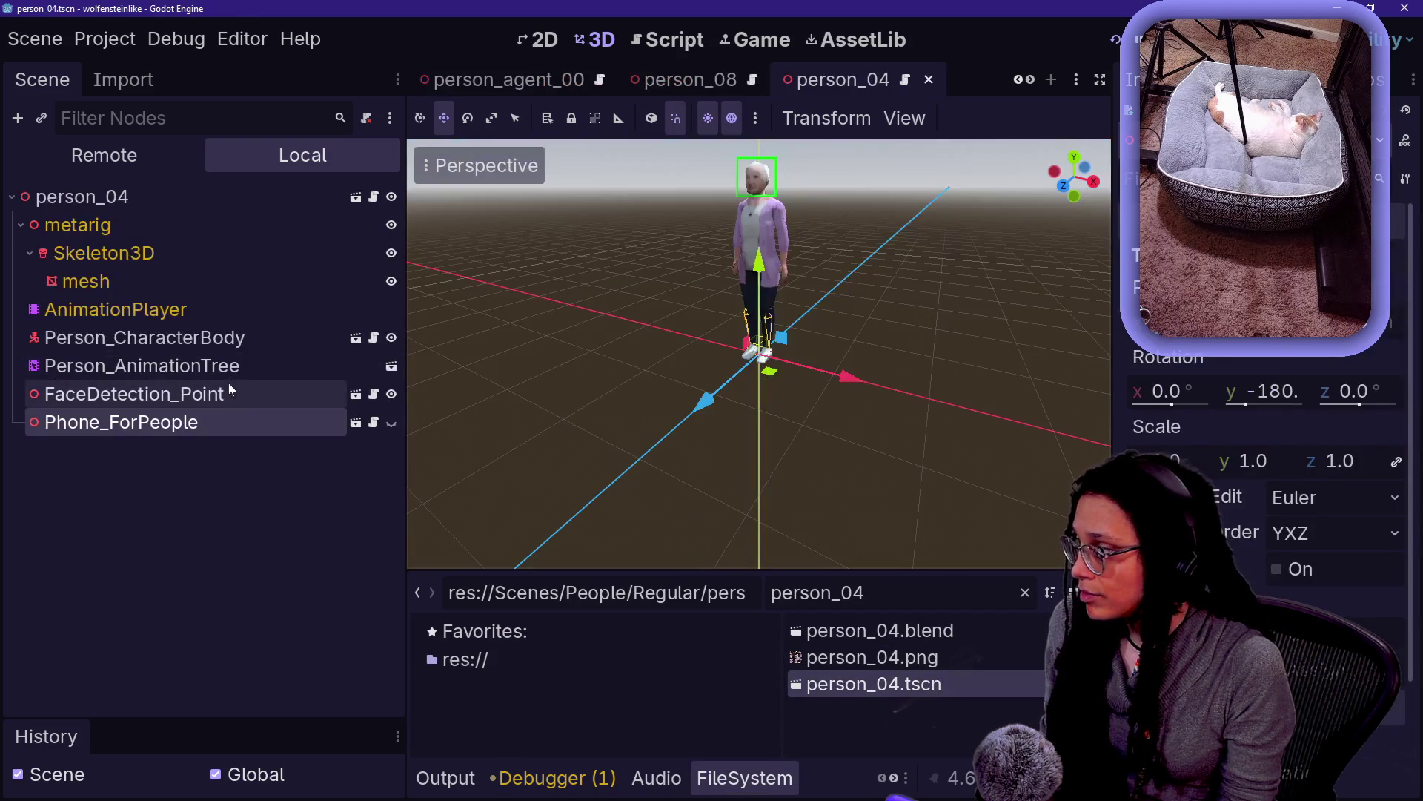
{"action": "left_click", "coordinate": [230, 337]}
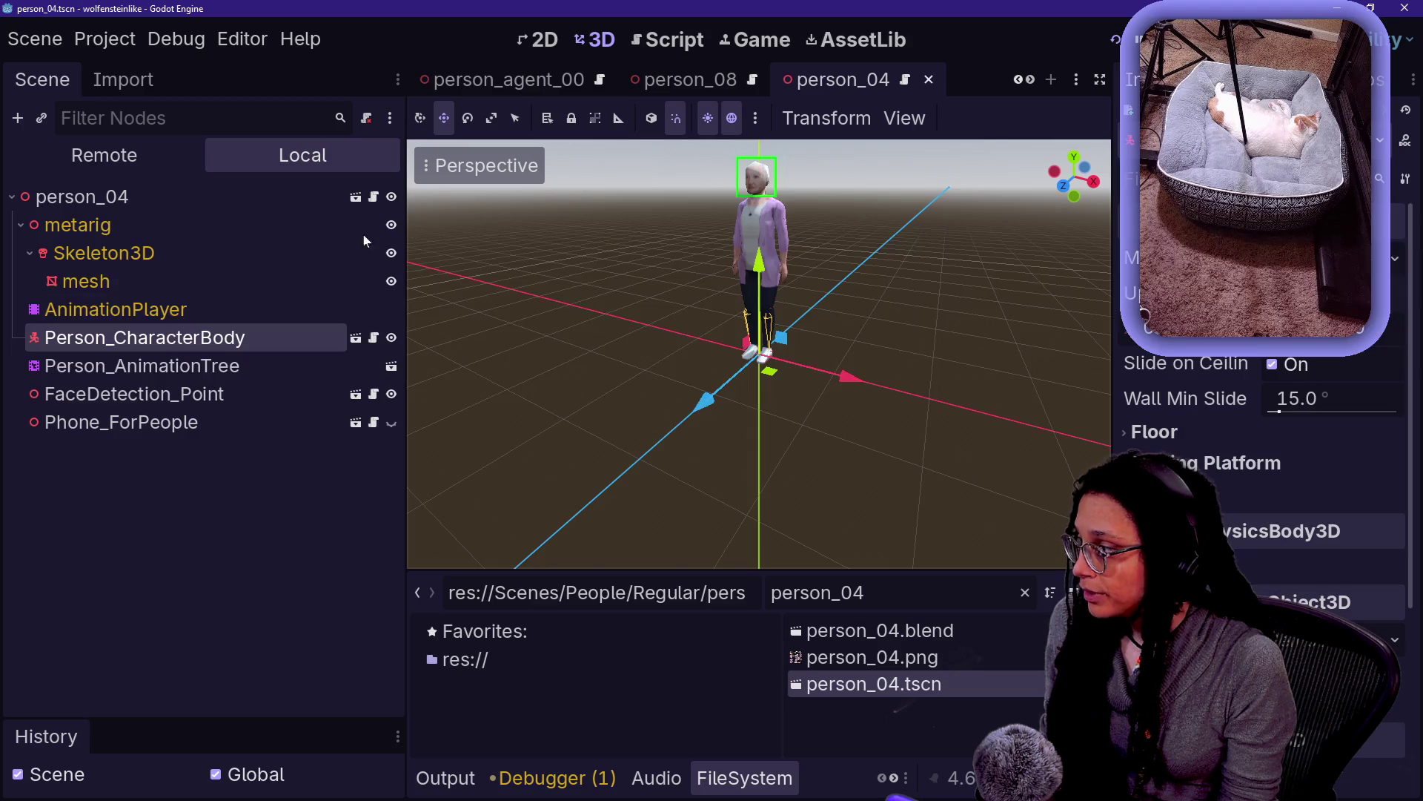
{"action": "left_click", "coordinate": [373, 340]}
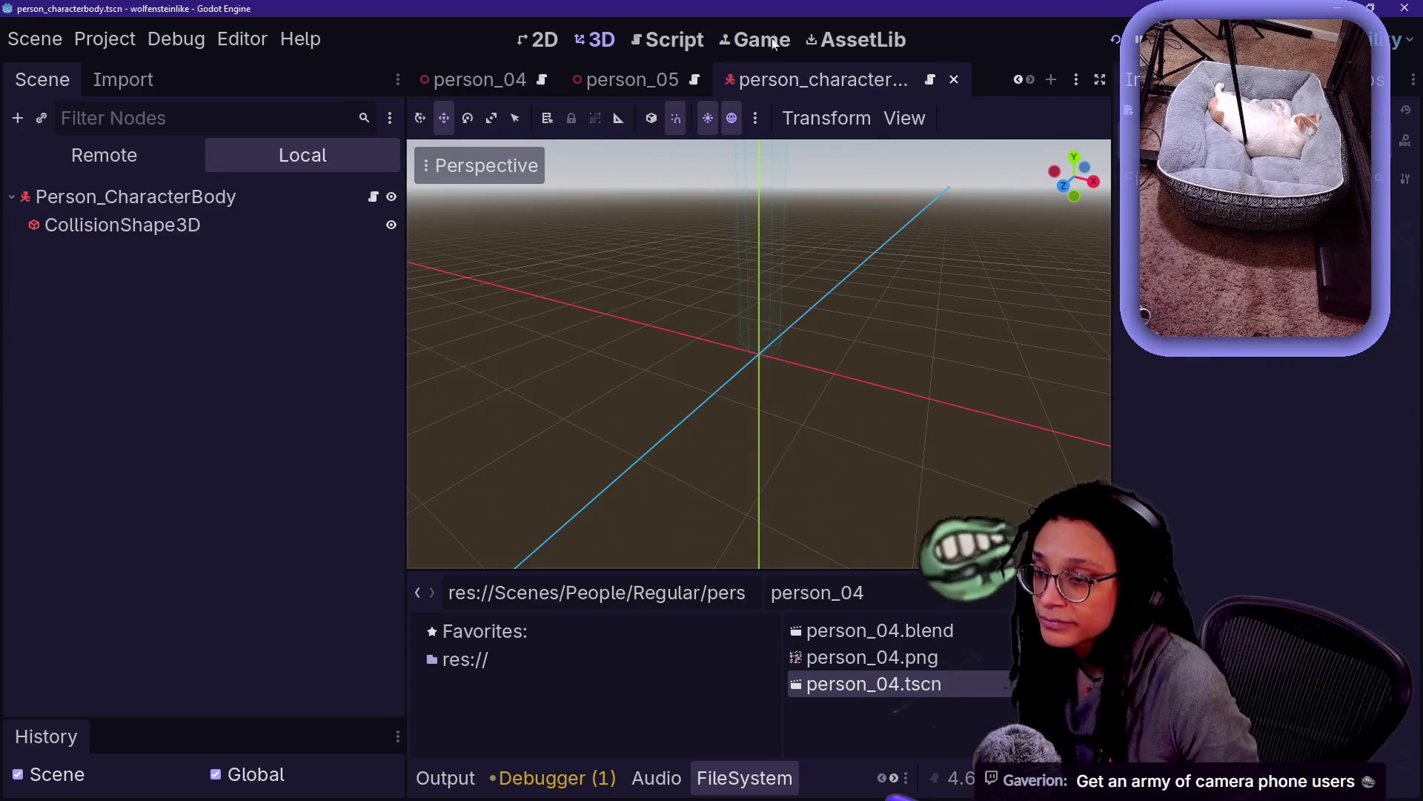
{"action": "key", "text": "F5"}
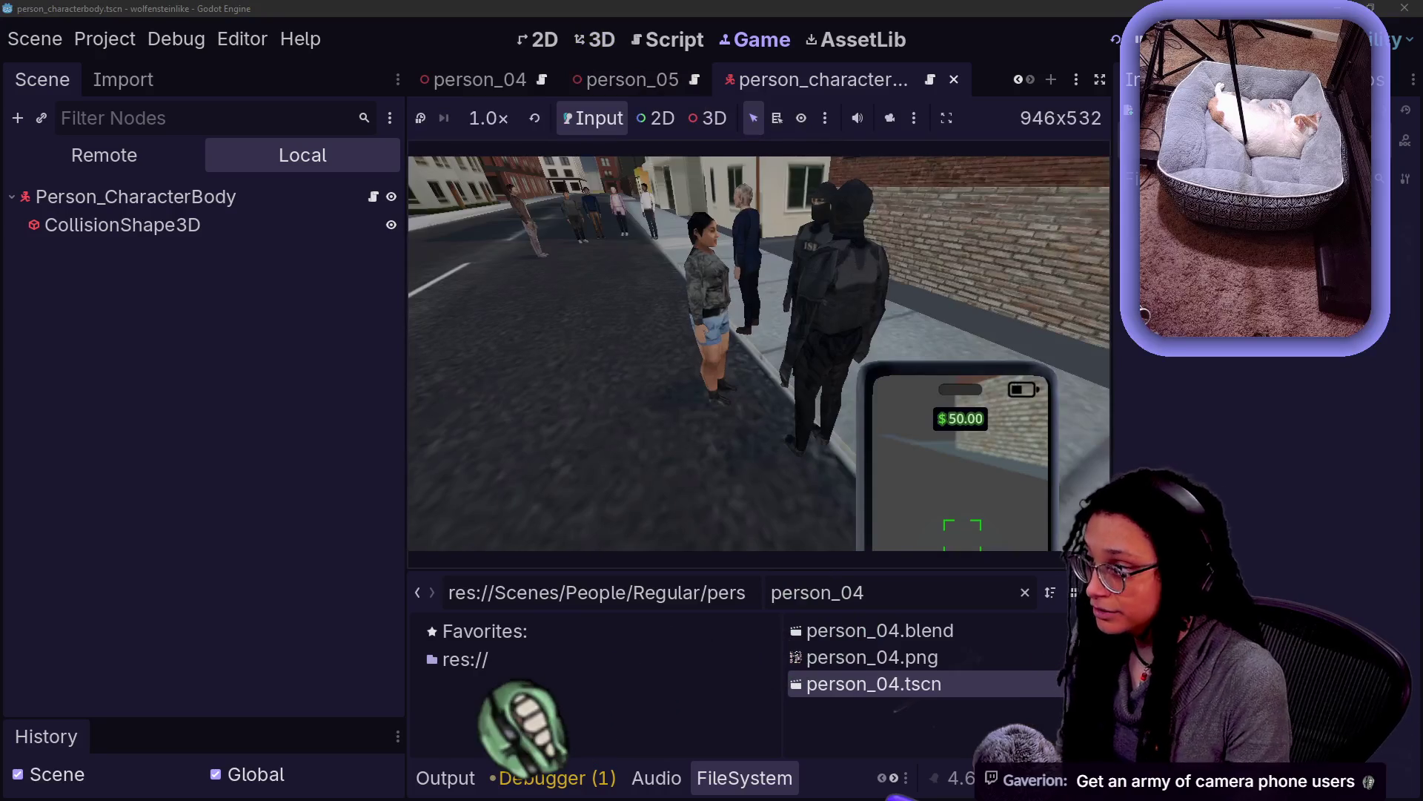
With docks hidden, walk up the street behind the pedestrians looking around, then stop the game
{"action": "key", "text": "a"}
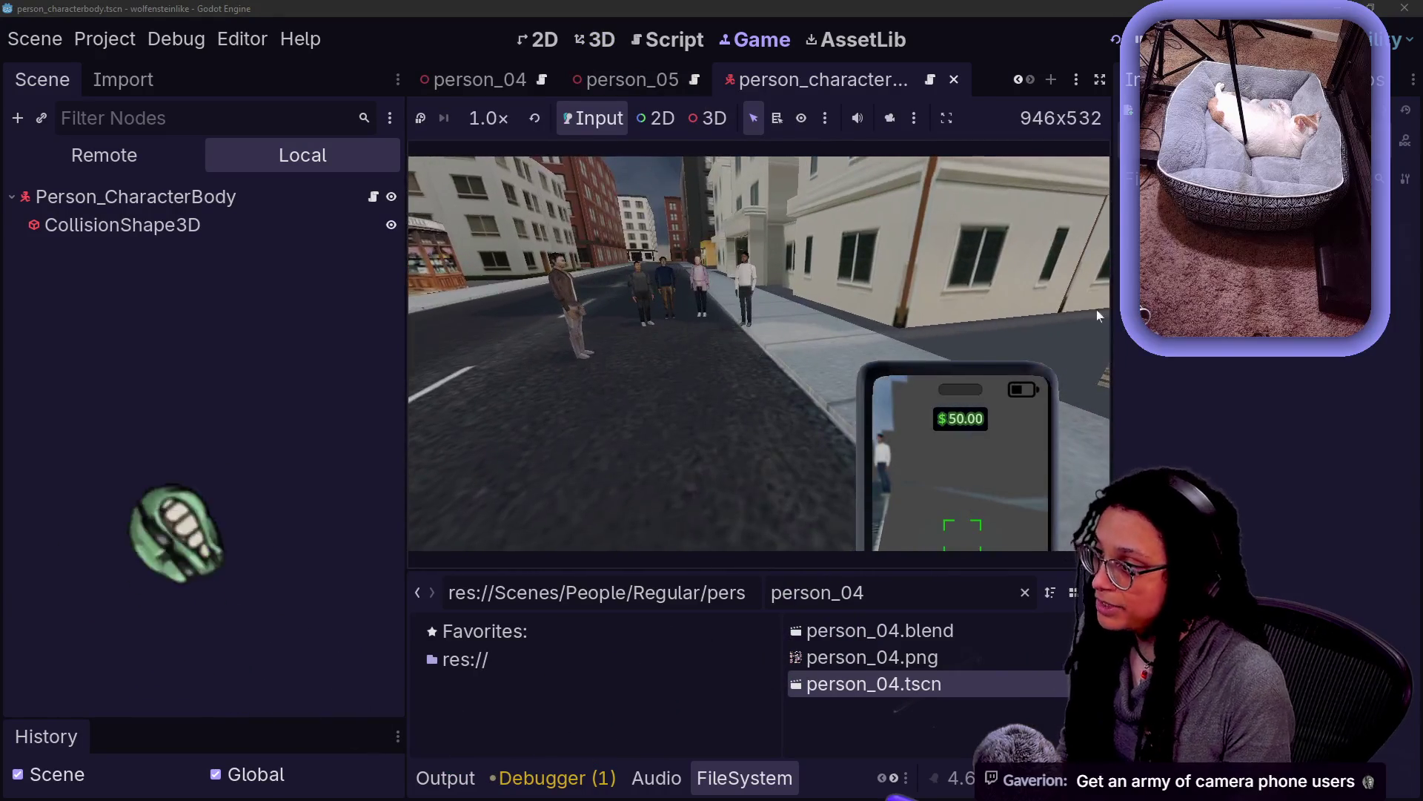
{"action": "key", "text": "ctrl+shift+F11"}
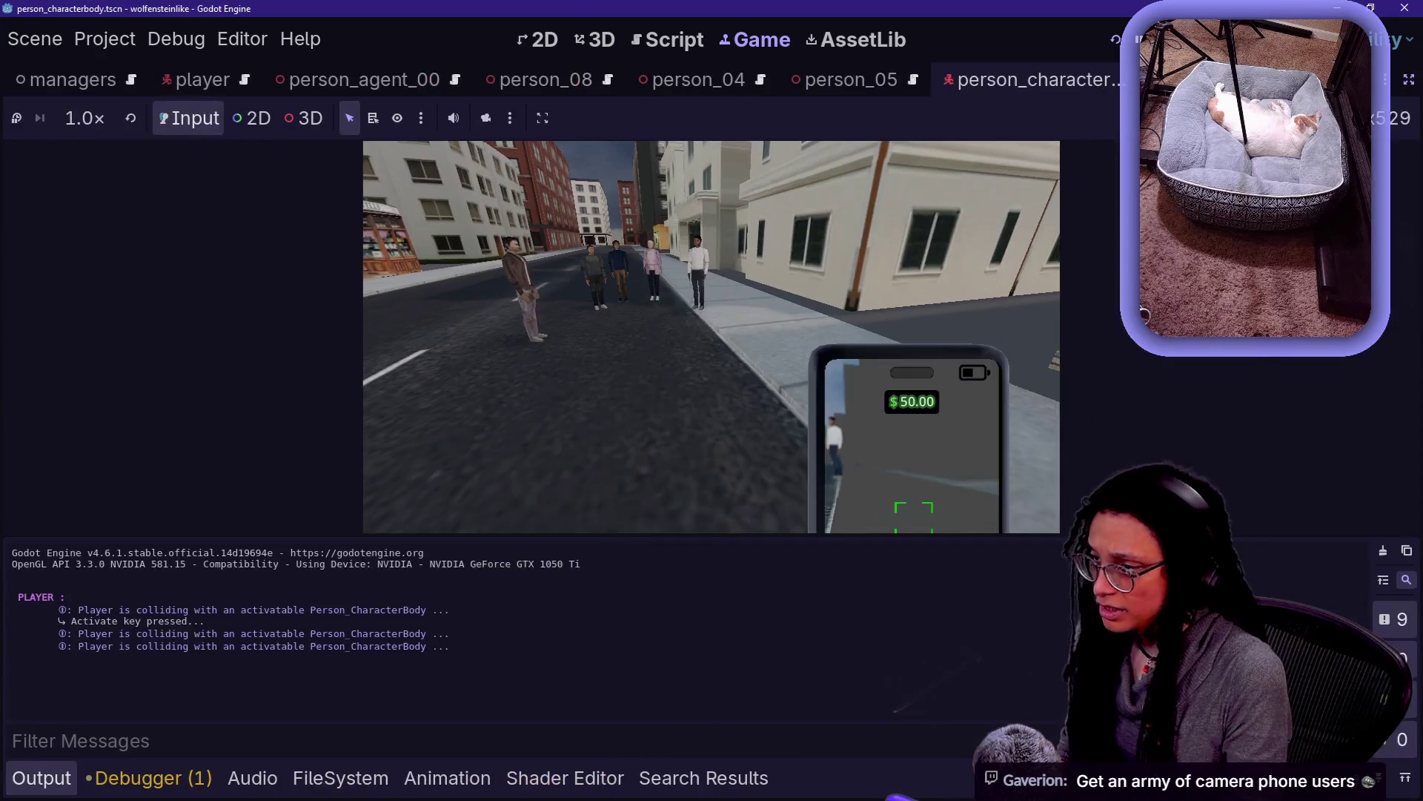
{"action": "key", "text": "ctrl+j"}
{"action": "key", "text": "w"}
{"action": "key", "text": "a"}
{"action": "key", "text": "d"}
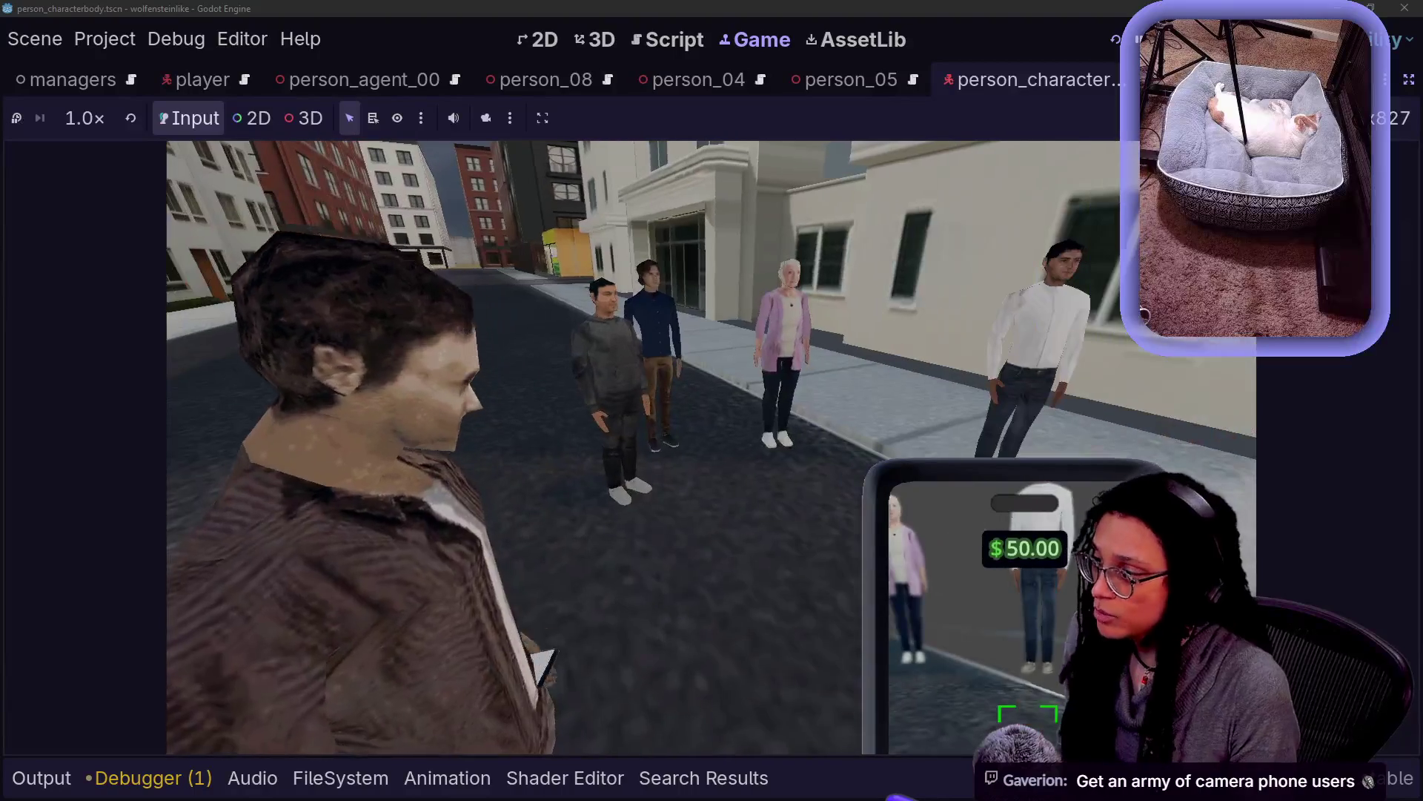
{"action": "key", "text": "w"}
{"action": "key", "text": "w"}
{"action": "key", "text": "w"}
{"action": "key", "text": "w"}
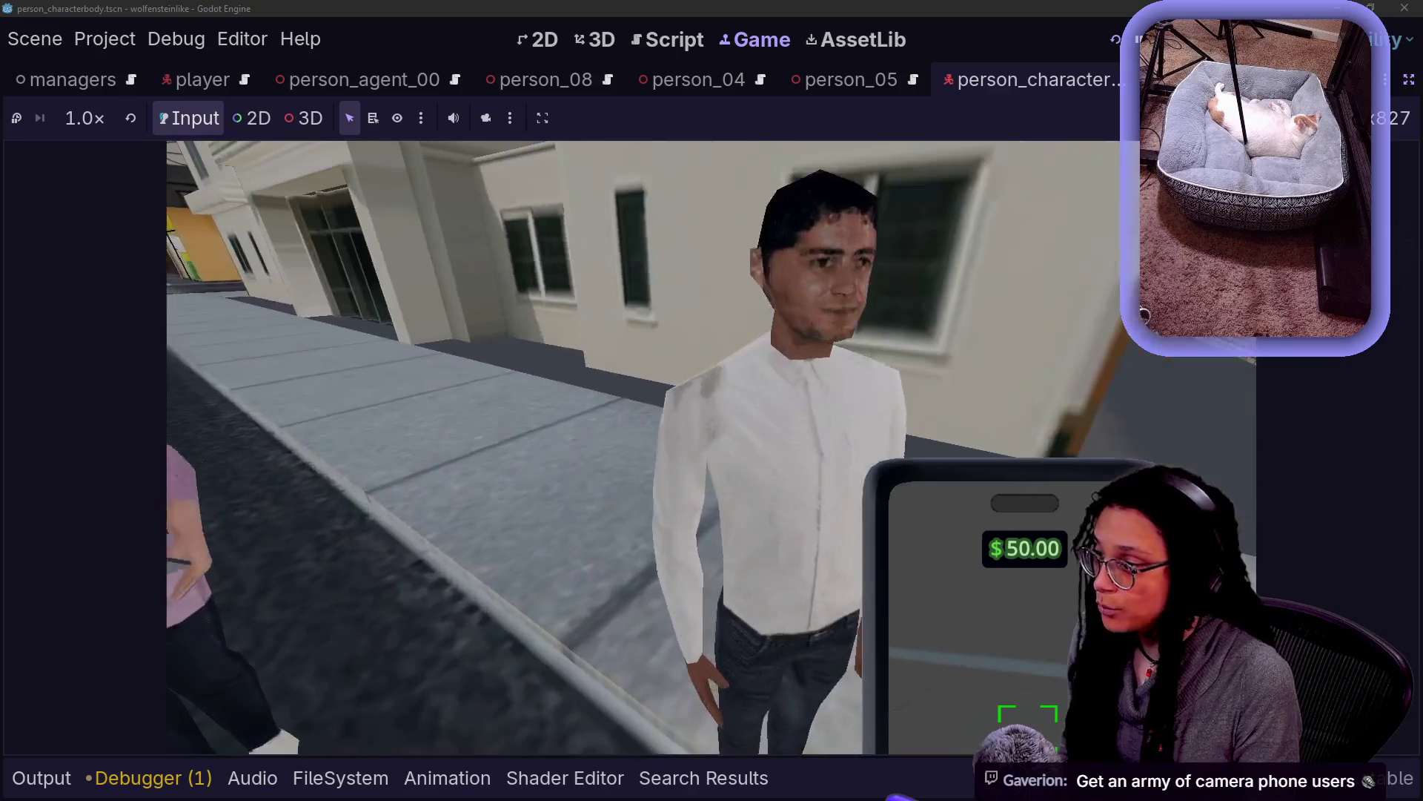
{"action": "key", "text": "w"}
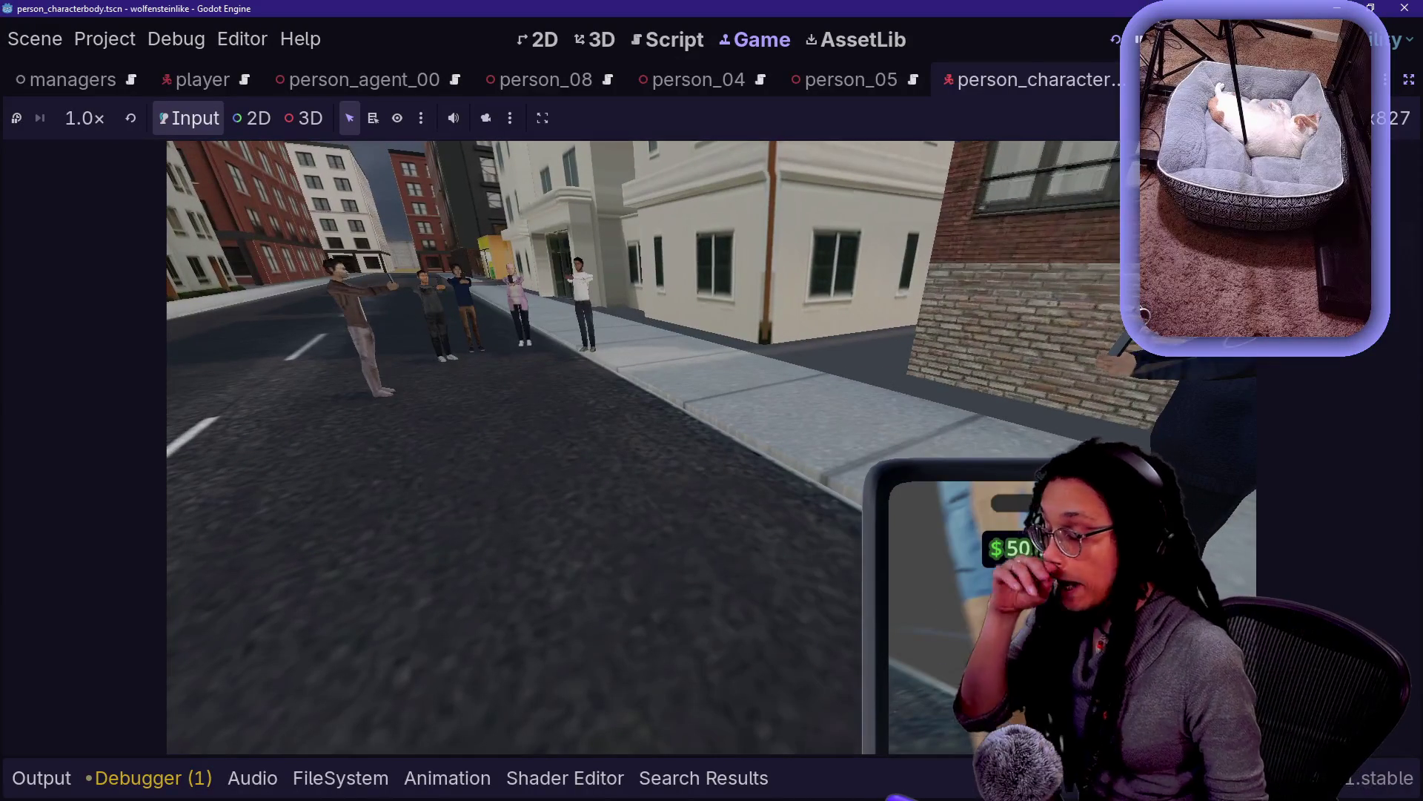
{"action": "key", "text": "F8"}
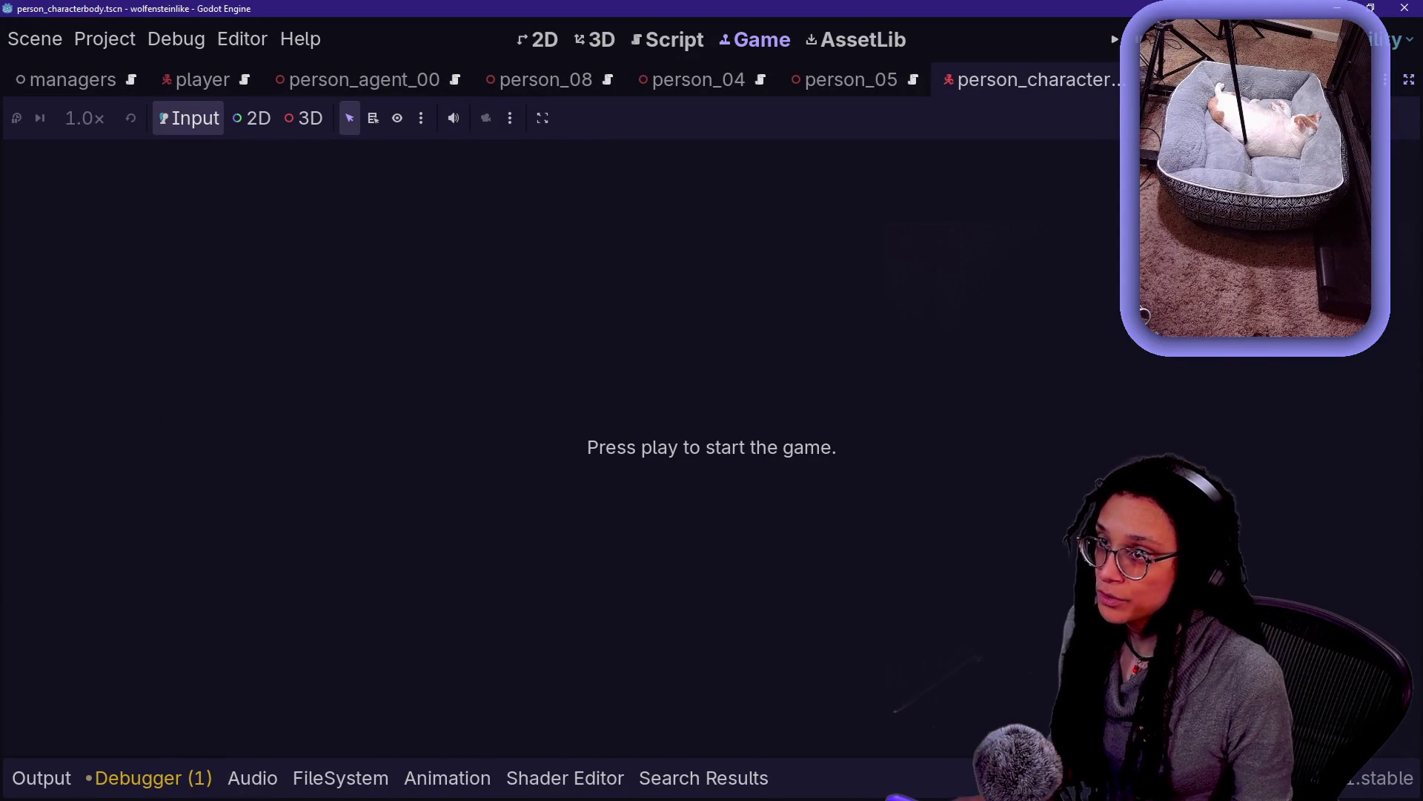
Bring the scene tree and inspector docks back alongside the Game view
{"action": "left_click", "coordinate": [1038, 109]}
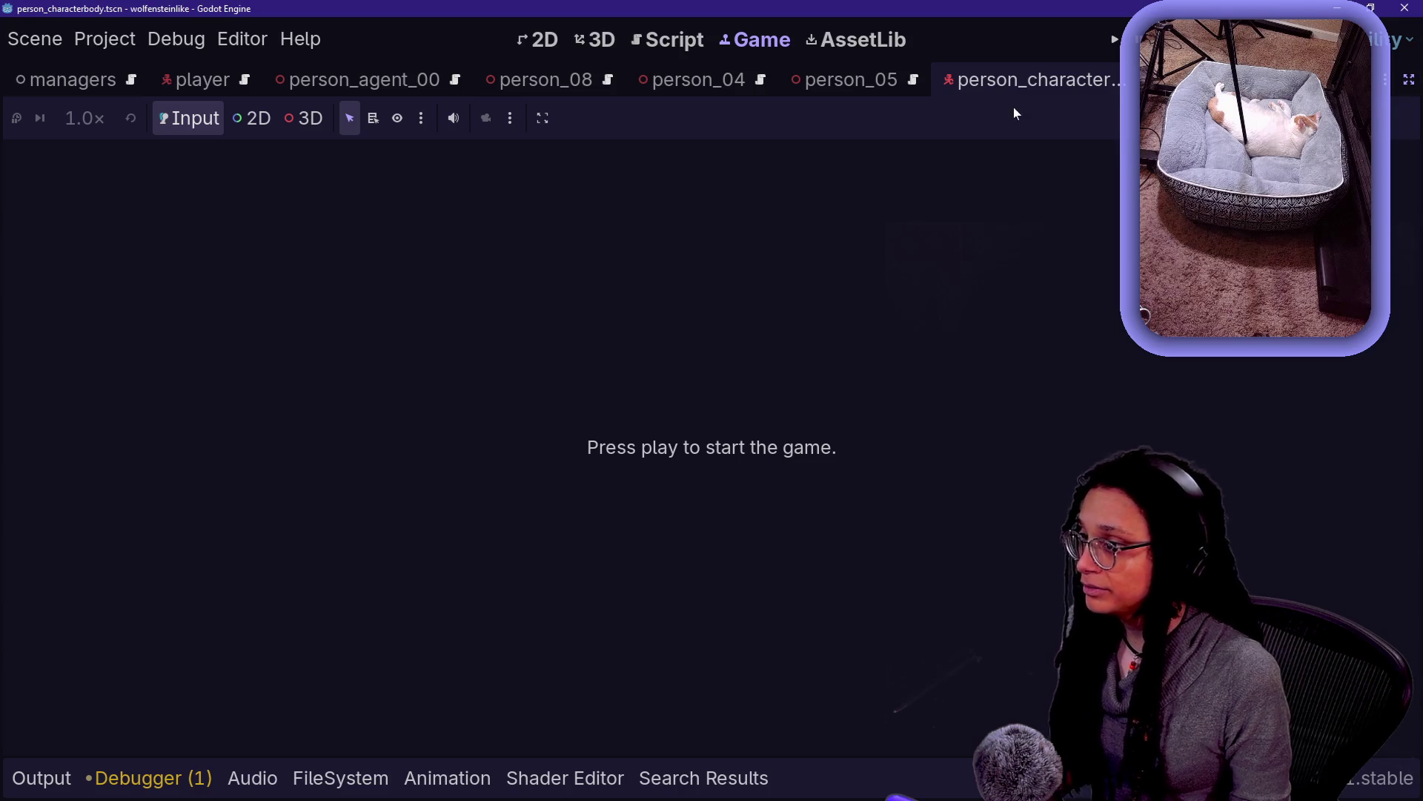
{"action": "left_click", "coordinate": [595, 44]}
{"action": "left_click", "coordinate": [756, 41]}
{"action": "left_click", "coordinate": [1385, 82]}
{"action": "left_click", "coordinate": [1408, 79]}
{"action": "left_click", "coordinate": [1409, 80]}
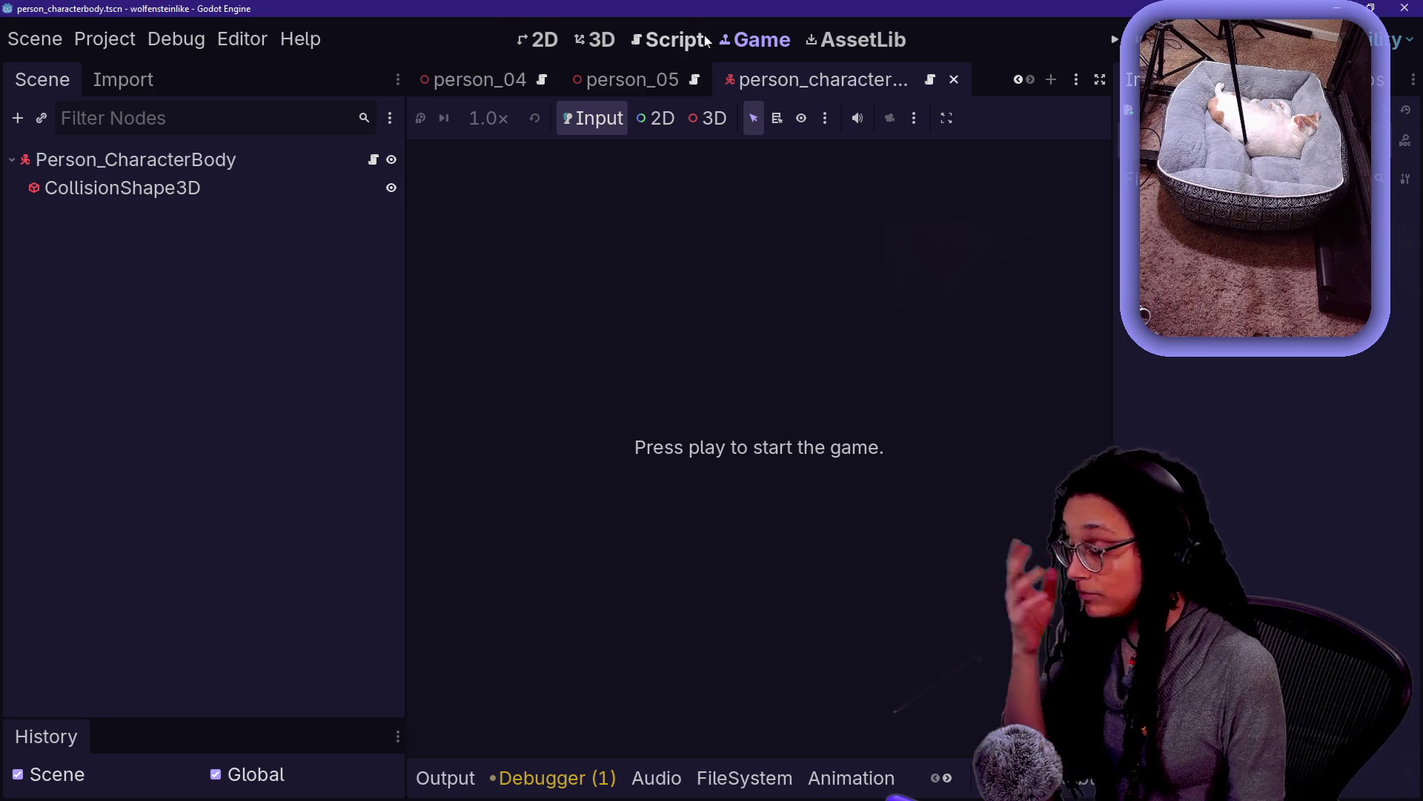
Switch to the person_05 scene in the 3D view and select its Person_AnimationTree node
{"action": "left_click", "coordinate": [618, 37]}
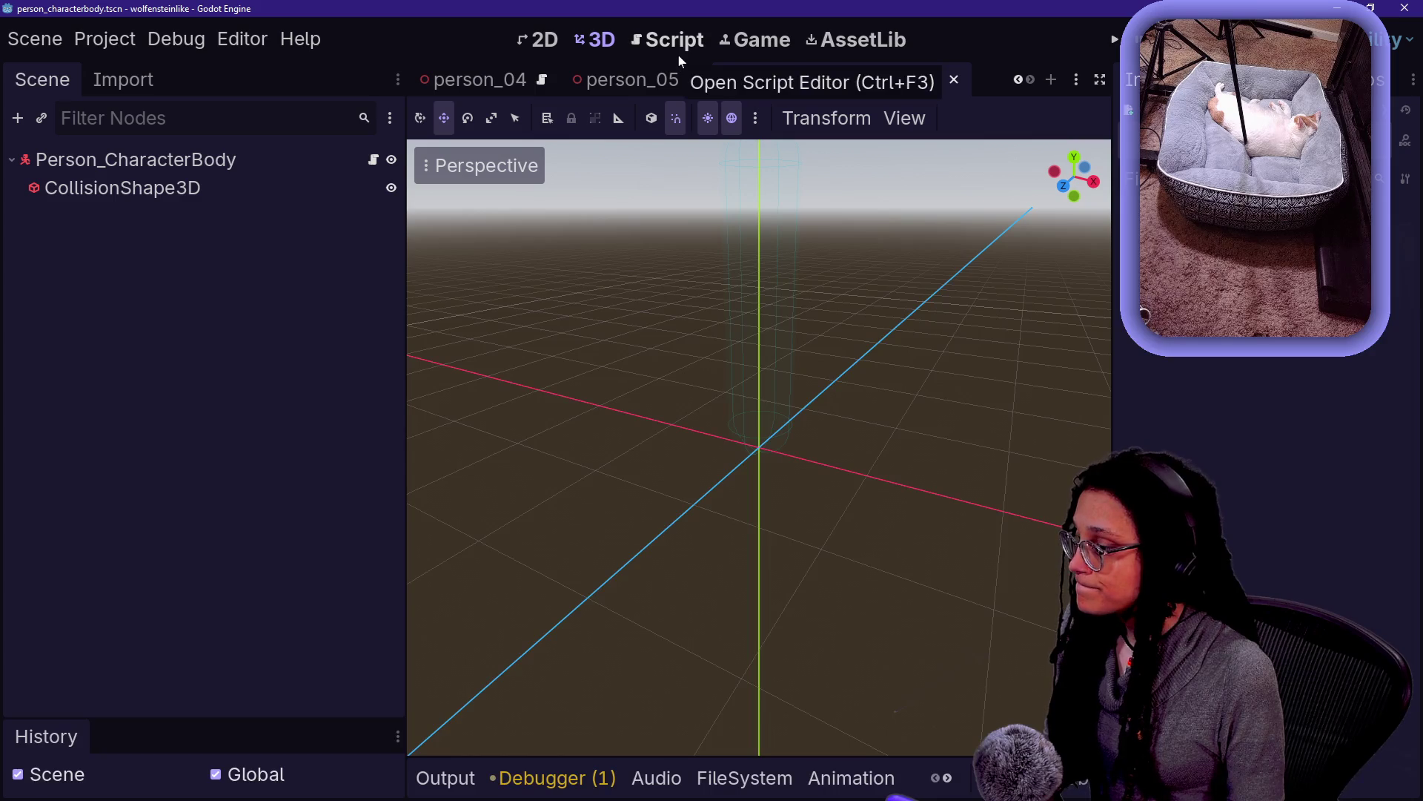
{"action": "key", "text": "ctrl+F4"}
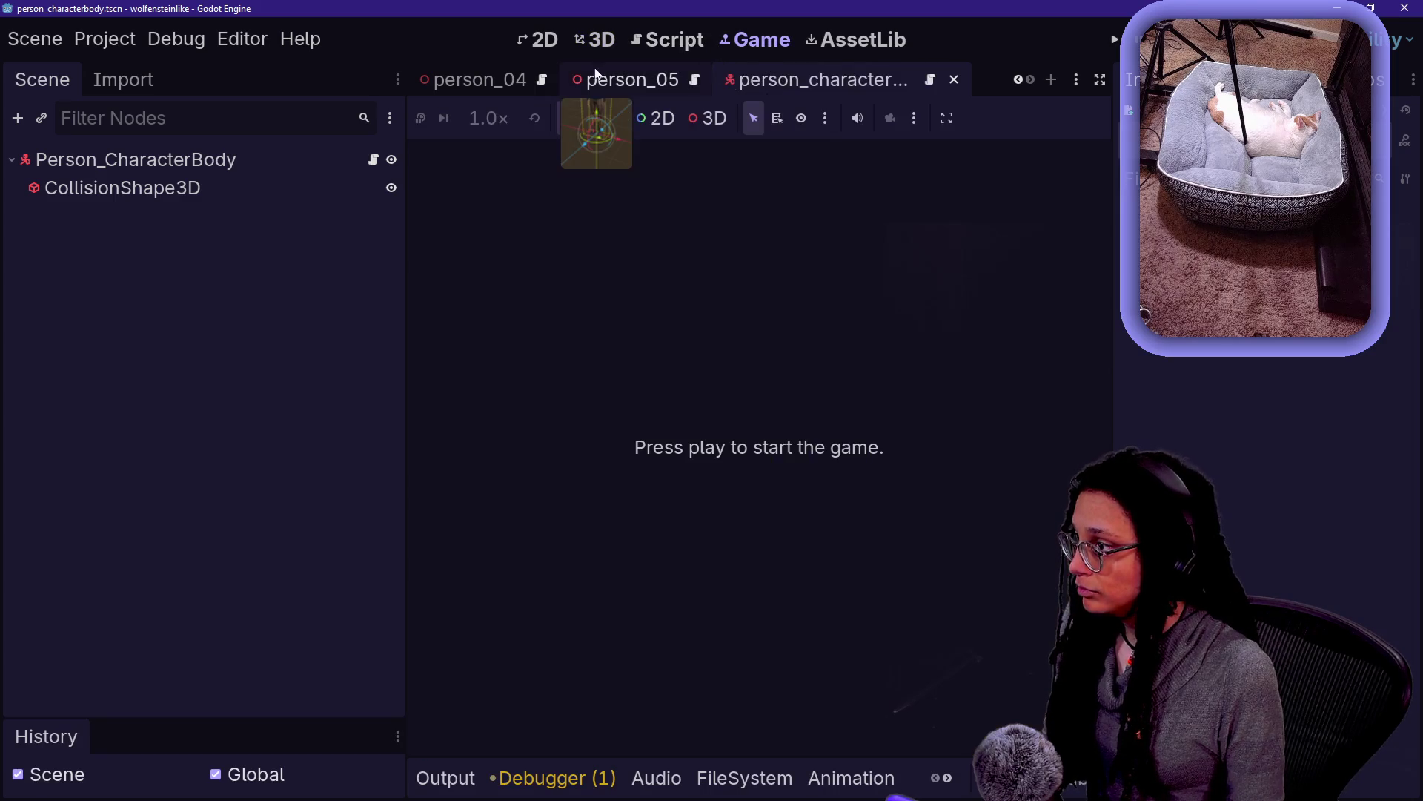
{"action": "left_click", "coordinate": [604, 74]}
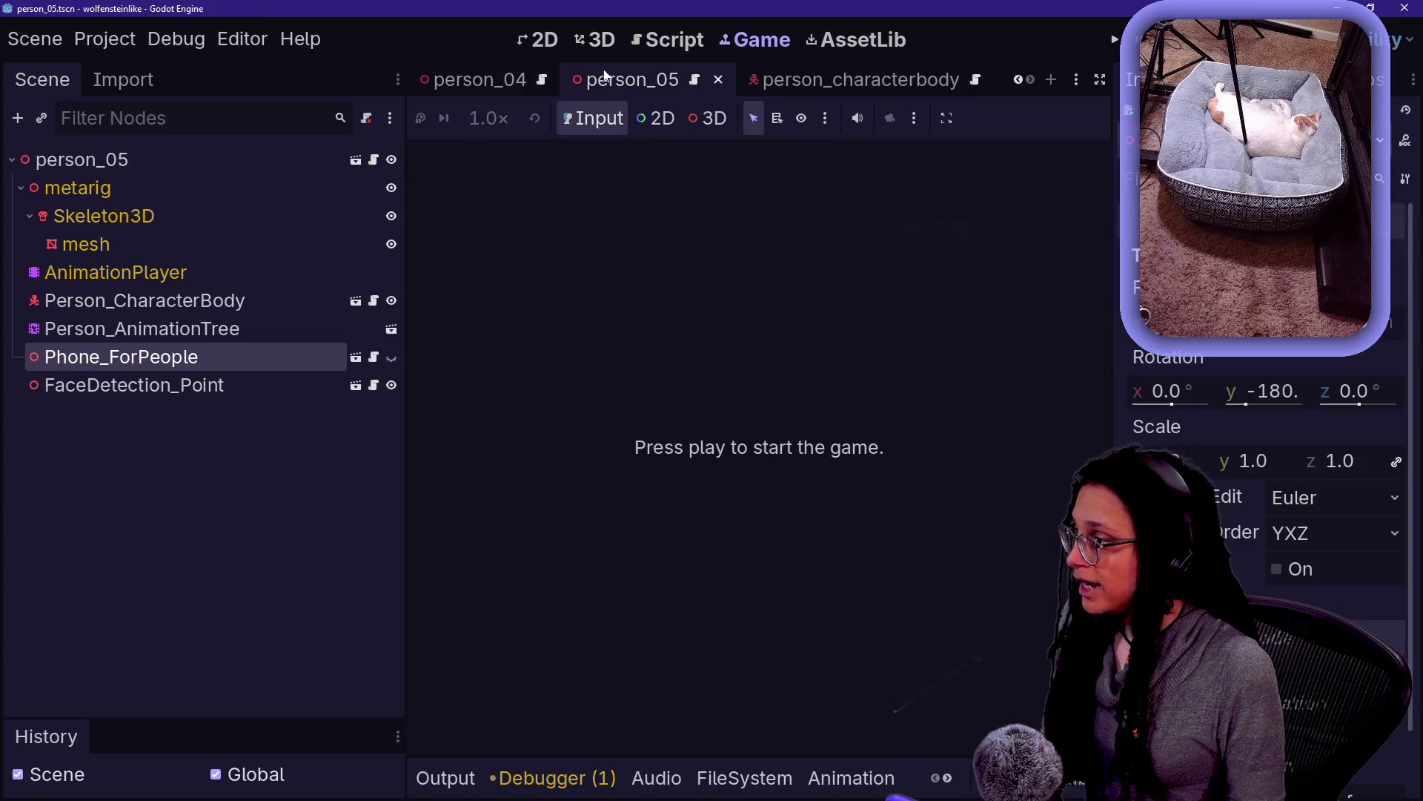
{"action": "left_click", "coordinate": [594, 47]}
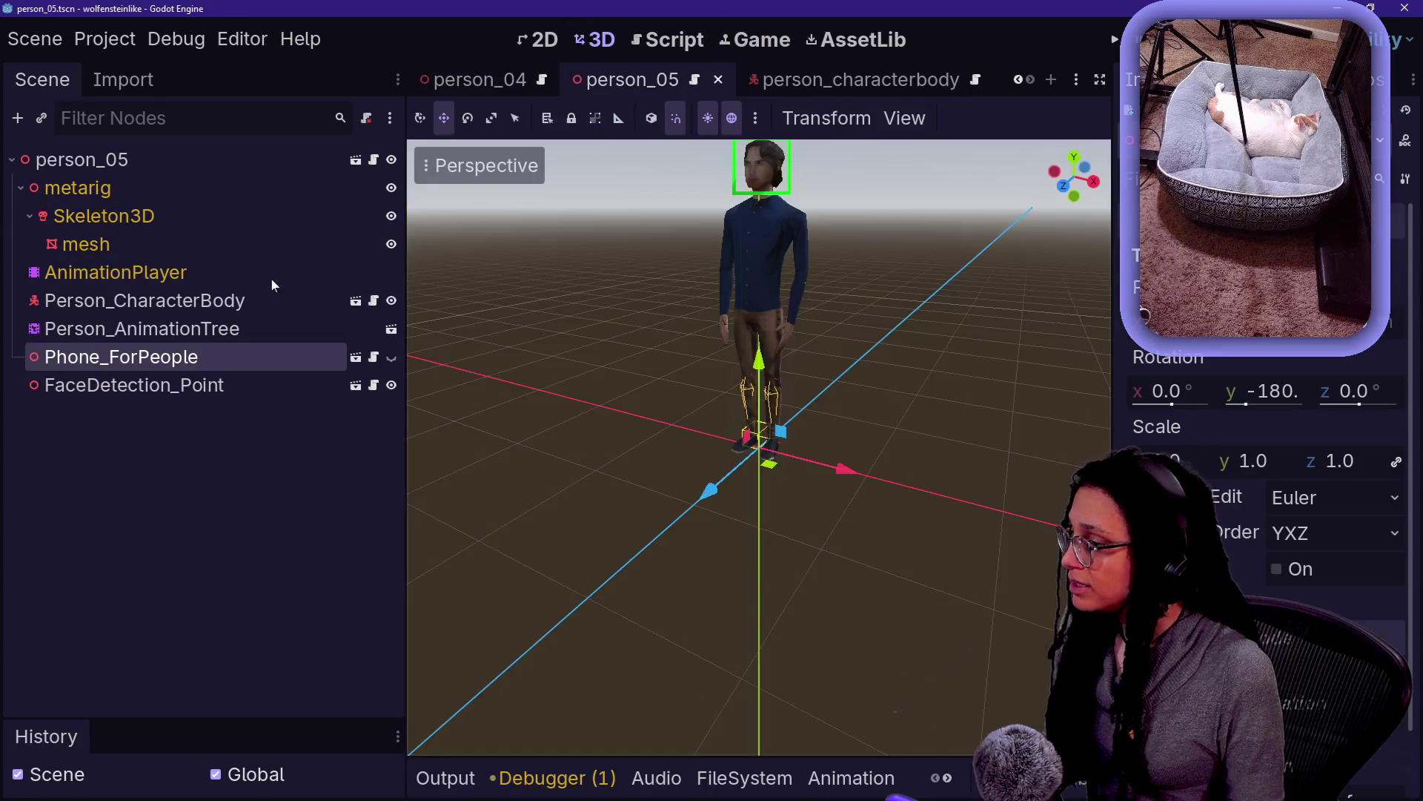
{"action": "left_click", "coordinate": [208, 329]}
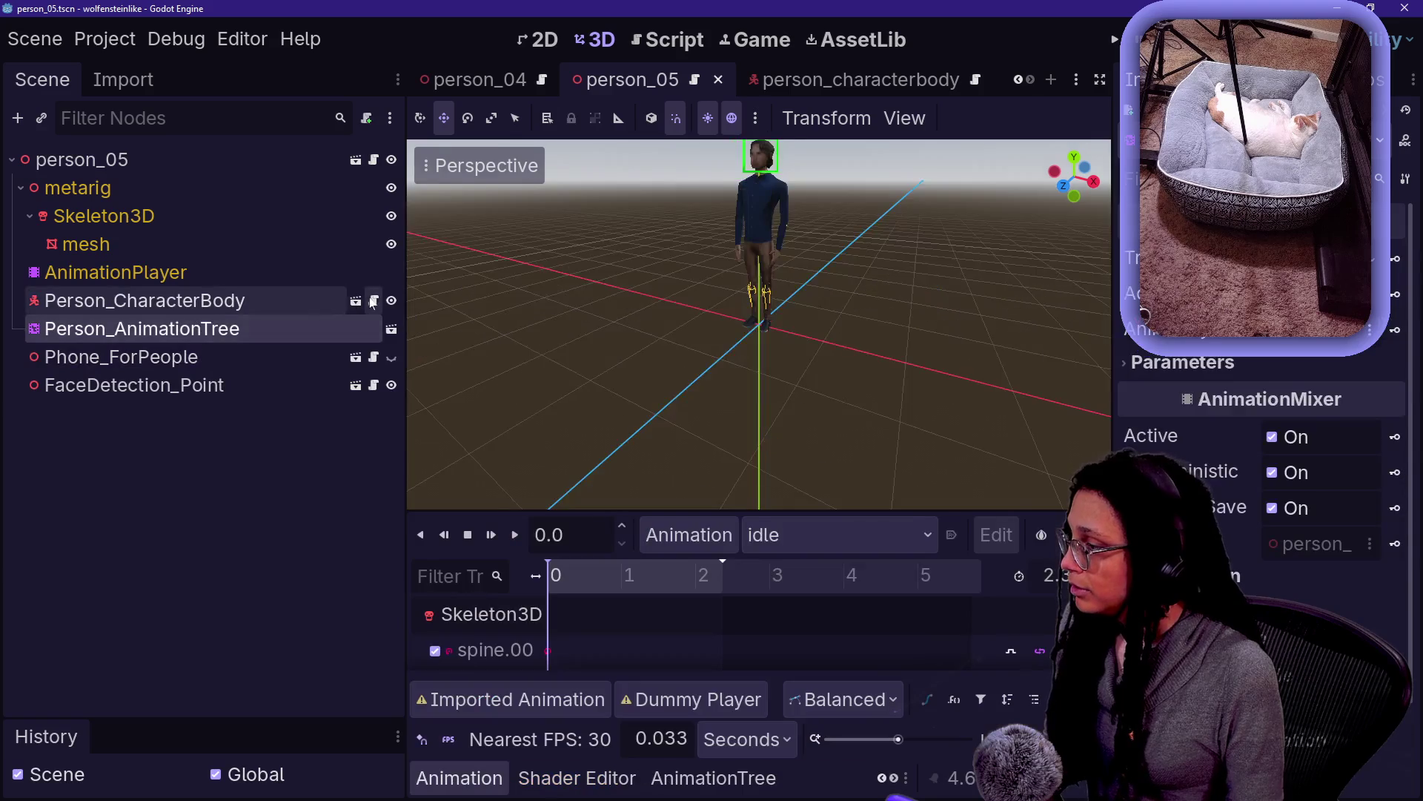
Open person_characterbody.gd full-size, with the docks hidden and the output panel collapsed
{"action": "left_click", "coordinate": [374, 300]}
{"action": "left_click", "coordinate": [739, 380]}
{"action": "key", "text": "ctrl+shift+F11"}
{"action": "key", "text": "alt+o"}
{"action": "key", "text": "alt+o"}
{"action": "scroll", "coordinate": [563, 422], "scroll_direction": "down", "scroll_amount": 3}
{"action": "scroll", "coordinate": [563, 422], "scroll_direction": "down", "scroll_amount": 5}
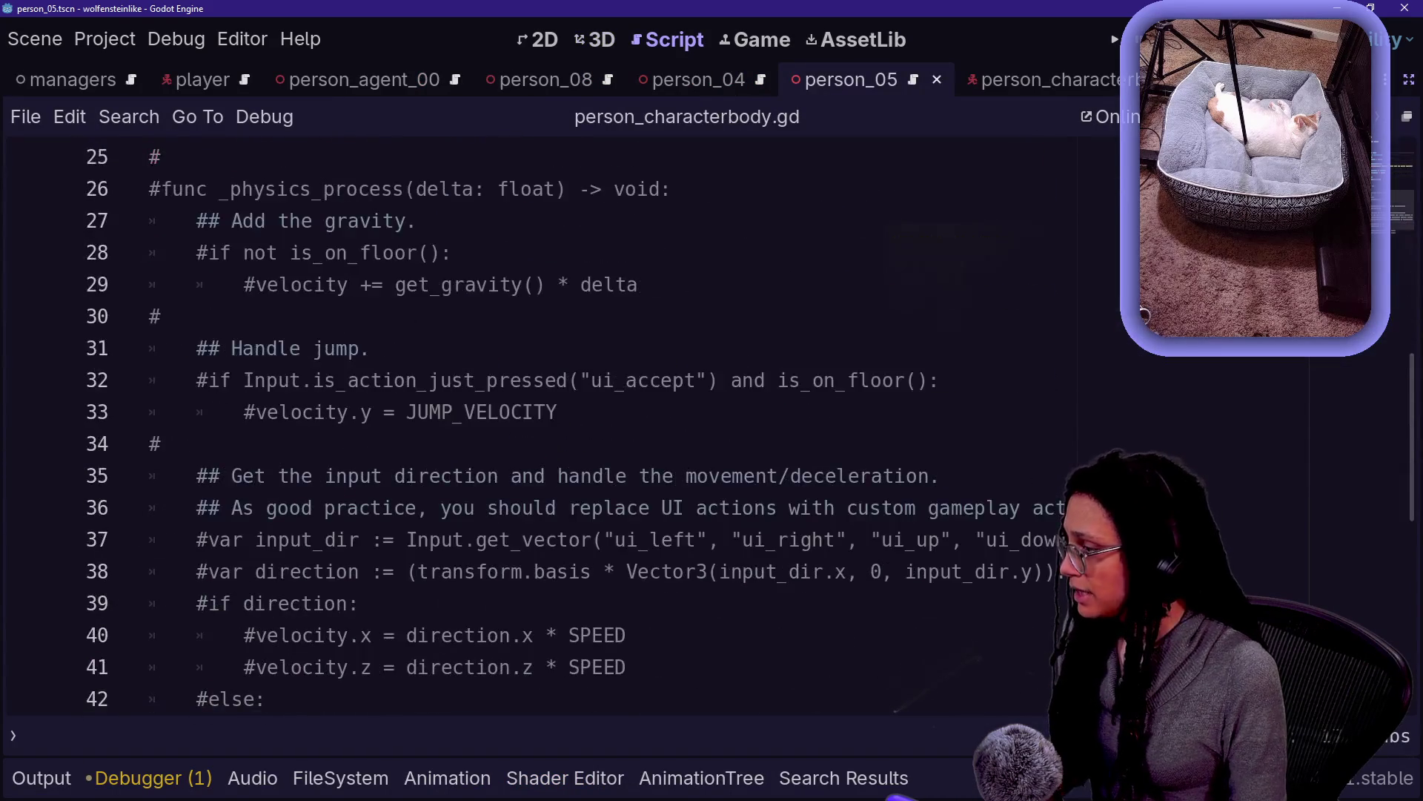
{"action": "scroll", "coordinate": [563, 423], "scroll_direction": "up", "scroll_amount": 2}
Uncomment the commented-out constants and _physics_process code with Ctrl+K
{"action": "mouse_move", "coordinate": [280, 248]}
{"action": "left_mouse_down"}
{"action": "mouse_move", "coordinate": [413, 410]}
{"action": "mouse_move", "coordinate": [438, 398]}
{"action": "left_mouse_up"}
{"action": "scroll", "coordinate": [563, 423], "scroll_direction": "down", "scroll_amount": 6}
{"action": "left_click", "coordinate": [394, 444]}
{"action": "scroll", "coordinate": [563, 422], "scroll_direction": "up", "scroll_amount": 7}
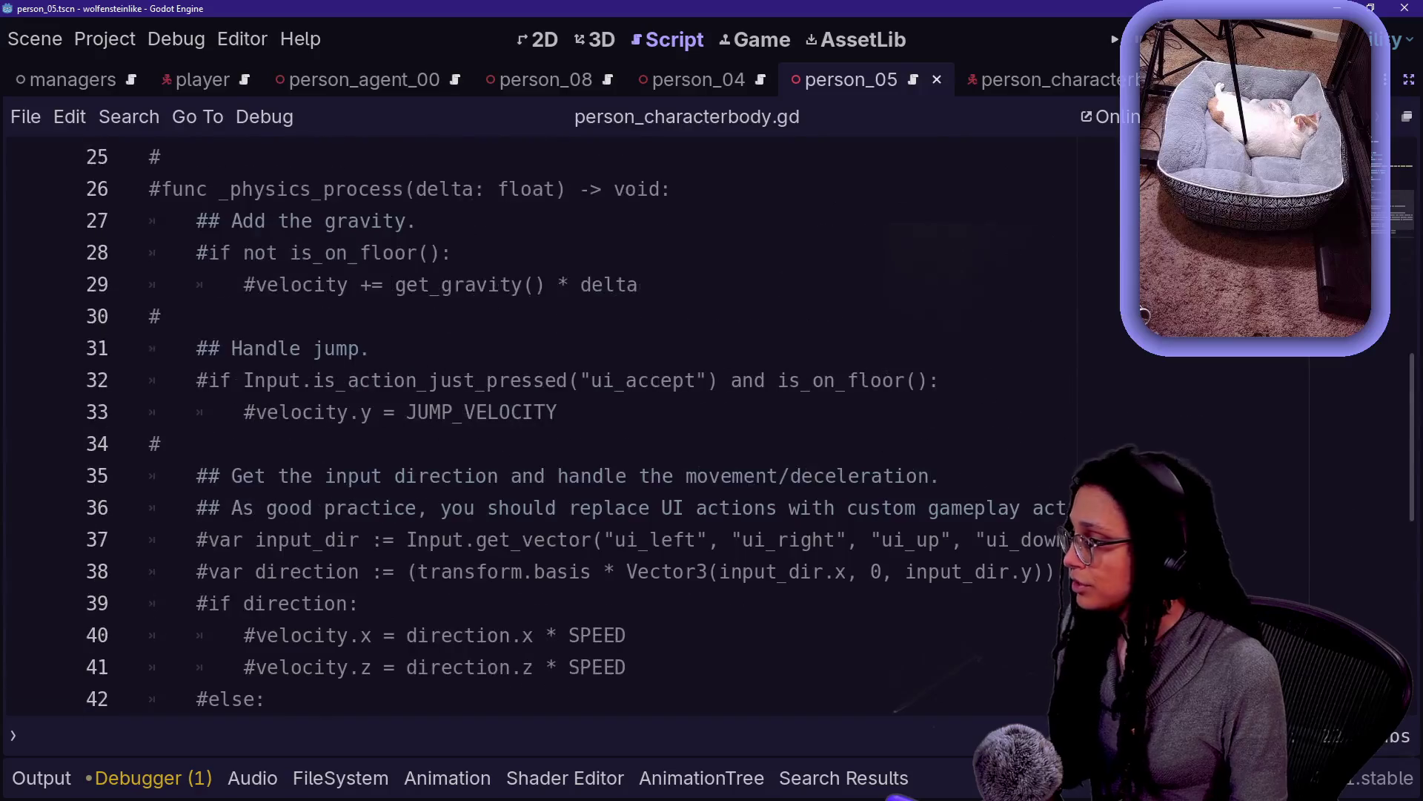
{"action": "left_click", "coordinate": [358, 349]}
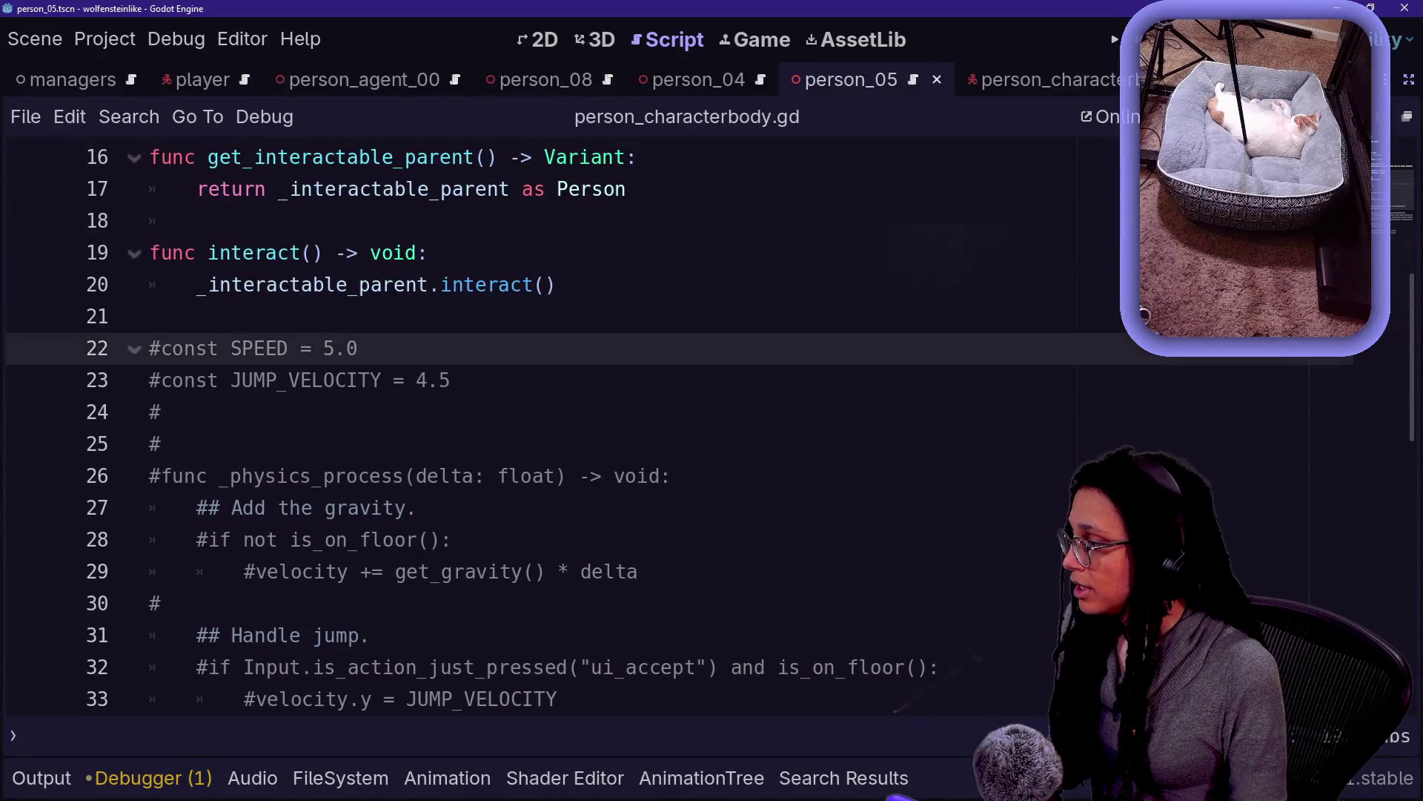
{"action": "scroll", "coordinate": [564, 423], "scroll_direction": "down", "scroll_amount": 10}
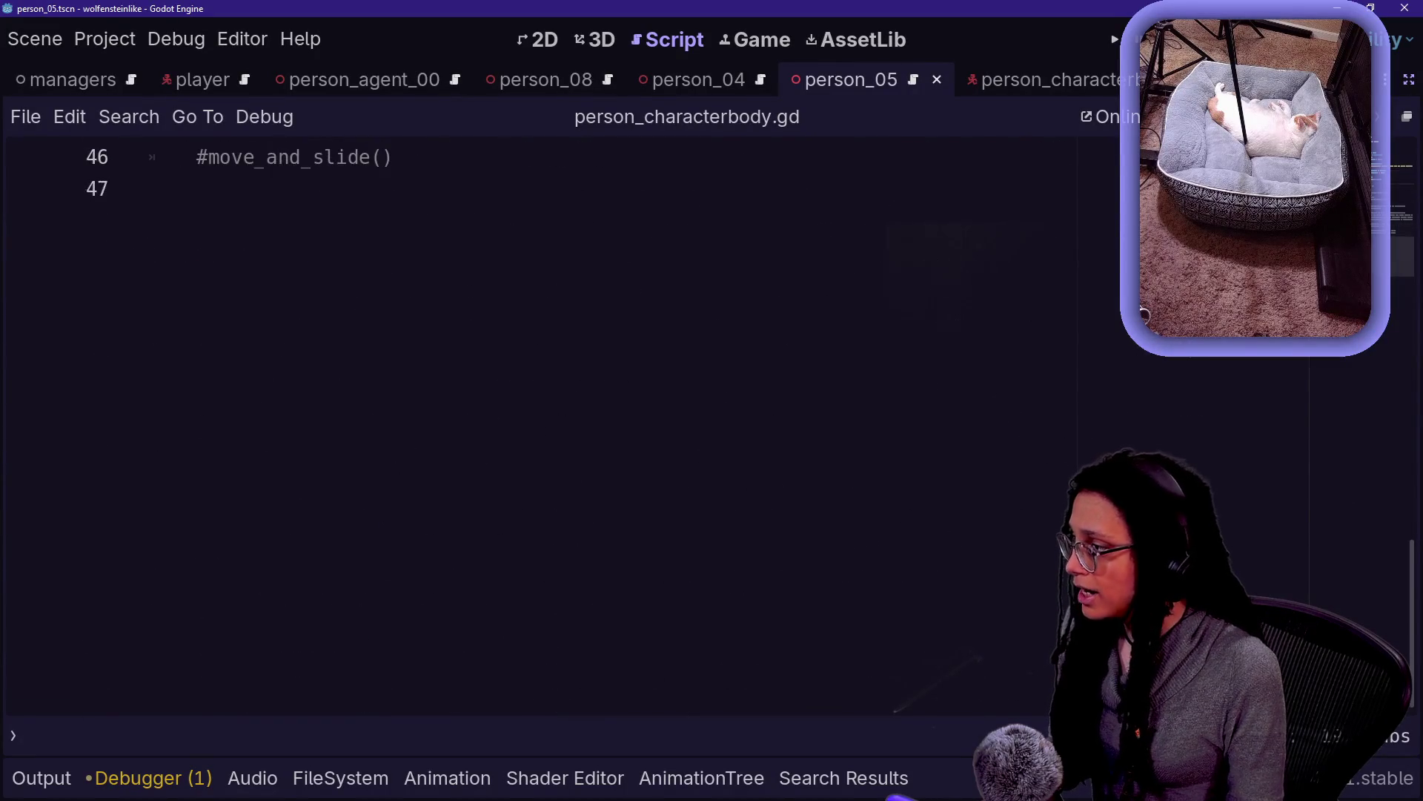
{"action": "triple_click", "coordinate": [296, 157]}
{"action": "key", "text": "ctrl+k"}
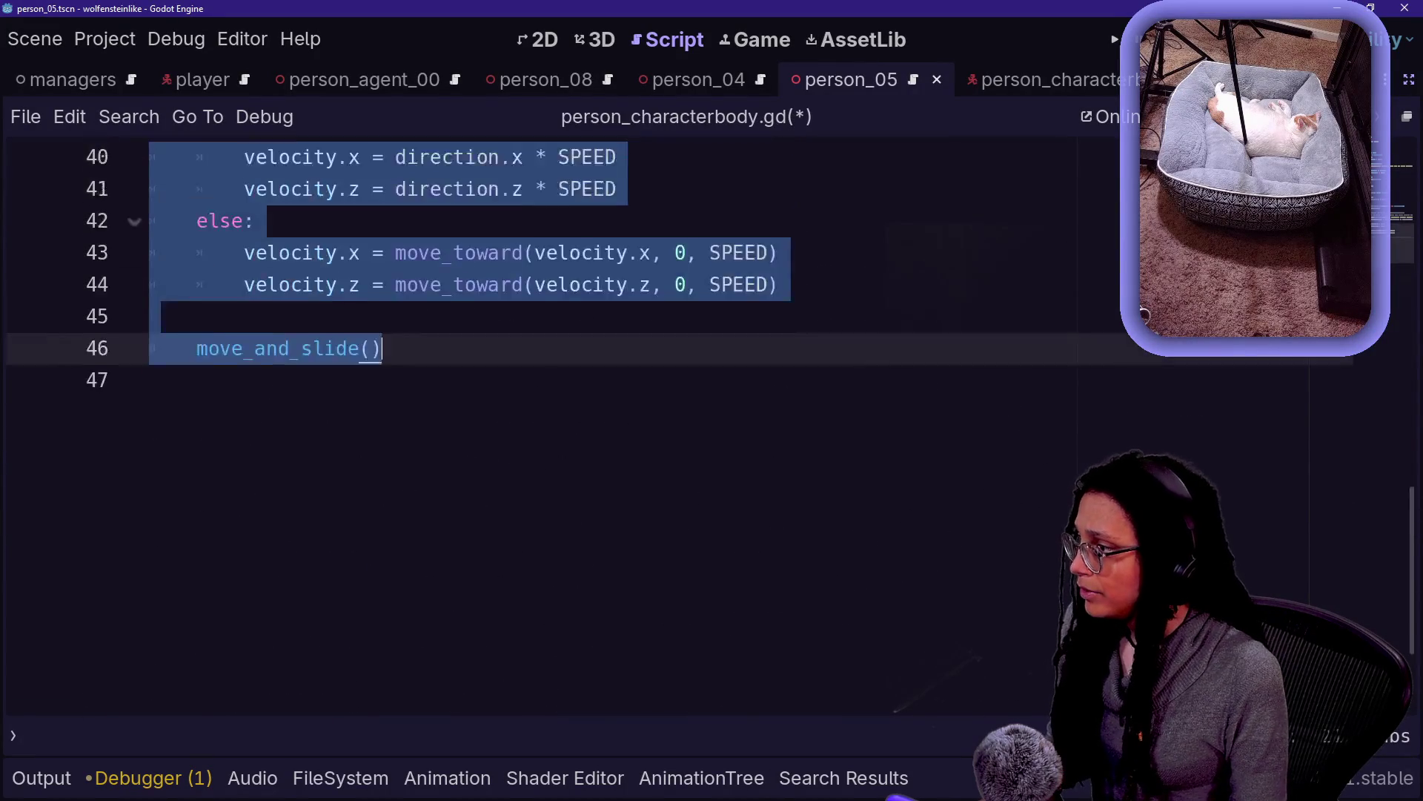
{"action": "left_click", "coordinate": [465, 317]}
Delete the jump and input-direction lines, leaving gravity and move_and_slide(), and save the script
{"action": "mouse_move", "coordinate": [209, 348]}
{"action": "left_mouse_down"}
{"action": "mouse_move", "coordinate": [346, 412]}
{"action": "mouse_move", "coordinate": [616, 348]}
{"action": "left_mouse_up"}
{"action": "left_click", "coordinate": [428, 380]}
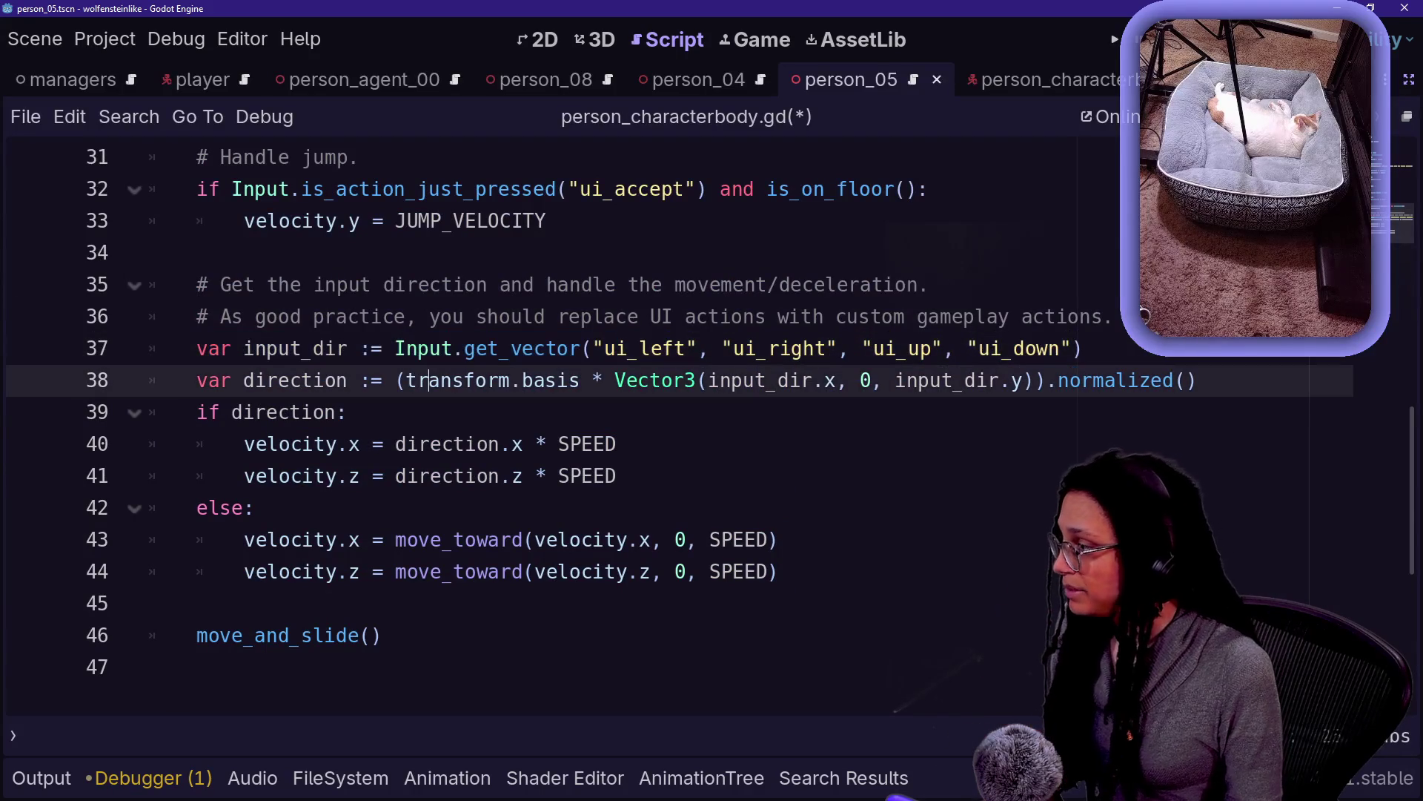
{"action": "scroll", "coordinate": [475, 223], "scroll_direction": "up", "scroll_amount": 2}
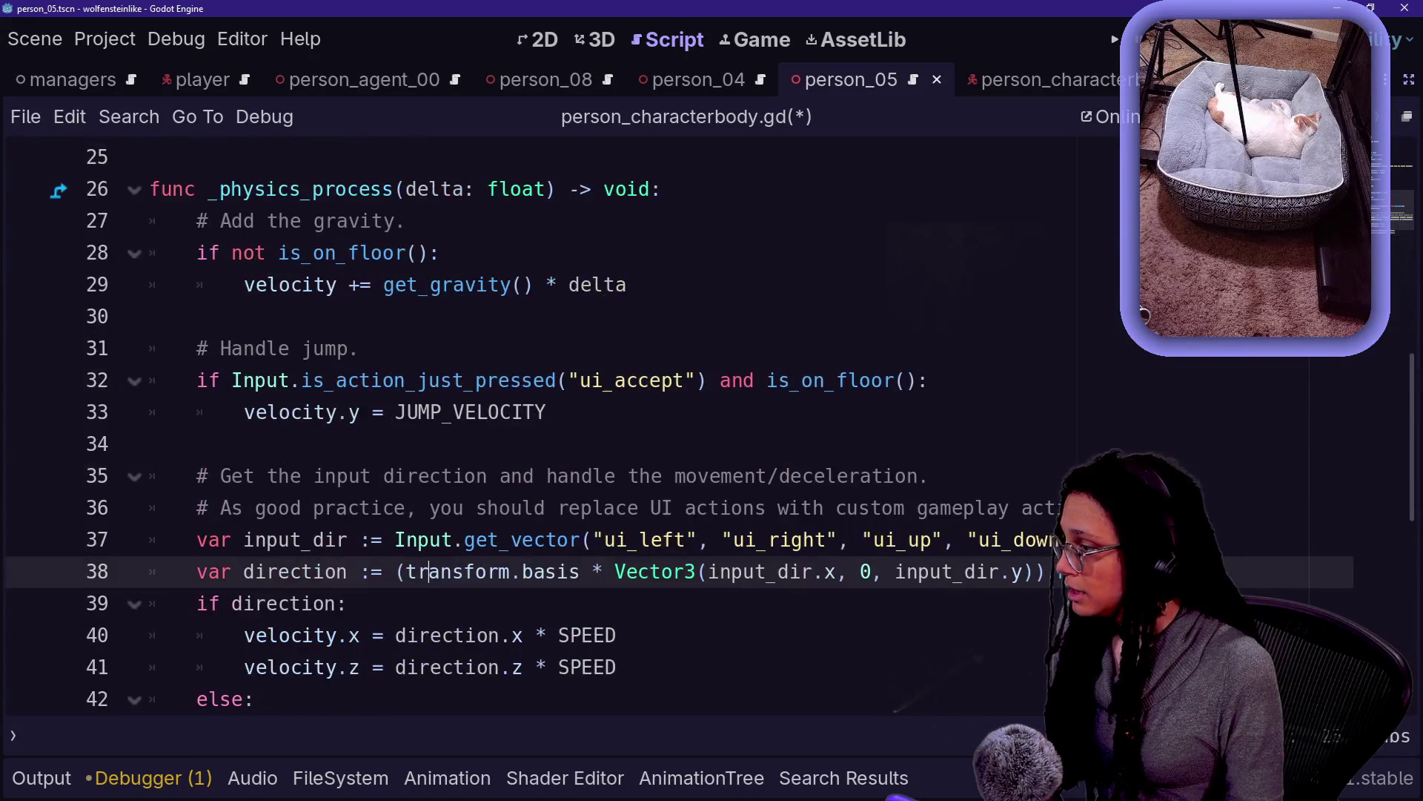
{"action": "mouse_move", "coordinate": [152, 317]}
{"action": "left_mouse_down"}
{"action": "mouse_move", "coordinate": [1052, 511]}
{"action": "mouse_move", "coordinate": [152, 602]}
{"action": "left_mouse_up"}
{"action": "scroll", "coordinate": [1052, 511], "scroll_direction": "down", "scroll_amount": 2}
{"action": "key", "text": "BackSpace"}
{"action": "scroll", "coordinate": [518, 408], "scroll_direction": "up", "scroll_amount": 4}
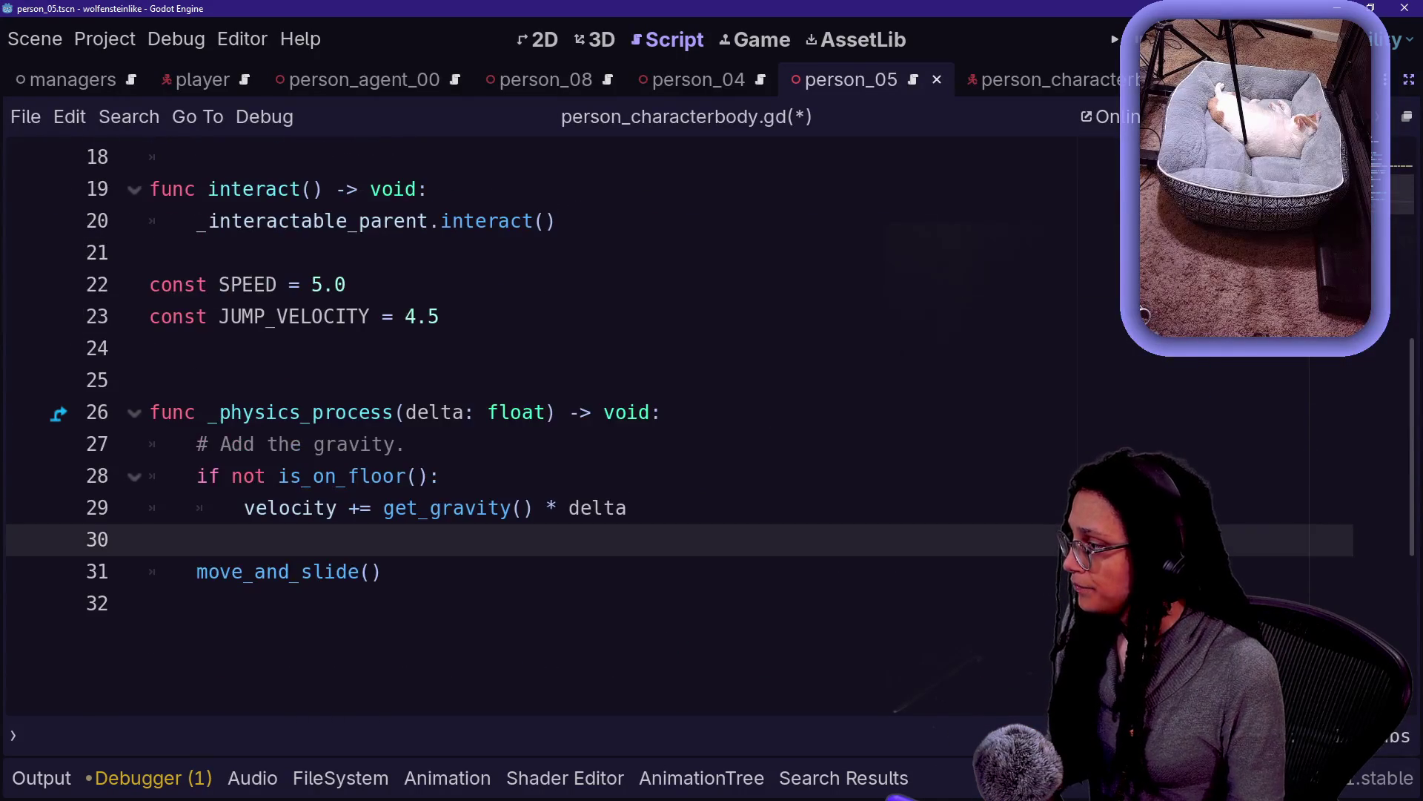
{"action": "key", "text": "ctrl+s"}
{"action": "scroll", "coordinate": [519, 408], "scroll_direction": "up", "scroll_amount": 3}
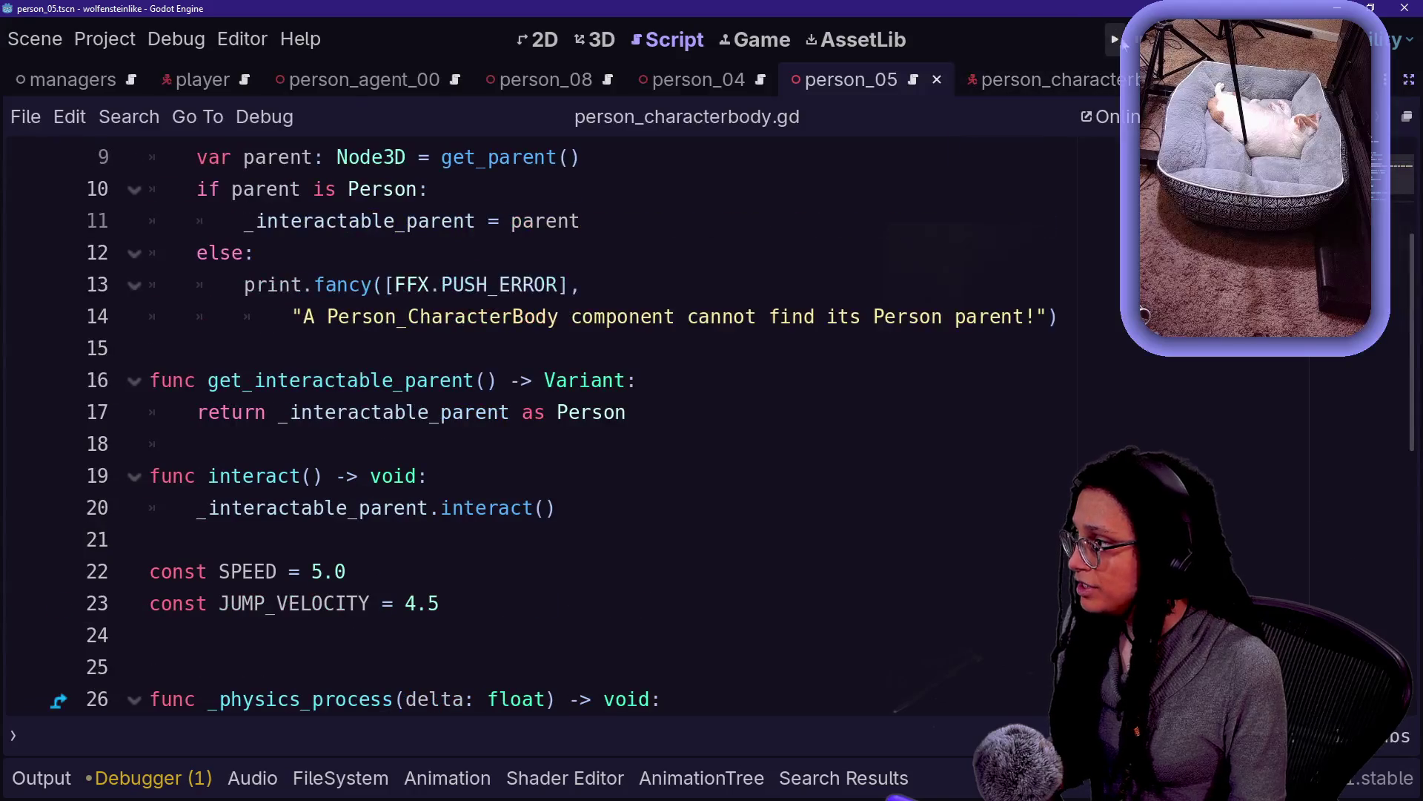
{"action": "left_click", "coordinate": [1118, 40]}
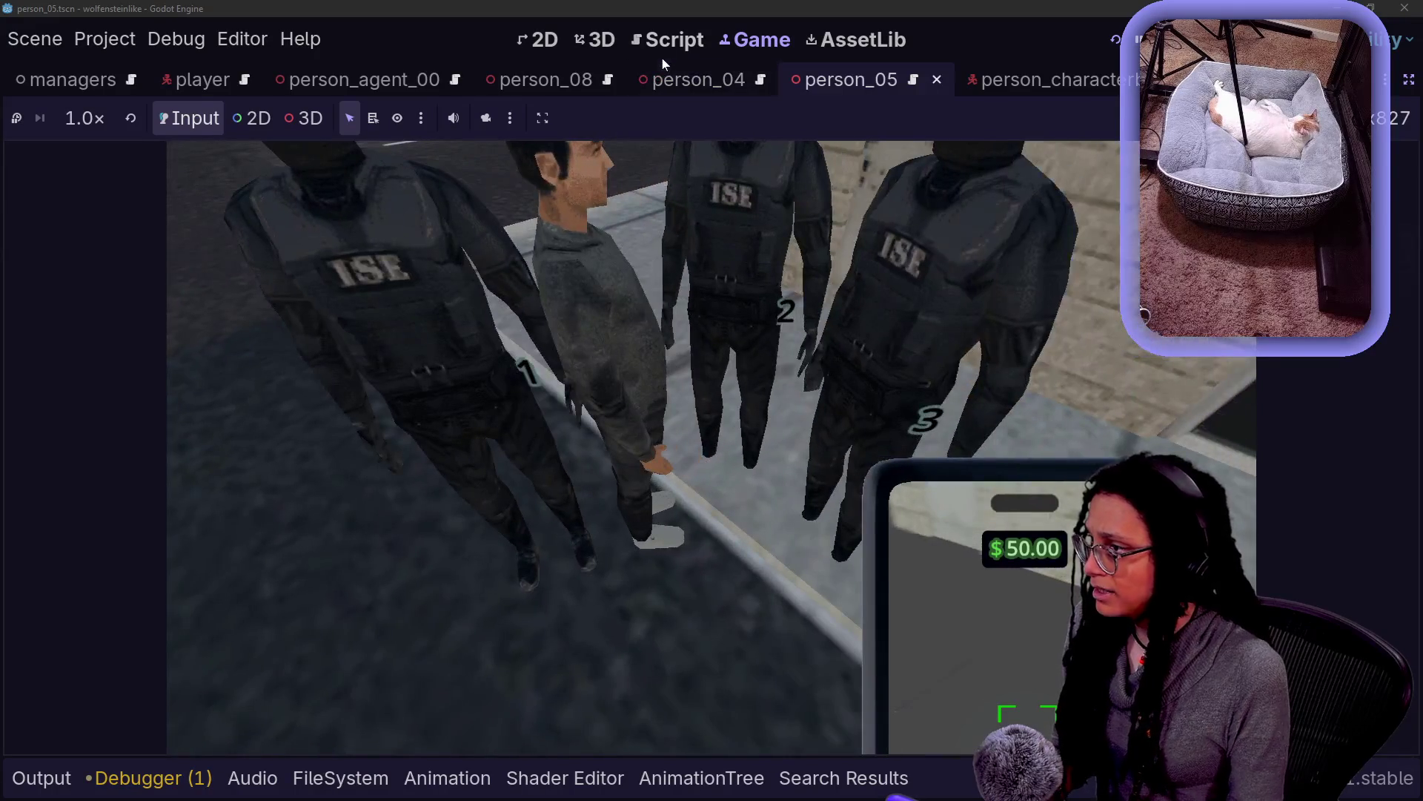
{"action": "left_click", "coordinate": [667, 40]}
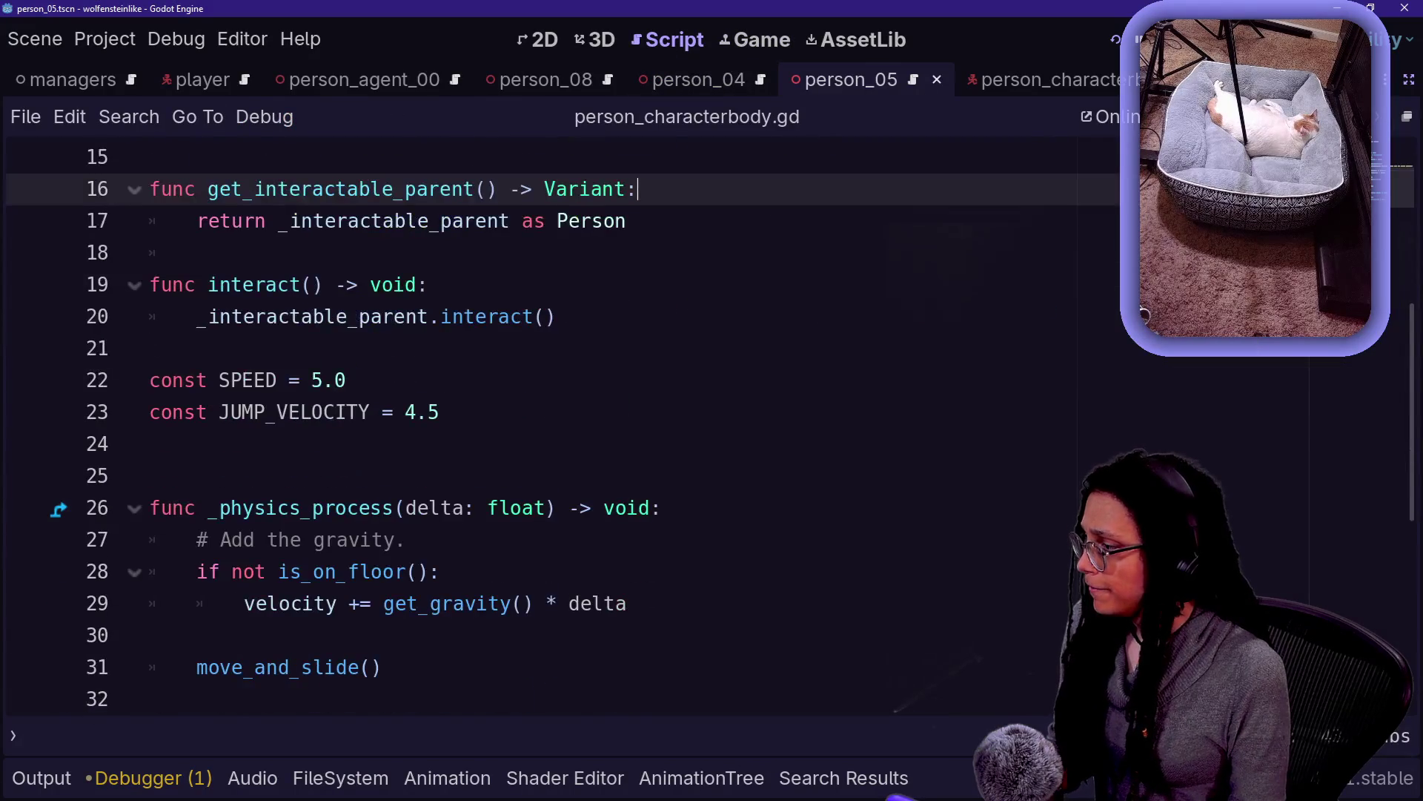
Comment out lines 21–31, from the constants through move_and_slide, then run and stop the game
{"action": "left_click_drag", "start_coordinate": [150, 348], "coordinate": [558, 602]}
{"action": "scroll", "coordinate": [558, 603], "scroll_direction": "down", "scroll_amount": 2}
{"action": "key", "text": "shift+Down"}
{"action": "key", "text": "shift+Down"}
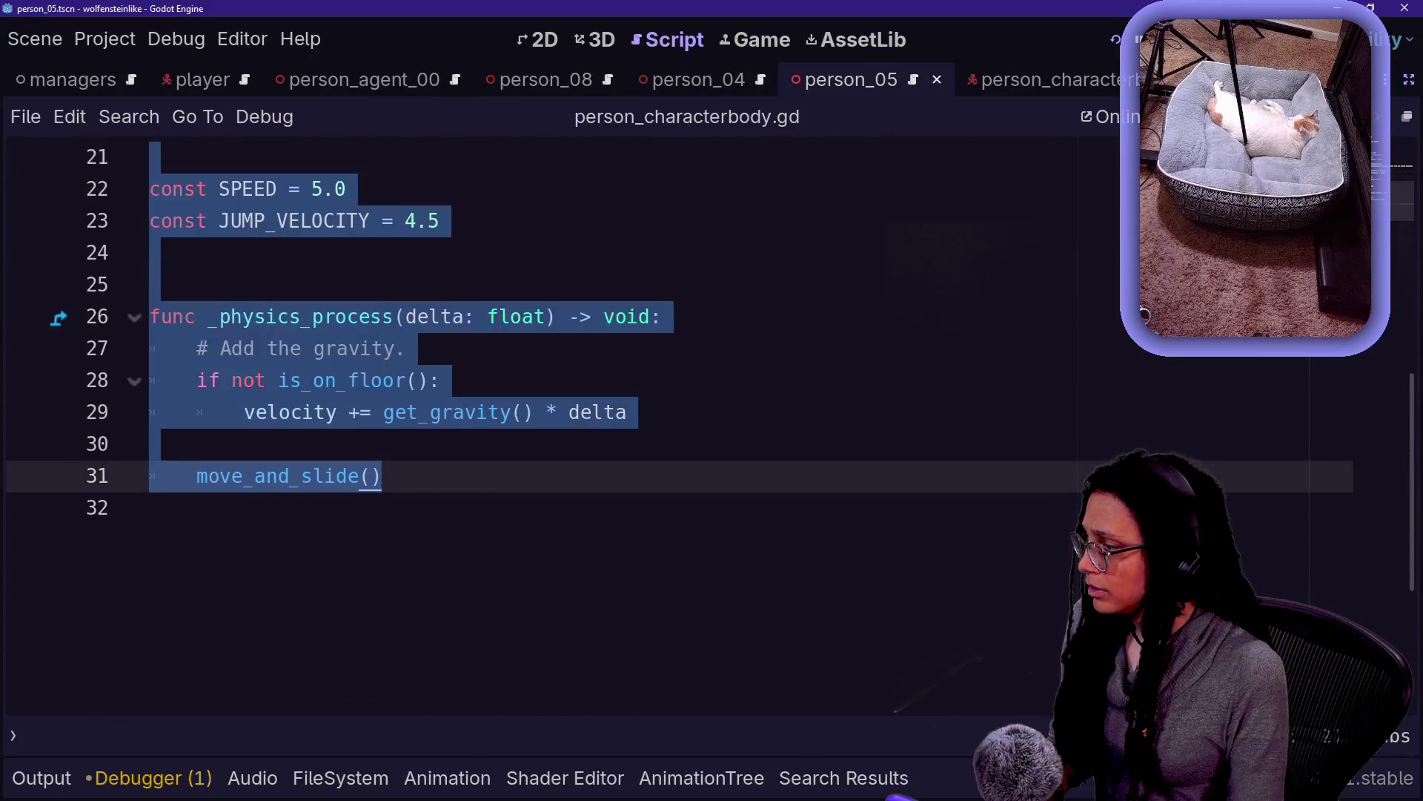
{"action": "key", "text": "ctrl+k"}
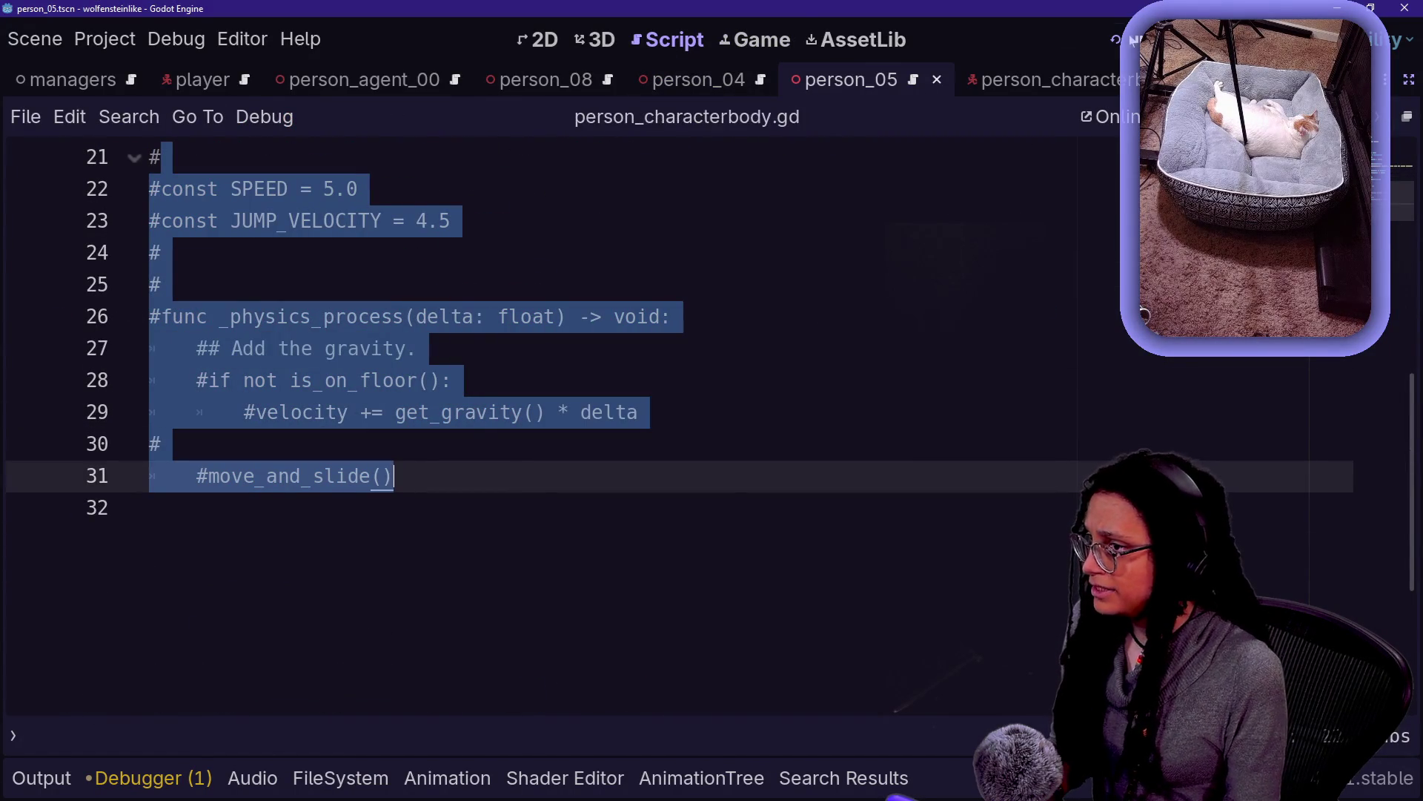
{"action": "key", "text": "F5"}
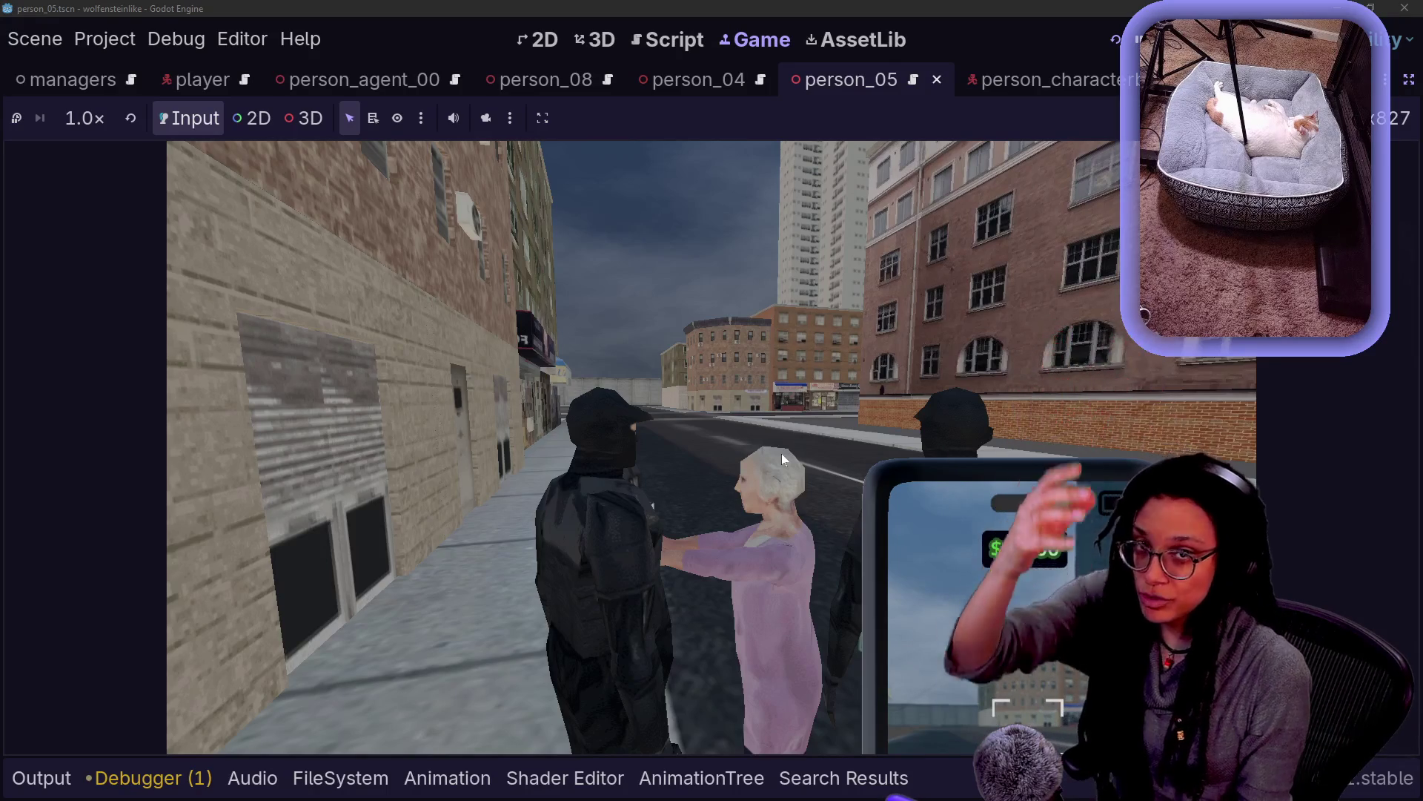
{"action": "key", "text": "F8"}
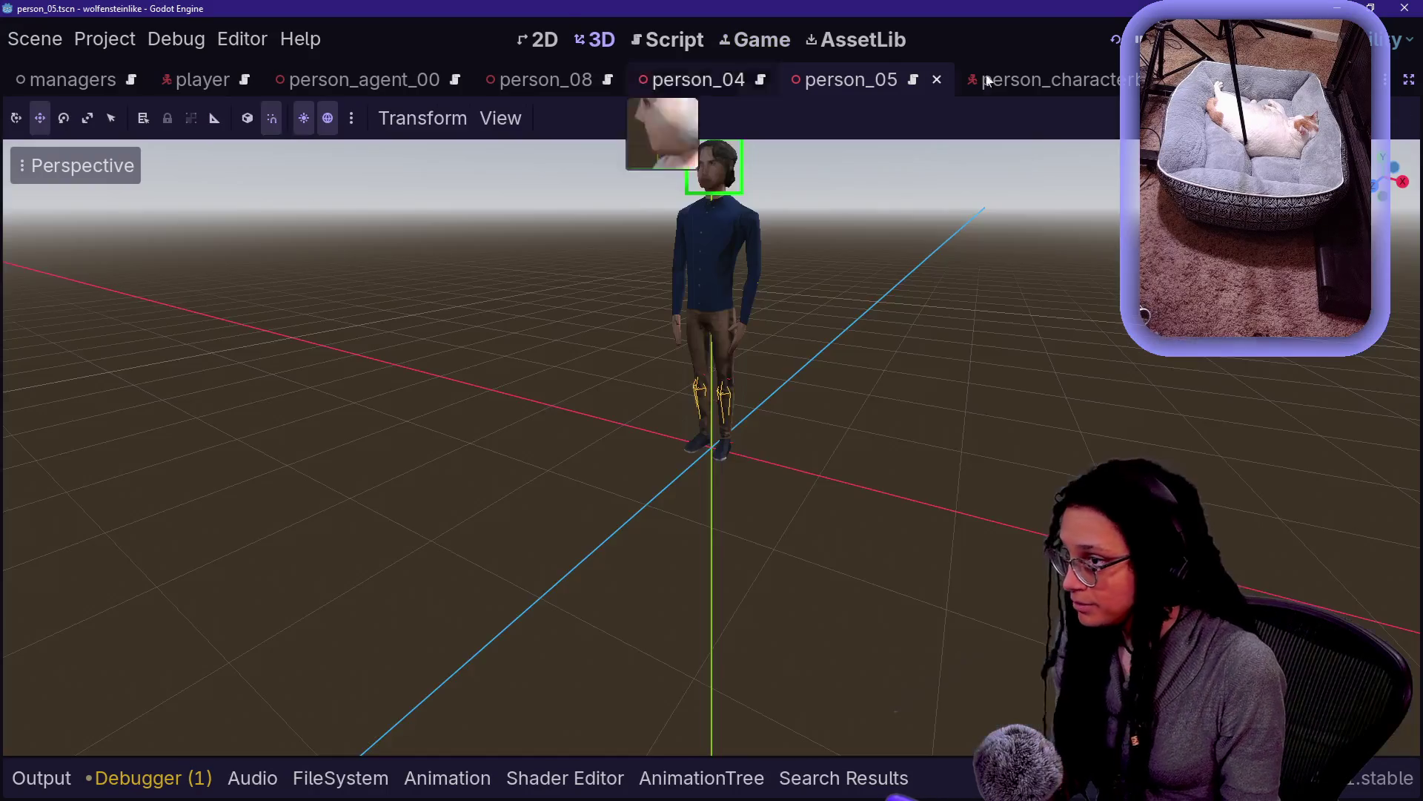
Put person_05's Person_CharacterBody on collision layer 1 (Ground) and save the scene
{"action": "left_click", "coordinate": [670, 39]}
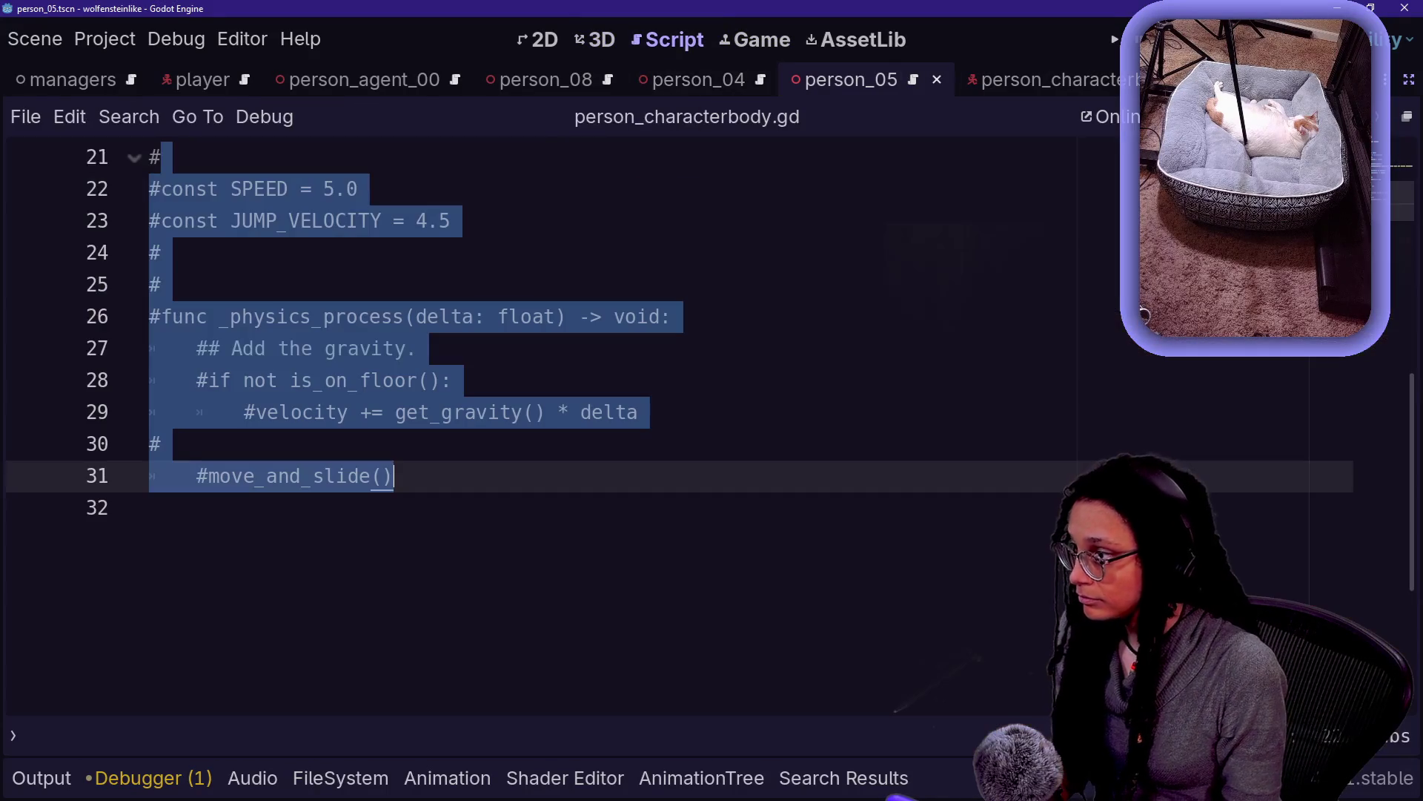
{"action": "left_click", "coordinate": [599, 44]}
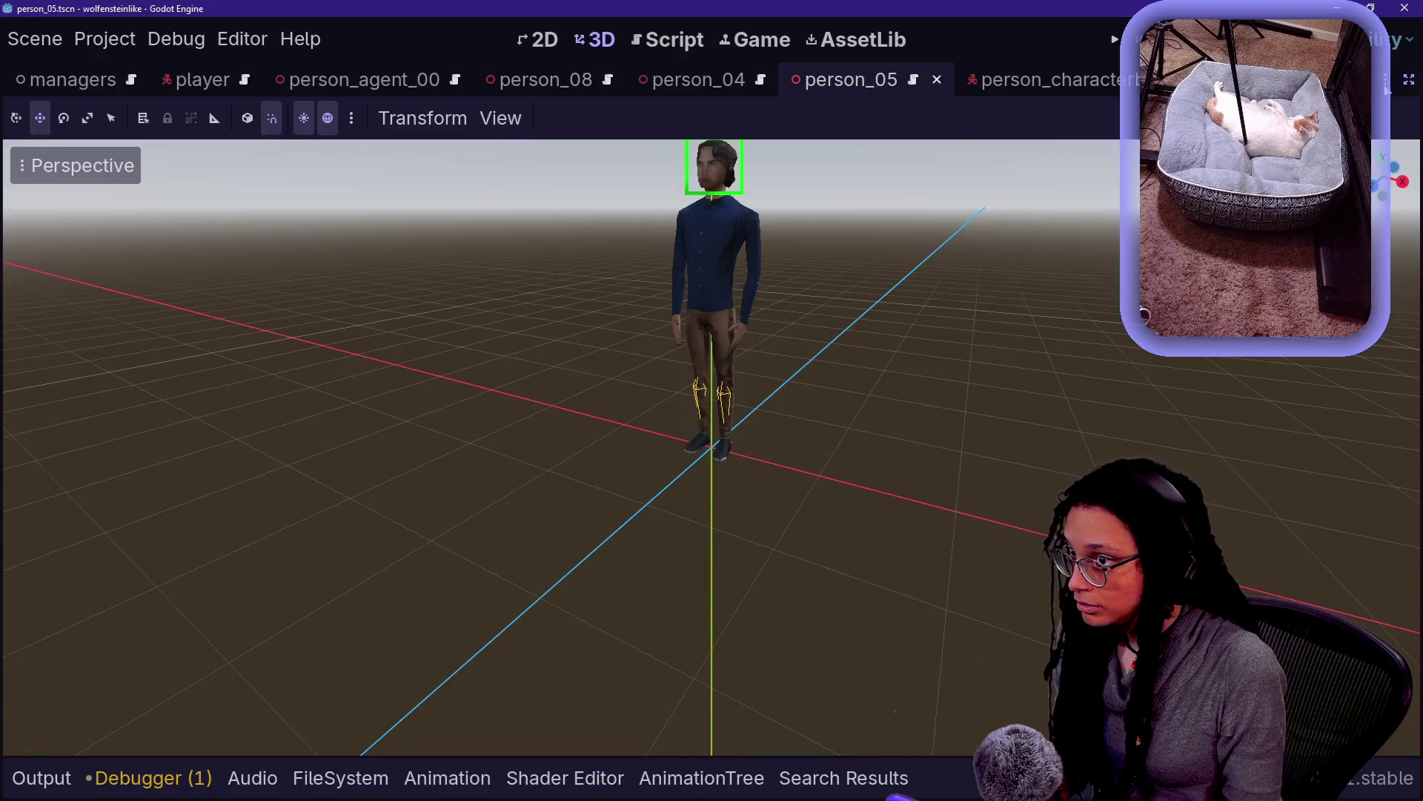
{"action": "key", "text": "ctrl+shift+F11"}
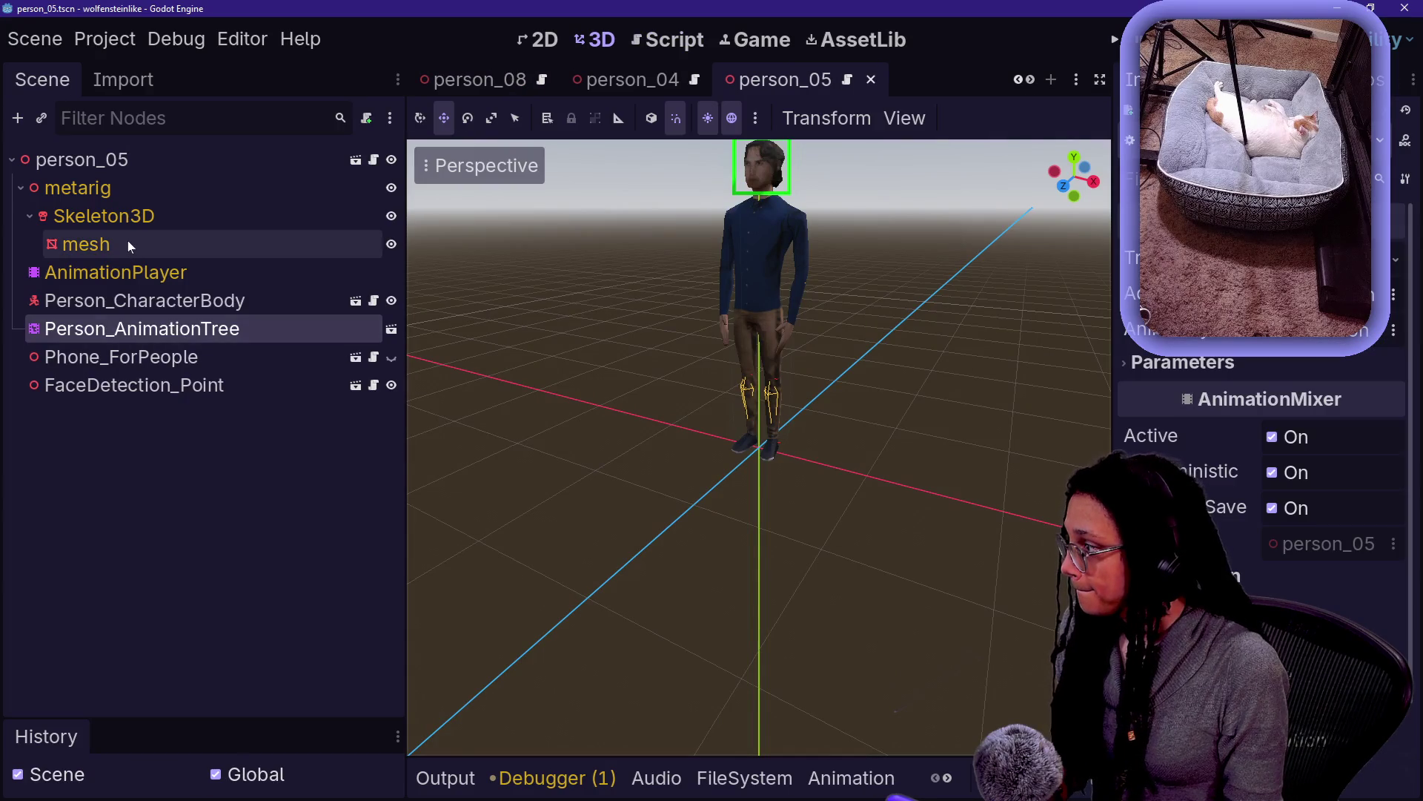
{"action": "mouse_move", "coordinate": [580, 82]}
{"action": "scroll", "coordinate": [579, 78], "scroll_direction": "up", "scroll_amount": 5}
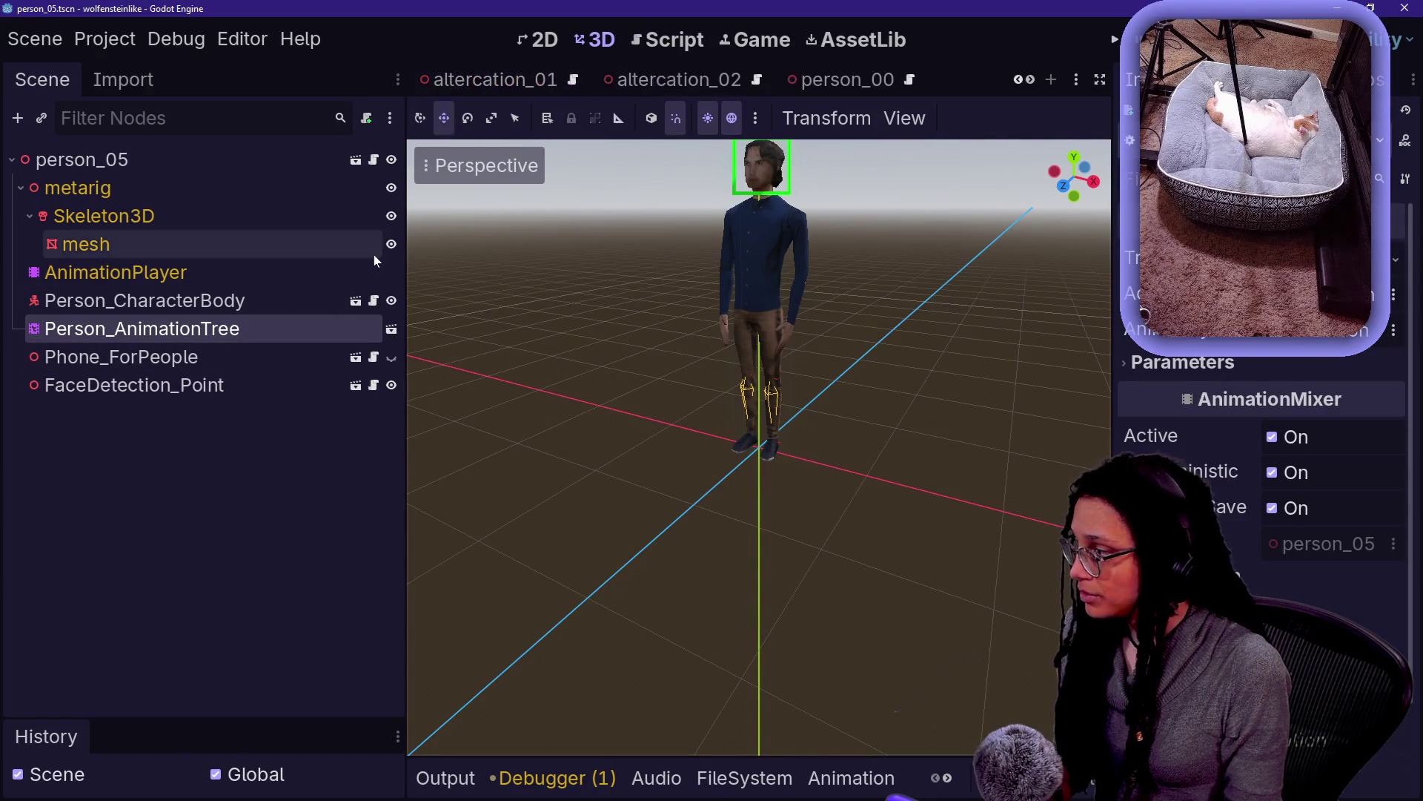
{"action": "left_click", "coordinate": [332, 305]}
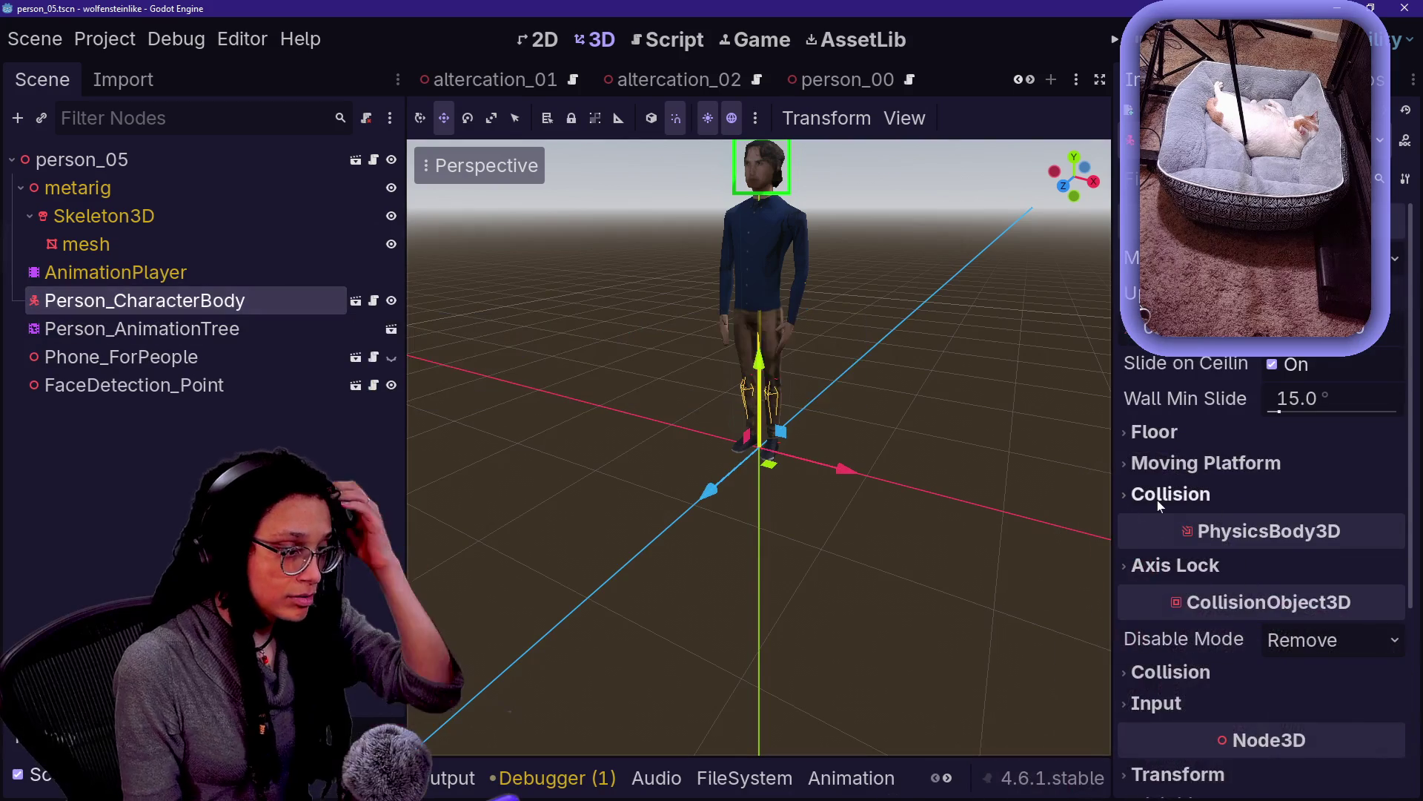
{"action": "scroll", "coordinate": [1158, 499], "scroll_direction": "down", "scroll_amount": 2}
{"action": "left_click", "coordinate": [1180, 530]}
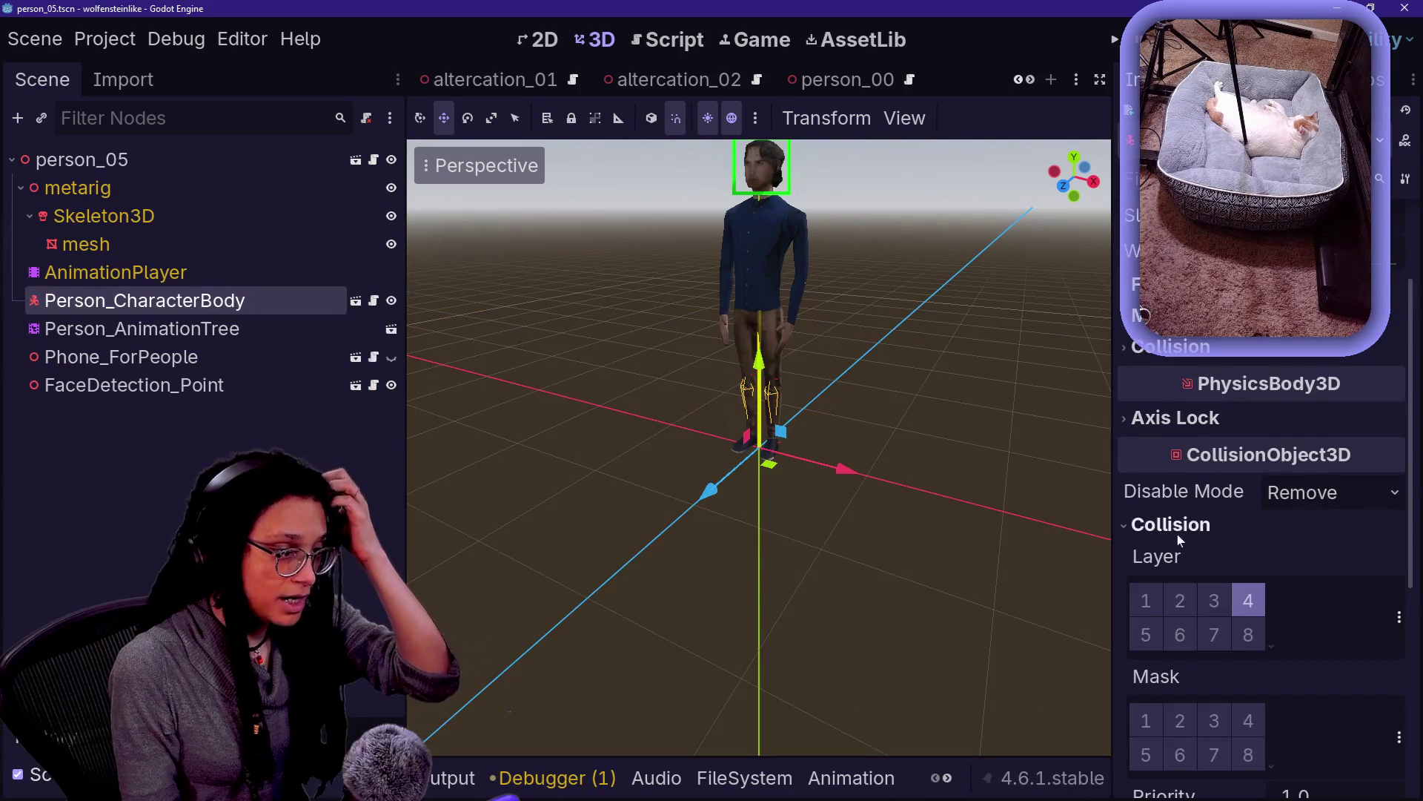
{"action": "left_click", "coordinate": [1146, 598]}
{"action": "key", "text": "ctrl+s"}
Uncomment the gravity and move_and_slide lines 21–30 in the character body script and save
{"action": "scroll", "coordinate": [1165, 581], "scroll_direction": "down", "scroll_amount": 2}
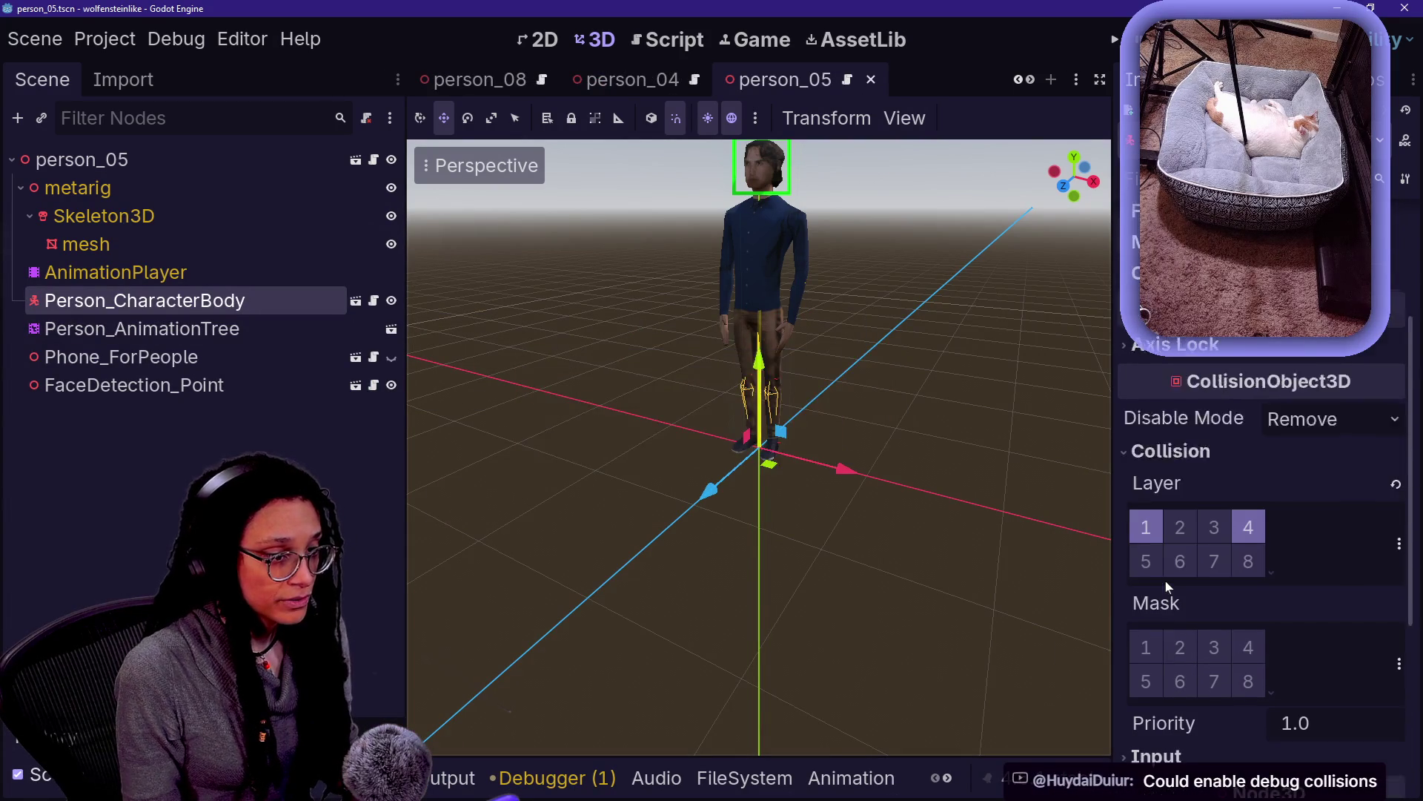
{"action": "left_click", "coordinate": [667, 39]}
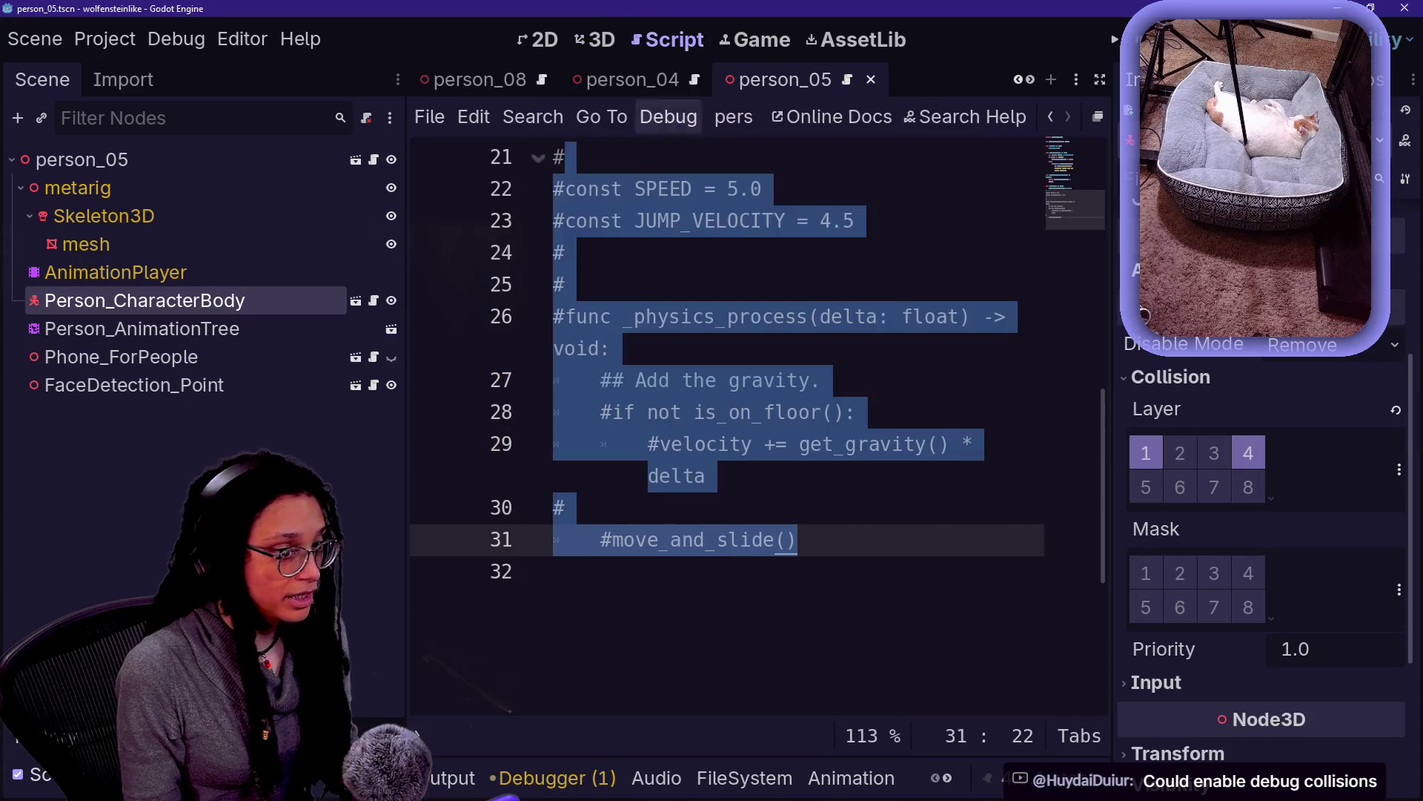
{"action": "left_click", "coordinate": [563, 570]}
{"action": "left_click", "coordinate": [797, 539]}
{"action": "scroll", "coordinate": [726, 422], "scroll_direction": "up", "scroll_amount": 2}
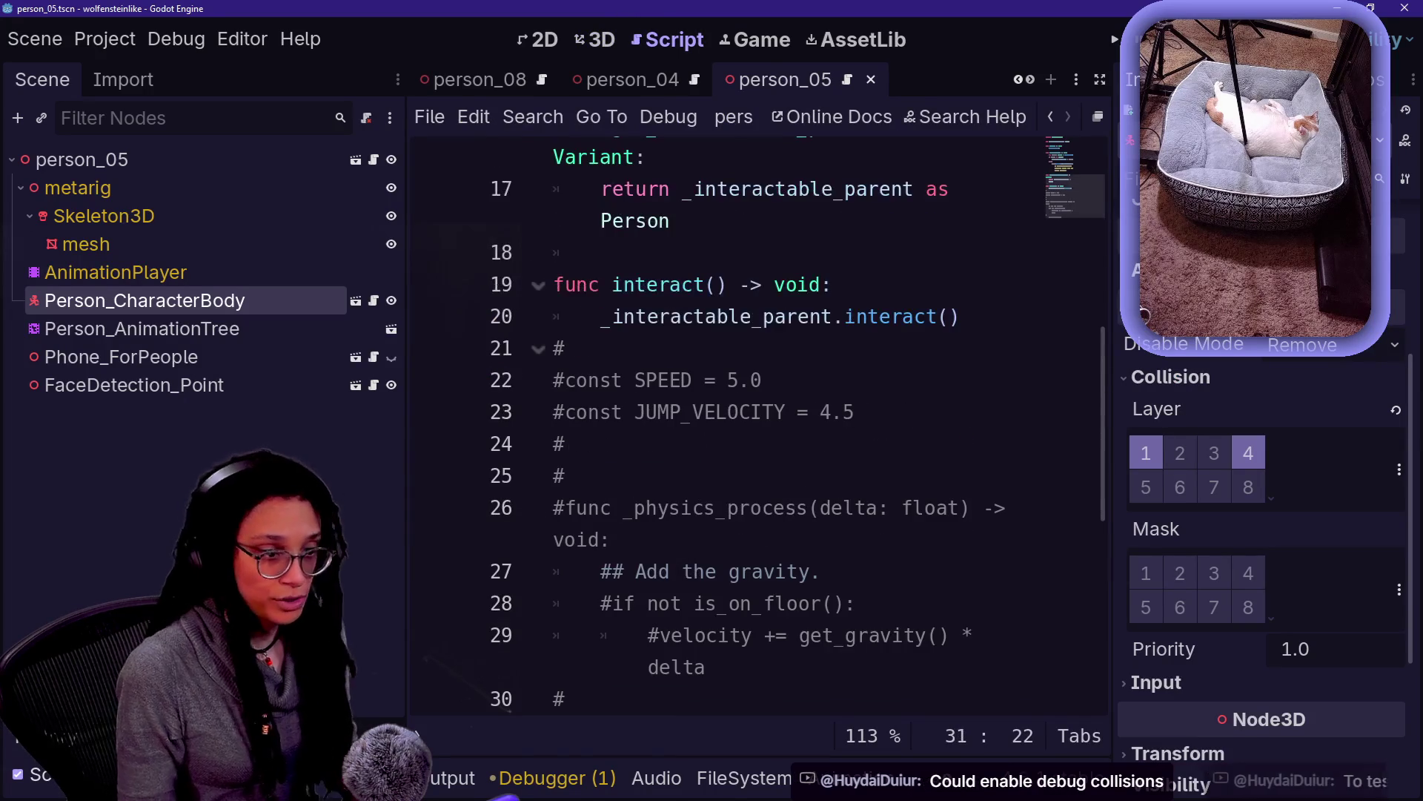
{"action": "key", "text": "shift+Up"}
{"action": "key", "text": "shift+Up"}
{"action": "key", "text": "shift+Up"}
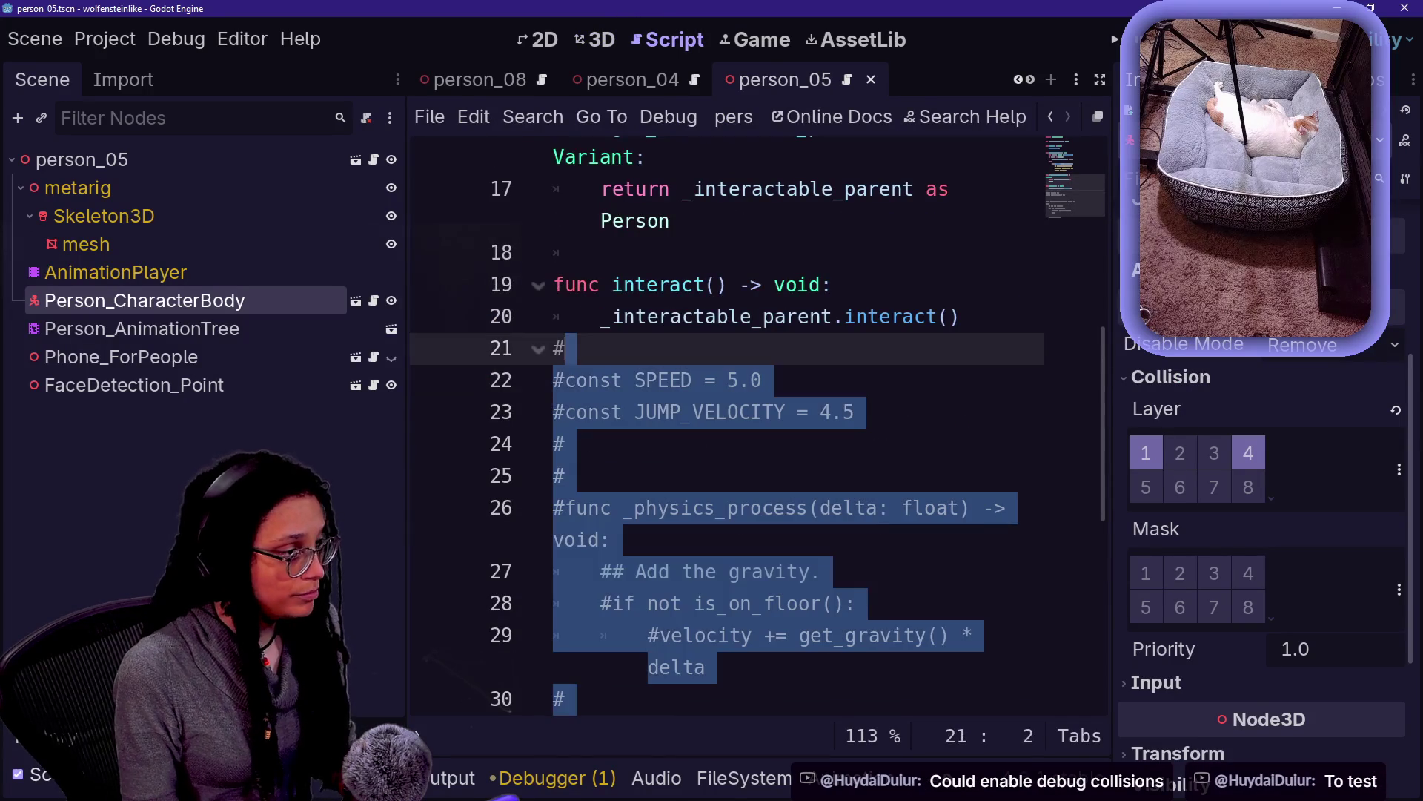
{"action": "key", "text": "ctrl+k"}
{"action": "key", "text": "ctrl+s"}
{"action": "key", "text": "Left"}
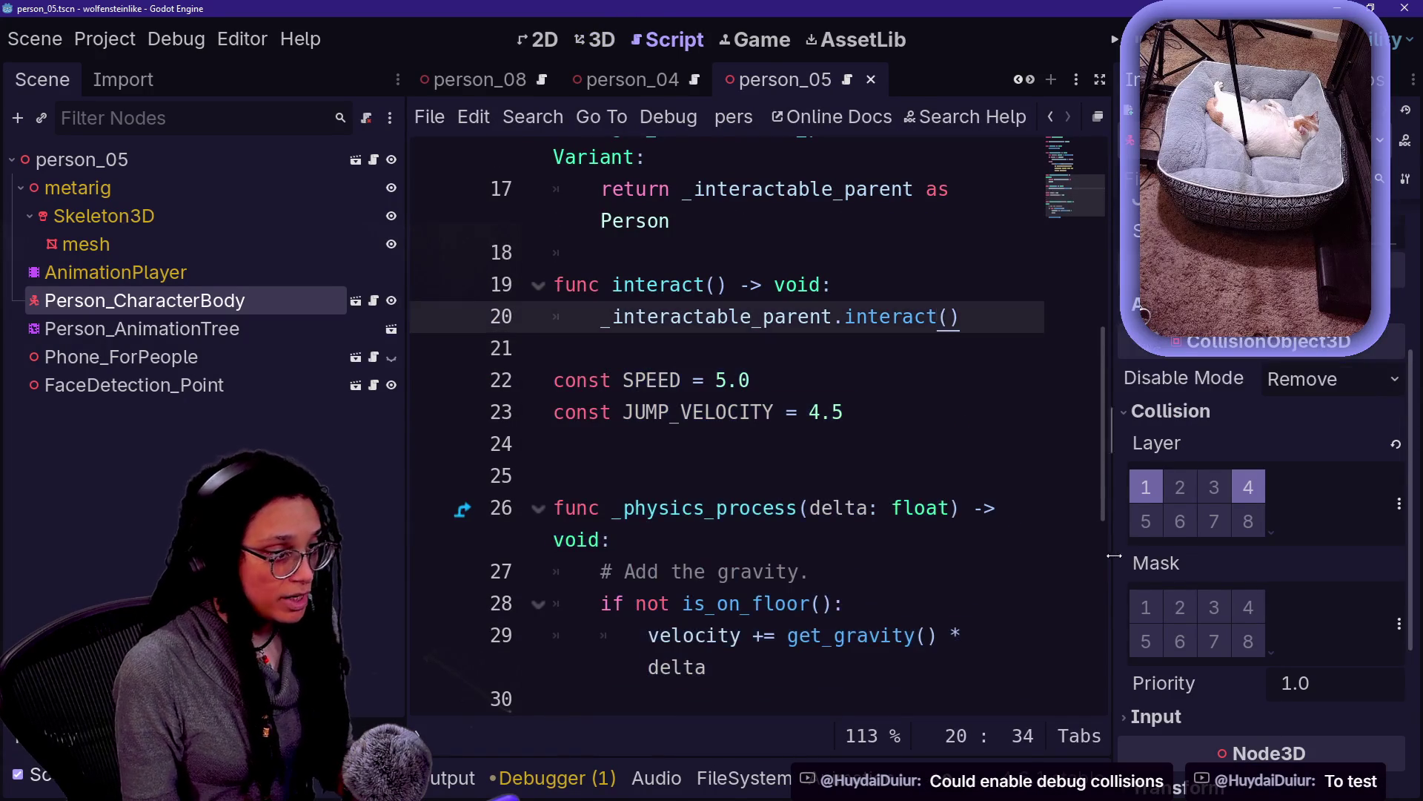
Move the body from the Ground layer to the Ground mask (bit 1), save, and run
{"action": "left_click", "coordinate": [1140, 497]}
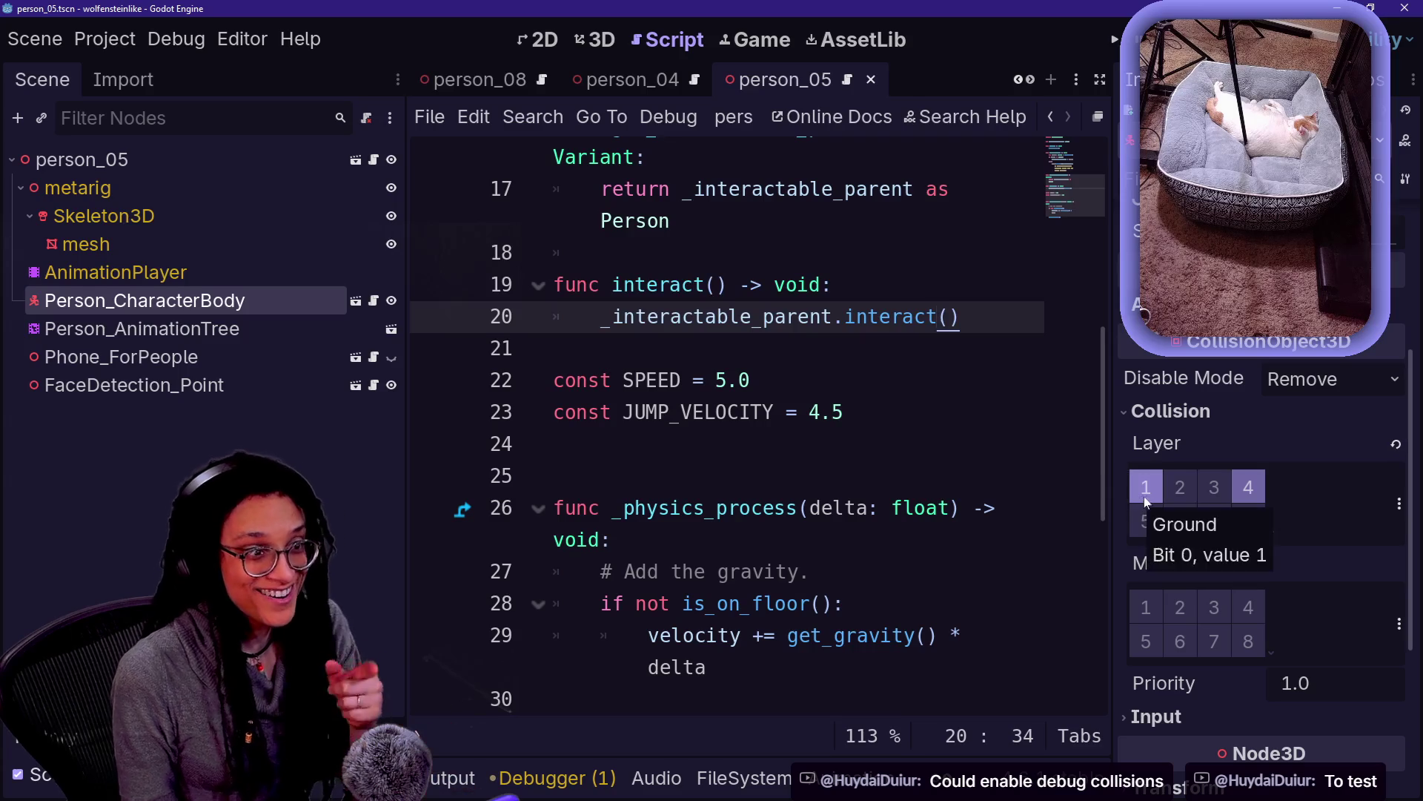
{"action": "left_click", "coordinate": [1148, 607]}
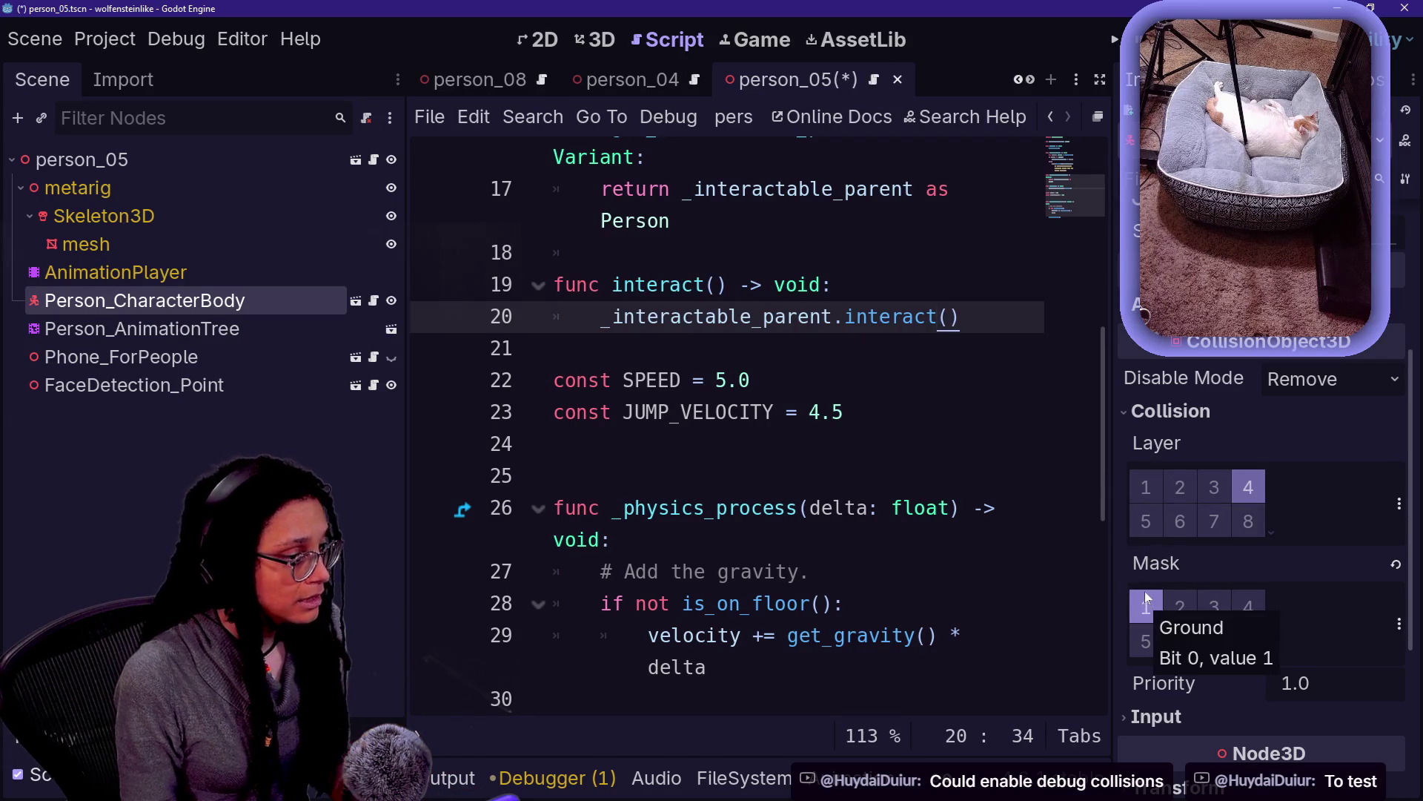
{"action": "key", "text": "ctrl+s"}
{"action": "left_click", "coordinate": [1116, 41]}
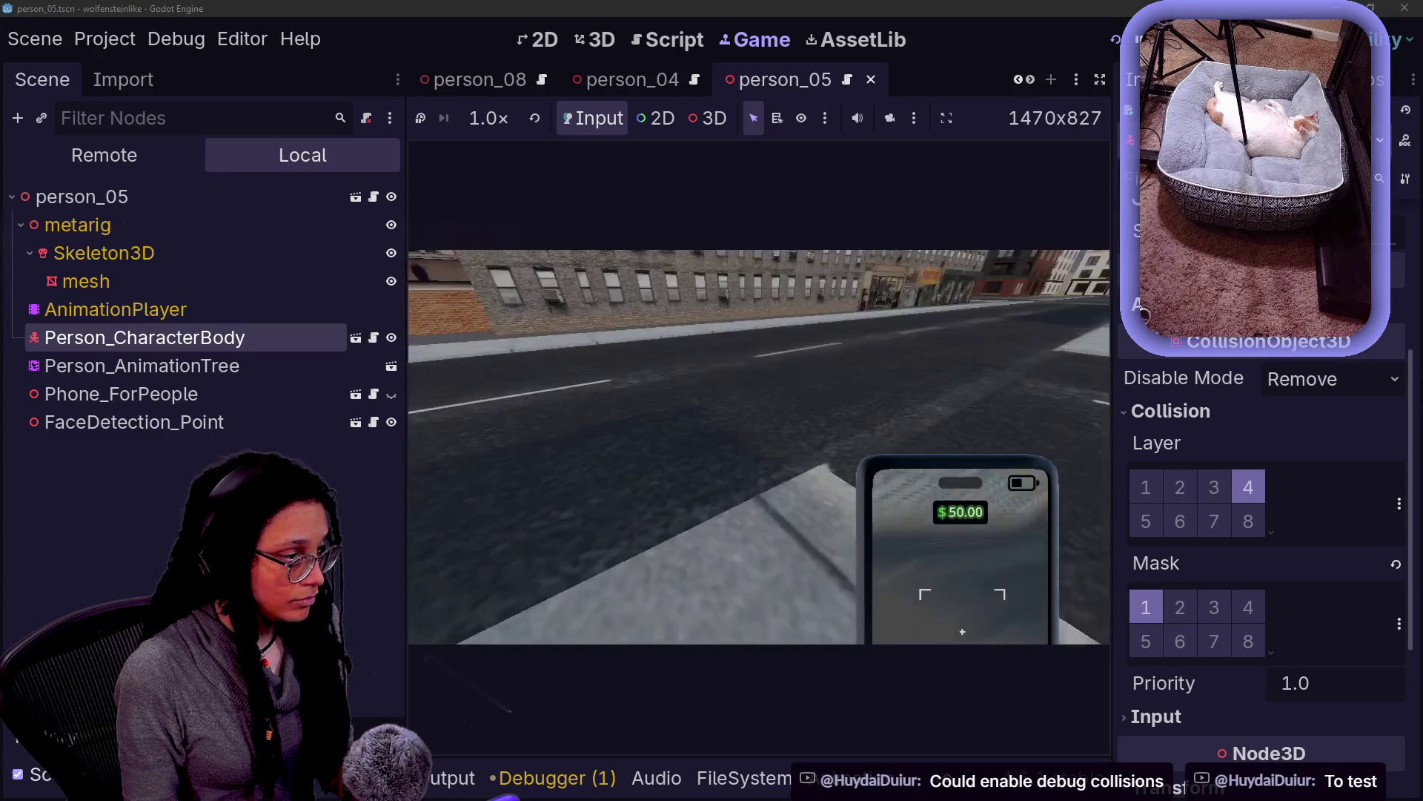
Walk the player forward into the masked officers and the civilian, then return to the character body script
{"action": "key", "text": "w"}
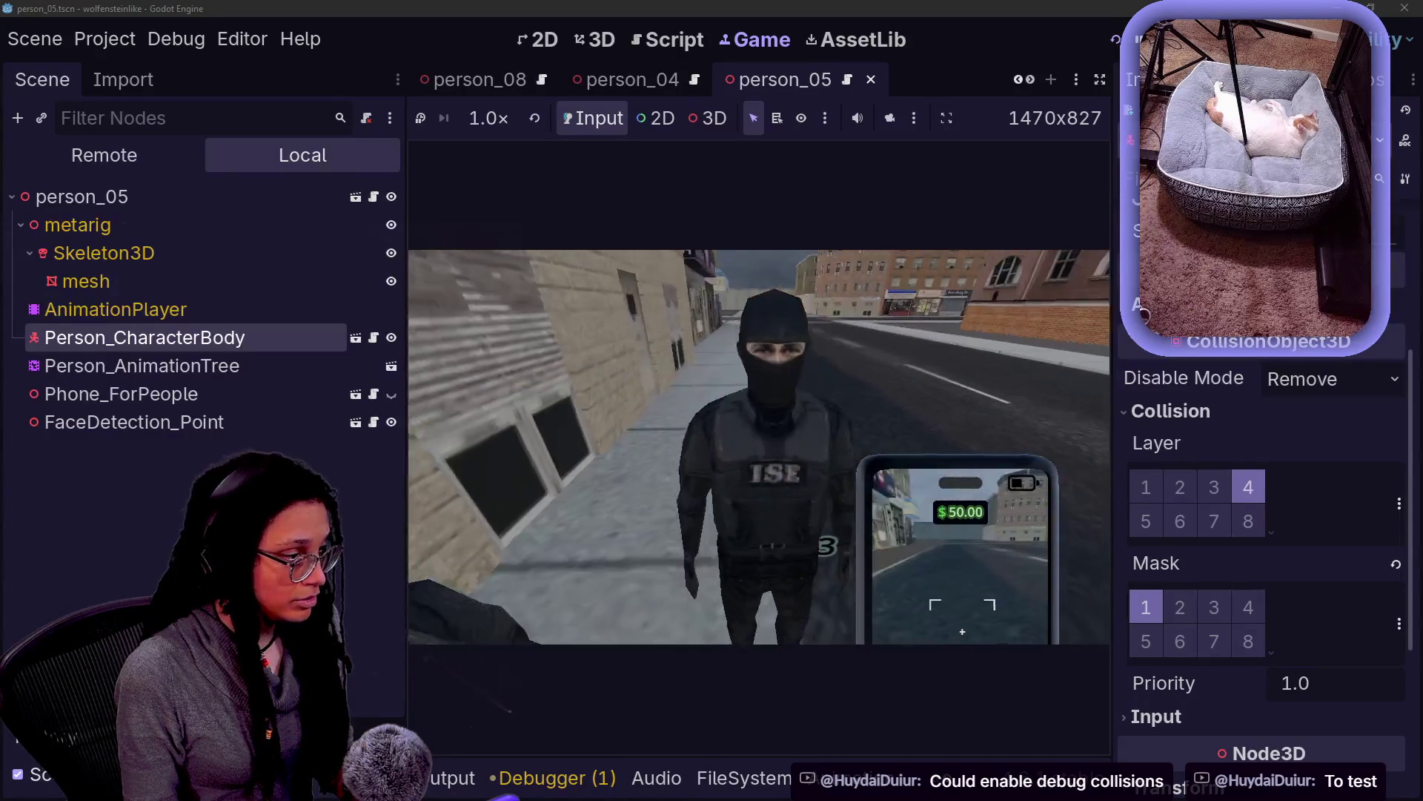
{"action": "key", "text": "w"}
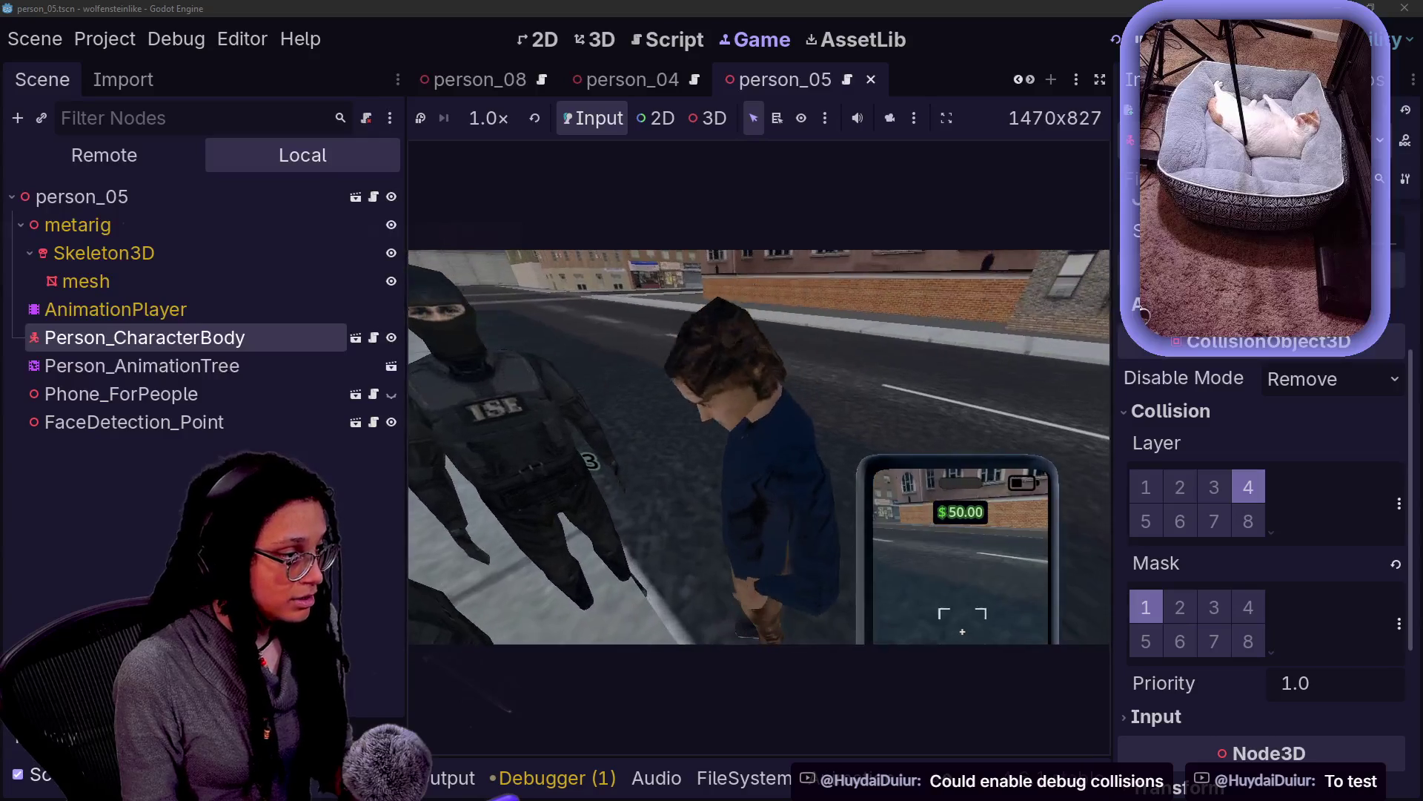
{"action": "key", "text": "w"}
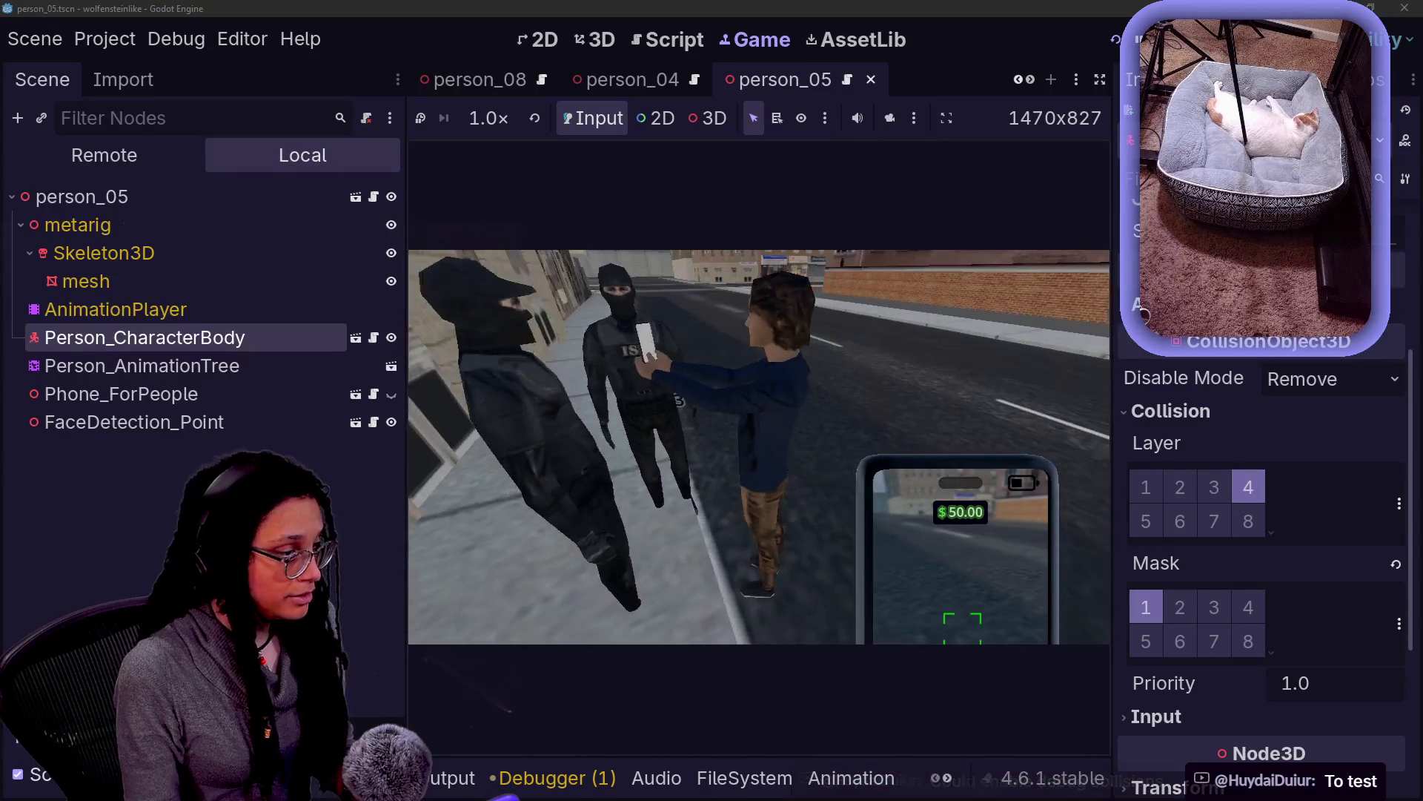
{"action": "key", "text": "w"}
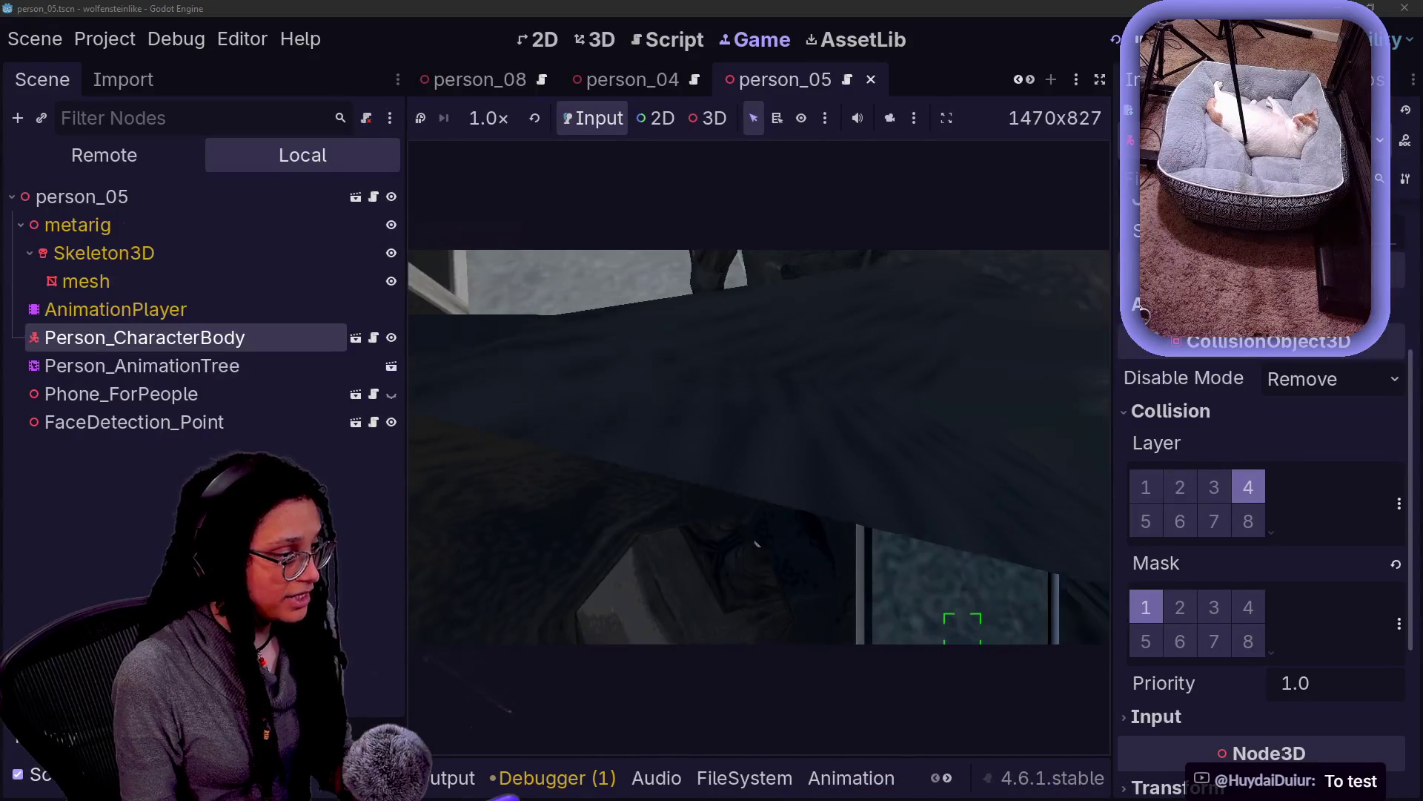
{"action": "key", "text": "w"}
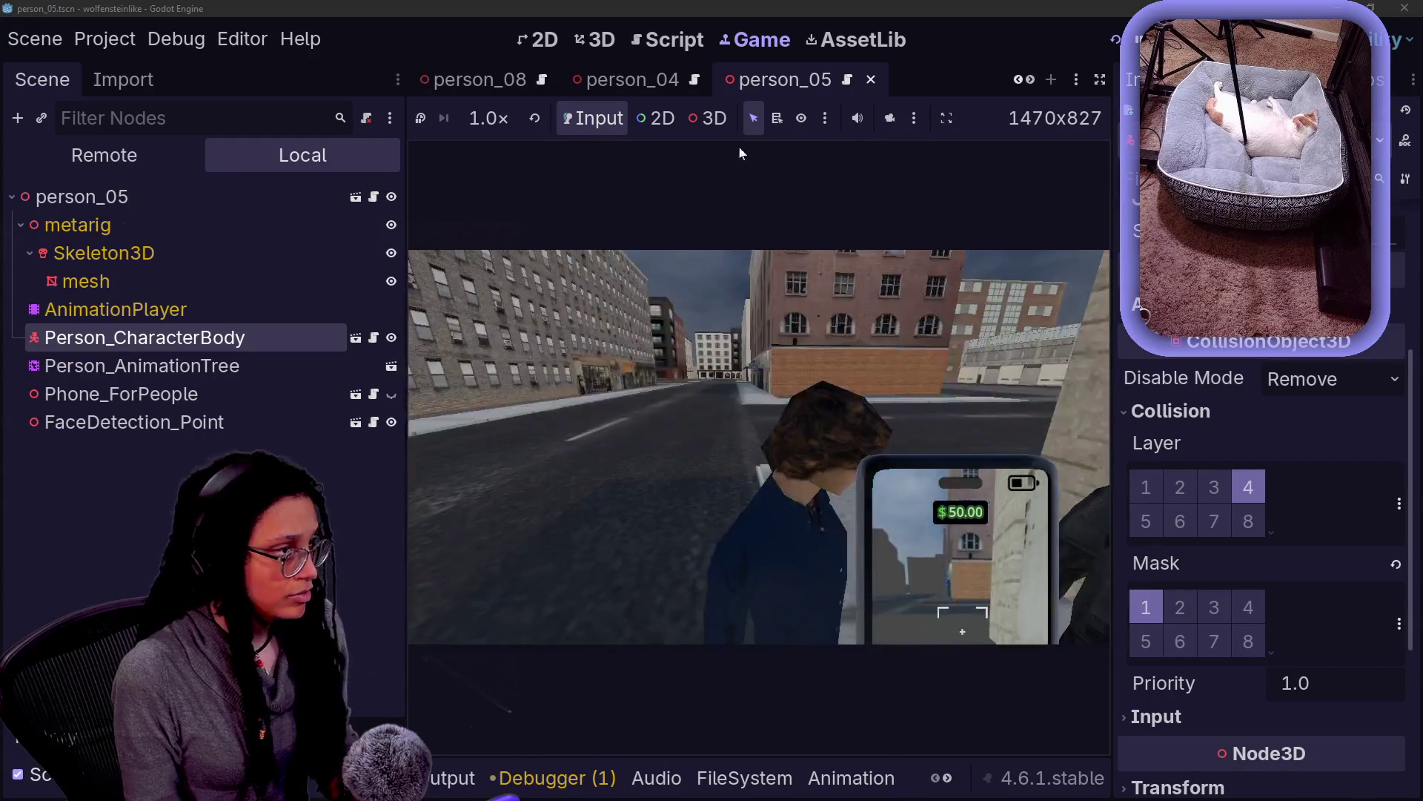
{"action": "left_click", "coordinate": [667, 40]}
Review person_characterbody.gd from JUMP_VELOCITY down to the interact function, save, and return to 3D
{"action": "left_click", "coordinate": [807, 412]}
{"action": "scroll", "coordinate": [807, 412], "scroll_direction": "up", "scroll_amount": 6}
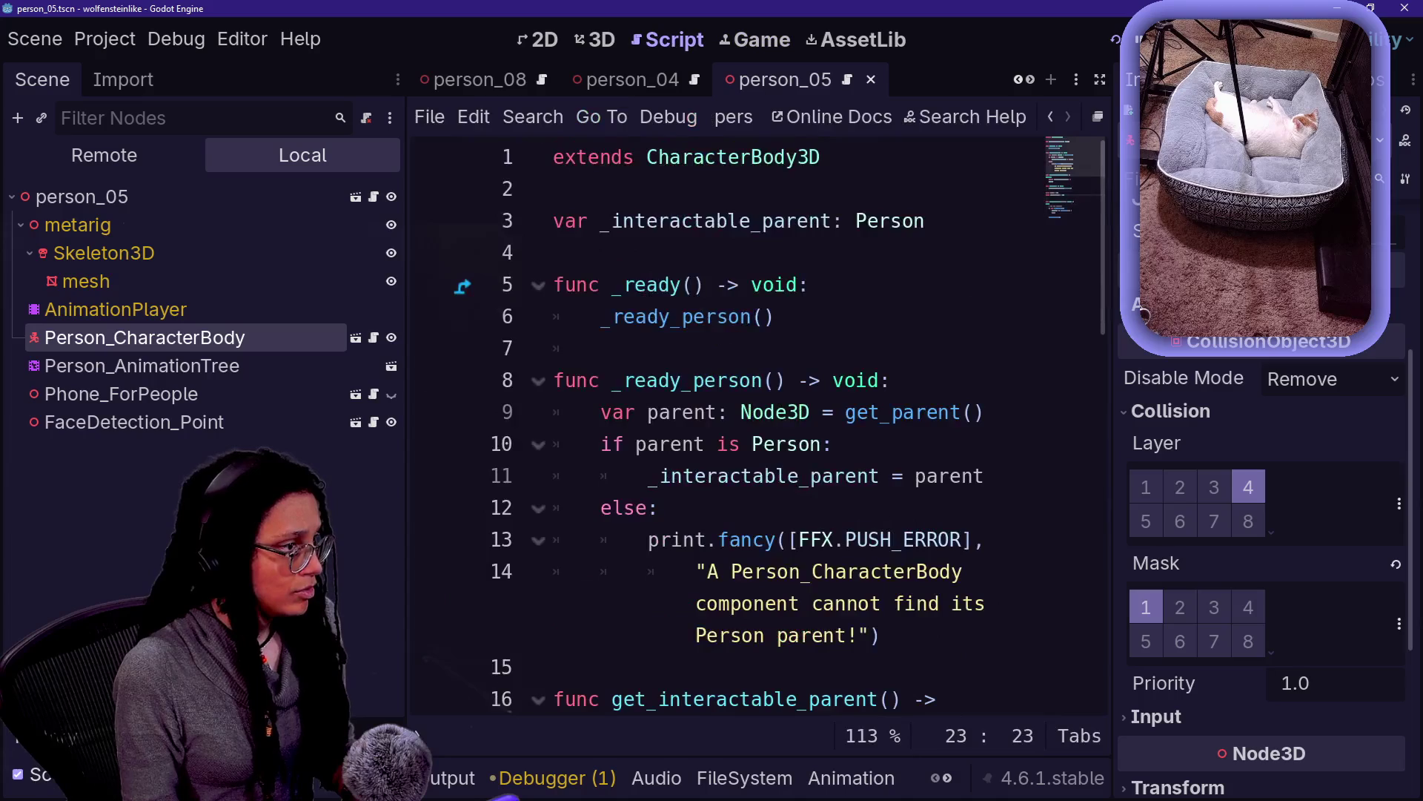
{"action": "scroll", "coordinate": [741, 426], "scroll_direction": "down", "scroll_amount": 3}
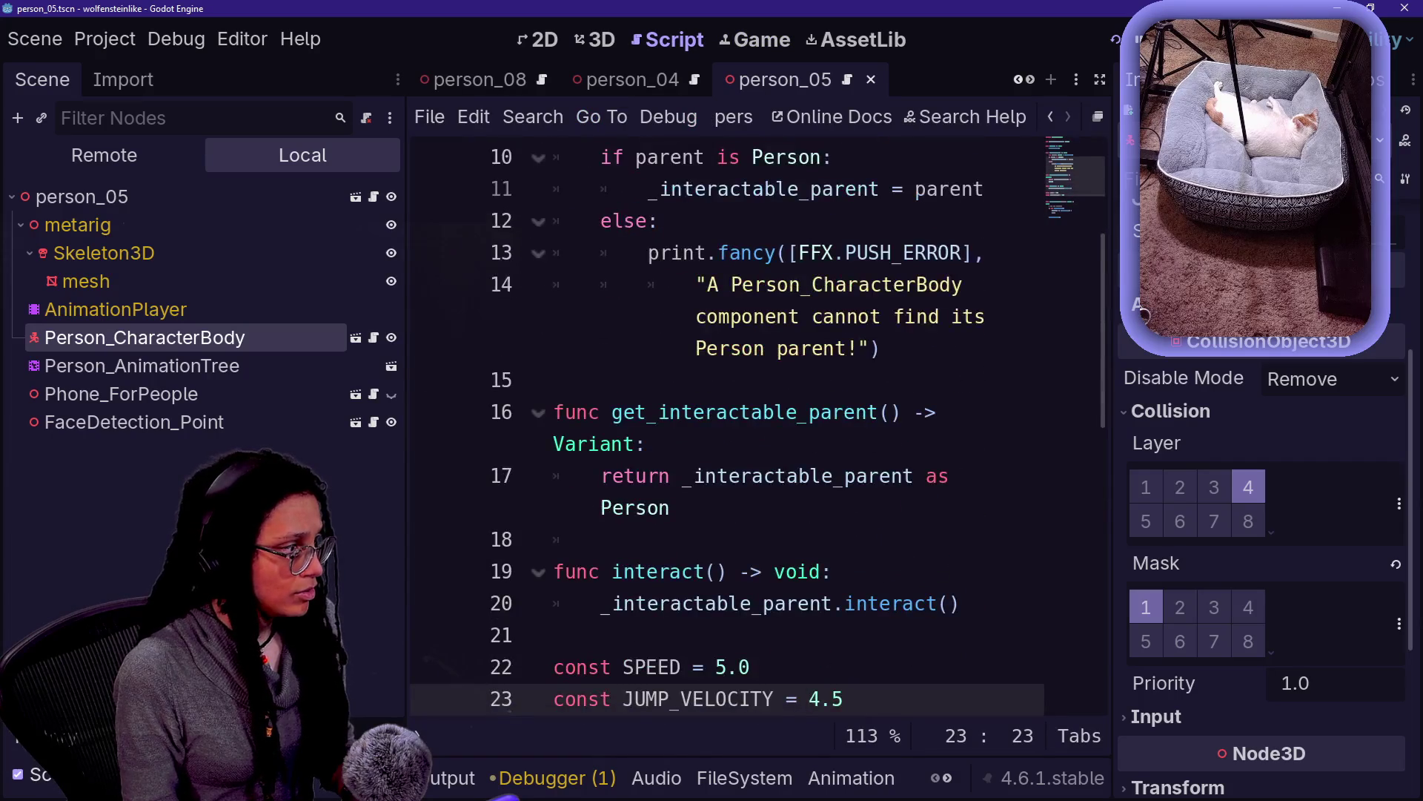
{"action": "scroll", "coordinate": [1097, 307], "scroll_direction": "down", "scroll_amount": 1}
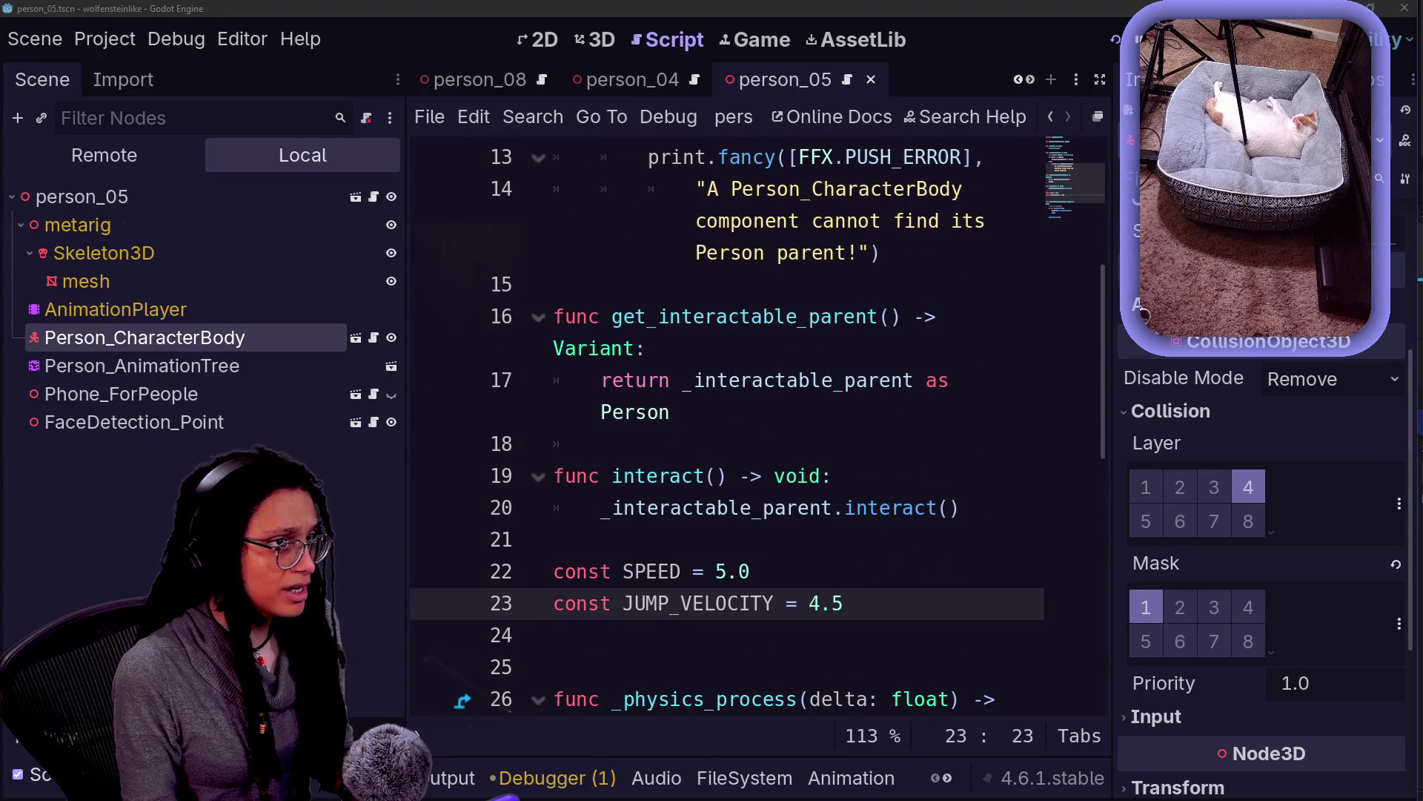
{"action": "left_click", "coordinate": [831, 475]}
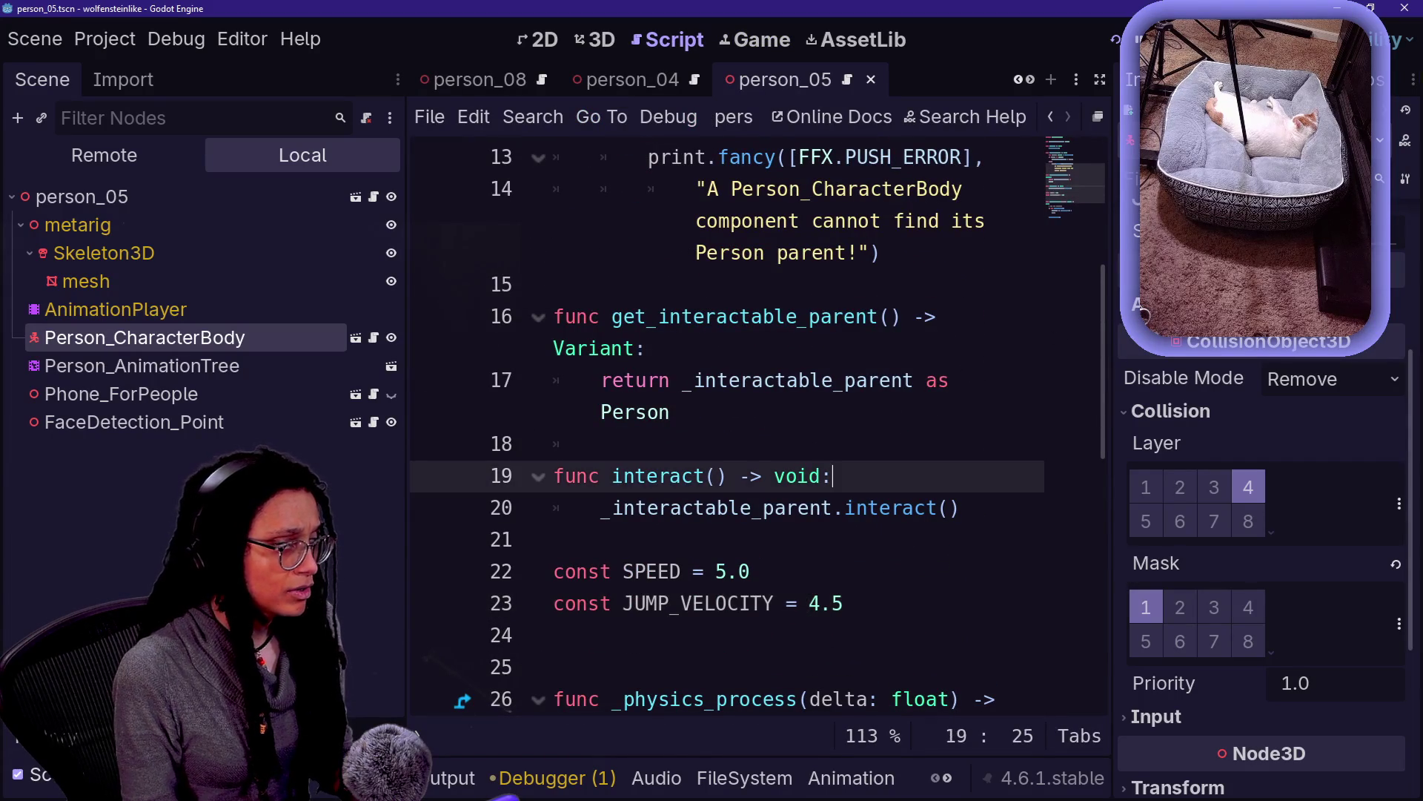
{"action": "scroll", "coordinate": [742, 407], "scroll_direction": "down", "scroll_amount": 5}
{"action": "key", "text": "ctrl+s"}
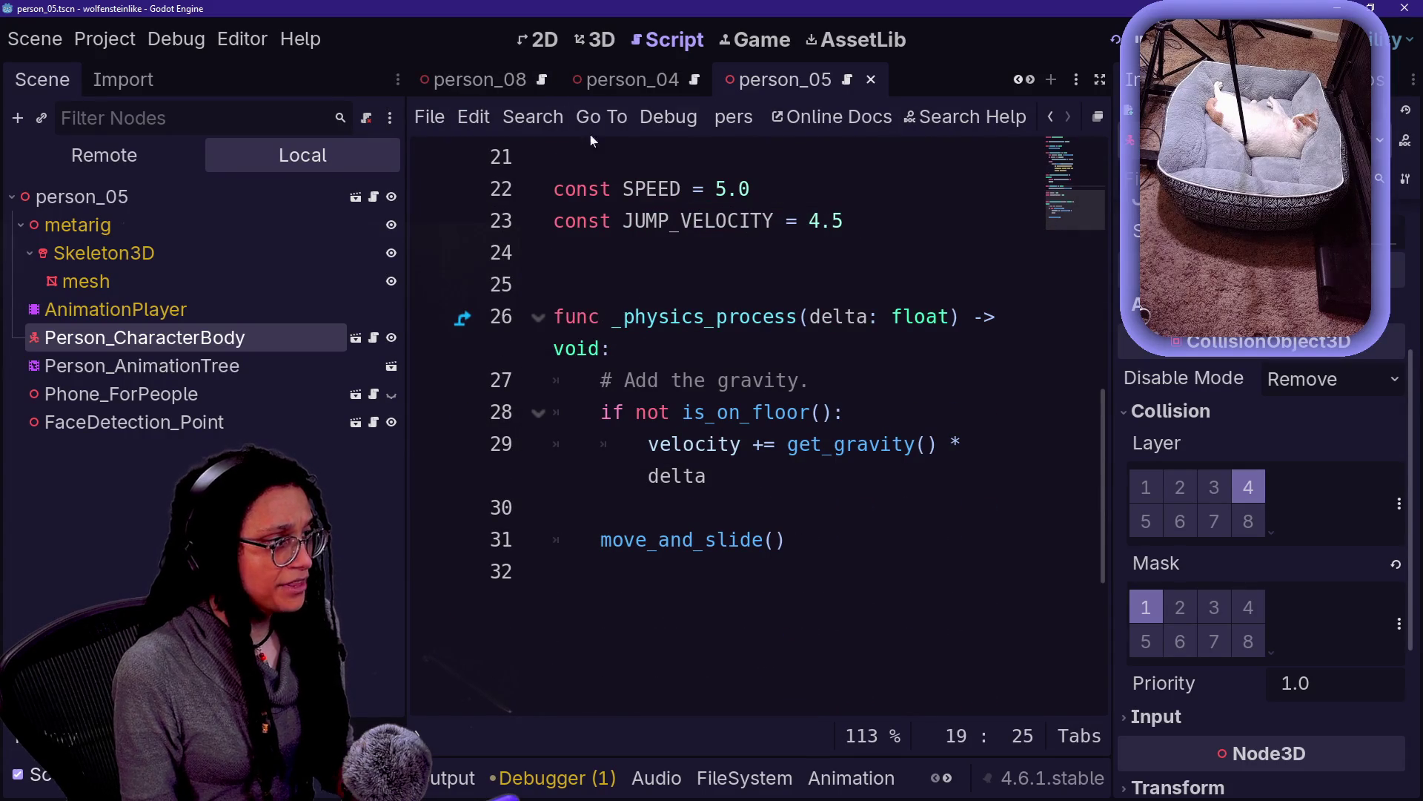
{"action": "left_click", "coordinate": [592, 39]}
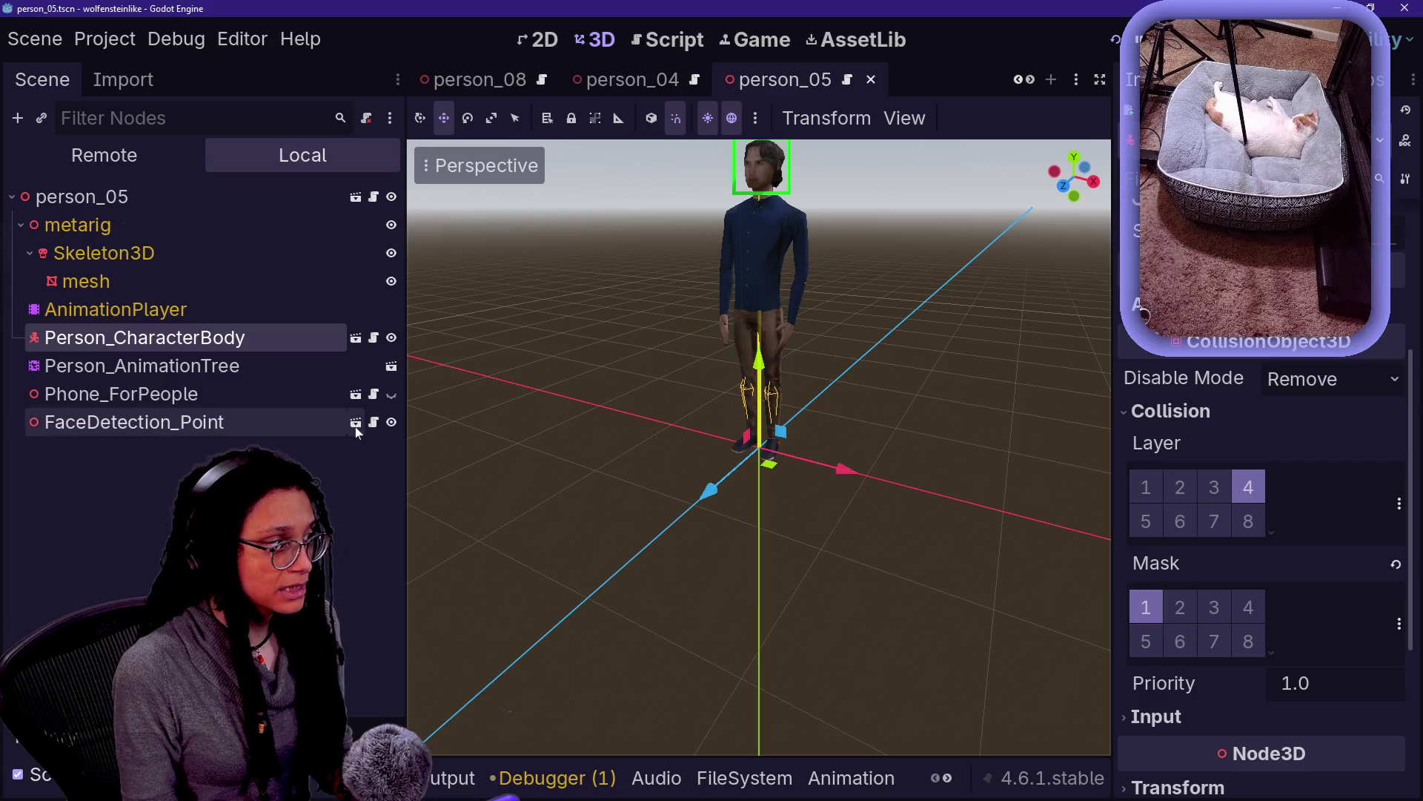
Clear mask bit 1 on the person_05 instance, enable it in the Person_CharacterBody scene, save, and rerun
{"action": "left_click", "coordinate": [1145, 607]}
{"action": "key", "text": "ctrl+s"}
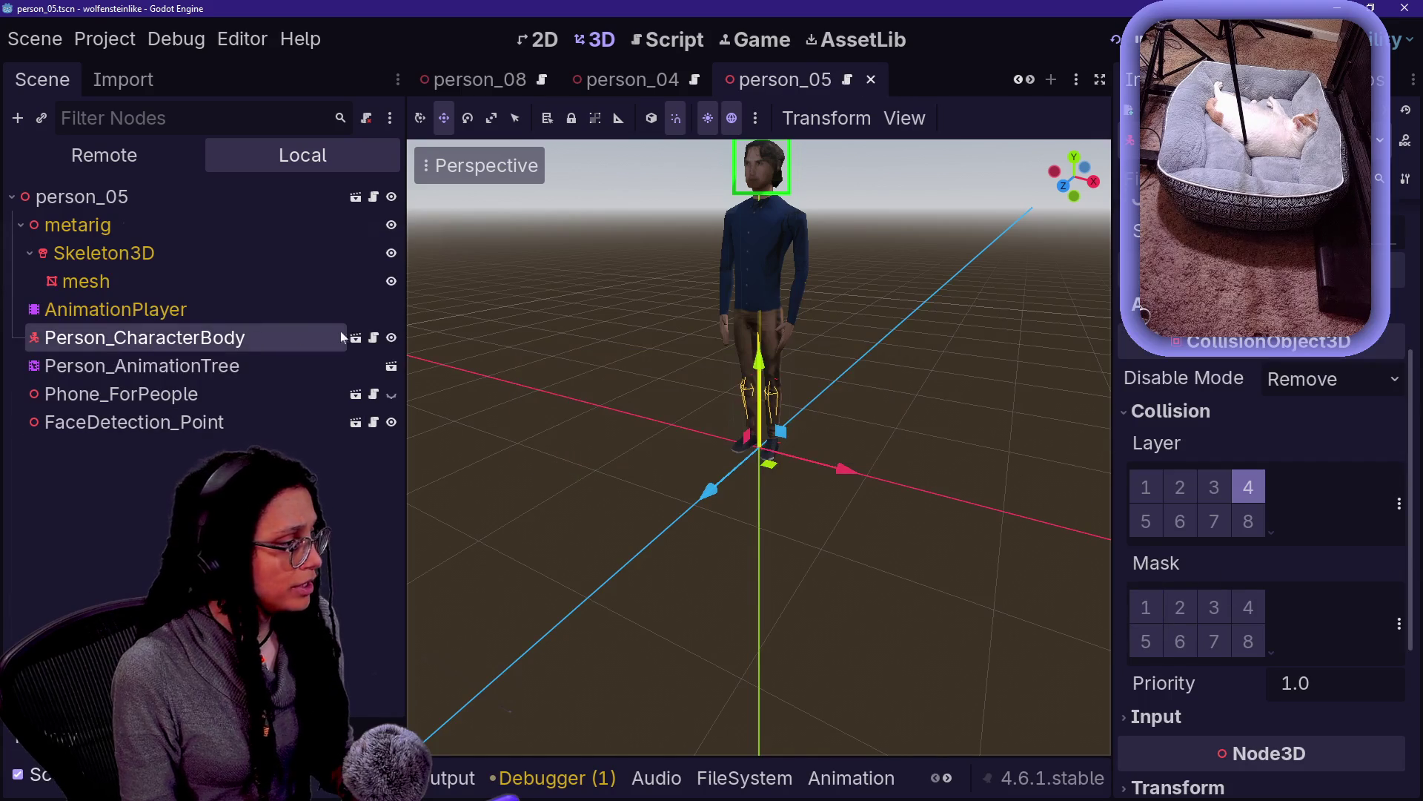
{"action": "left_click", "coordinate": [356, 337]}
{"action": "left_click", "coordinate": [196, 208]}
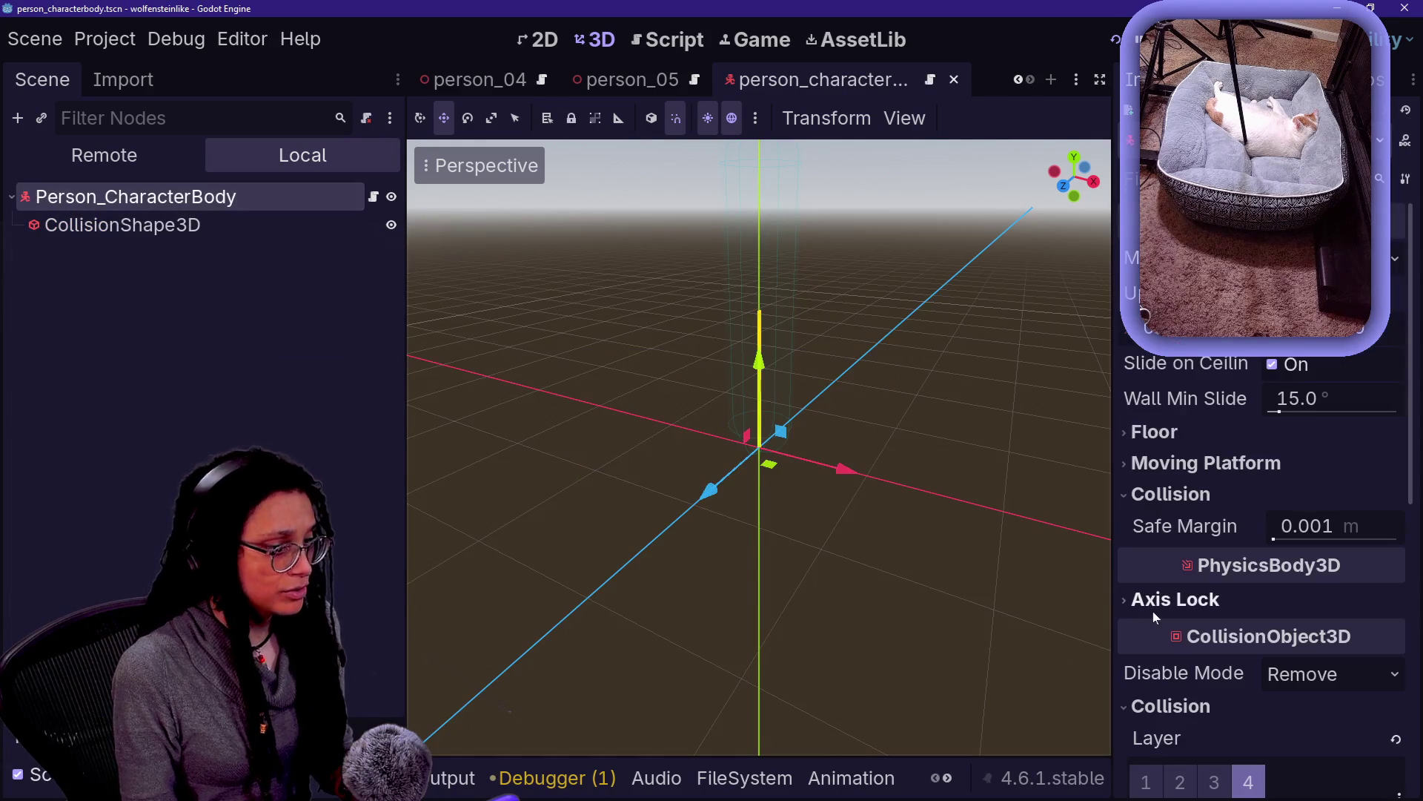
{"action": "scroll", "coordinate": [1153, 611], "scroll_direction": "down", "scroll_amount": 5}
{"action": "left_click", "coordinate": [1150, 669]}
{"action": "key", "text": "ctrl+s"}
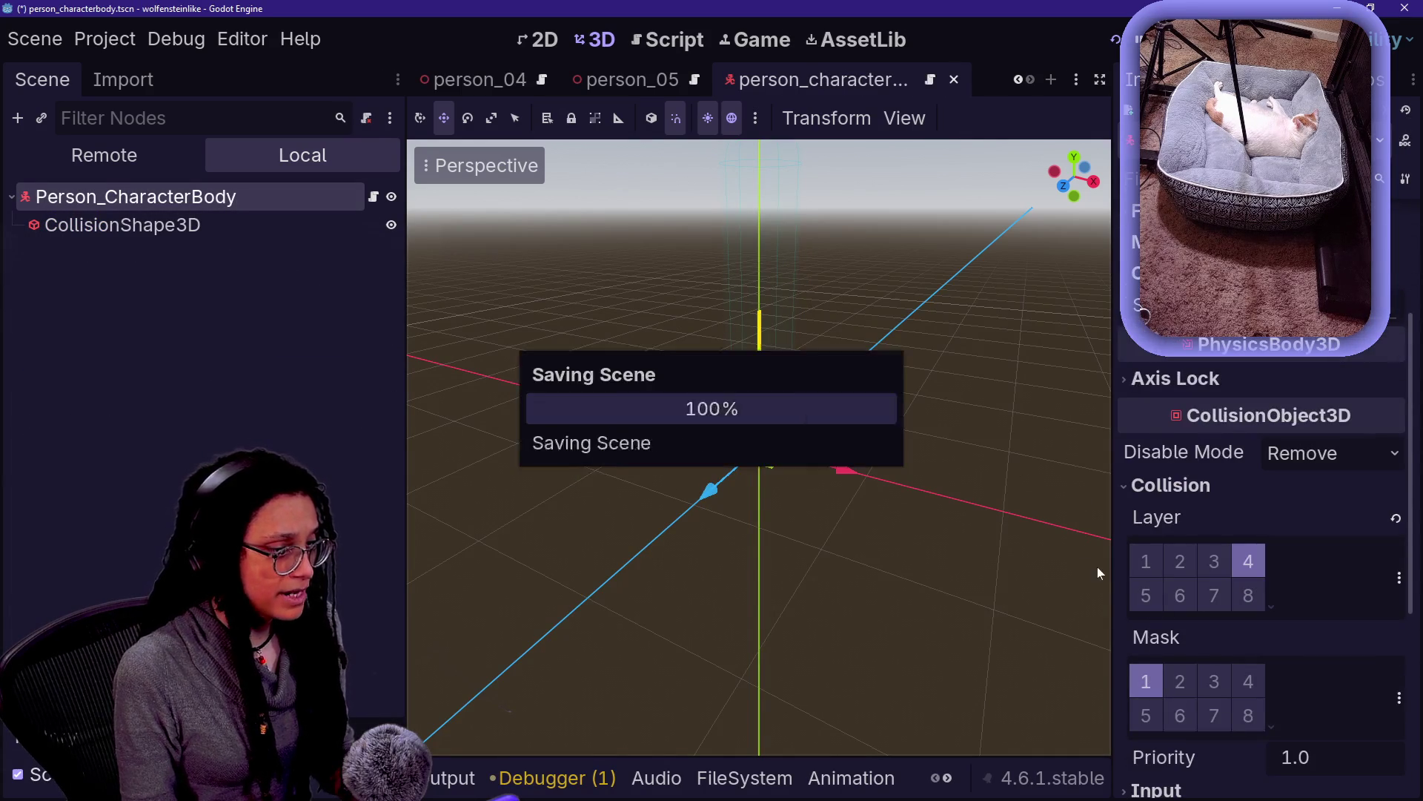
{"action": "left_click", "coordinate": [1116, 42]}
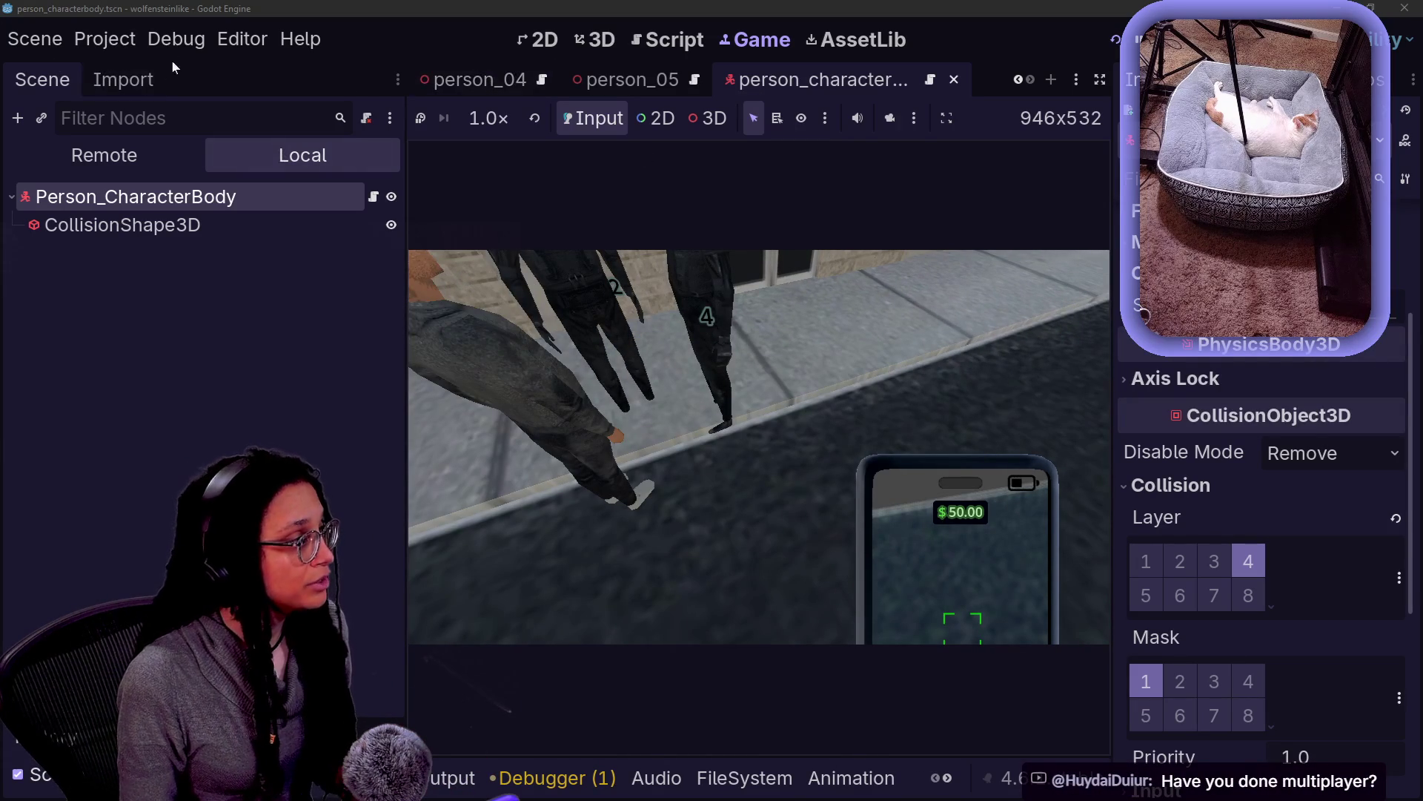
Enable visible collision shapes in the Debug menu, restart the game to watch the NPCs, then stop it
{"action": "left_click", "coordinate": [176, 38]}
{"action": "left_click", "coordinate": [455, 136]}
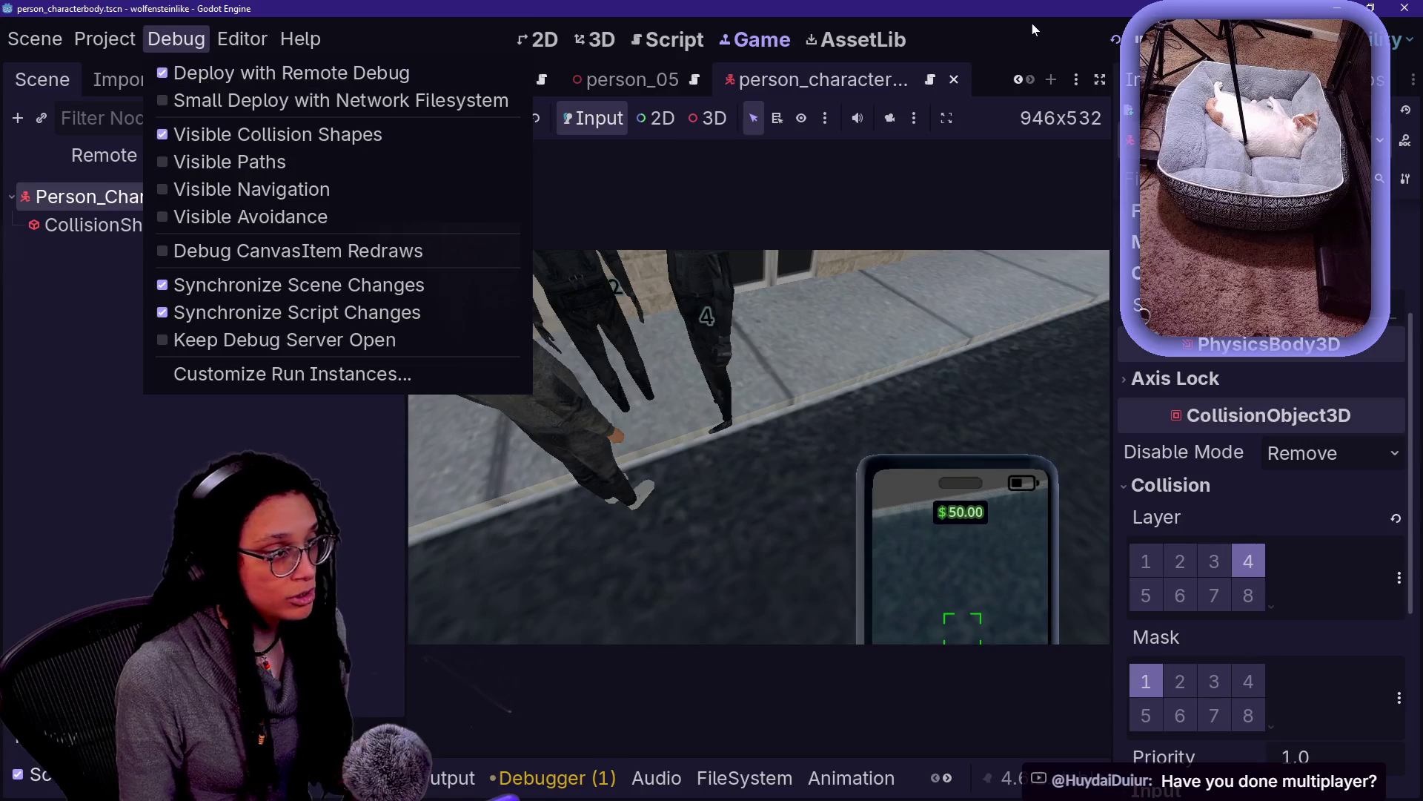
{"action": "left_click", "coordinate": [1114, 39]}
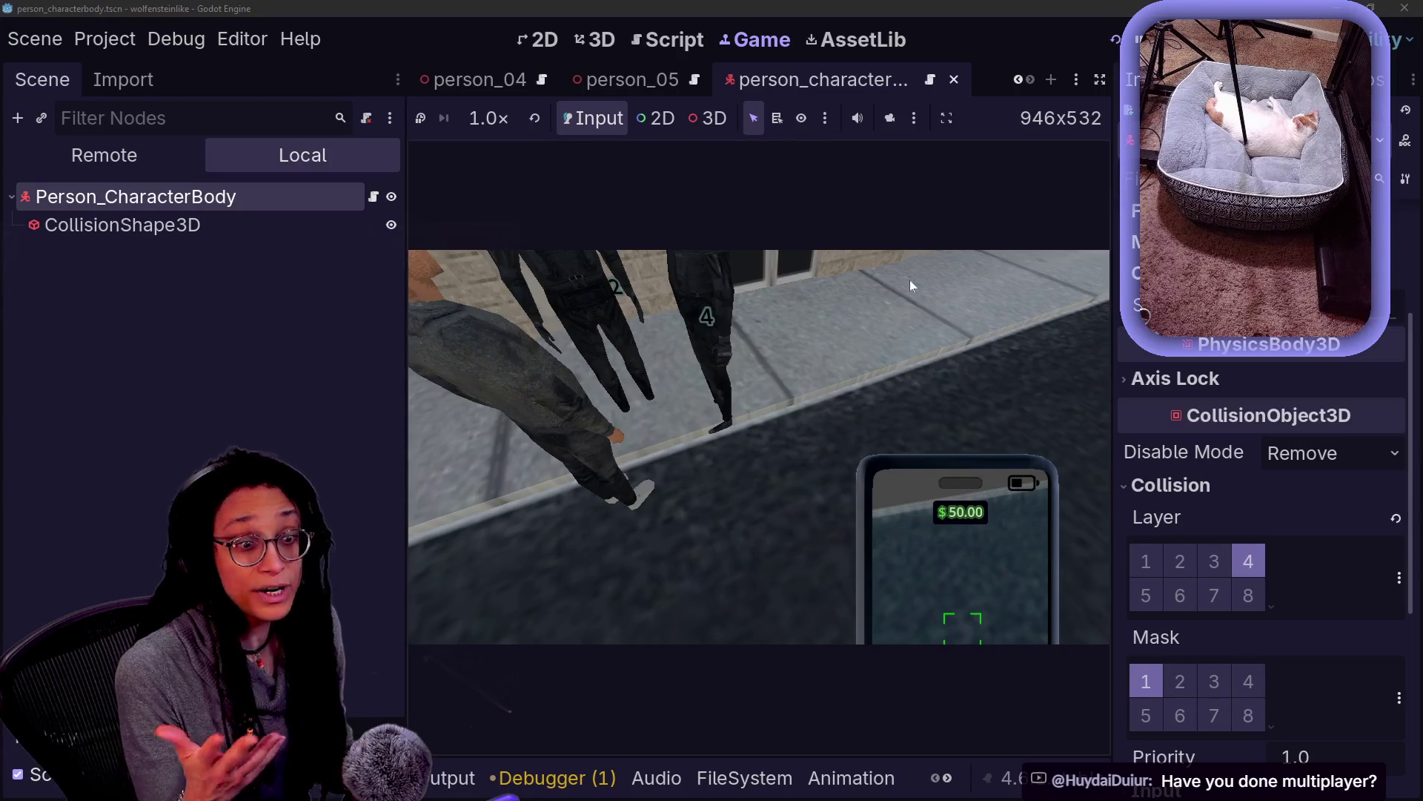
{"action": "left_click", "coordinate": [1114, 41]}
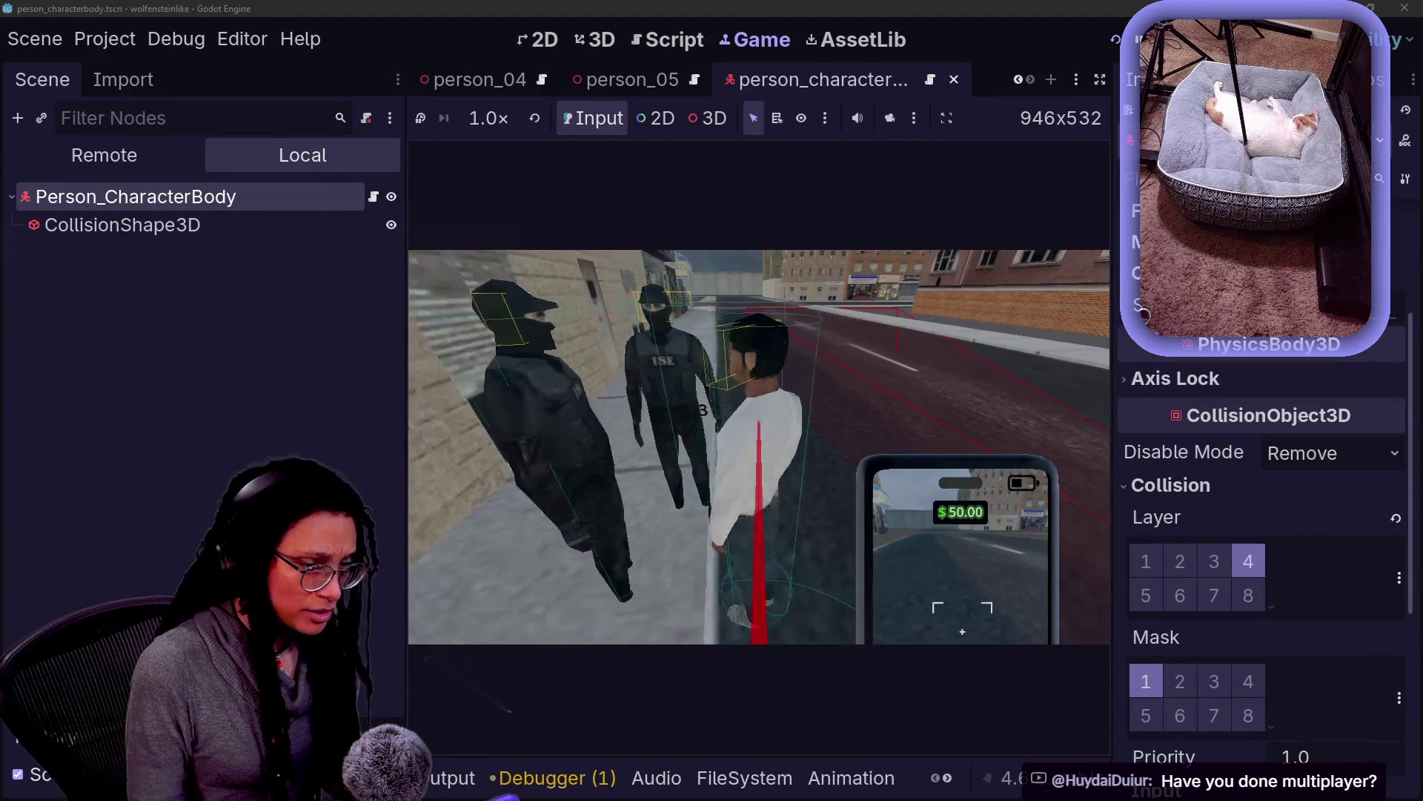
{"action": "left_click", "coordinate": [1115, 40]}
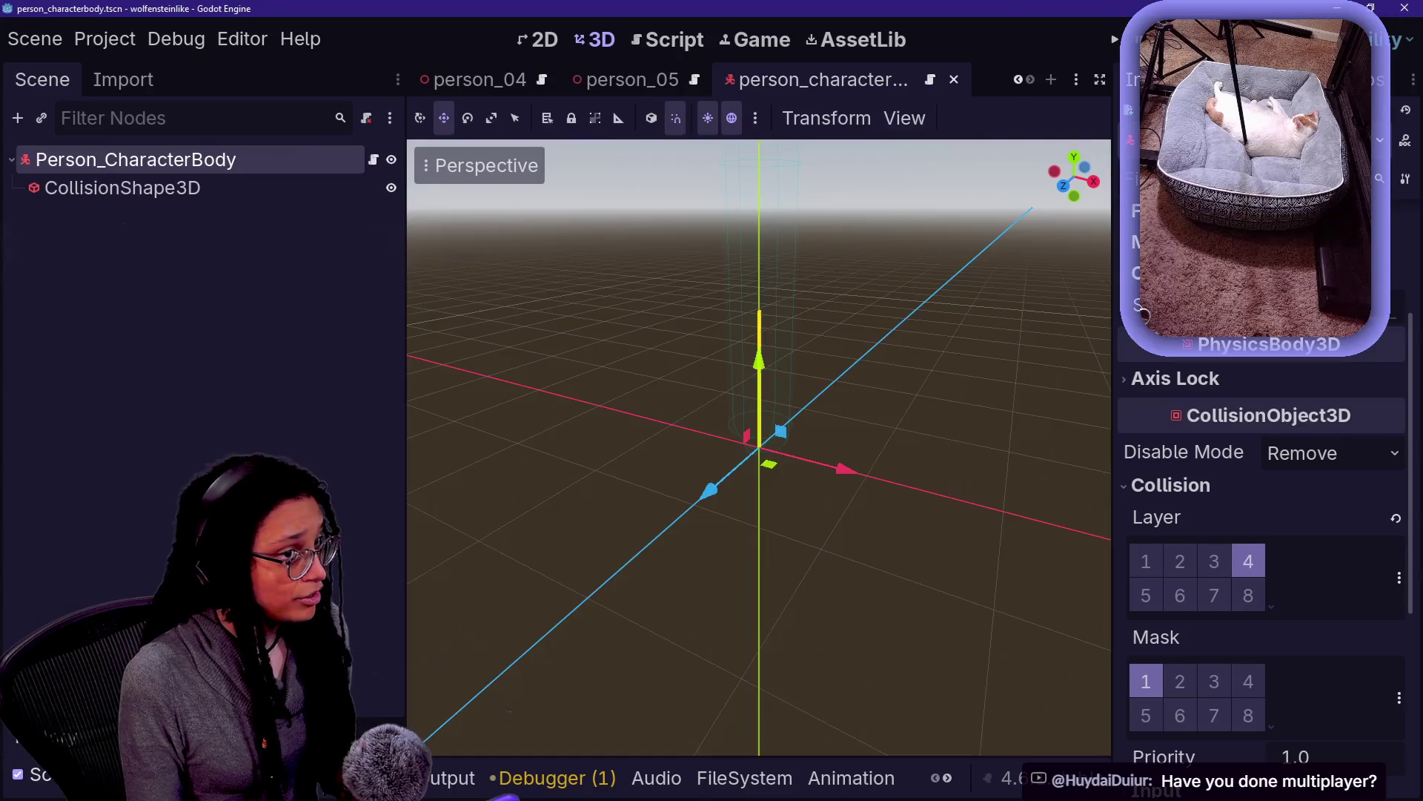
{"action": "left_click", "coordinate": [674, 42]}
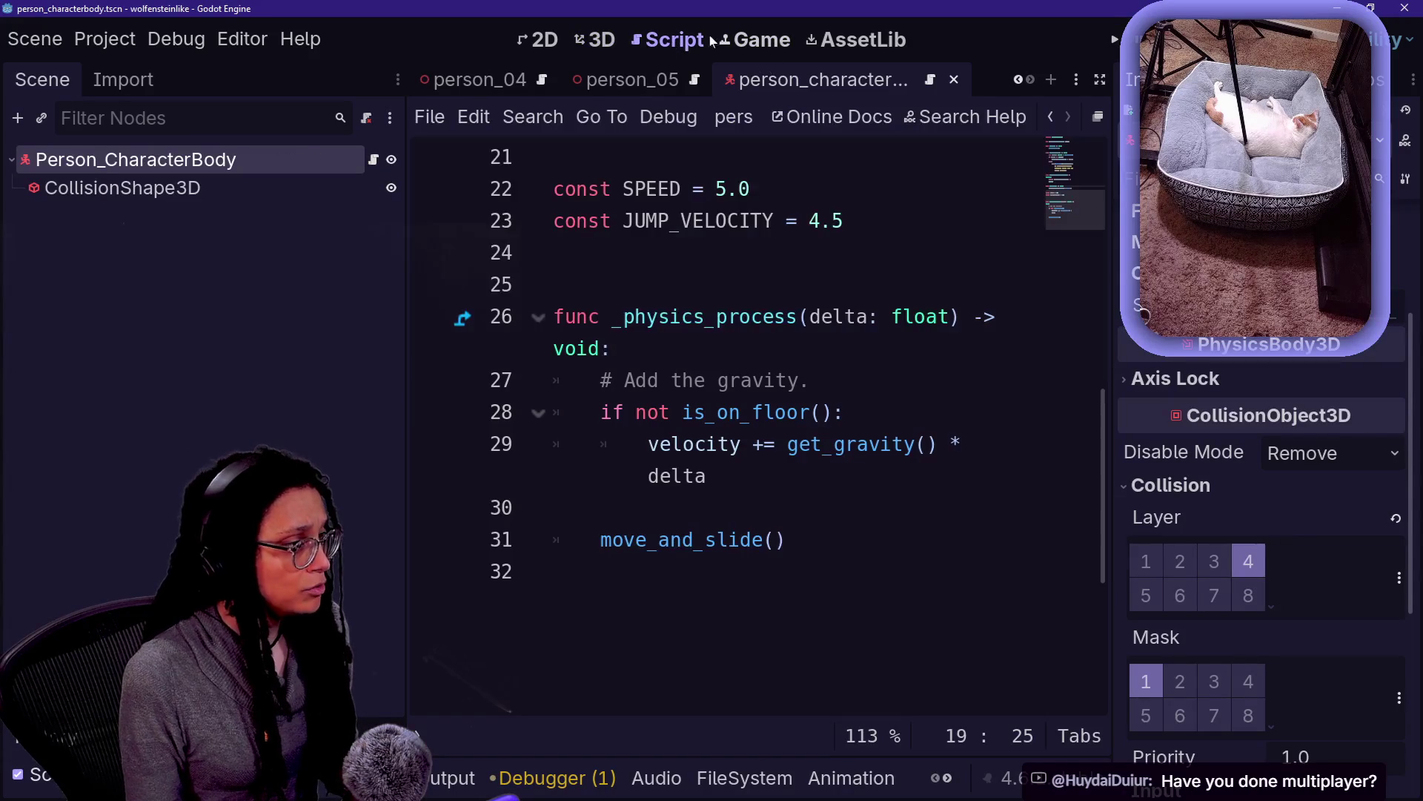
{"action": "left_click", "coordinate": [604, 40]}
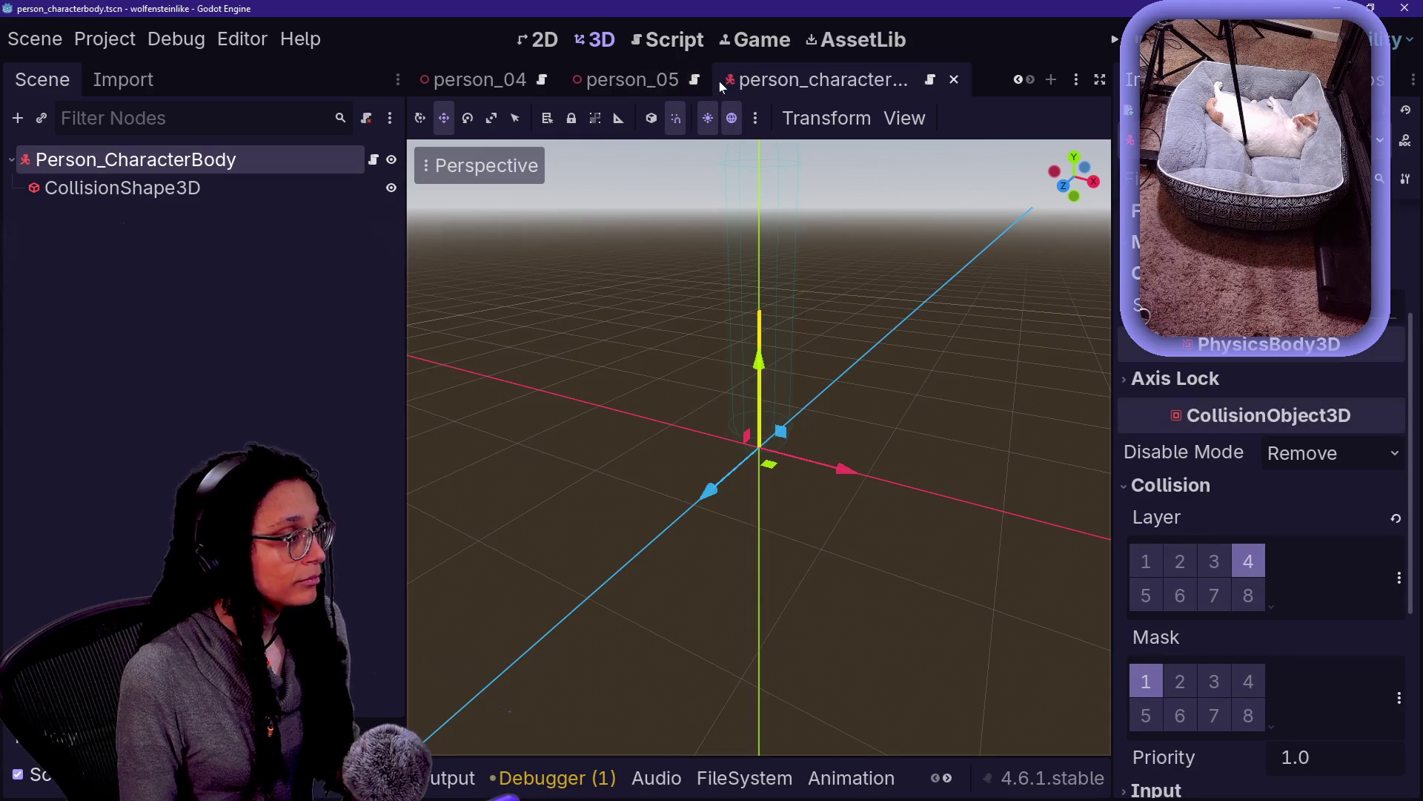
{"action": "scroll", "coordinate": [634, 80], "scroll_direction": "up", "scroll_amount": 6}
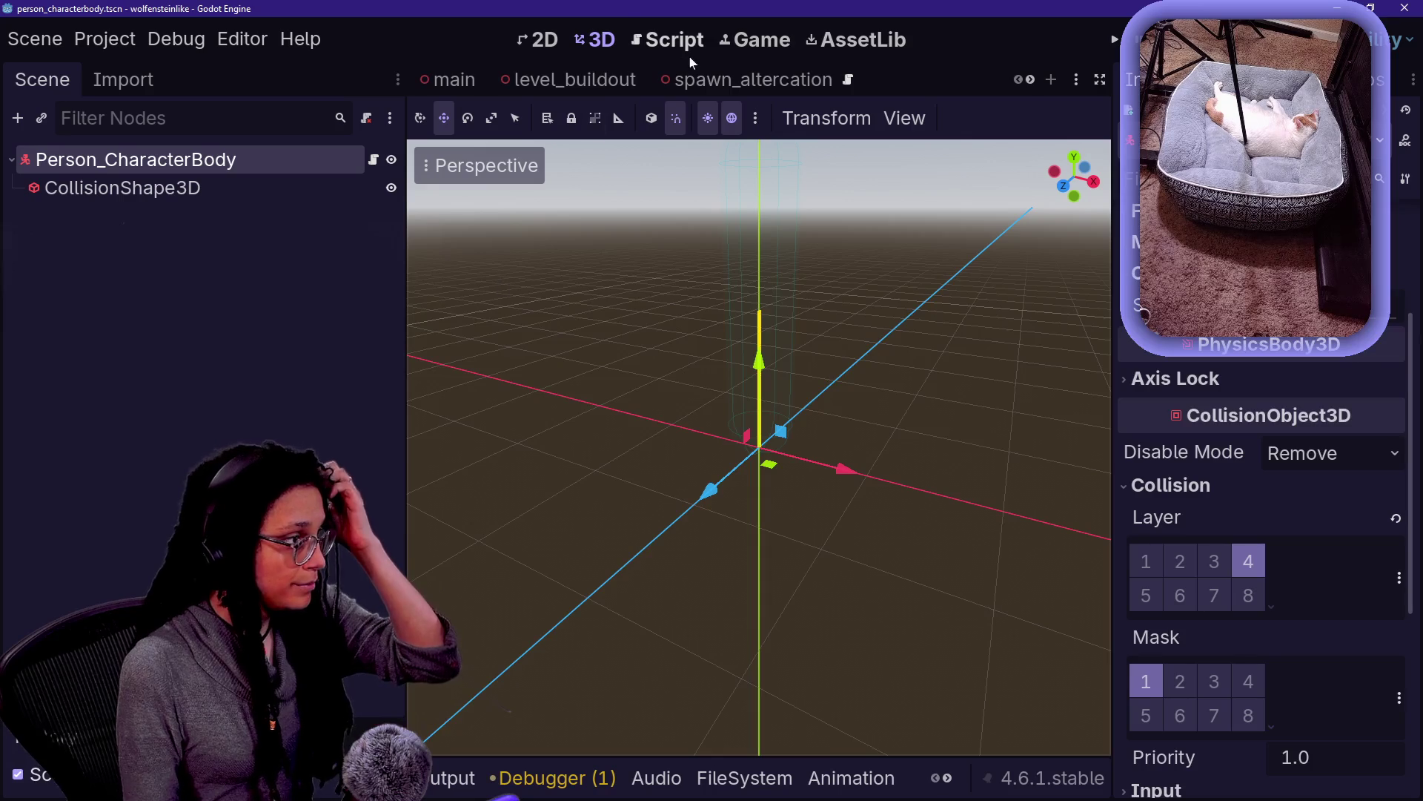
{"action": "left_click", "coordinate": [610, 79]}
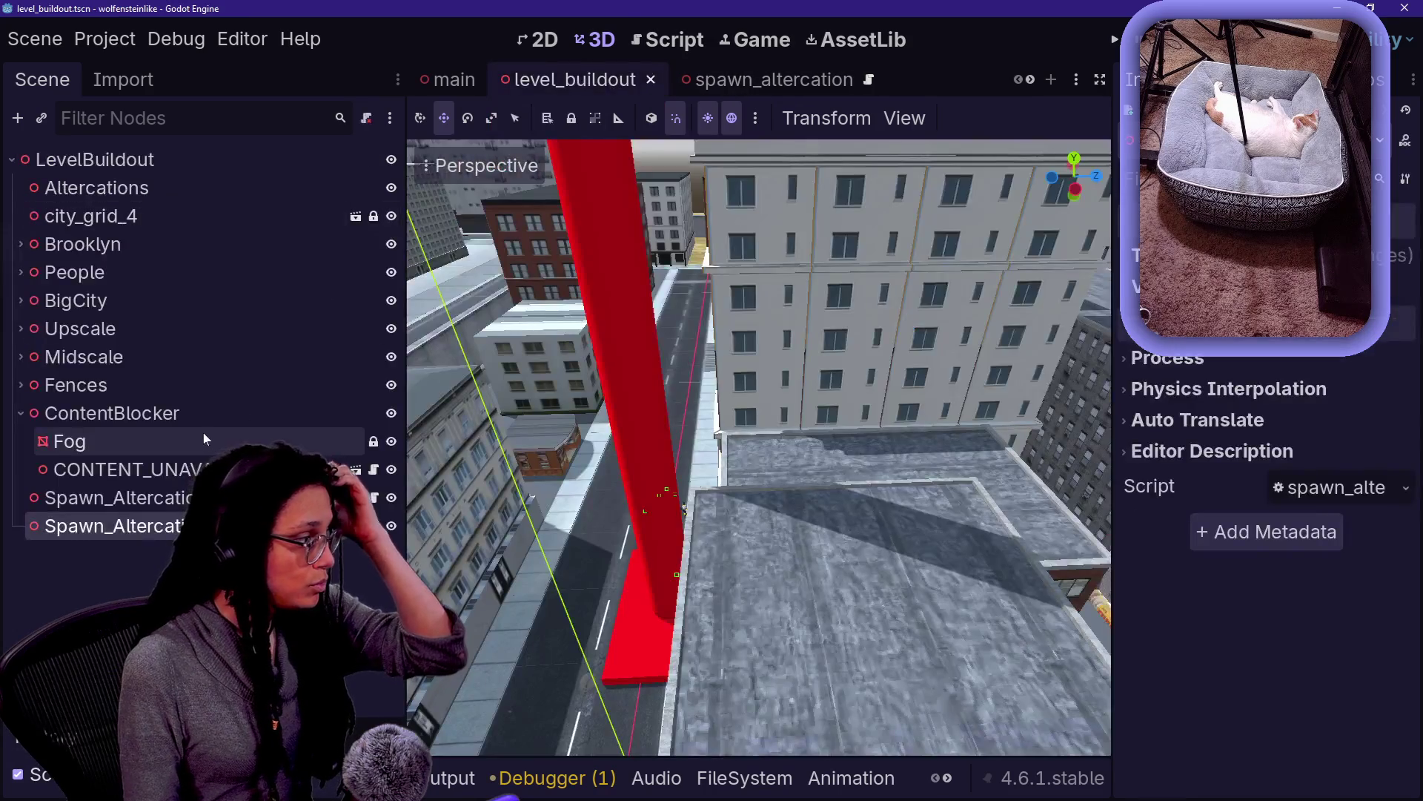
Open city_grid_4 under Brooklyn as its own scene and toggle the Roads-Sidwalks mesh off and on
{"action": "left_click", "coordinate": [89, 249]}
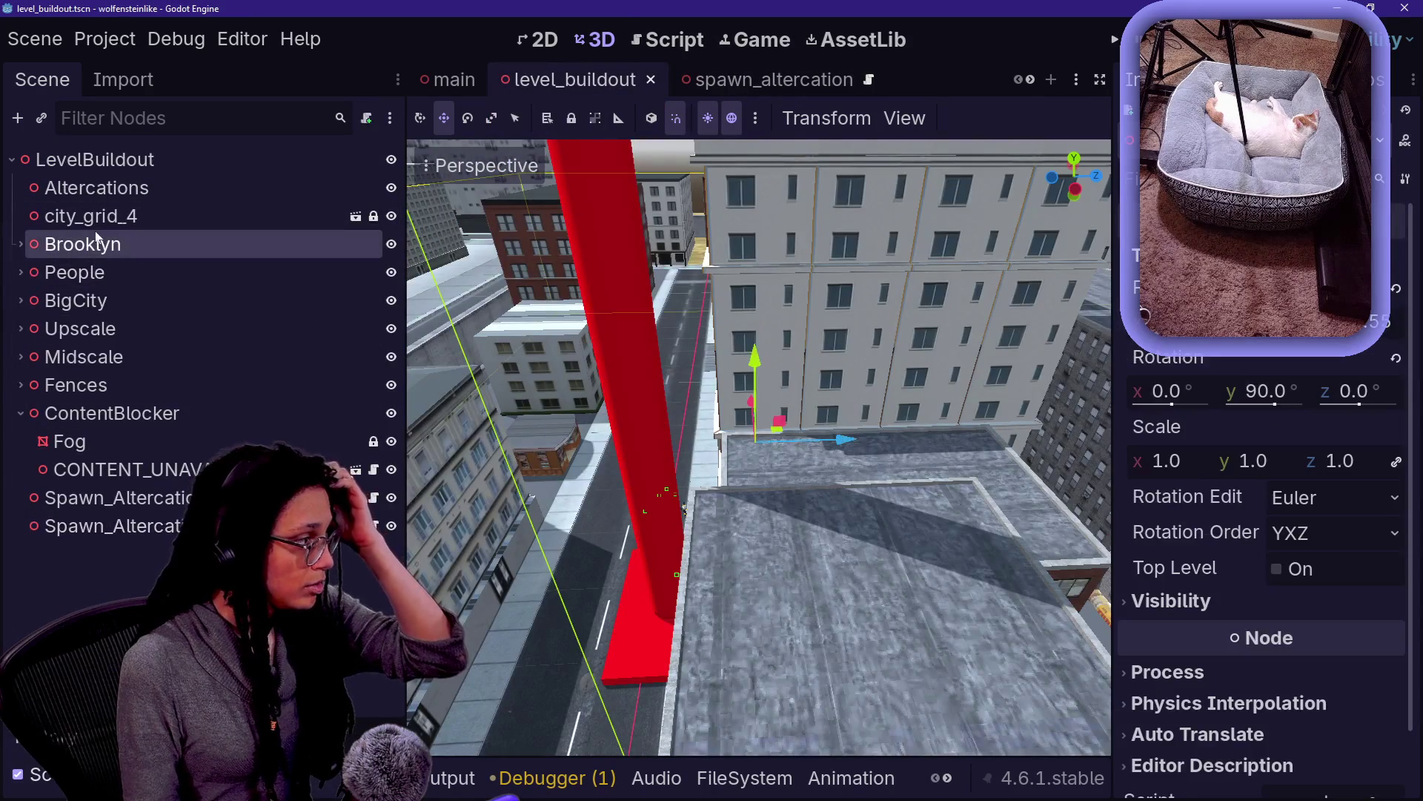
{"action": "left_click", "coordinate": [255, 219]}
{"action": "left_click", "coordinate": [355, 219]}
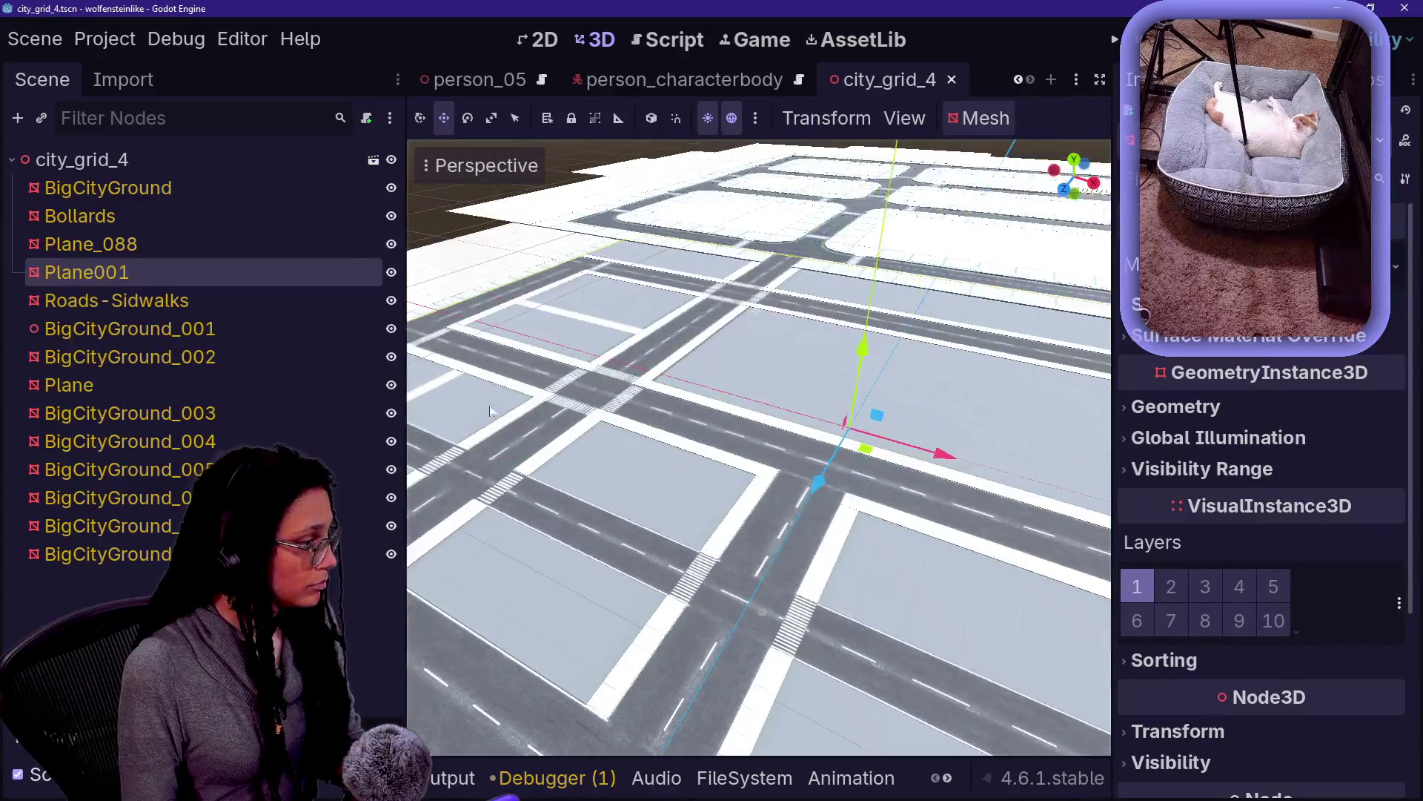
{"action": "left_click", "coordinate": [392, 300]}
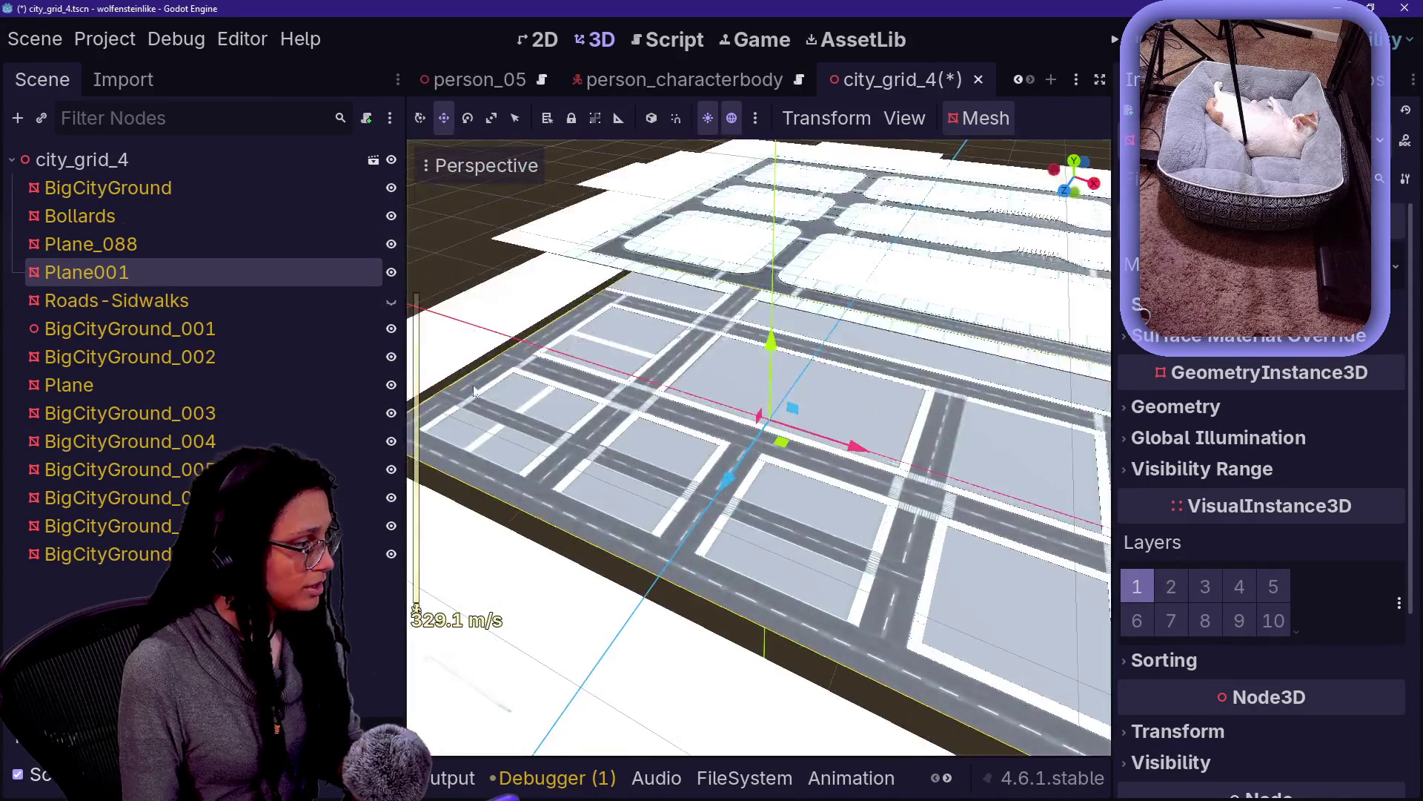
{"action": "left_click", "coordinate": [392, 302]}
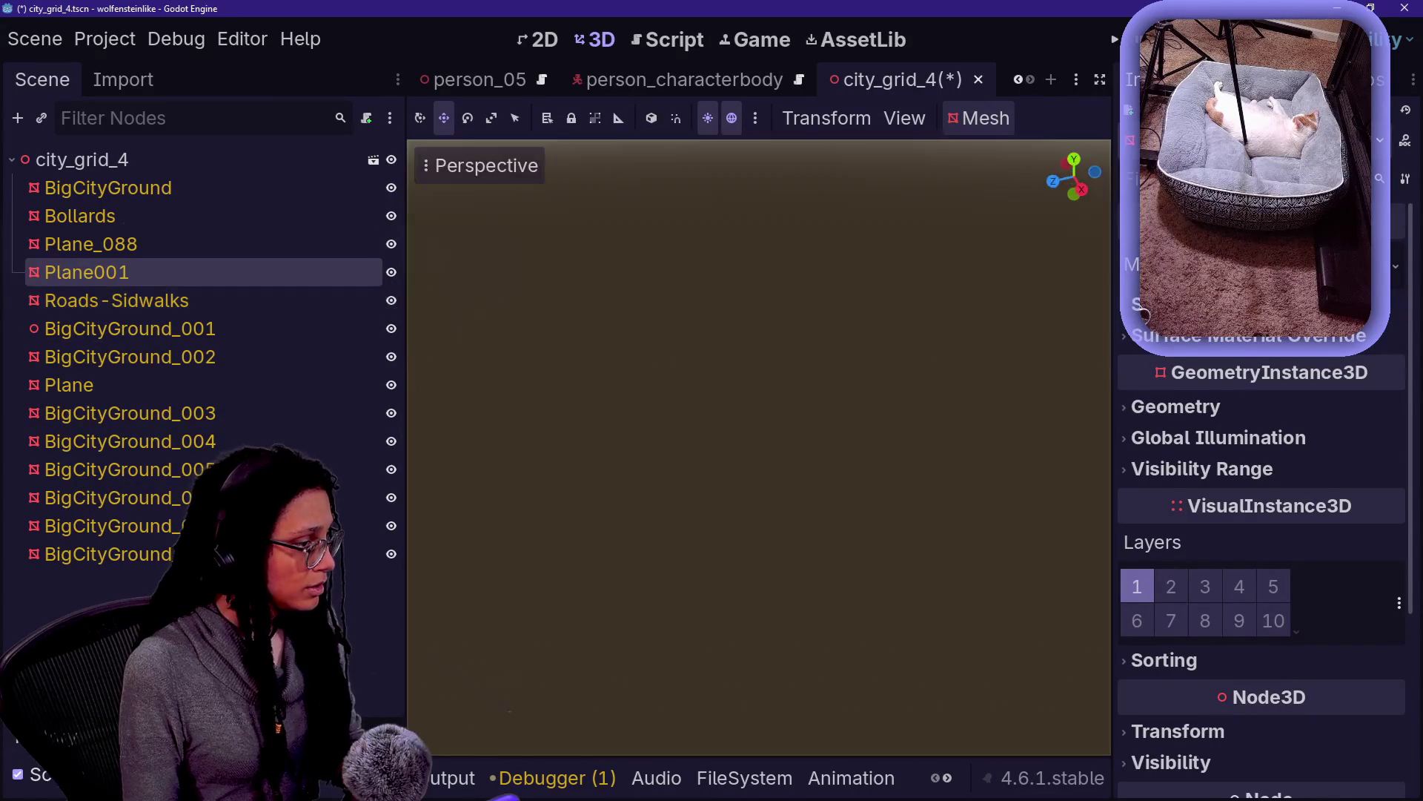
{"action": "scroll", "coordinate": [758, 447], "scroll_direction": "down", "scroll_amount": 10}
{"action": "scroll", "coordinate": [759, 447], "scroll_direction": "up", "scroll_amount": 10}
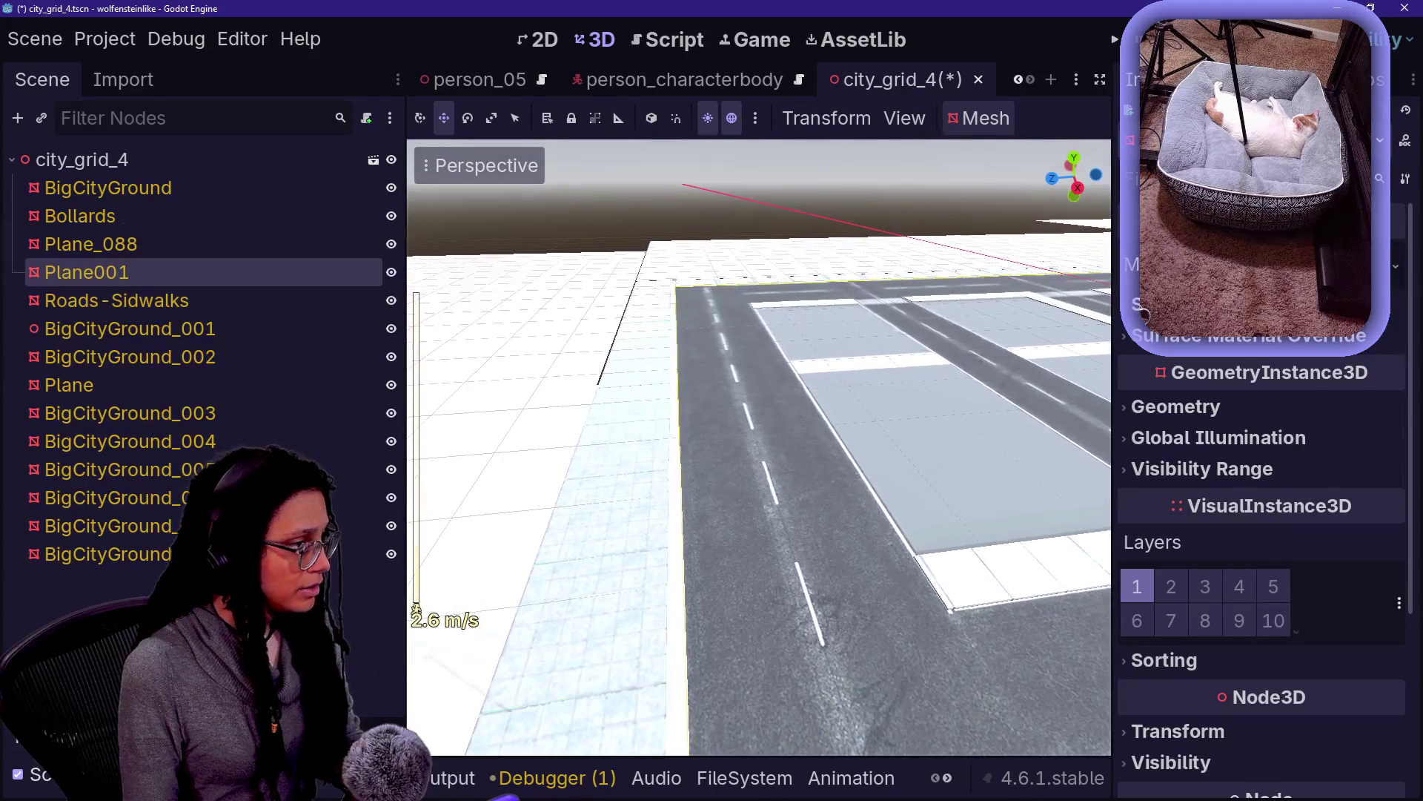
{"action": "left_click", "coordinate": [756, 117]}
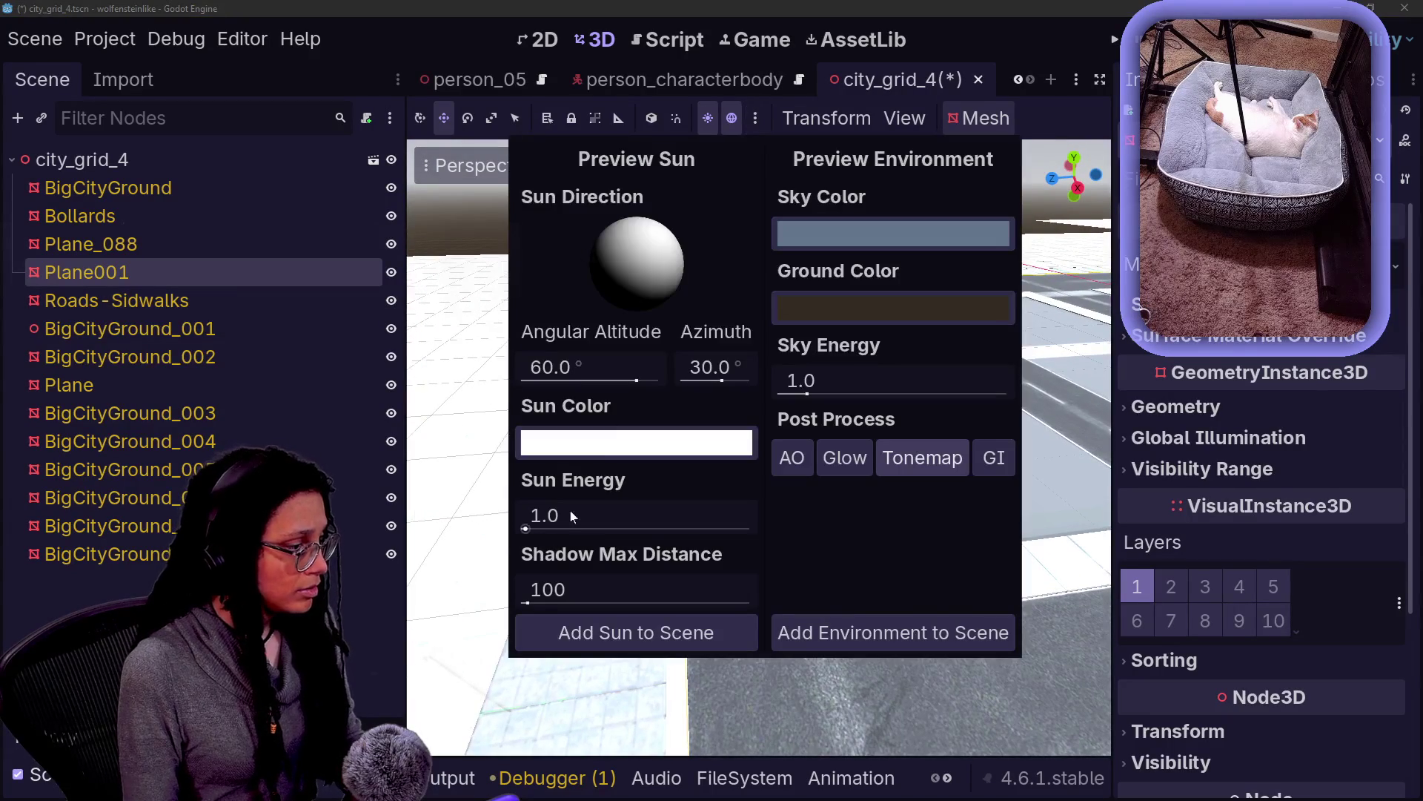
{"action": "type", "text": "0.1"}
Set the preview sun energy to 0.1, then inspect the sidewalk and select Plane_088
{"action": "key", "text": "Return"}
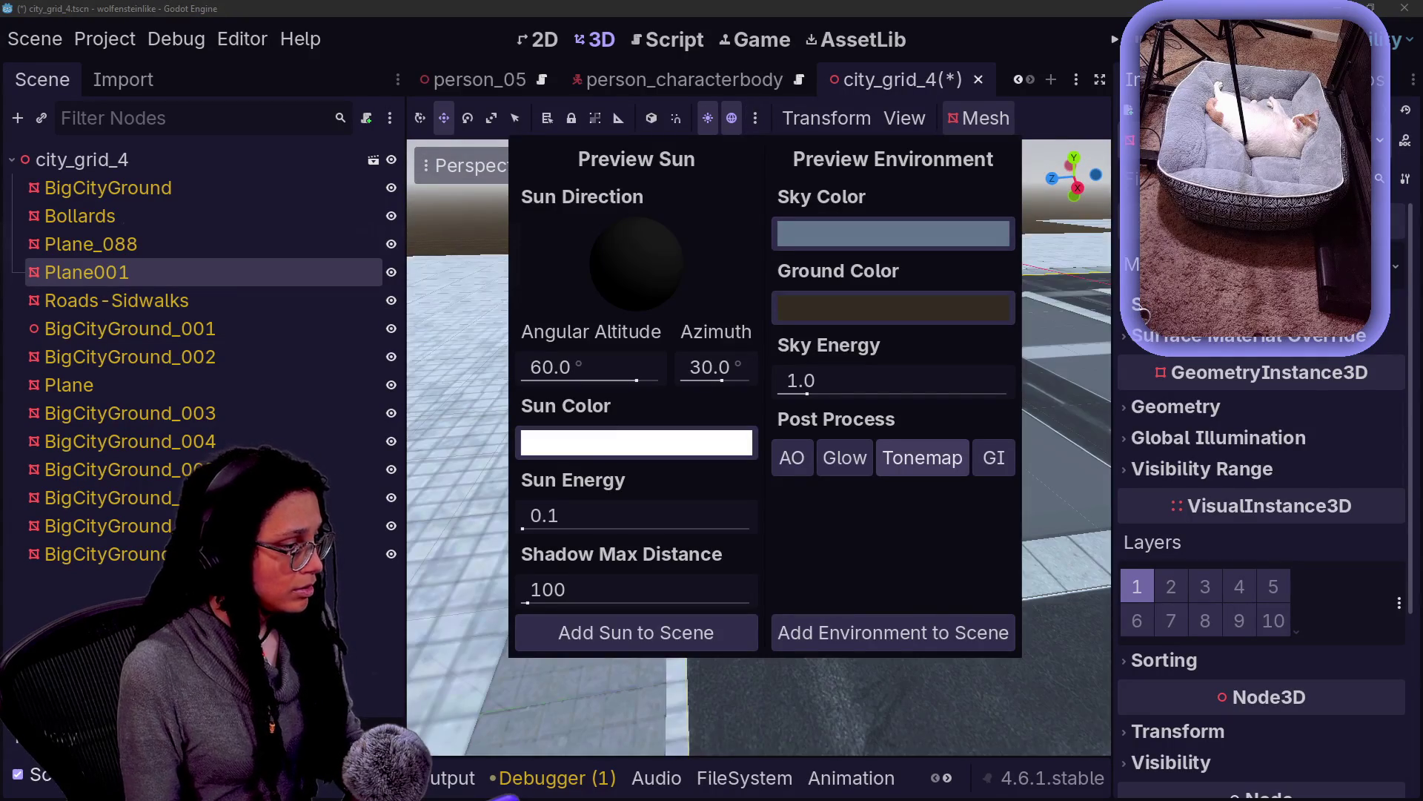
{"action": "key", "text": "Escape"}
{"action": "scroll", "coordinate": [758, 447], "scroll_direction": "up", "scroll_amount": 10}
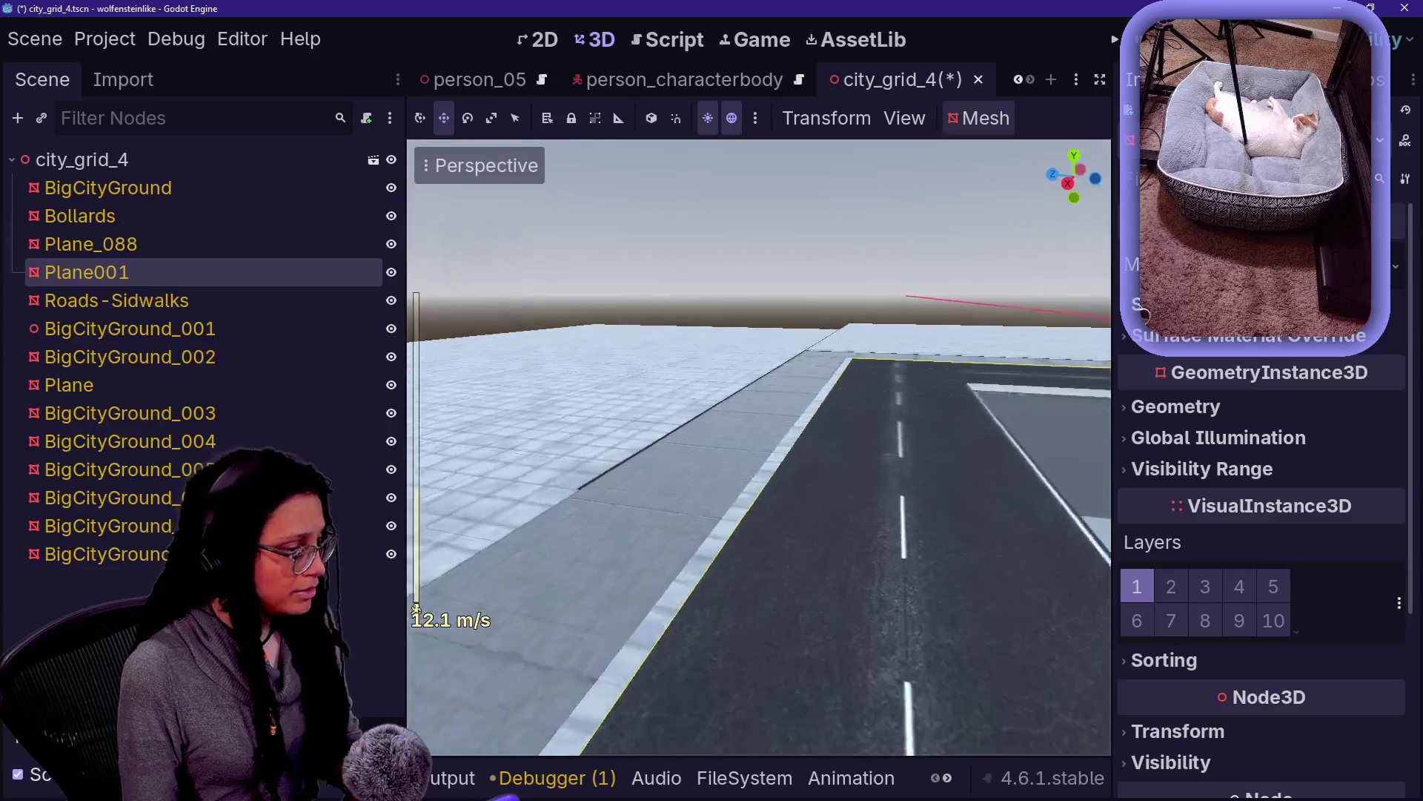
{"action": "key", "text": "q"}
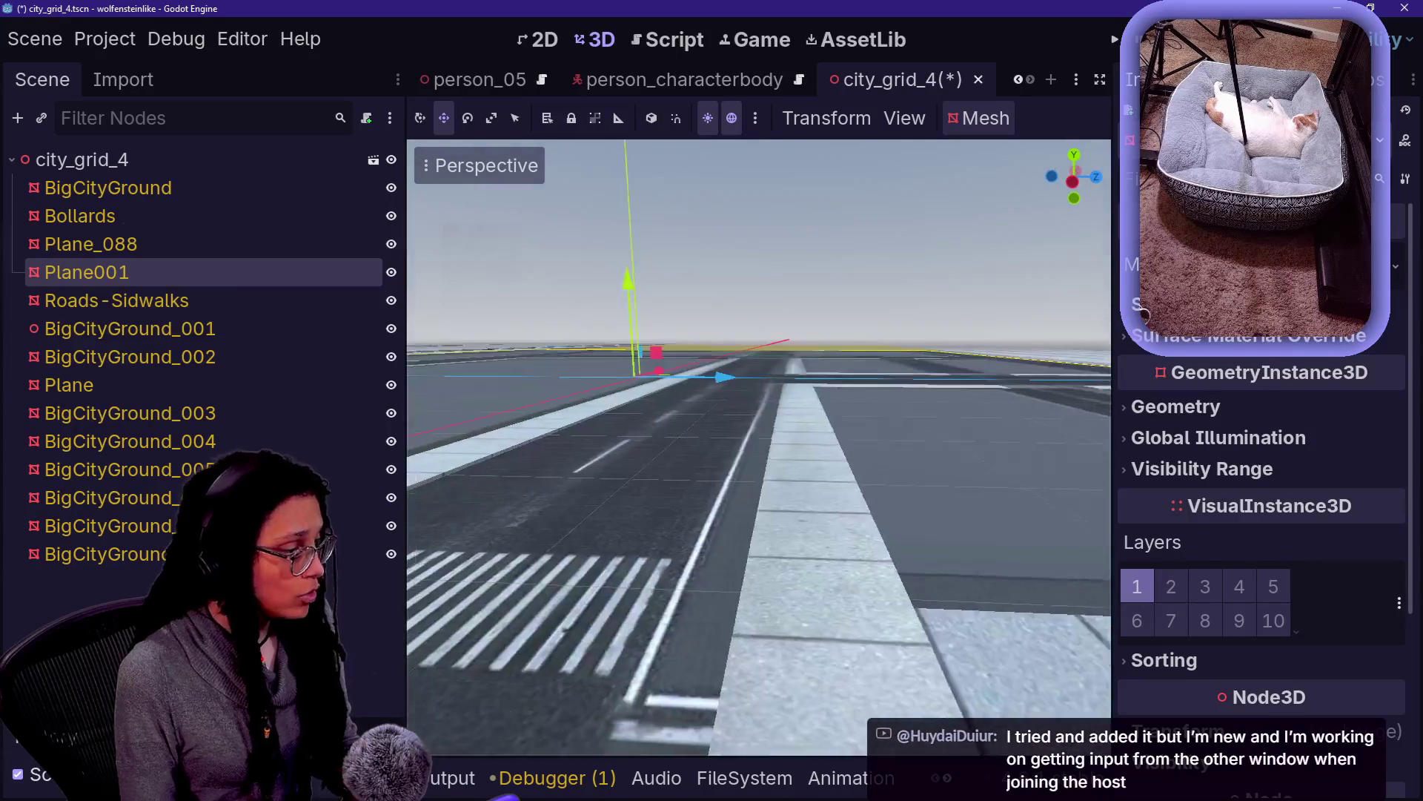
{"action": "left_click", "coordinate": [91, 244]}
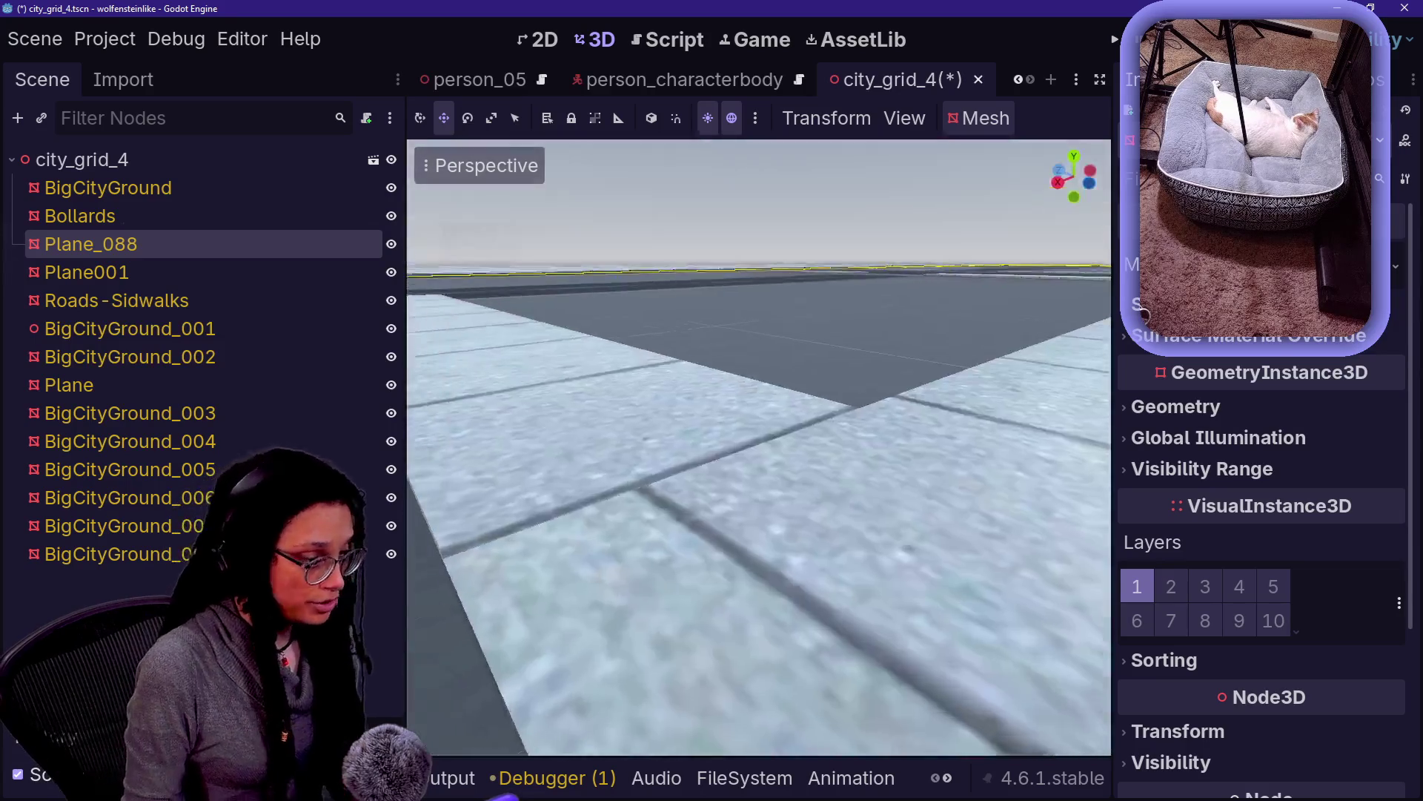
{"action": "left_click", "coordinate": [758, 296]}
{"action": "left_click_drag", "start_coordinate": [672, 477], "coordinate": [672, 477]}
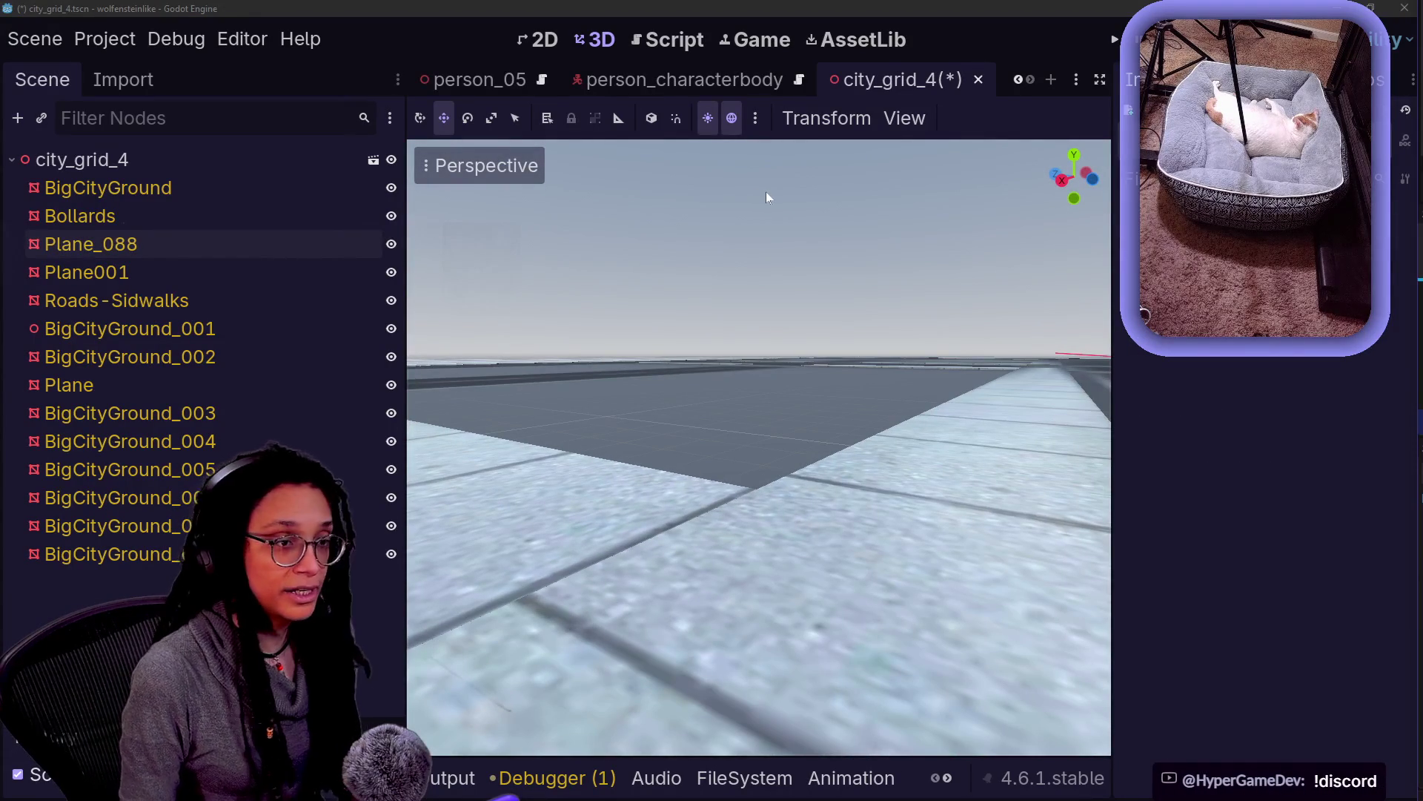
Switch to Chrome, close an accidentally opened incognito window, and bring up the Discord window
{"action": "key", "text": "alt+Tab"}
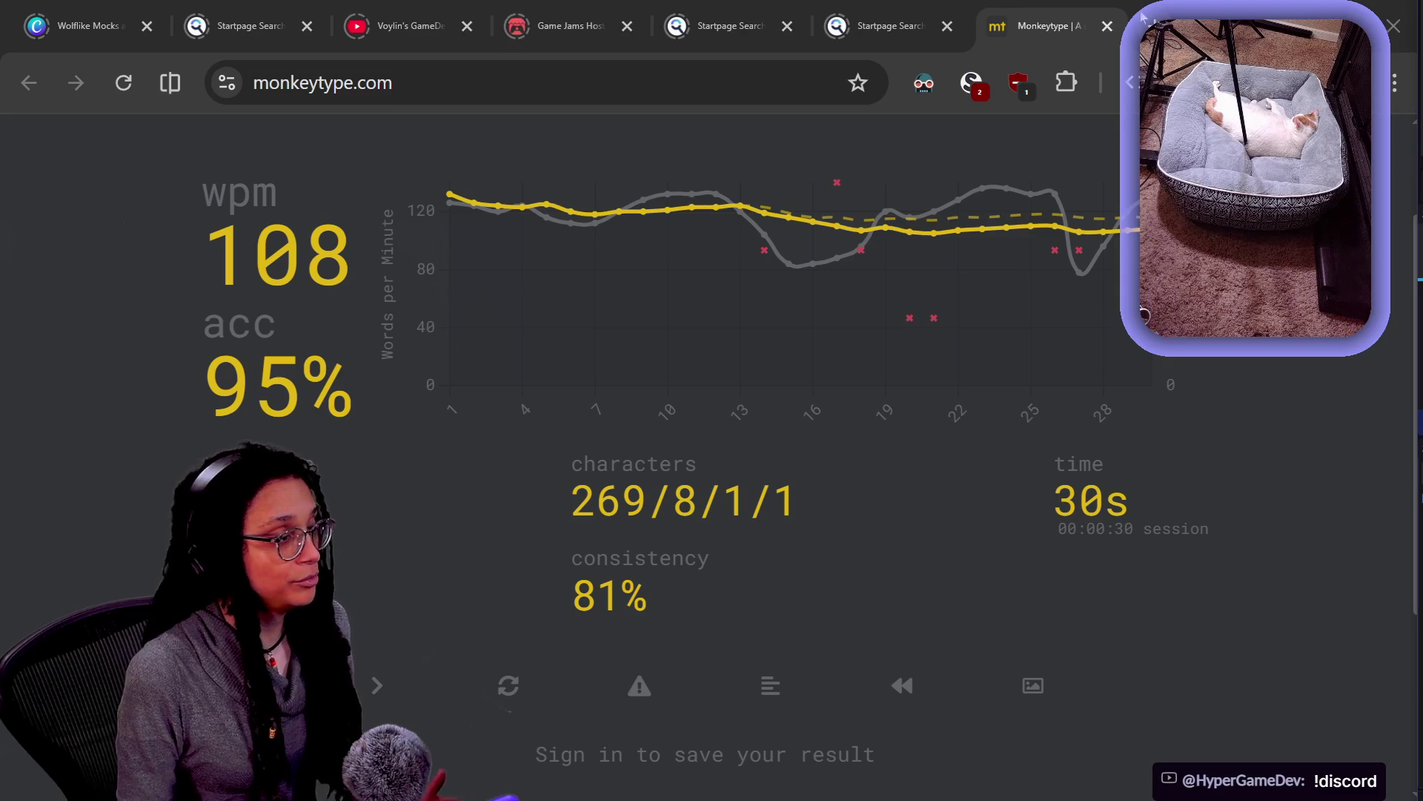
{"action": "key", "text": "ctrl+shift+n"}
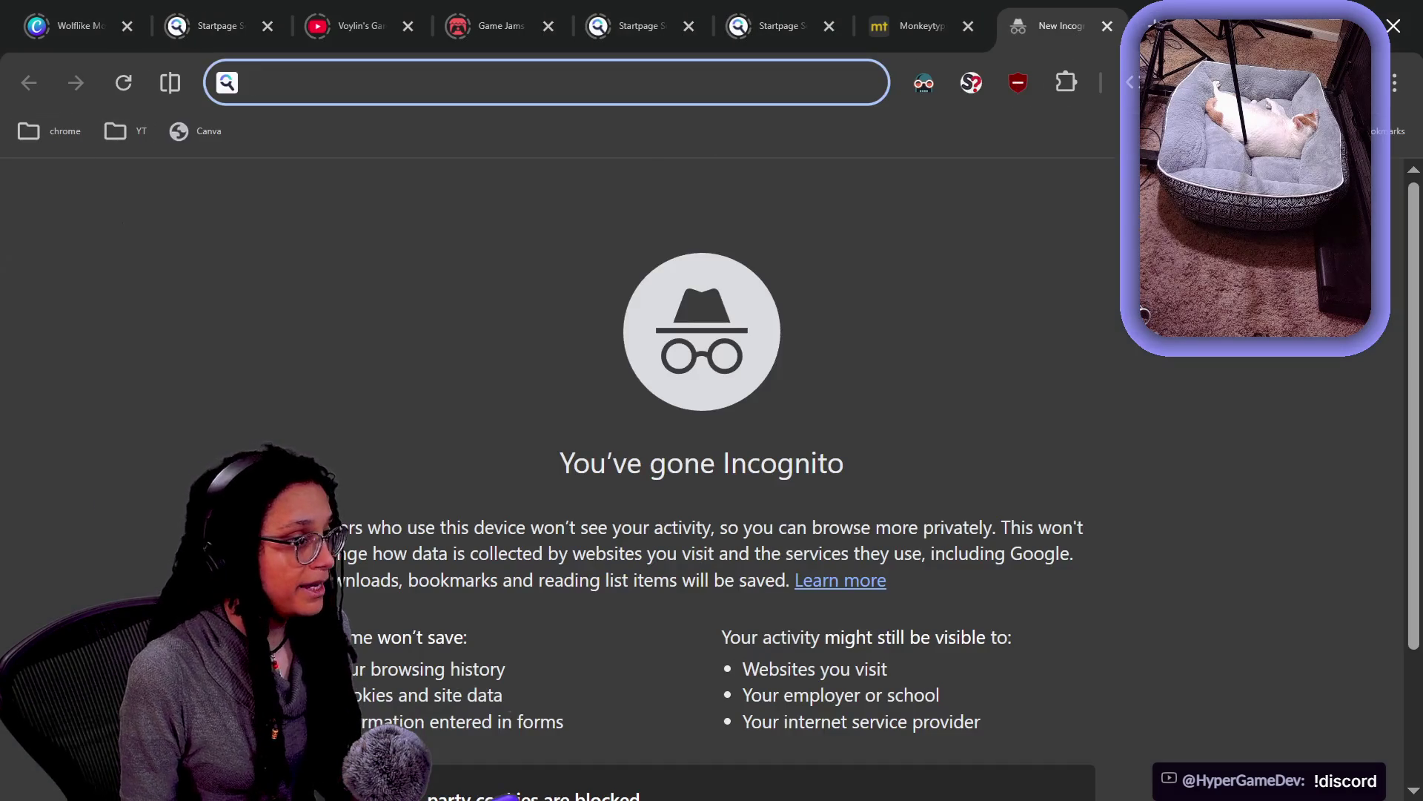
{"action": "left_click", "coordinate": [1108, 30]}
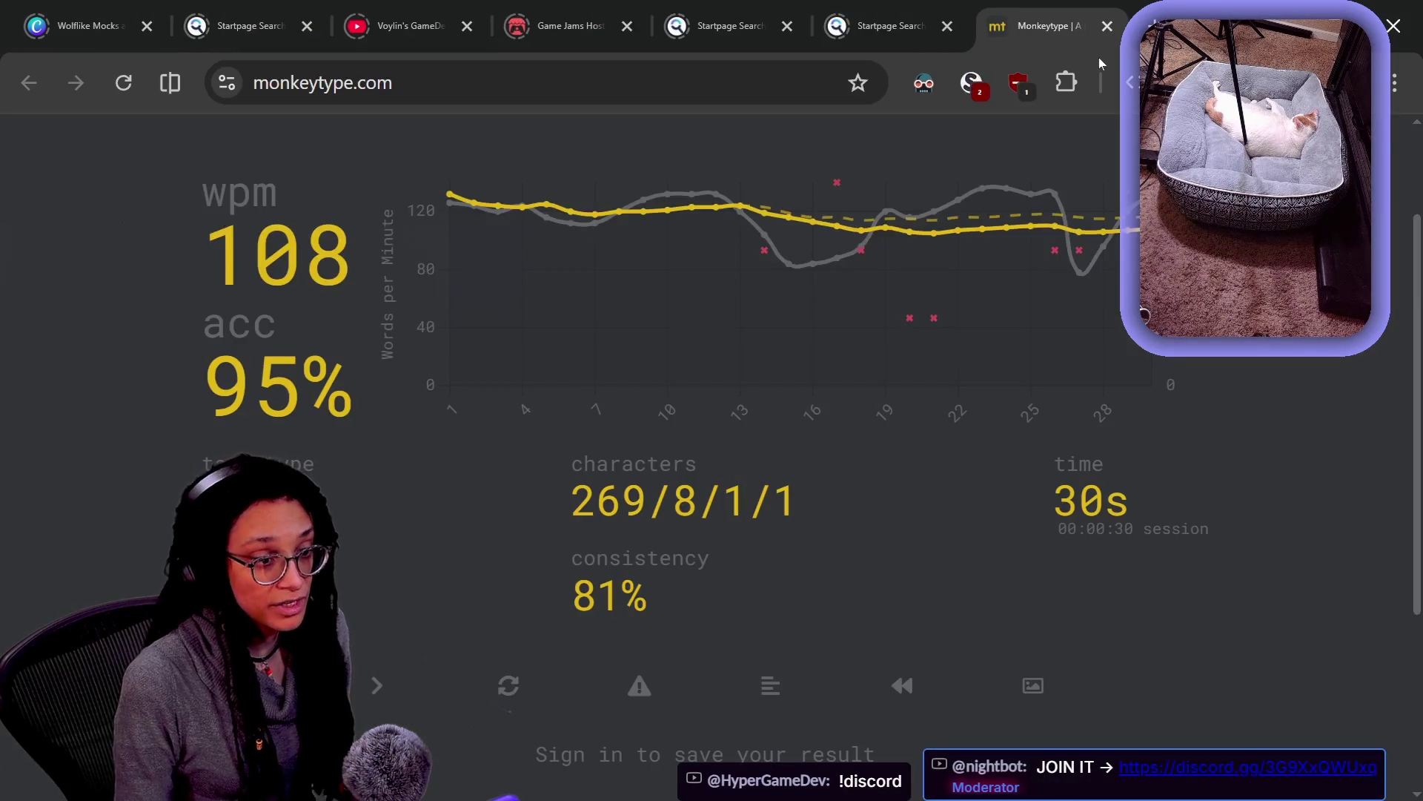
{"action": "key", "text": "alt+Tab"}
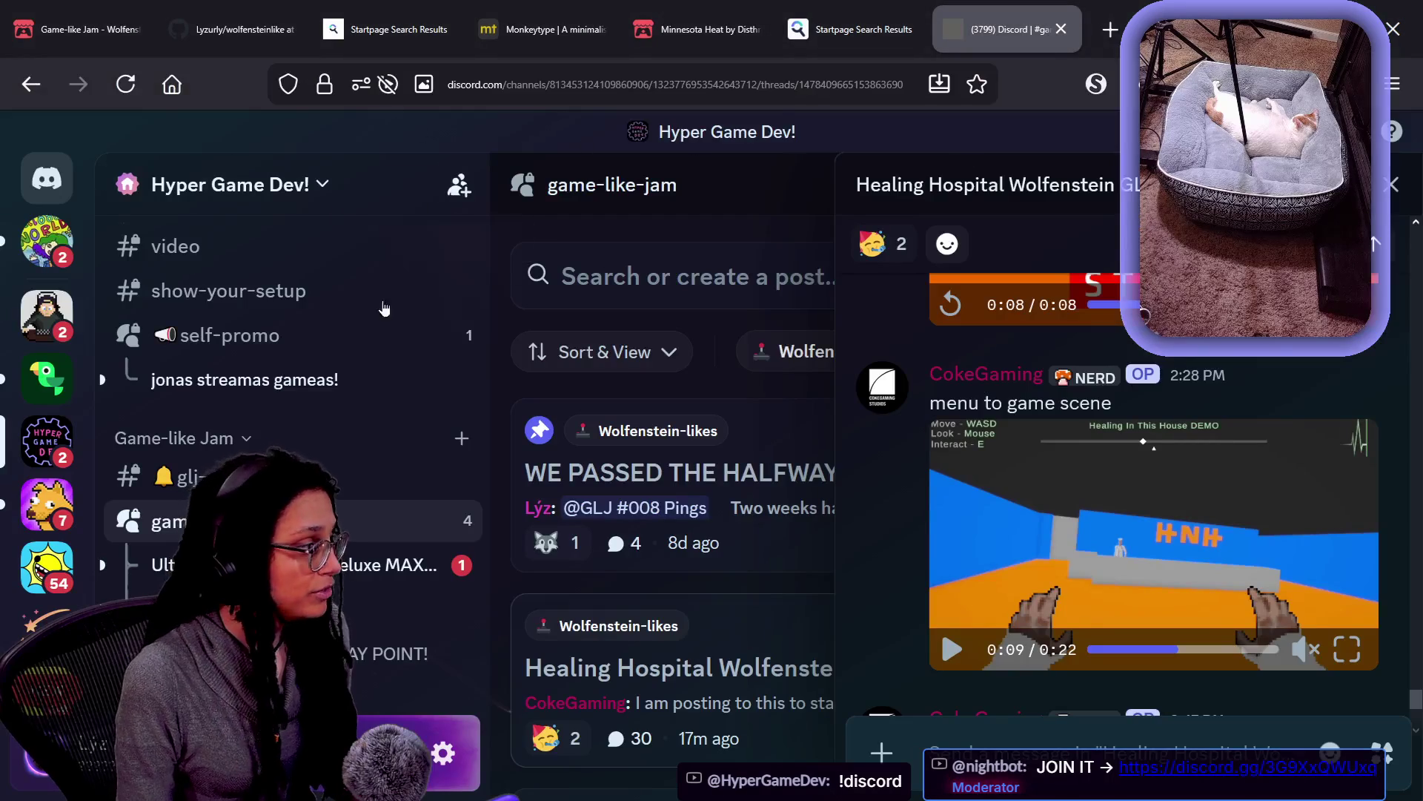
Browse the Discord server channels and open the godot forum channel
{"action": "scroll", "coordinate": [408, 428], "scroll_direction": "down", "scroll_amount": 10}
{"action": "scroll", "coordinate": [408, 428], "scroll_direction": "up", "scroll_amount": 5}
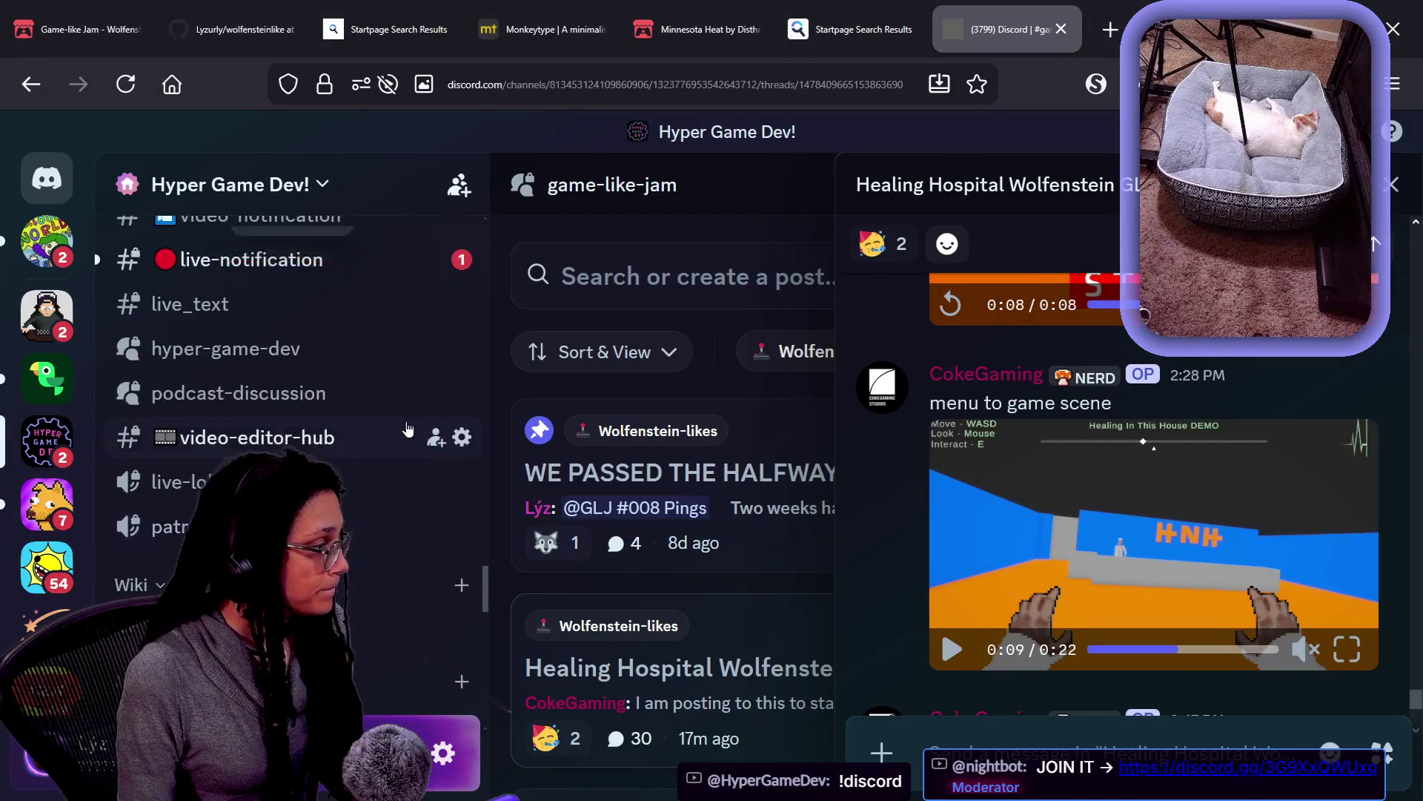
{"action": "scroll", "coordinate": [226, 386], "scroll_direction": "down", "scroll_amount": 10}
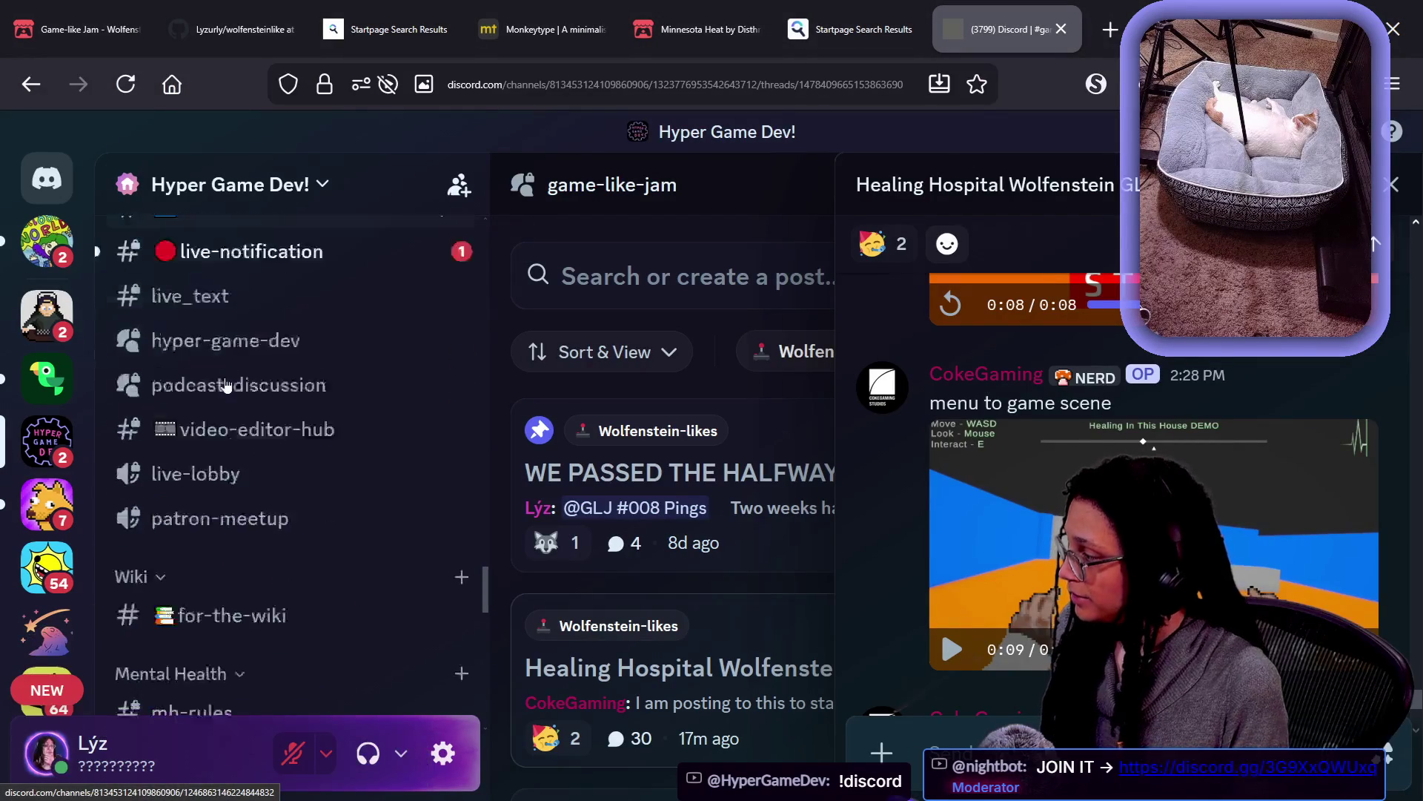
{"action": "scroll", "coordinate": [226, 385], "scroll_direction": "up", "scroll_amount": 4}
{"action": "scroll", "coordinate": [226, 385], "scroll_direction": "down", "scroll_amount": 1}
{"action": "scroll", "coordinate": [226, 384], "scroll_direction": "up", "scroll_amount": 10}
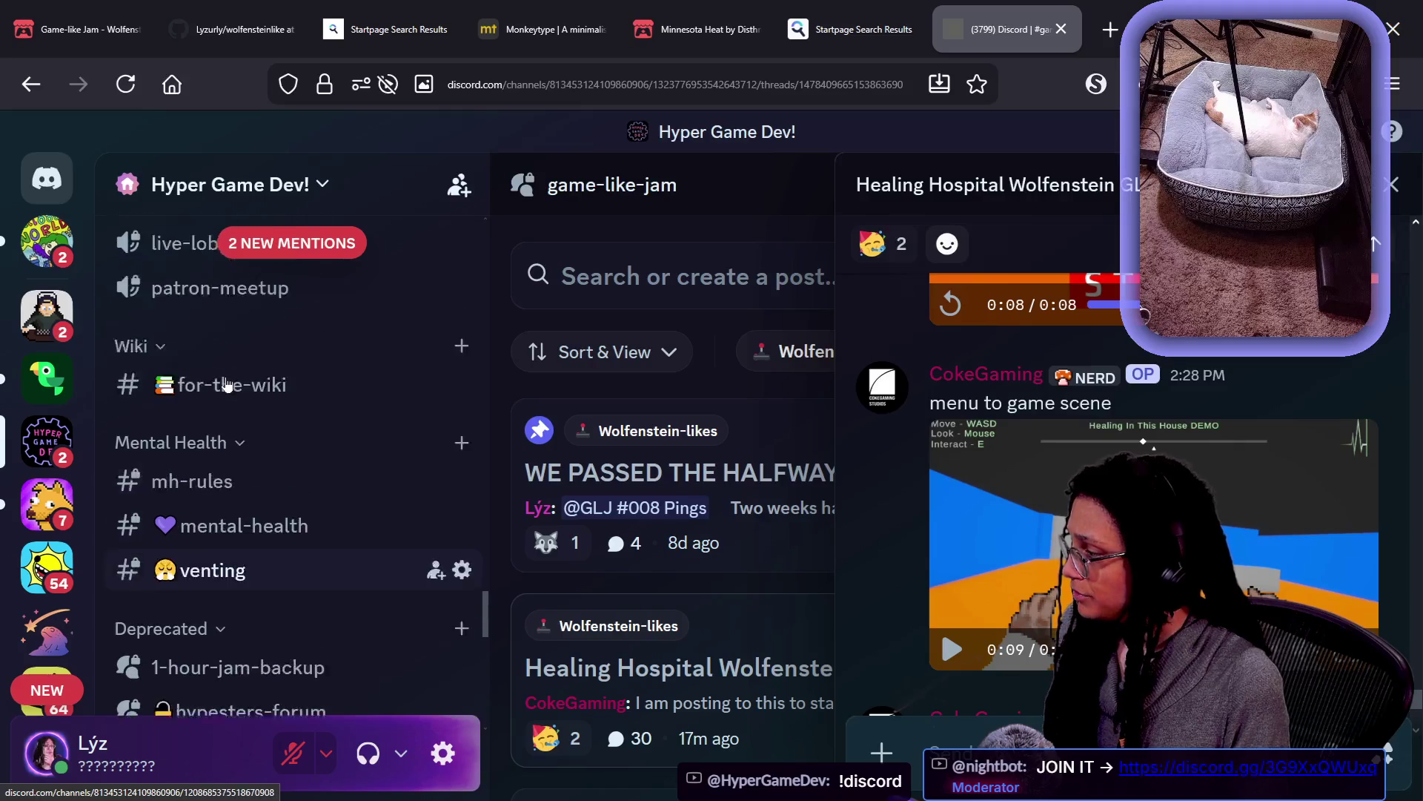
{"action": "scroll", "coordinate": [227, 384], "scroll_direction": "up", "scroll_amount": 5}
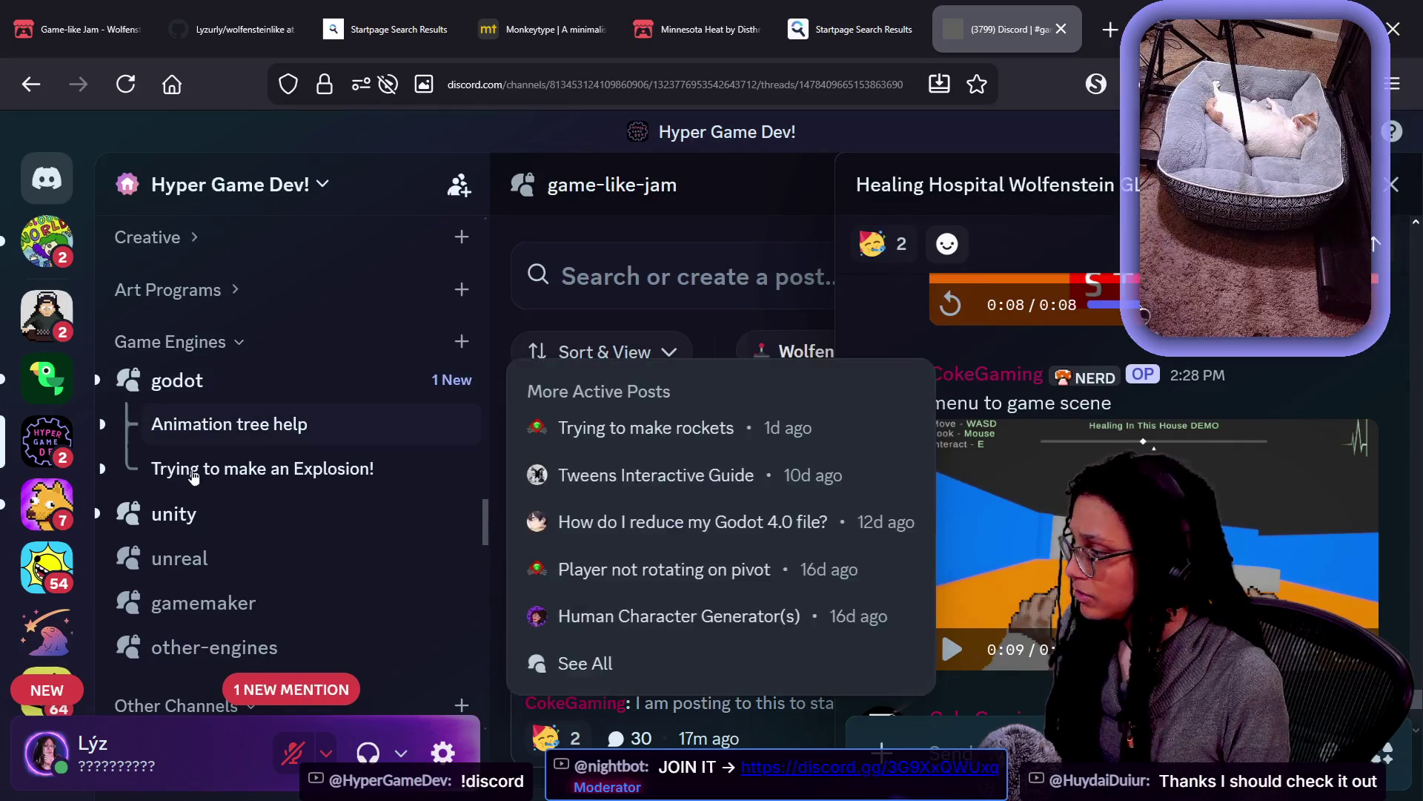
{"action": "left_click", "coordinate": [164, 393]}
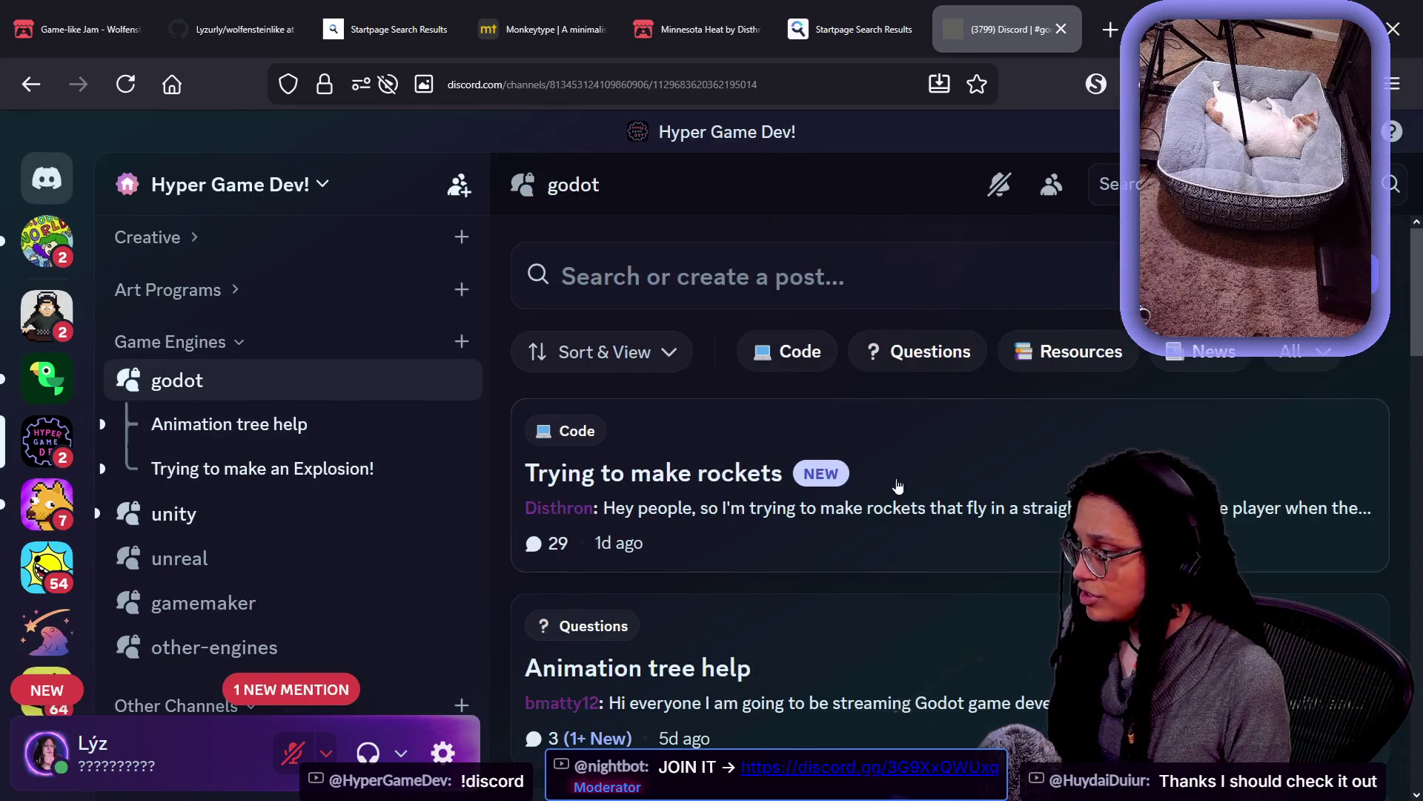
Start a new post titled 'this is my post' with body text 'wsluwfbaisrb'
{"action": "left_click", "coordinate": [918, 261]}
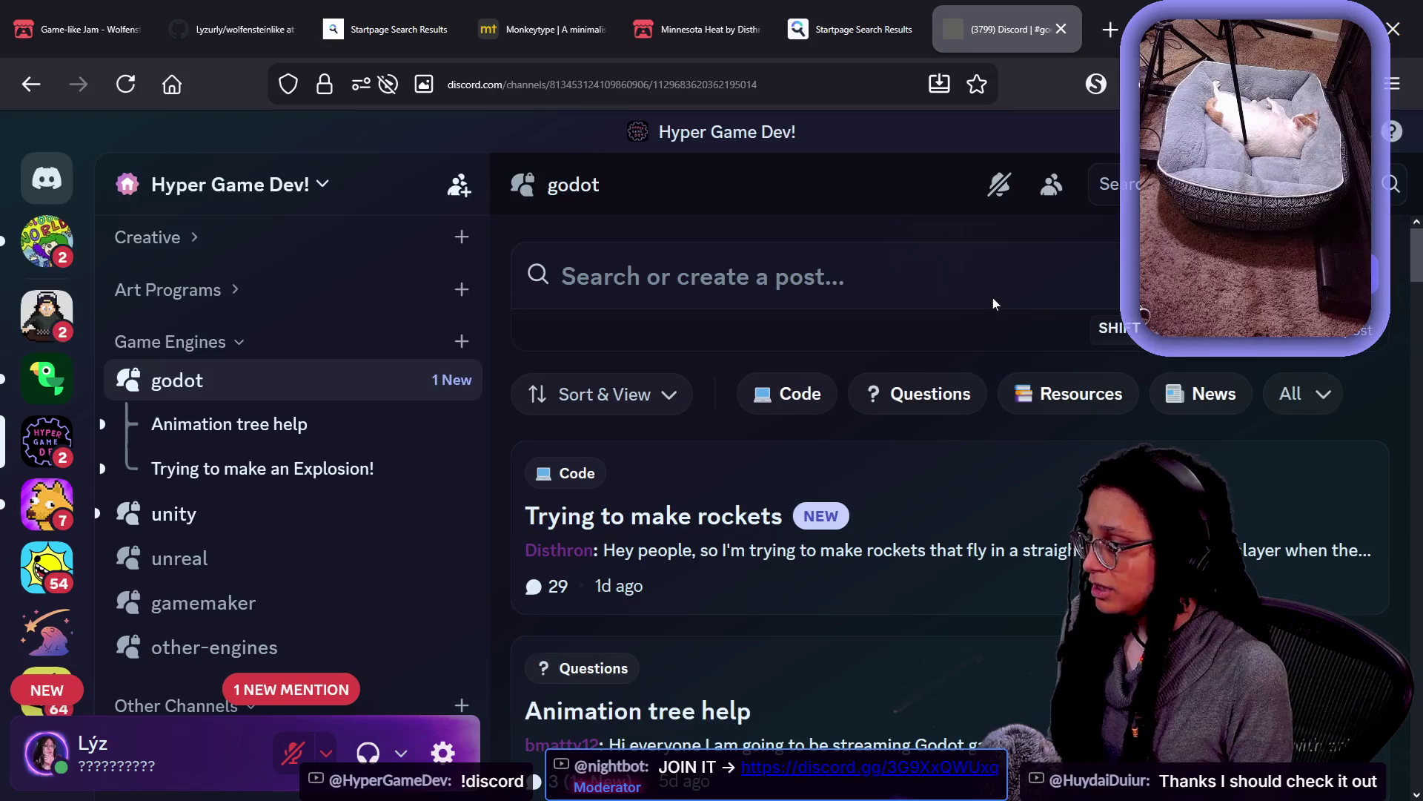
{"action": "type", "text": "this is my post"}
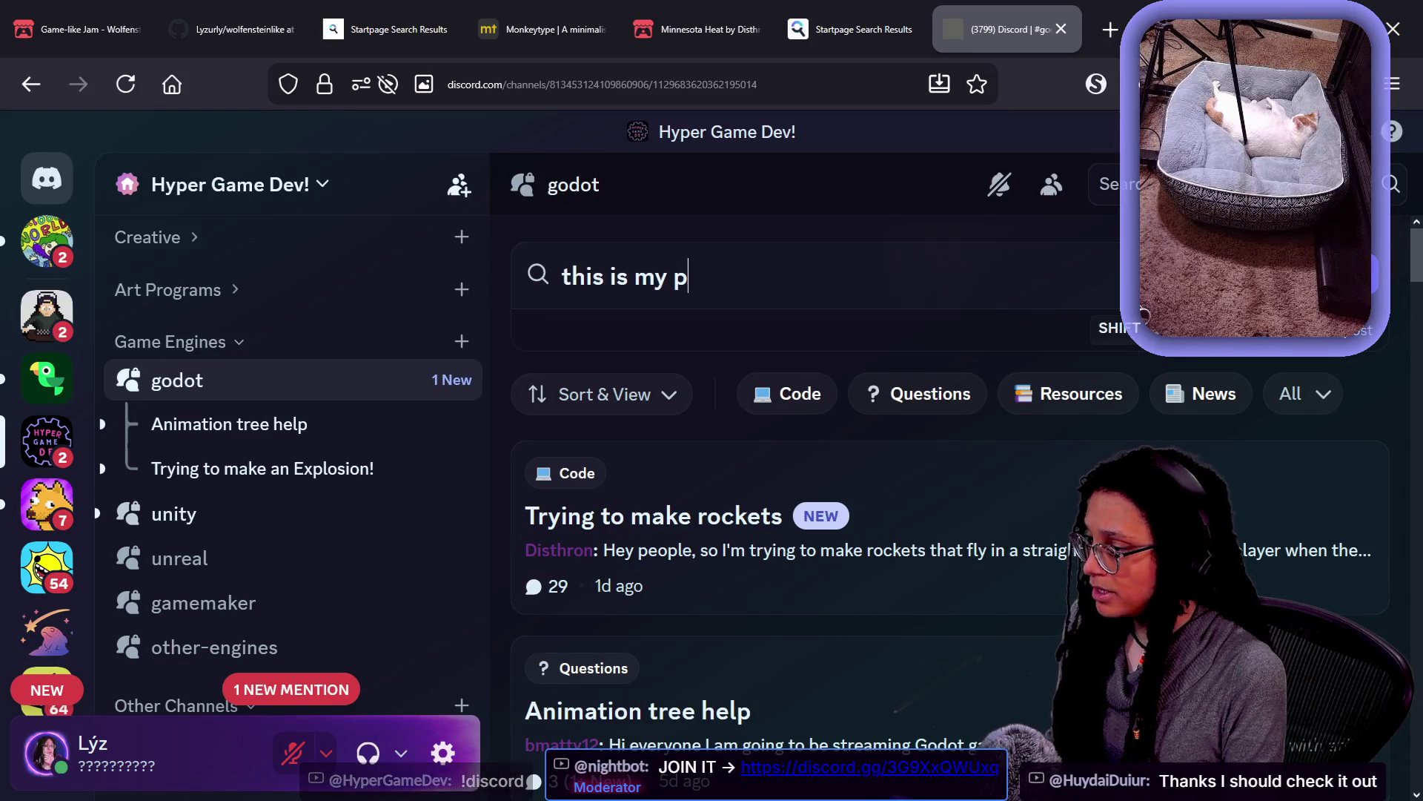
{"action": "key", "text": "shift+Return"}
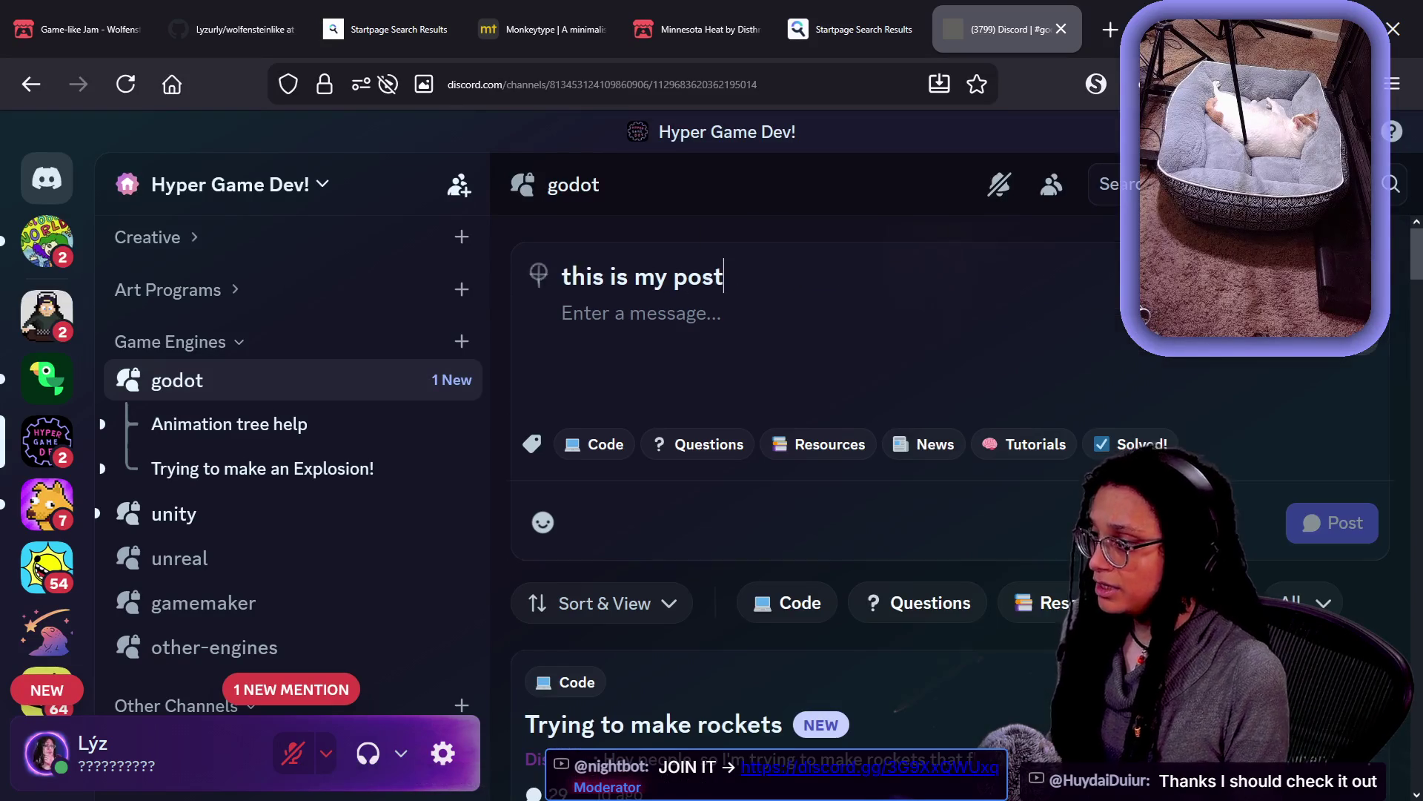
{"action": "type", "text": "wsluwfbaisrb"}
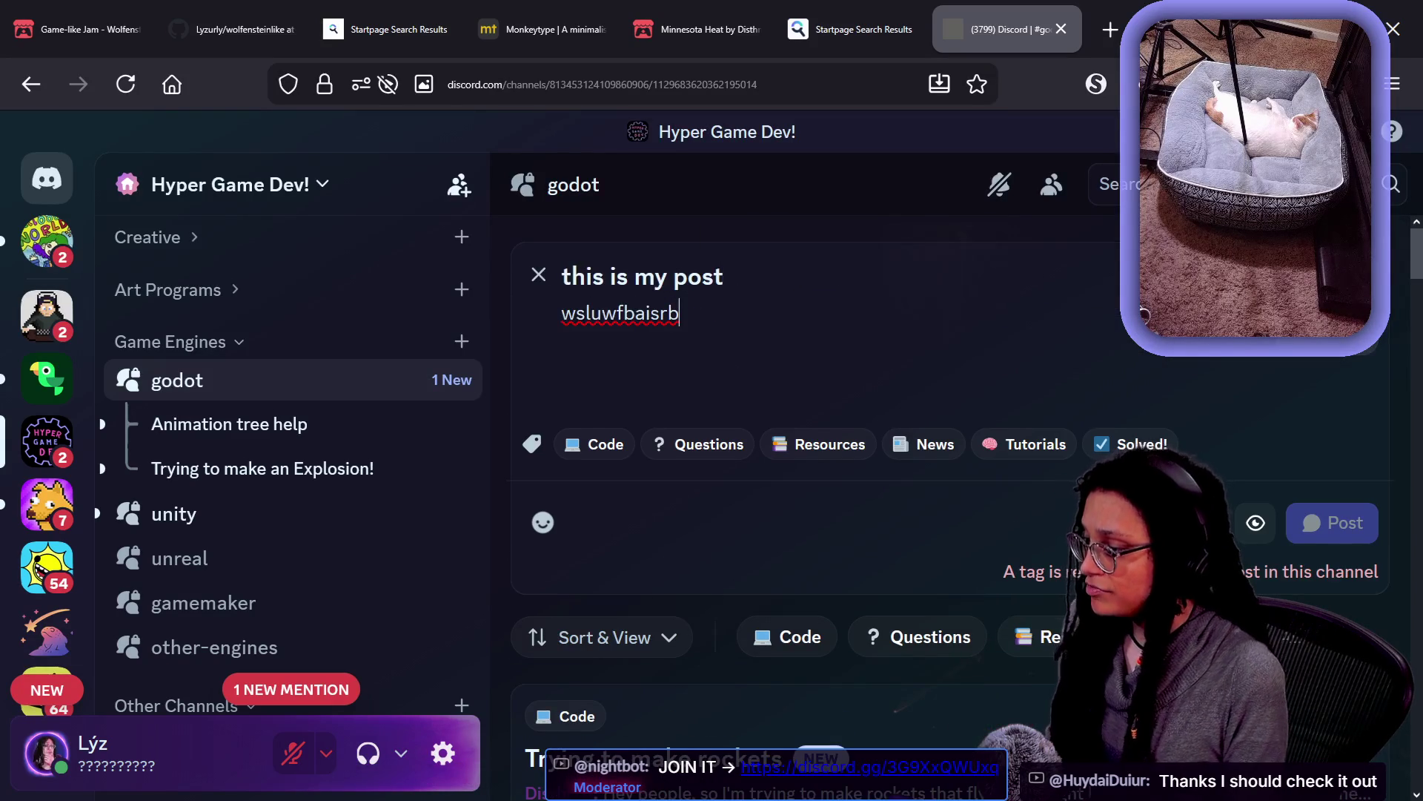
{"action": "scroll", "coordinate": [754, 344], "scroll_direction": "down", "scroll_amount": 5}
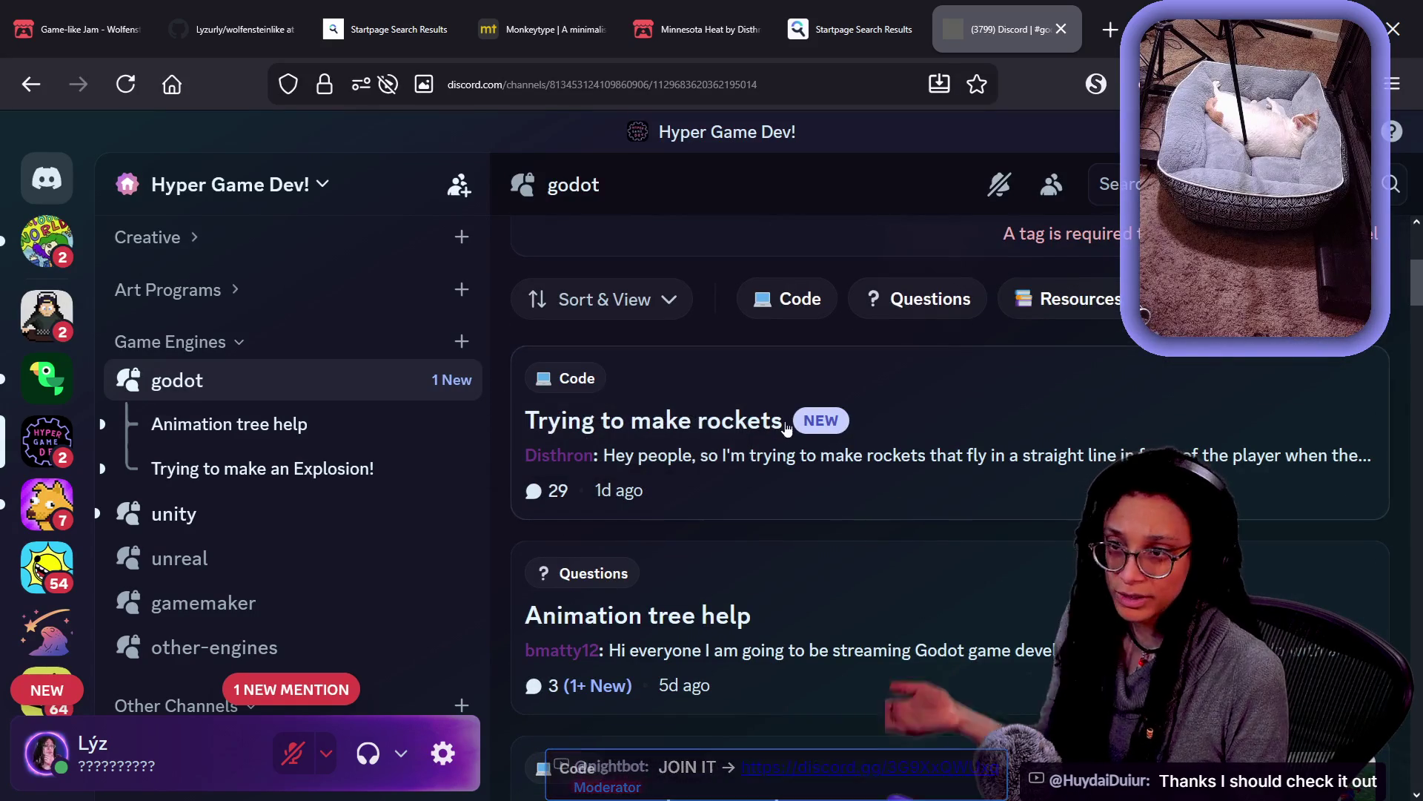
{"action": "scroll", "coordinate": [819, 265], "scroll_direction": "up", "scroll_amount": 3}
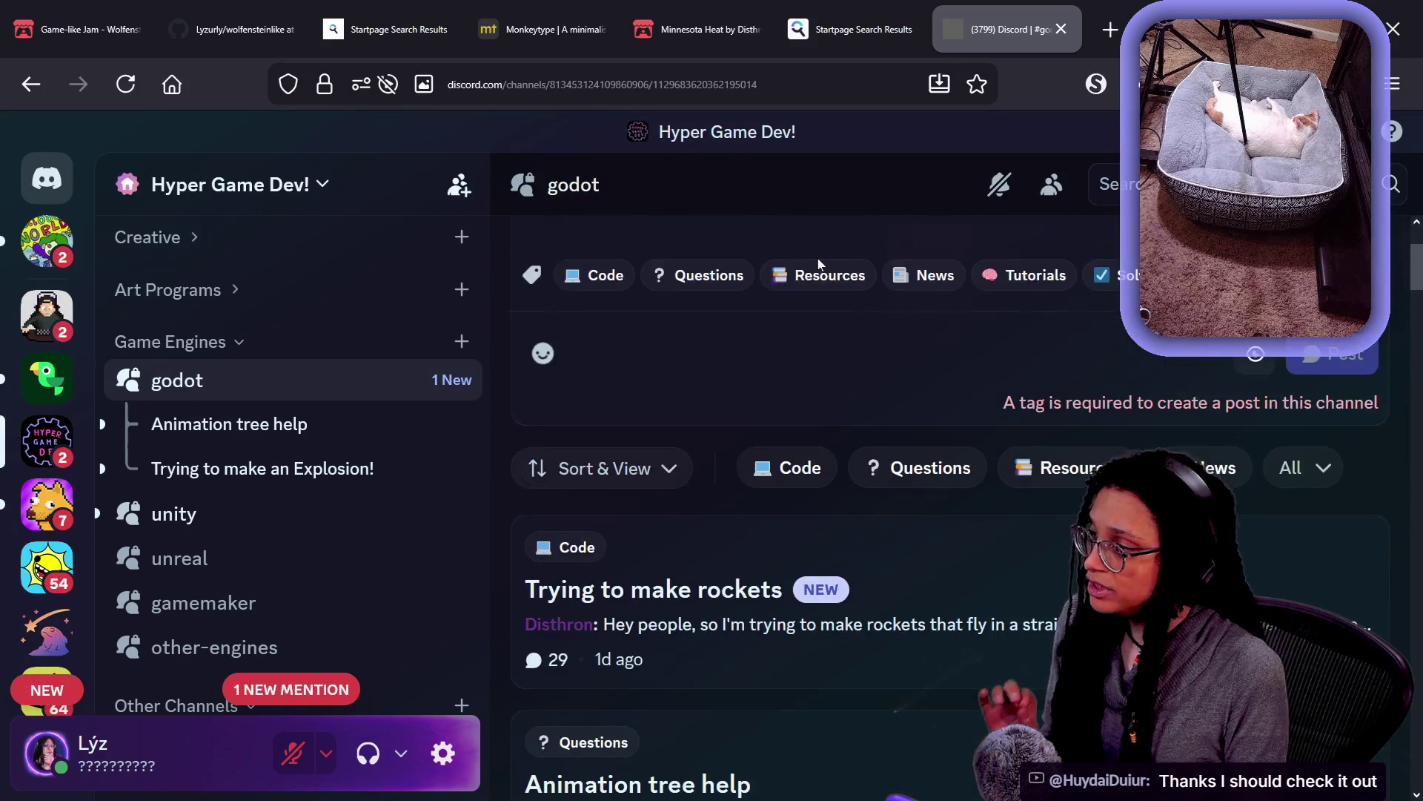
{"action": "scroll", "coordinate": [819, 265], "scroll_direction": "up", "scroll_amount": 2}
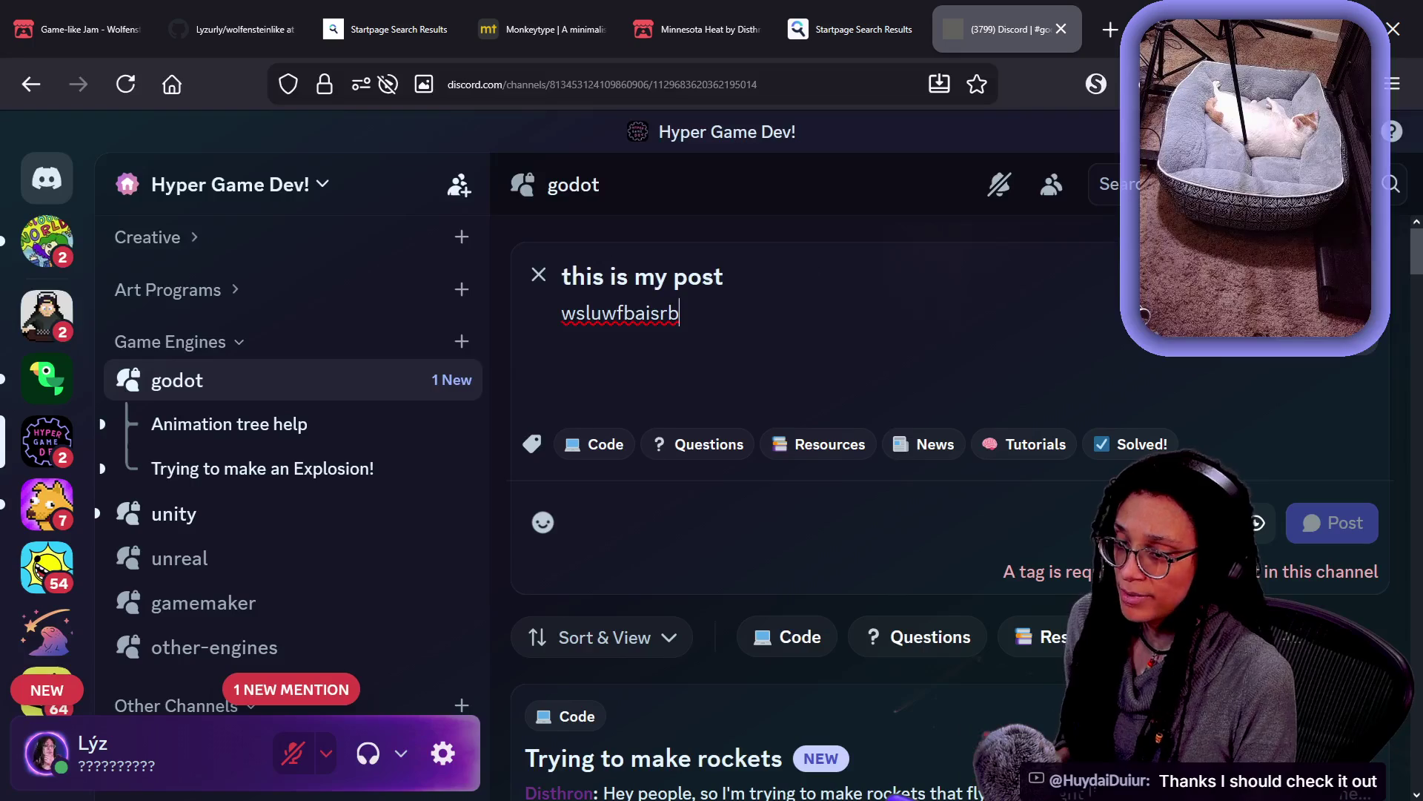
{"action": "type", "text": " @godothelpers"}
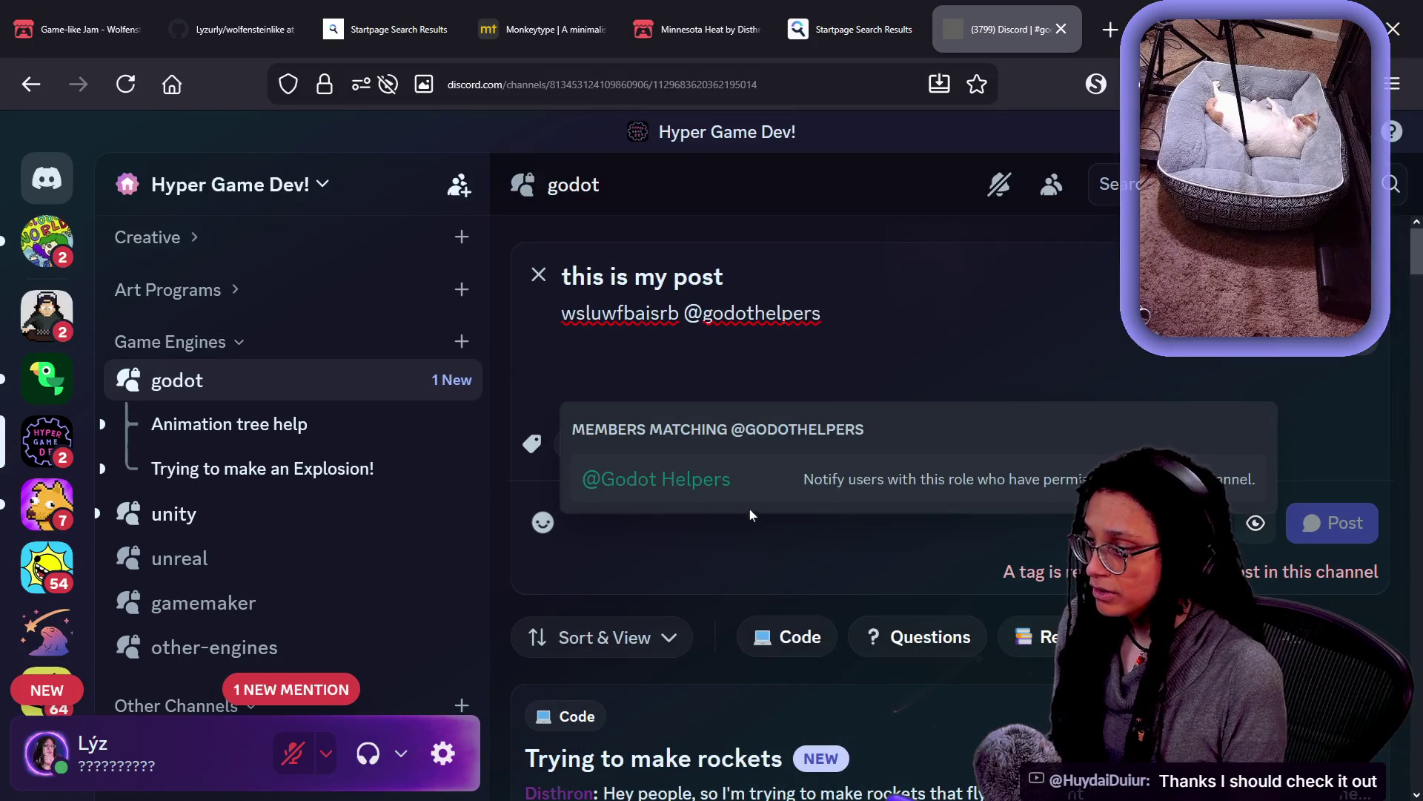
{"action": "left_click", "coordinate": [756, 491]}
{"action": "left_click_drag", "start_coordinate": [650, 313], "coordinate": [1045, 384]}
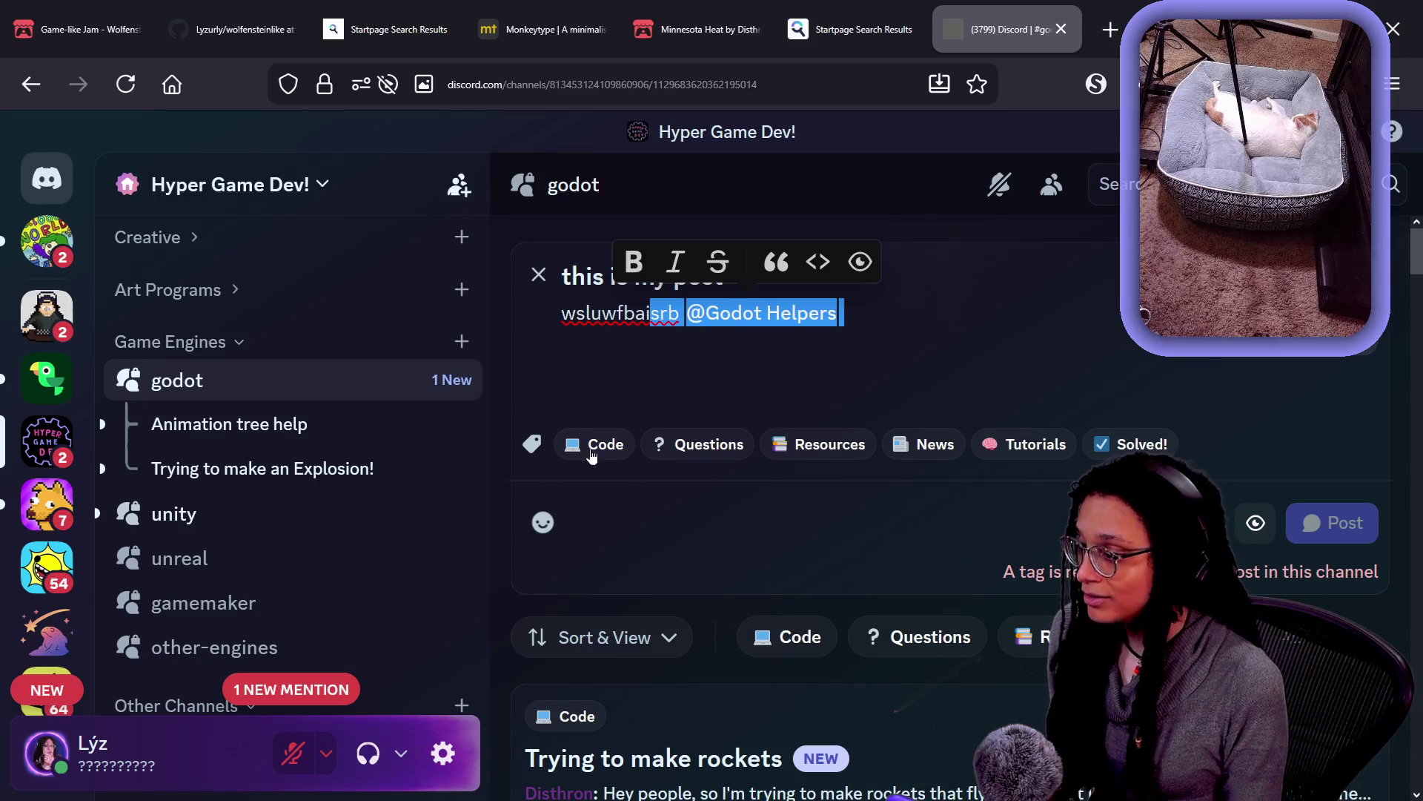
{"action": "left_click", "coordinate": [703, 442]}
{"action": "left_click", "coordinate": [968, 407]}
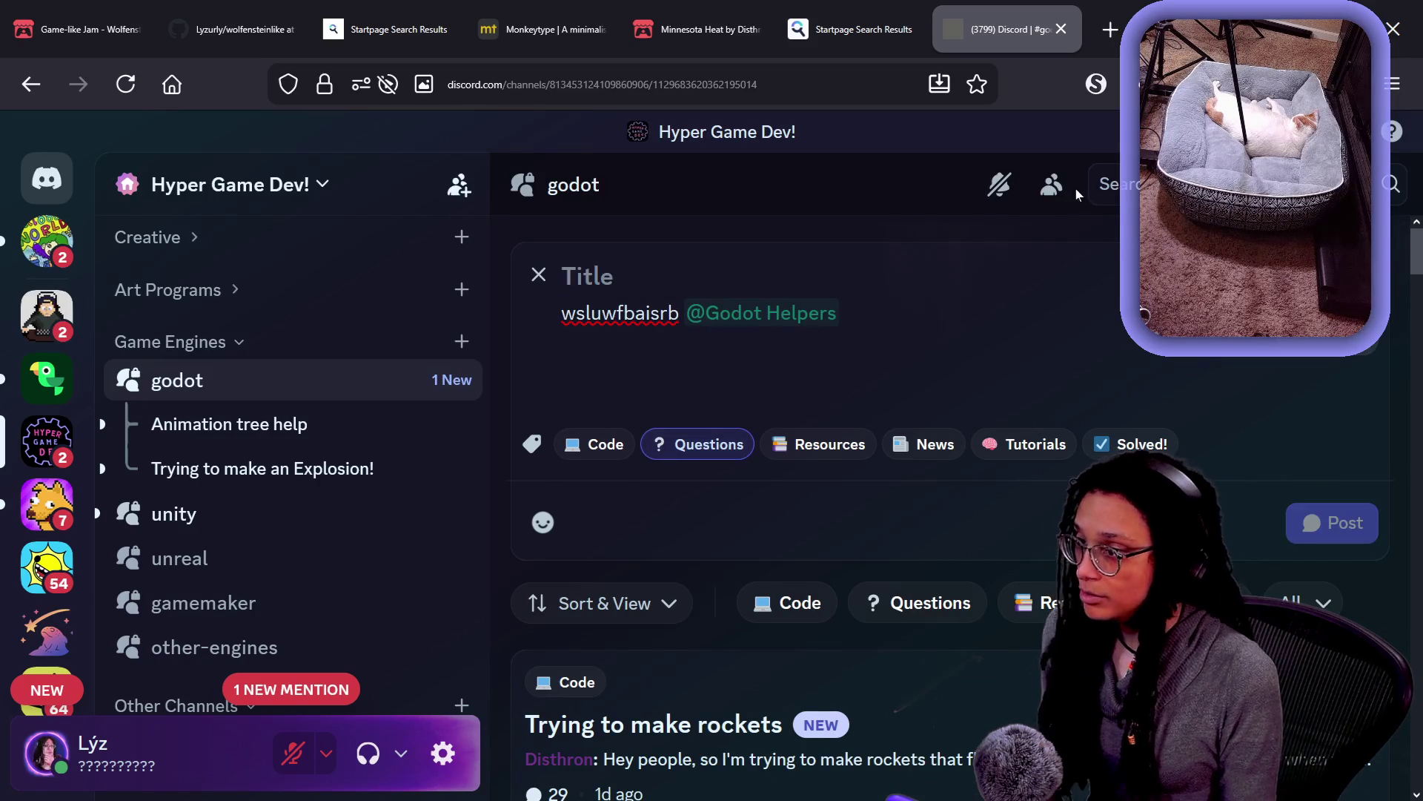
Close the Discord tab and return to the Godot editor
{"action": "left_click", "coordinate": [1062, 29]}
{"action": "key", "text": "alt+Tab"}
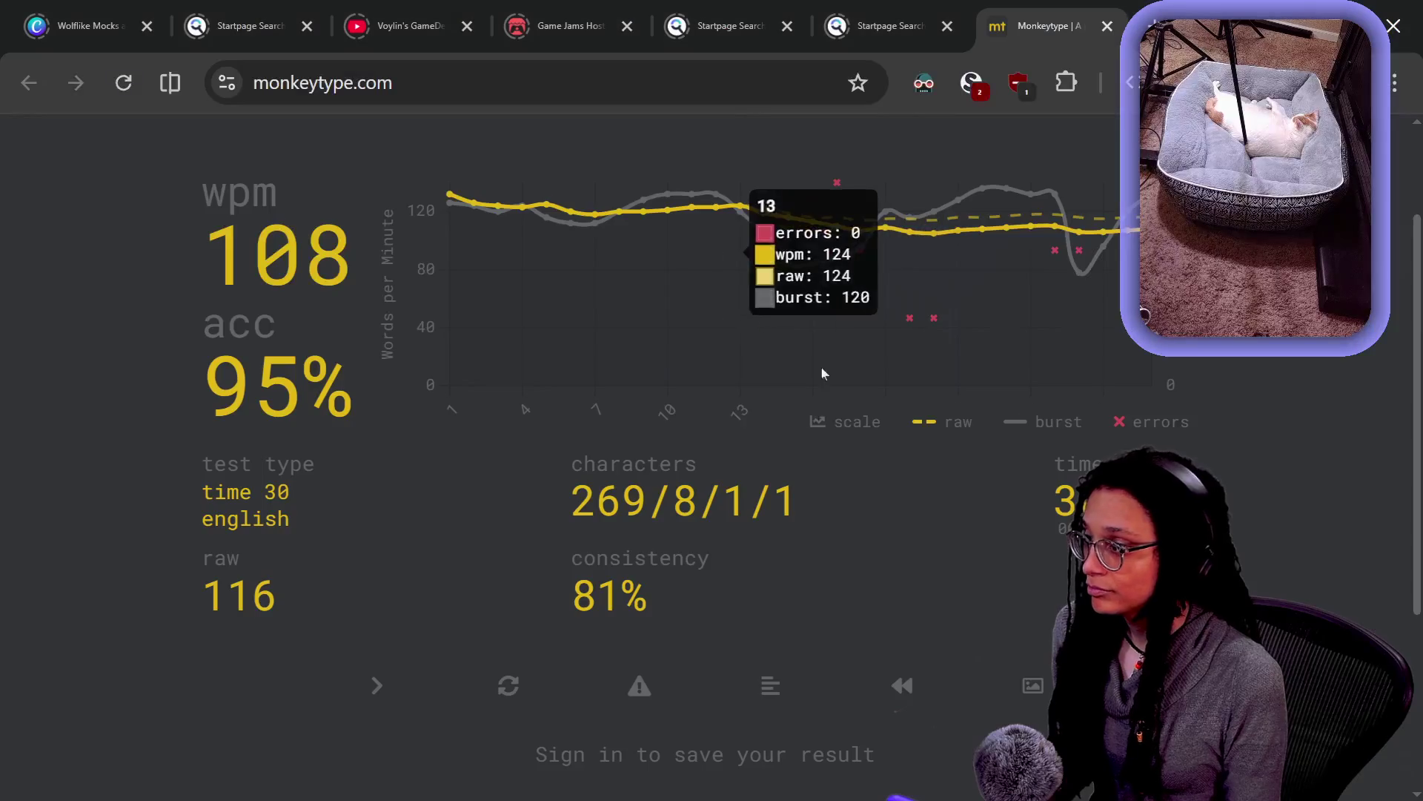
{"action": "key", "text": "alt+Tab"}
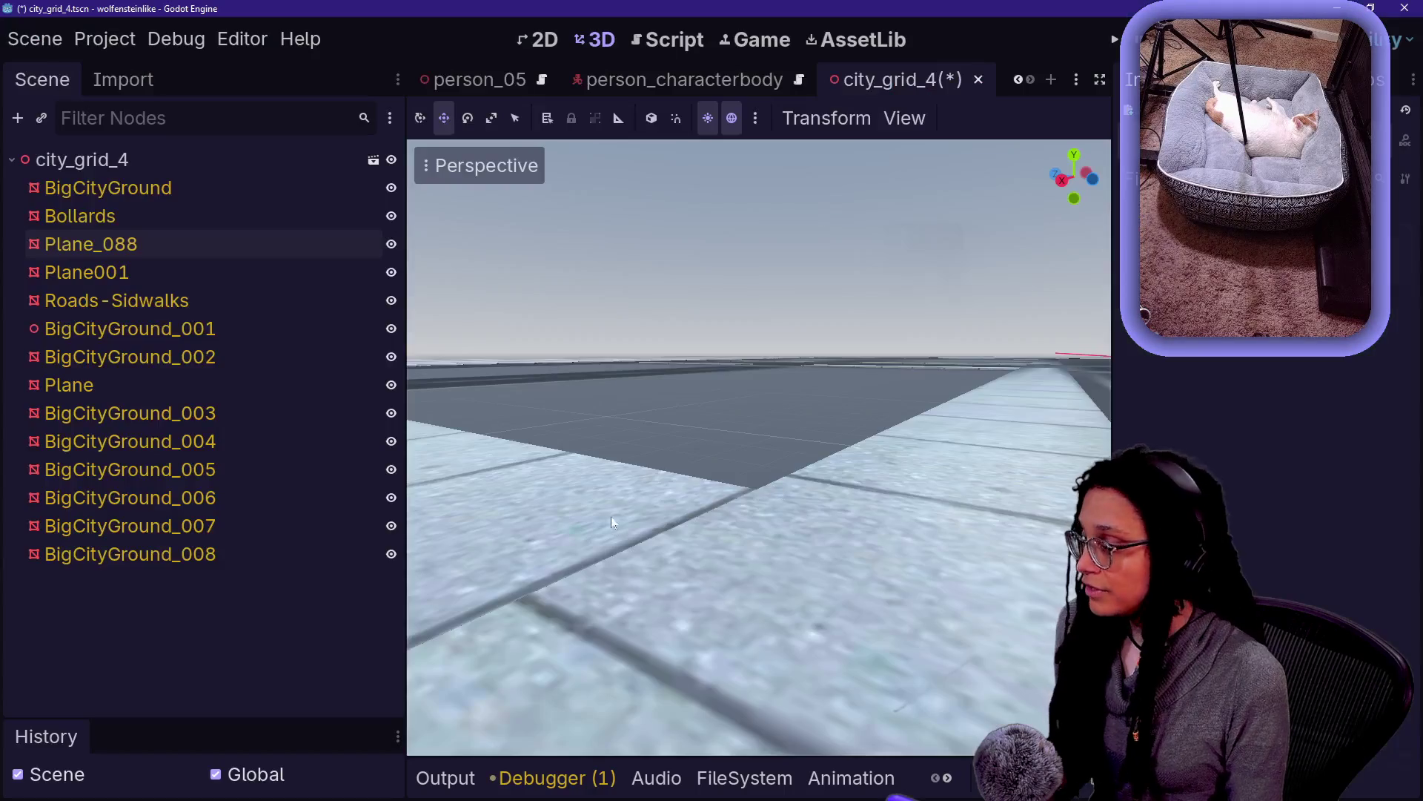
Frame Plane_088, hide and restore it to confirm it's the sidewalk, then open its Mesh menu
{"action": "left_click", "coordinate": [745, 461]}
{"action": "left_click_drag", "start_coordinate": [746, 461], "coordinate": [767, 441]}
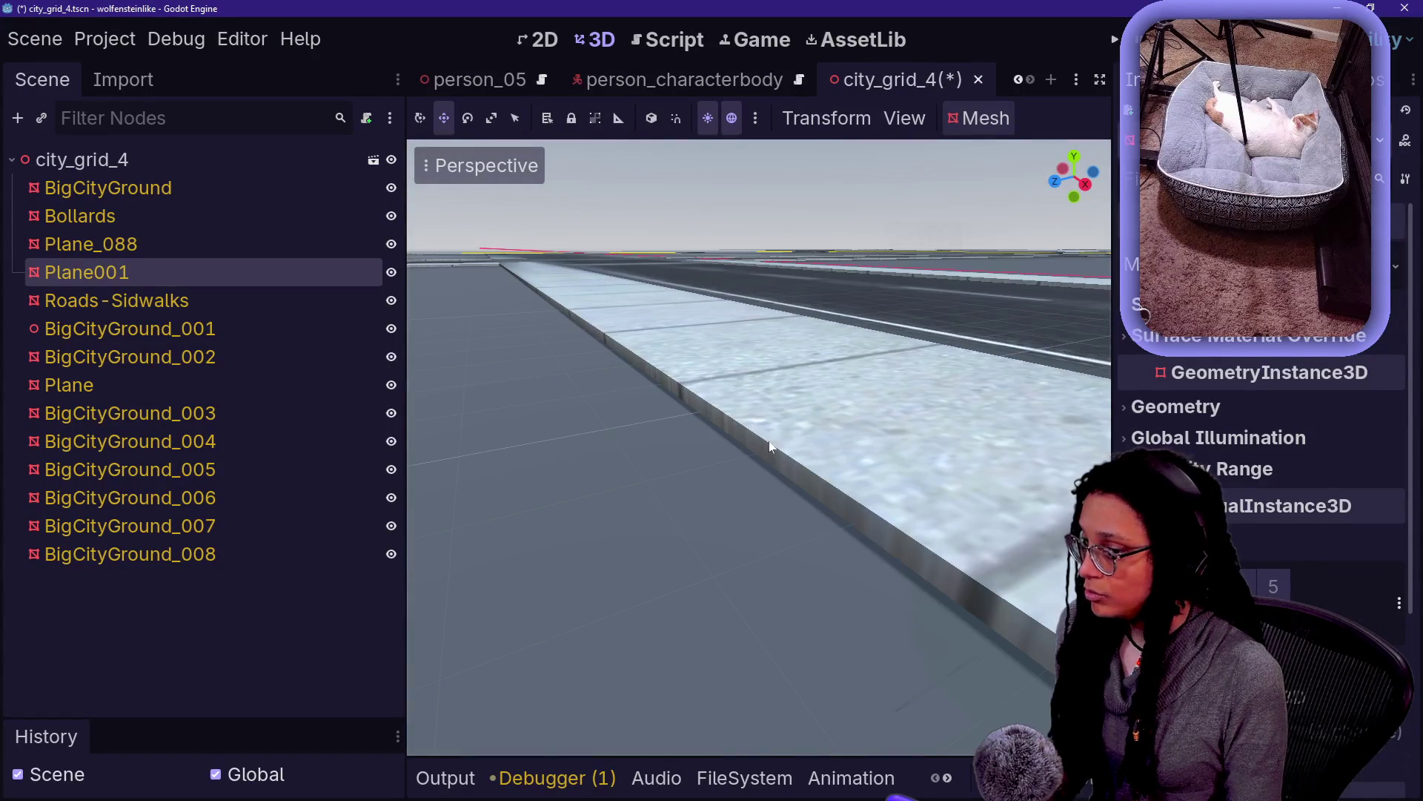
{"action": "left_click", "coordinate": [780, 399]}
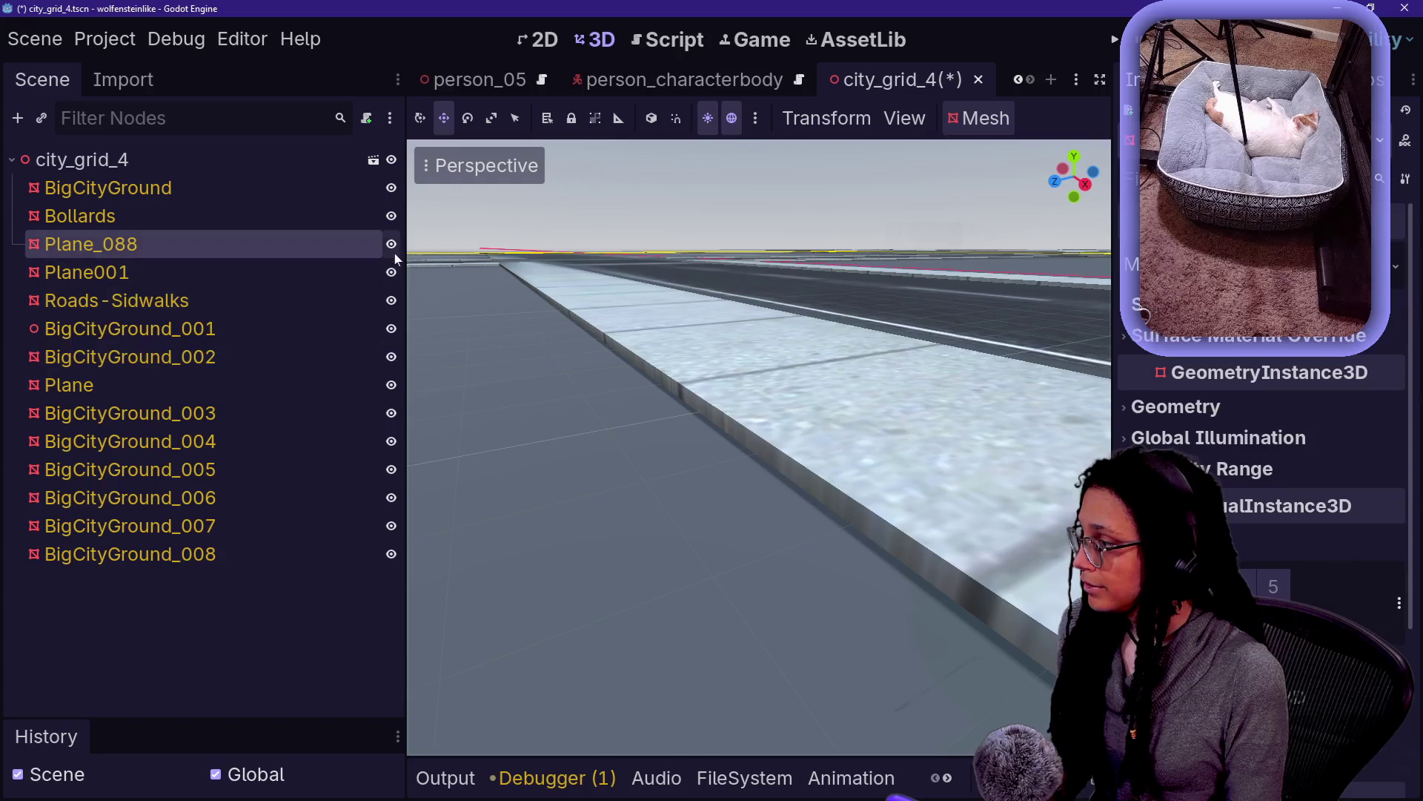
{"action": "key", "text": "f"}
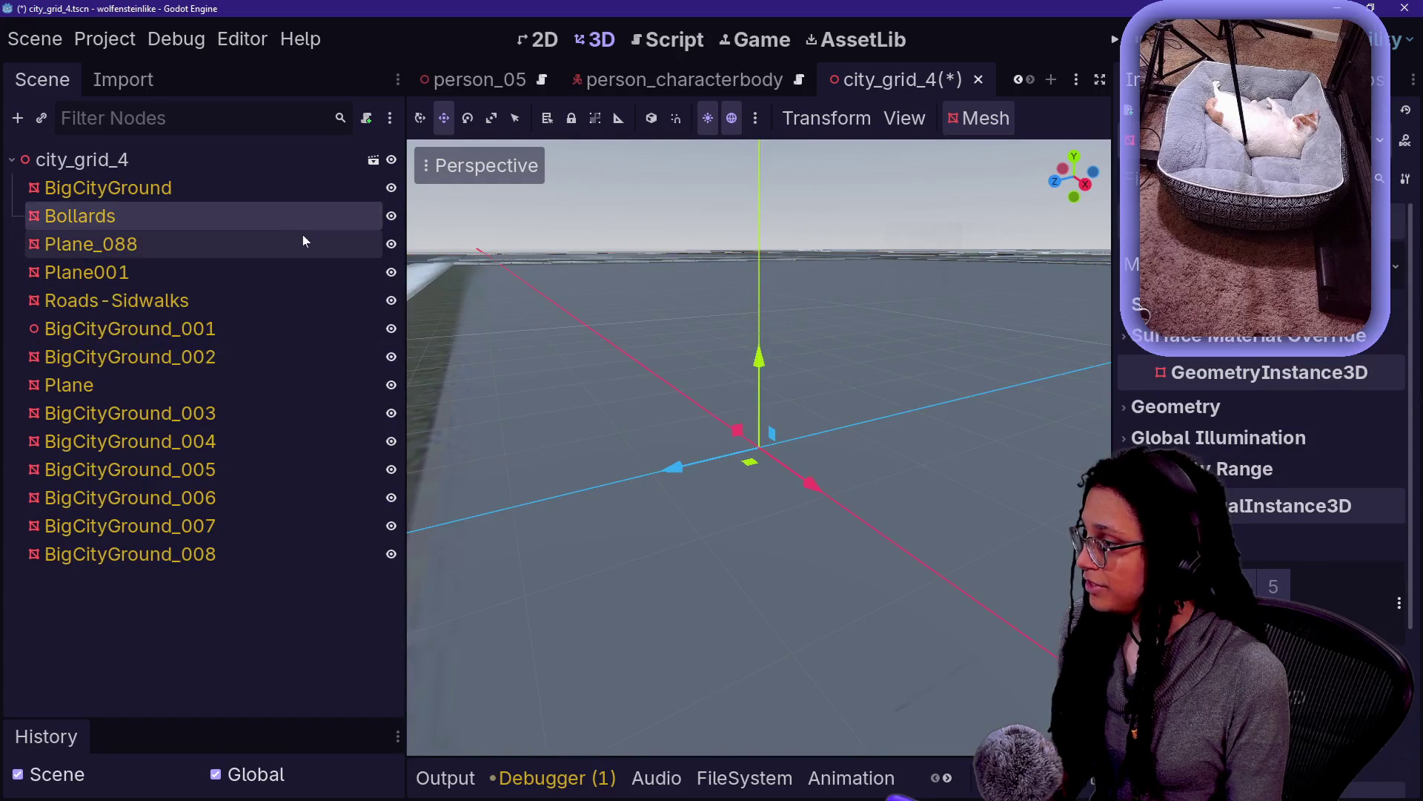
{"action": "right_click", "coordinate": [509, 366]}
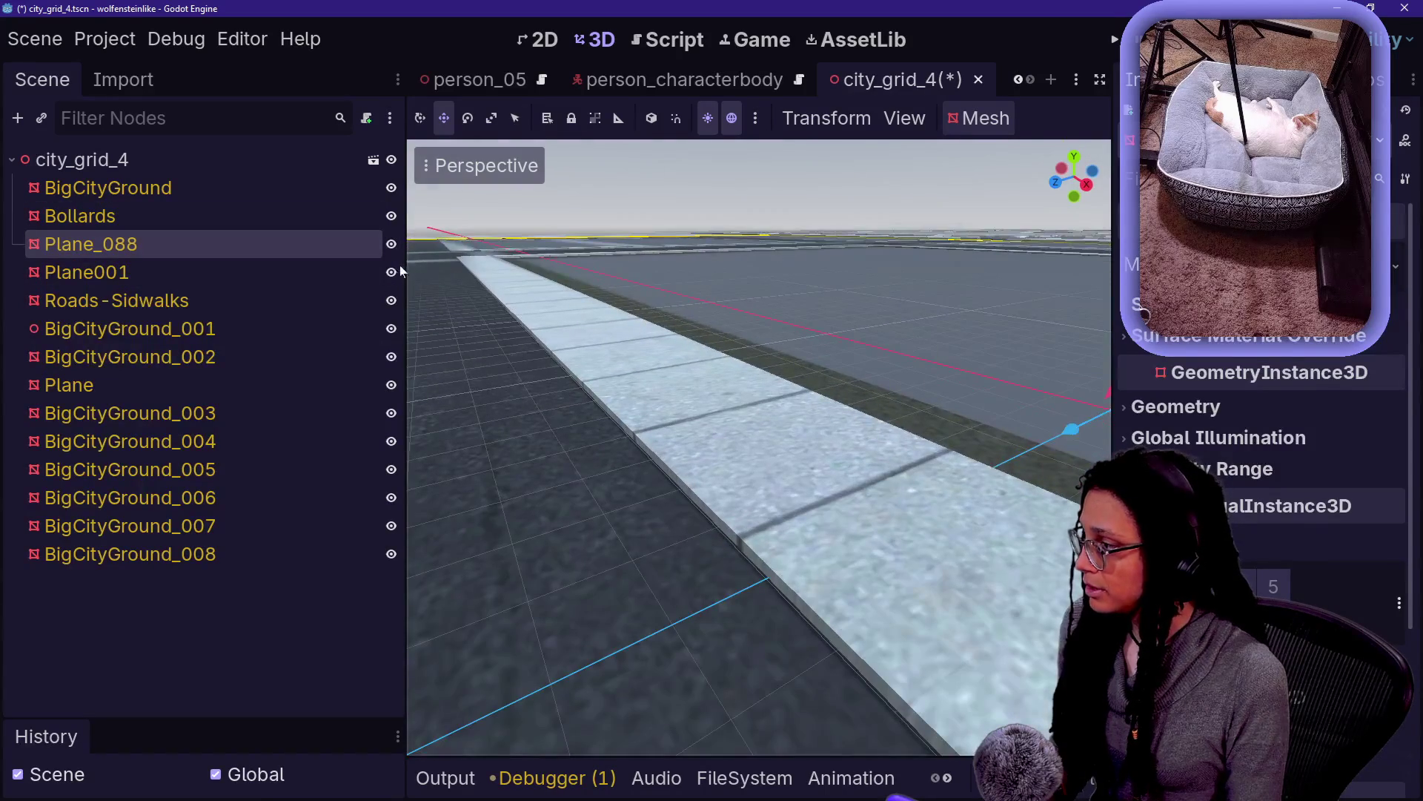
{"action": "left_click", "coordinate": [389, 245]}
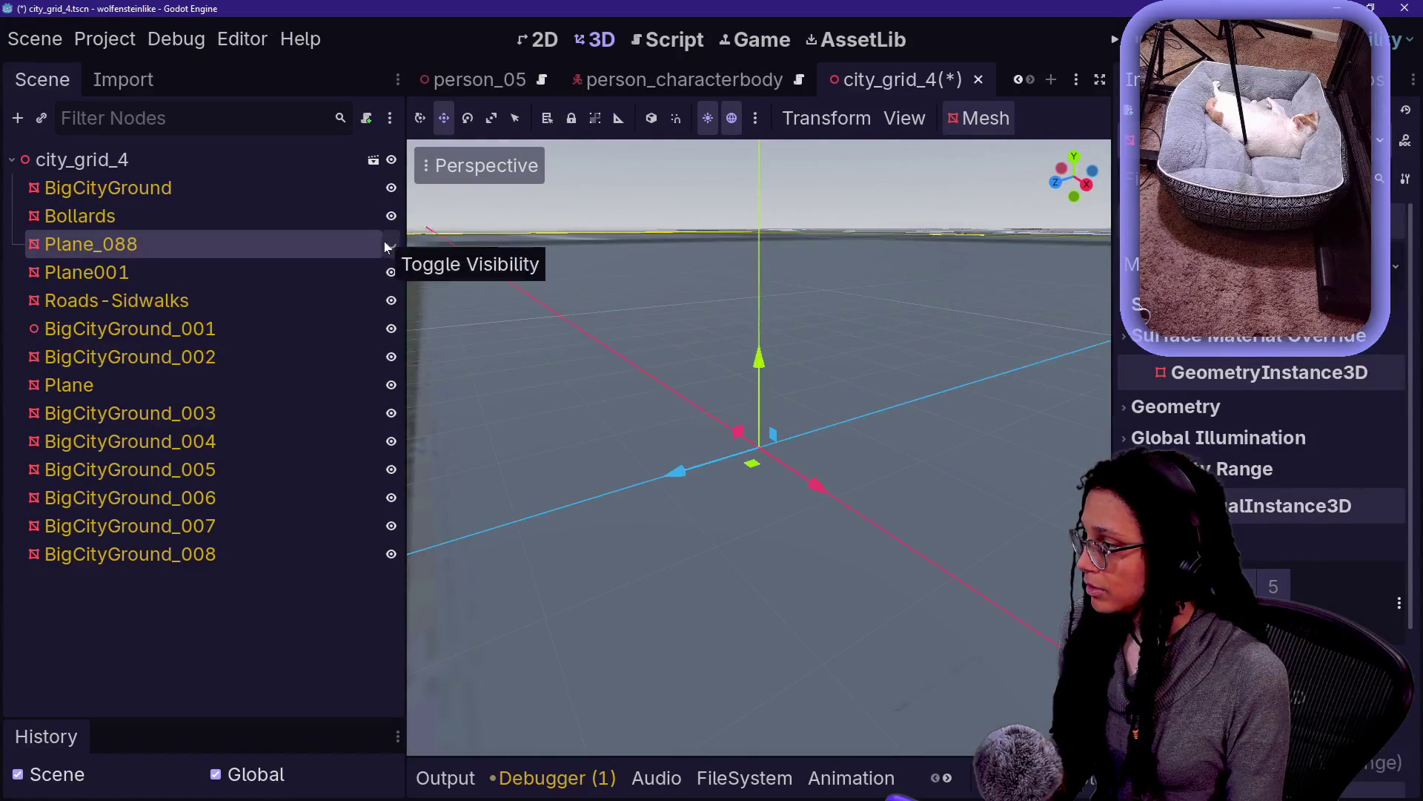
{"action": "key", "text": "ctrl+z"}
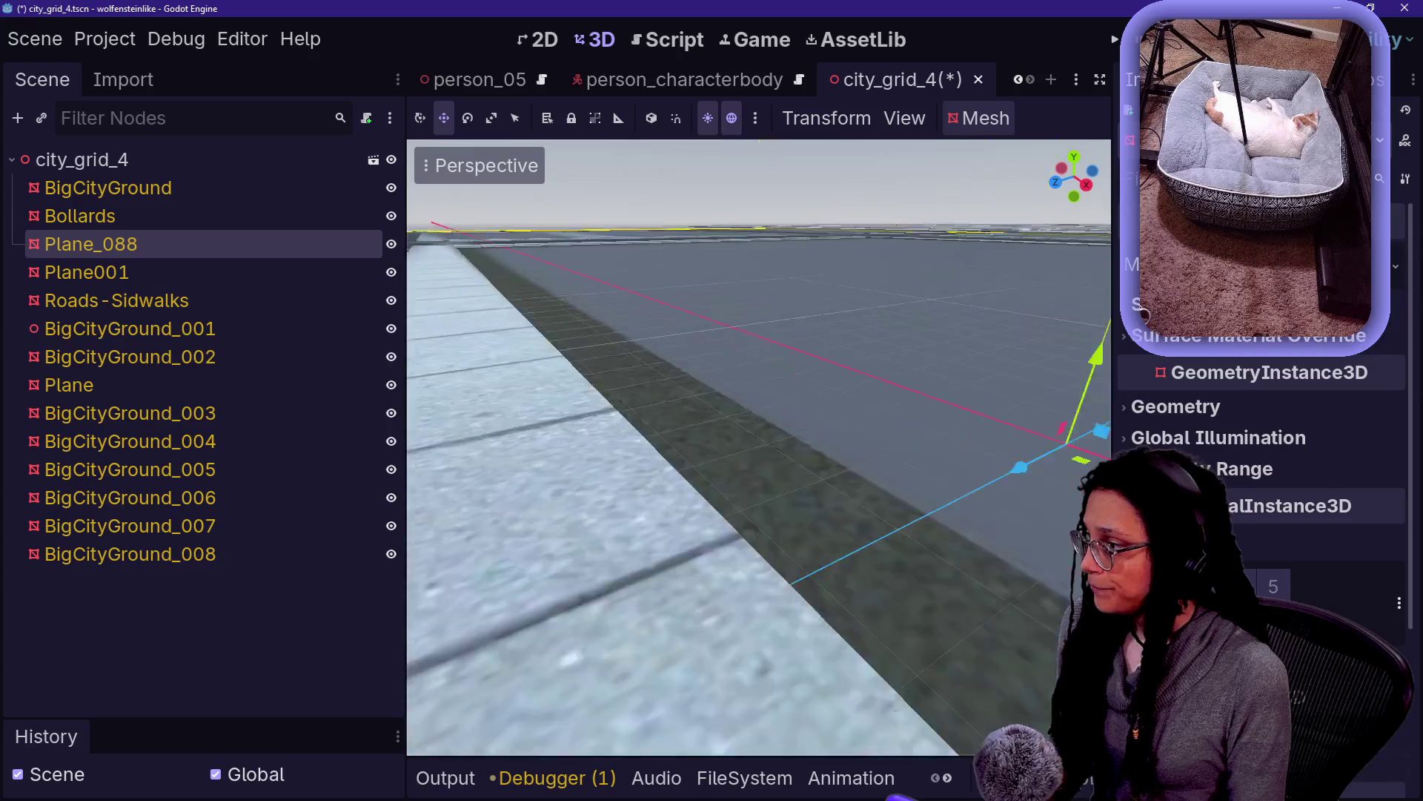
{"action": "key", "text": "s"}
{"action": "left_click", "coordinate": [1000, 122]}
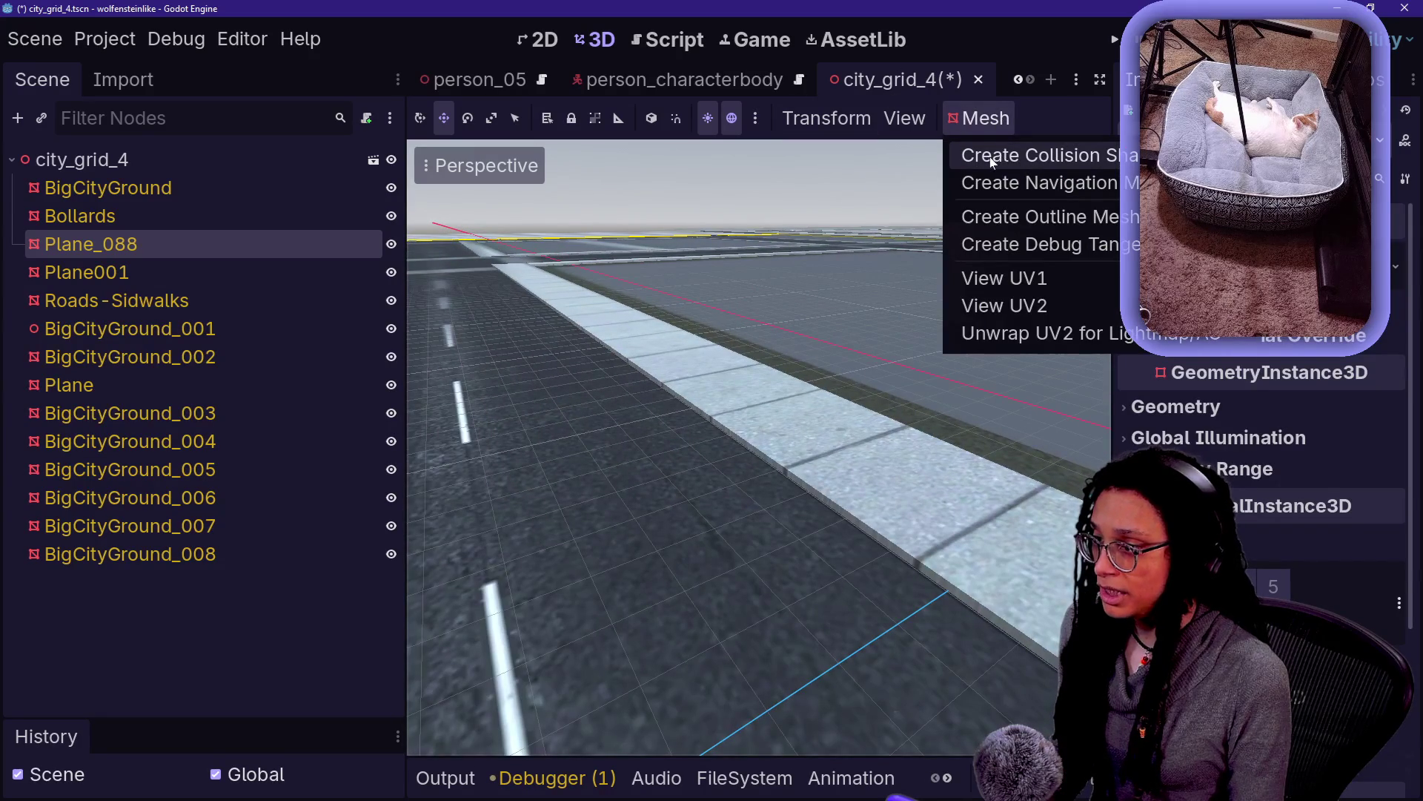
Start a collision shape for Plane_088 with Sibling placement and list the available shape types
{"action": "left_click", "coordinate": [990, 157]}
{"action": "left_click", "coordinate": [768, 326]}
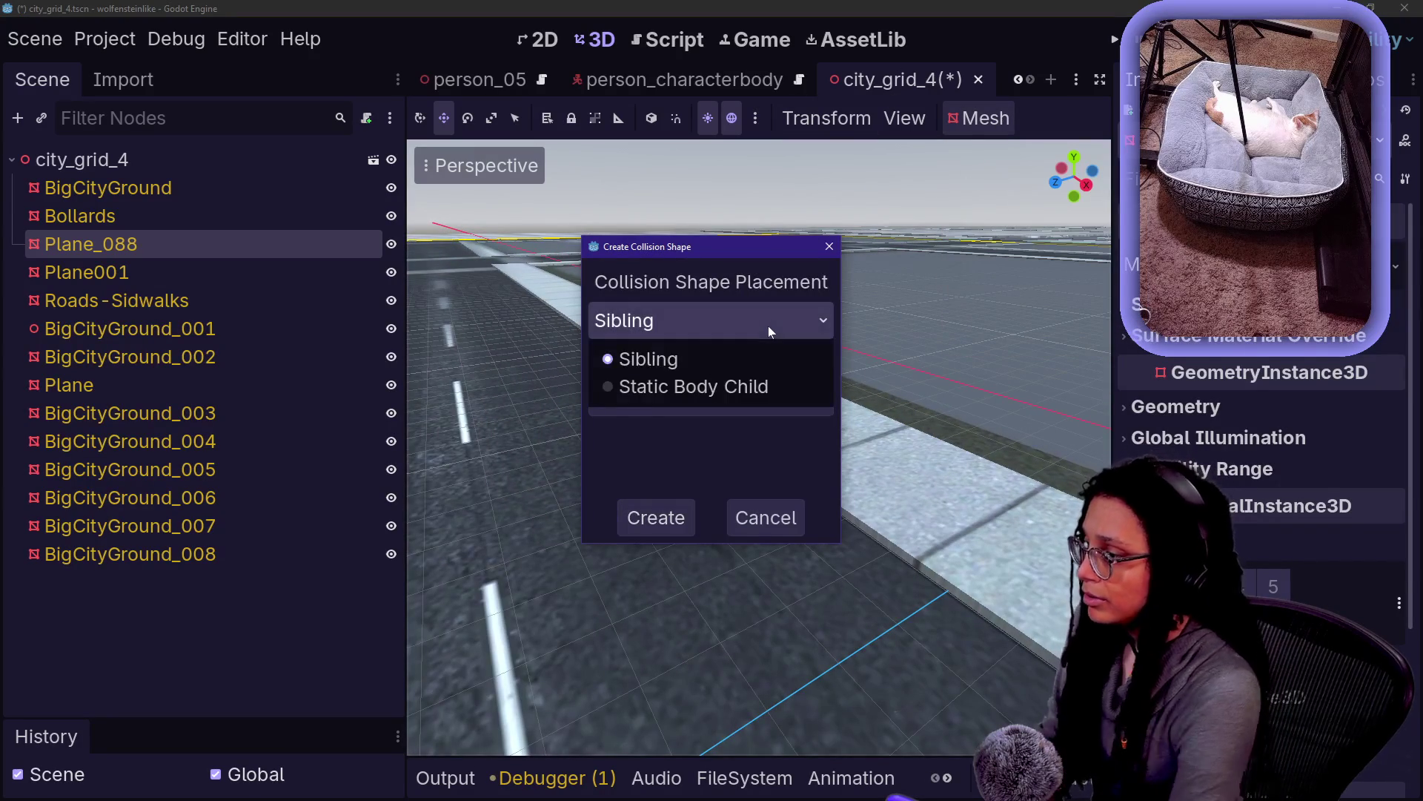
{"action": "left_click", "coordinate": [769, 326]}
{"action": "left_click", "coordinate": [790, 396]}
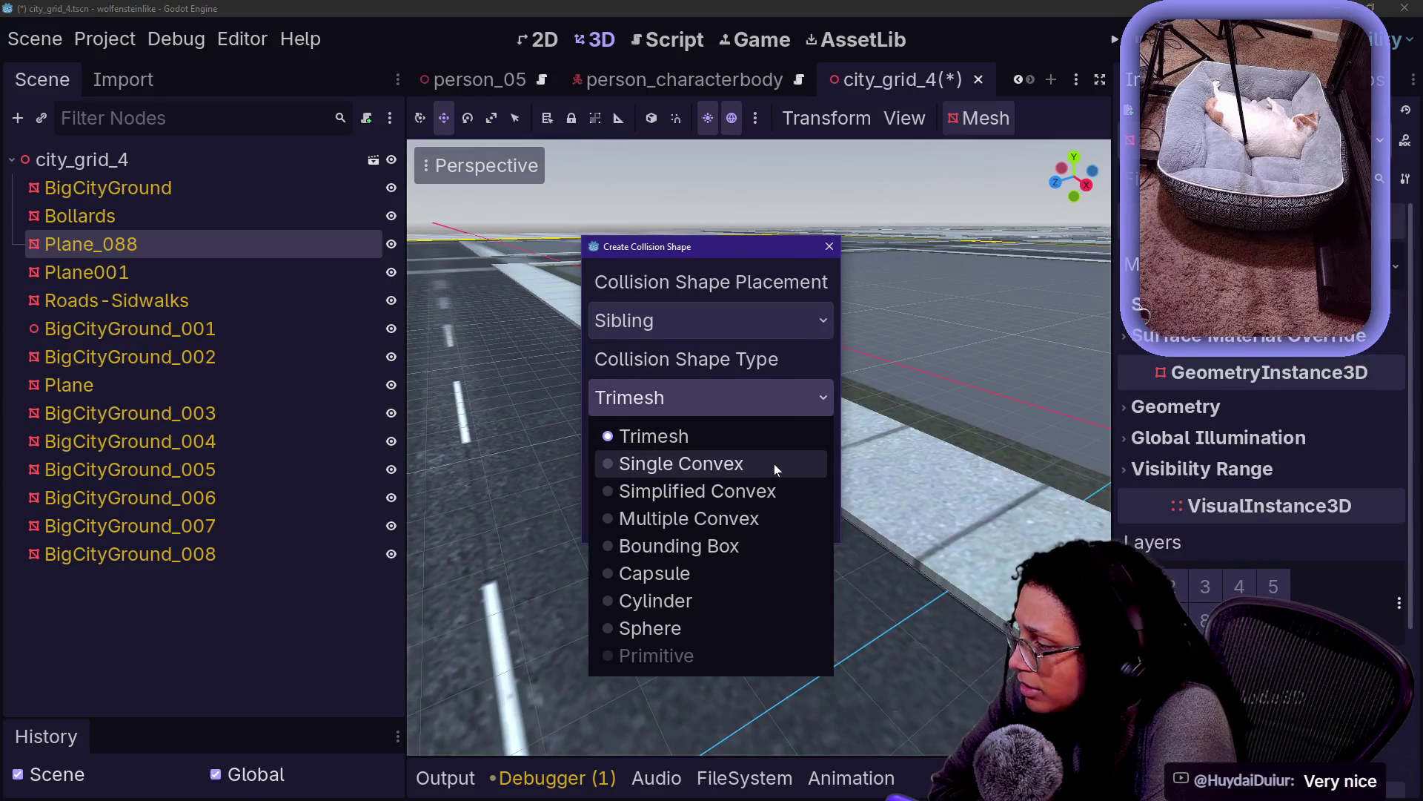
Create a Simplified Convex CollisionShape3D beside Plane_088 and select it
{"action": "left_click", "coordinate": [768, 501]}
{"action": "left_click", "coordinate": [683, 508]}
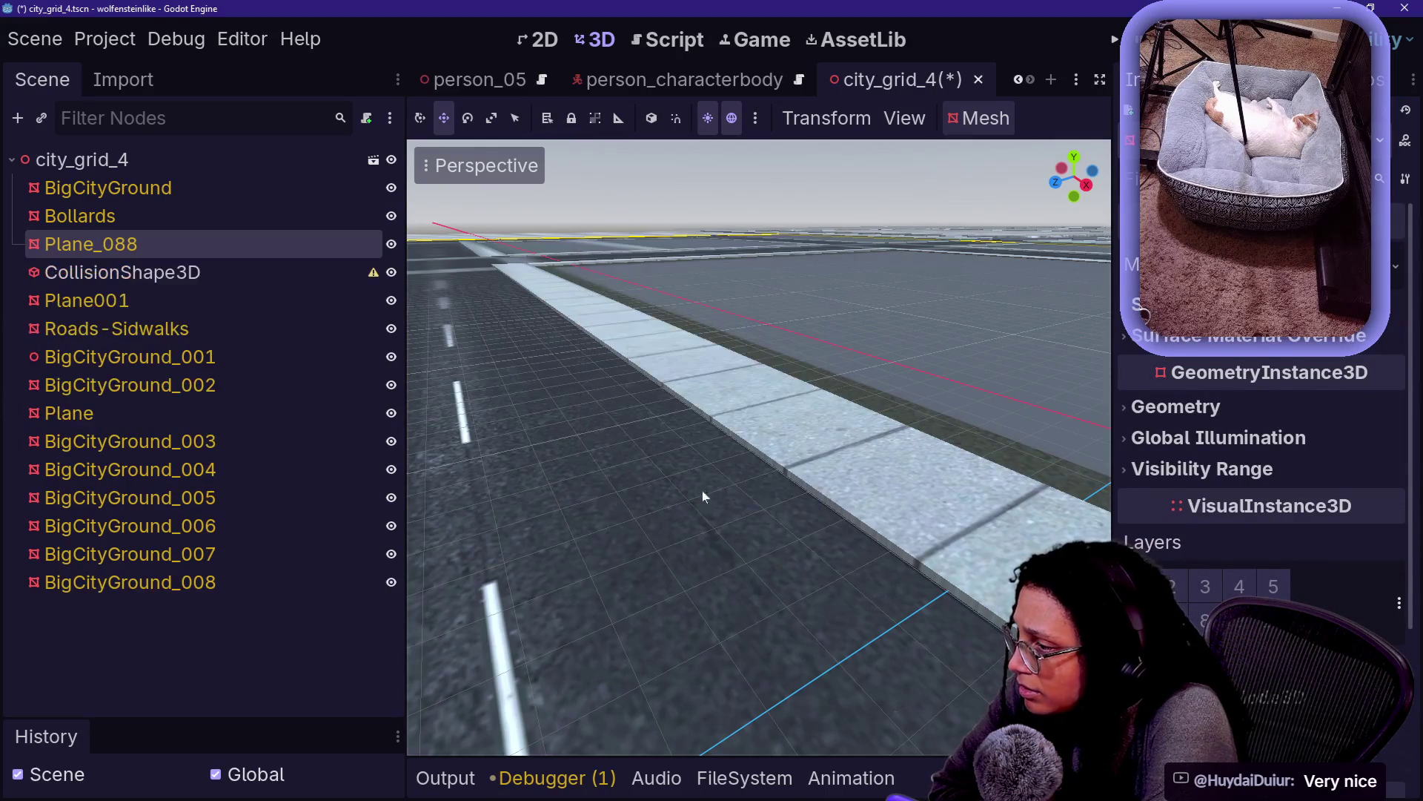
{"action": "left_click", "coordinate": [252, 274]}
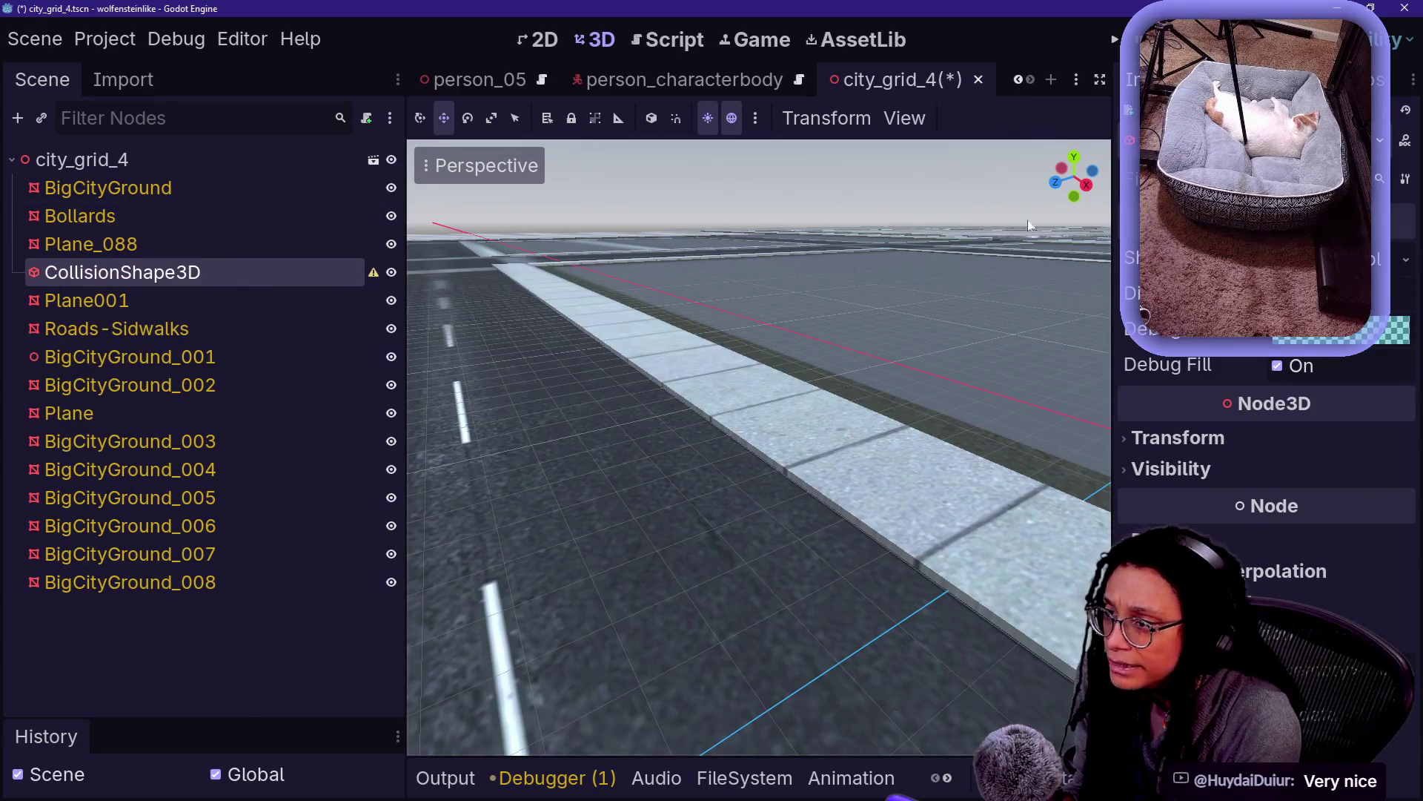
Hide the Plane_088 sidewalk mesh to expose the collision shape near the crosswalk
{"action": "key", "text": "s"}
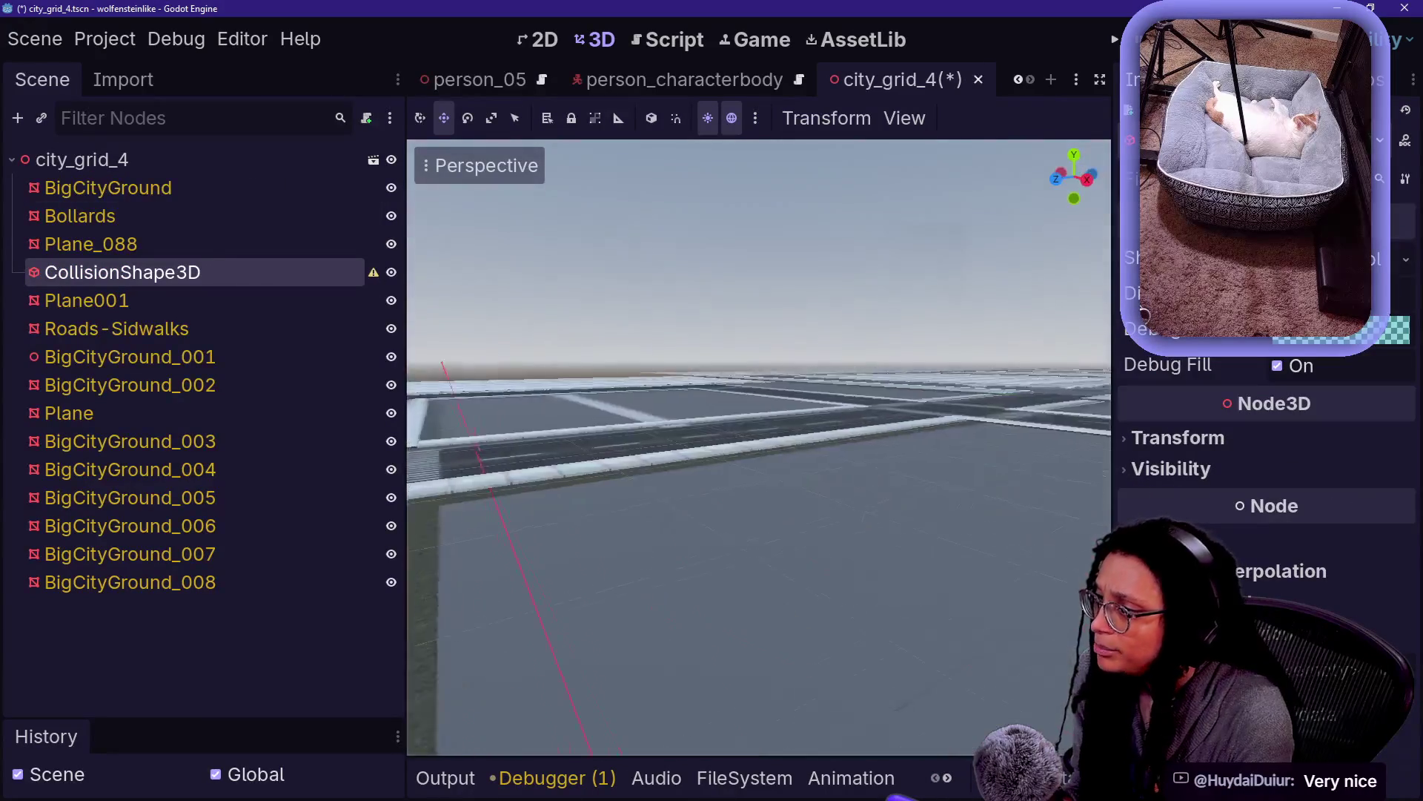
{"action": "key", "text": "w"}
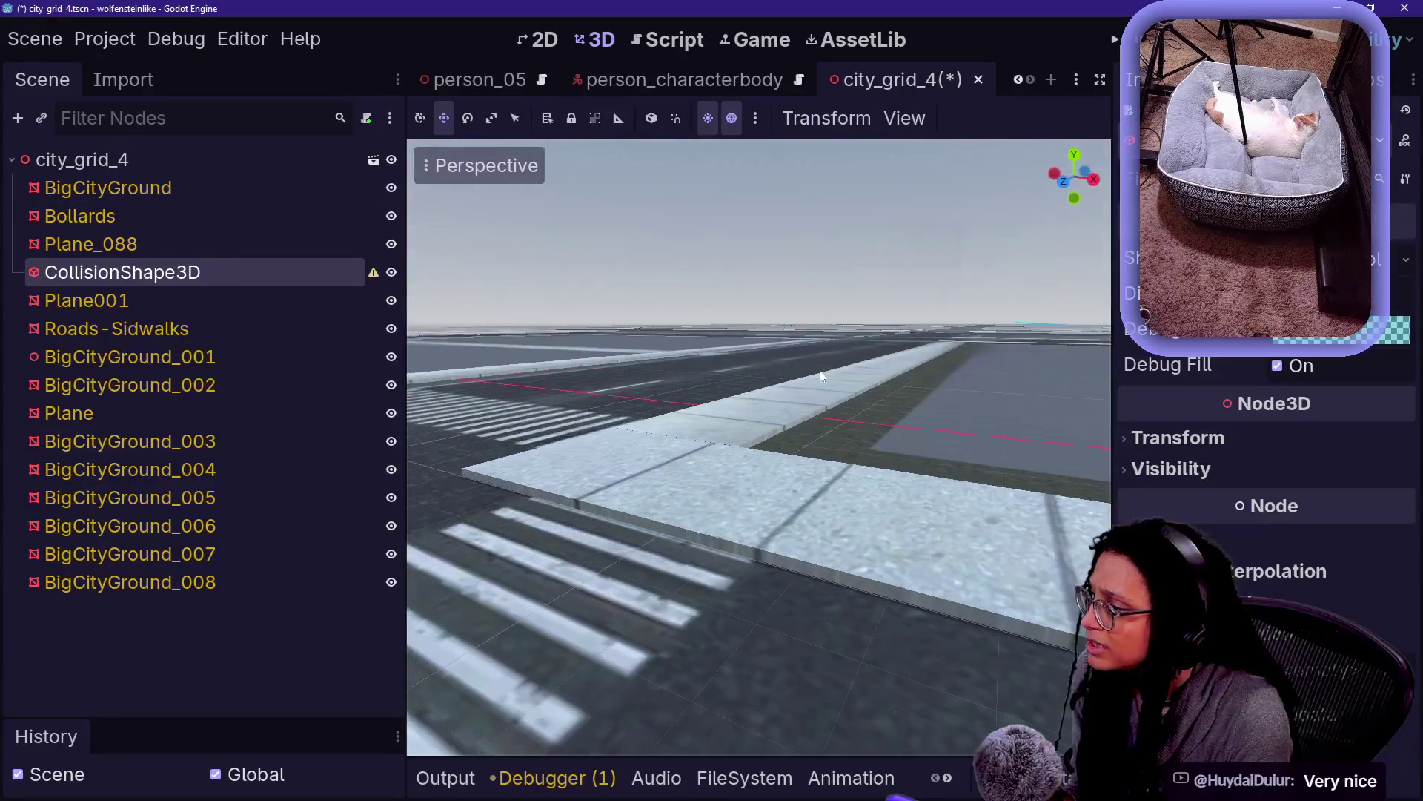
{"action": "left_click", "coordinate": [392, 243]}
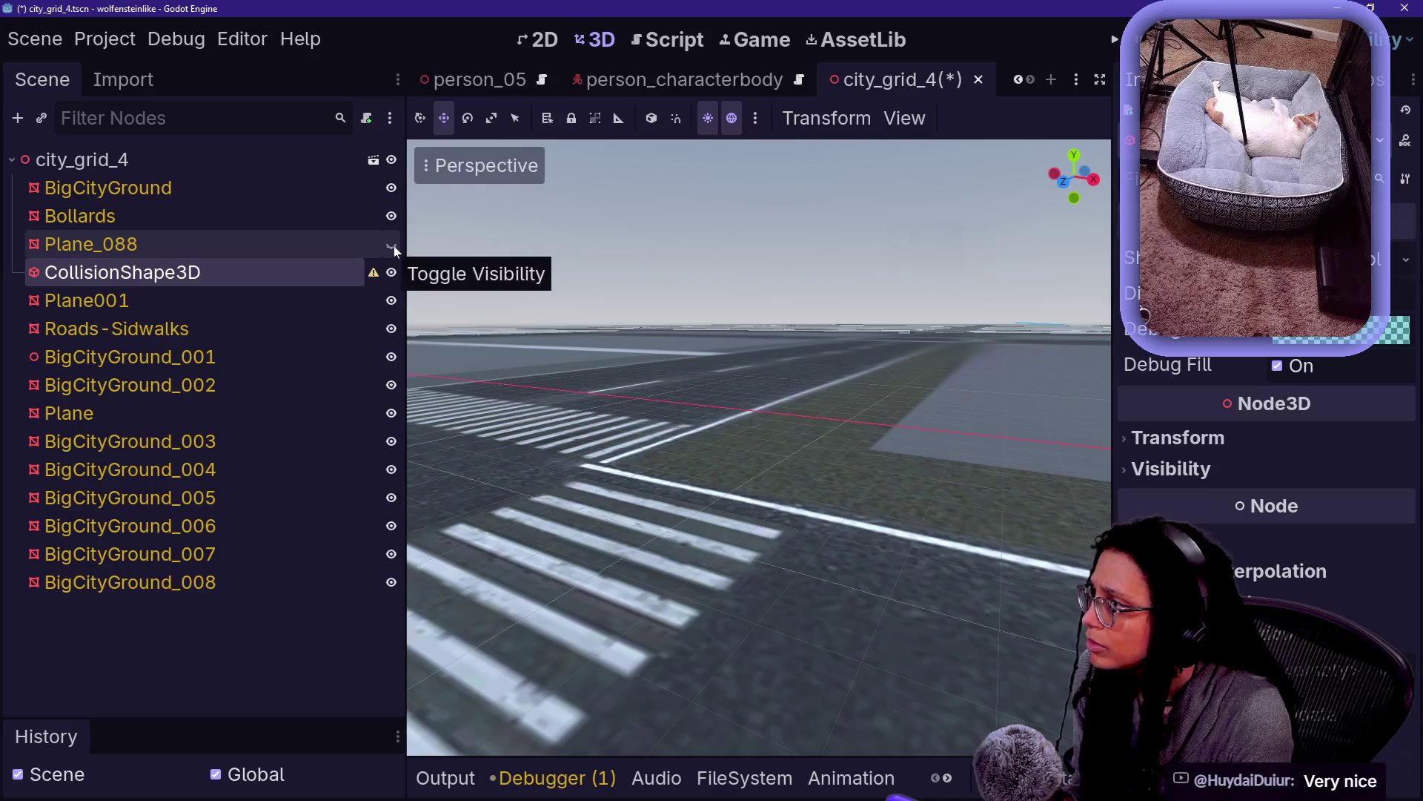
{"action": "right_click", "coordinate": [544, 294]}
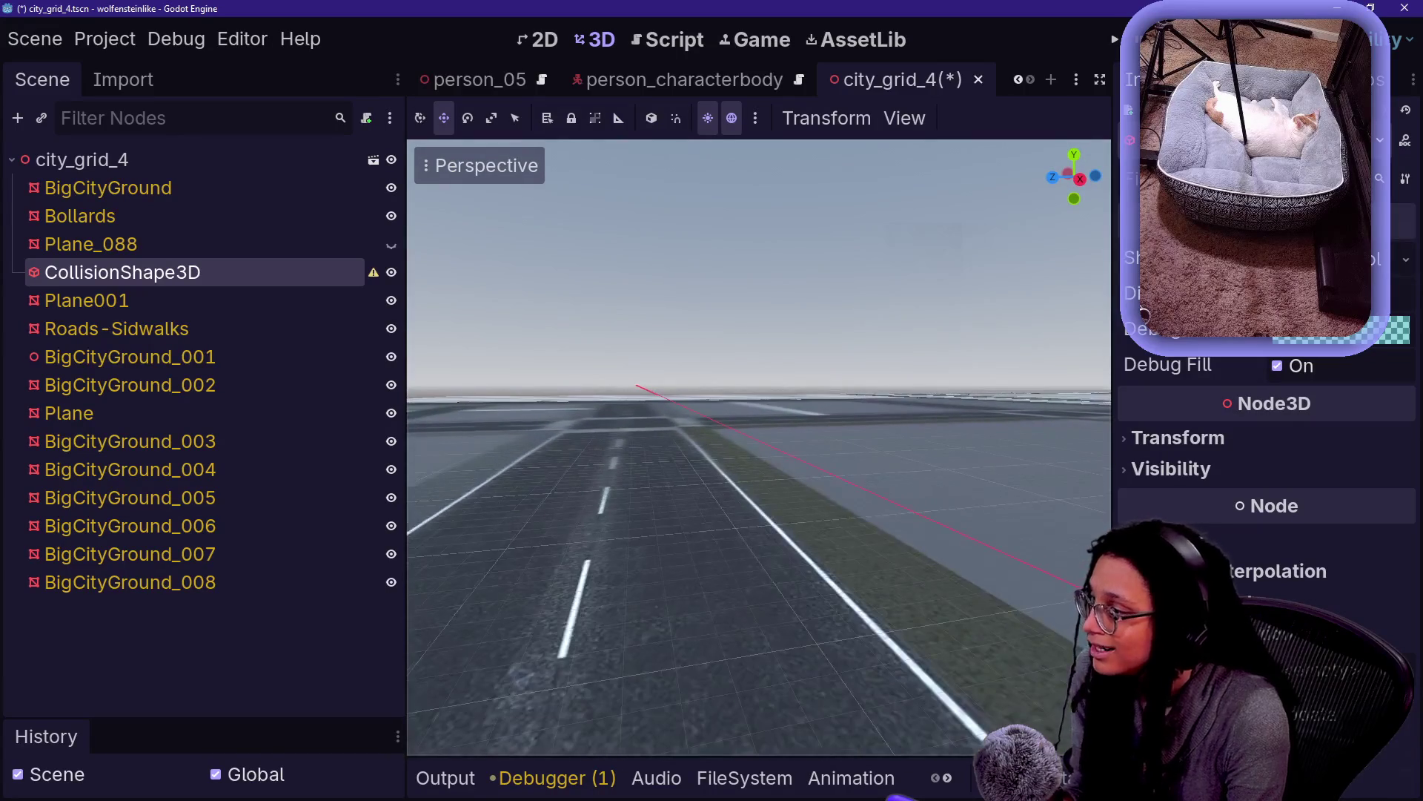
Raise the CollisionShape3D along Y to inspect it, then delete it
{"action": "left_click_drag", "start_coordinate": [364, 271], "coordinate": [394, 274]}
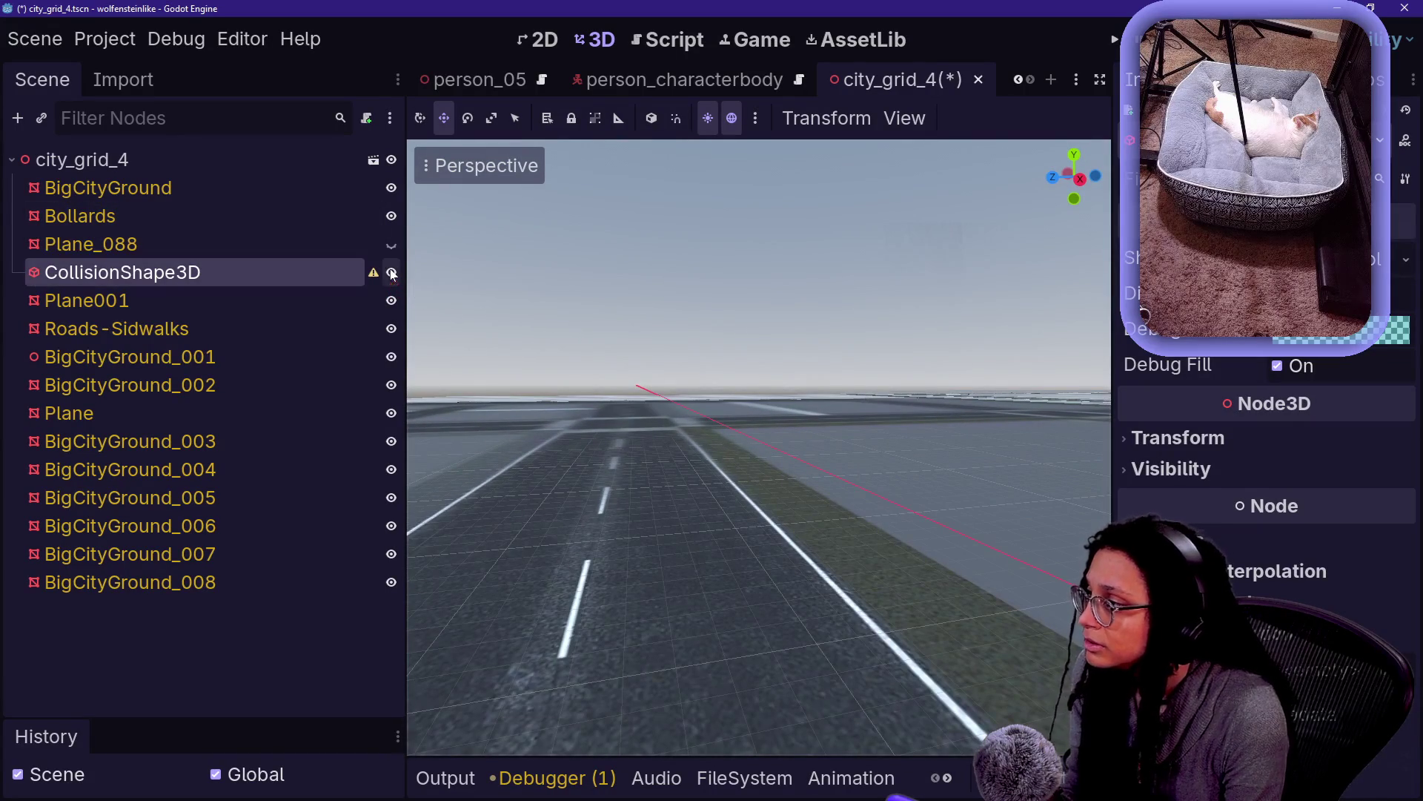
{"action": "double_click", "coordinate": [363, 273]}
{"action": "left_click_drag", "start_coordinate": [759, 358], "coordinate": [759, 220]}
{"action": "mouse_move", "coordinate": [771, 286]}
{"action": "left_mouse_down"}
{"action": "mouse_move", "coordinate": [759, 261]}
{"action": "mouse_move", "coordinate": [819, 276]}
{"action": "mouse_move", "coordinate": [830, 445]}
{"action": "mouse_move", "coordinate": [817, 274]}
{"action": "mouse_move", "coordinate": [814, 312]}
{"action": "left_mouse_up"}
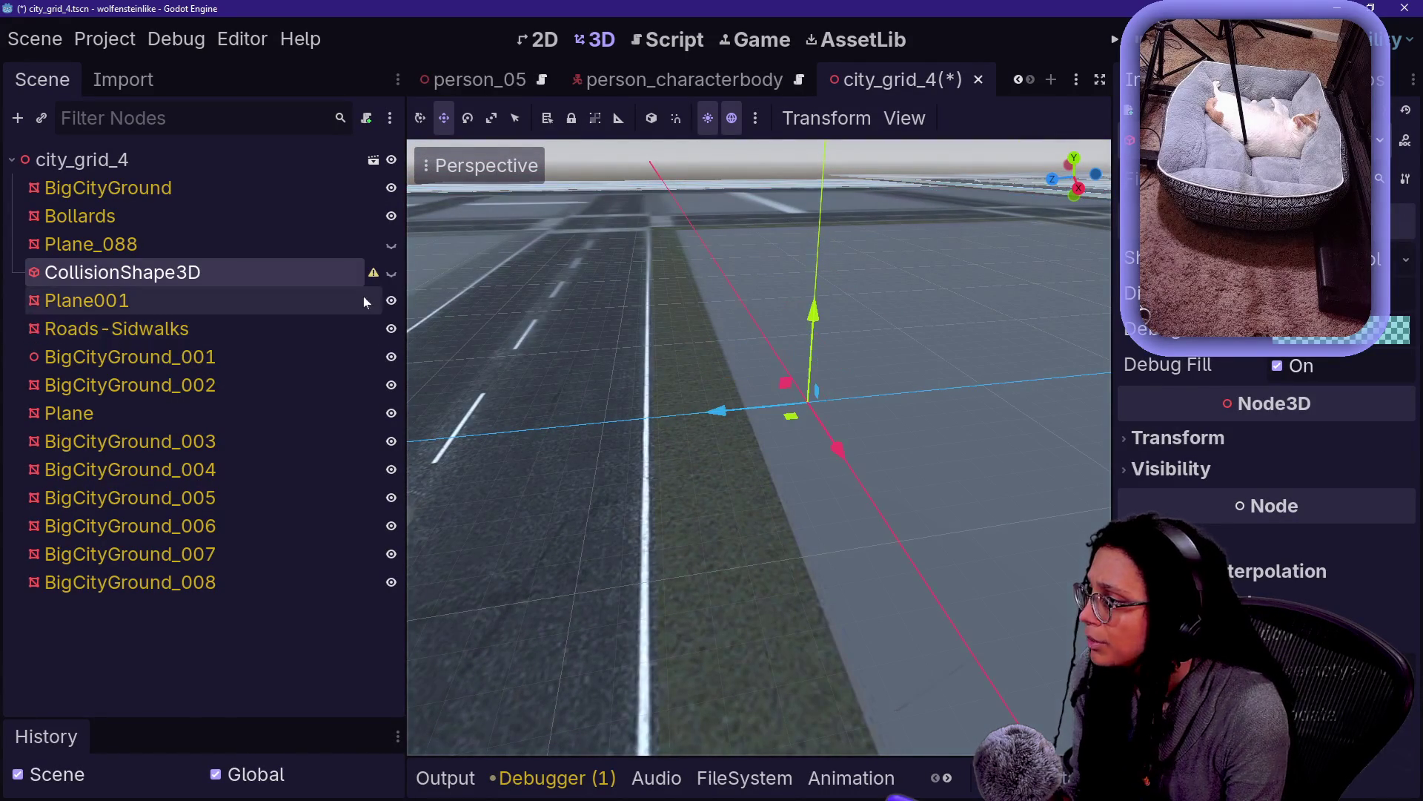
{"action": "key", "text": "Delete"}
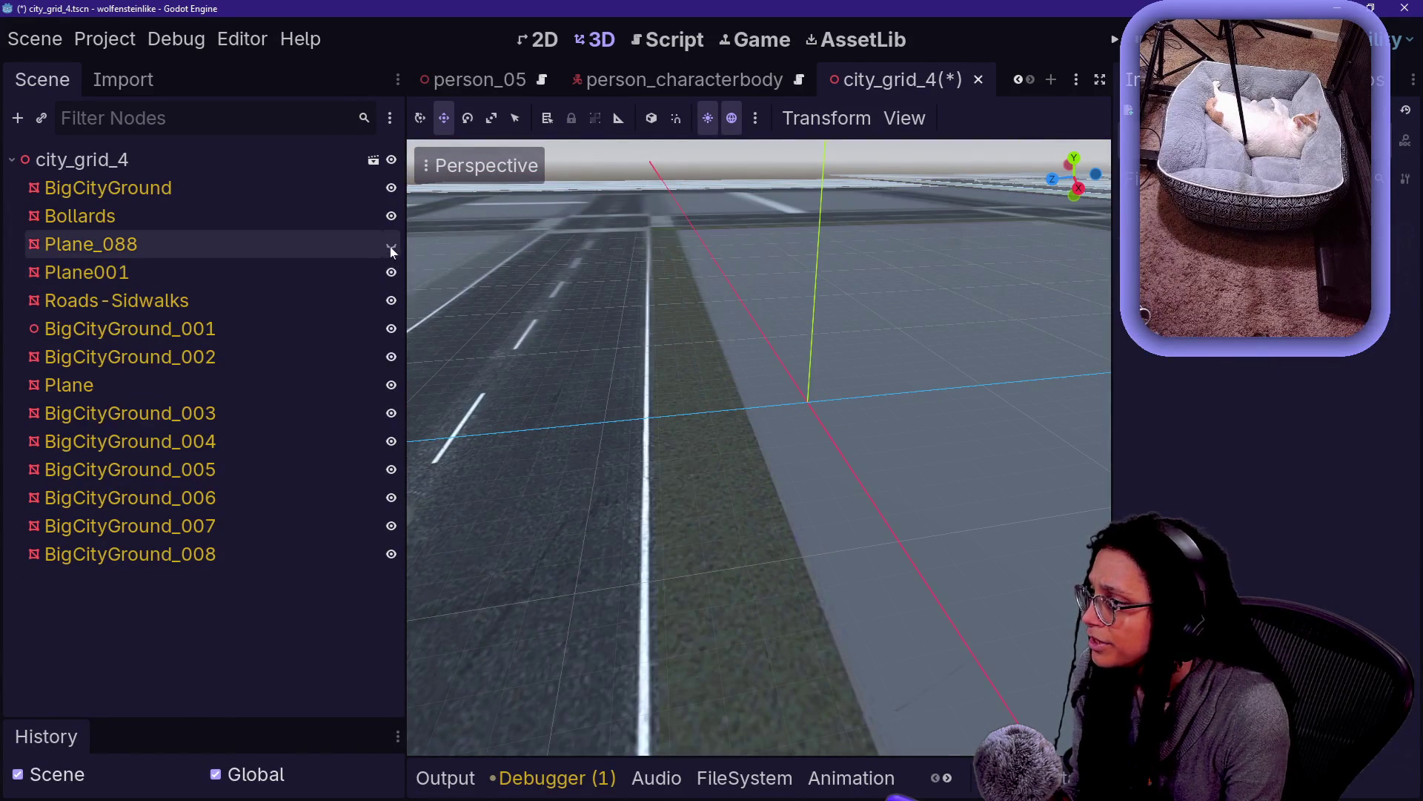
Show Plane_088 again and briefly toggle Plane001's visibility
{"action": "left_click", "coordinate": [391, 247]}
{"action": "left_click", "coordinate": [391, 272]}
{"action": "left_click", "coordinate": [390, 272]}
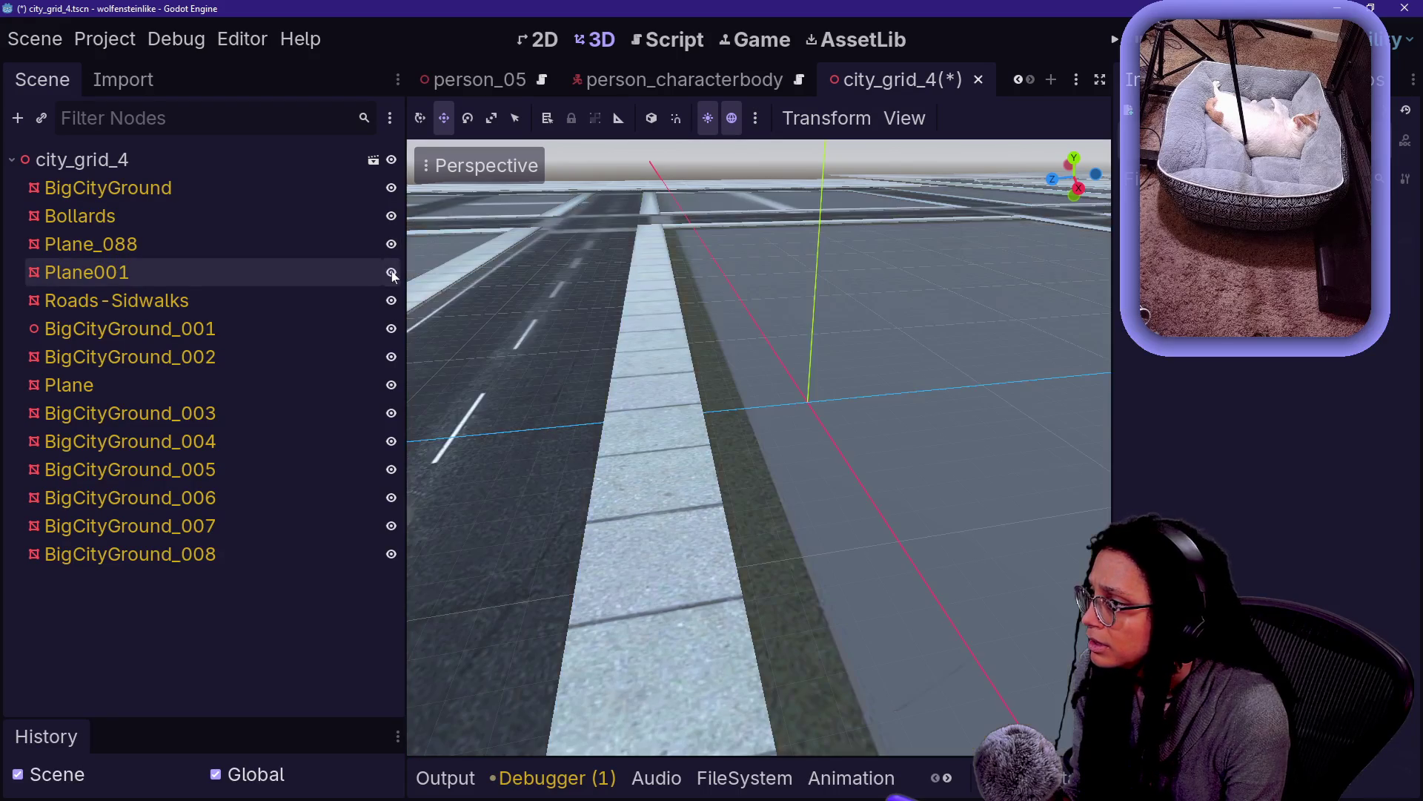
Create a collision shape for Plane_088, raise it, then undo it
{"action": "left_click", "coordinate": [284, 236]}
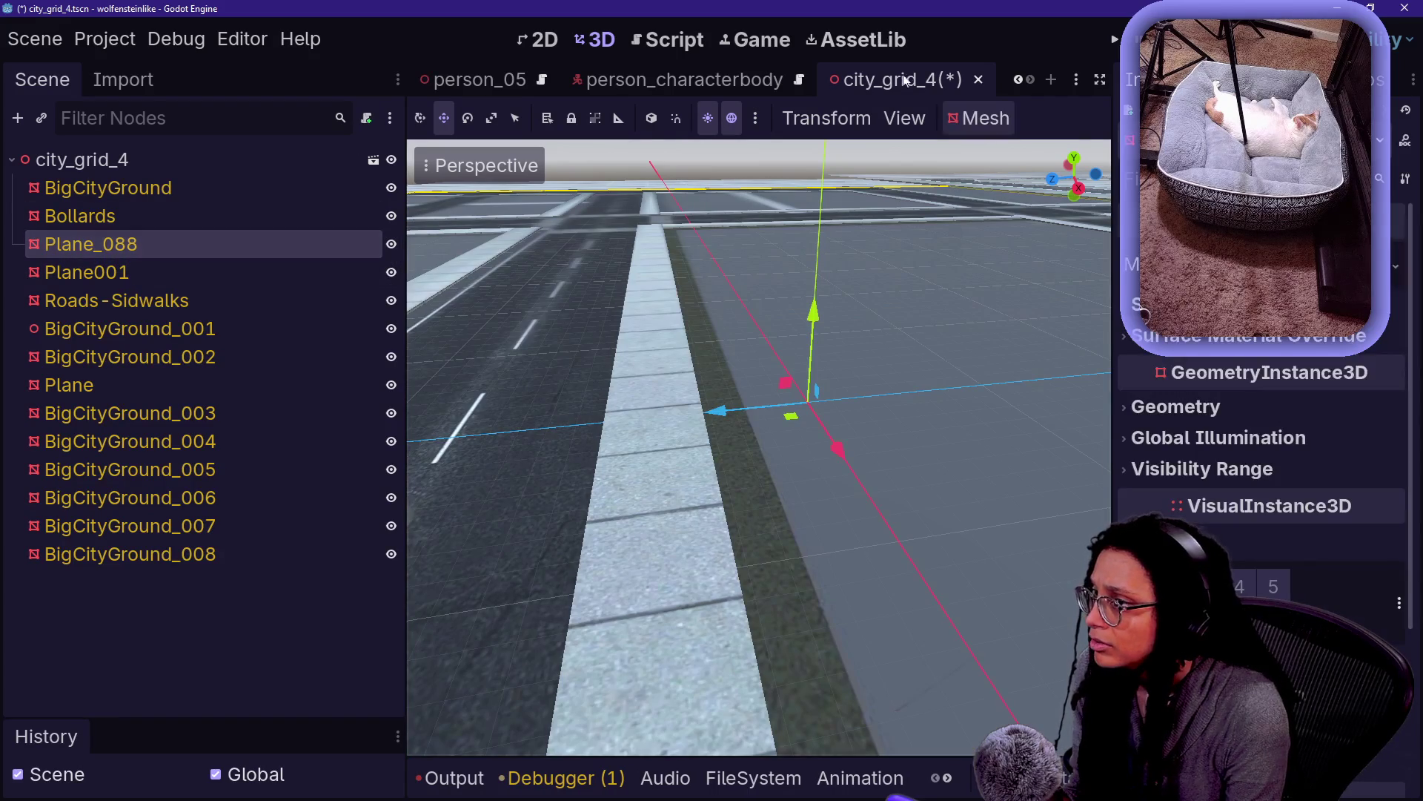
{"action": "left_click", "coordinate": [980, 118]}
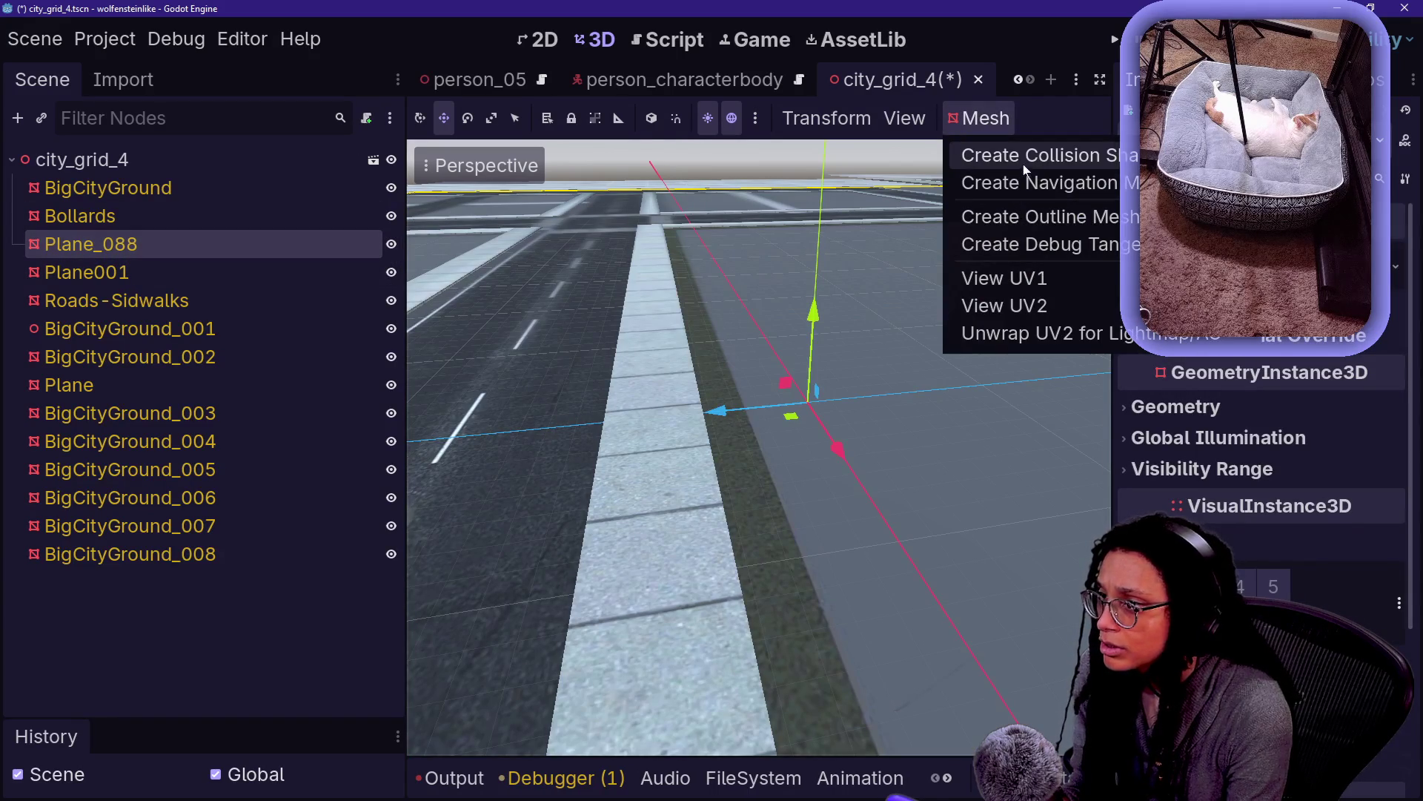
{"action": "left_click", "coordinate": [1026, 156]}
{"action": "left_click", "coordinate": [657, 519]}
{"action": "mouse_move", "coordinate": [847, 320]}
{"action": "left_mouse_down"}
{"action": "mouse_move", "coordinate": [816, 305]}
{"action": "mouse_move", "coordinate": [838, 248]}
{"action": "mouse_move", "coordinate": [830, 230]}
{"action": "mouse_move", "coordinate": [817, 239]}
{"action": "left_mouse_up"}
{"action": "left_click", "coordinate": [251, 272]}
{"action": "key", "text": "ctrl+z"}
{"action": "key", "text": "ctrl+z"}
Create a Single Convex collision shape as a sibling of Plane_088
{"action": "left_click", "coordinate": [213, 305]}
{"action": "left_click", "coordinate": [218, 272]}
{"action": "left_click", "coordinate": [220, 245]}
{"action": "left_click", "coordinate": [958, 116]}
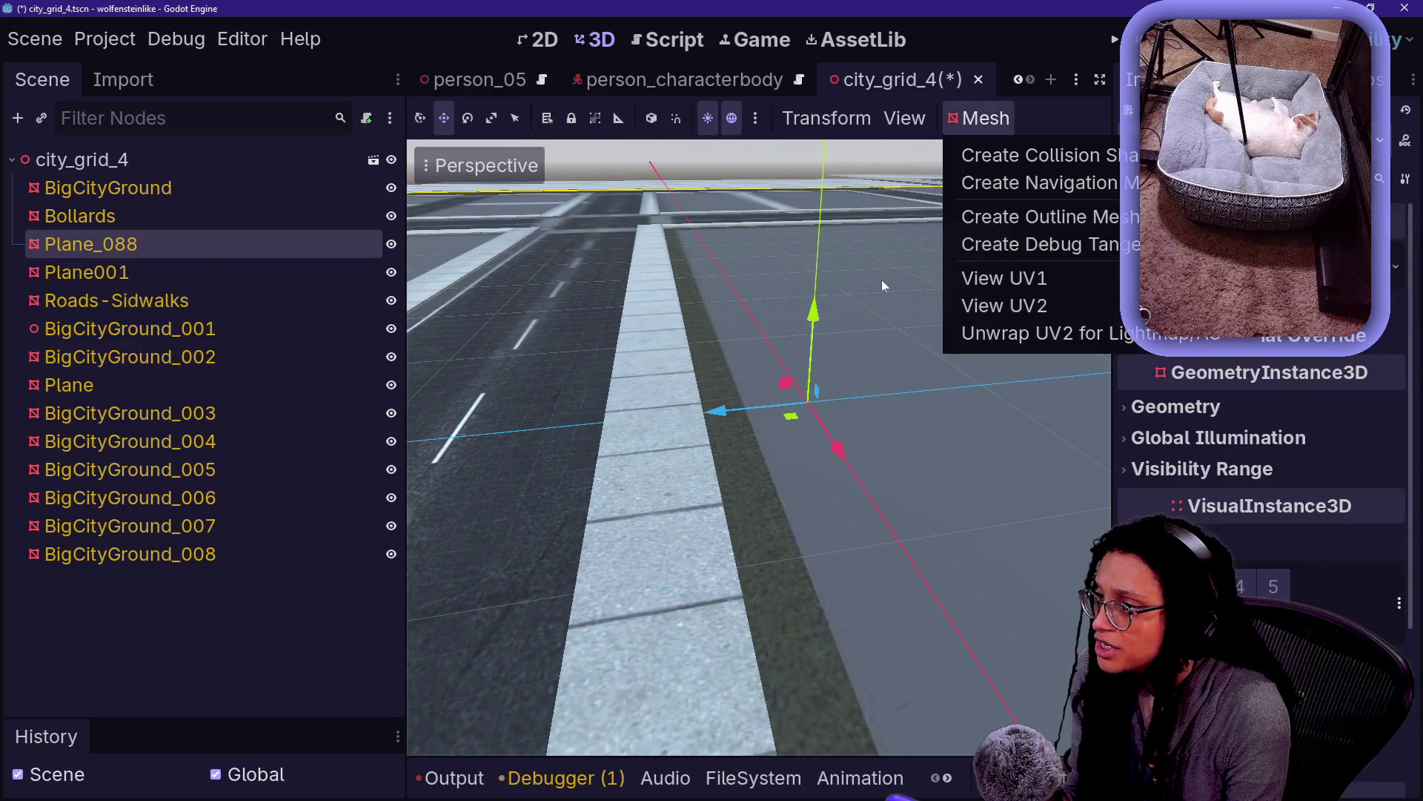
{"action": "left_click", "coordinate": [1023, 153]}
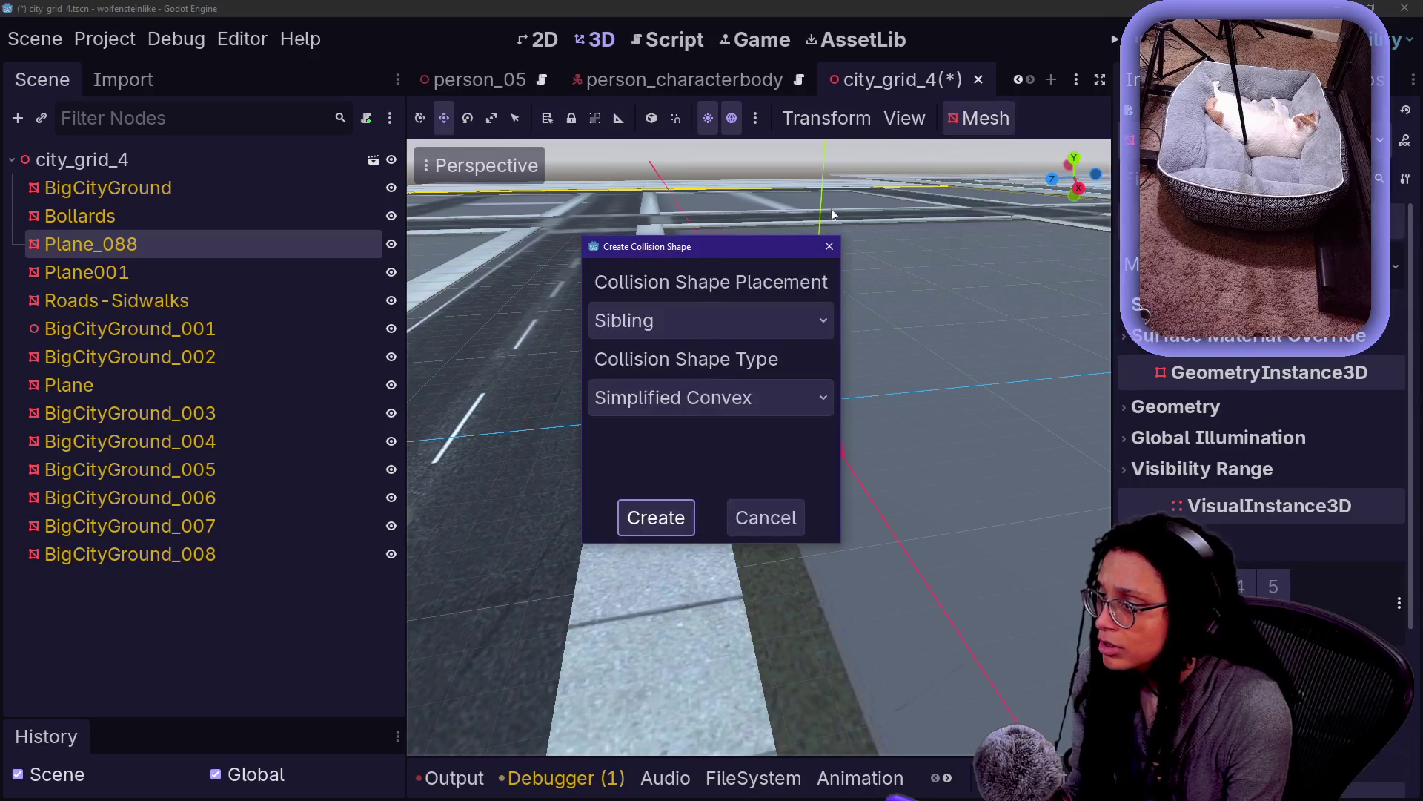
{"action": "left_click", "coordinate": [736, 398]}
{"action": "left_click", "coordinate": [765, 467]}
{"action": "left_click", "coordinate": [645, 519]}
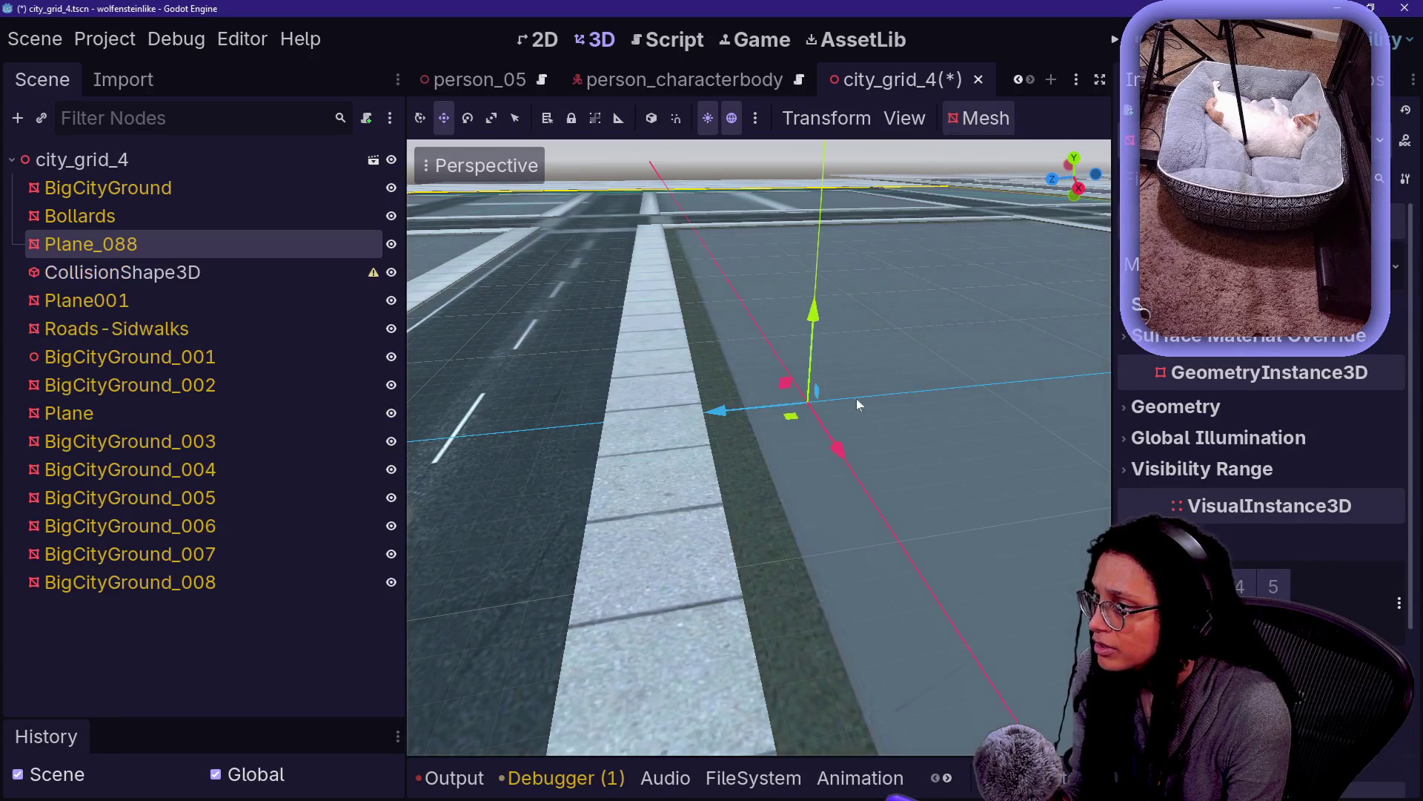
{"action": "left_click_drag", "start_coordinate": [817, 339], "coordinate": [817, 340]}
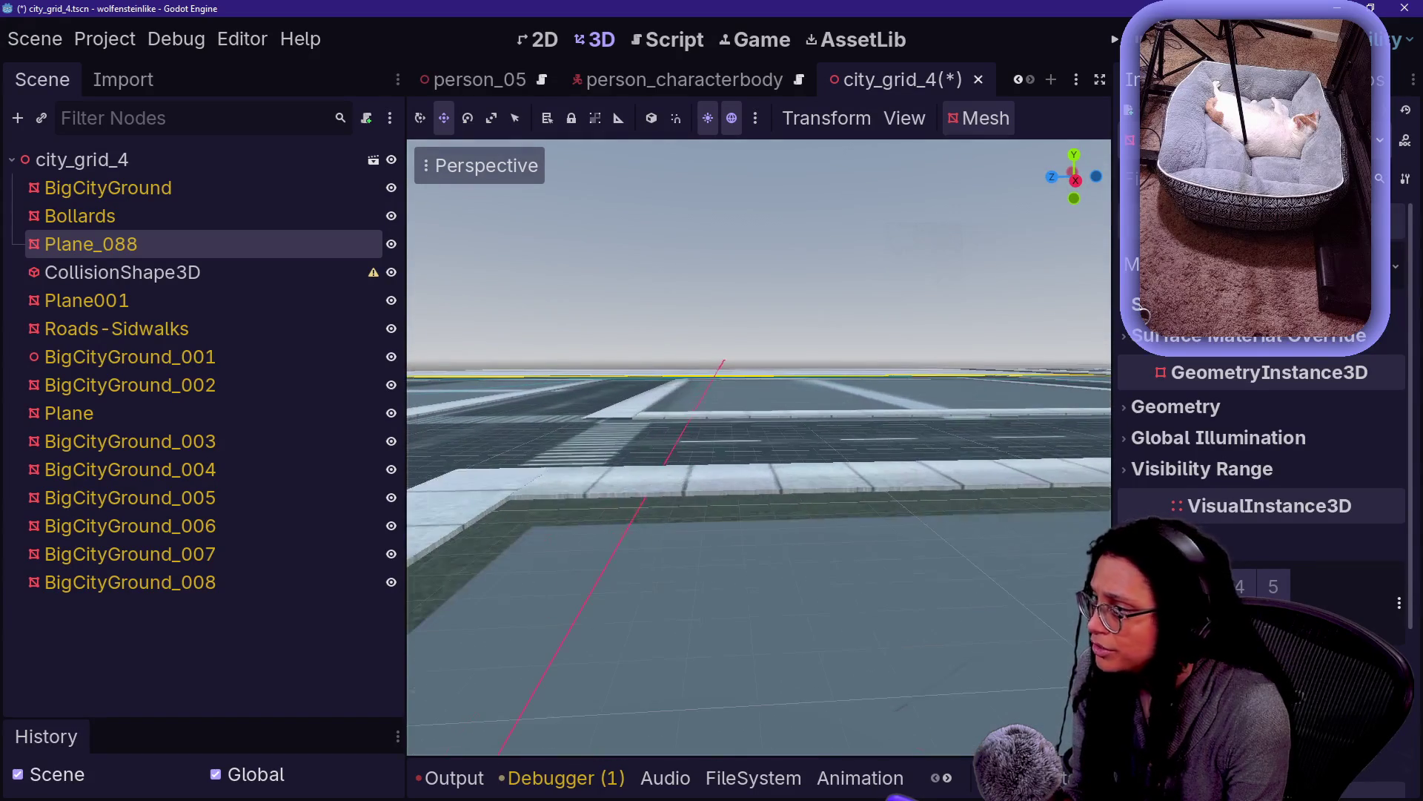
Delete the stray CollisionShape3D node from the city_grid_4 tree
{"action": "left_click", "coordinate": [125, 272]}
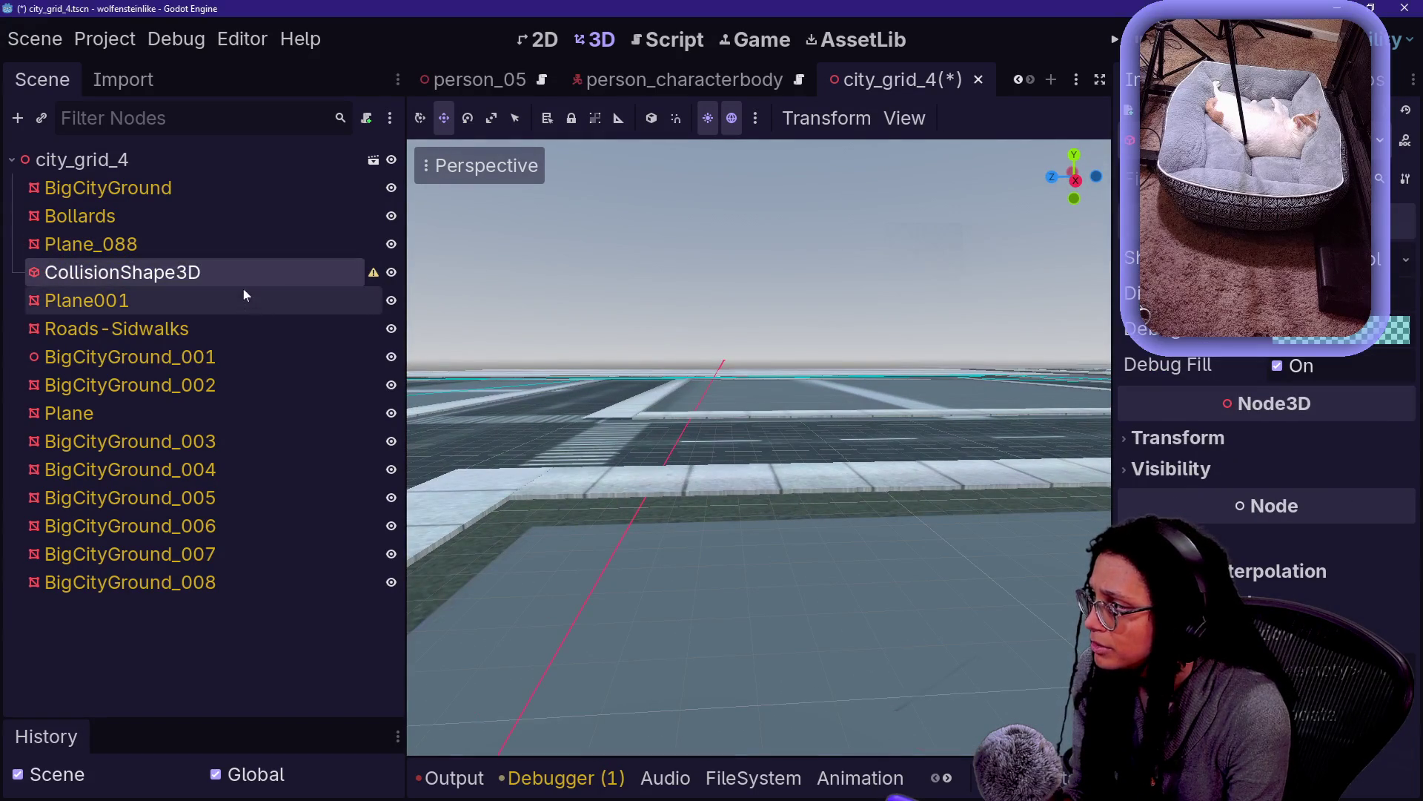
{"action": "key", "text": "F2"}
{"action": "key", "text": "Delete"}
{"action": "key", "text": "Return"}
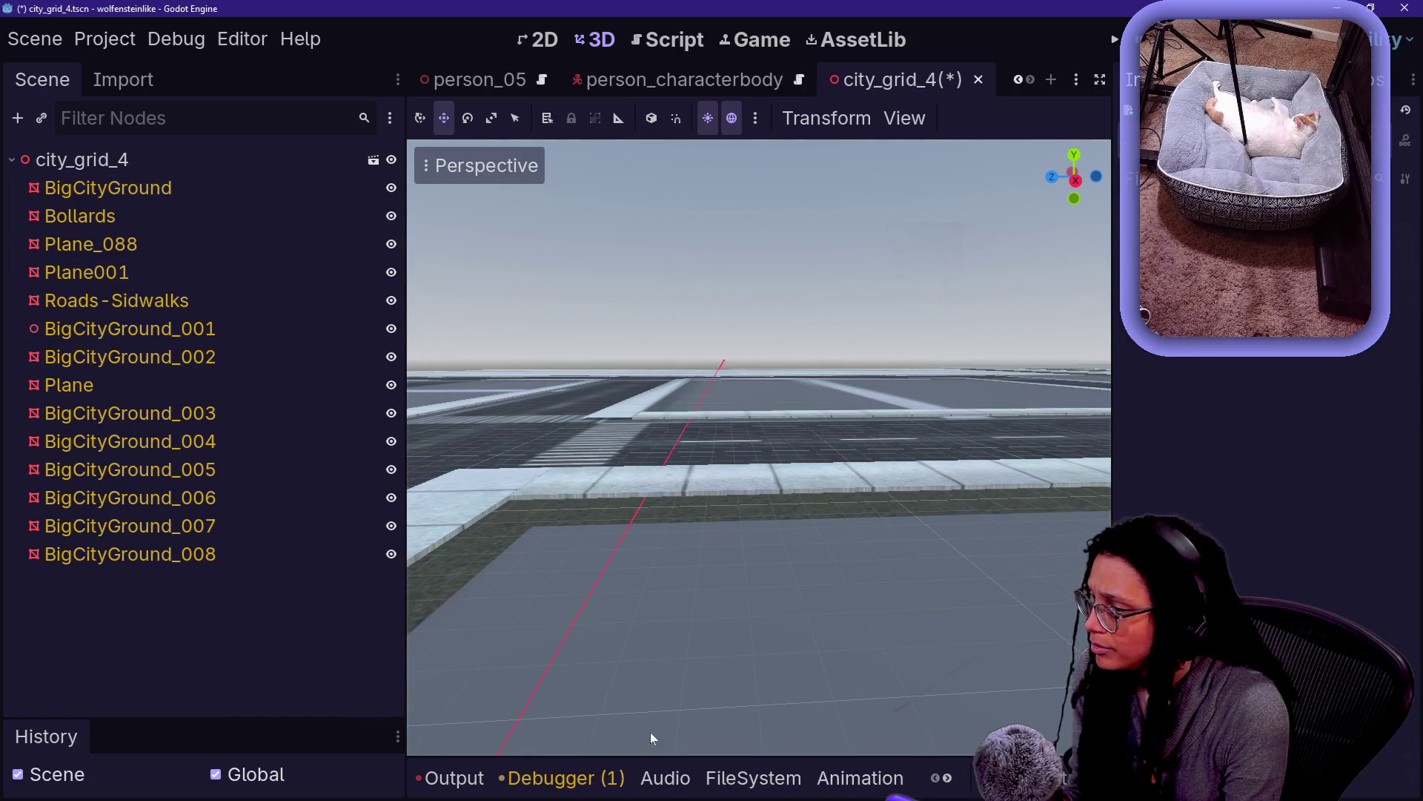
Filter the FileSystem for city_grid_4 and bring up Advanced Import Settings for city_grid_4.blend
{"action": "left_click", "coordinate": [753, 777]}
{"action": "type", "text": "city_"}
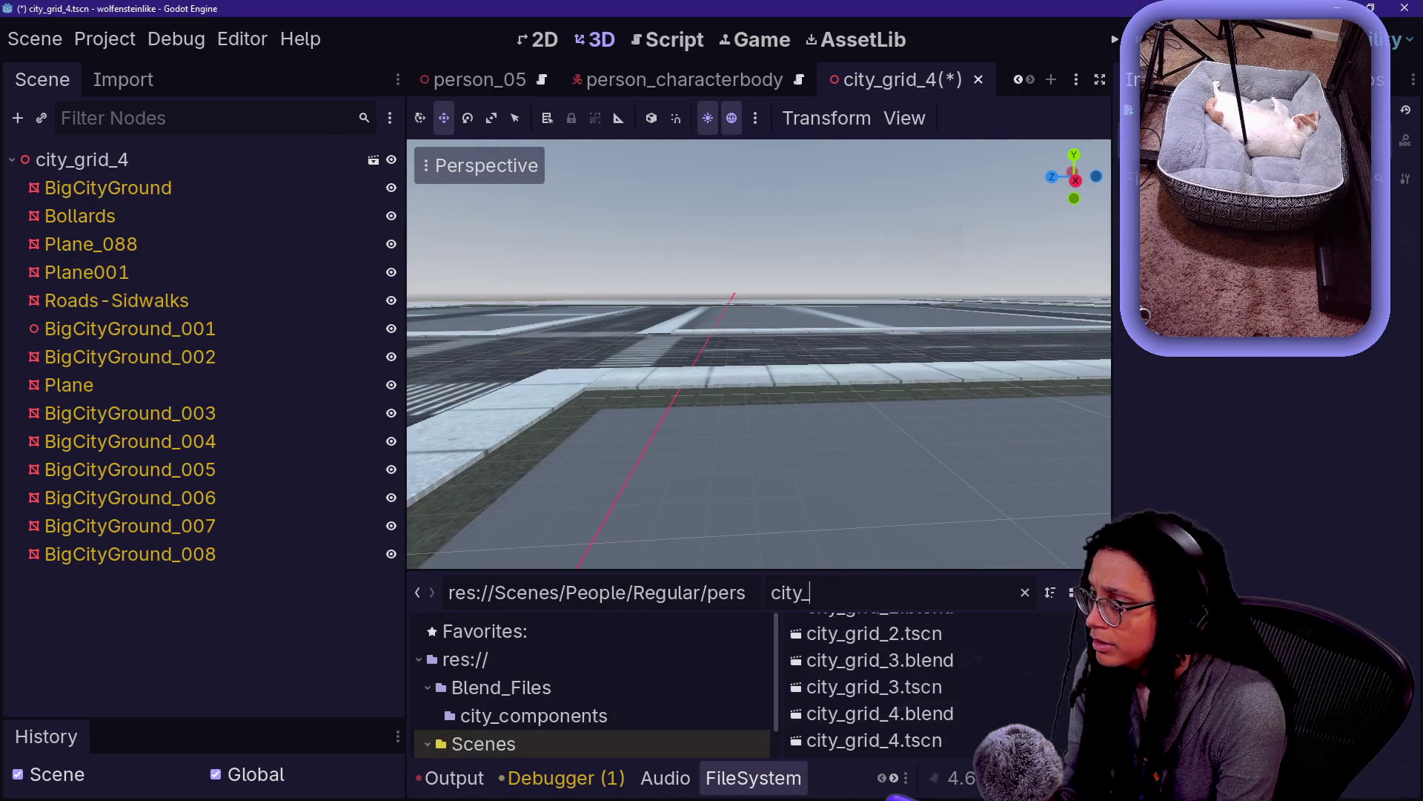
{"action": "type", "text": "grid_4"}
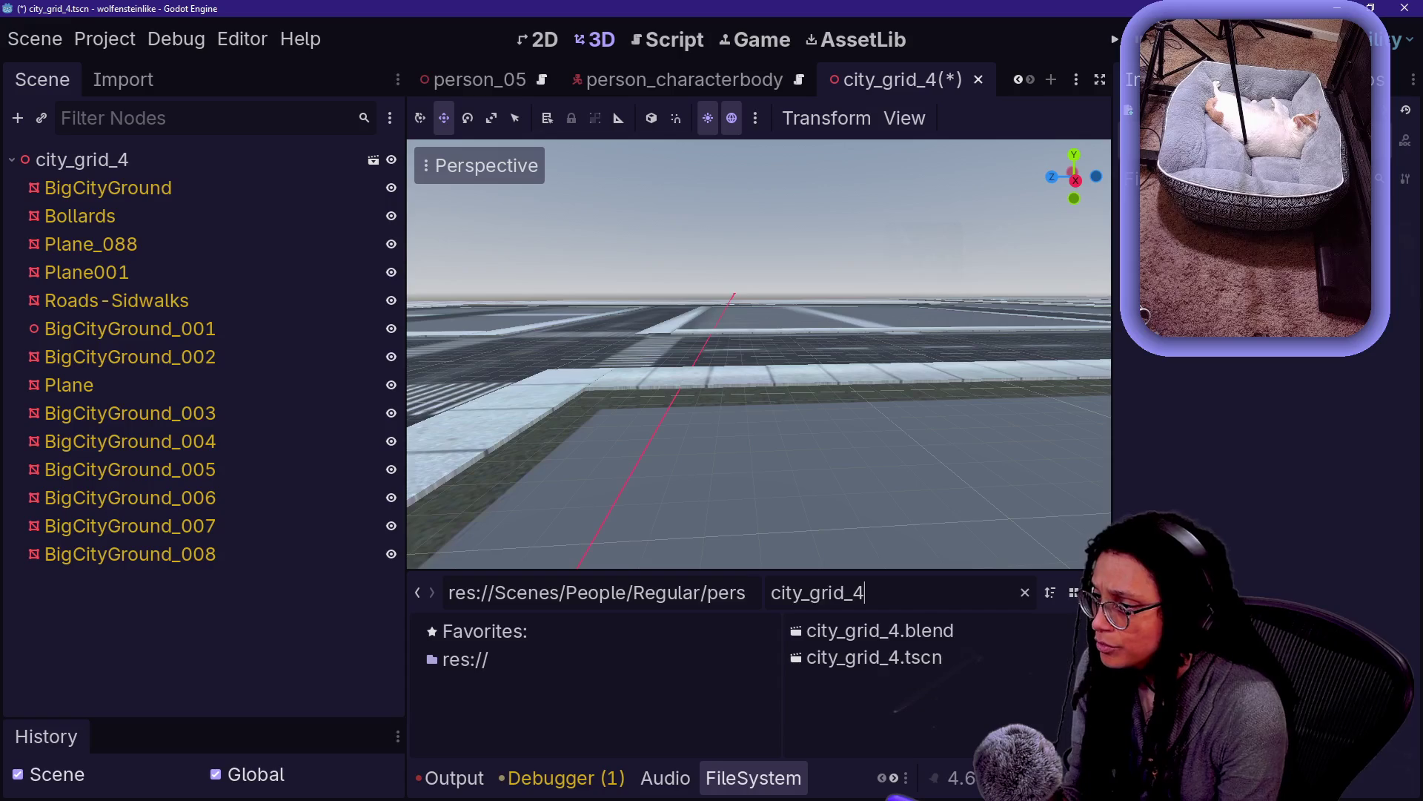
{"action": "double_click", "coordinate": [927, 636]}
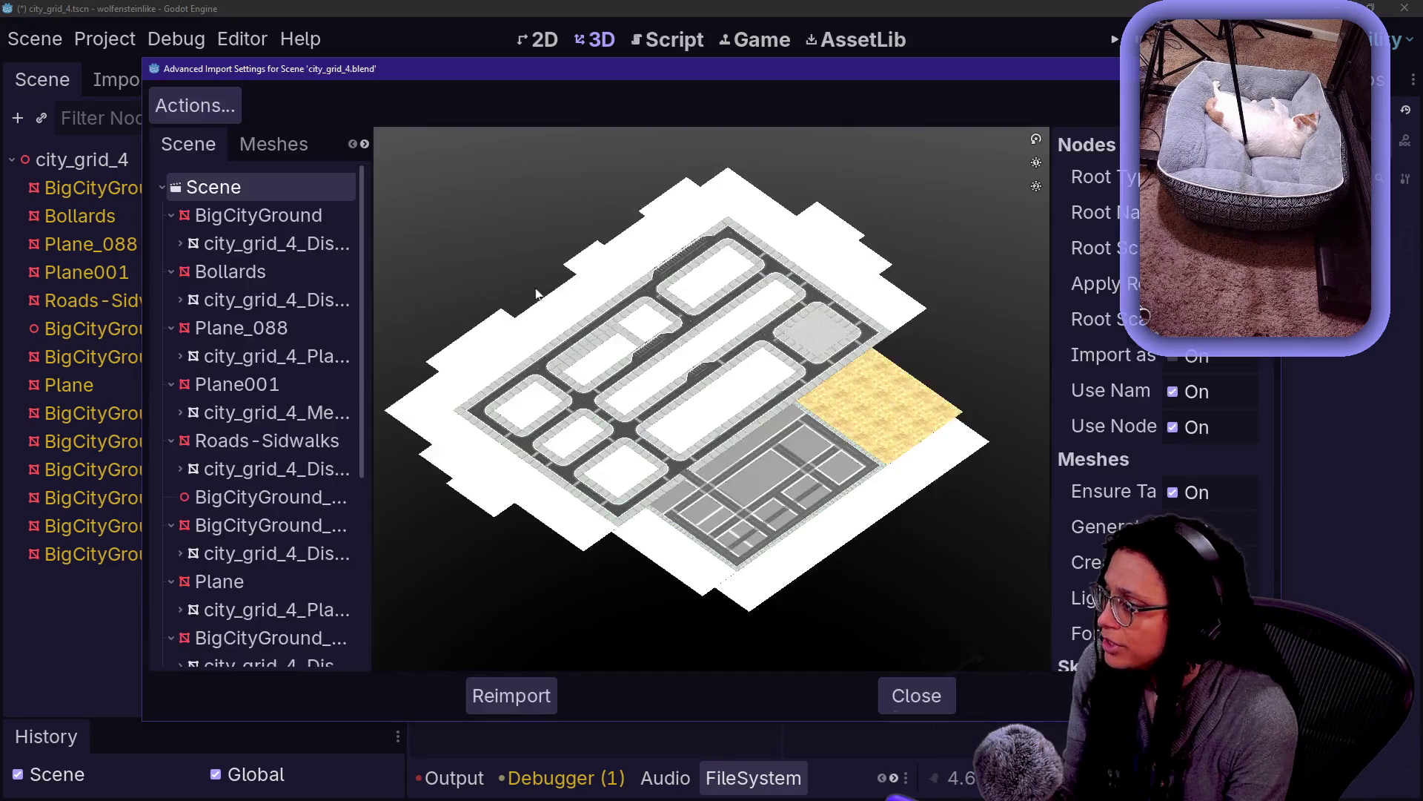
Select Plane_088 in the imported scene tree to edit its import options
{"action": "left_click", "coordinate": [281, 144]}
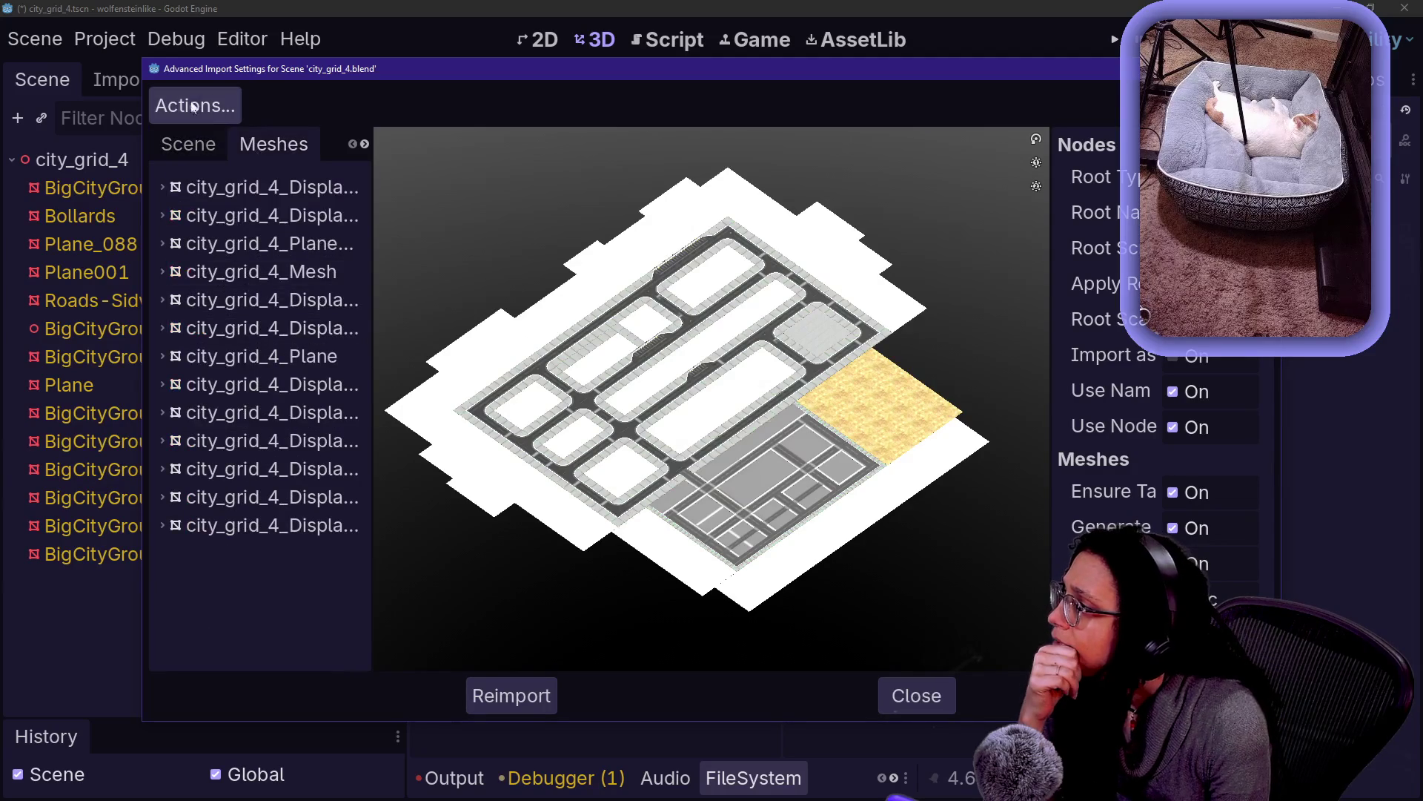
{"action": "left_click", "coordinate": [217, 142]}
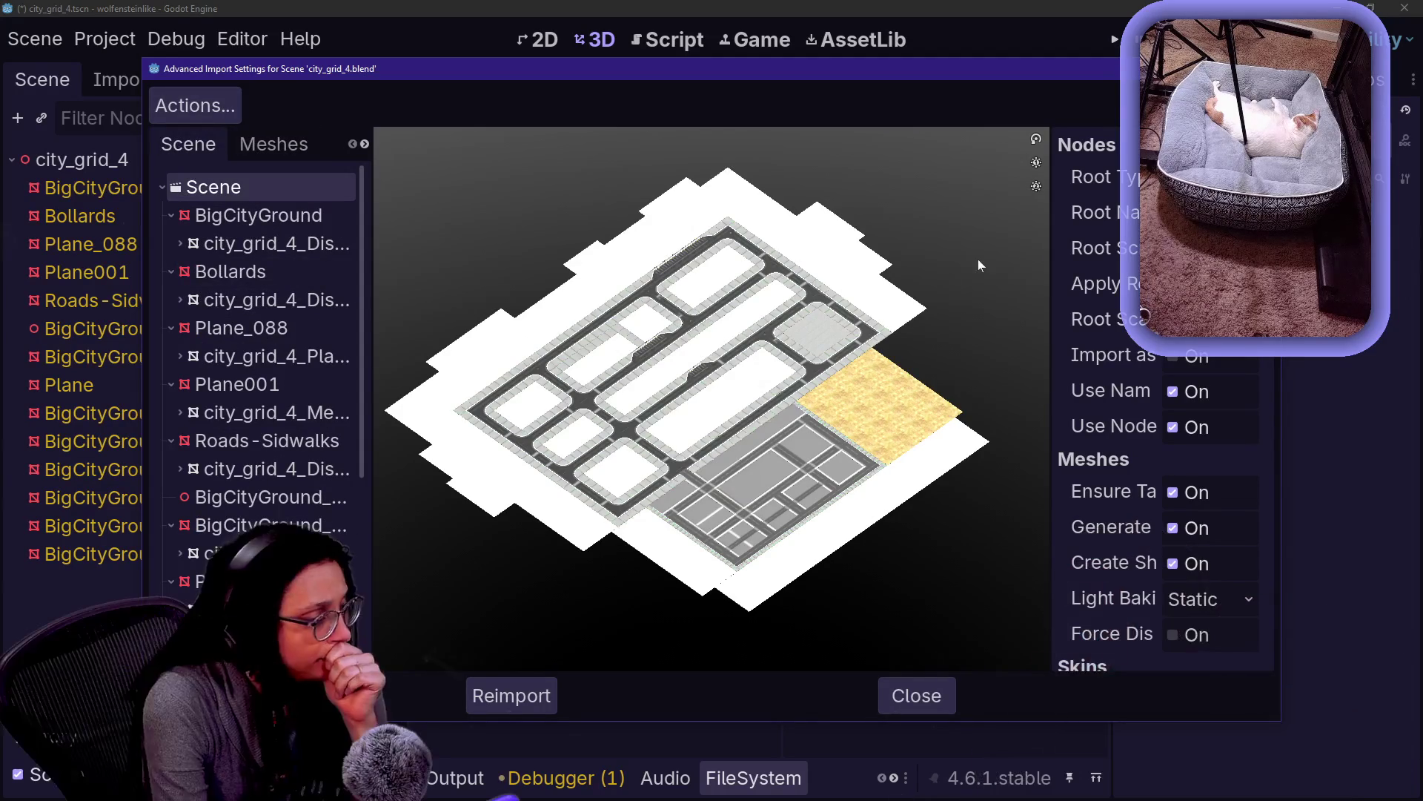
{"action": "scroll", "coordinate": [252, 295], "scroll_direction": "down", "scroll_amount": 3}
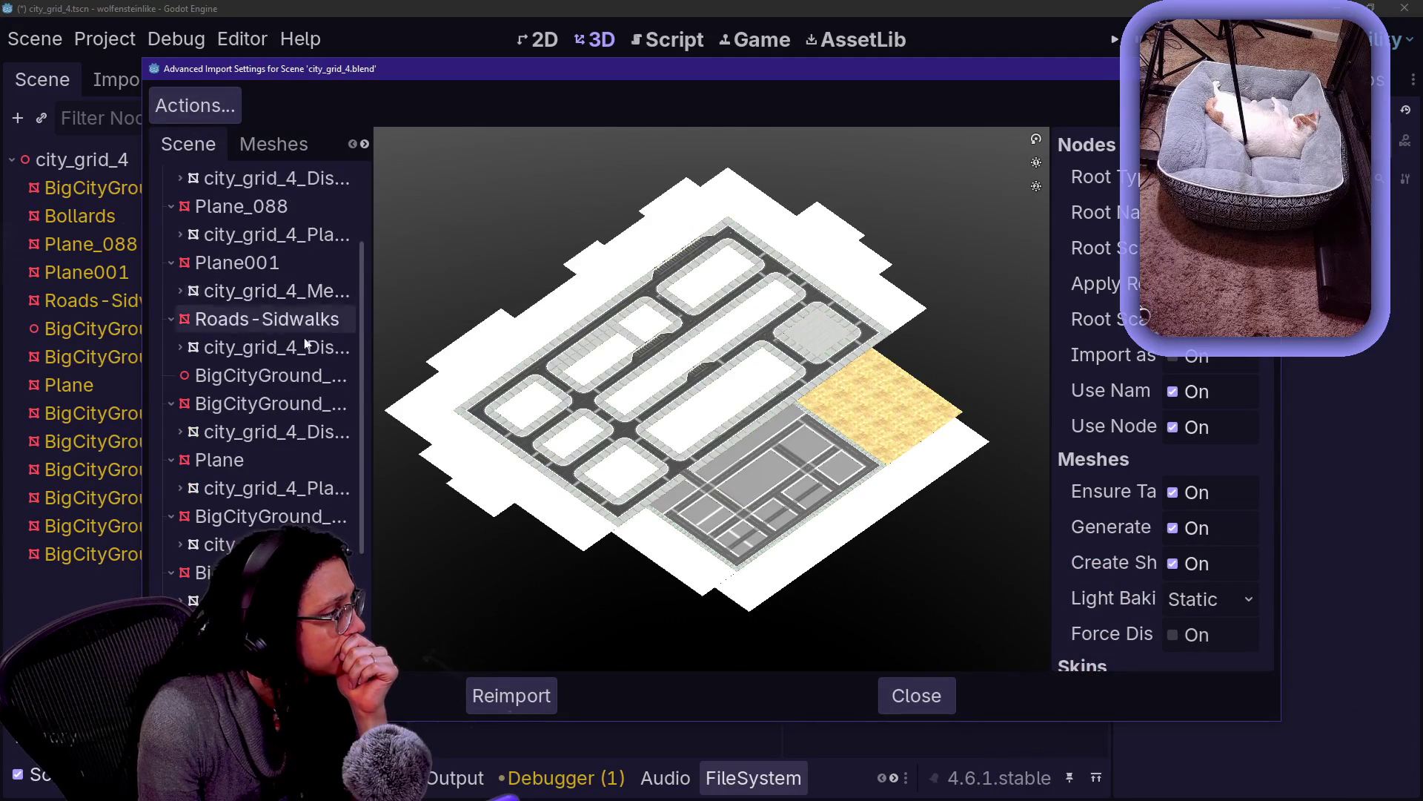
{"action": "left_click", "coordinate": [304, 206]}
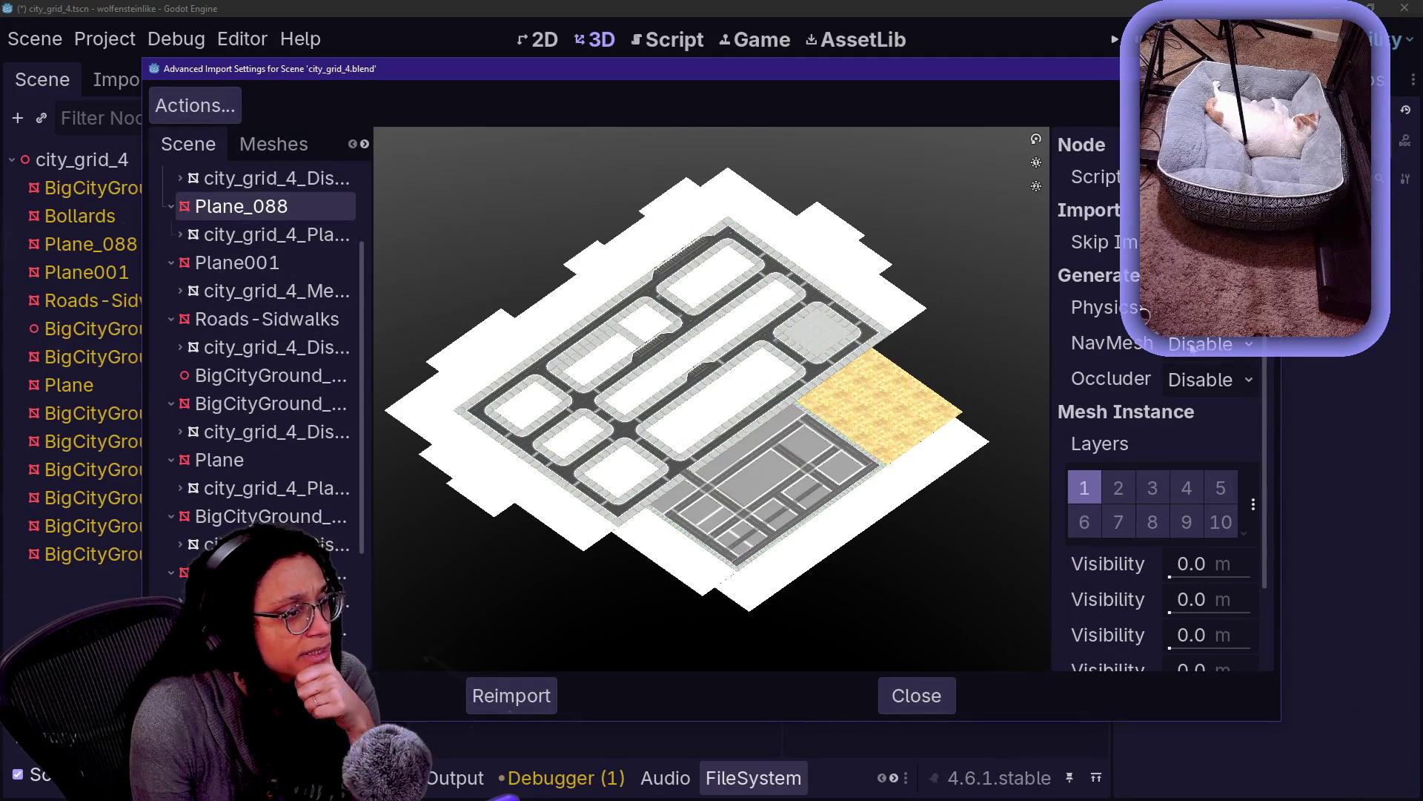
{"action": "mouse_move", "coordinate": [1071, 44]}
{"action": "left_mouse_down"}
{"action": "mouse_move", "coordinate": [617, 109]}
{"action": "mouse_move", "coordinate": [720, 69]}
{"action": "mouse_move", "coordinate": [741, 96]}
{"action": "left_mouse_up"}
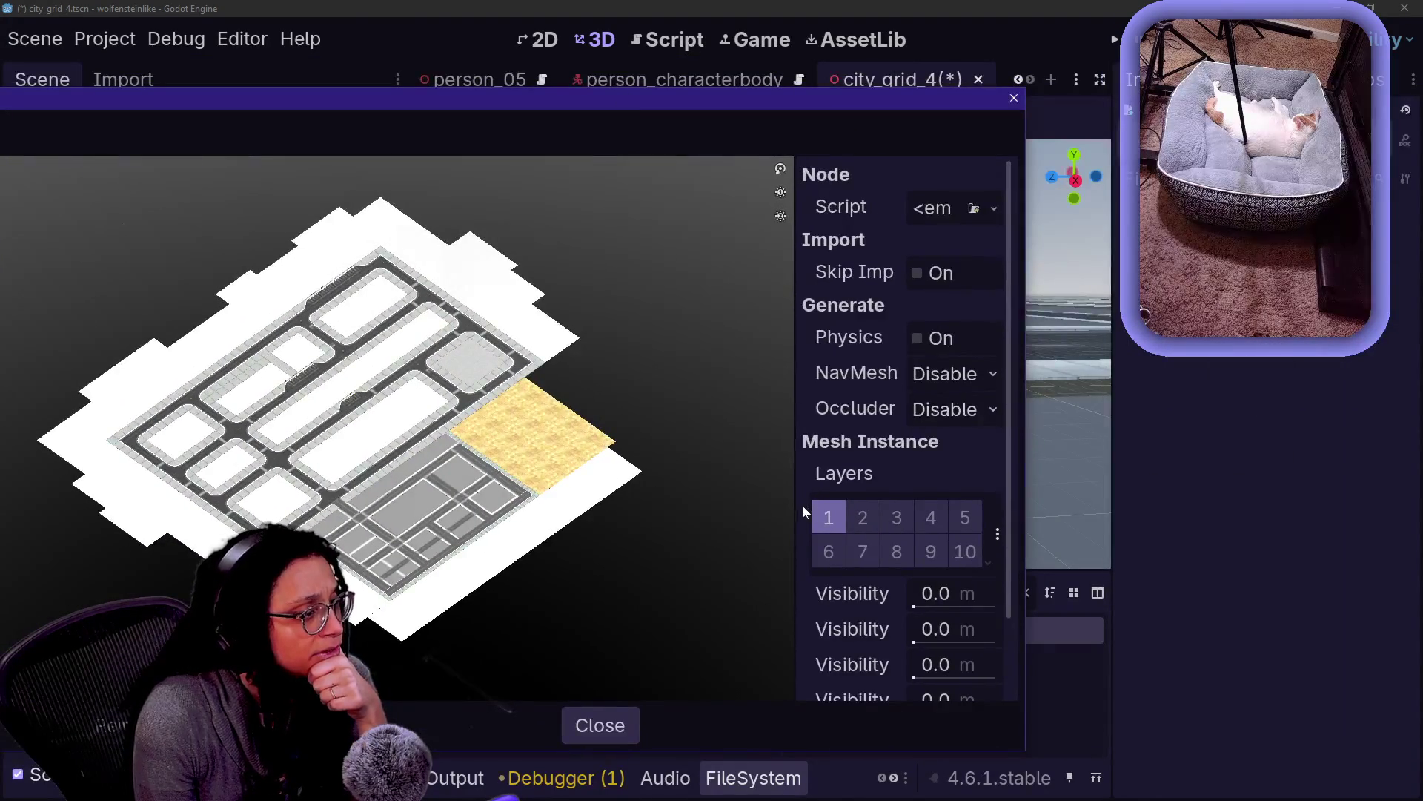
{"action": "scroll", "coordinate": [803, 506], "scroll_direction": "down", "scroll_amount": 2}
{"action": "left_click_drag", "start_coordinate": [791, 461], "coordinate": [699, 478]}
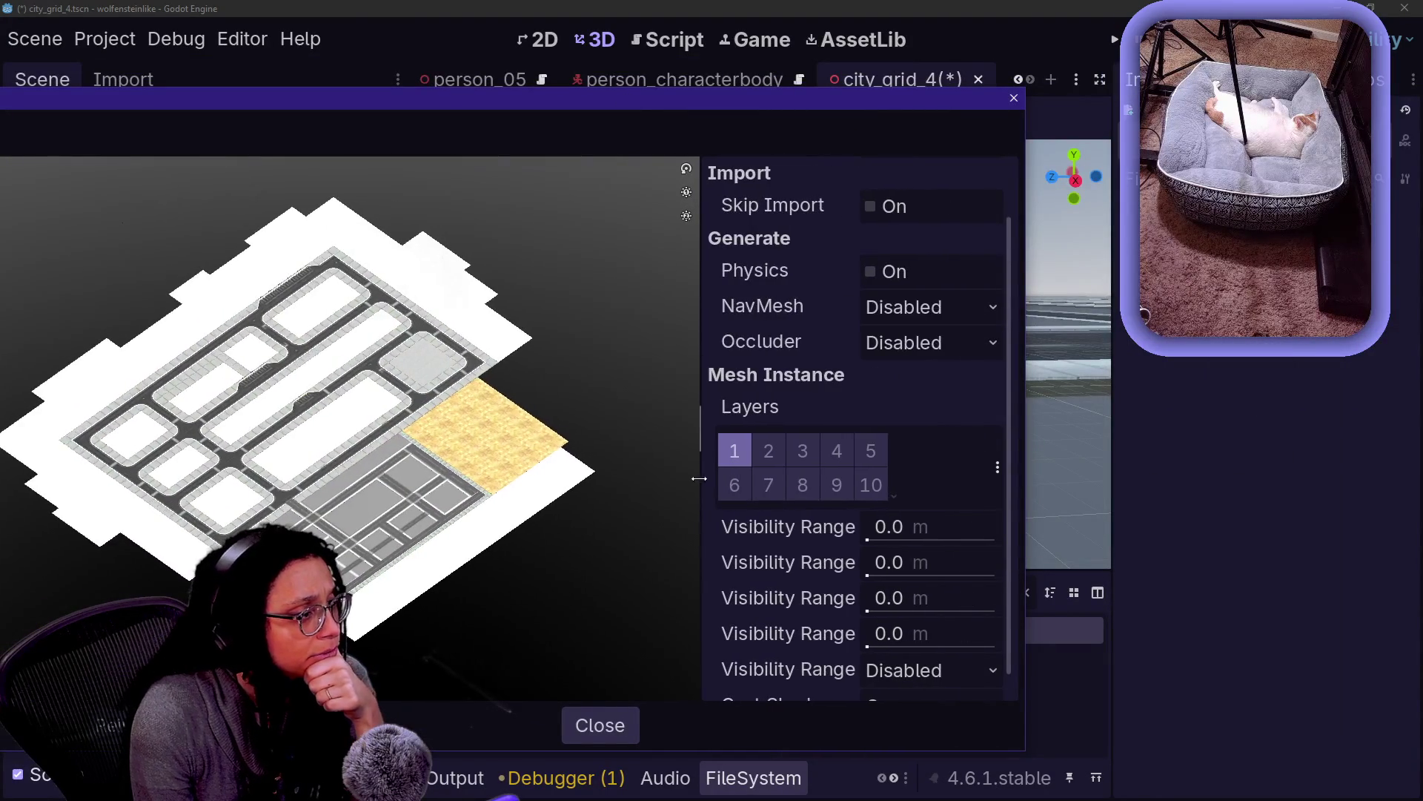
{"action": "scroll", "coordinate": [784, 329], "scroll_direction": "up", "scroll_amount": 2}
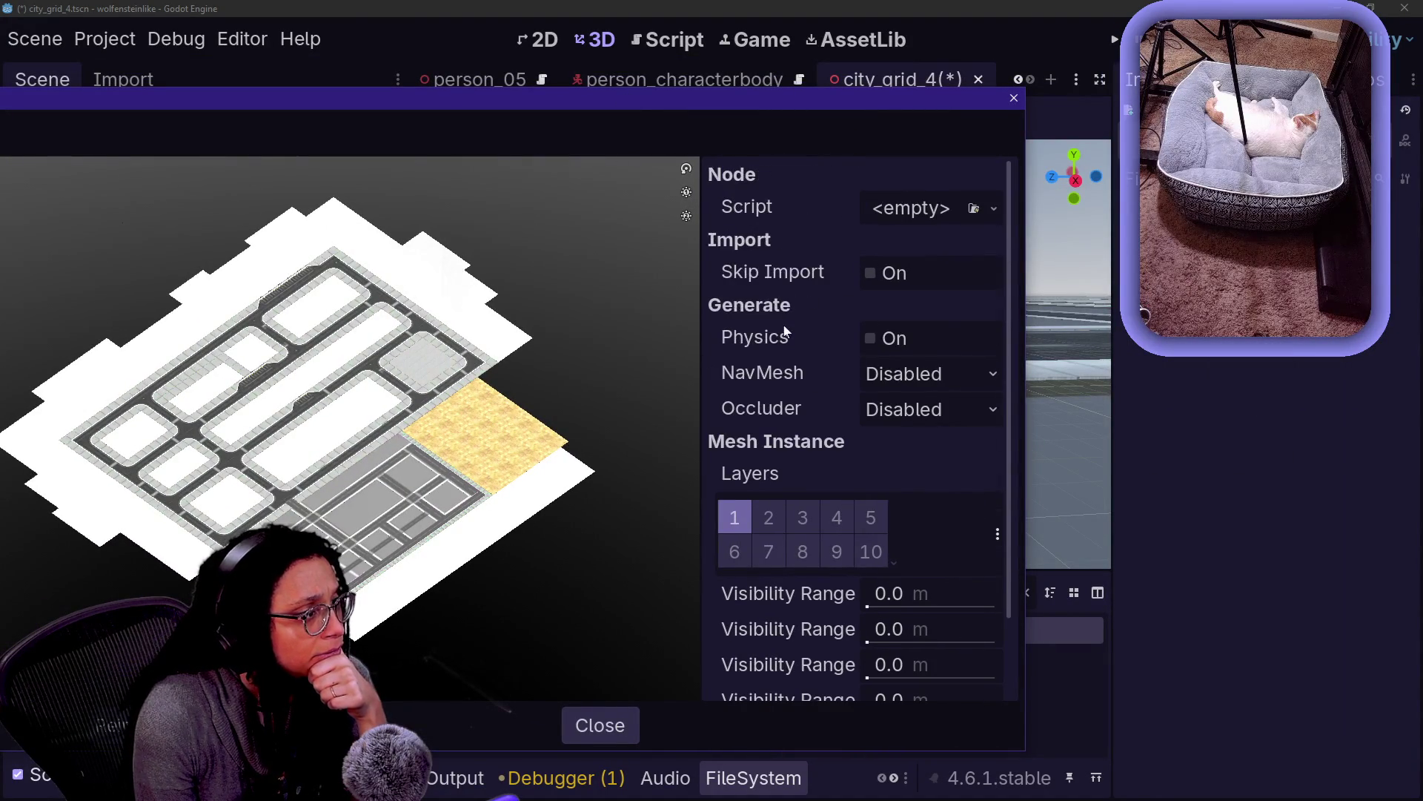
Enable physics for Plane_088 with StaticBody3D body and Automatic shape, then reimport
{"action": "left_click", "coordinate": [871, 339]}
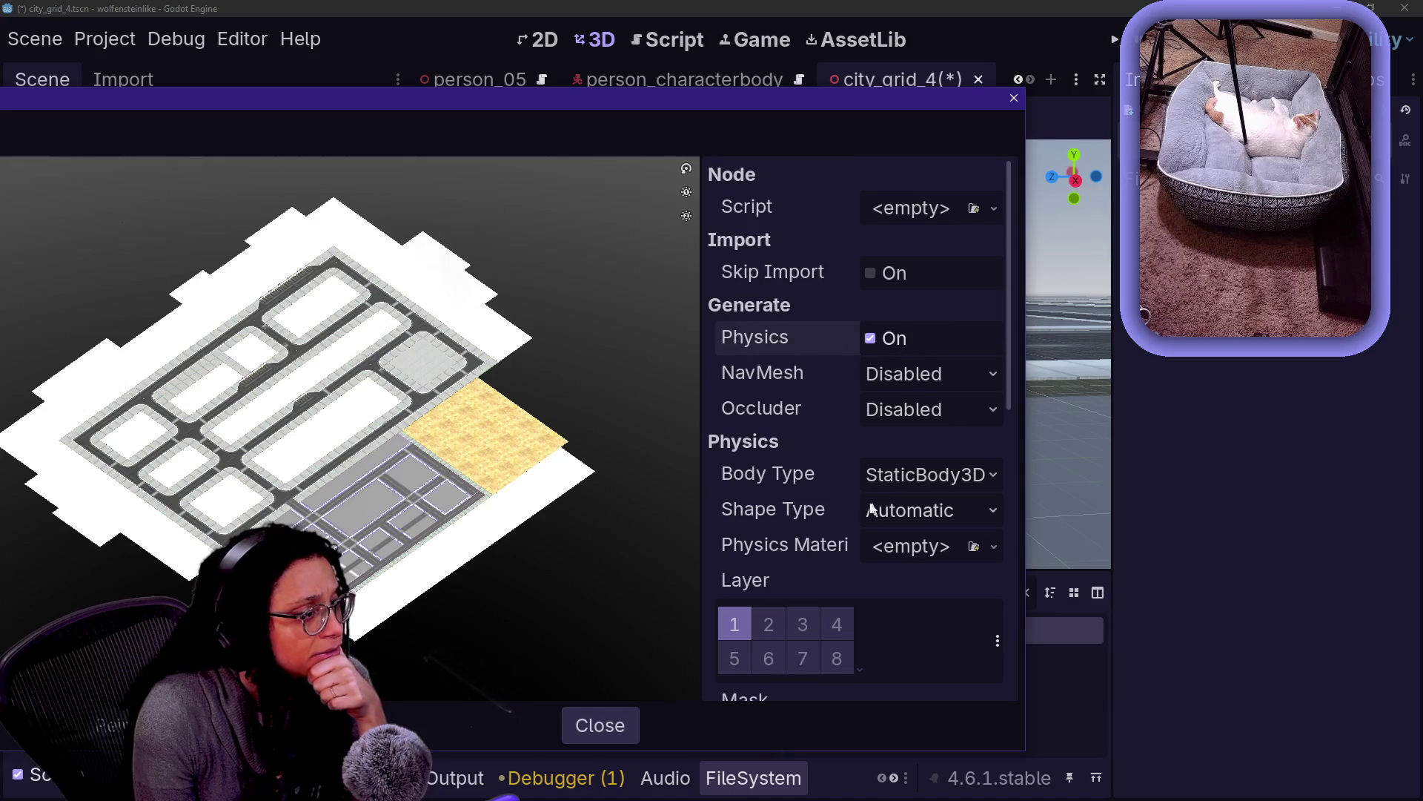
{"action": "left_click", "coordinate": [935, 478]}
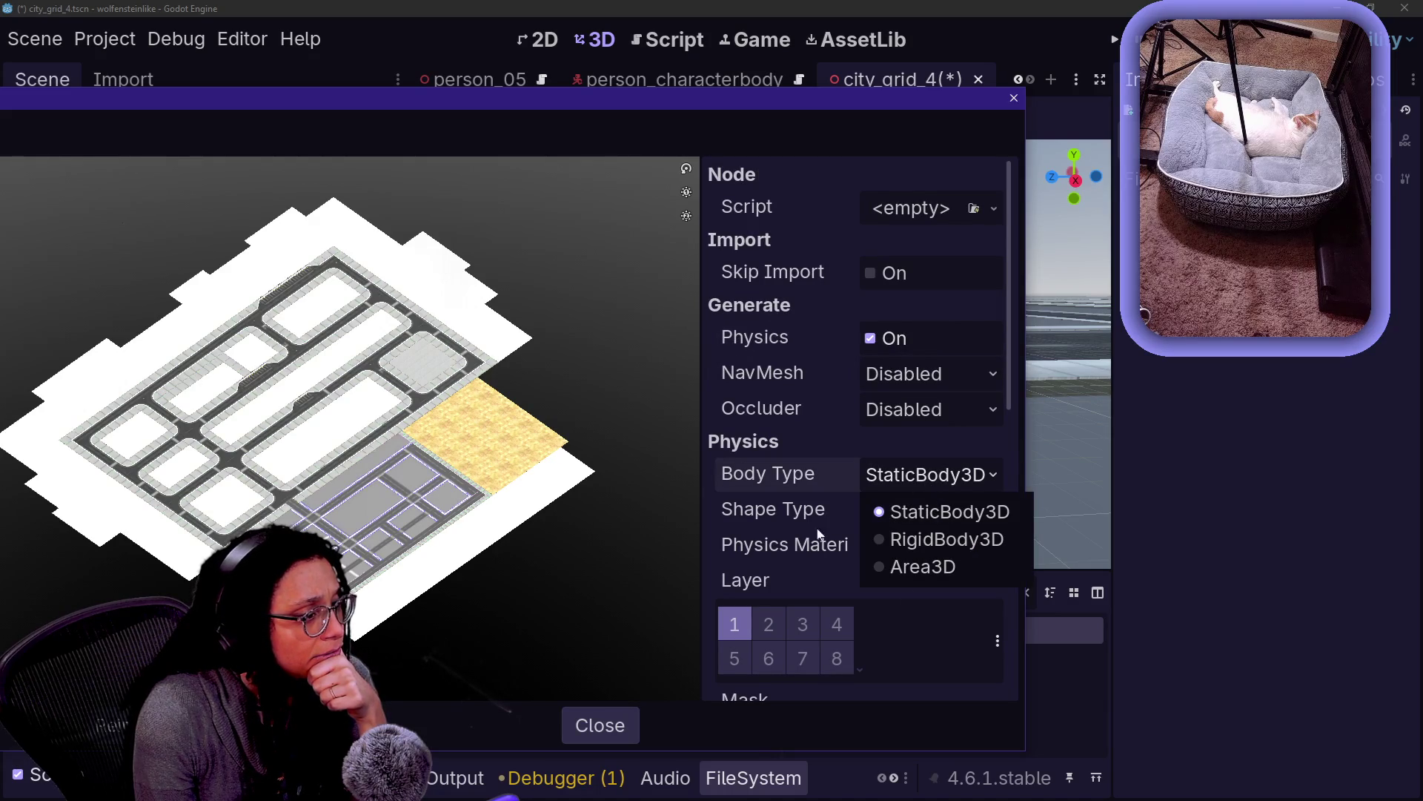
{"action": "left_click", "coordinate": [901, 512]}
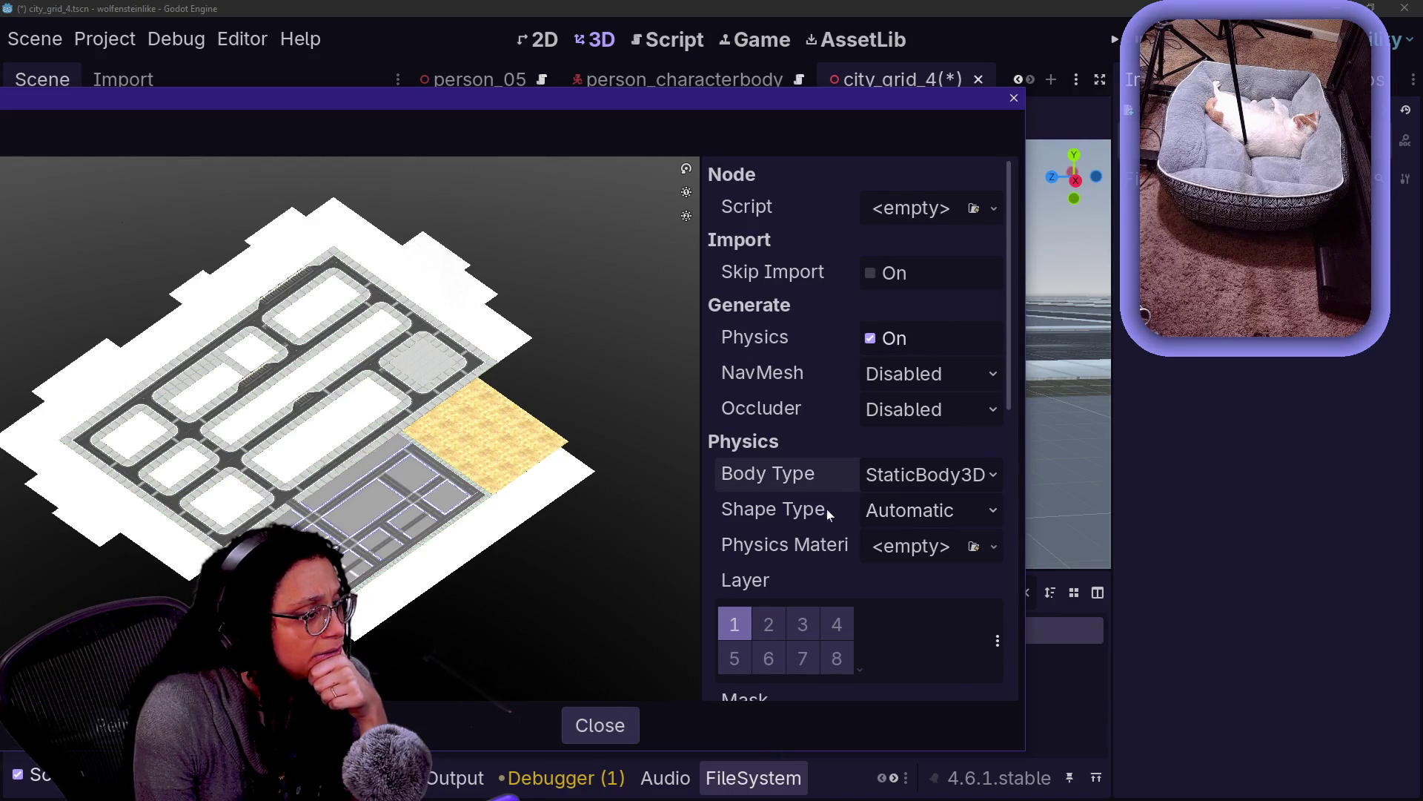
{"action": "left_click", "coordinate": [912, 513]}
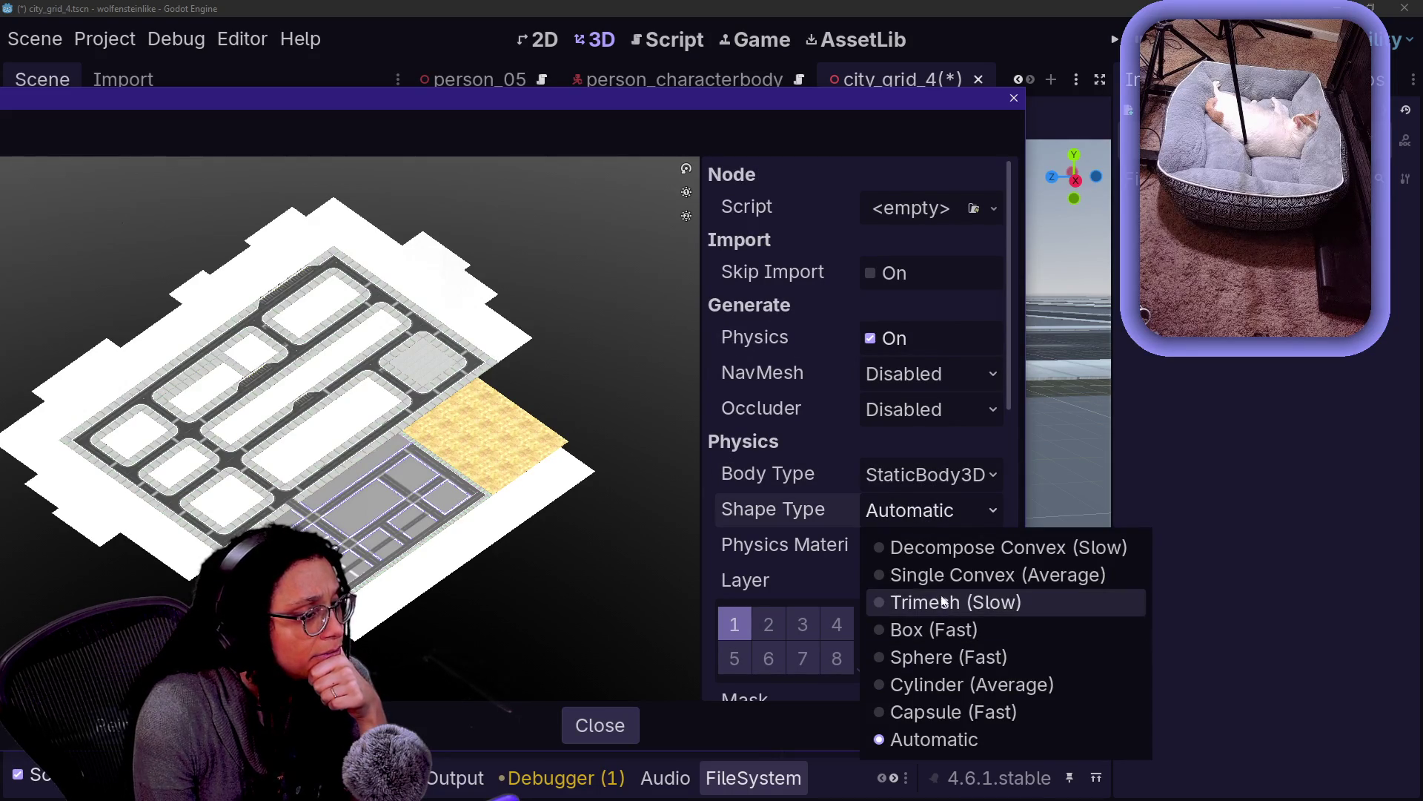
{"action": "left_click", "coordinate": [784, 549]}
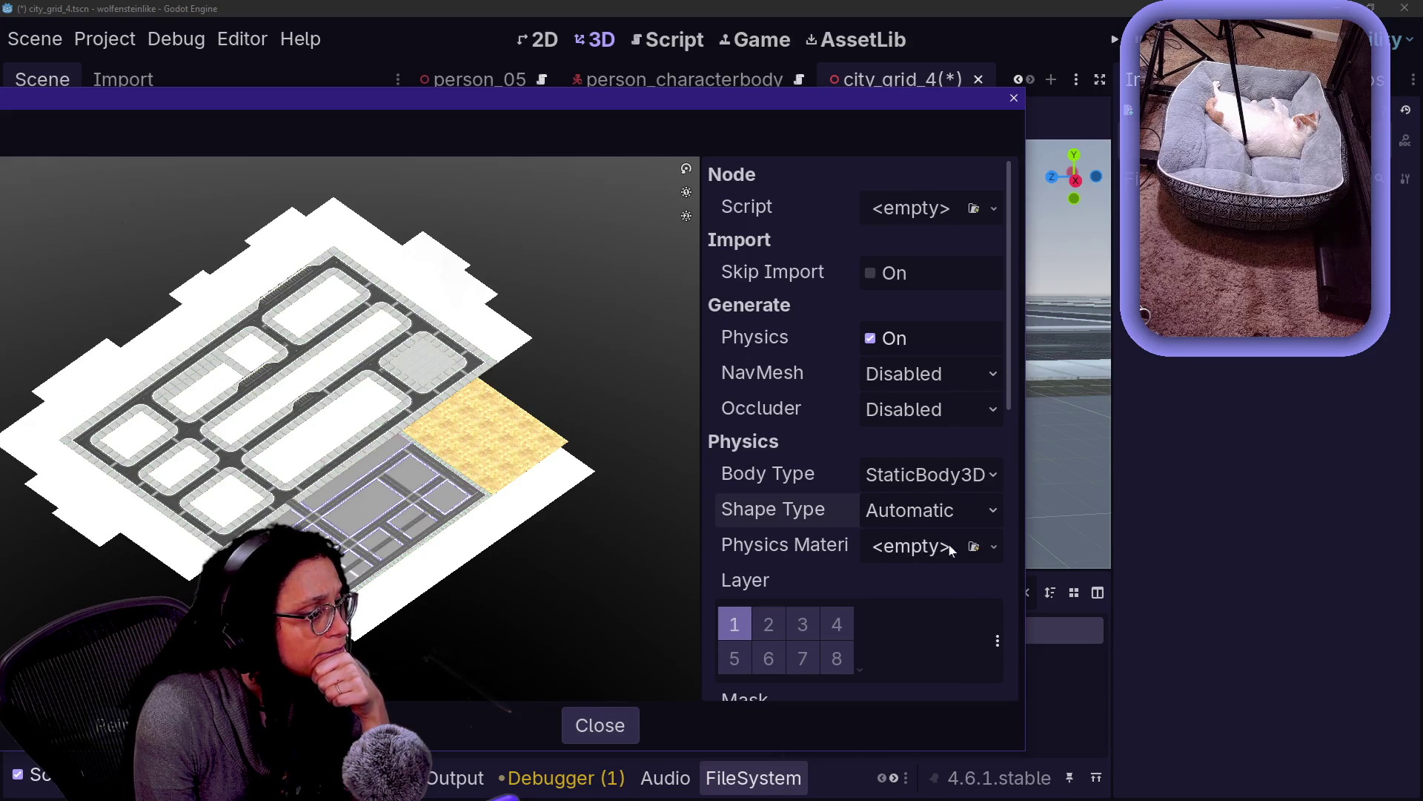
{"action": "scroll", "coordinate": [749, 591], "scroll_direction": "down", "scroll_amount": 3}
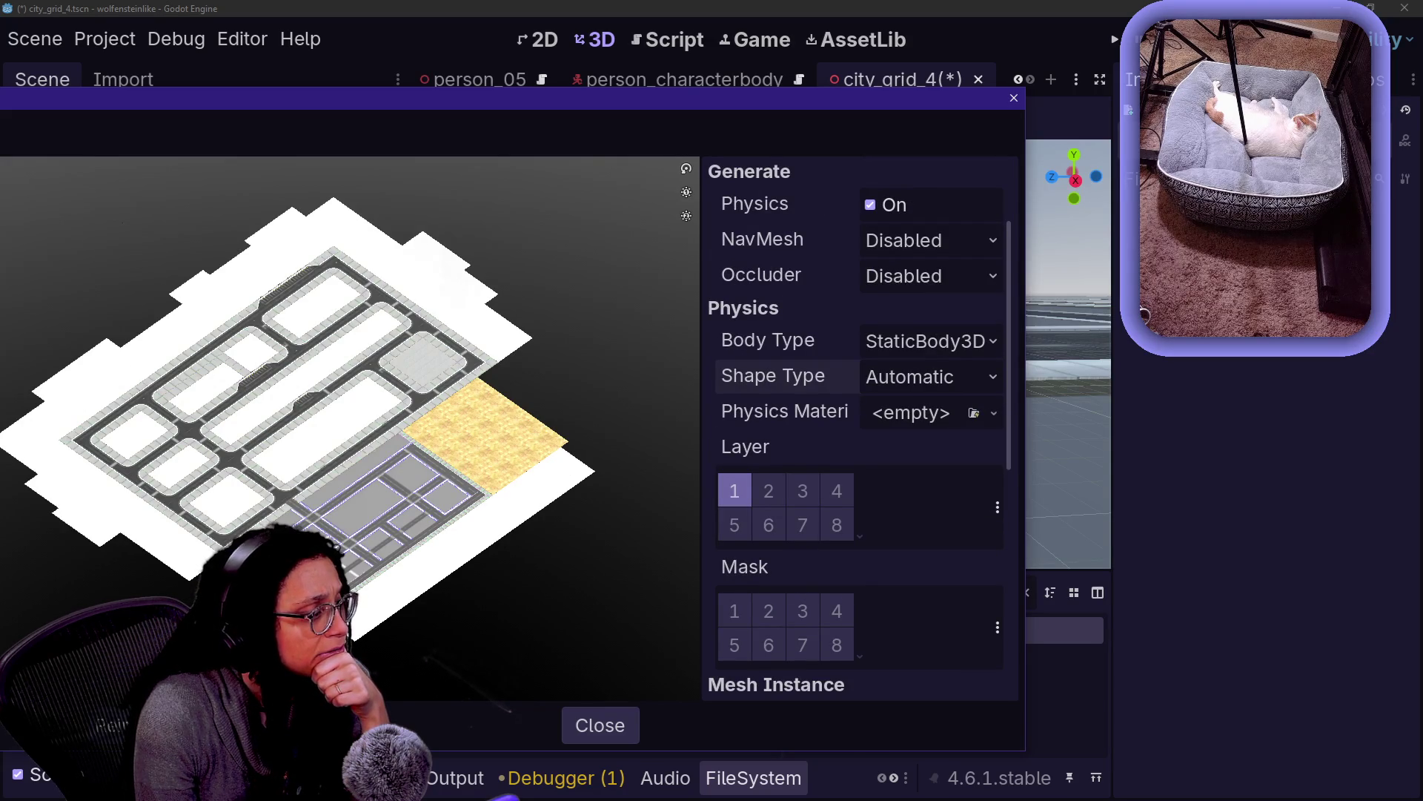
{"action": "left_click", "coordinate": [600, 725]}
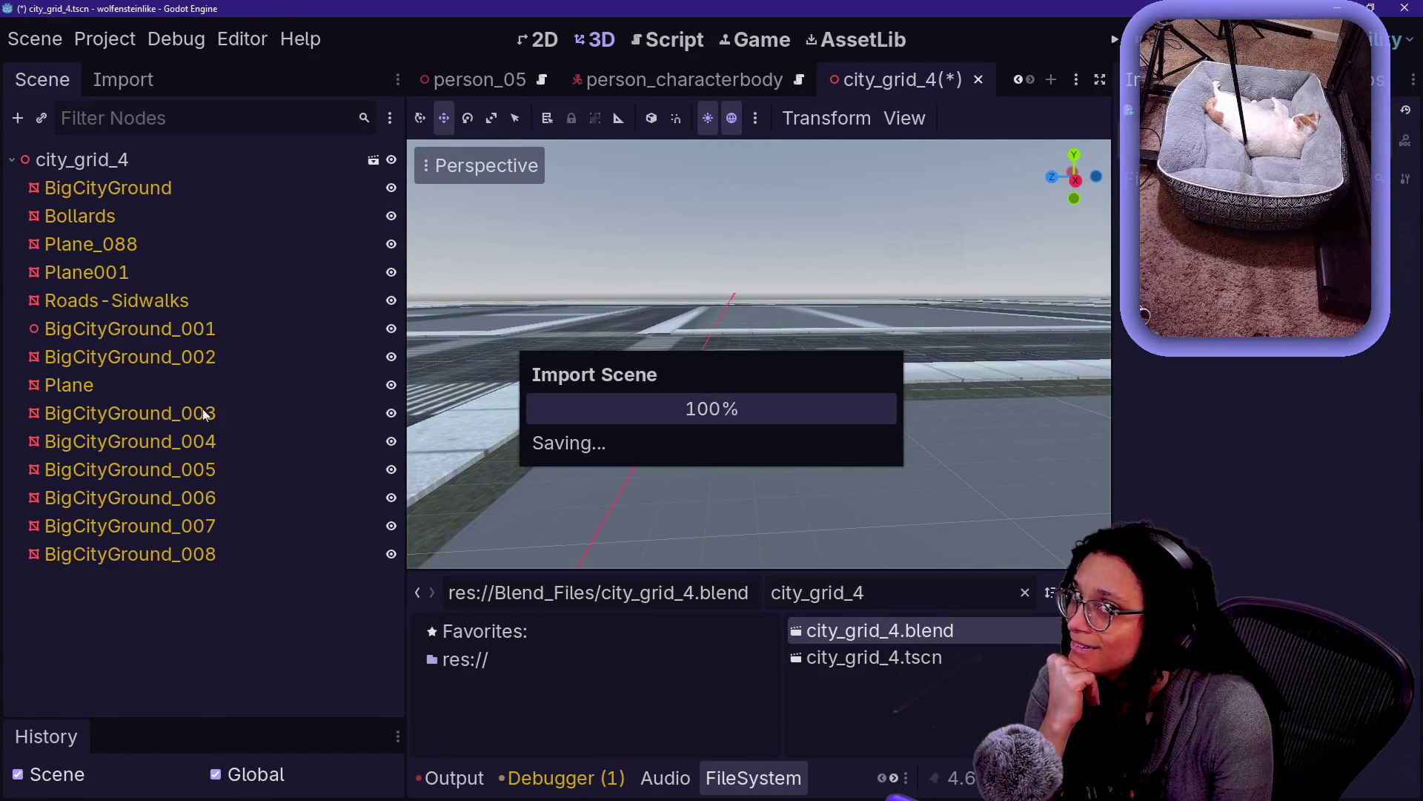
Inspect Plane_088's imported CollisionShape3D and raise it slightly along Y
{"action": "left_click", "coordinate": [157, 296]}
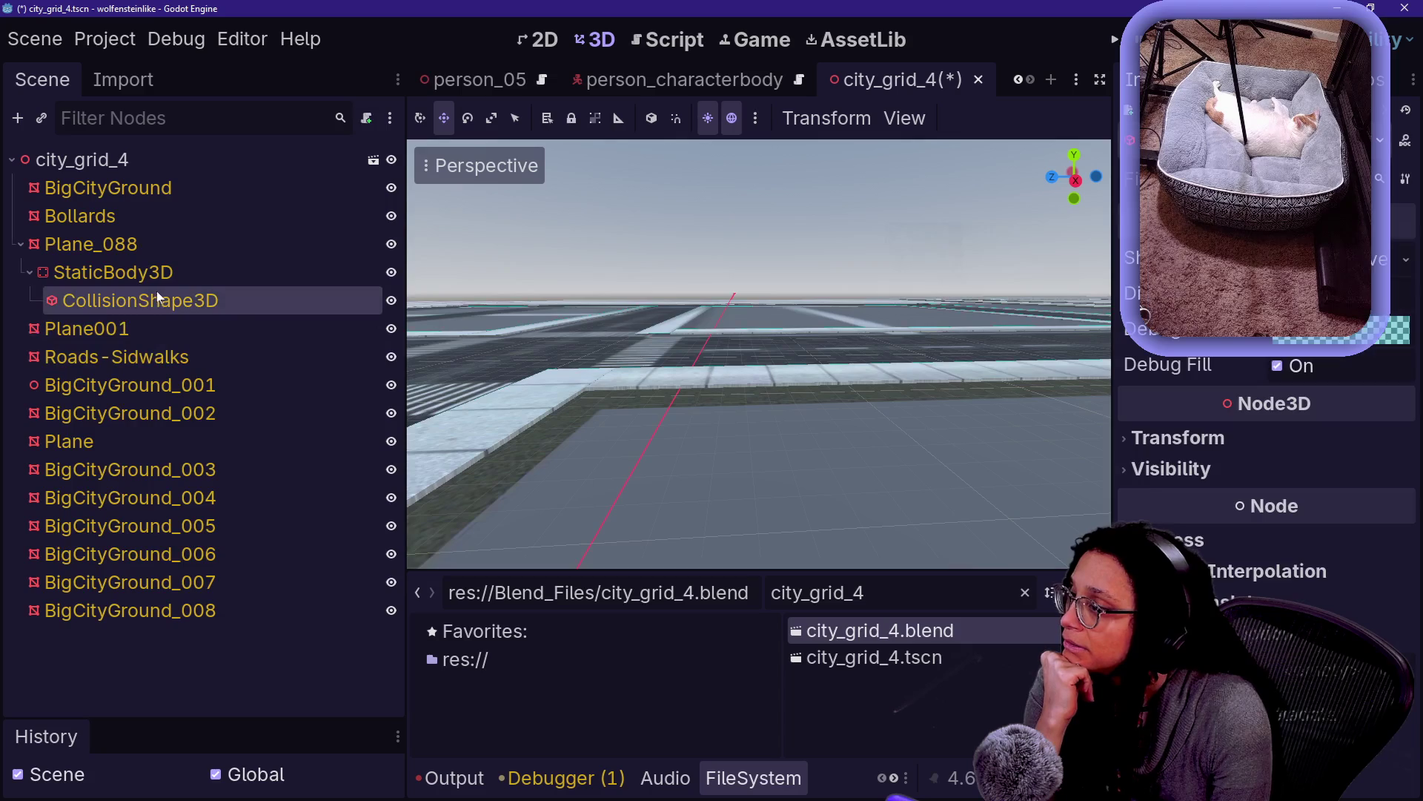
{"action": "mouse_move", "coordinate": [833, 330]}
{"action": "left_mouse_down"}
{"action": "mouse_move", "coordinate": [833, 371]}
{"action": "mouse_move", "coordinate": [732, 294]}
{"action": "left_mouse_up"}
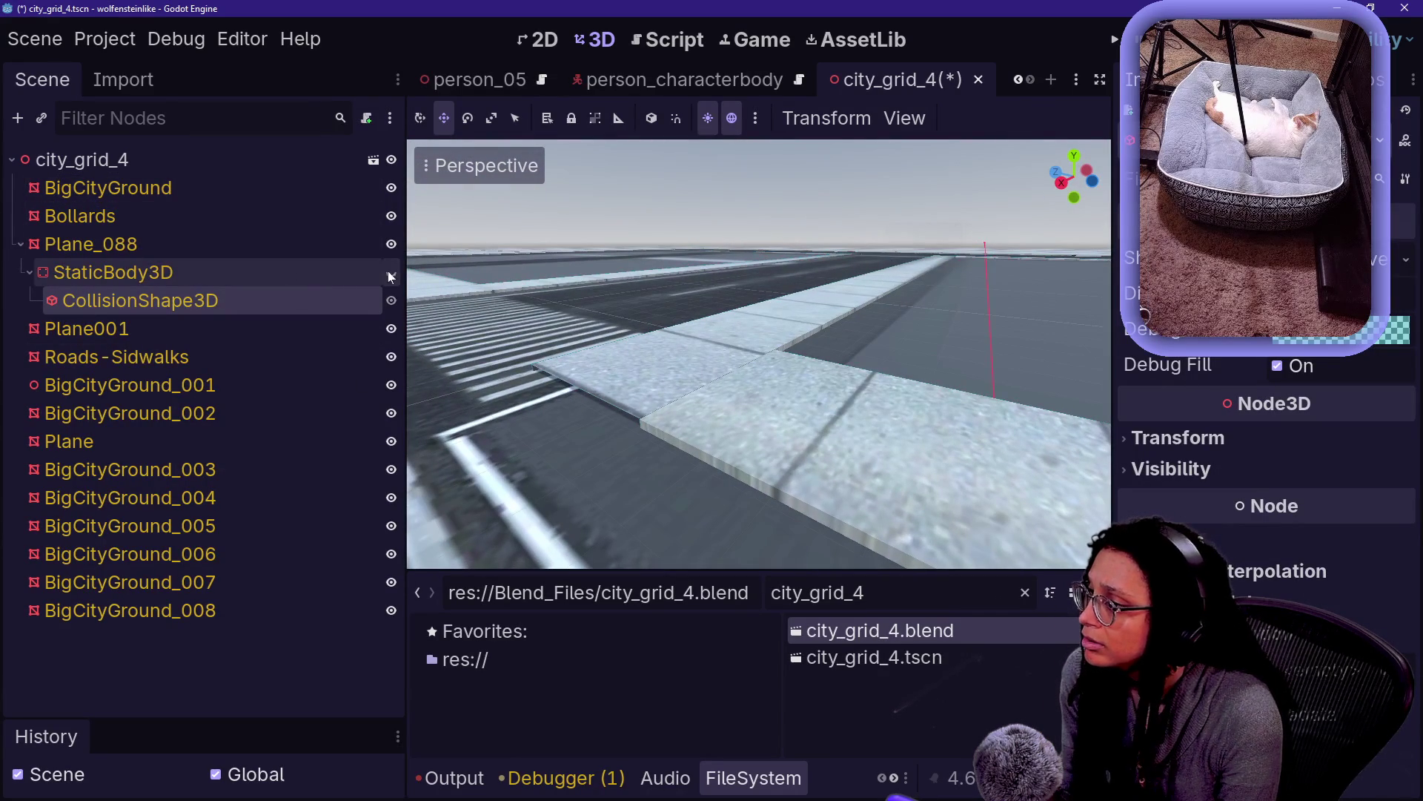
{"action": "right_click", "coordinate": [944, 293]}
{"action": "key", "text": "d"}
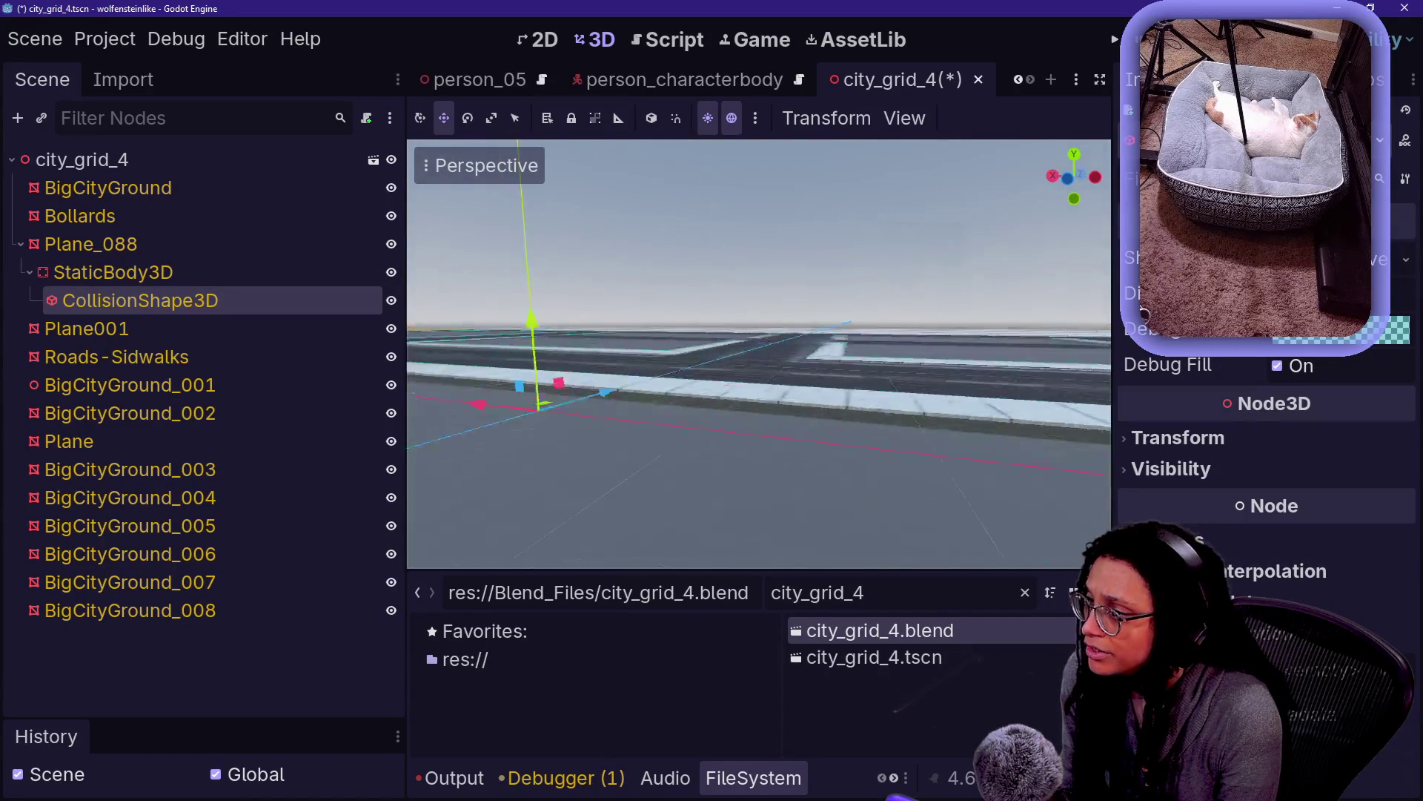
{"action": "key", "text": "a"}
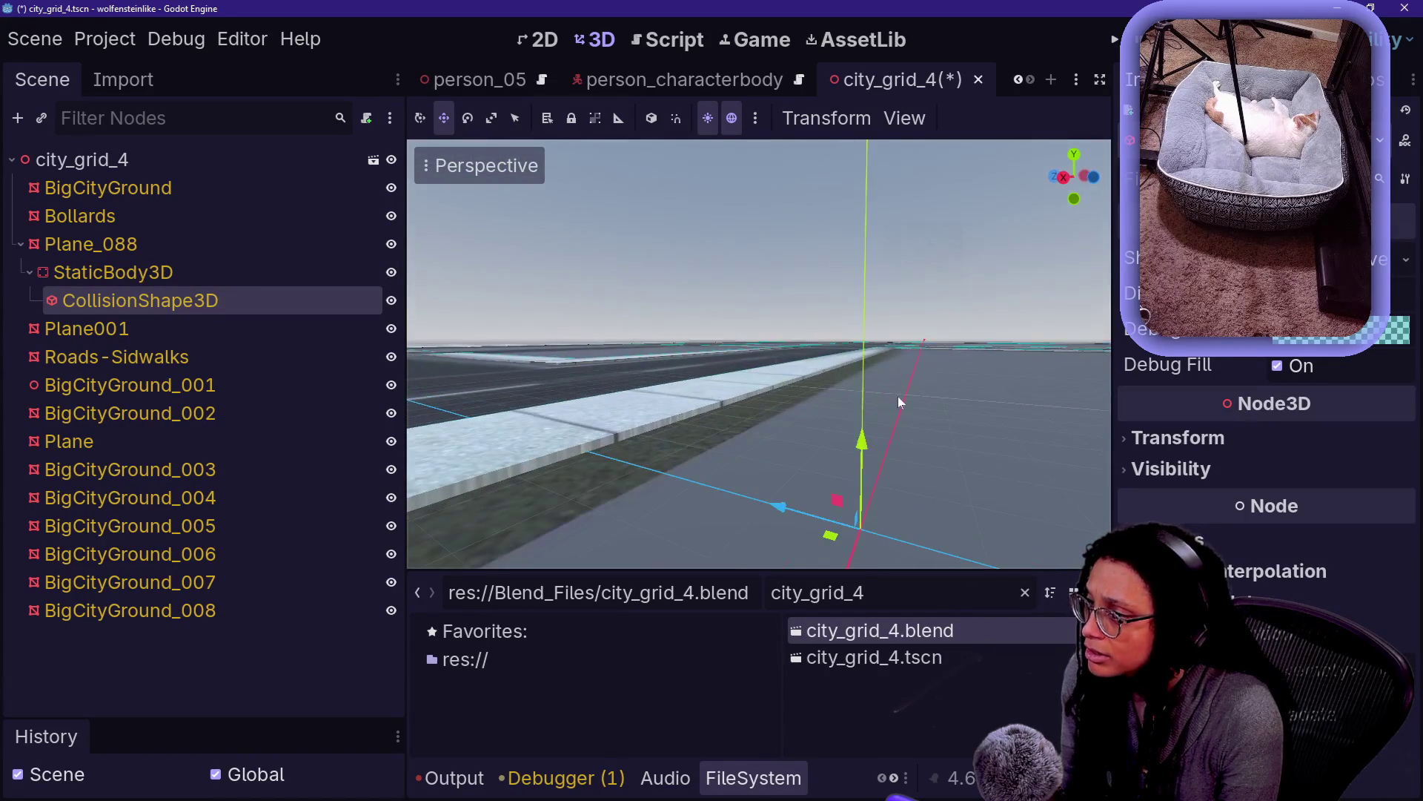
{"action": "mouse_move", "coordinate": [869, 427]}
{"action": "left_mouse_down"}
{"action": "mouse_move", "coordinate": [827, 324]}
{"action": "mouse_move", "coordinate": [824, 340]}
{"action": "left_mouse_up"}
Try moving Plane001 in the scene hierarchy, which is refused as an inherited node
{"action": "left_click", "coordinate": [90, 244]}
{"action": "key", "text": "w"}
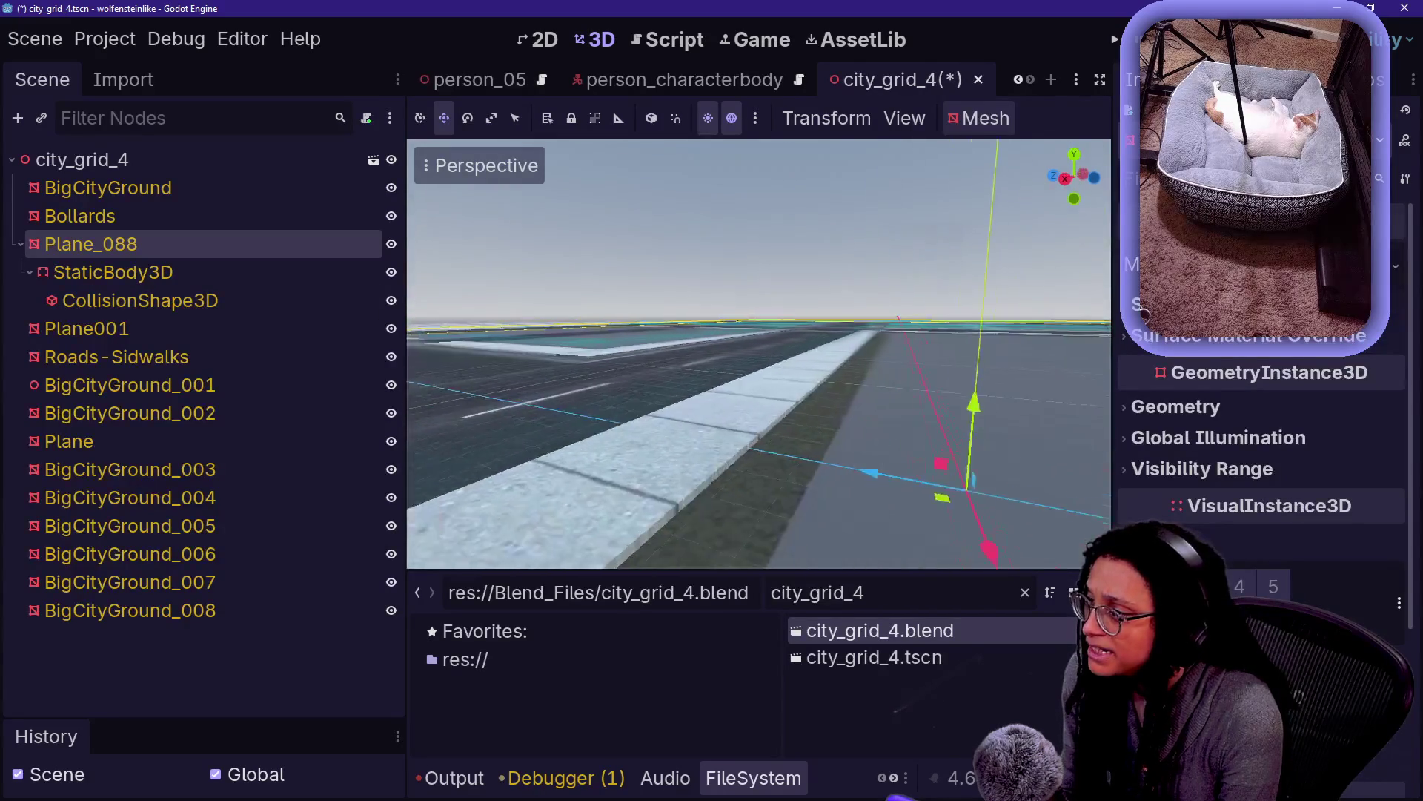
{"action": "key", "text": "w"}
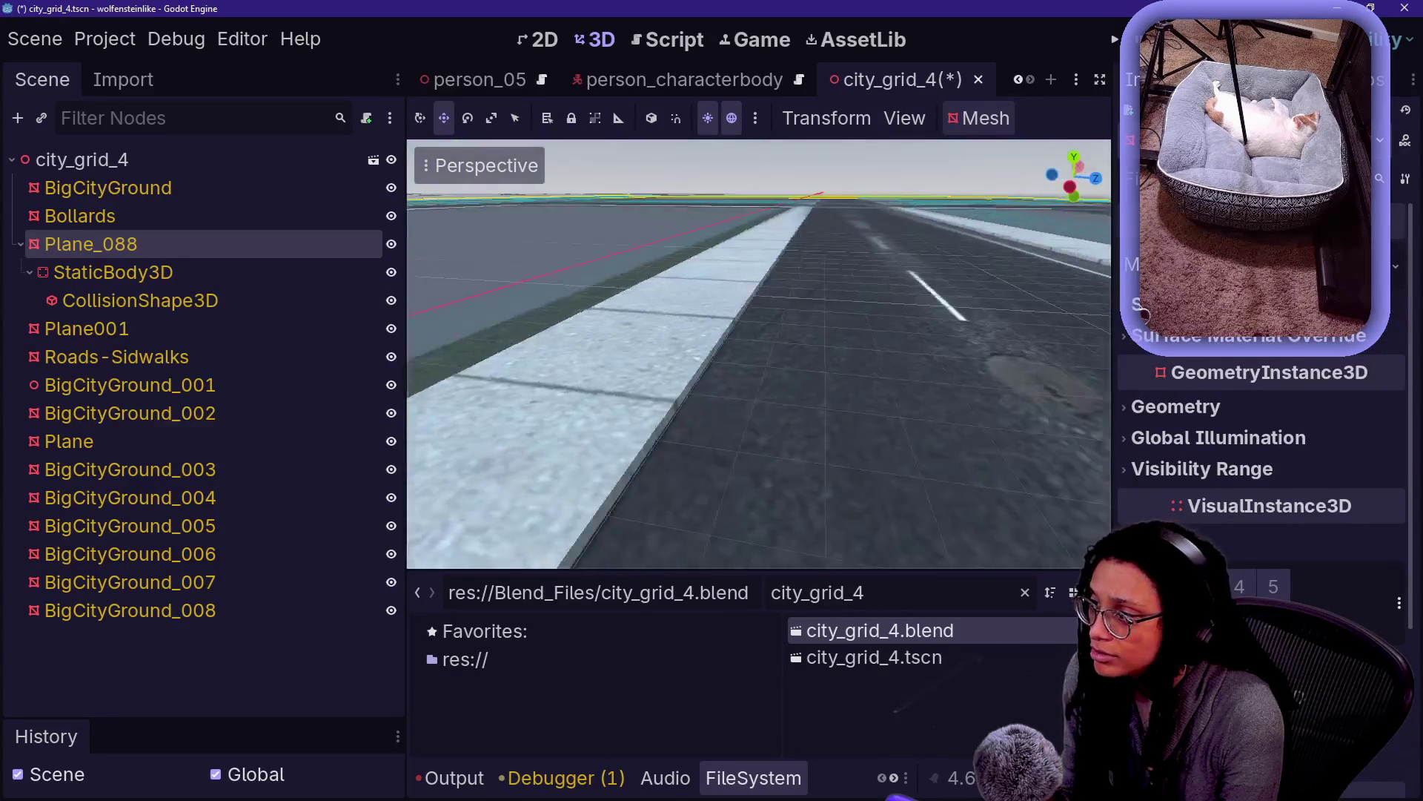
{"action": "left_click", "coordinate": [673, 386]}
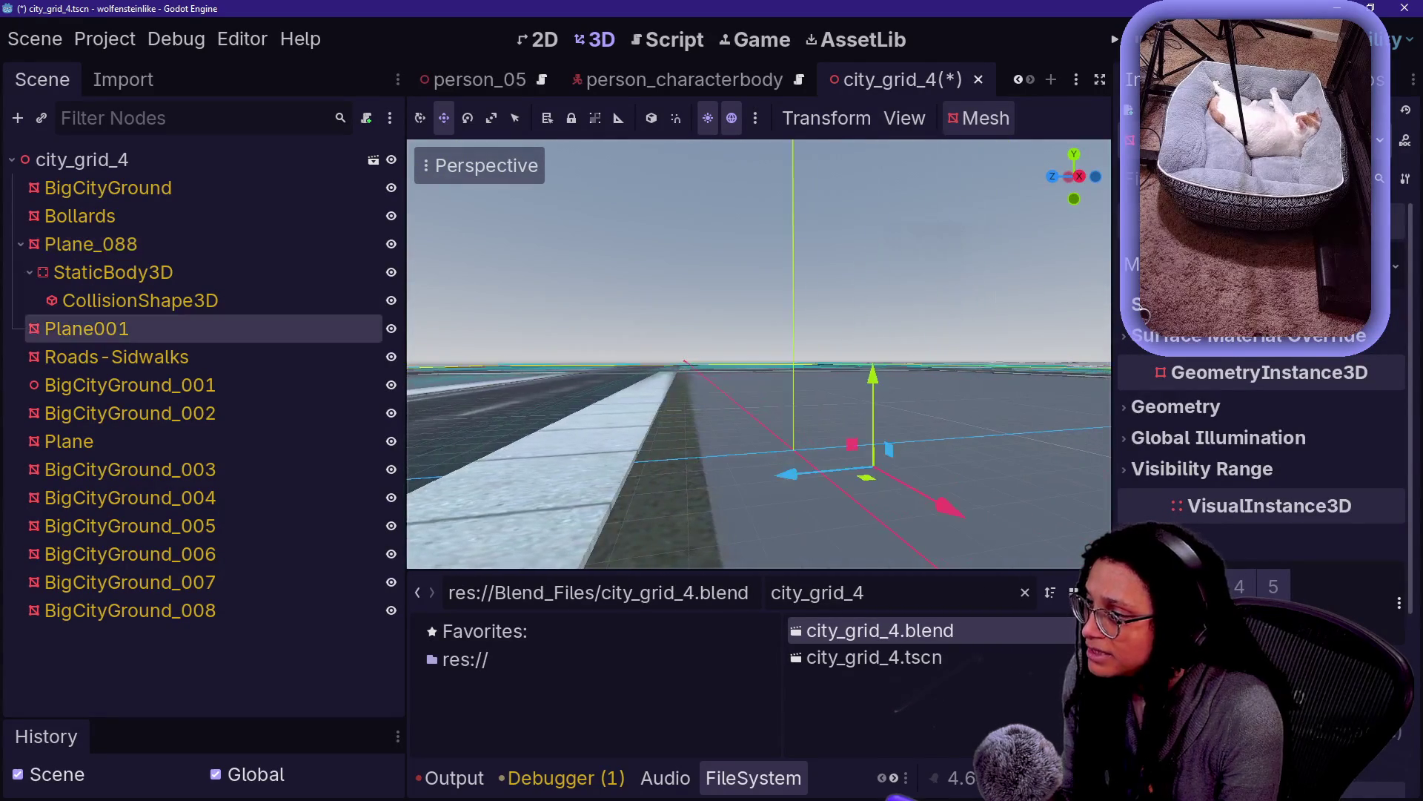
{"action": "key", "text": "w"}
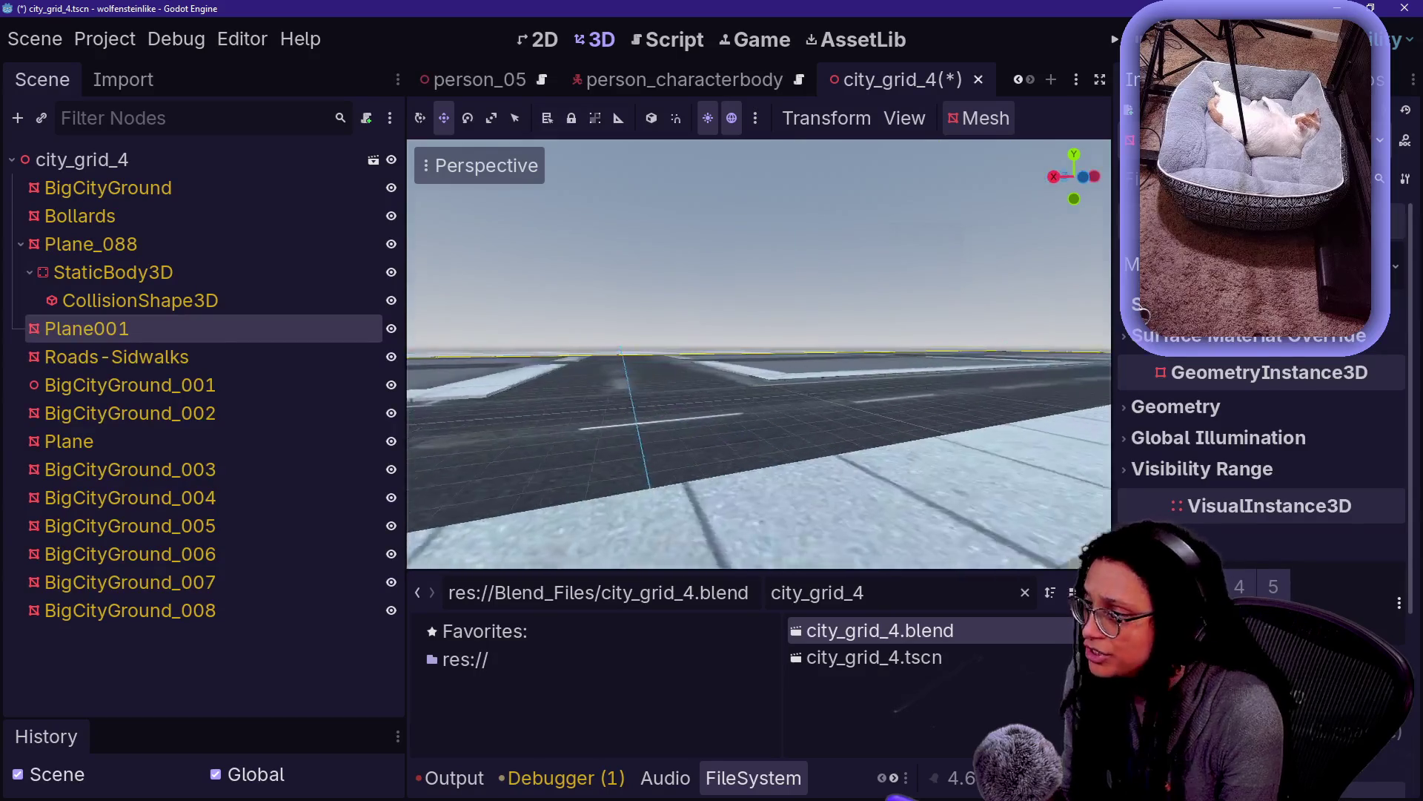
{"action": "key", "text": "s"}
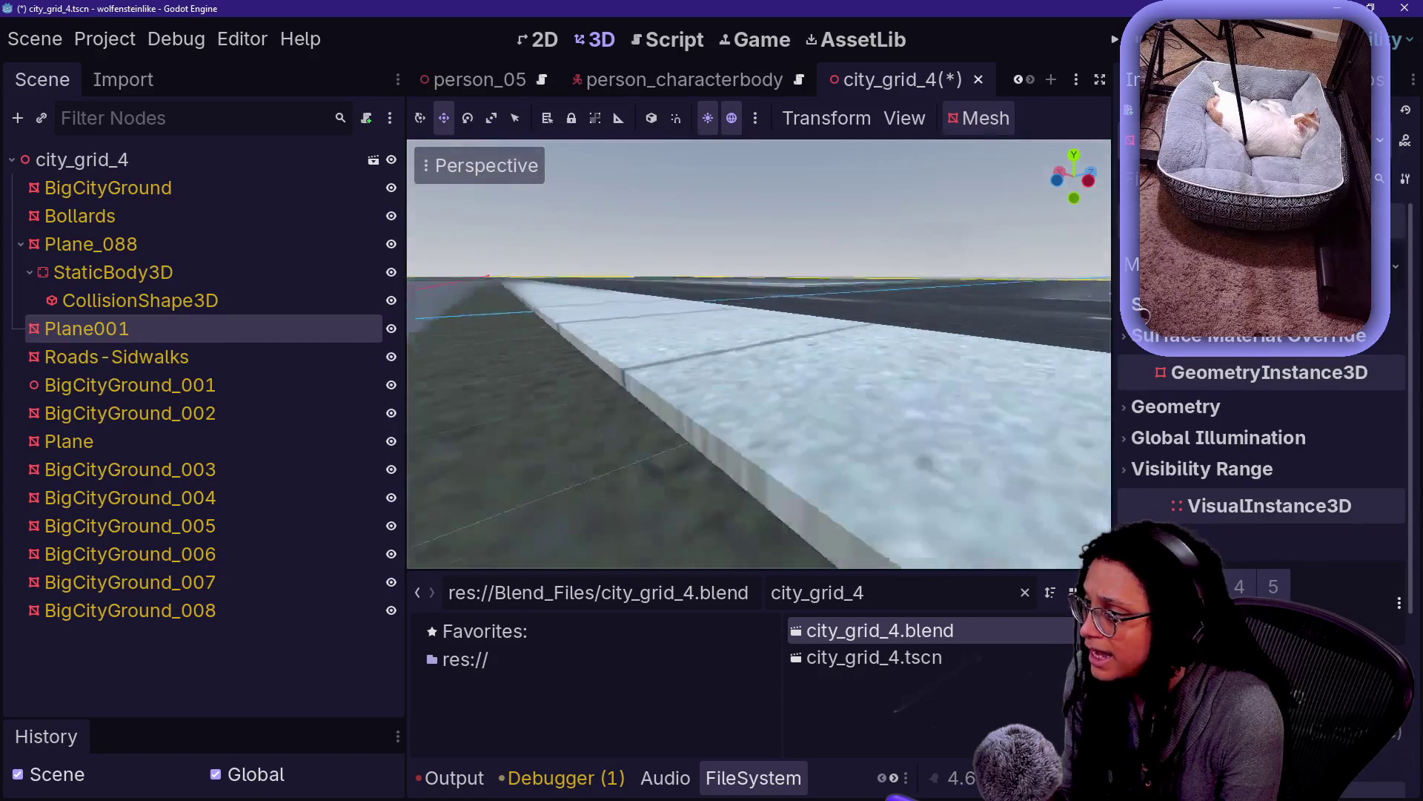
{"action": "left_click_drag", "start_coordinate": [383, 314], "coordinate": [376, 318]}
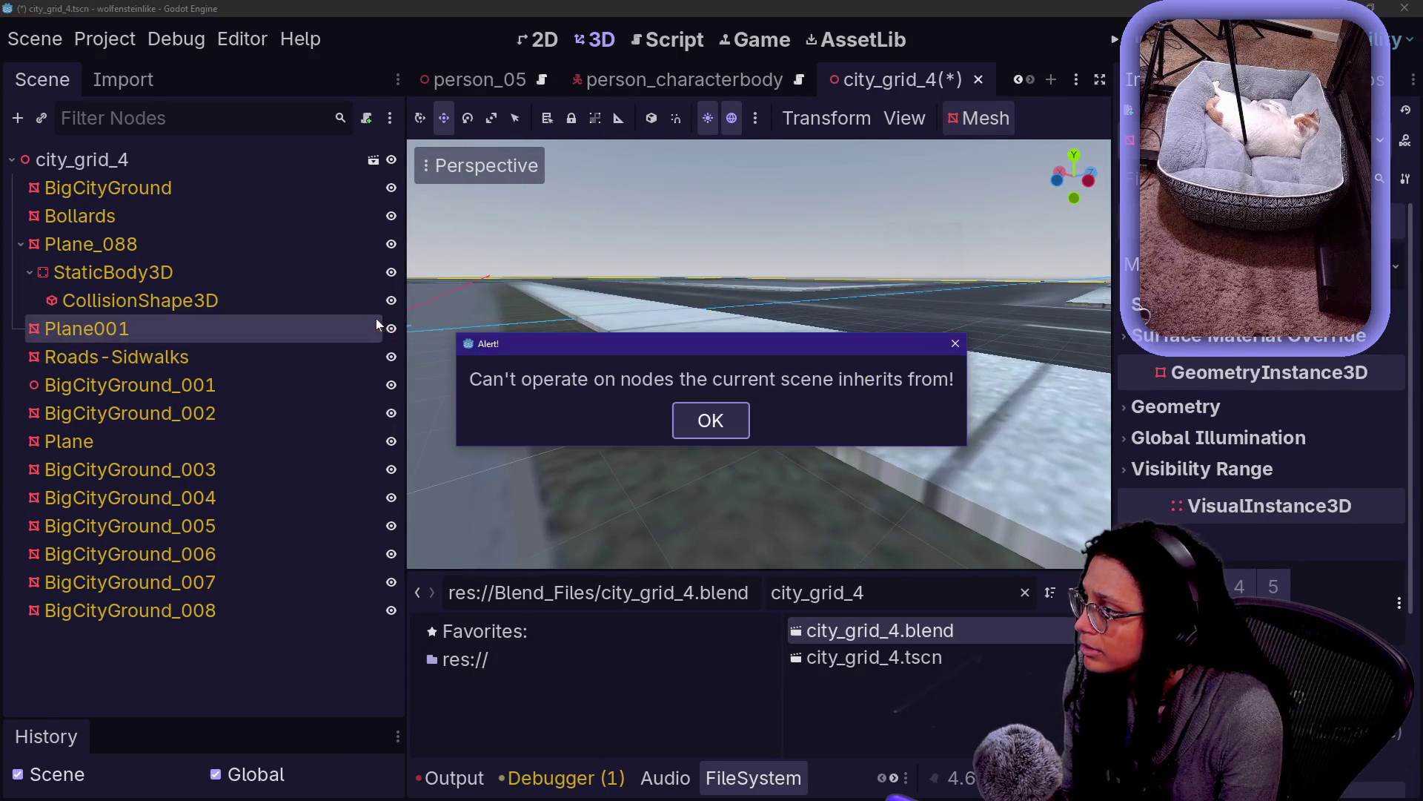